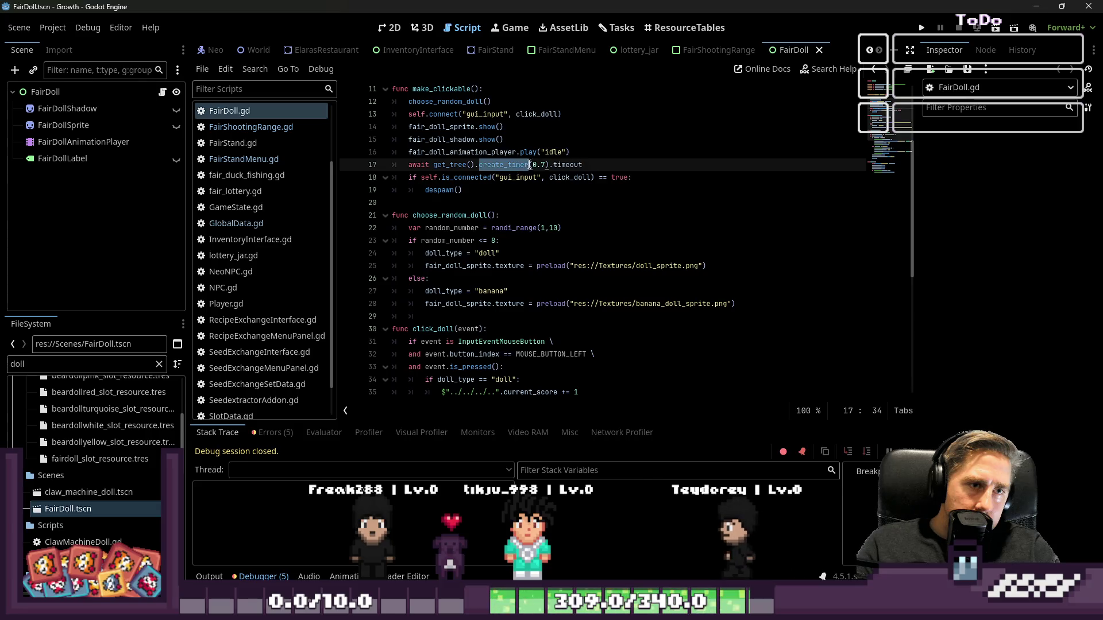
- Select choose_random_doll on line 51 of FairShootingRange.gd and start a Find in Files search for it
left_click(520, 179)
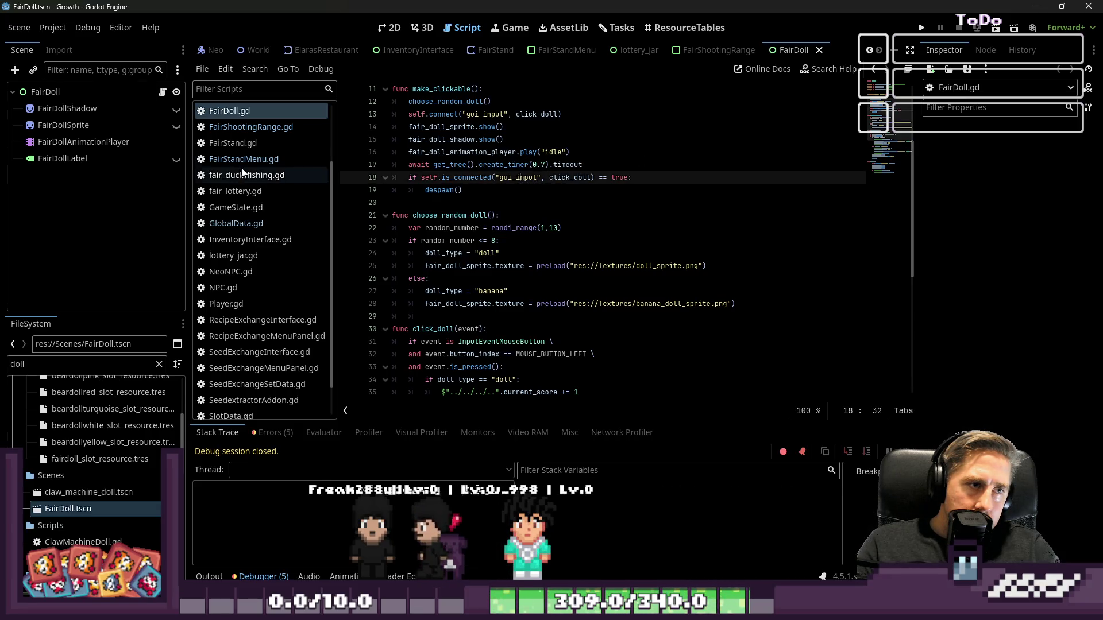
left_click(268, 129)
left_click(552, 207)
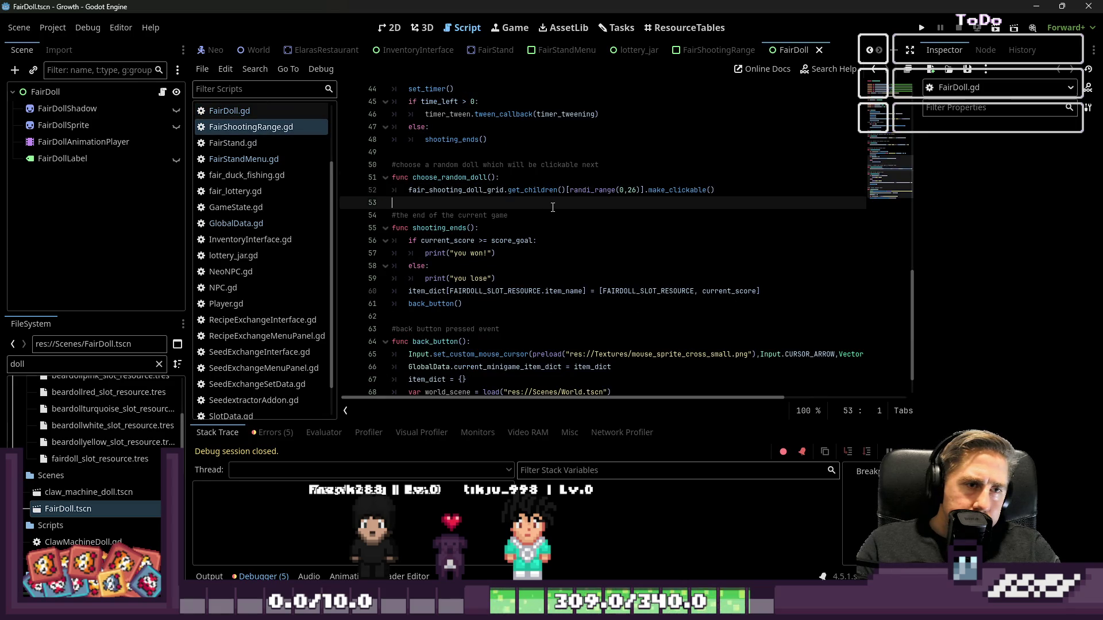
double_click(451, 177)
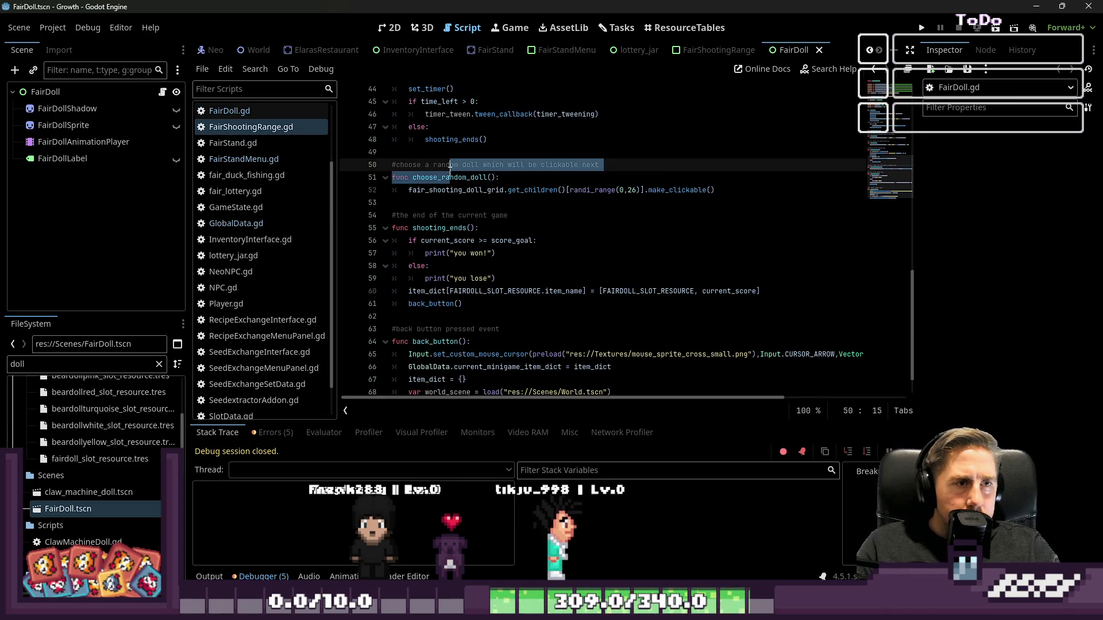
scroll(511, 174, "up", 4)
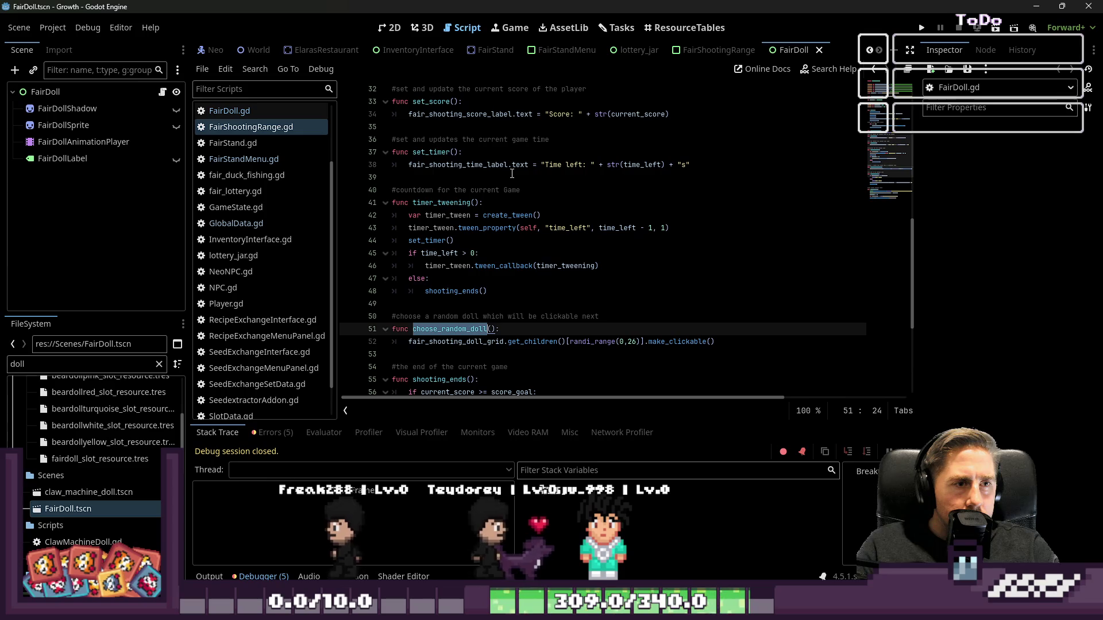
scroll(511, 174, "up", 5)
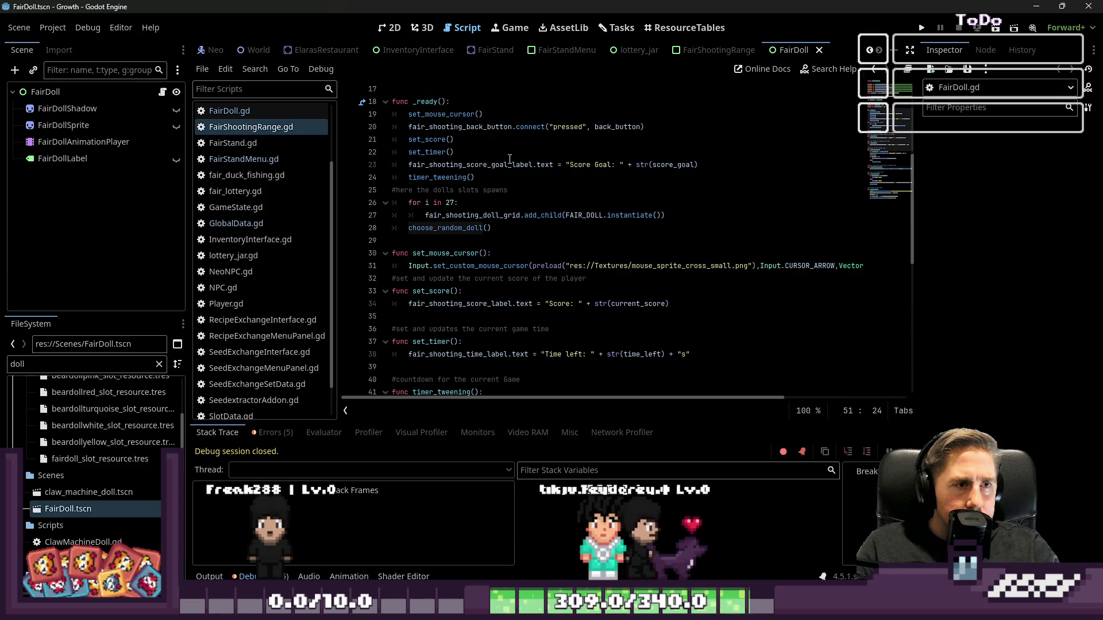
double_click(451, 229)
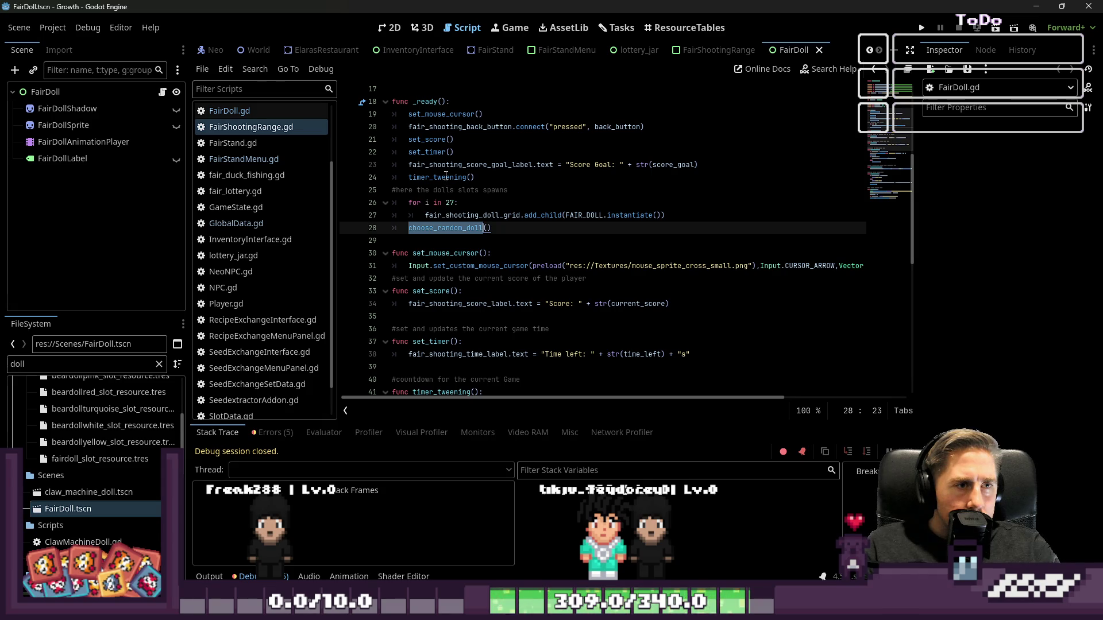
scroll(447, 177, "down", 7)
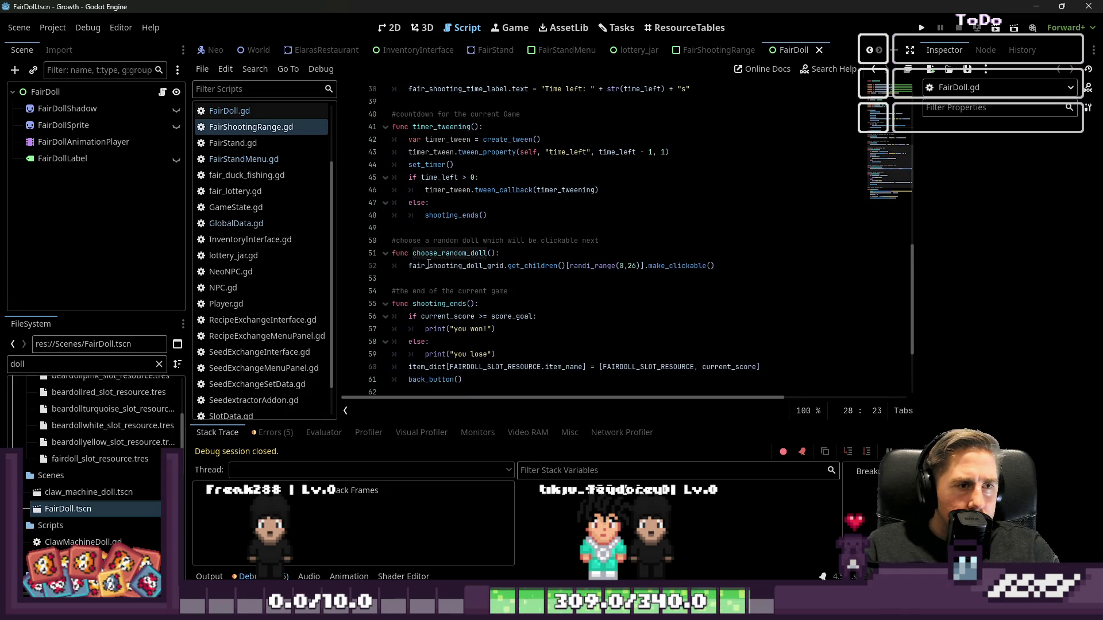
double_click(450, 254)
key("ctrl+shift+f")
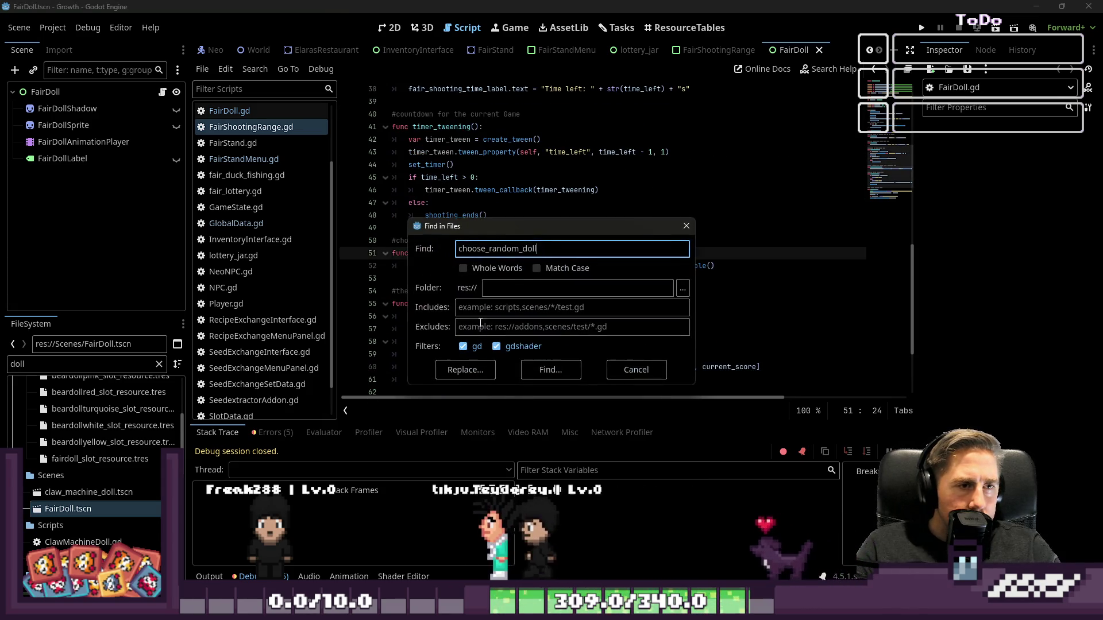
- Find the 5 choose_random_doll matches in 2 files and open the line-12 call in FairDoll.gd
left_click(550, 369)
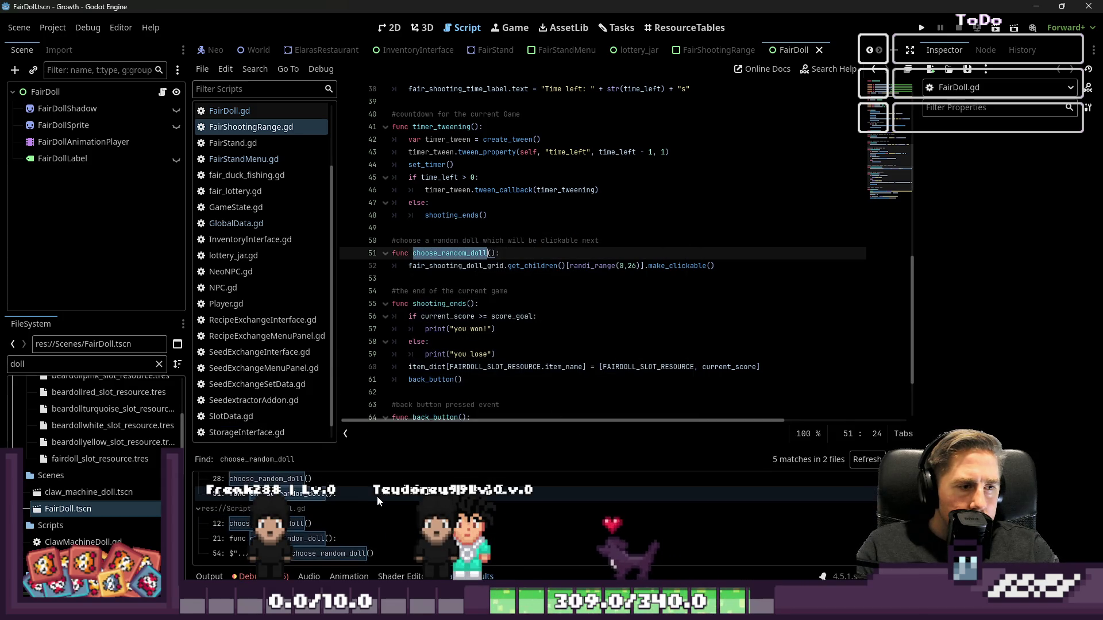
scroll(364, 498, "up", 1)
left_click(308, 502)
scroll(584, 289, "down", 1)
scroll(584, 288, "up", 4)
scroll(584, 289, "down", 3)
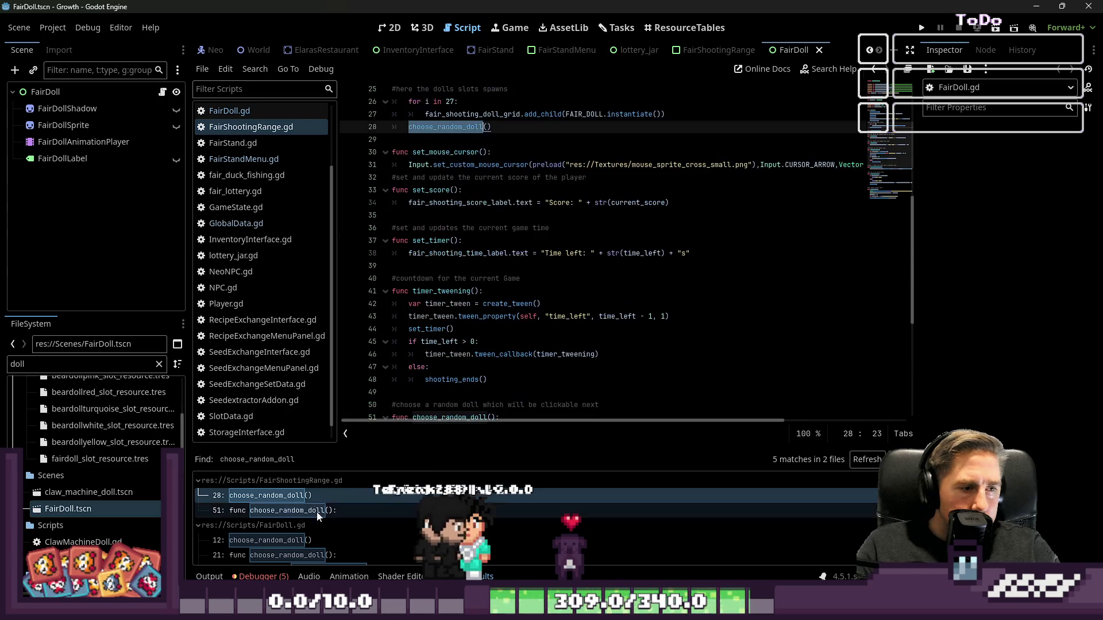
scroll(317, 513, "down", 1)
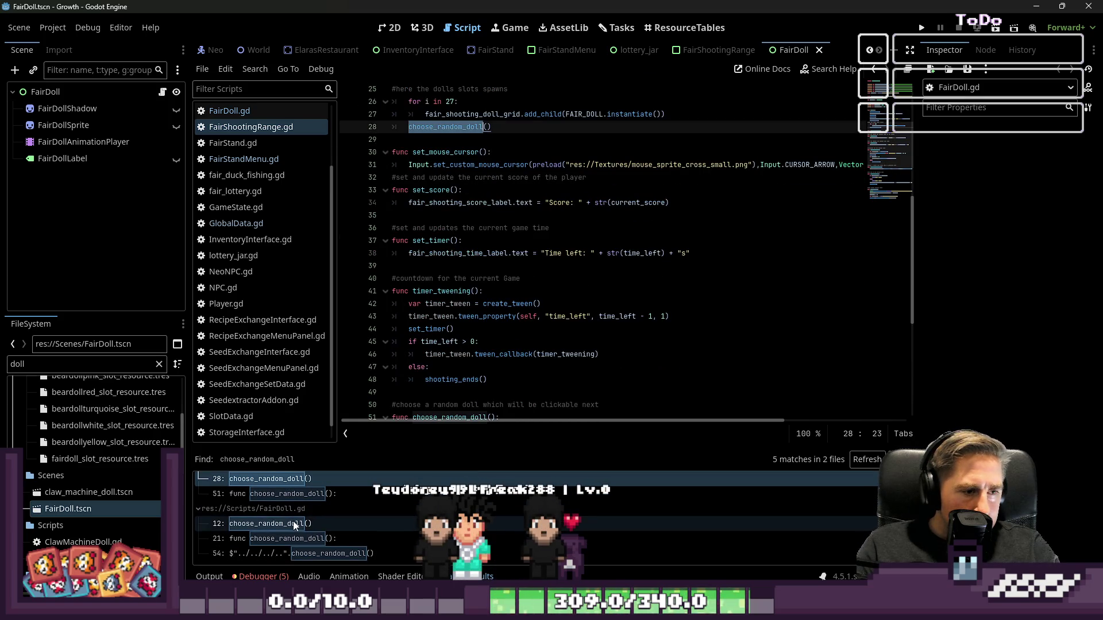
left_click(294, 524)
scroll(498, 305, "up", 1)
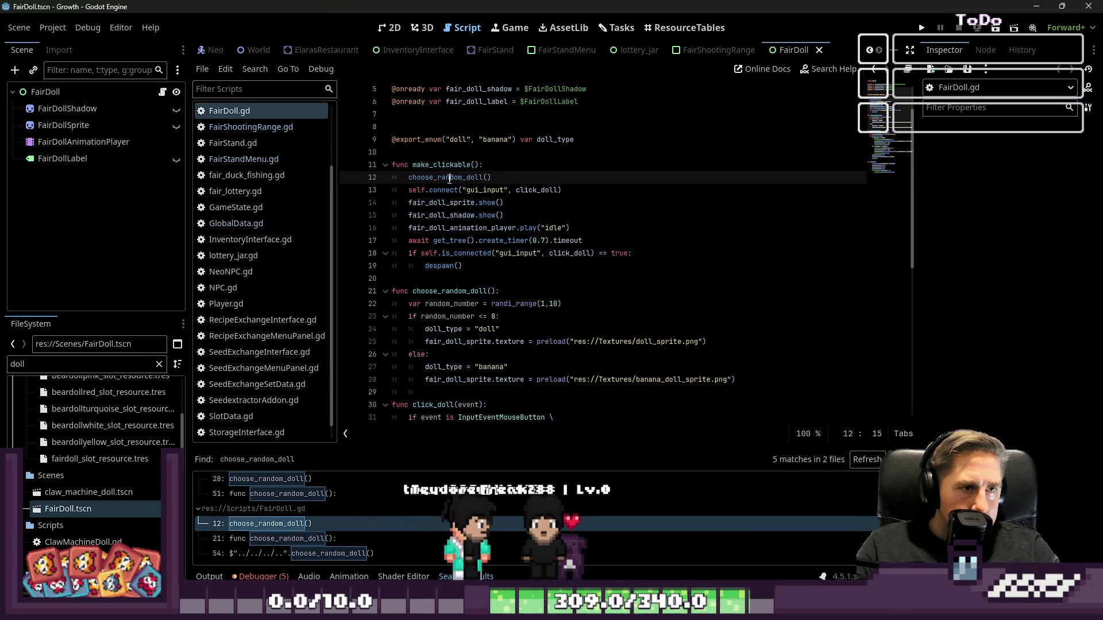
double_click(453, 165)
left_click(452, 177)
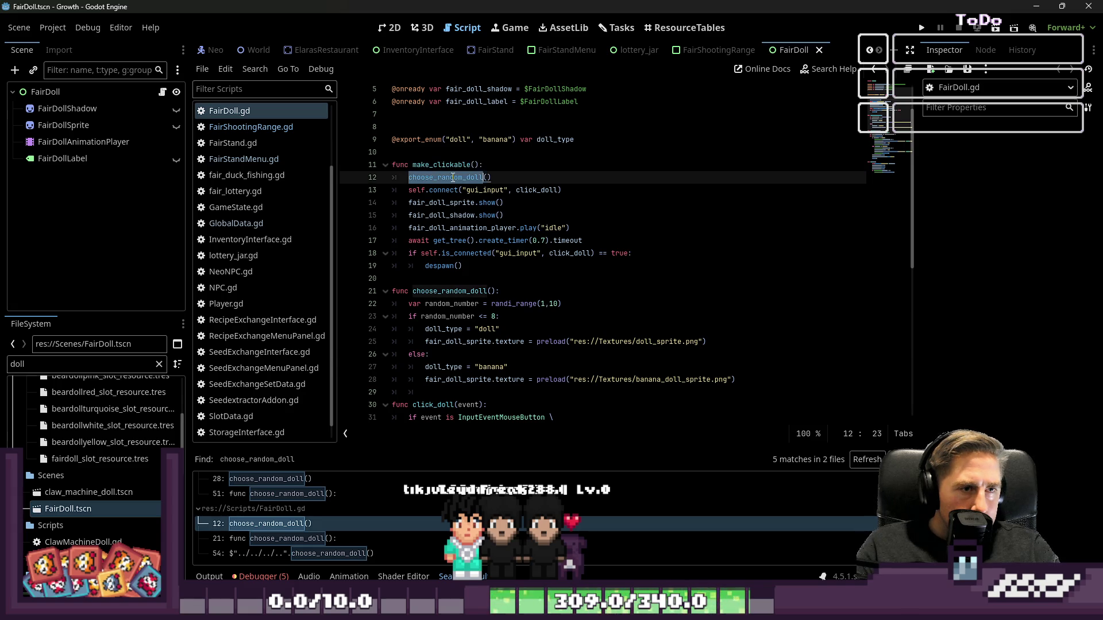
left_click(476, 165)
left_click(486, 188)
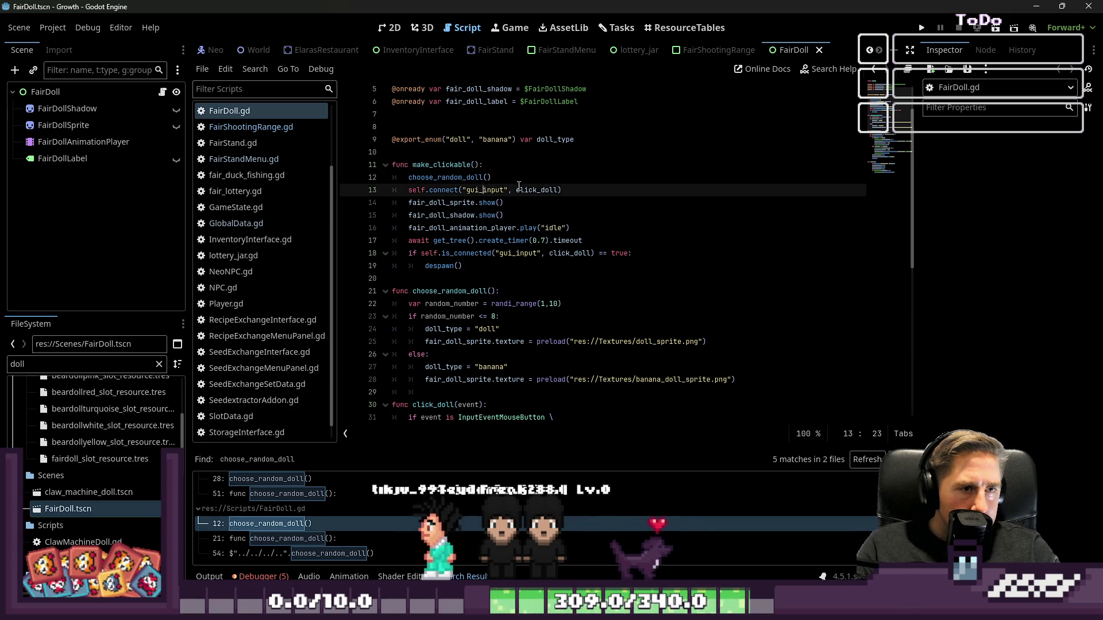
double_click(452, 177)
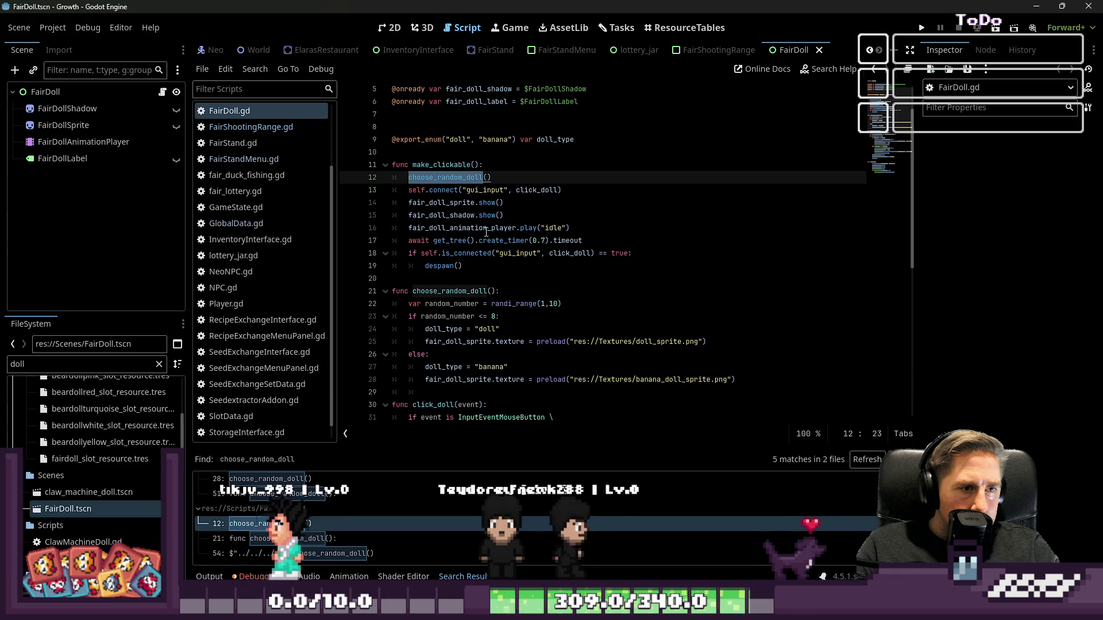
scroll(476, 271, "down", 1)
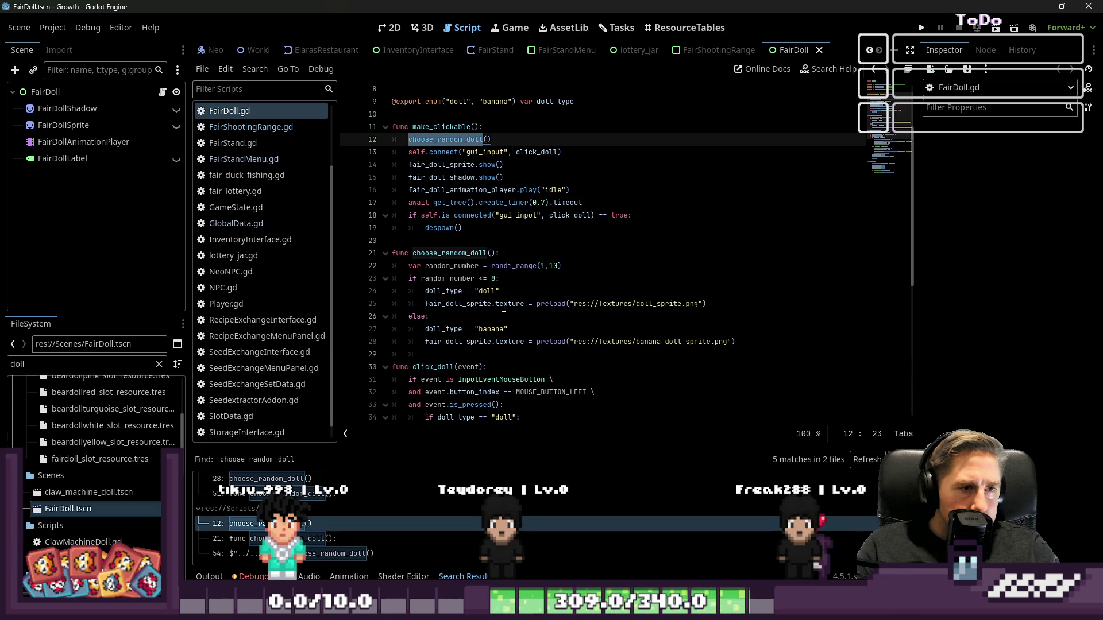
left_click(493, 289)
left_click(498, 304)
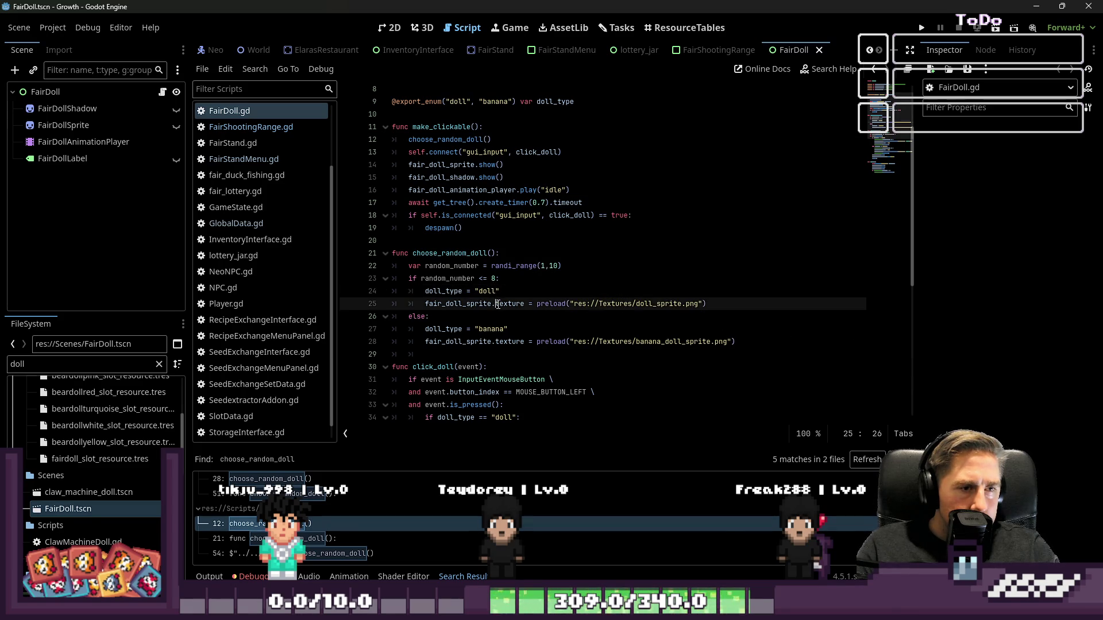
left_click(287, 538)
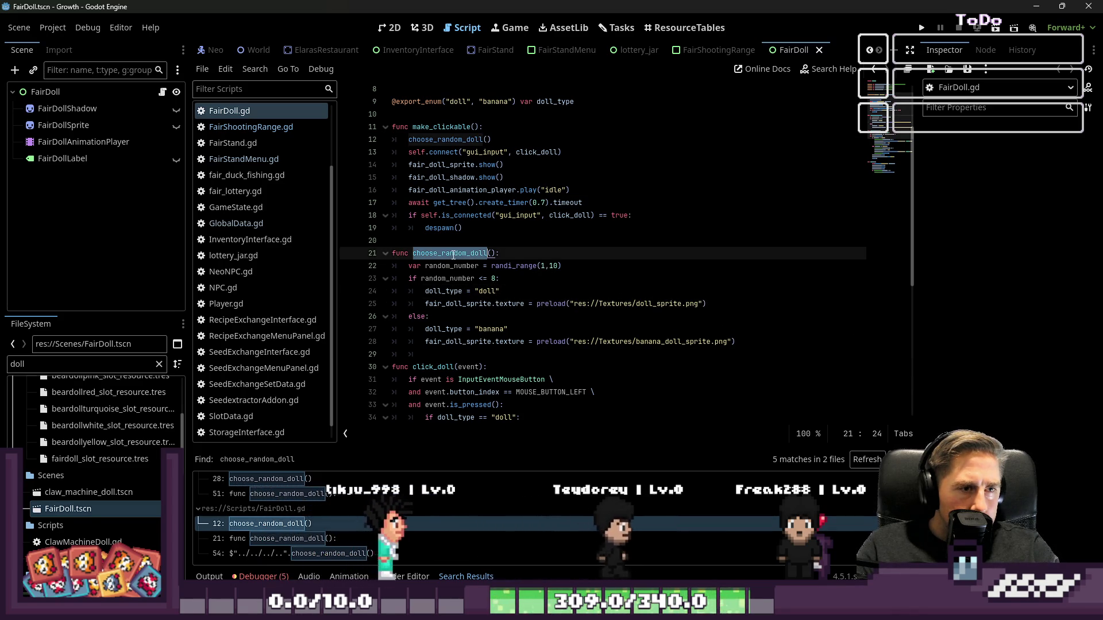
left_click(299, 497)
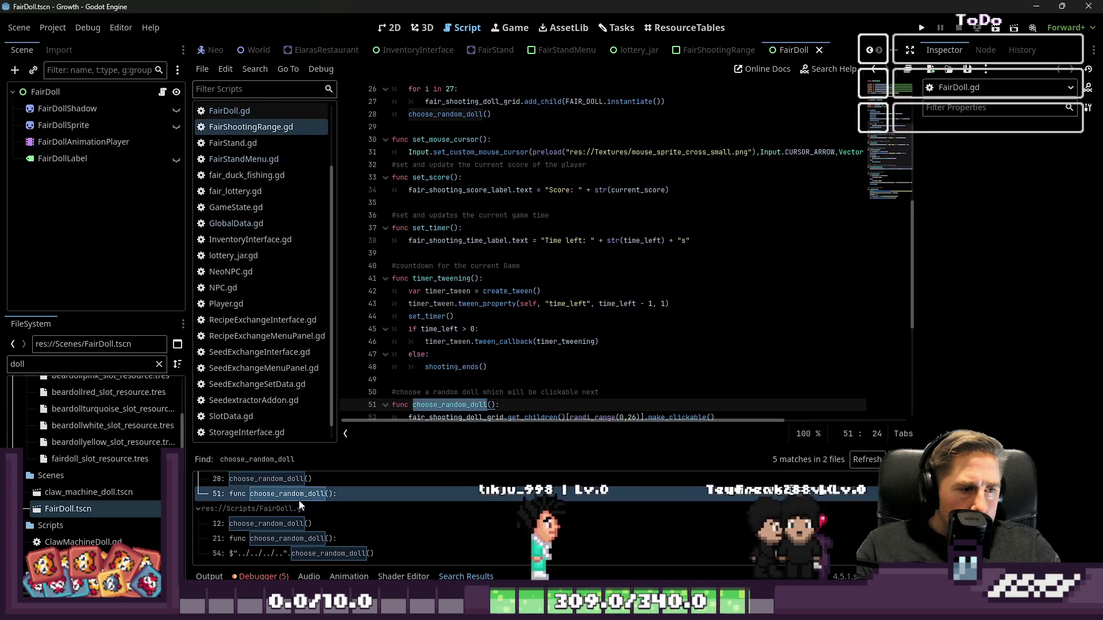
left_click(300, 479)
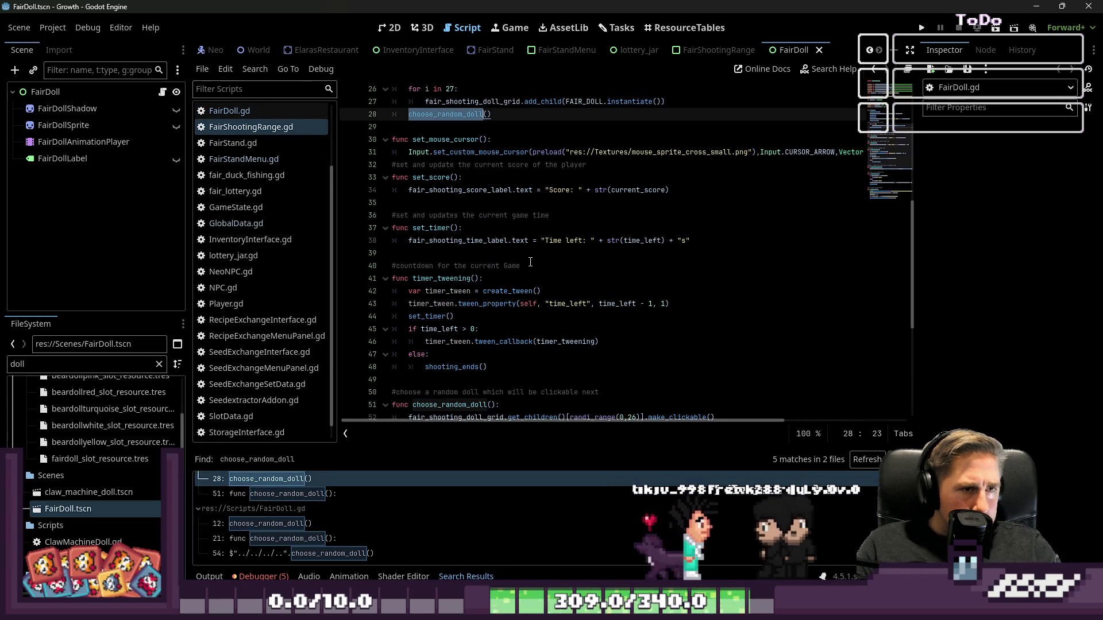
scroll(534, 257, "down", 4)
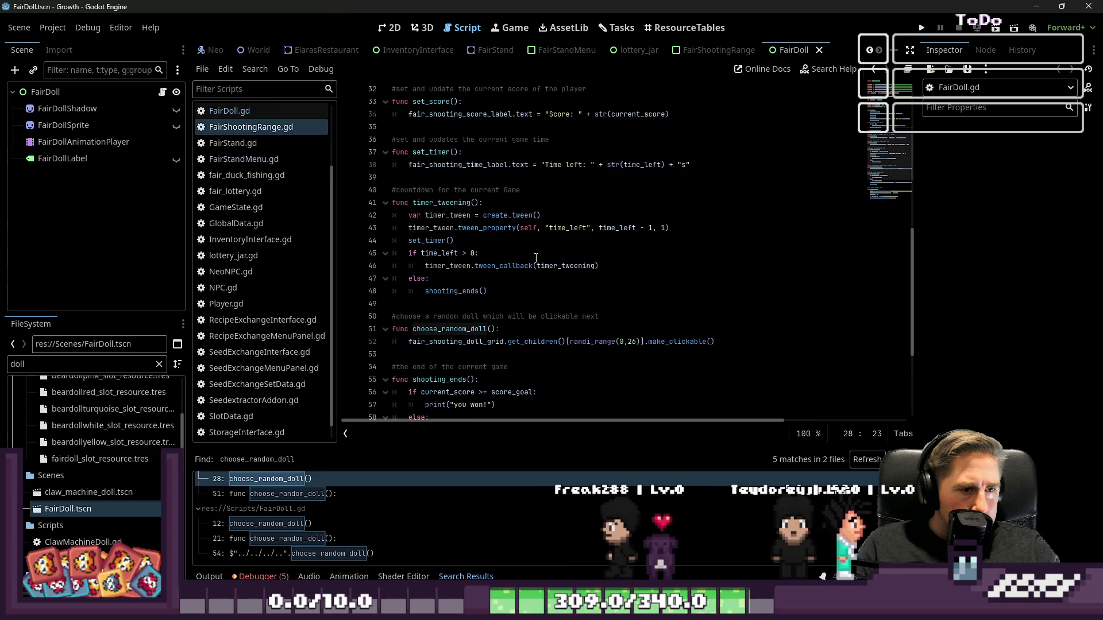
double_click(462, 332)
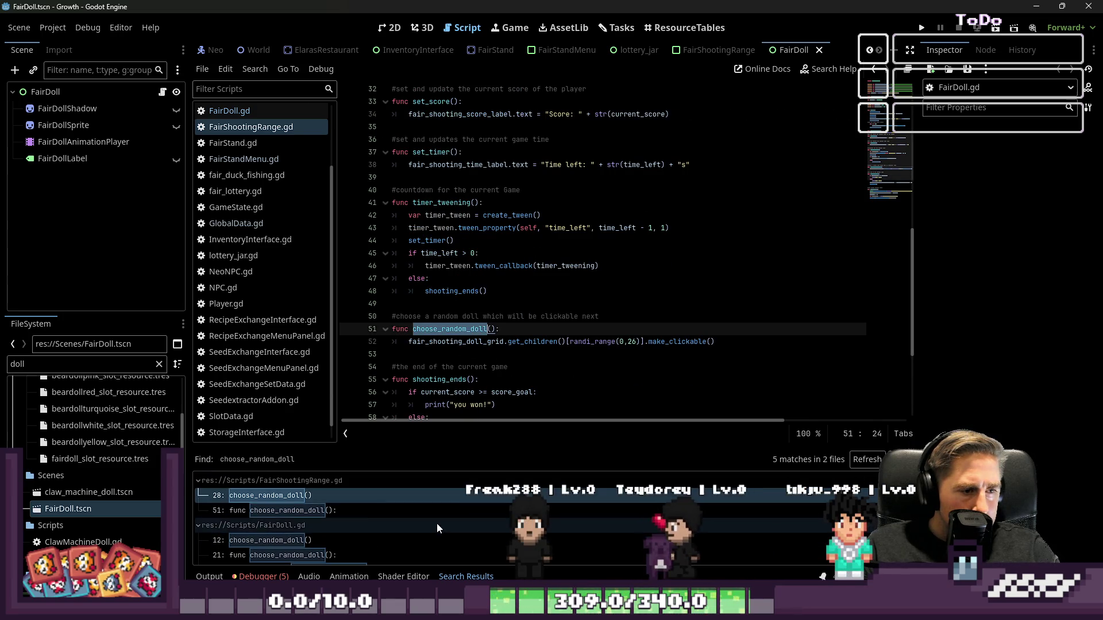
left_click(278, 539)
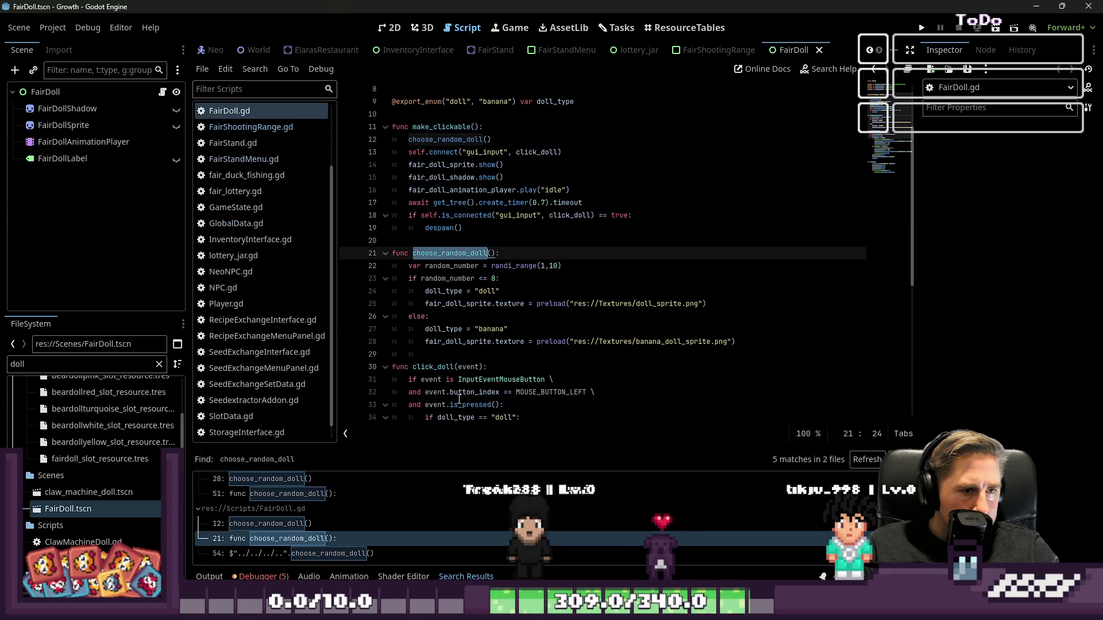
left_click(475, 319)
left_click_drag(512, 342, 401, 255)
double_click(449, 253)
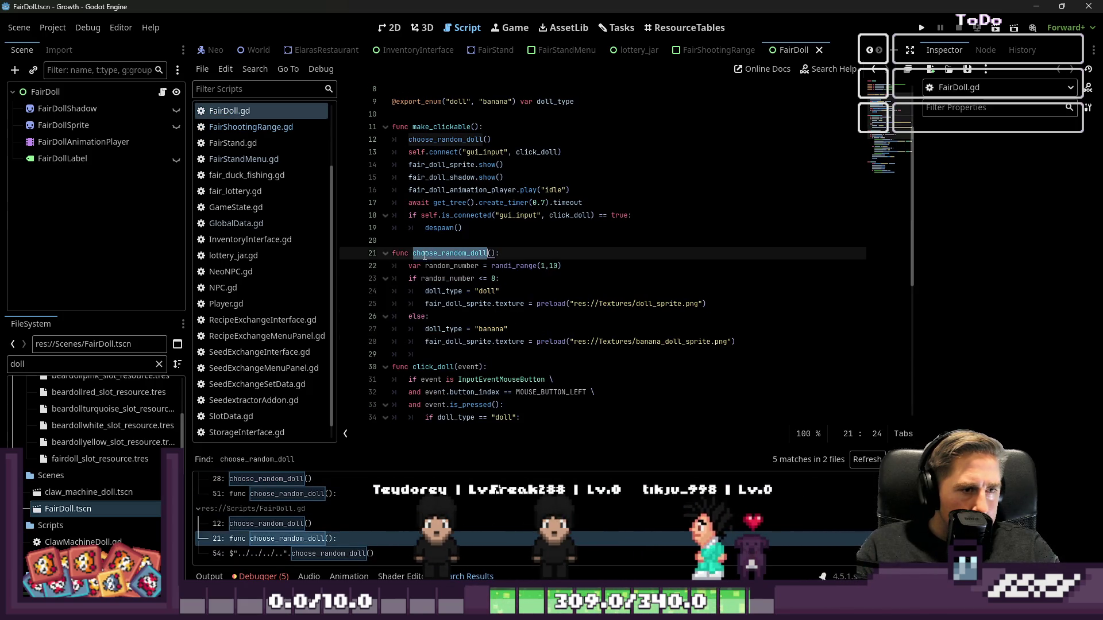
left_click(309, 494)
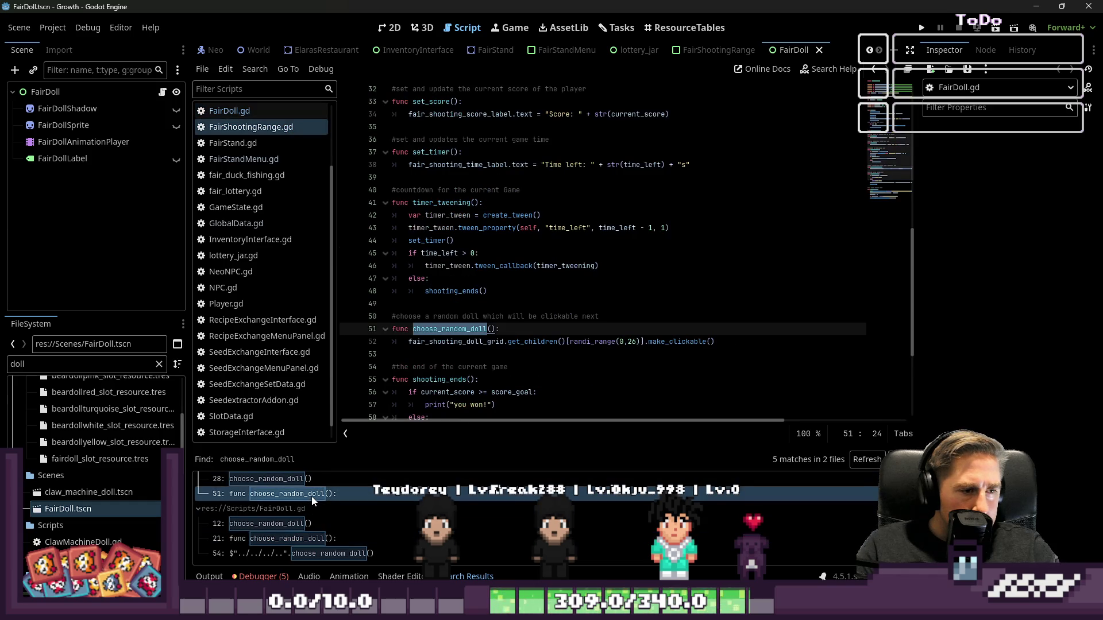
double_click(632, 341)
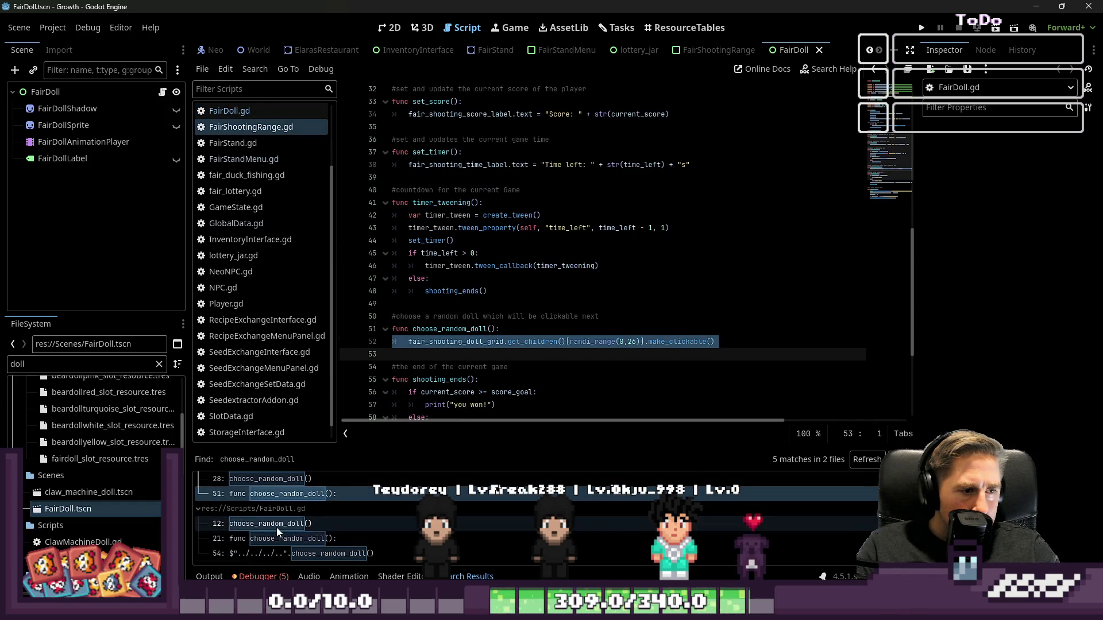
left_click(277, 524)
scroll(444, 230, "up", 2)
left_click(487, 279)
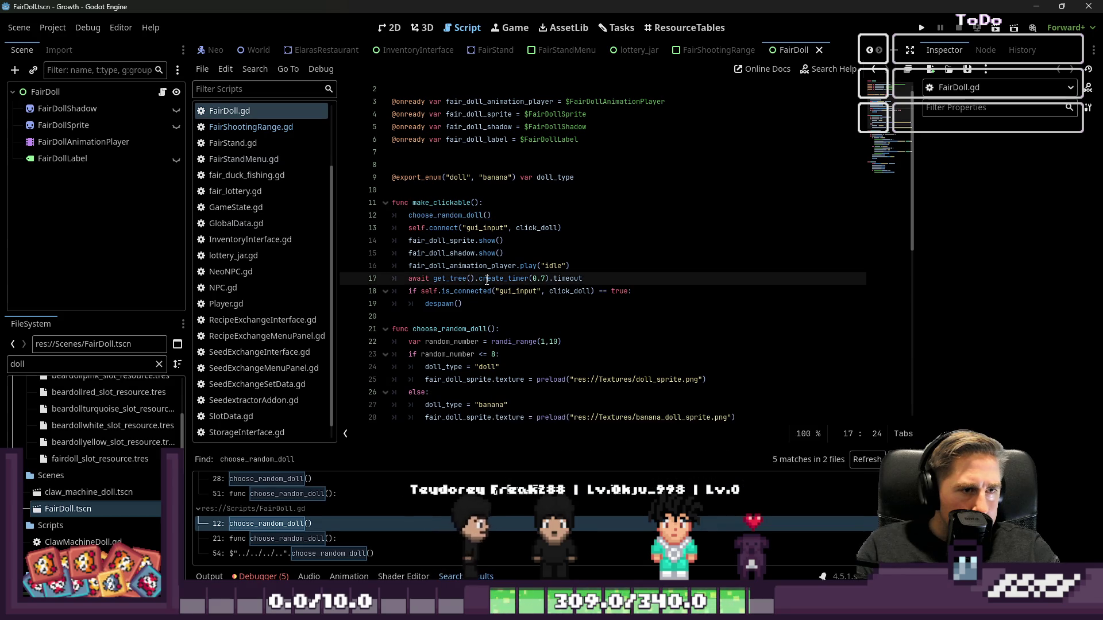
double_click(446, 218)
scroll(496, 336, "down", 1)
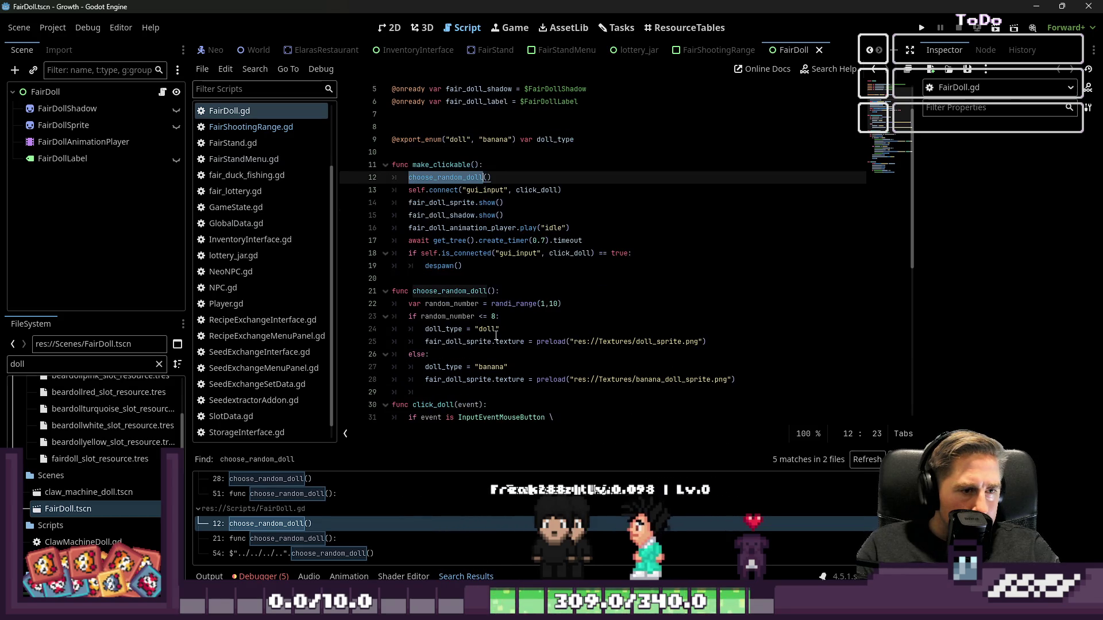
scroll(497, 334, "down", 8)
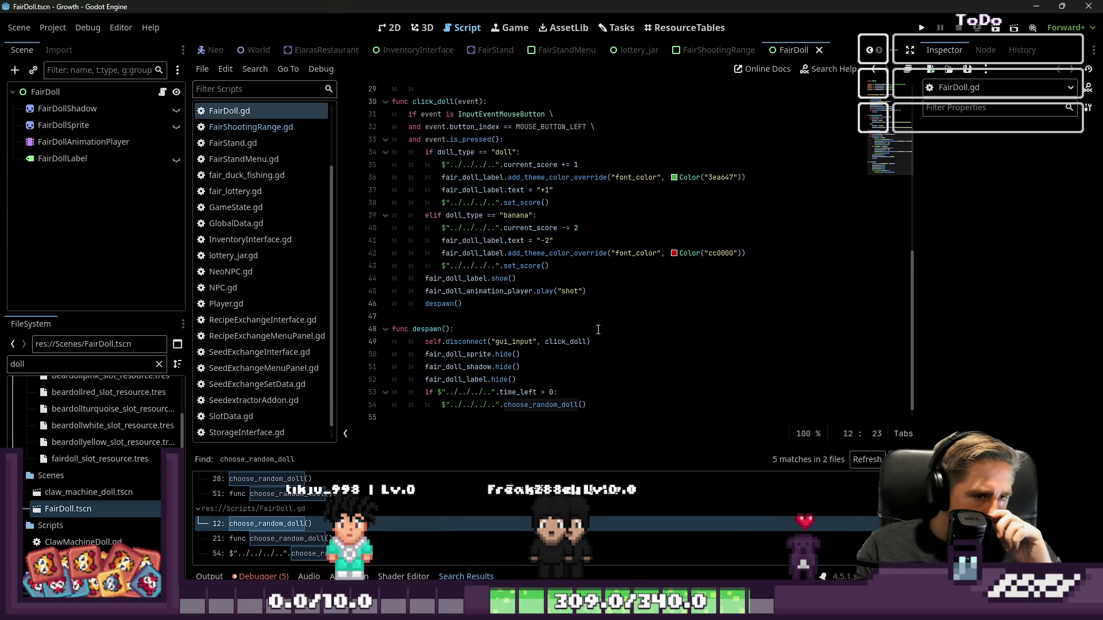
scroll(582, 329, "down", 1)
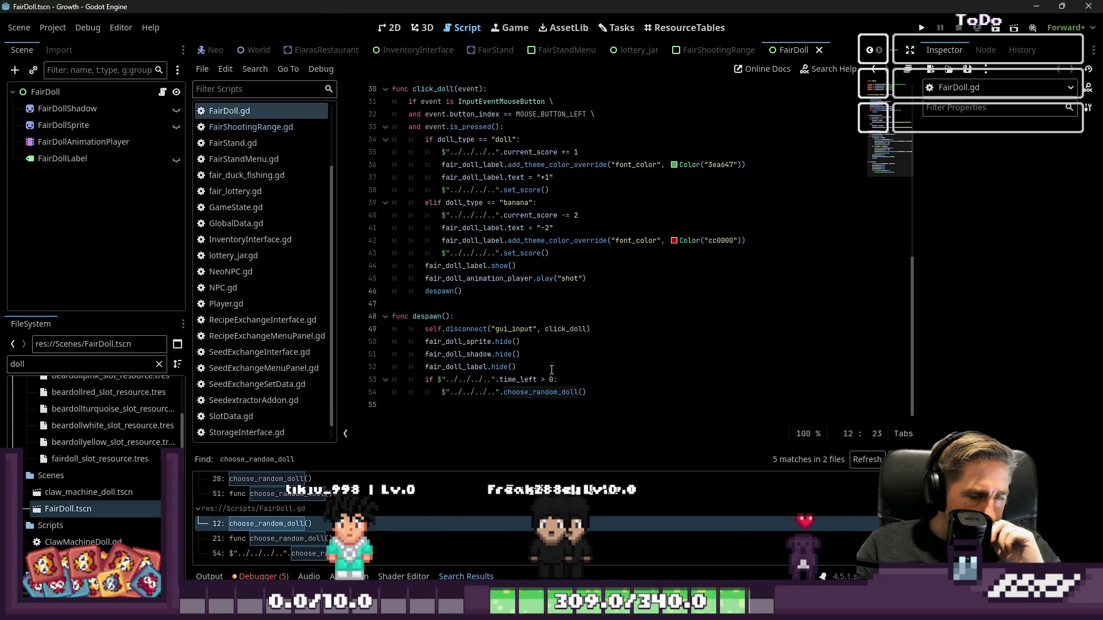
left_click(538, 393)
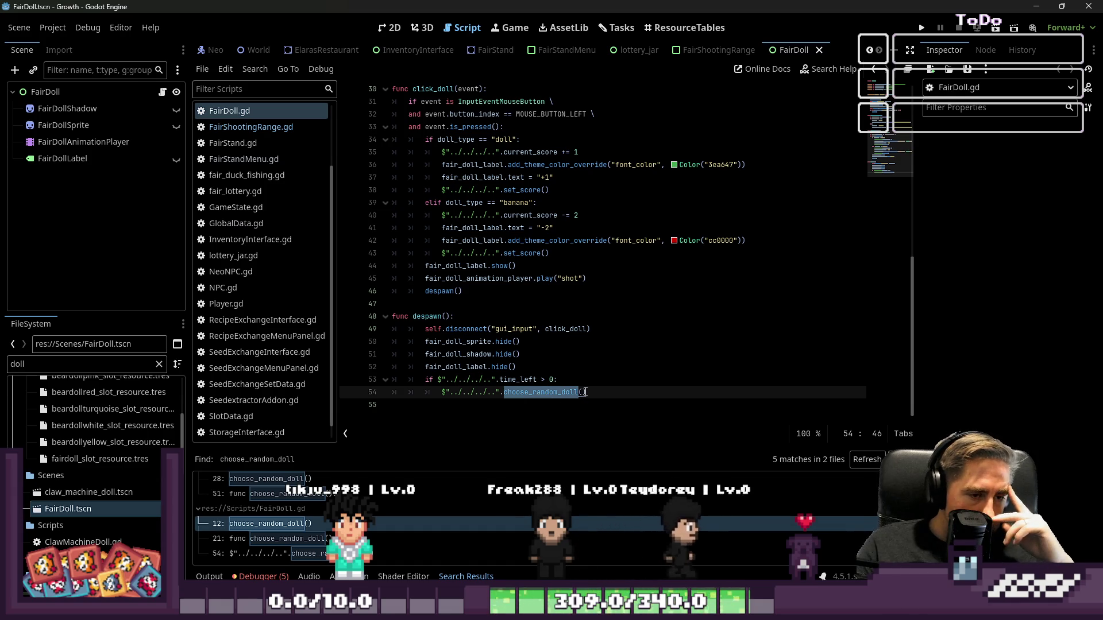
left_click(519, 369)
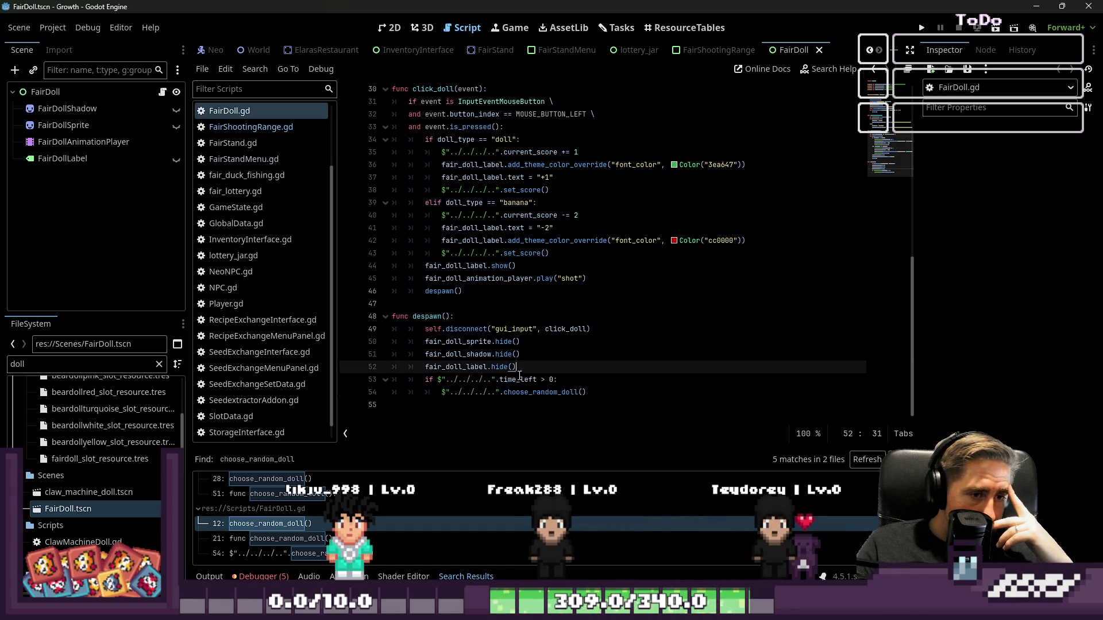
left_click(518, 380)
scroll(545, 380, "up", 10)
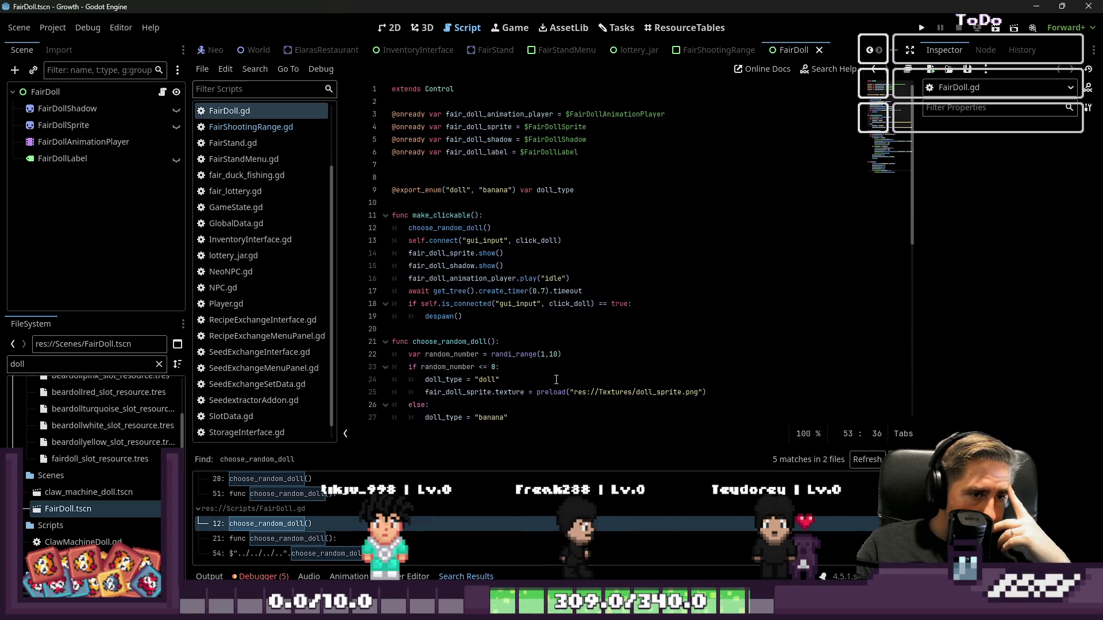
left_click(544, 291)
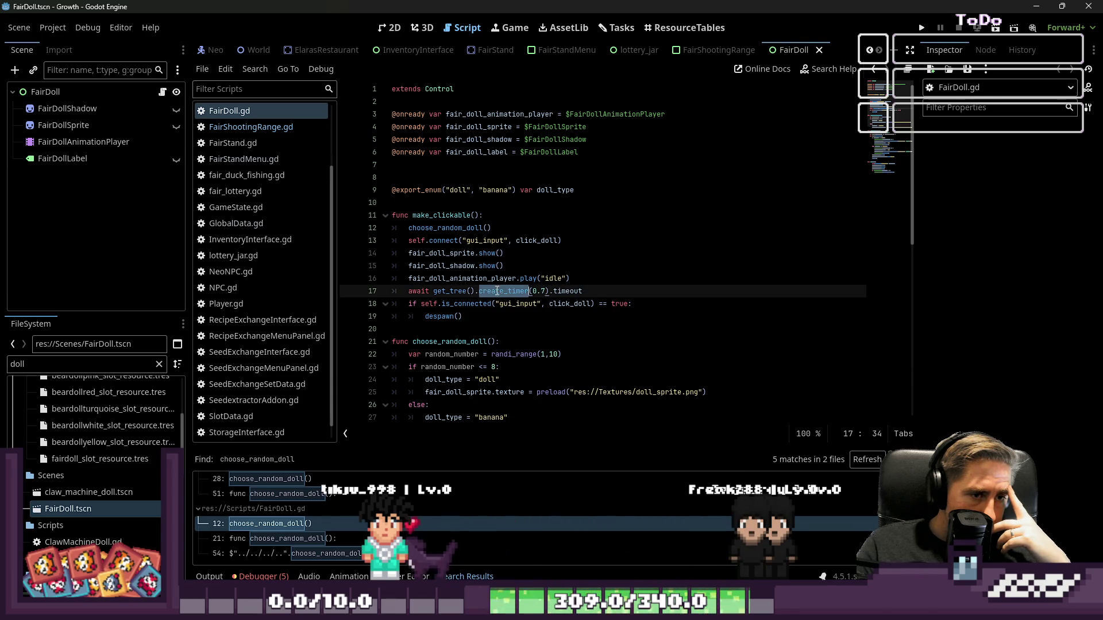
scroll(511, 333, "down", 10)
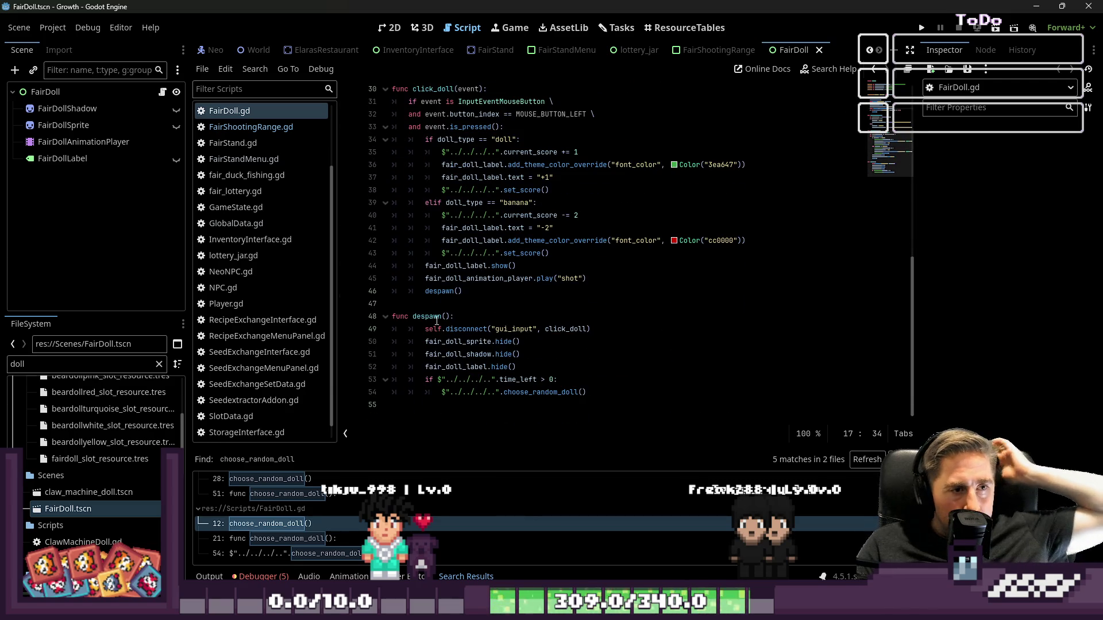
left_click(435, 317)
scroll(435, 319, "up", 1)
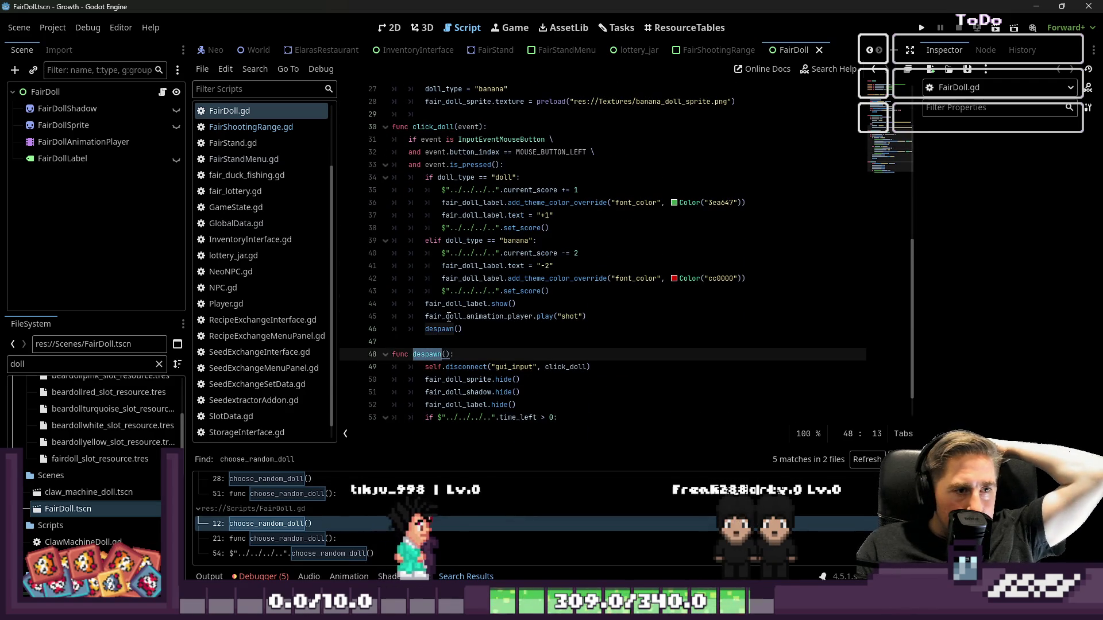
scroll(446, 341, "down", 1)
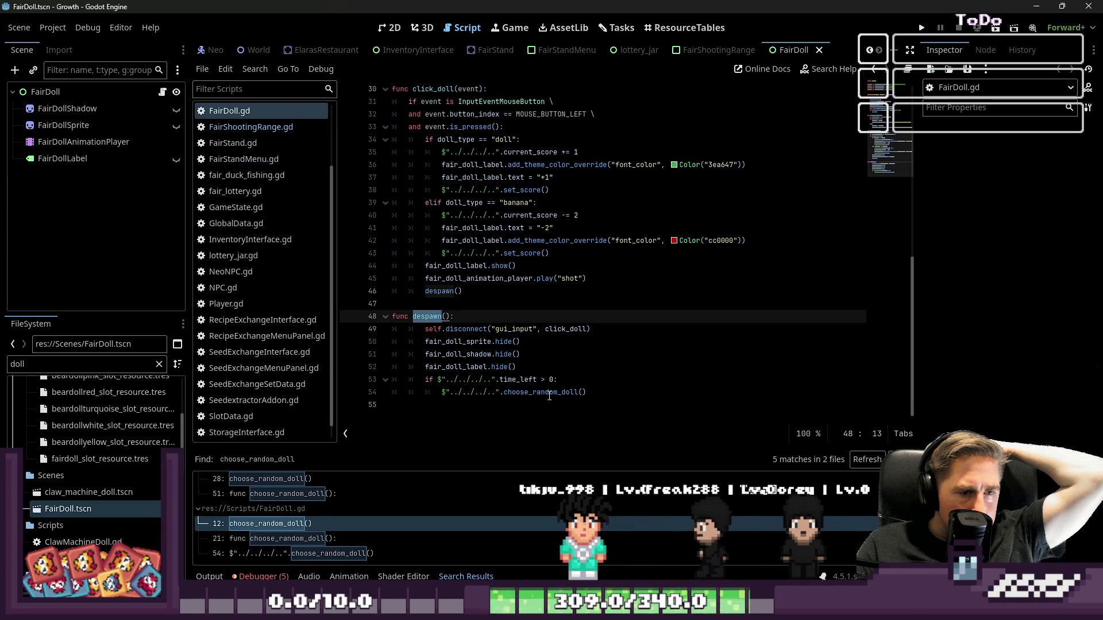
scroll(547, 391, "up", 1)
scroll(545, 392, "down", 1)
left_click(541, 393)
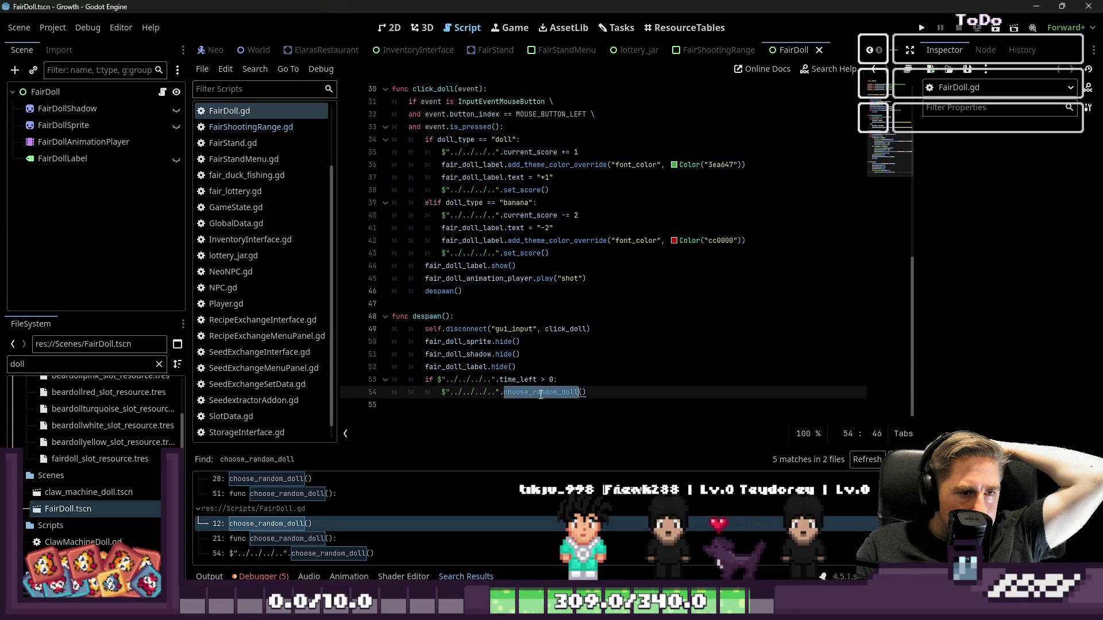
scroll(540, 394, "up", 2)
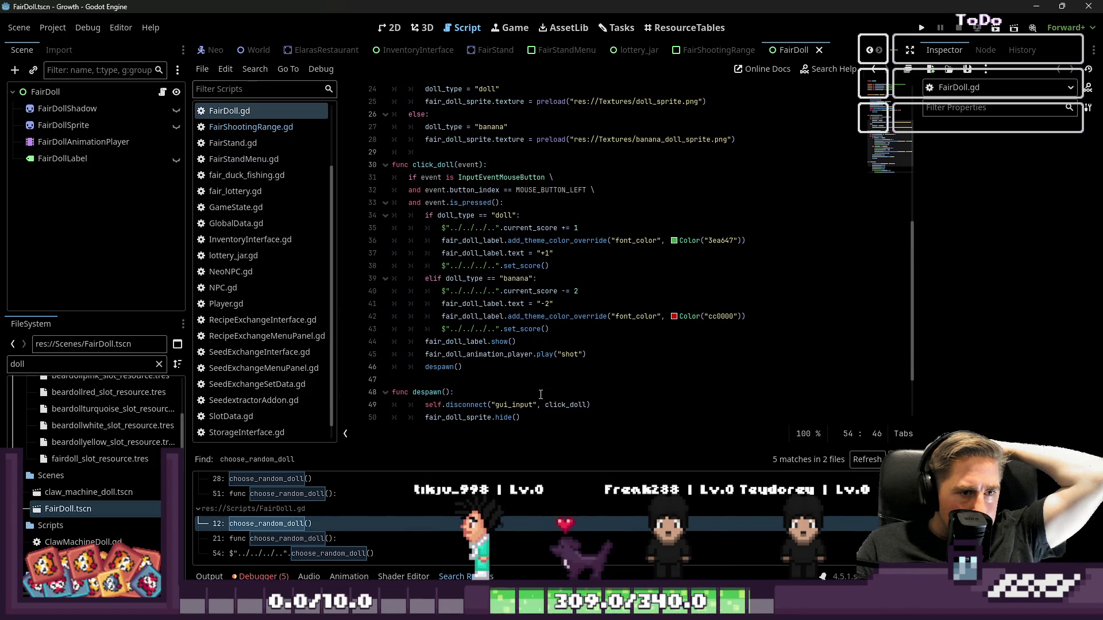
scroll(540, 395, "up", 2)
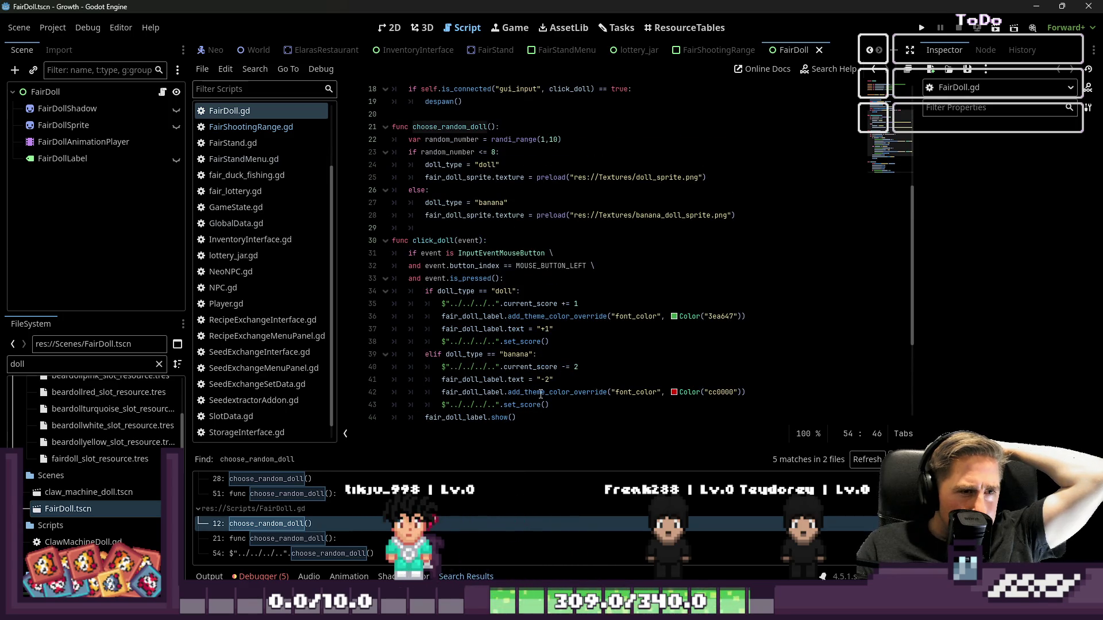
mouse_move(540, 395)
scroll(541, 395, "up", 2)
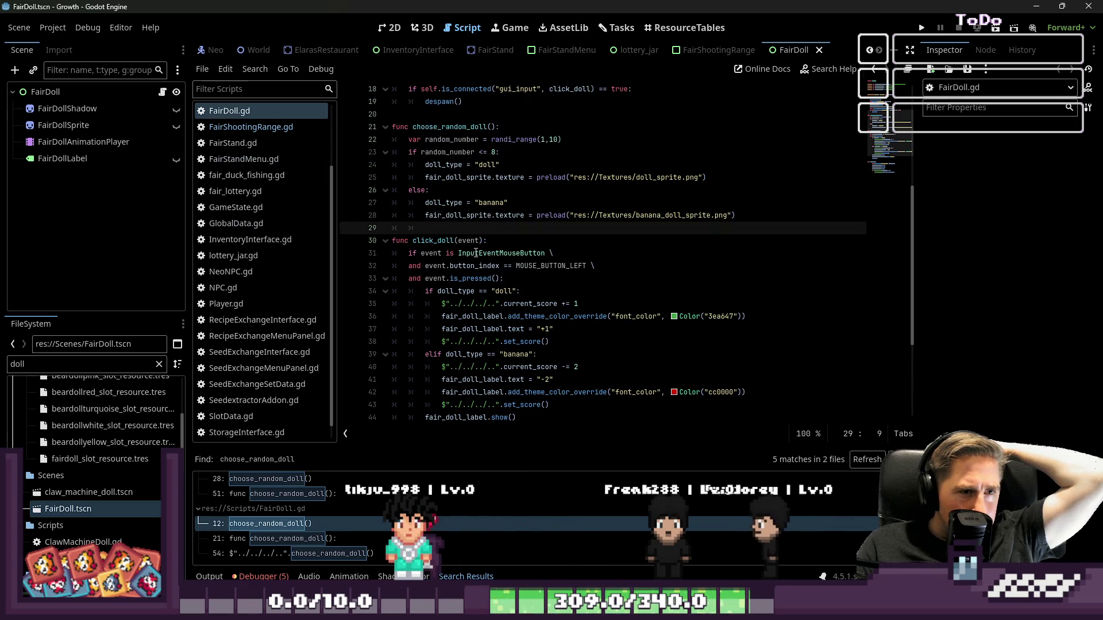
left_click(459, 304)
left_click(517, 139)
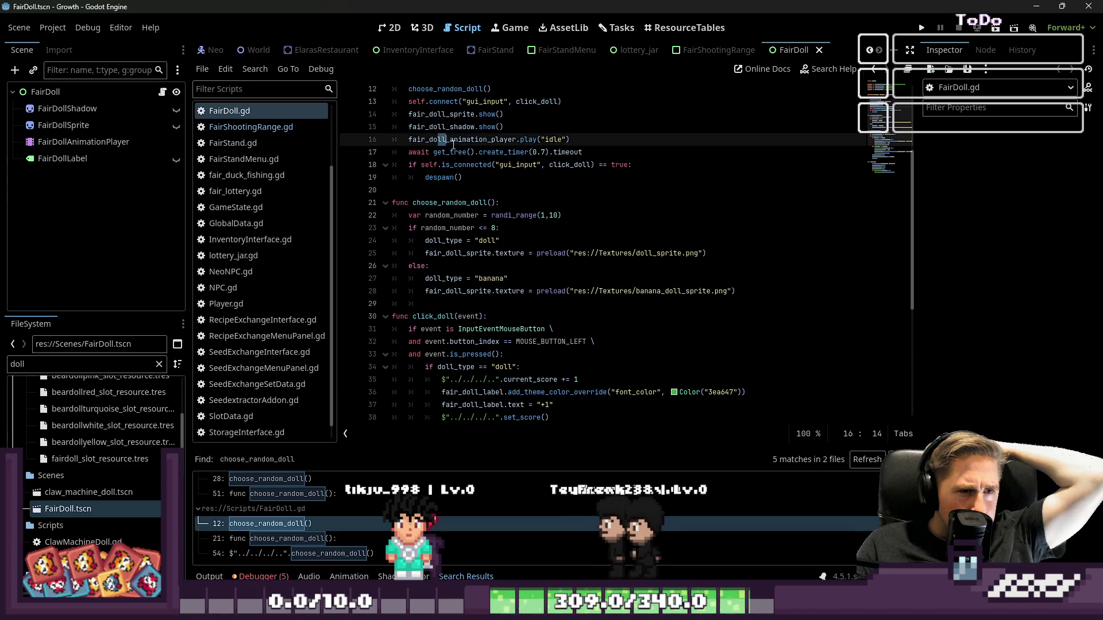
left_click(535, 177)
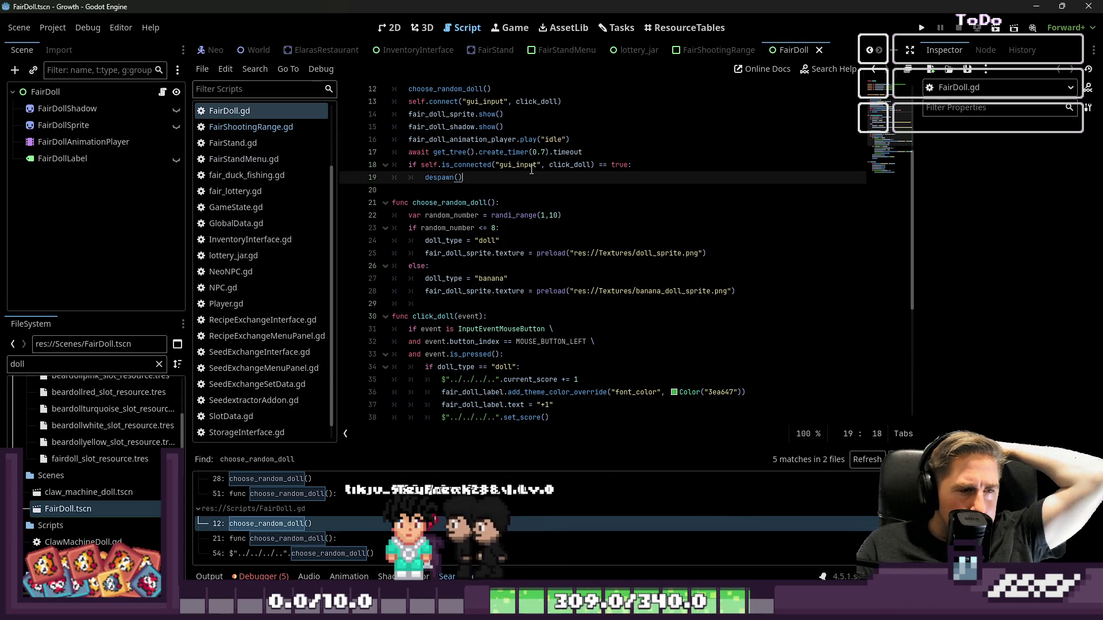
left_click(511, 152)
left_click_drag(511, 152, 552, 153)
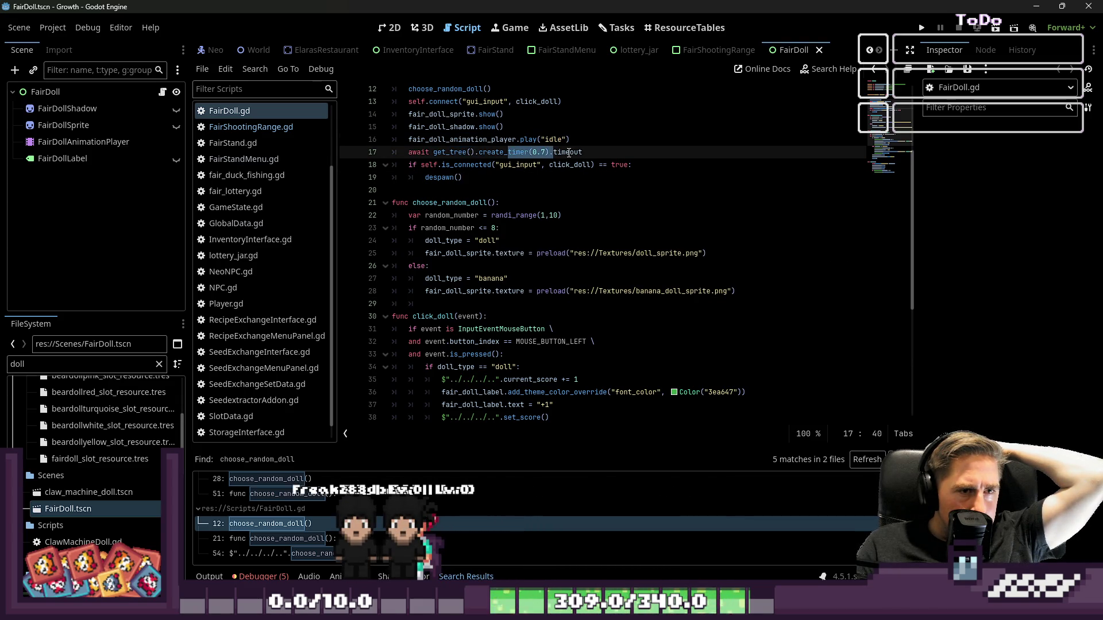
mouse_move(569, 152)
left_click_drag(520, 165, 584, 166)
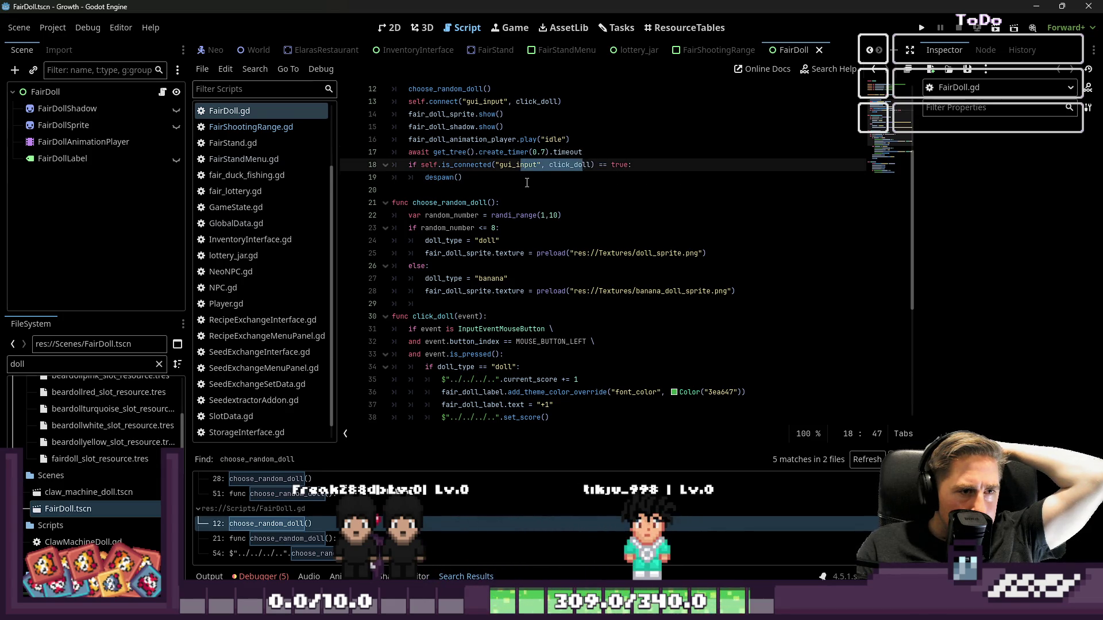
left_click(462, 177)
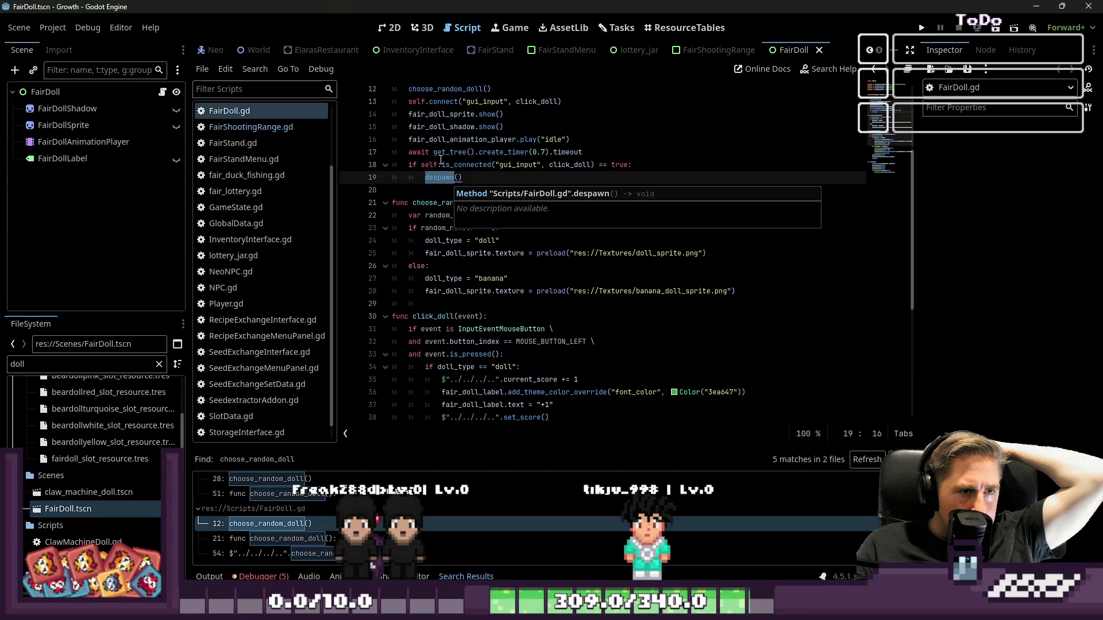
key("Up")
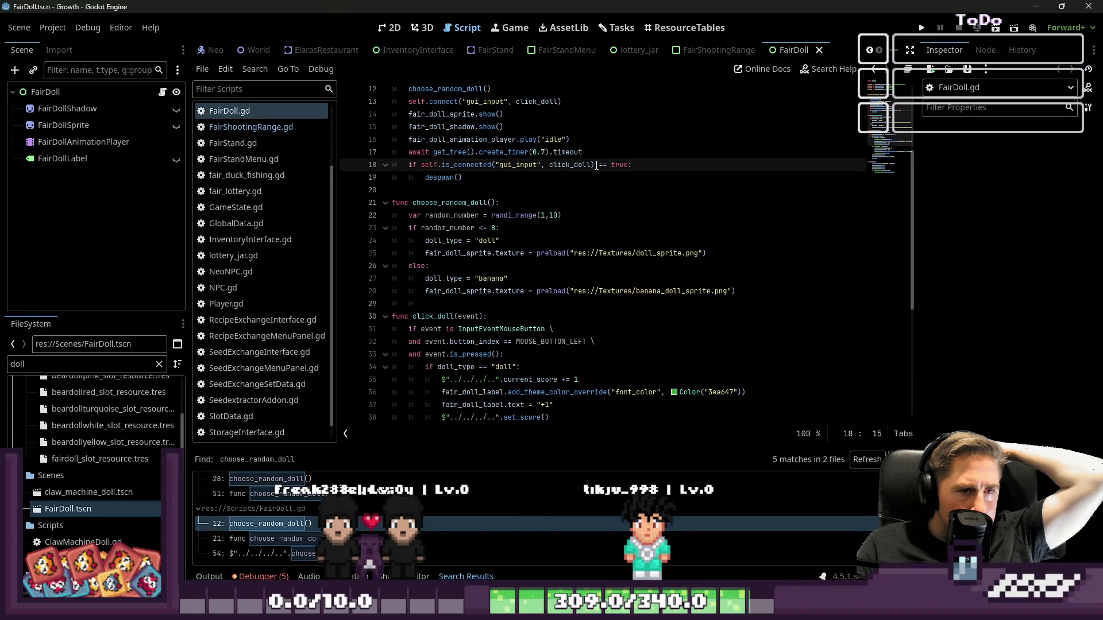
left_click(496, 188)
key("shift+Up")
key("shift+Up")
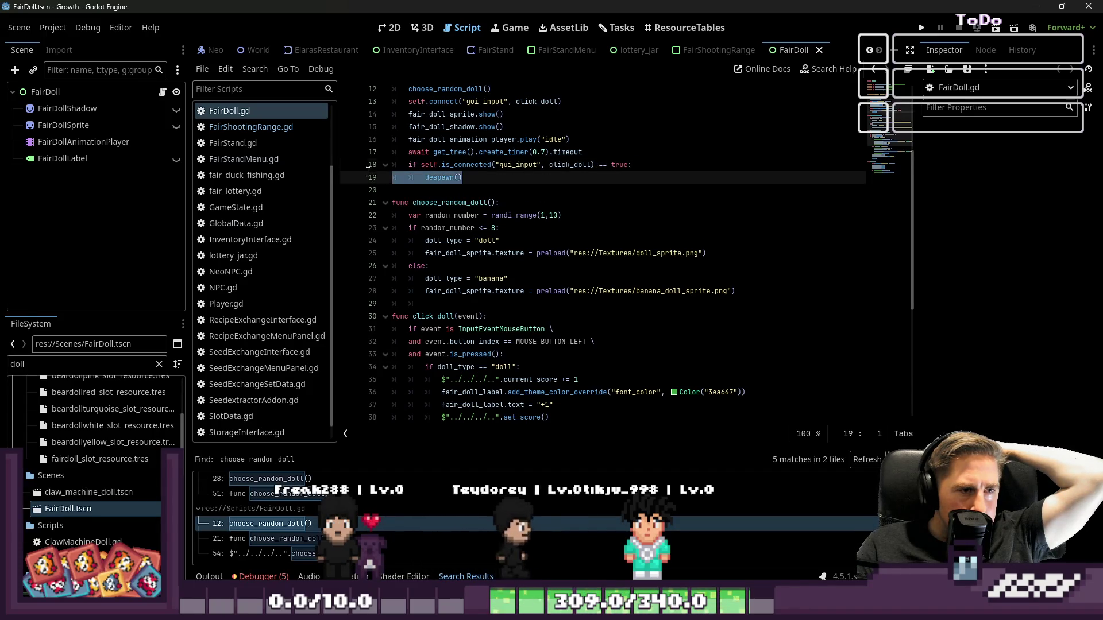
left_click(497, 188)
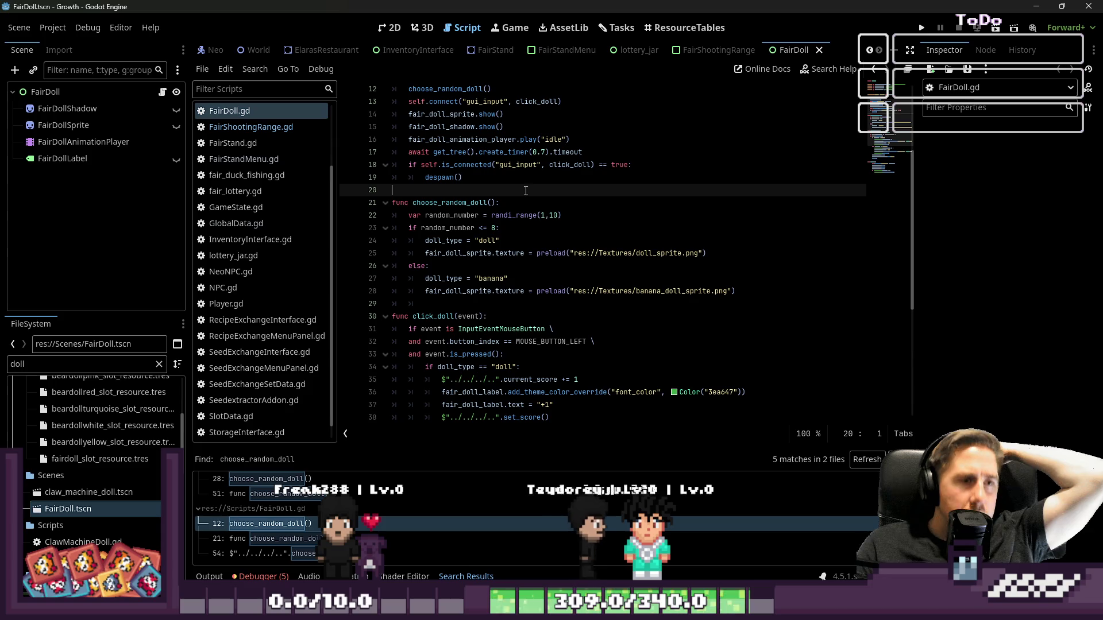
left_click(542, 153)
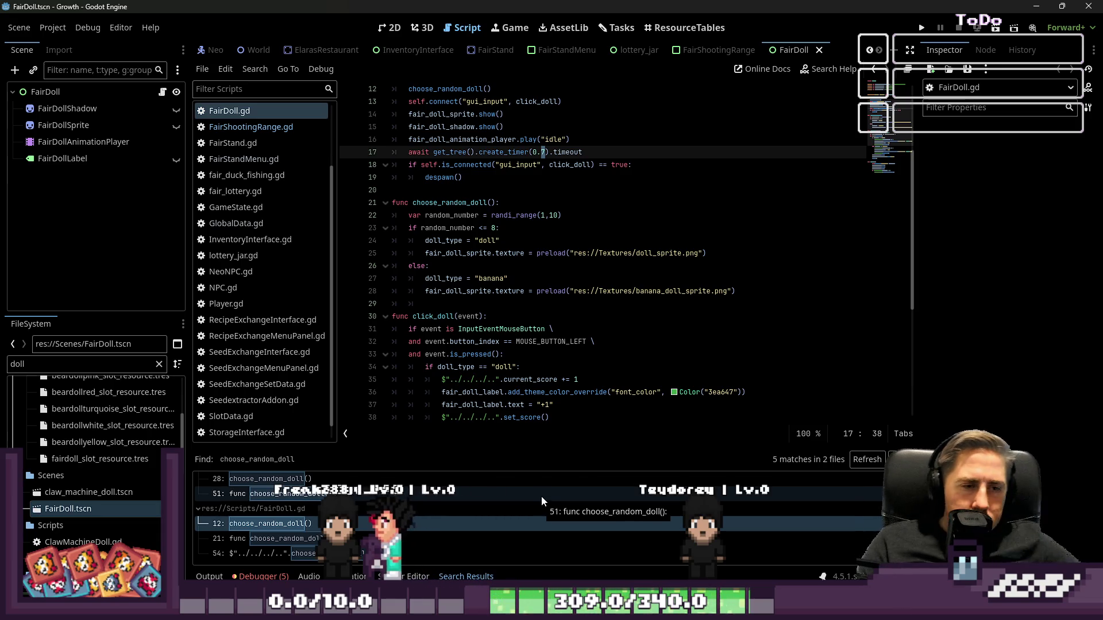
scroll(554, 369, "down", 6)
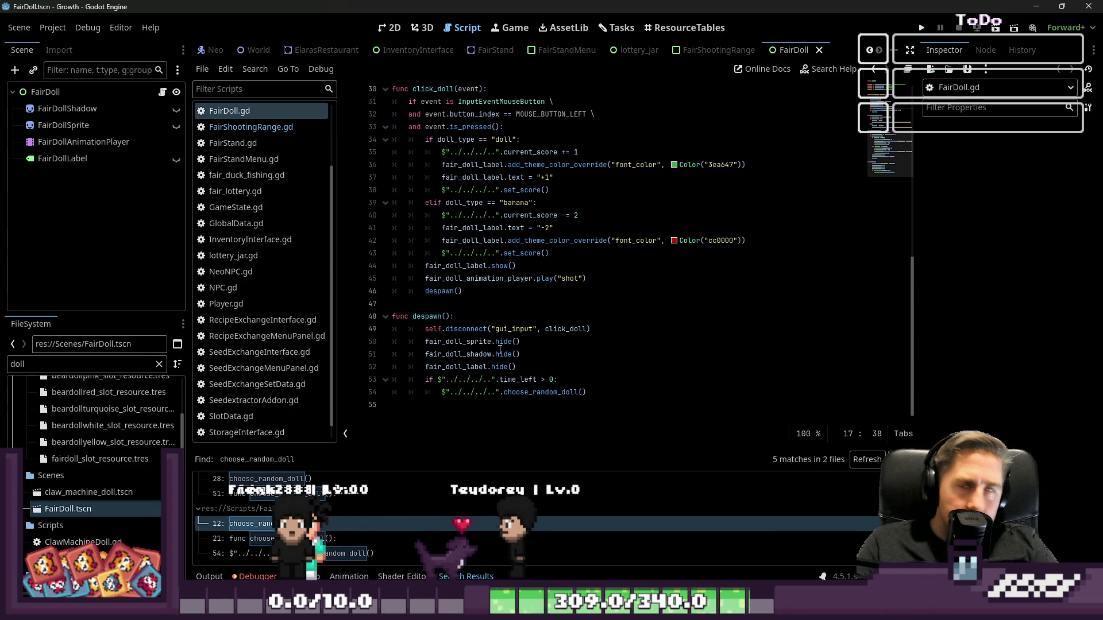
mouse_move(500, 350)
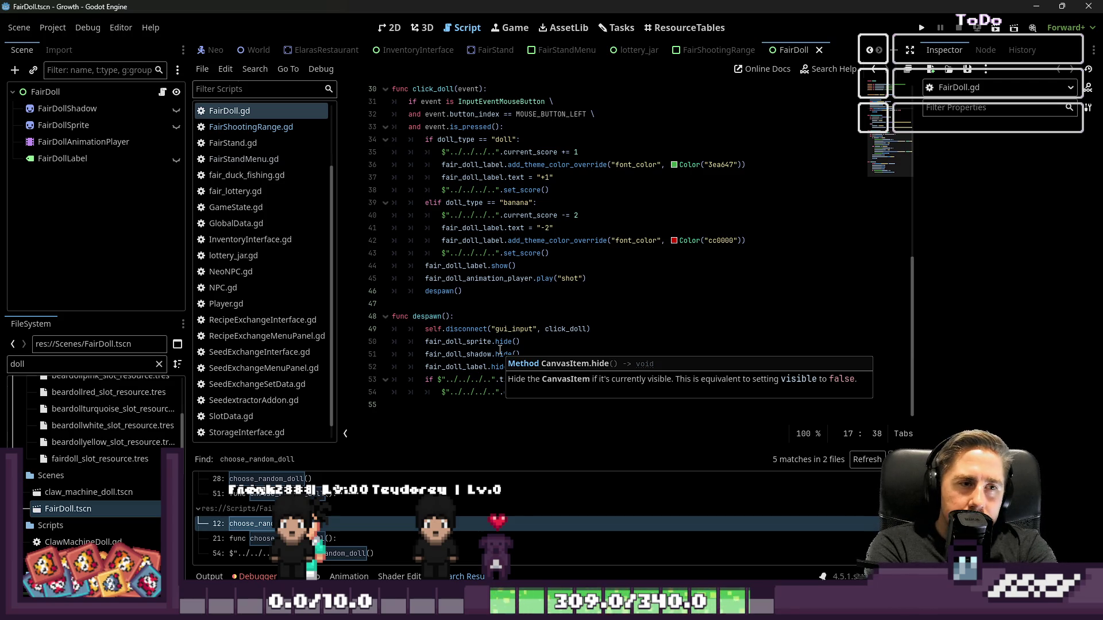
scroll(311, 211, "up", 3)
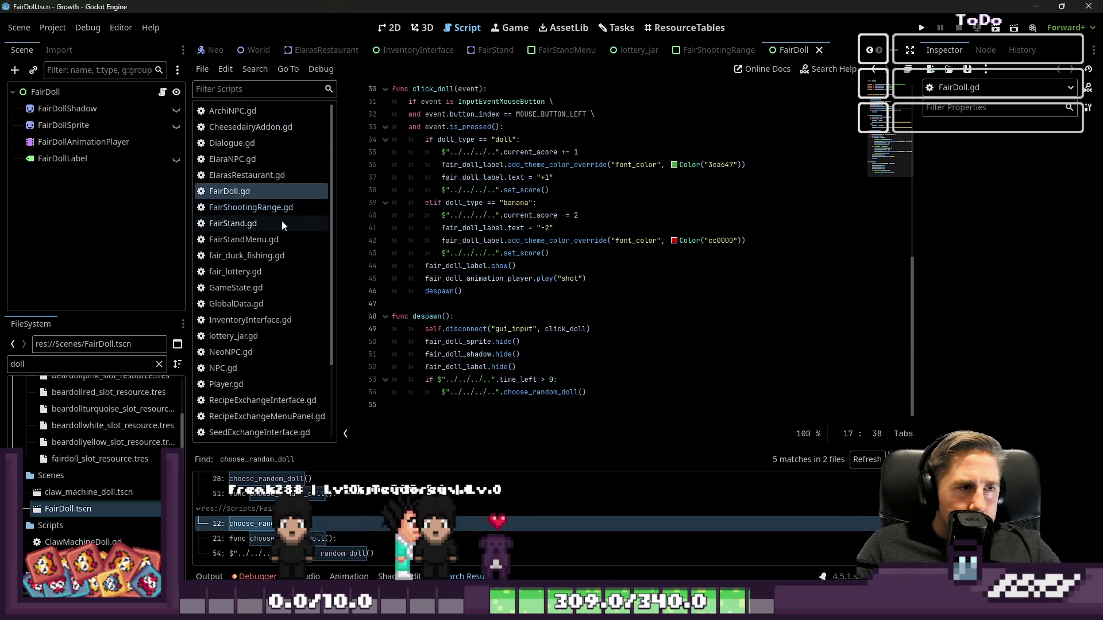
- Open the FairStand.gd script and widen the code editor to view the stand definitions
left_click(253, 213)
left_click(237, 195)
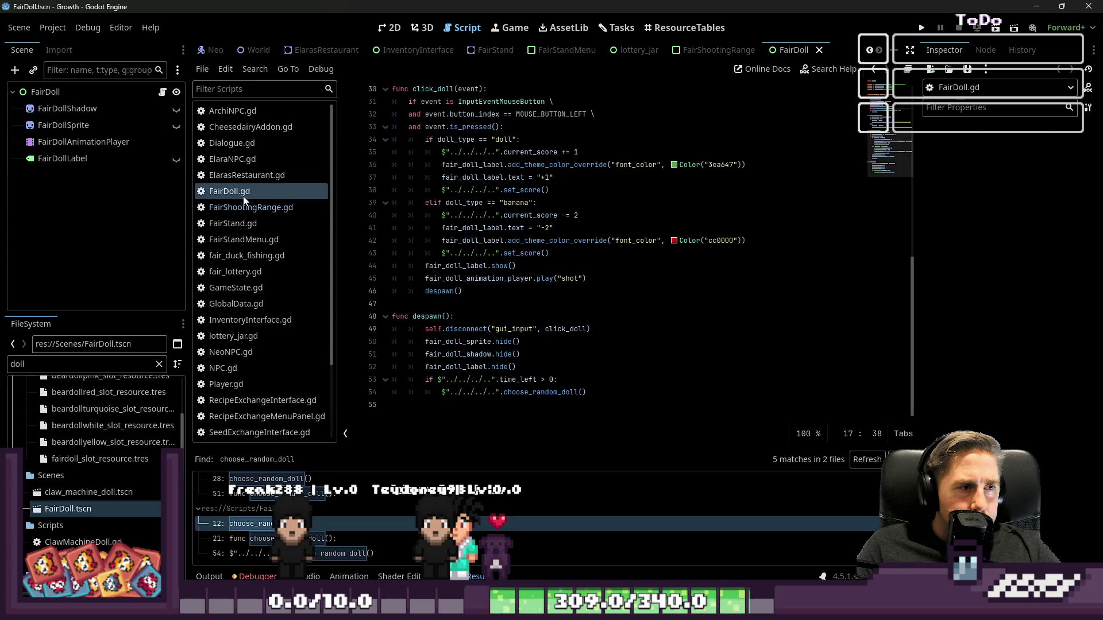
left_click(259, 223)
left_click(619, 289)
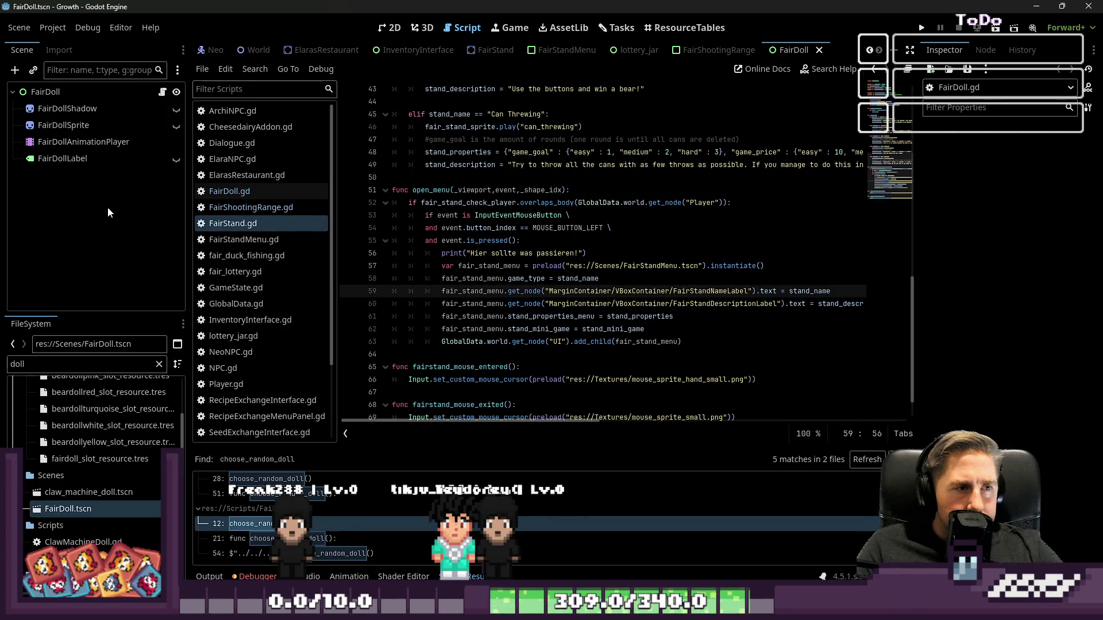
scroll(595, 230, "up", 2)
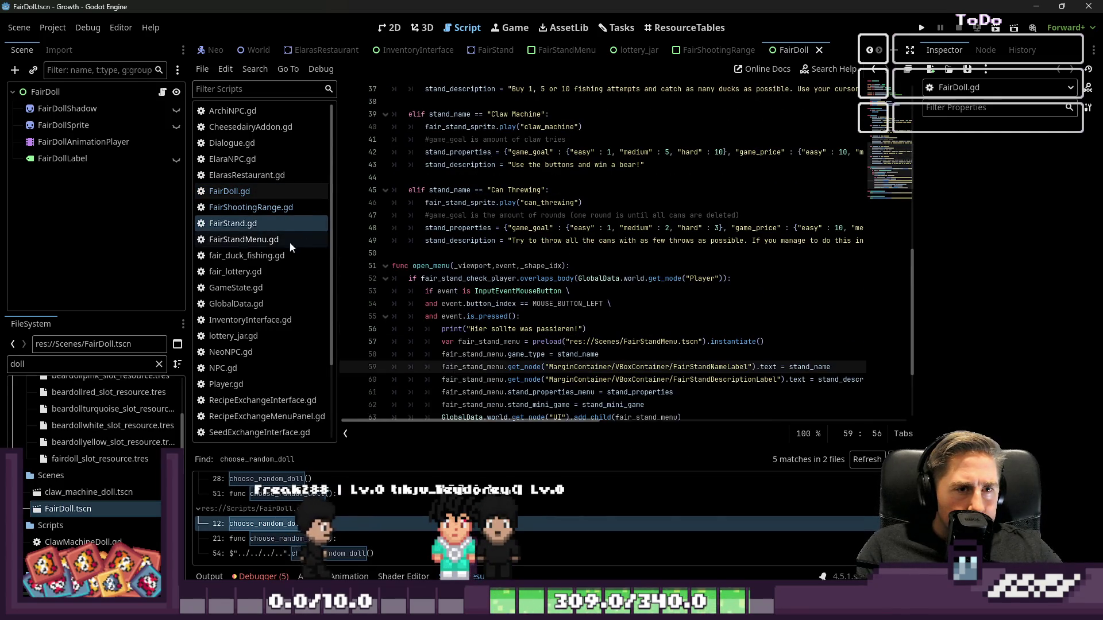
left_click_drag(189, 259, 0, 278)
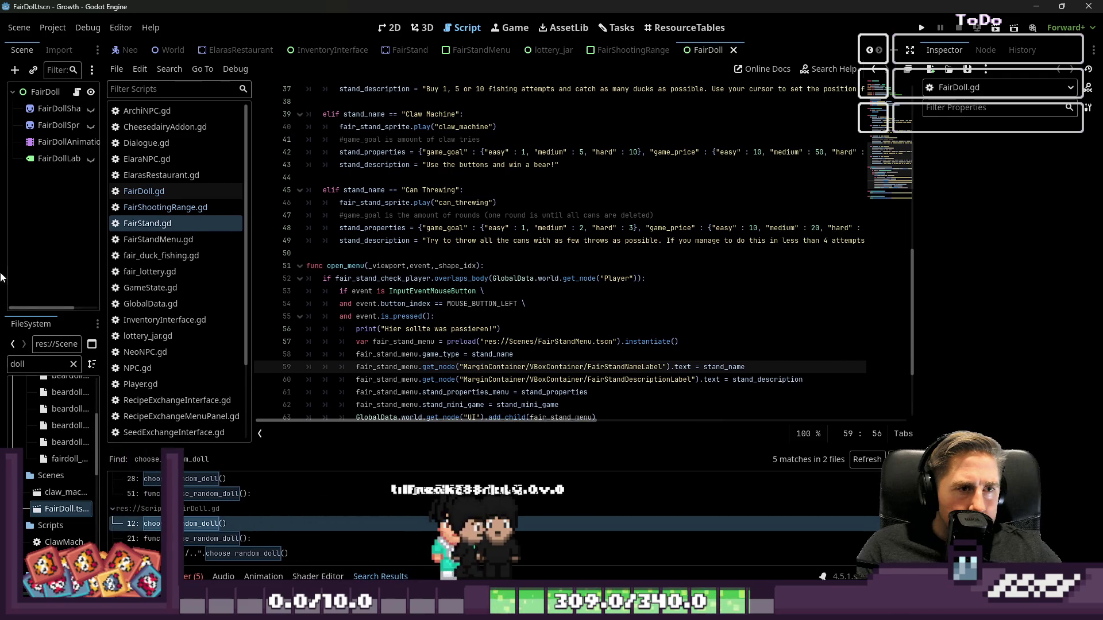
left_click(510, 154)
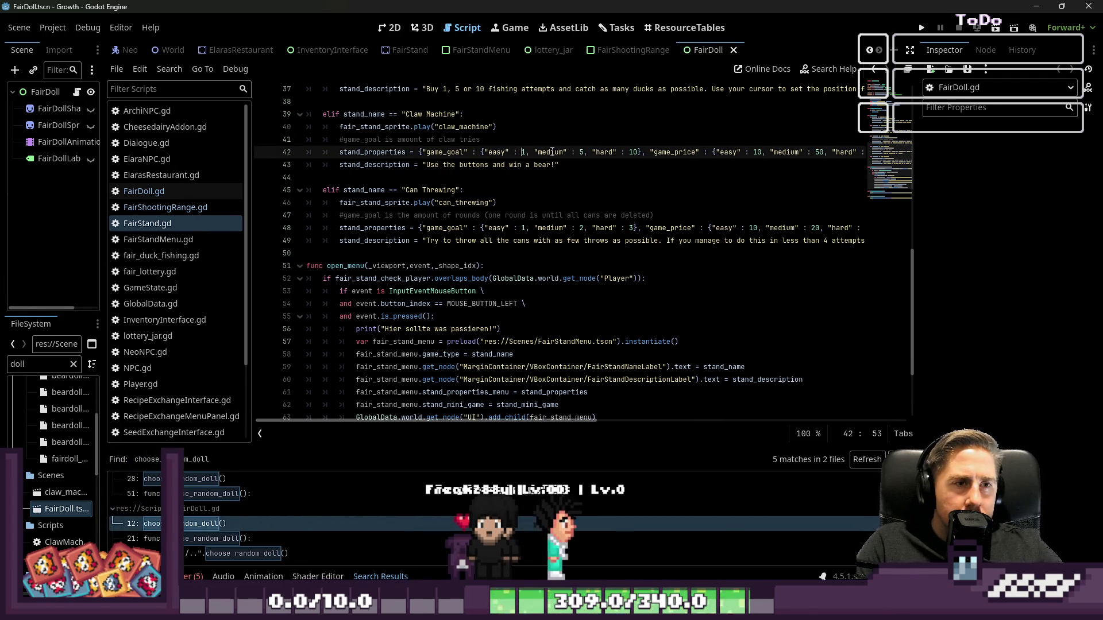
- Go to the Shooting Range goals on line 24 and replace the medium goal 210 with 40
key("Up")
key("Up")
key("Up")
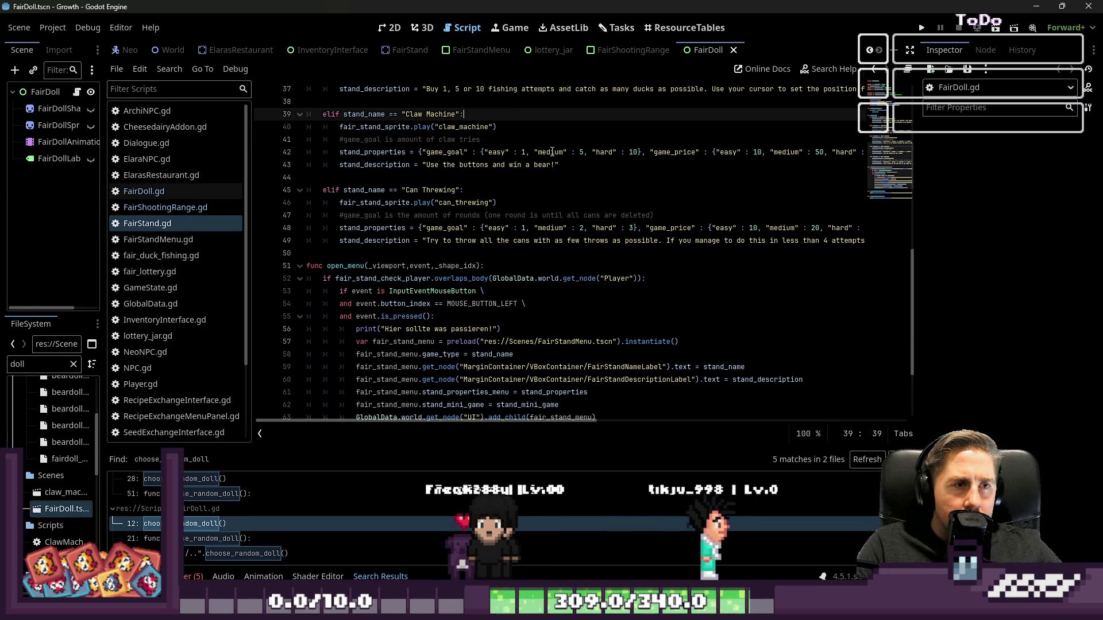
key("Up")
key("Up")
key("Up")
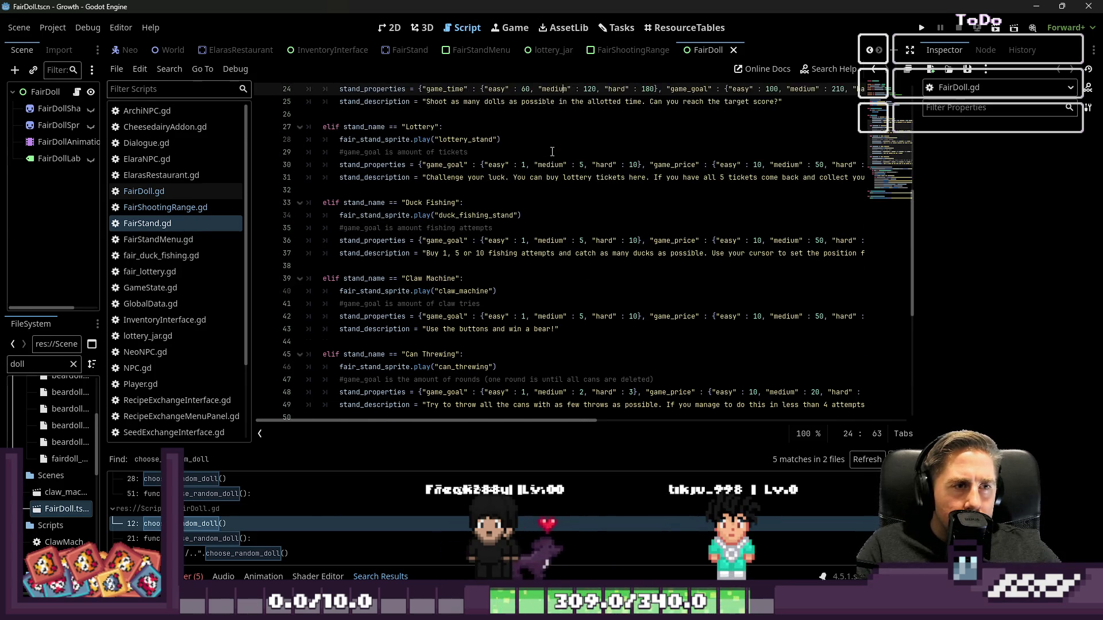
key("Up")
key("Up")
key("Up")
key("Down")
key("Down")
key("Down")
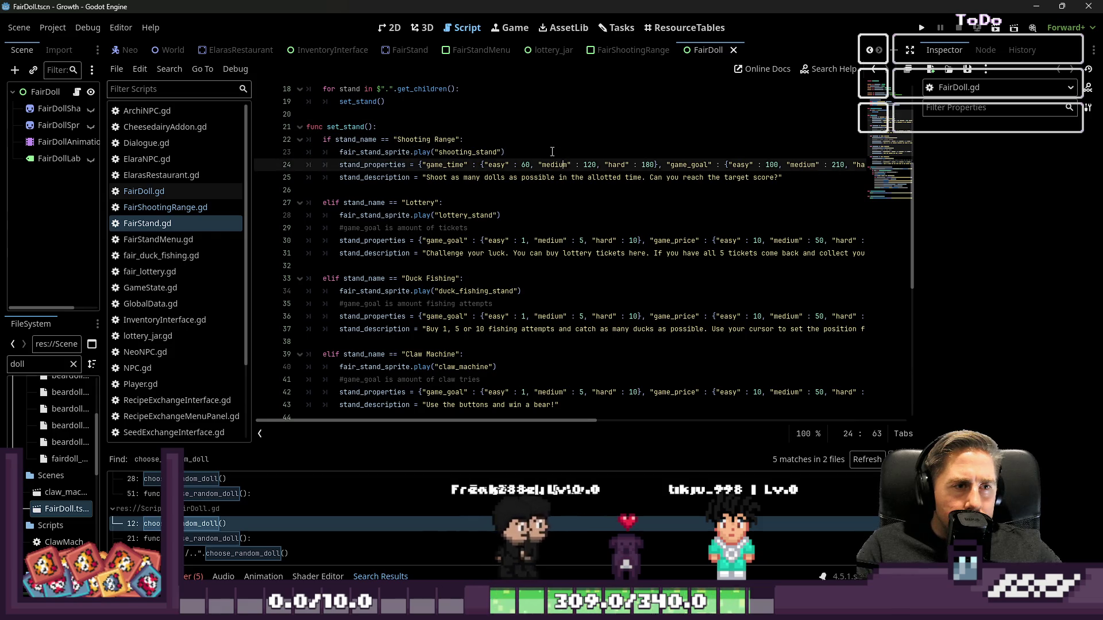
key("Up")
key("ctrl+Left")
key("ctrl+Left")
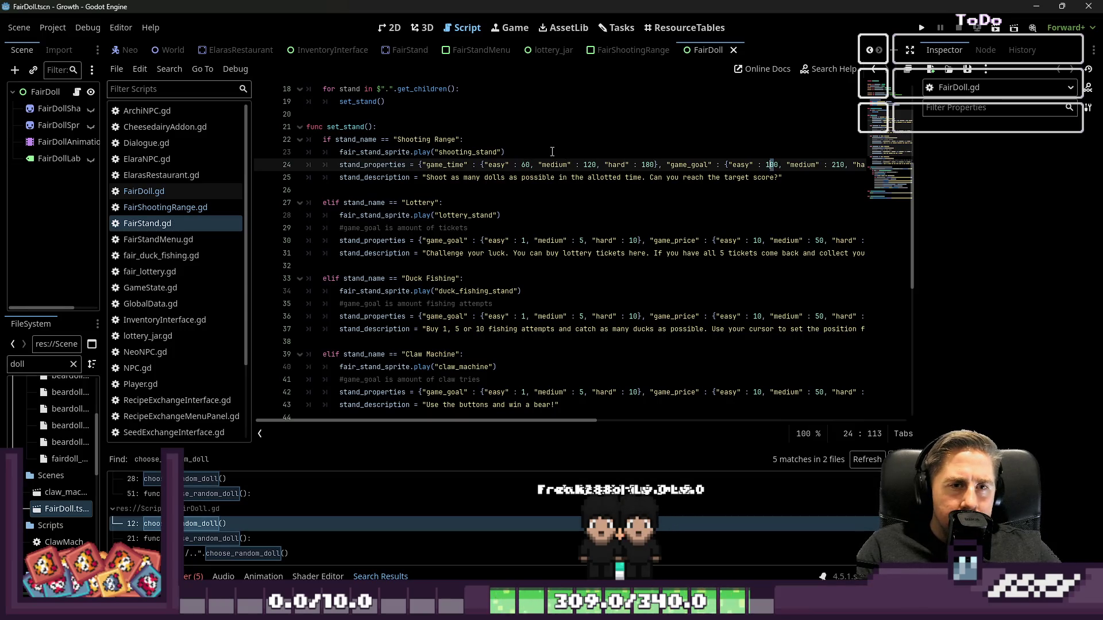
key("ctrl+Right")
key("ctrl+Right")
key("ctrl+shift+Right")
type("40")
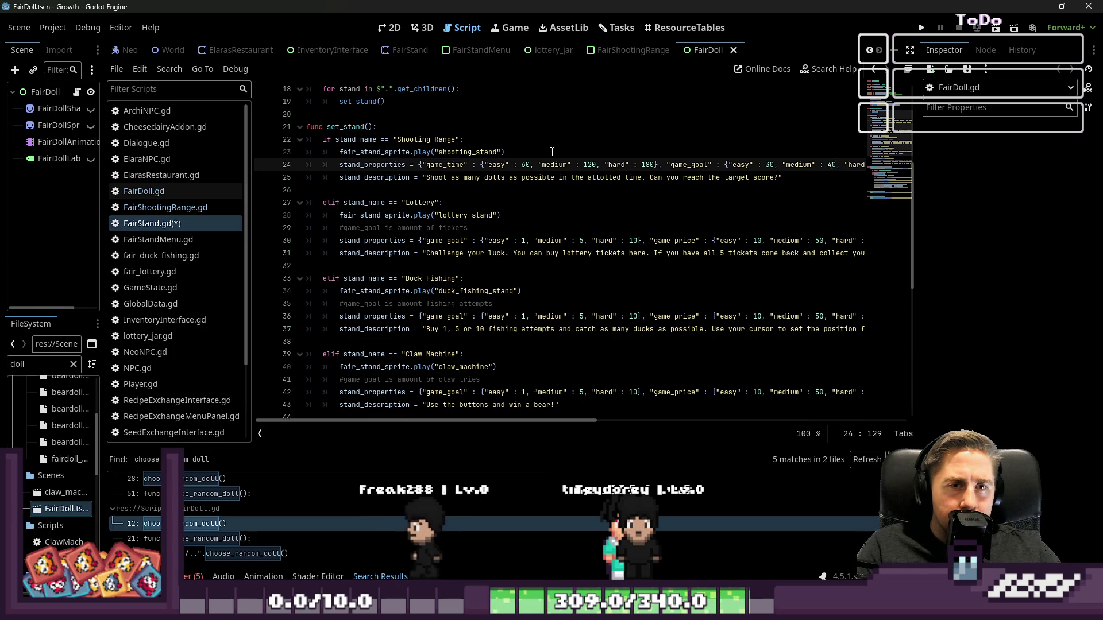
key("ctrl+Right")
key("ctrl+Right")
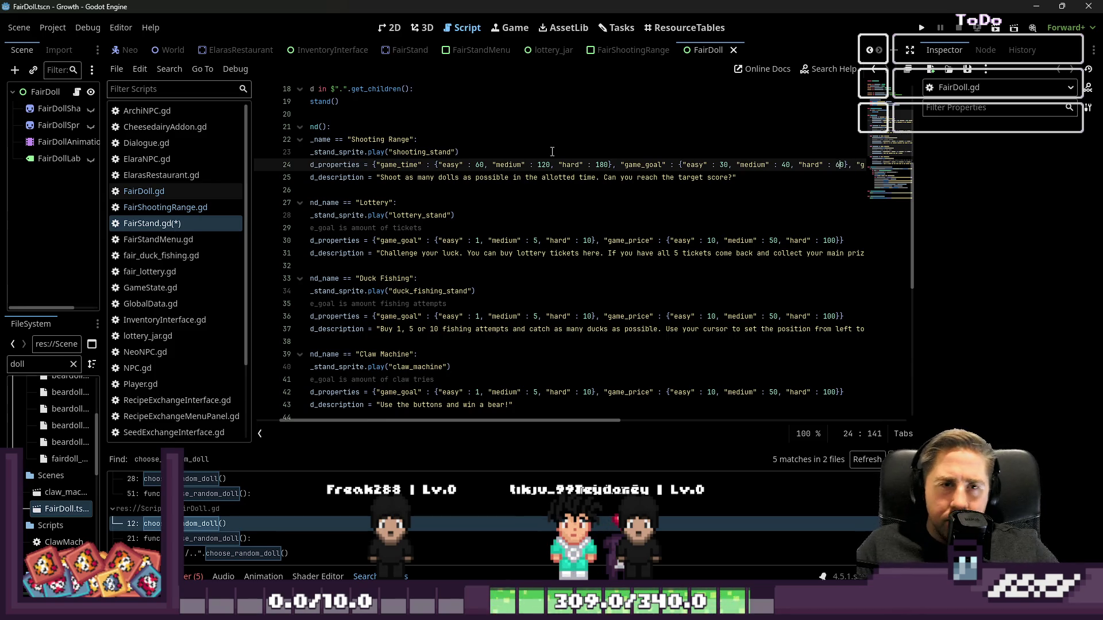
- Correct the medium Shooting Range goal to 50, then save and run the game
key("ctrl+Left")
key("ctrl+Left")
key("ctrl+Left")
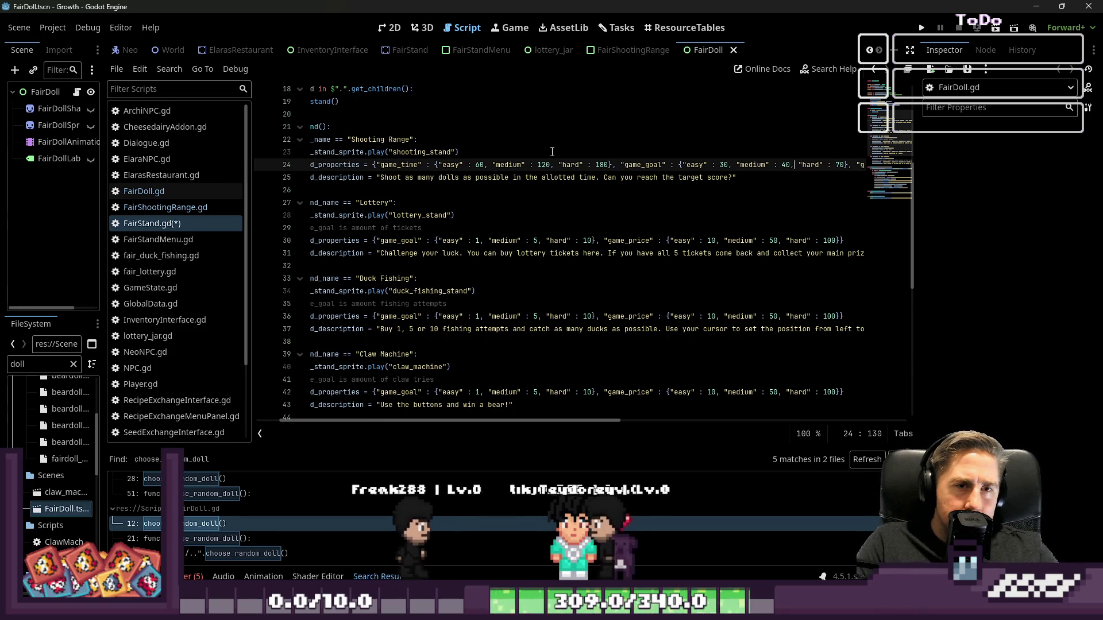
key("ctrl+shift+Right")
type("50")
key("ctrl+Left")
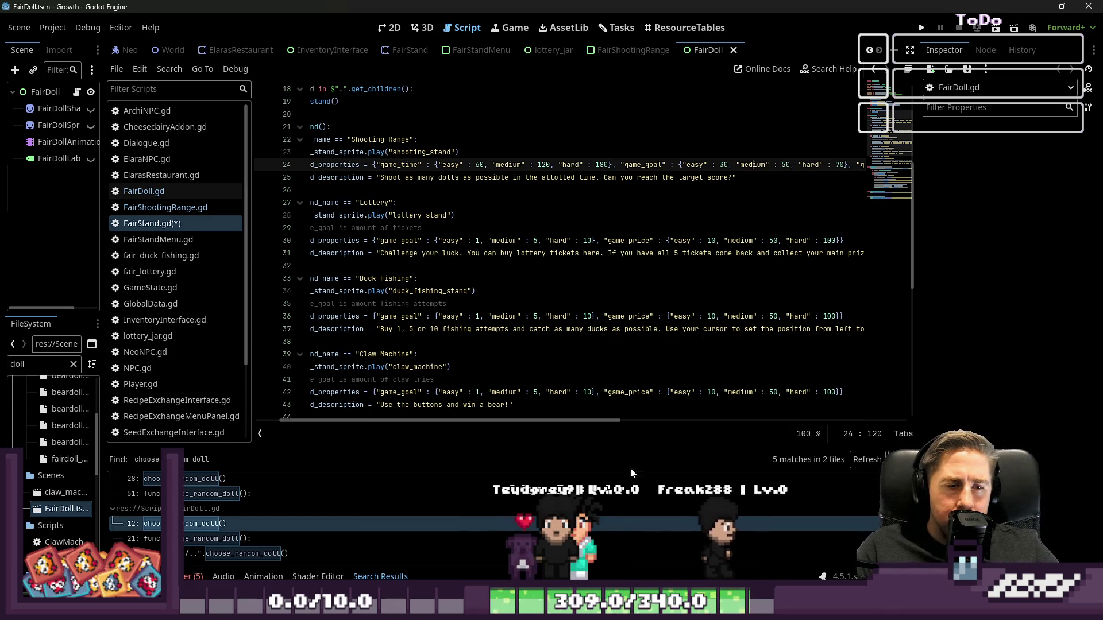
left_click_drag(583, 425, 738, 415)
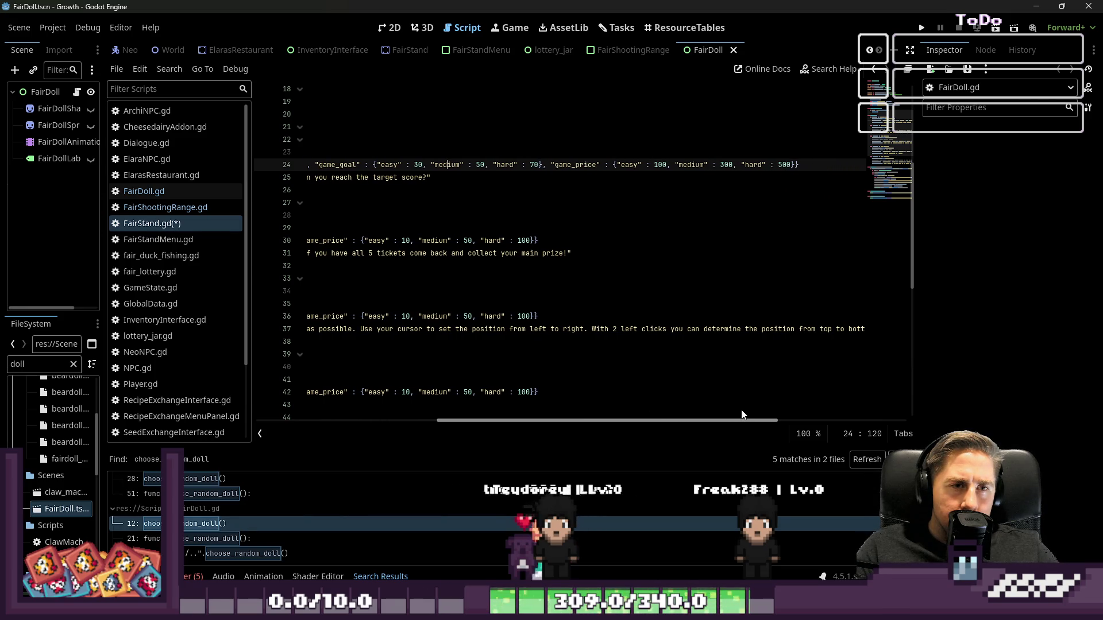
left_click_drag(604, 421, 582, 416)
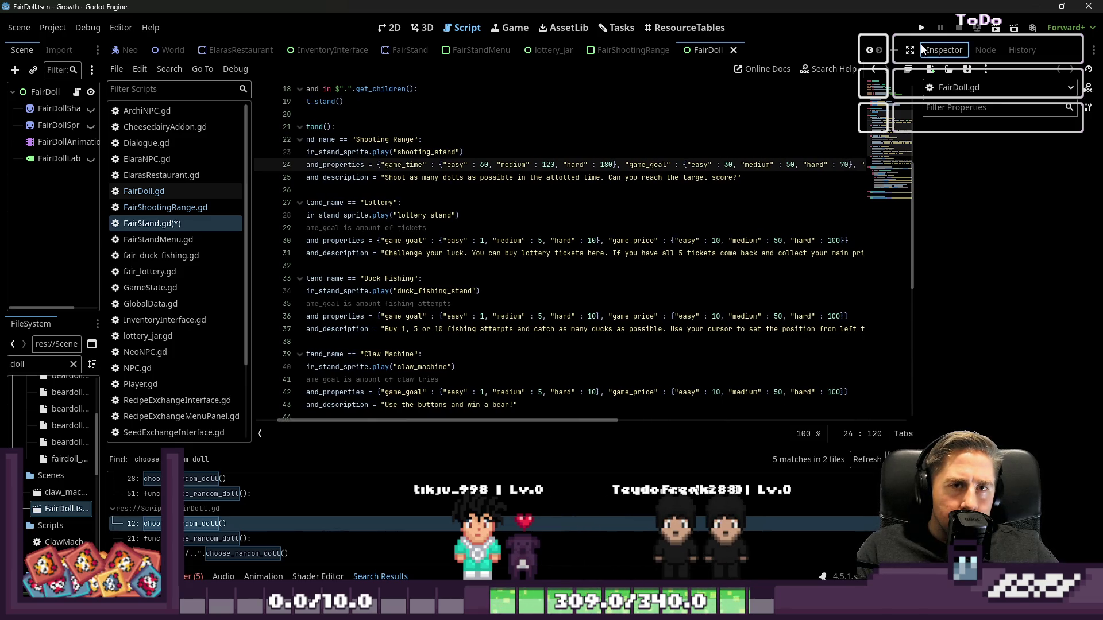
left_click(922, 28)
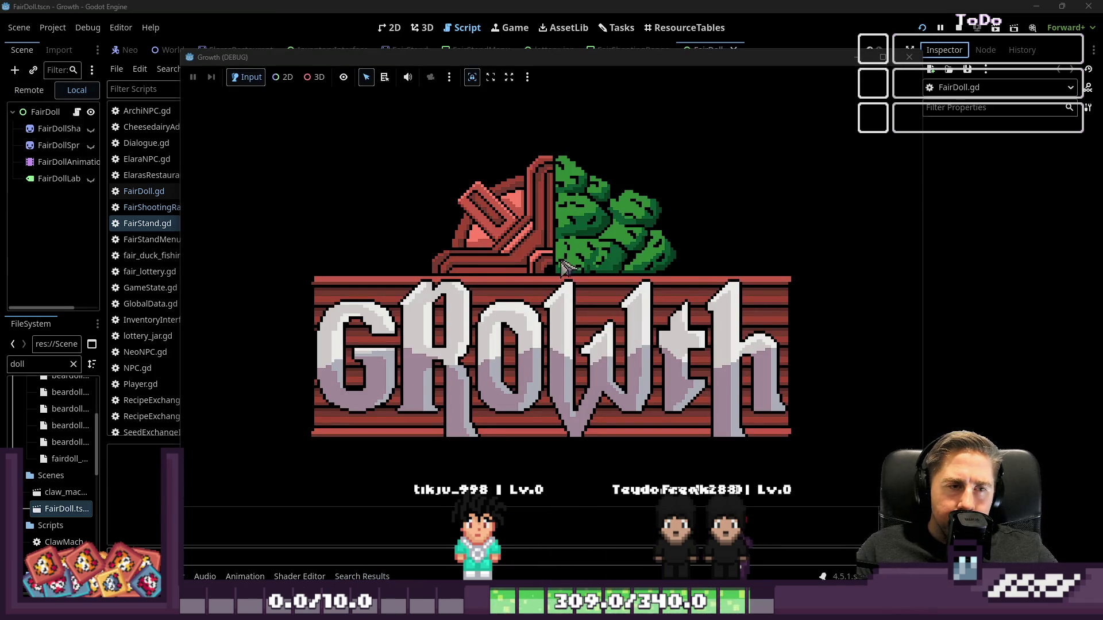
- Start as a new character named 'sdal', walk to the Shooting Range stand, and begin an easy round
type("sdal")
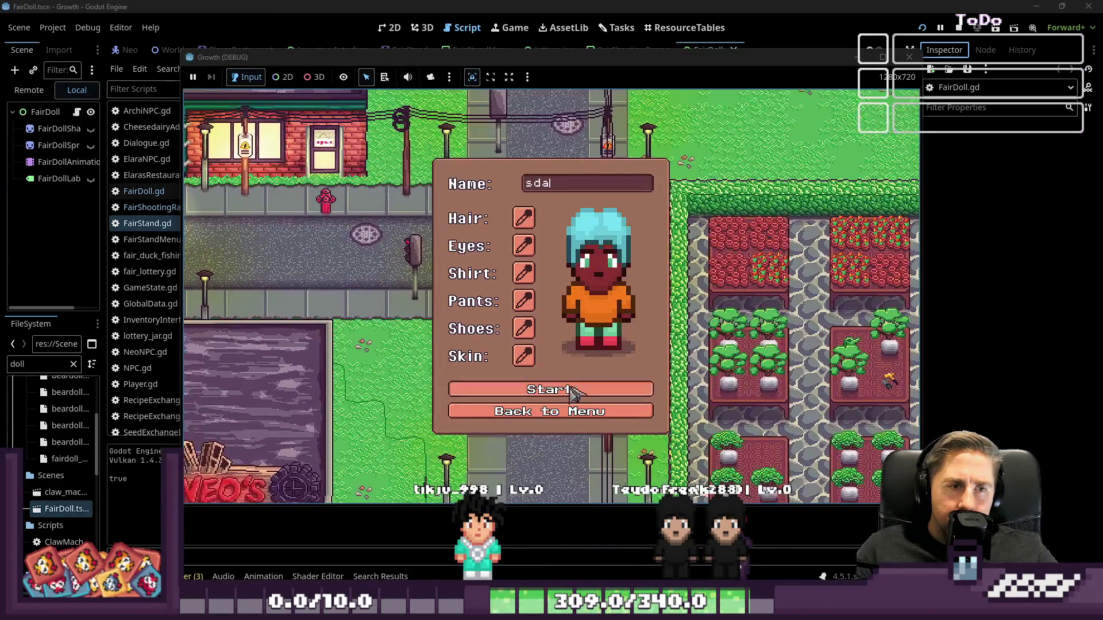
left_click(573, 391)
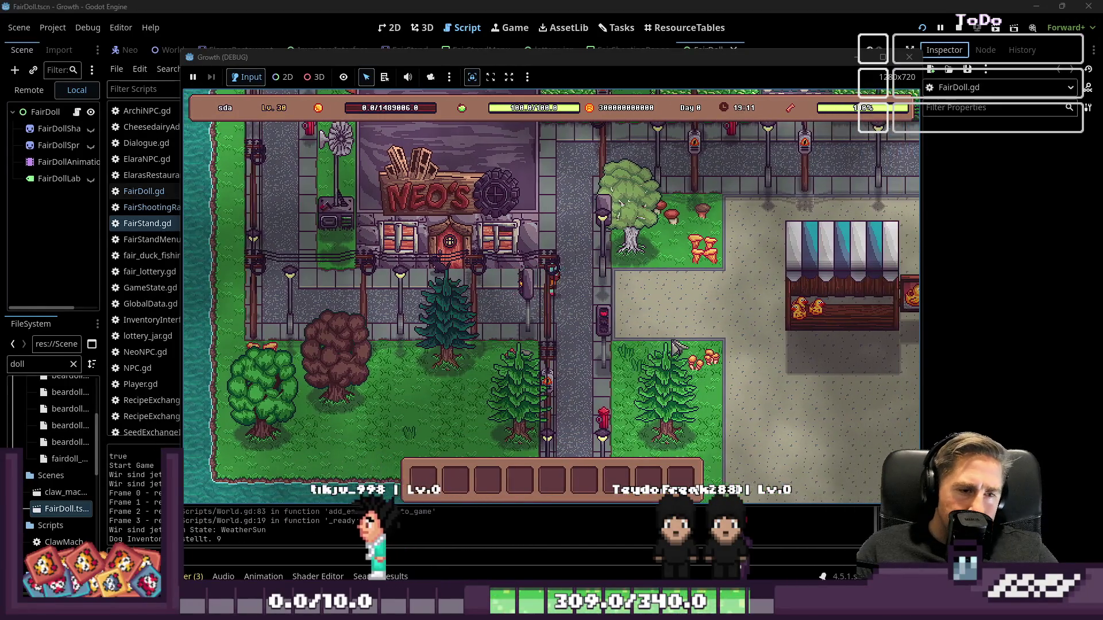
key("d")
key("i")
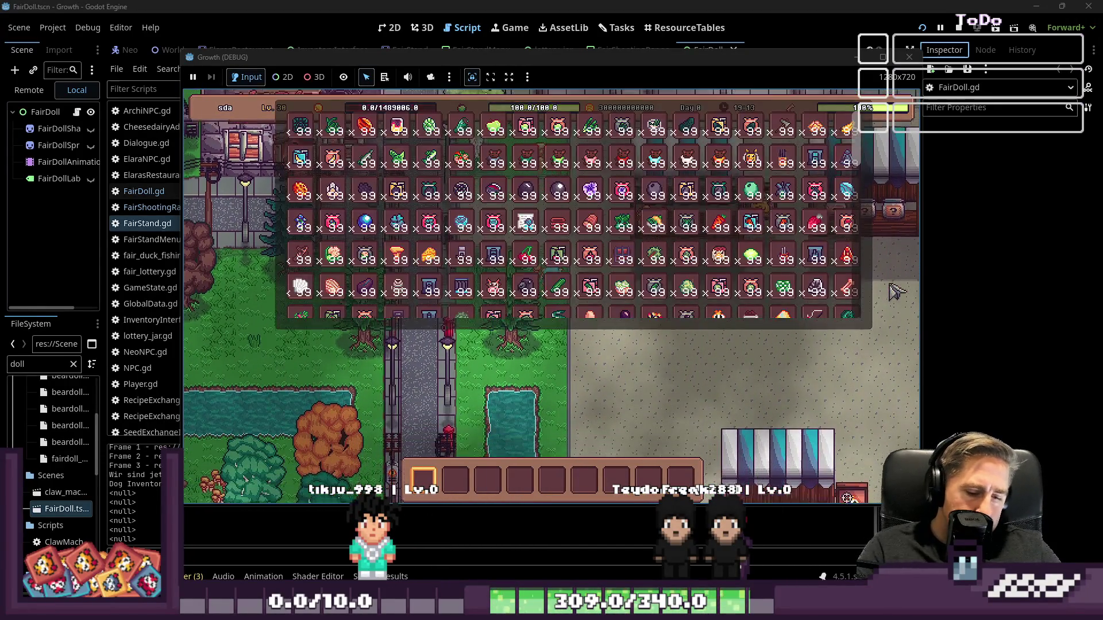
key("i")
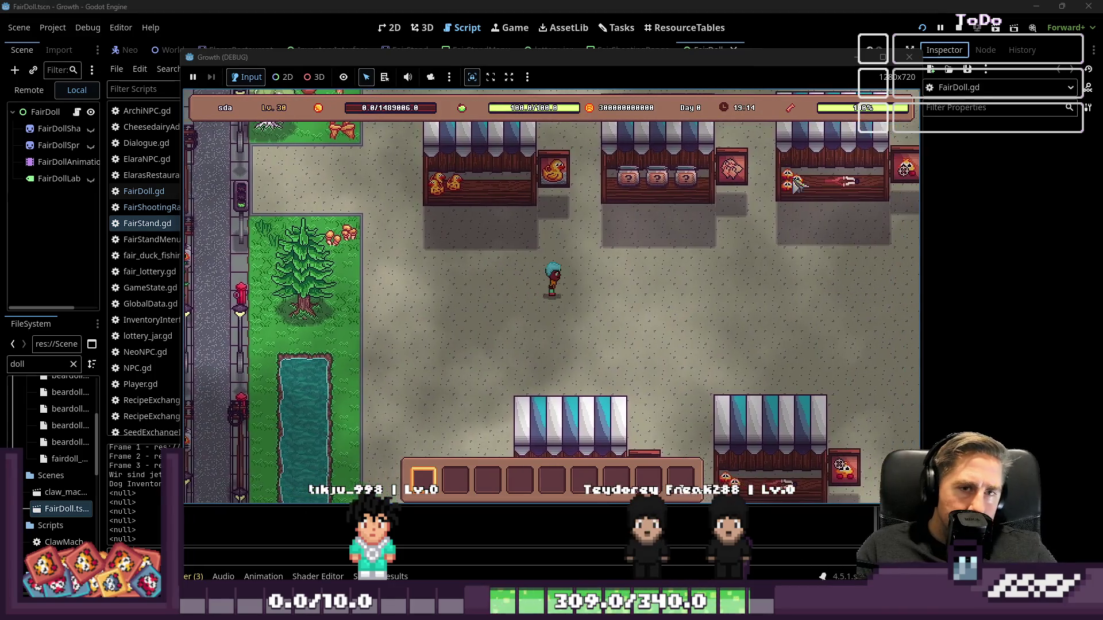
key("d")
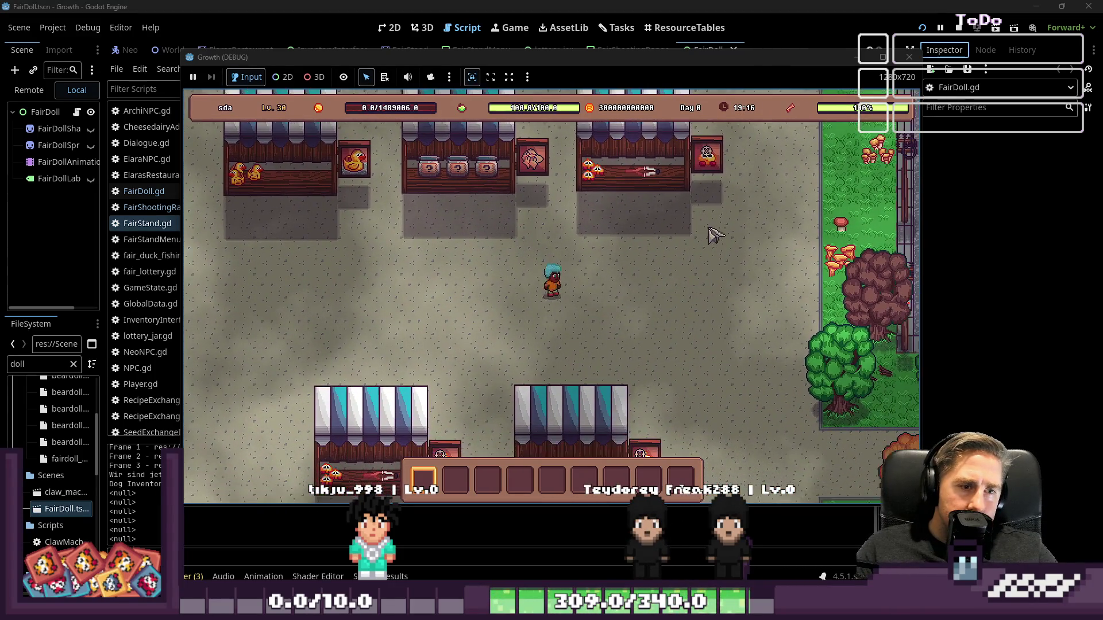
key("s")
key("e")
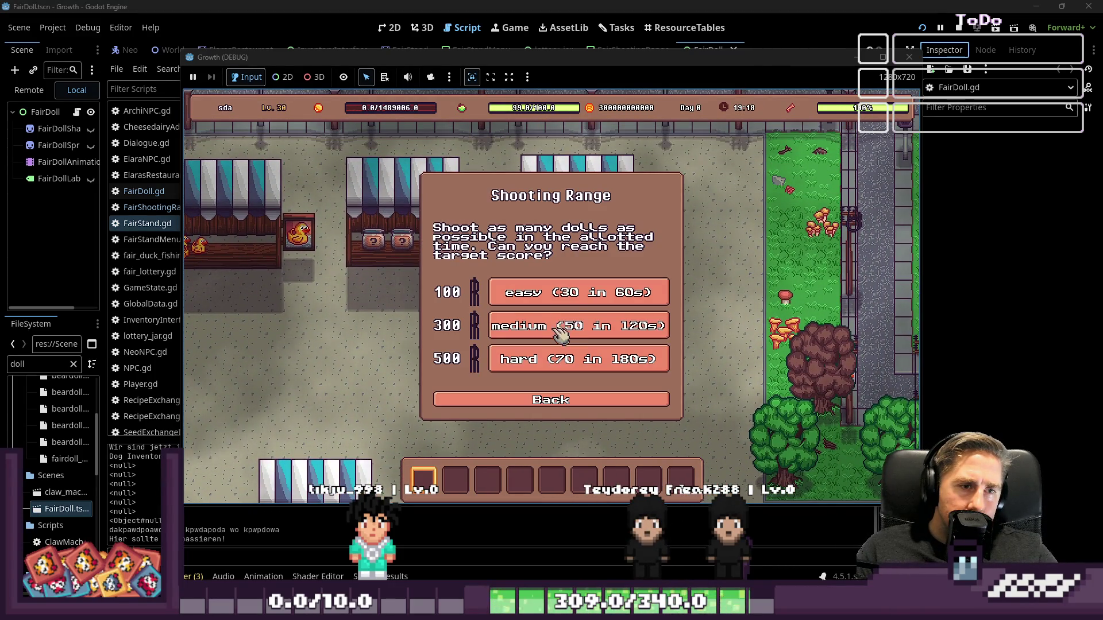
left_click(552, 294)
- Shoot dolls on all three shelves until time runs out, winning the easy round with 69 points
left_click(444, 183)
left_click(549, 290)
left_click(666, 393)
left_click(392, 389)
left_click(610, 194)
left_click(730, 293)
left_click(610, 293)
left_click(677, 389)
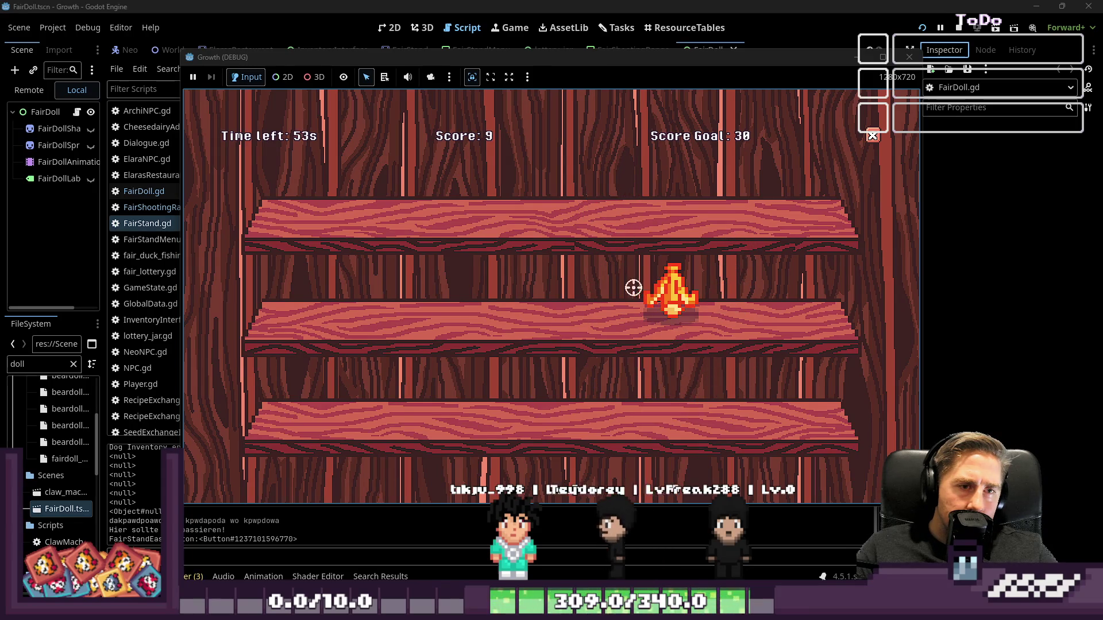
left_click(439, 190)
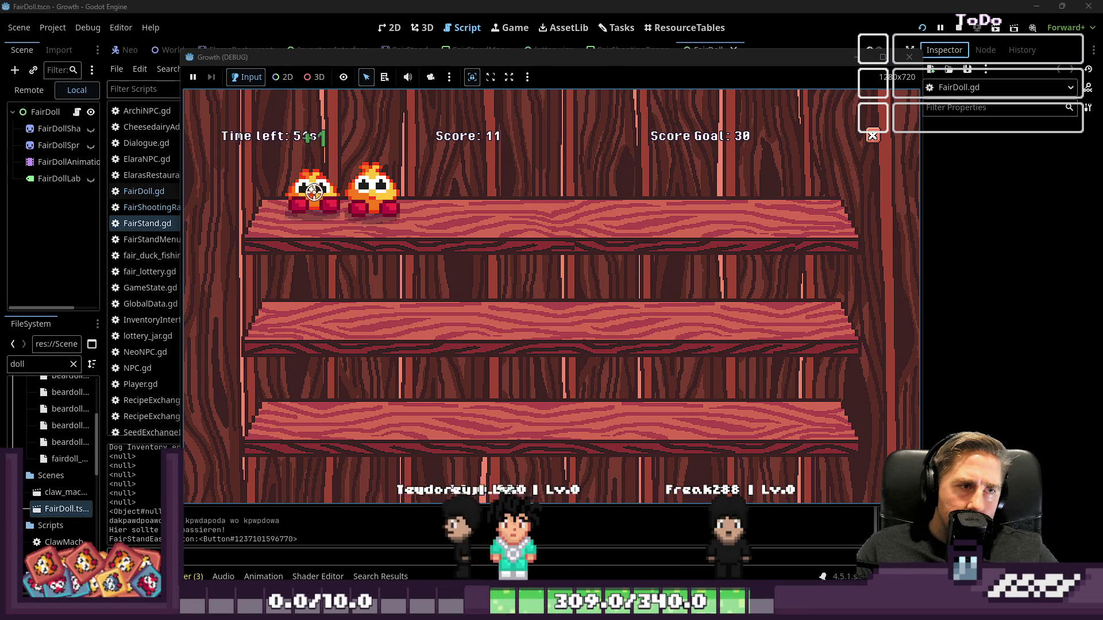
left_click(313, 190)
left_click(396, 192)
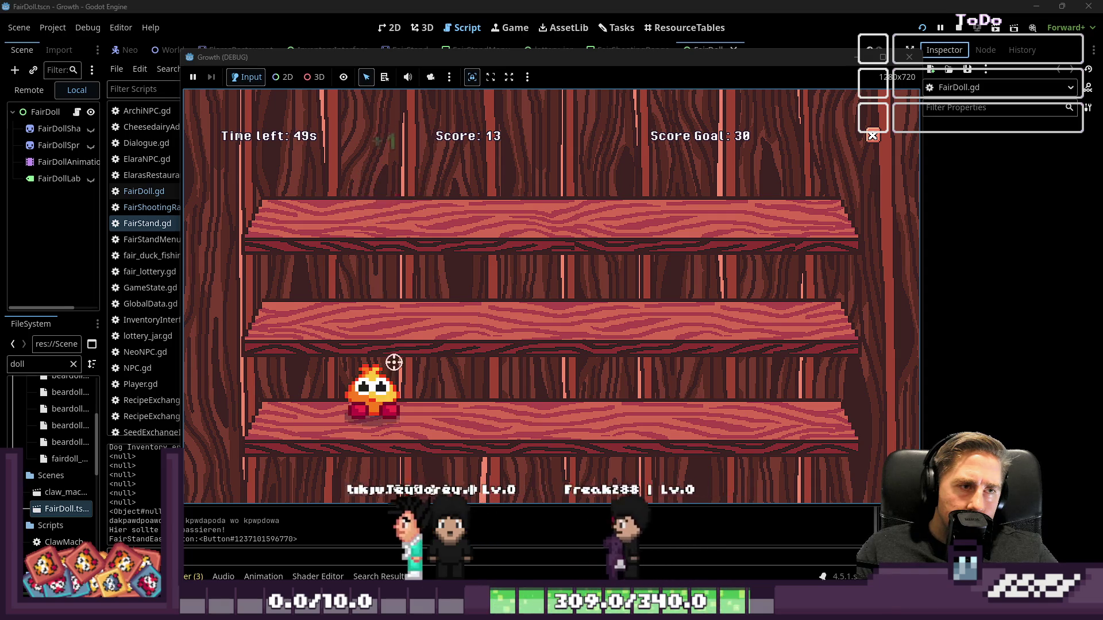
left_click(374, 391)
left_click(571, 299)
left_click(741, 296)
left_click(372, 190)
left_click(303, 186)
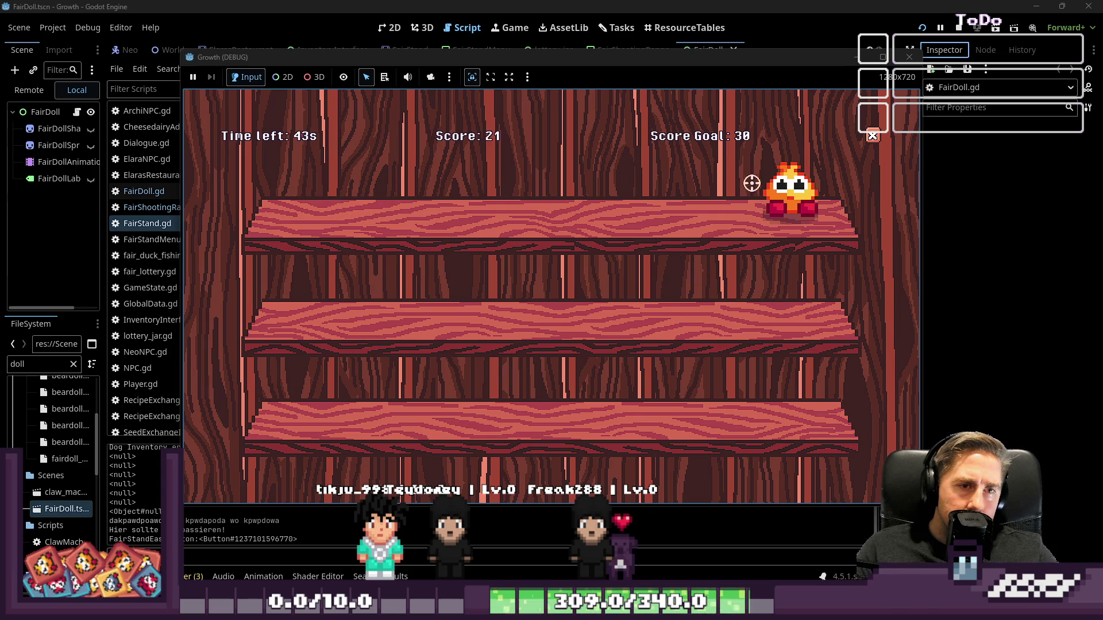
left_click(800, 381)
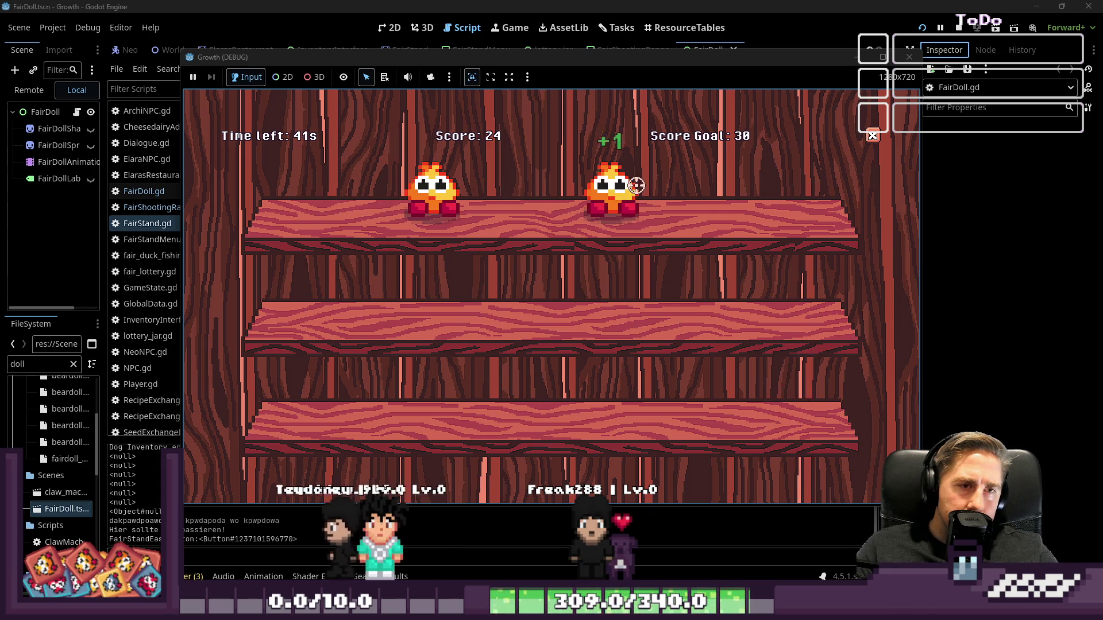
left_click(635, 185)
left_click(442, 191)
left_click(554, 374)
left_click(606, 184)
left_click(437, 390)
left_click(328, 388)
left_click(661, 179)
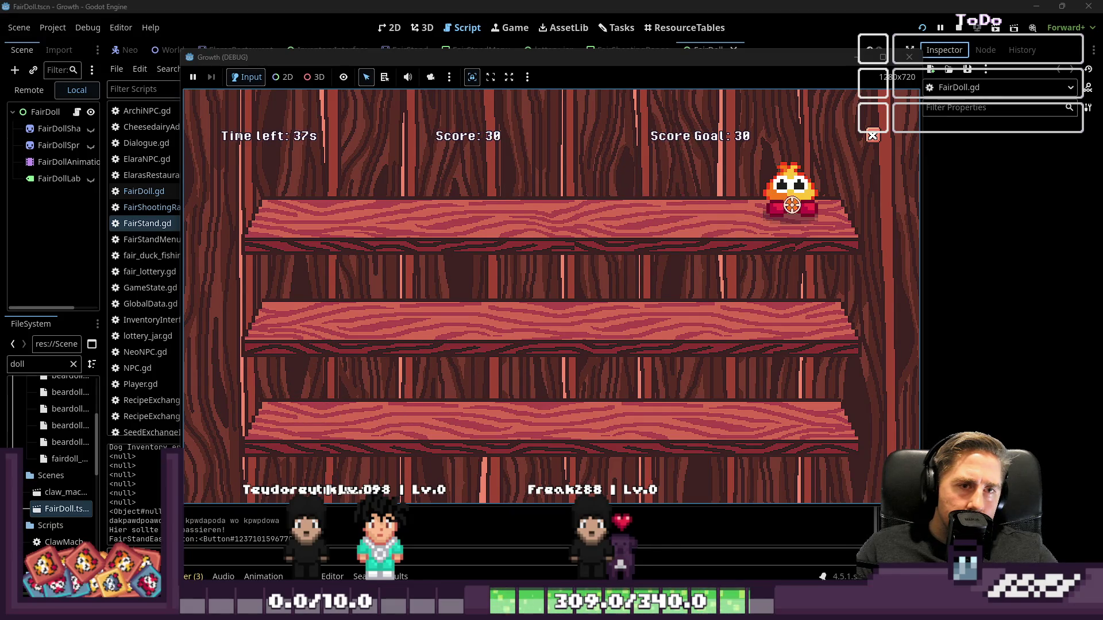
left_click(788, 186)
left_click(438, 395)
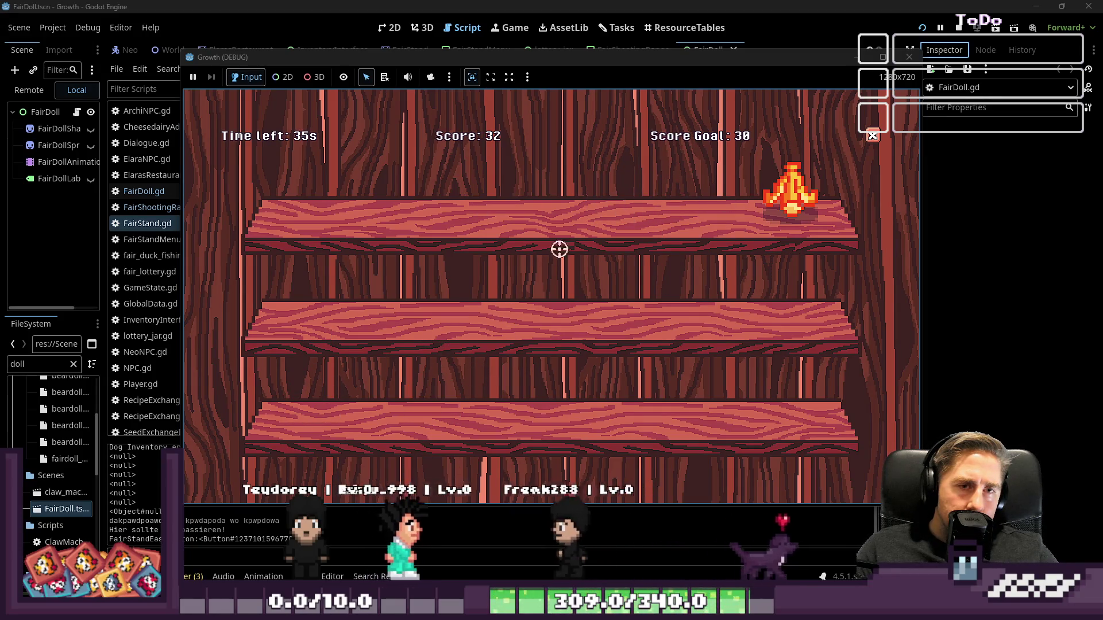
left_click(380, 290)
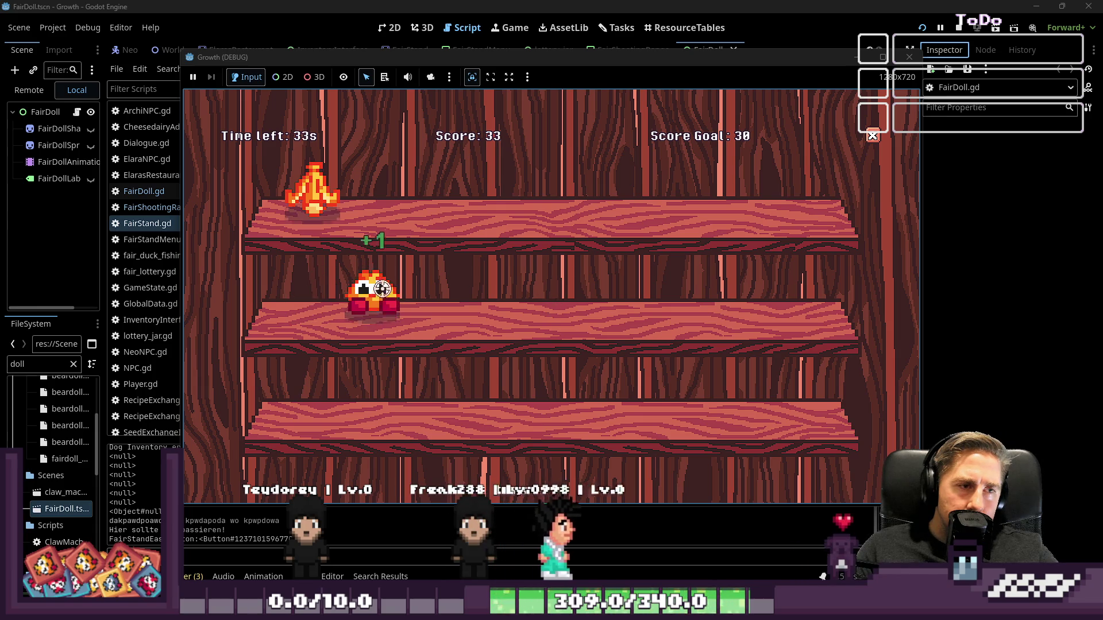
left_click(788, 192)
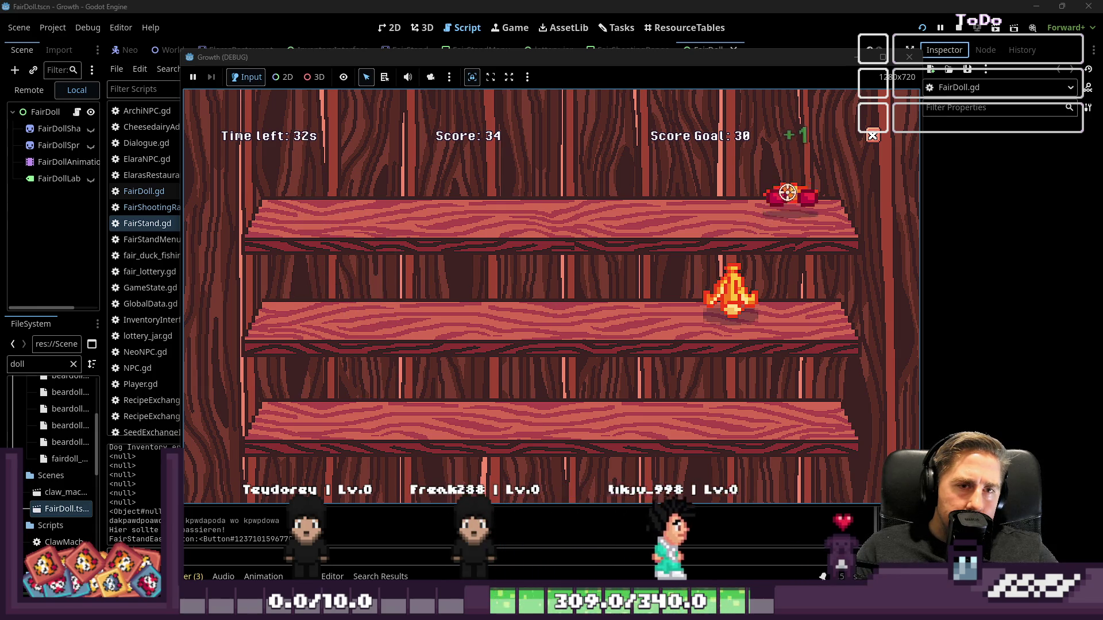
left_click(682, 269)
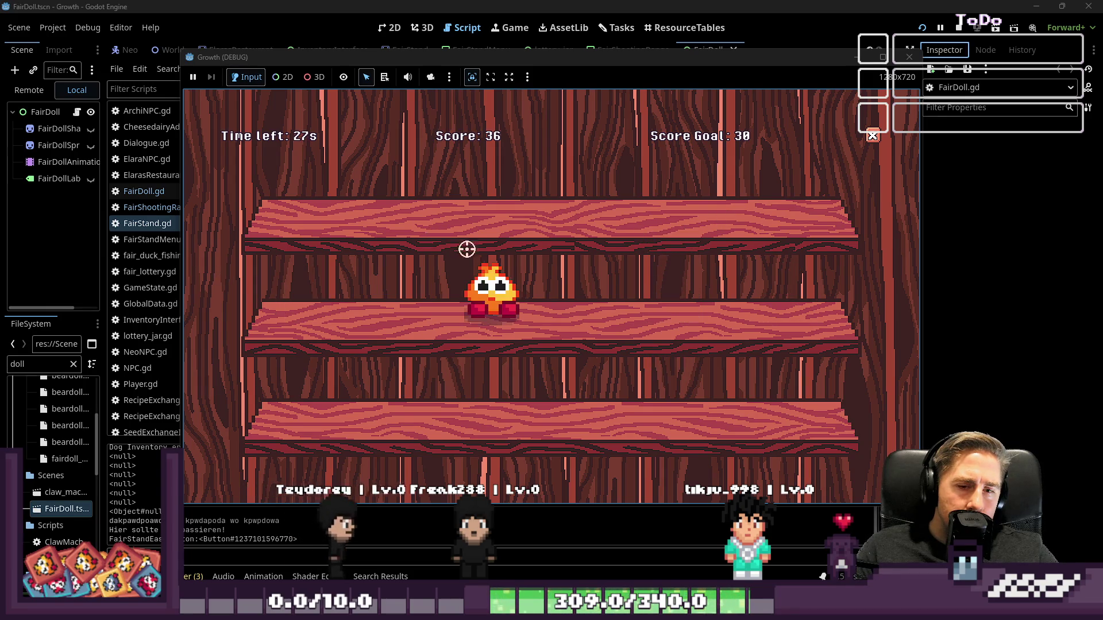
left_click(507, 295)
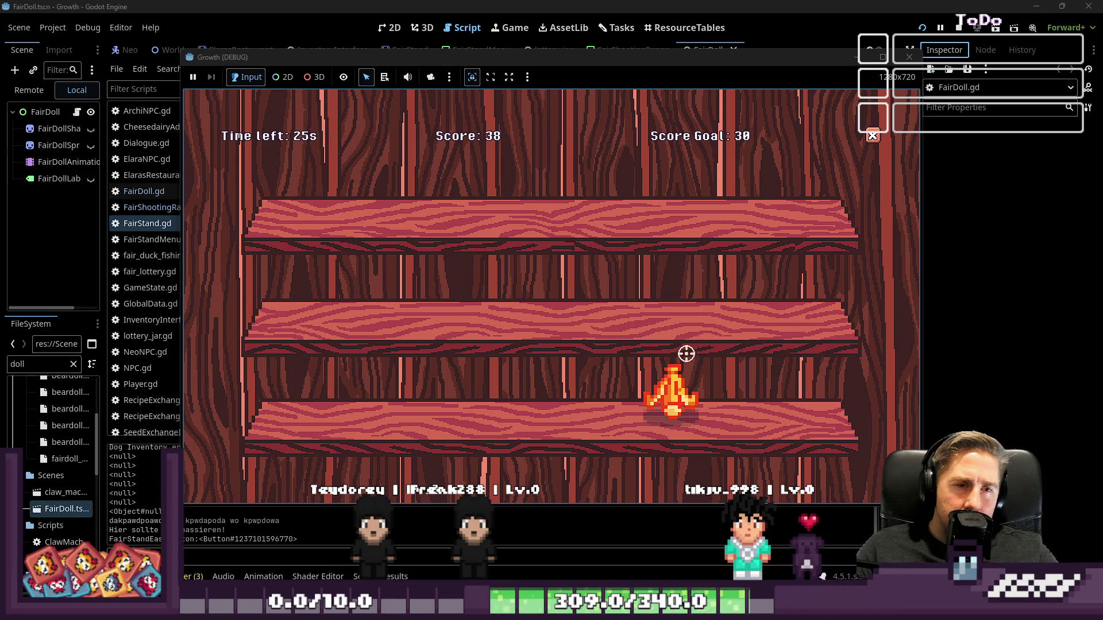
left_click(544, 297)
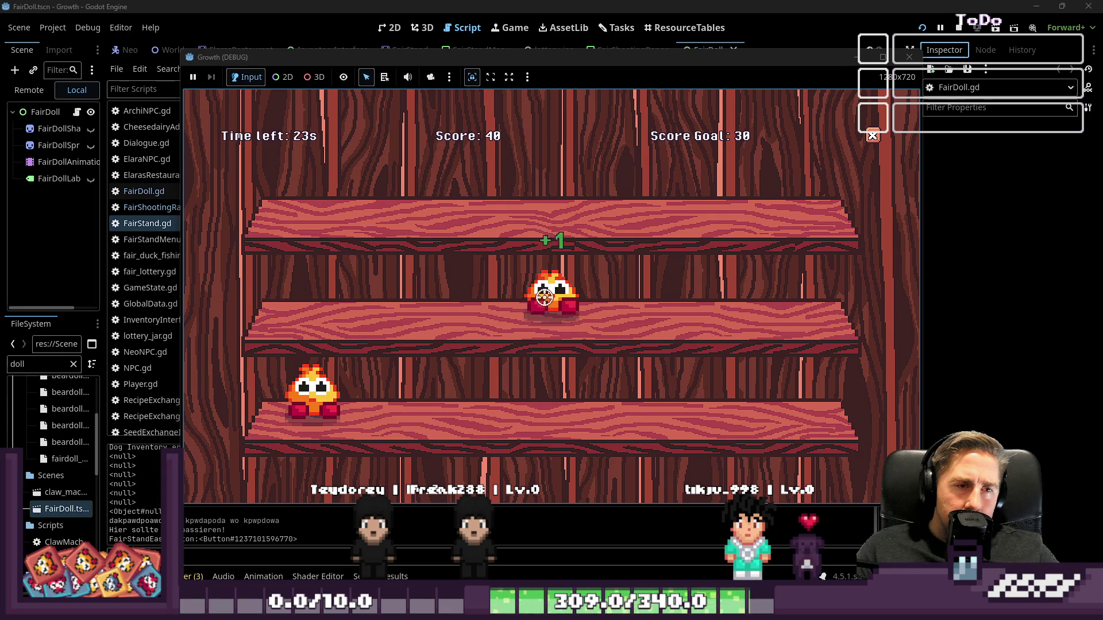
left_click(316, 382)
left_click(724, 195)
left_click(369, 206)
left_click(552, 196)
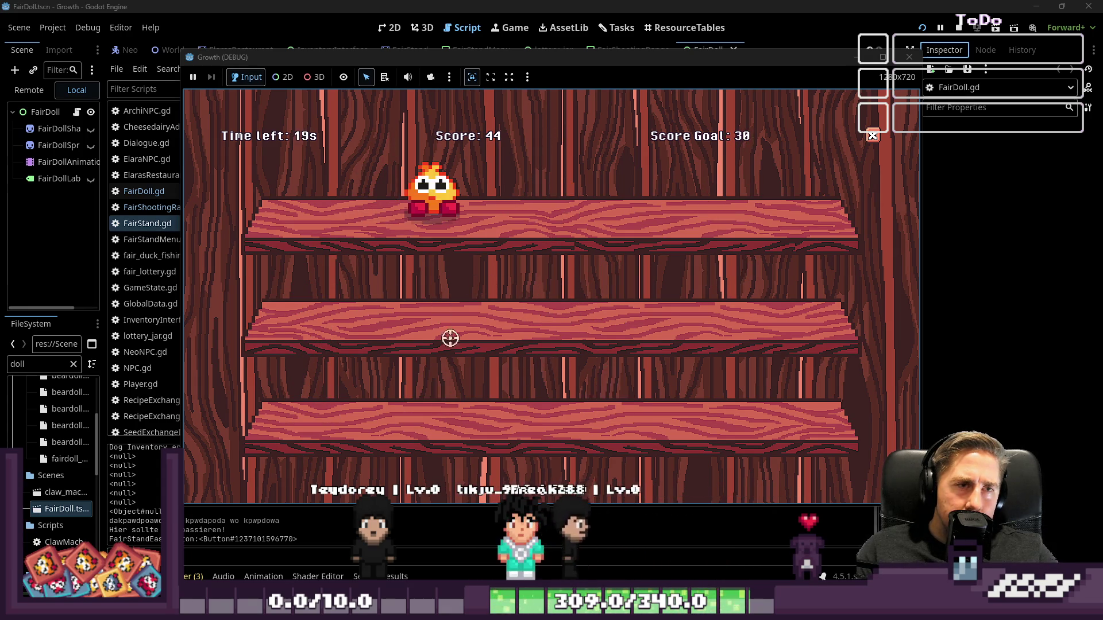
left_click(660, 392)
left_click(491, 294)
left_click(712, 204)
left_click(309, 202)
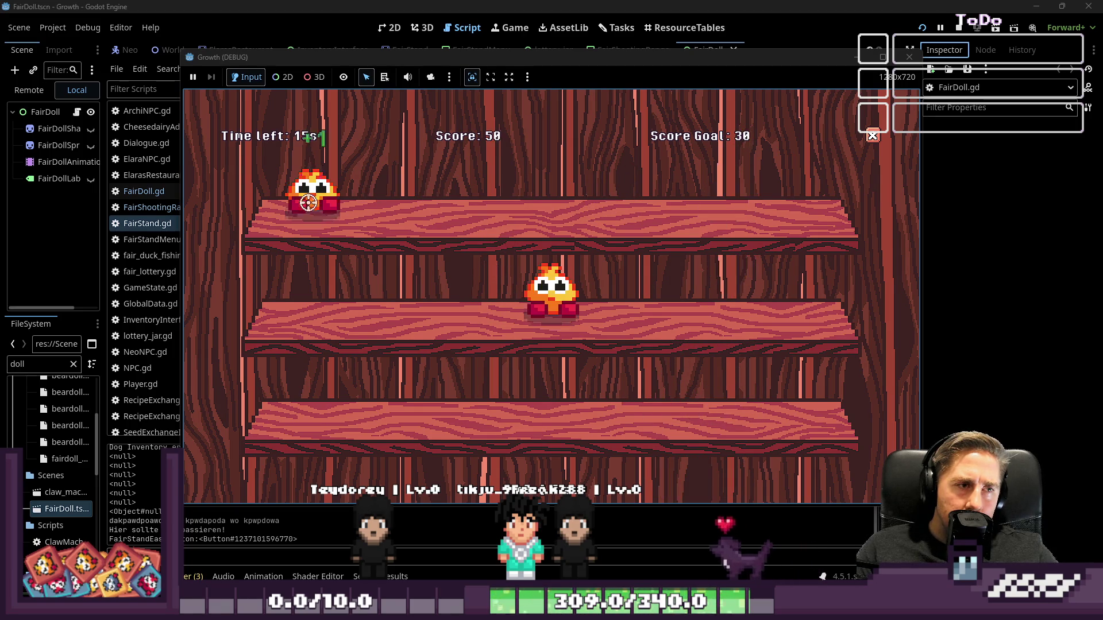
left_click(553, 288)
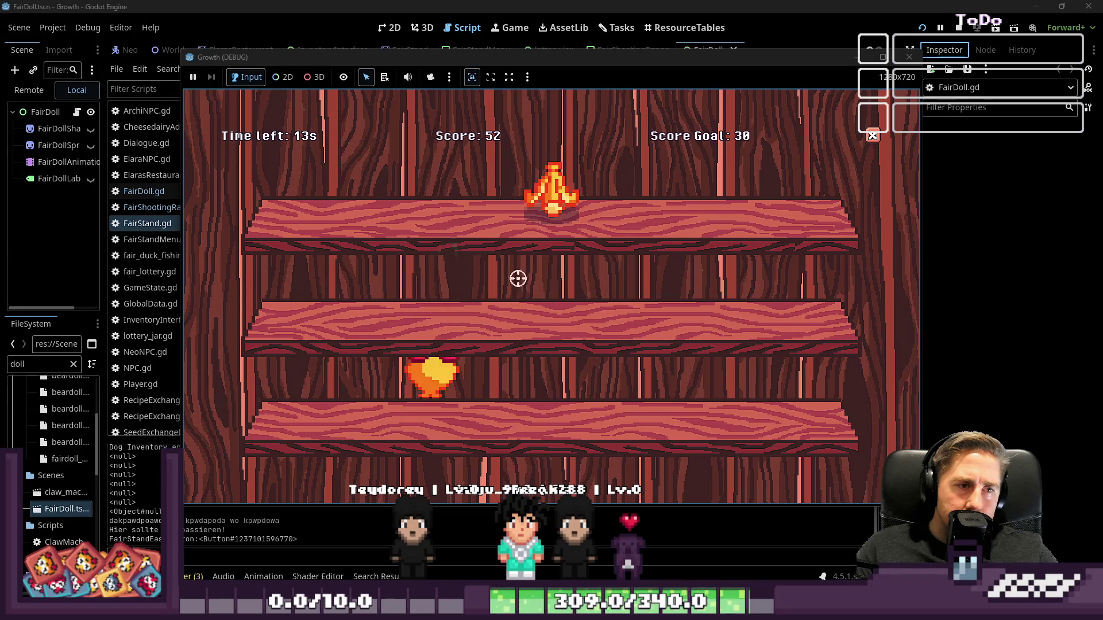
left_click(730, 394)
left_click(550, 192)
left_click(784, 287)
left_click(563, 392)
left_click(435, 293)
left_click(543, 294)
left_click(551, 394)
left_click(434, 293)
left_click(373, 397)
left_click(314, 193)
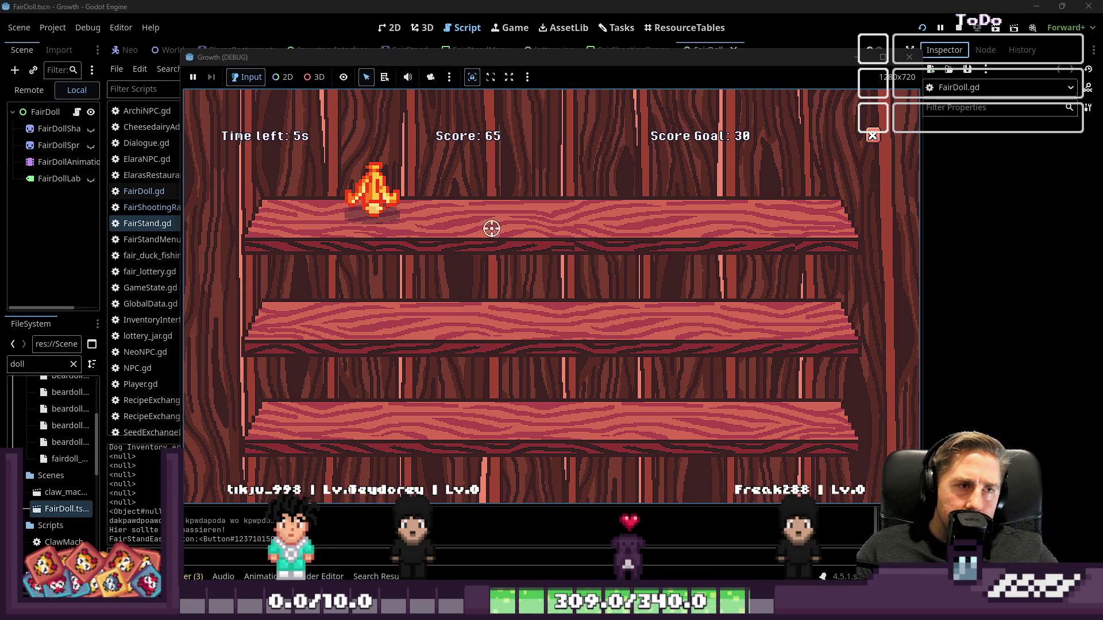
left_click(492, 189)
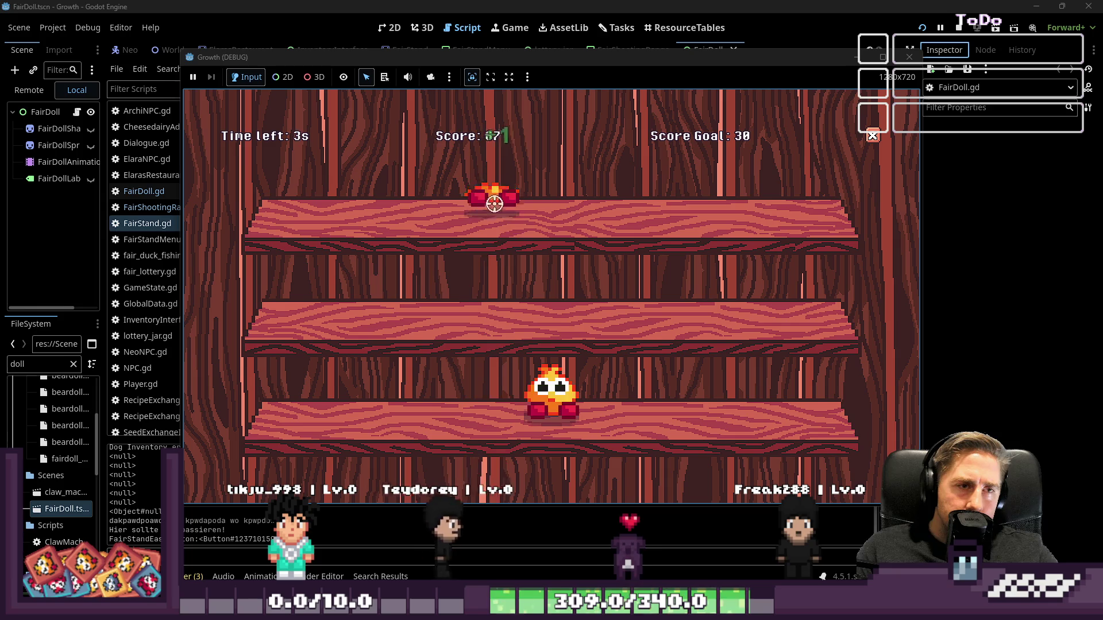
left_click(551, 393)
left_click(374, 291)
left_click(775, 292)
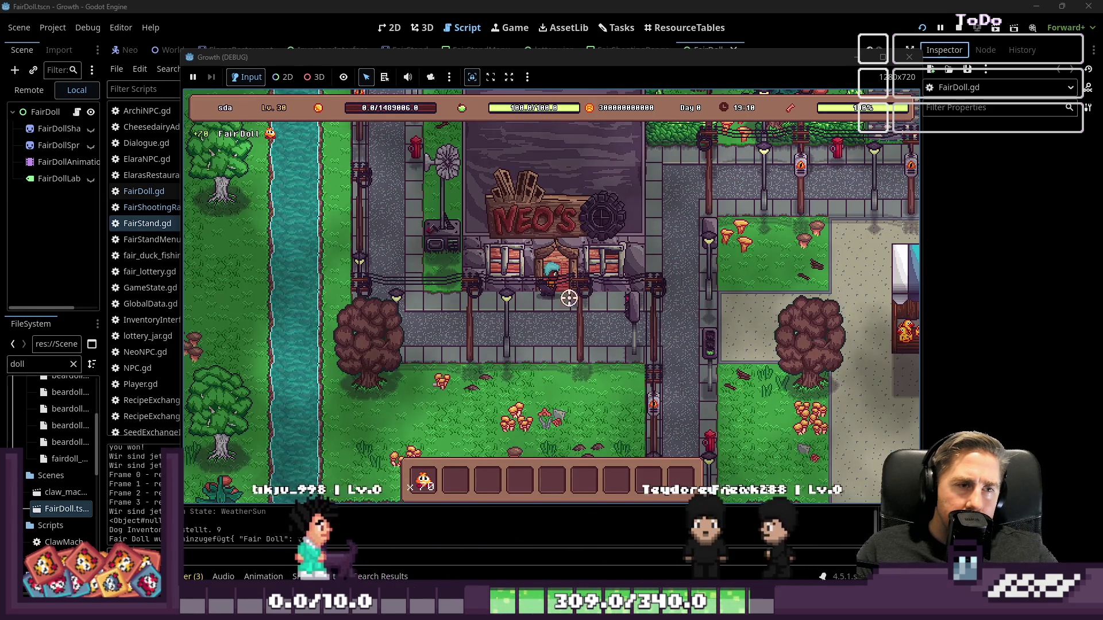
- Walk to the fair's shooting stand, view its difficulty options, and stop the debug game
key("Down")
key("Right")
key("Right")
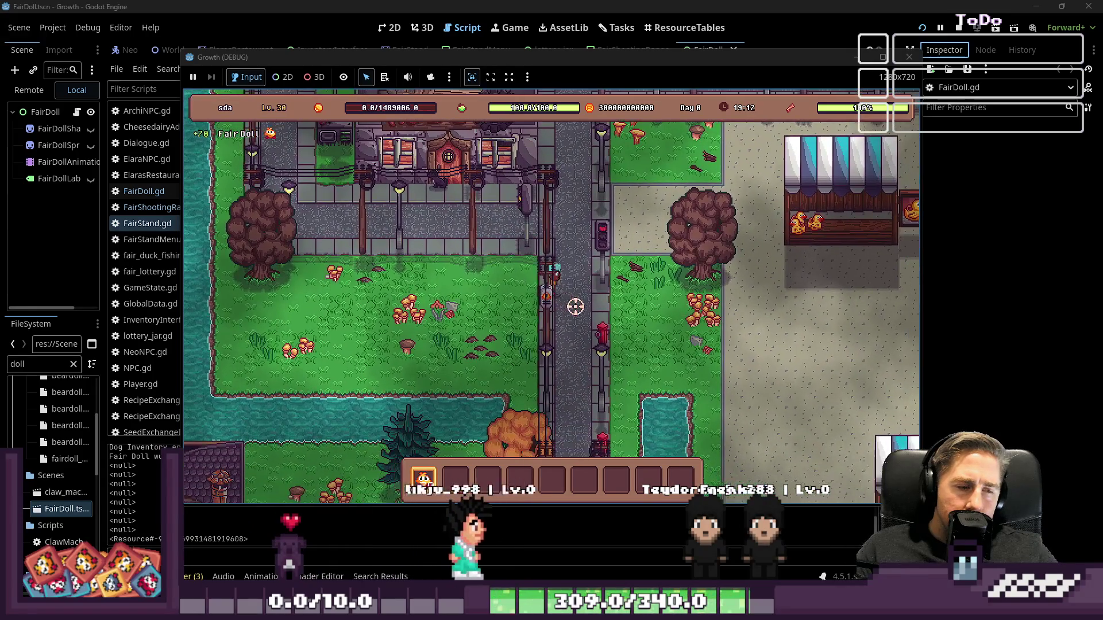
key("Right")
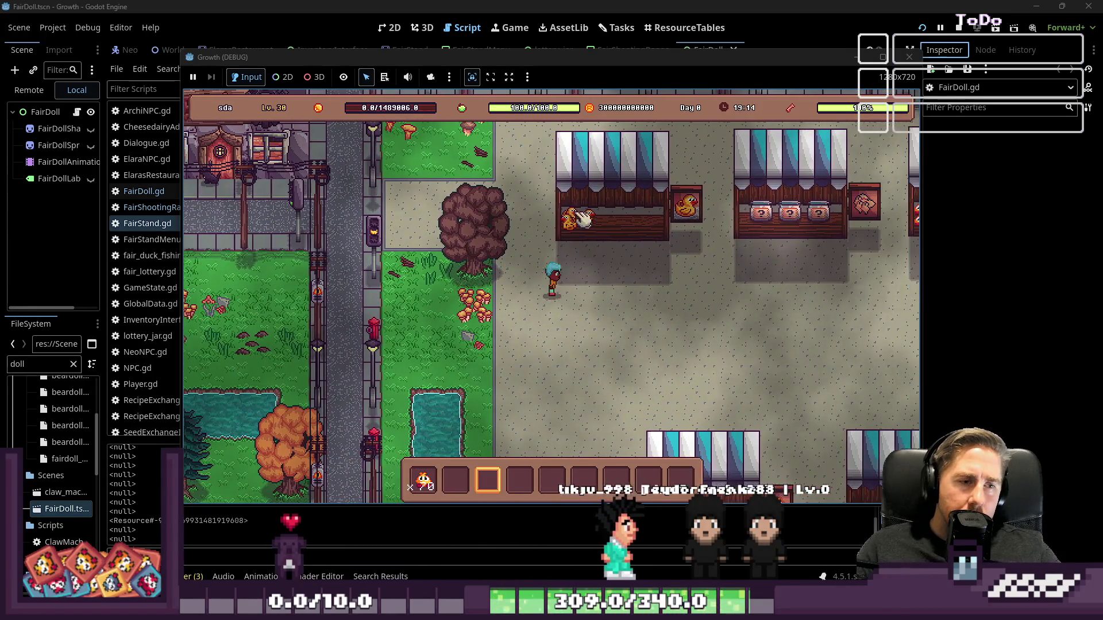
key("Right")
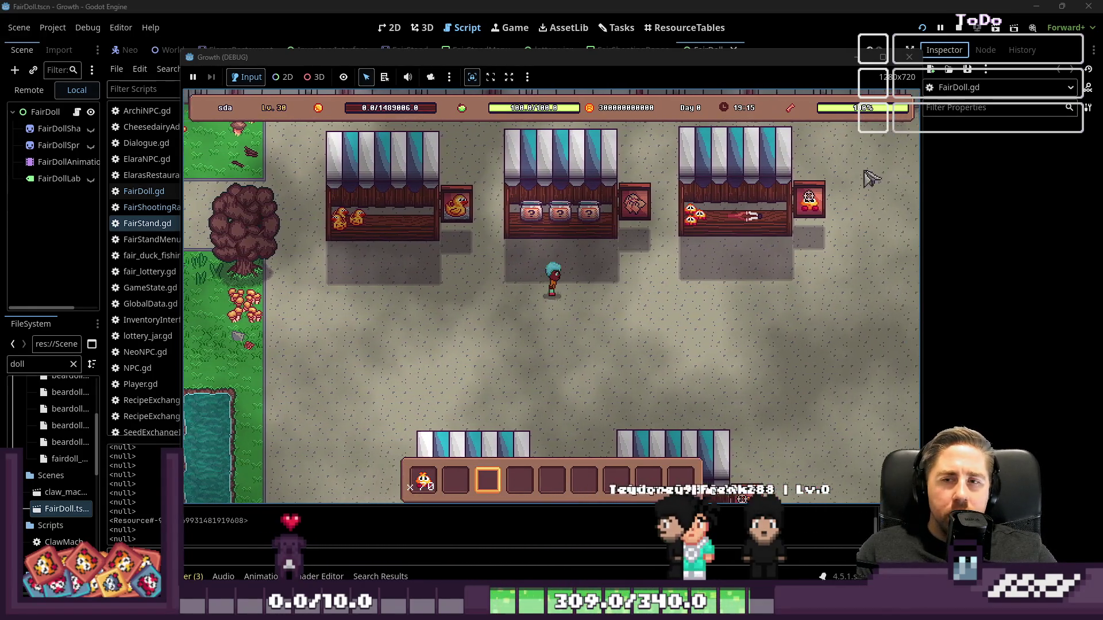
left_click(569, 252)
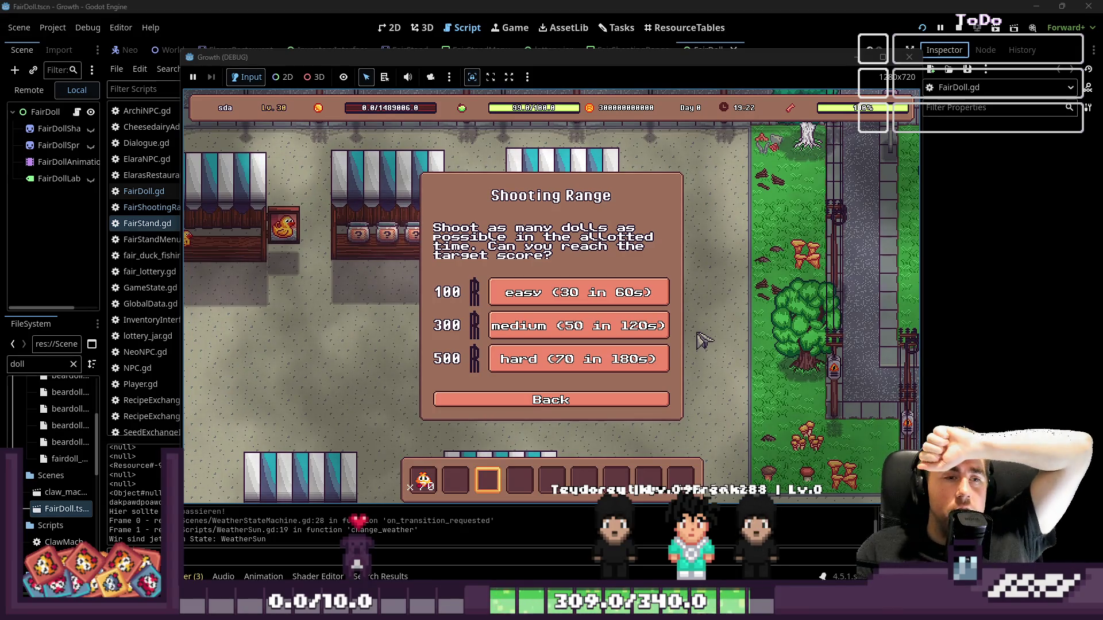
left_click(916, 58)
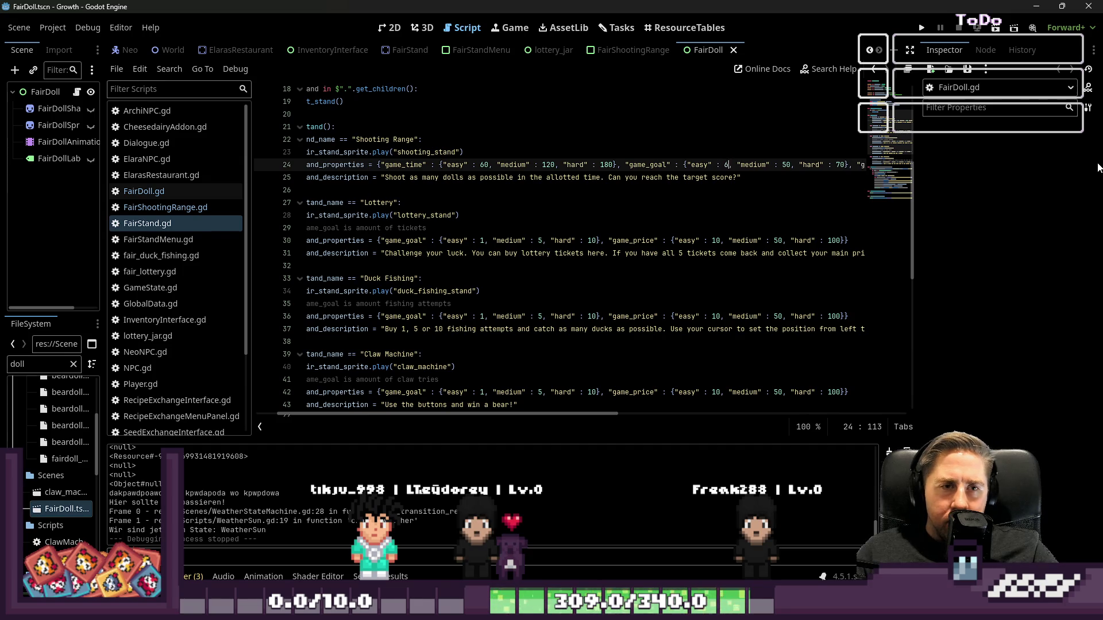
- Rewrite the easy, medium and hard Shooting Range goal values on line 24
double_click(790, 164)
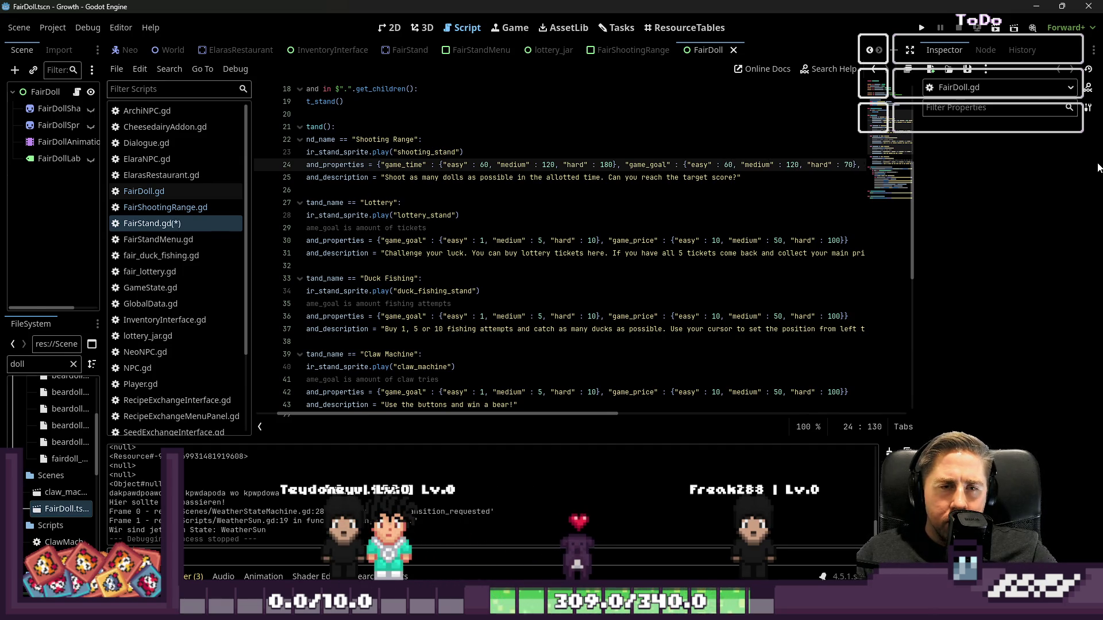
key("ctrl+Right")
key("ctrl+Right")
key("ctrl+Right")
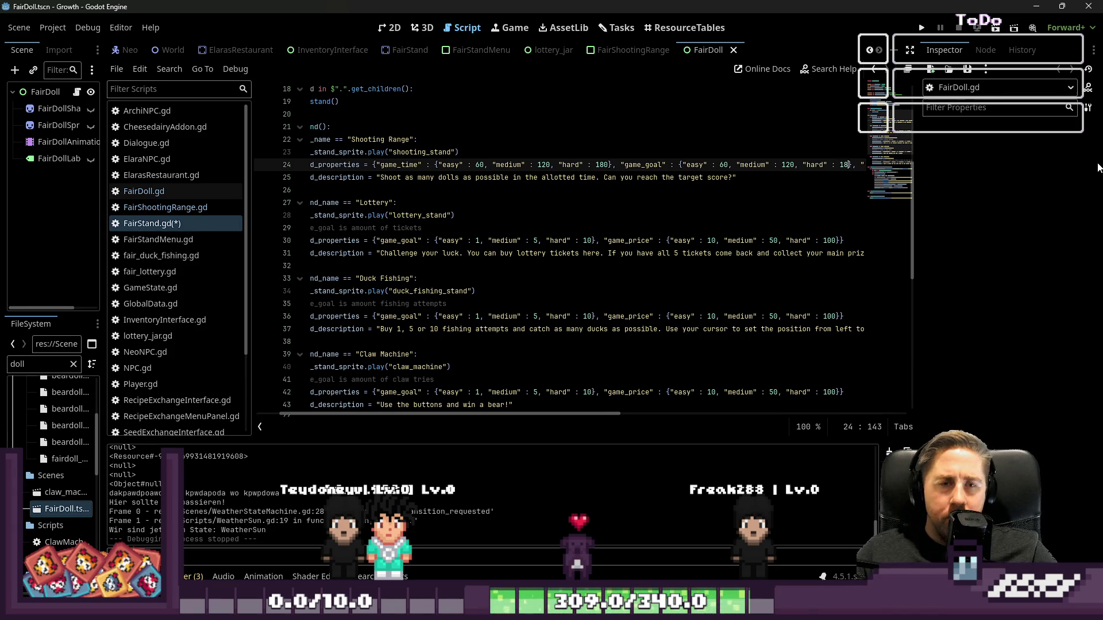
type("0")
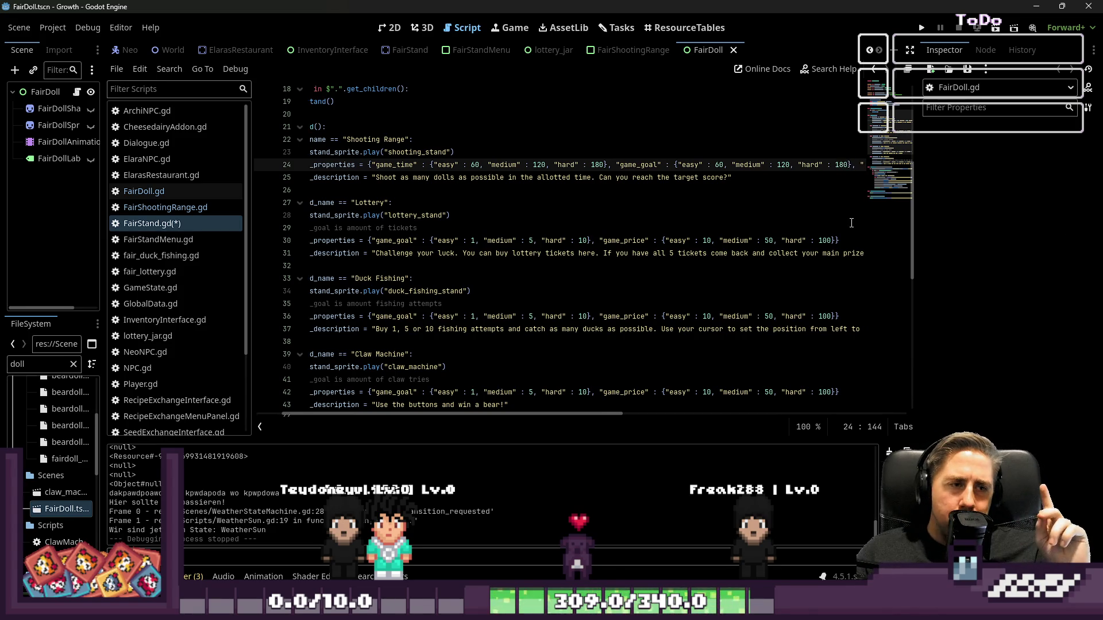
left_click(844, 241)
left_click(801, 204)
left_click(842, 168)
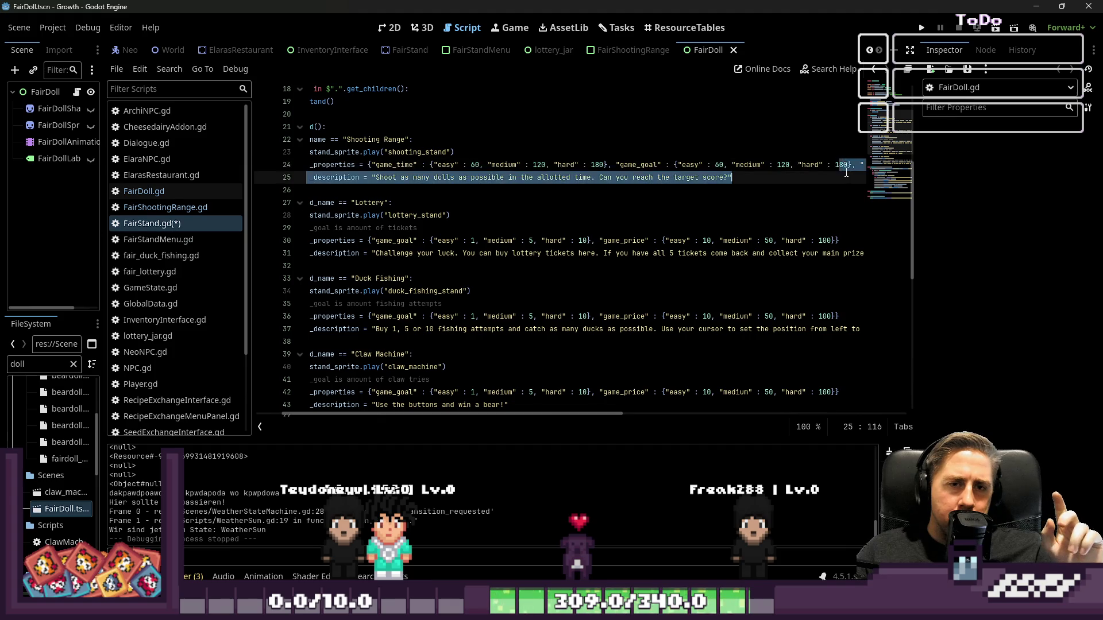
key("BackSpace")
type("7")
key("Left")
key("Left")
key("Left")
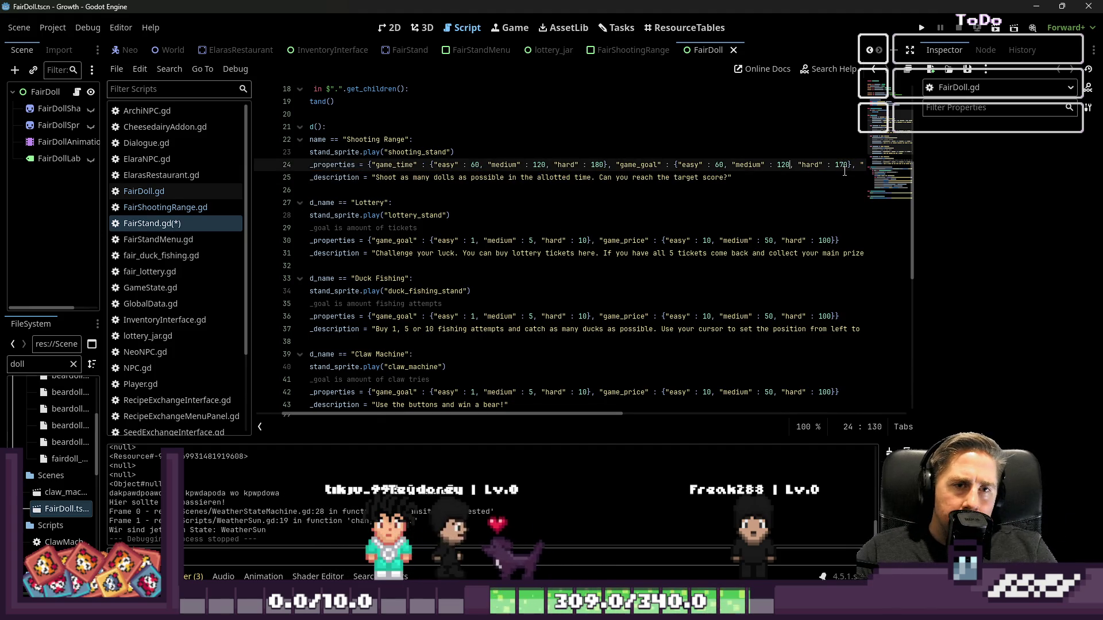
key("BackSpace")
type("1")
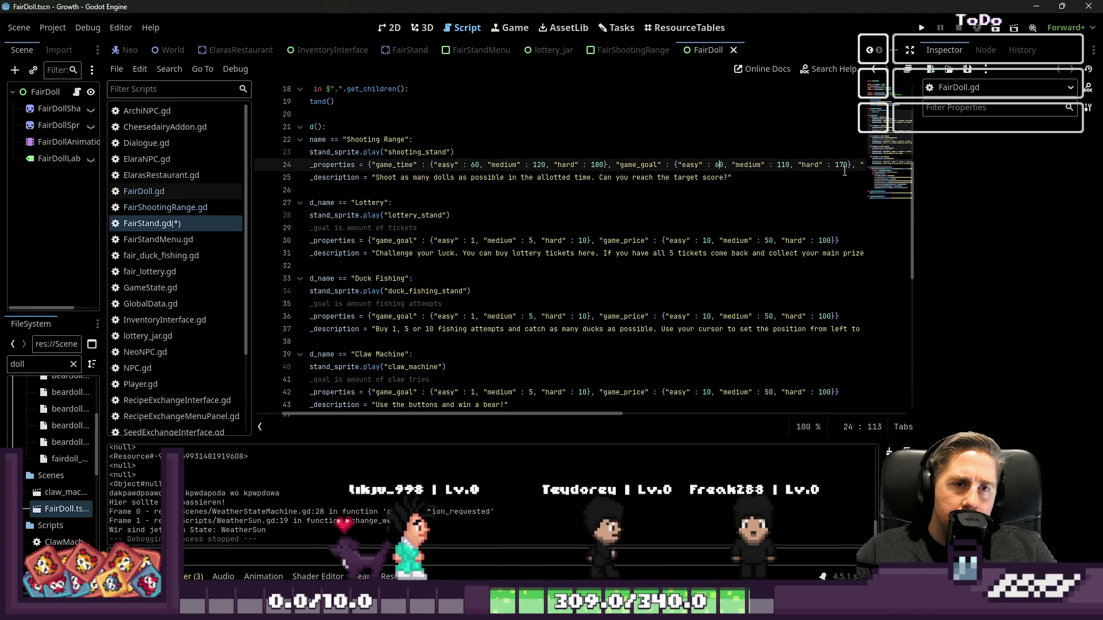
key("Left")
key("BackSpace")
key("BackSpace")
type("55")
key("Up")
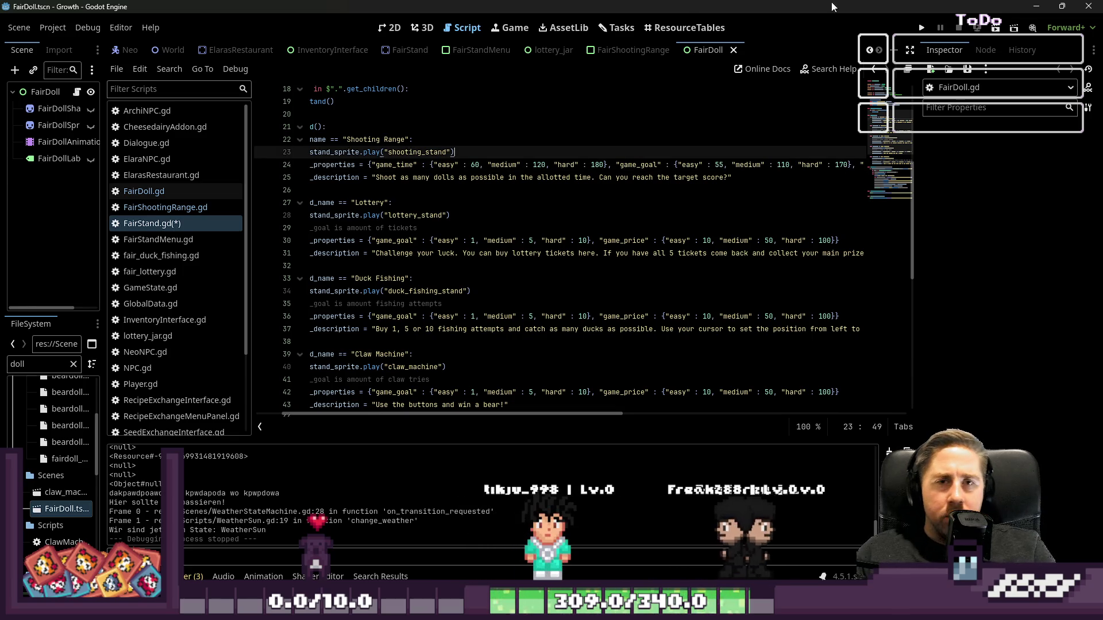
- Finalize the goals at 60, 115 and 175, then briefly run and stop the game
left_click(724, 163)
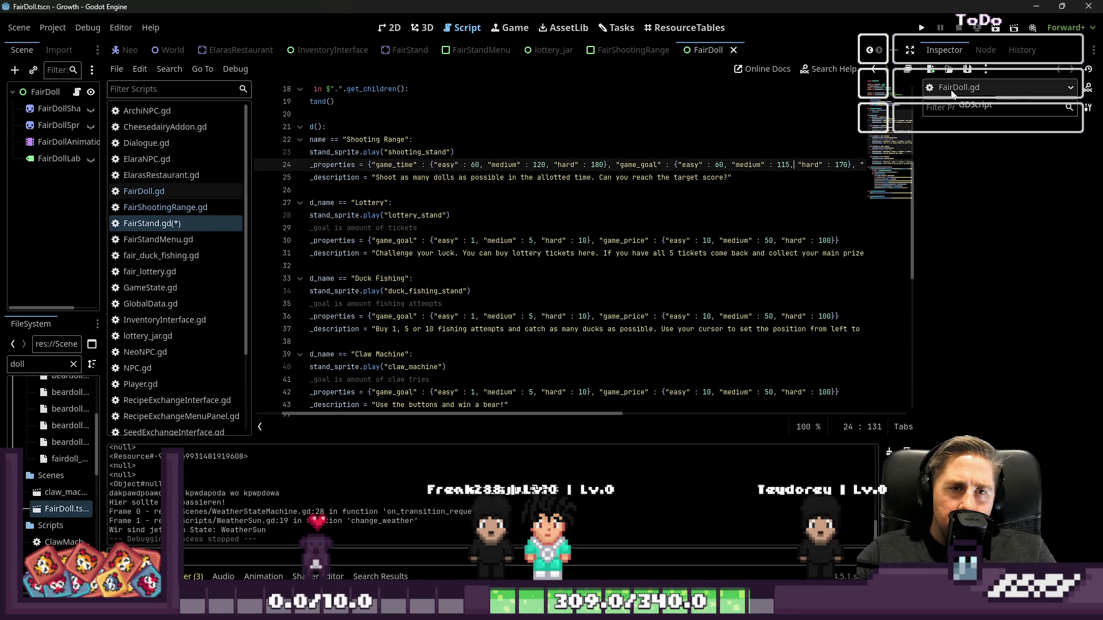
key("Right")
key("Right")
key("Right")
key("BackSpace")
type("5")
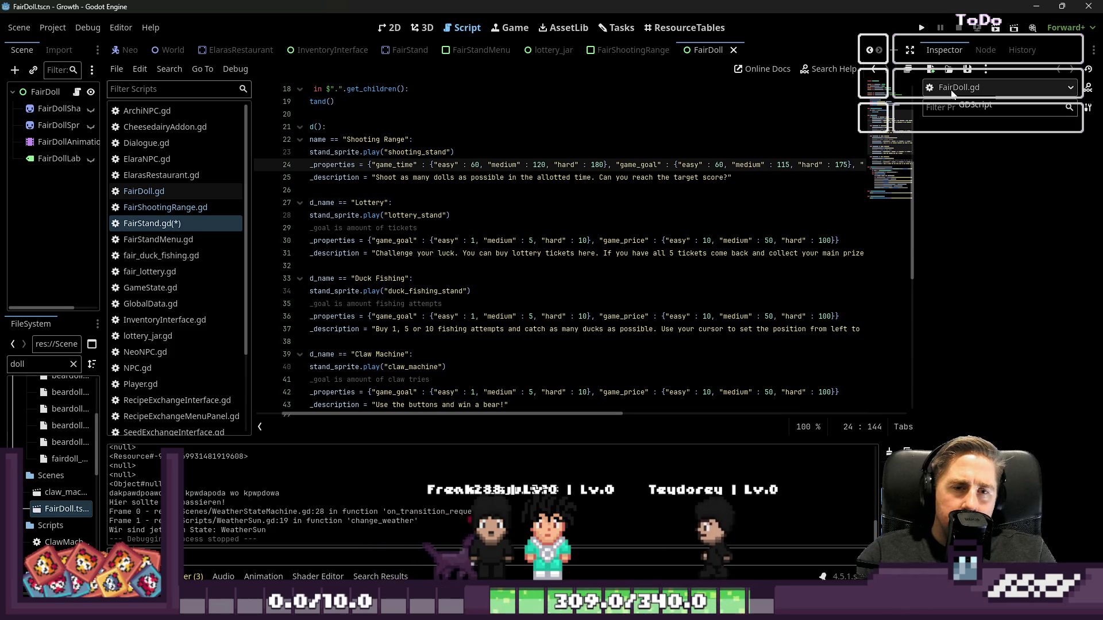
left_click(920, 27)
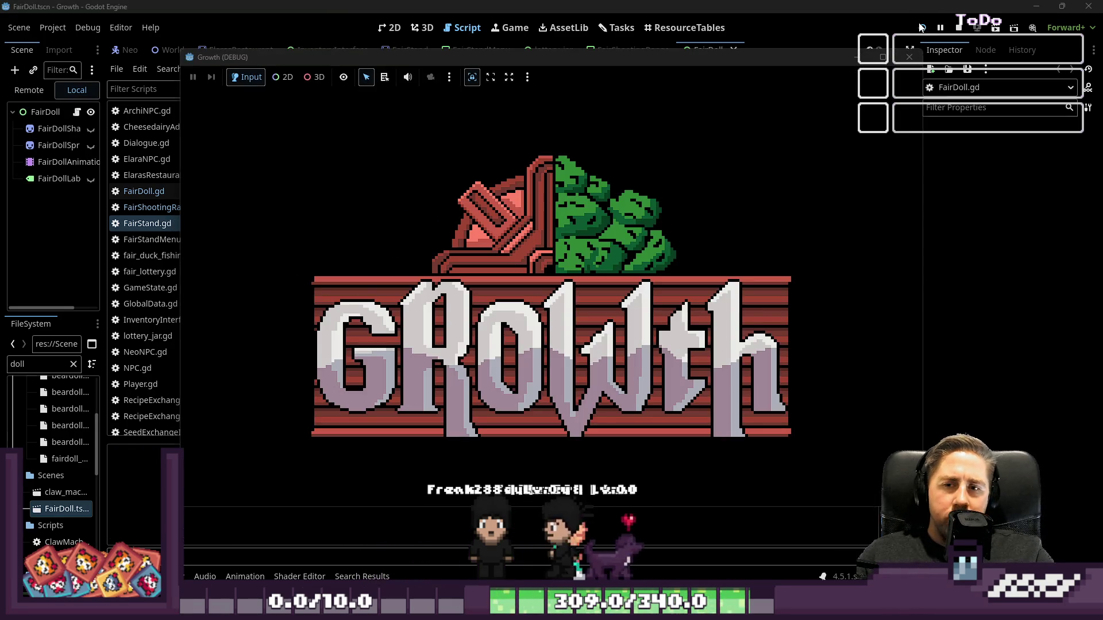
left_click(958, 27)
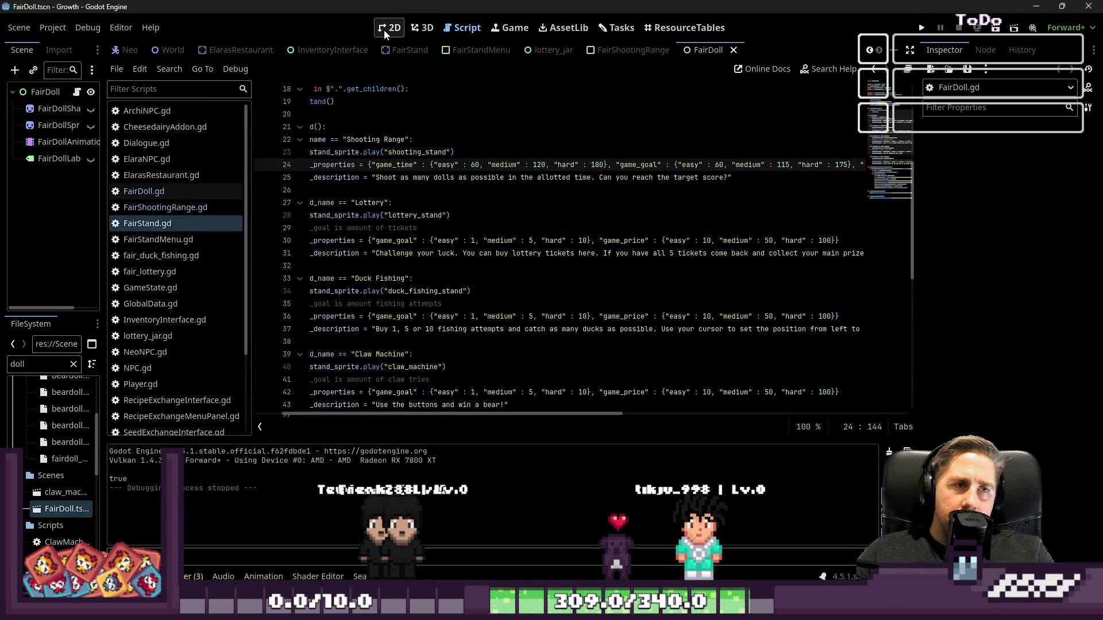
- Open the World scene in the 2D view and select the FairStand2 stand
left_click(388, 28)
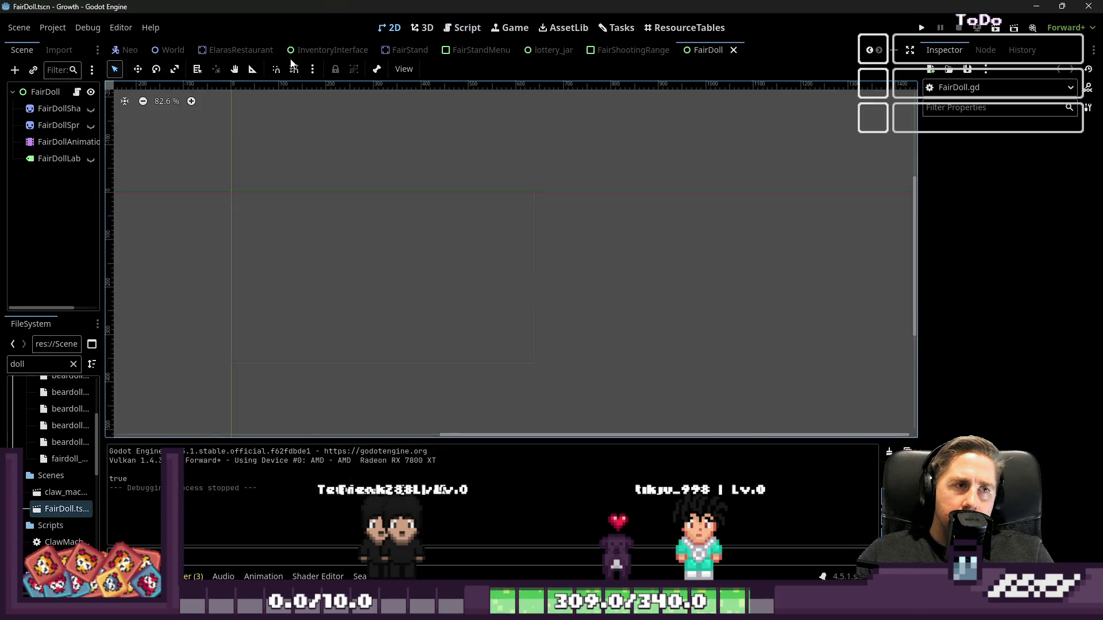
scroll(539, 50, "up", 3)
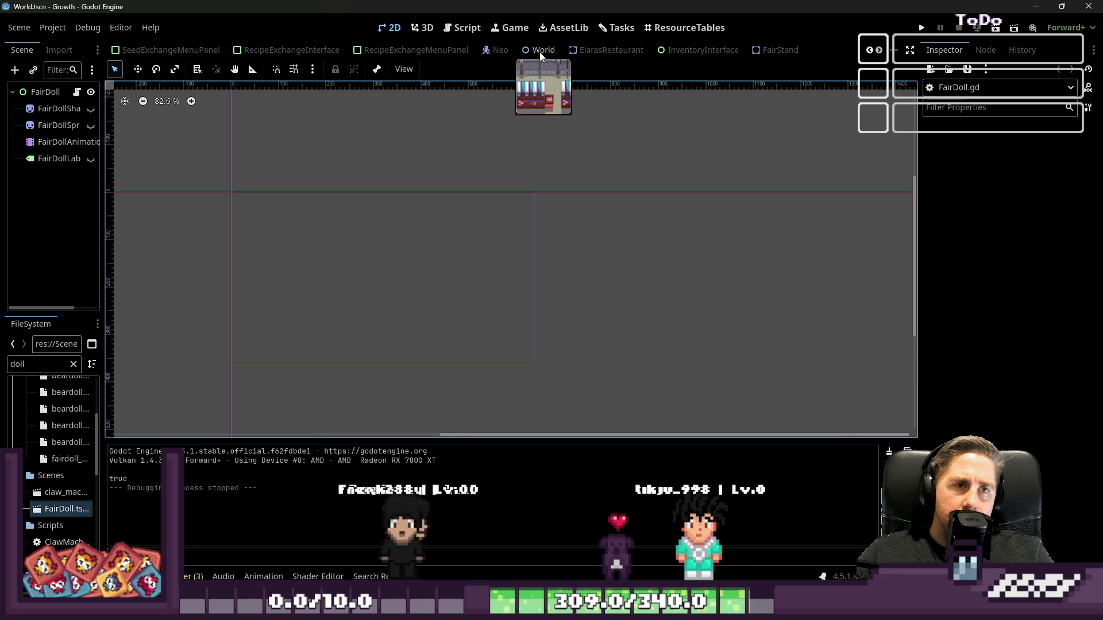
left_click(540, 50)
scroll(526, 278, "down", 2)
scroll(436, 288, "up", 3)
left_click(431, 288)
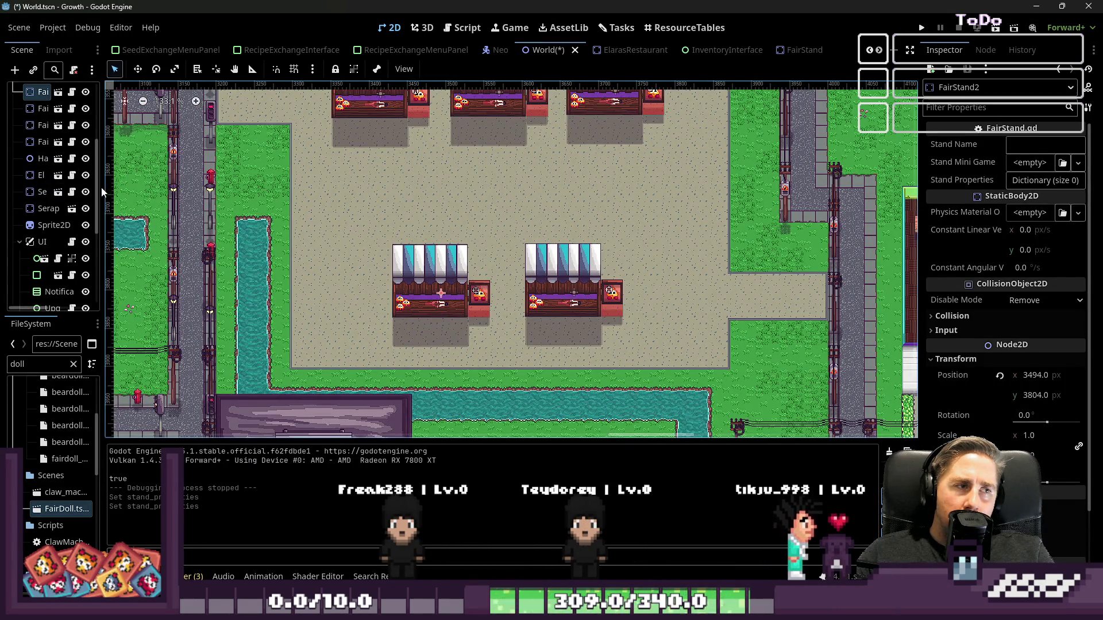
left_click_drag(106, 187, 361, 187)
- Rename FairStand2 to 'Claw Machine' and filter the files for 'claw'
left_click(1015, 144)
type("C")
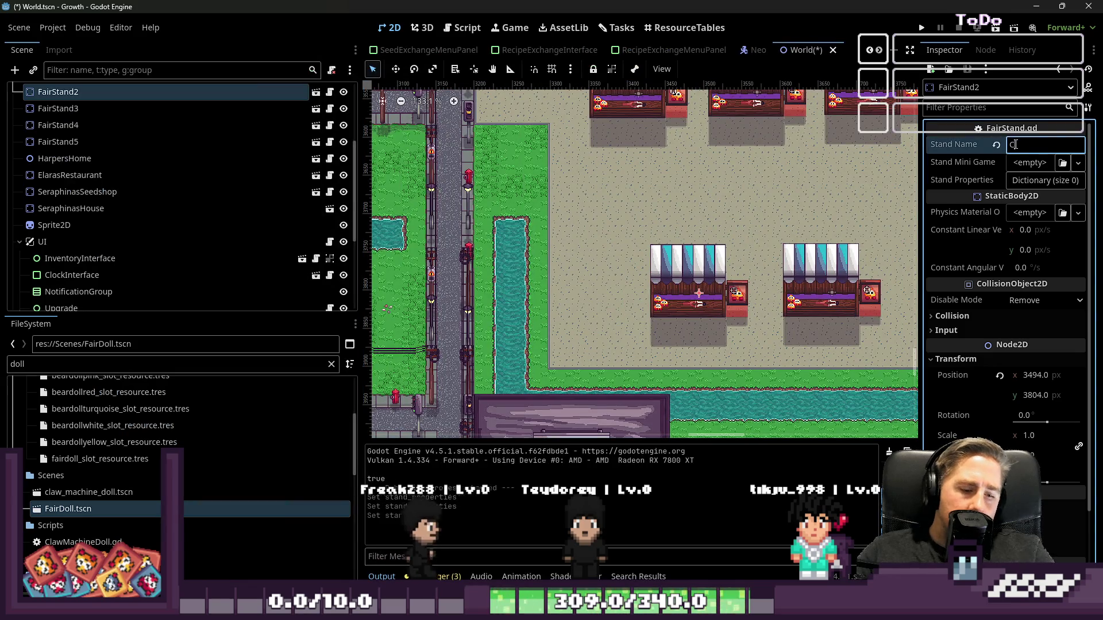
type("law Machine")
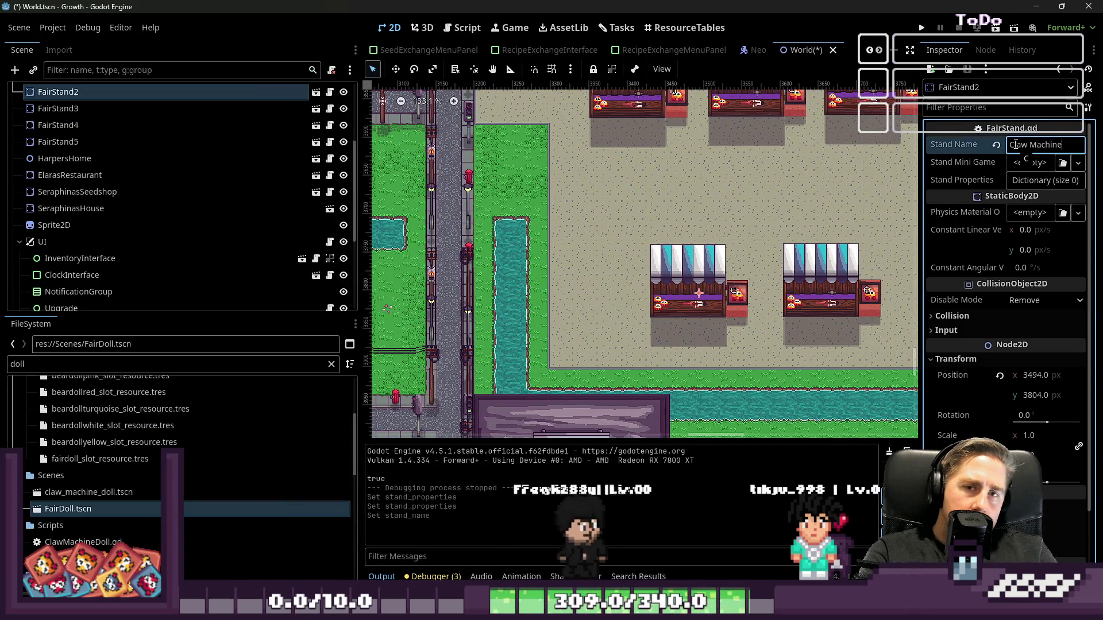
double_click(34, 361)
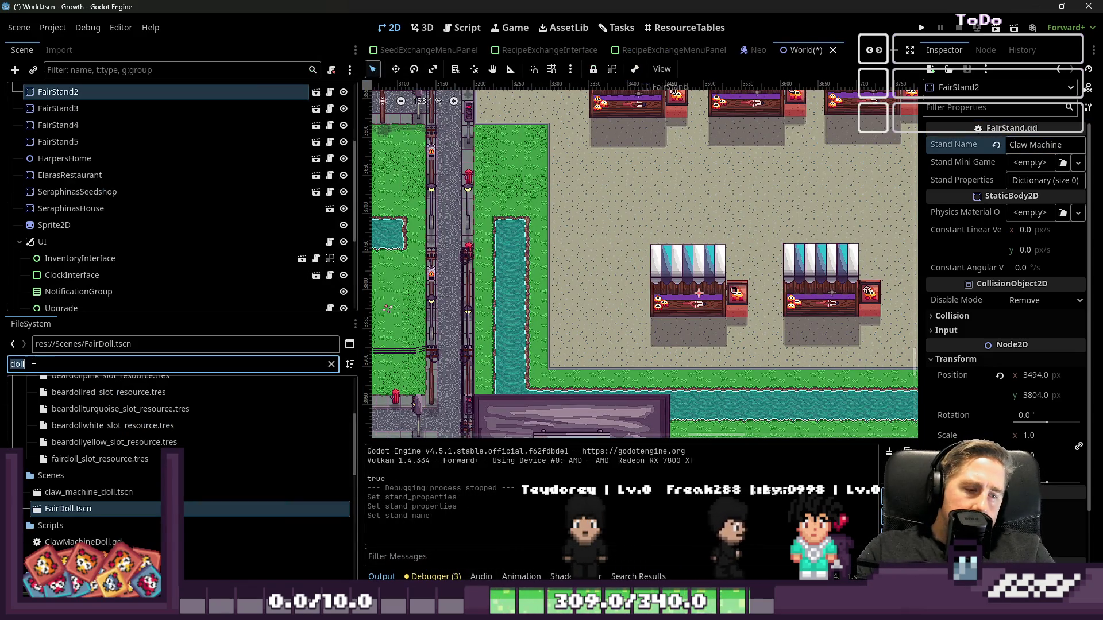
type("clka")
key("BackSpace")
key("BackSpace")
type("aw")
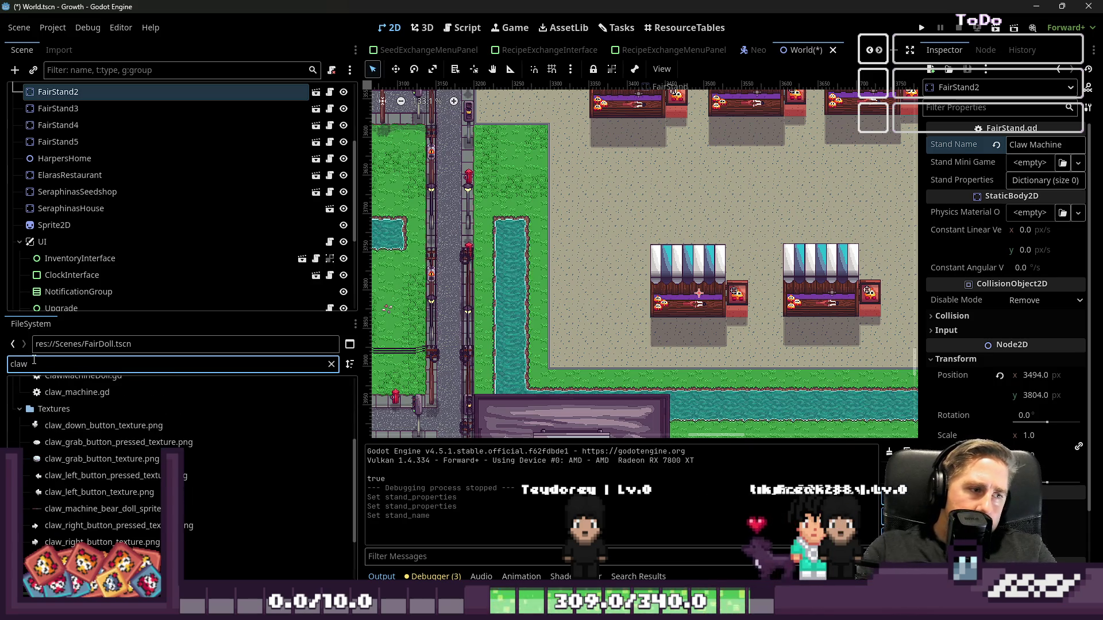
- Assign claw_machine.tscn as FairStand2's Stand Mini Game, inspect it, and open claw_machine.gd
scroll(144, 488, "up", 1)
left_click(63, 469)
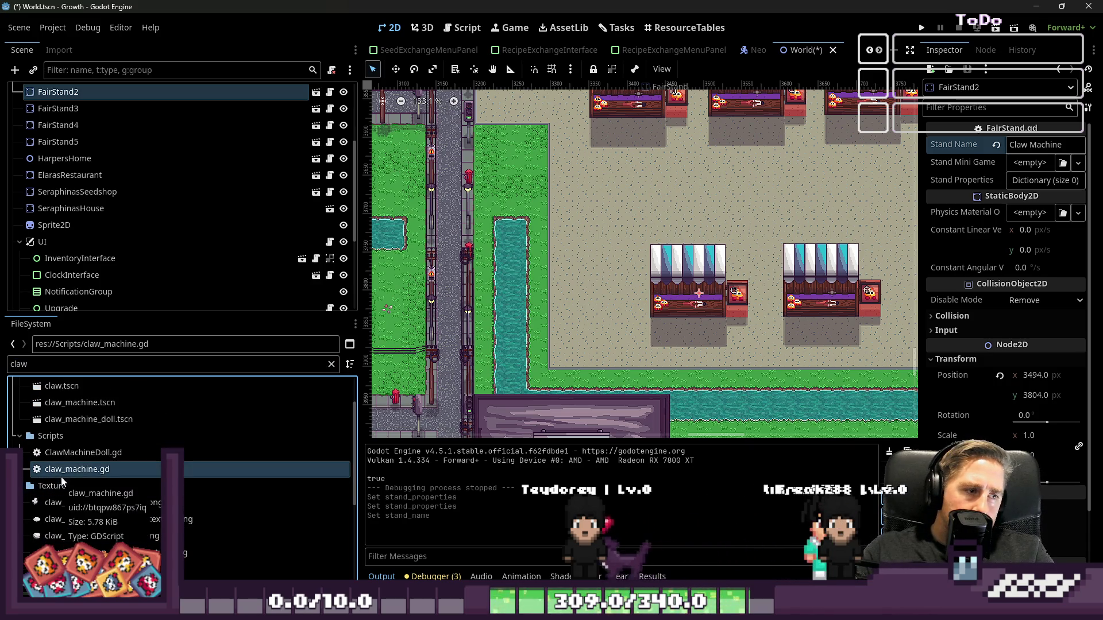
mouse_move(63, 469)
left_mouse_down()
mouse_move(632, 258)
mouse_move(1051, 181)
mouse_move(1027, 152)
mouse_move(1033, 168)
left_mouse_up()
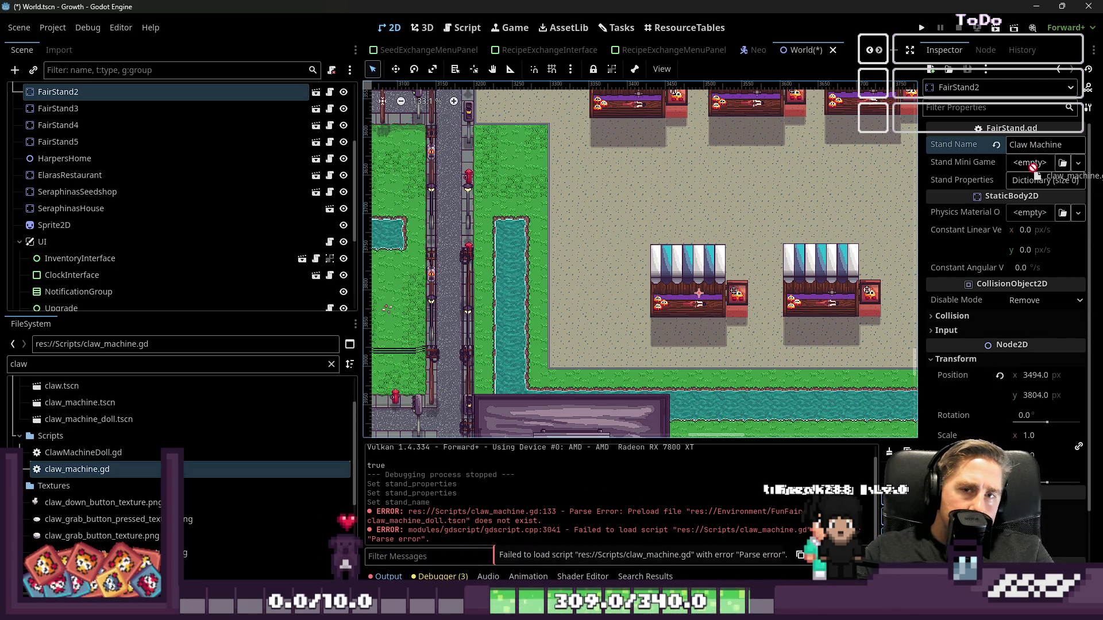
left_click_drag(985, 202, 173, 448)
scroll(173, 448, "up", 1)
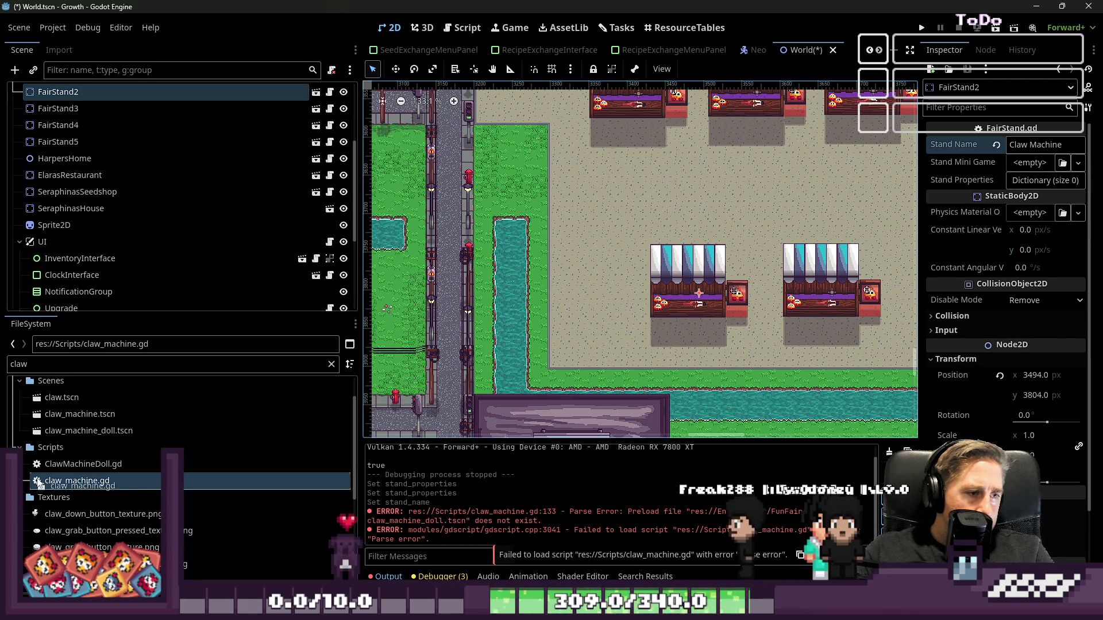
mouse_move(72, 416)
left_mouse_down()
mouse_move(837, 247)
mouse_move(1028, 163)
left_mouse_up()
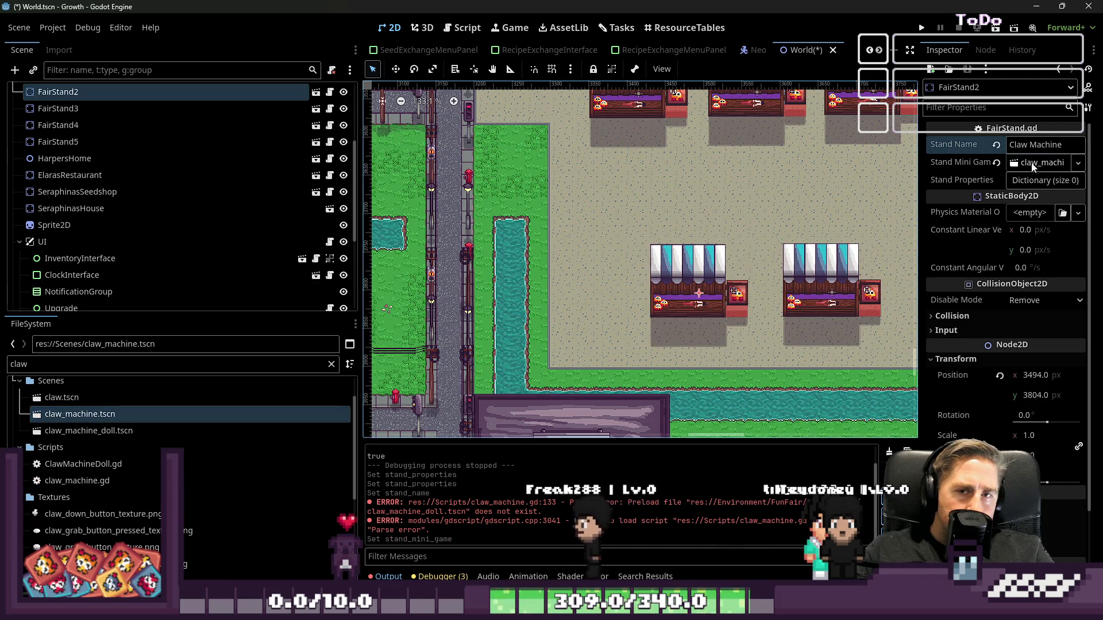
scroll(851, 189, "down", 4)
left_click(1028, 166)
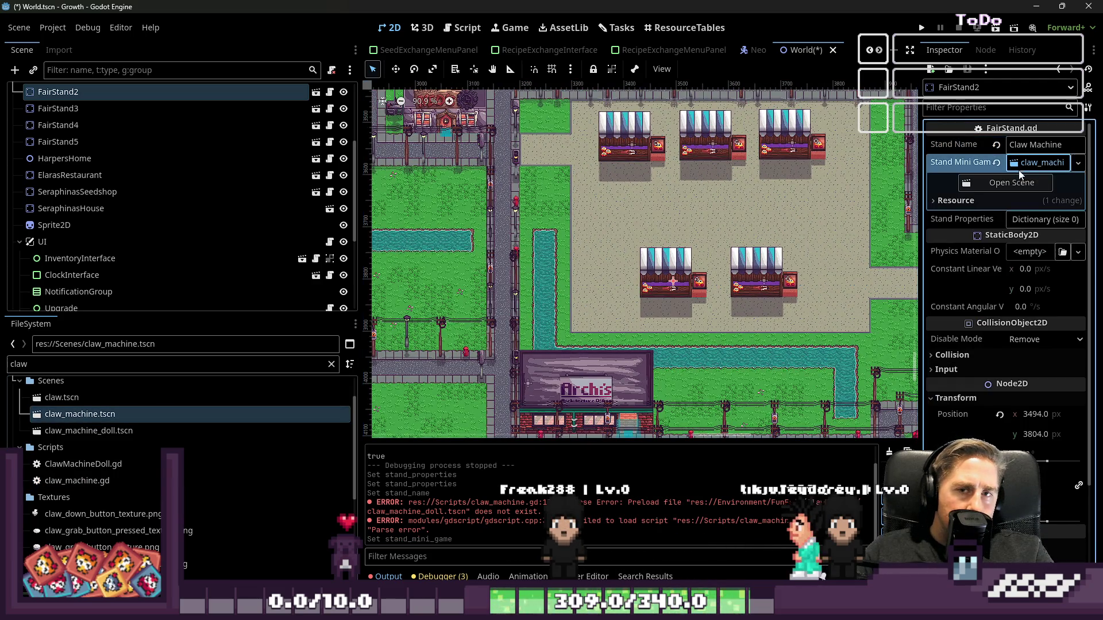
double_click(61, 484)
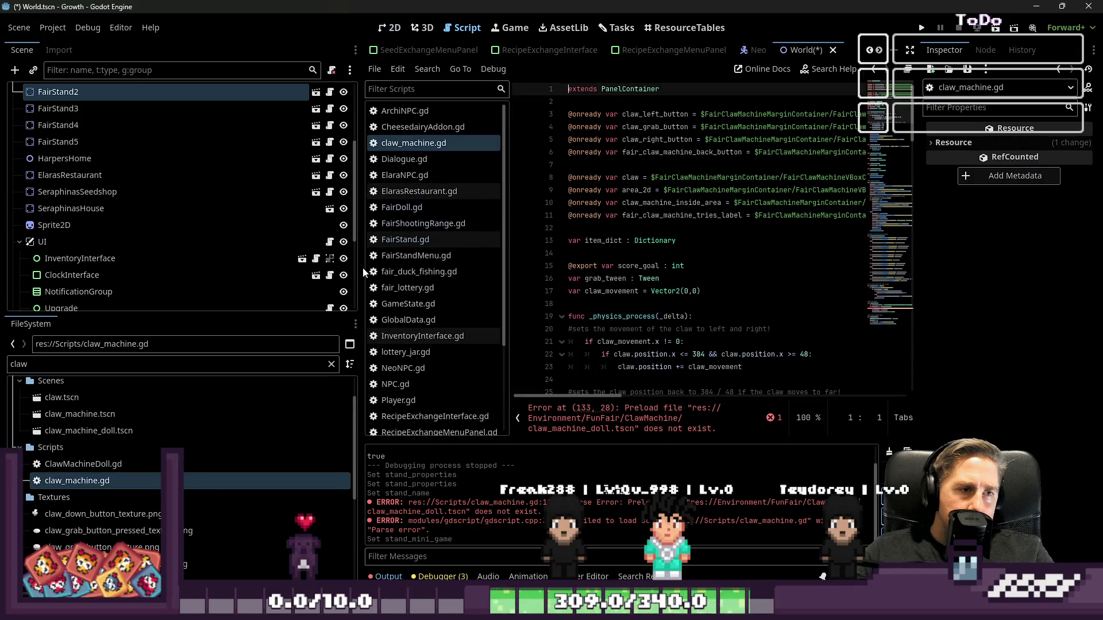
- Widen the script editor and read through claw_machine.gd to find the broken preload
left_click_drag(360, 270, 103, 270)
scroll(579, 239, "down", 7)
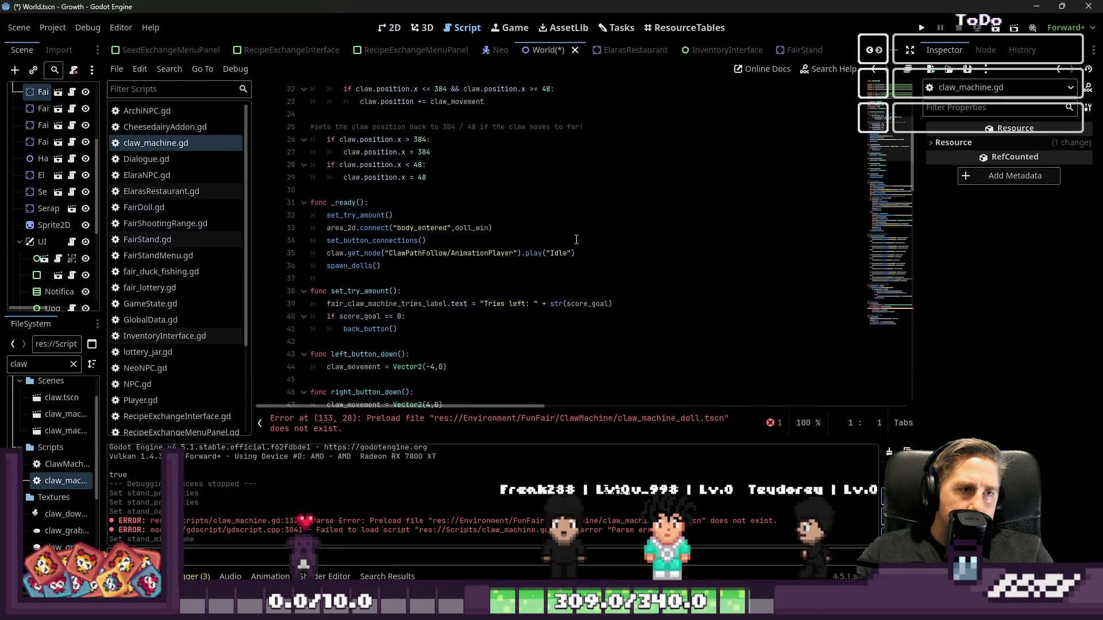
left_click(435, 270)
scroll(488, 270, "down", 10)
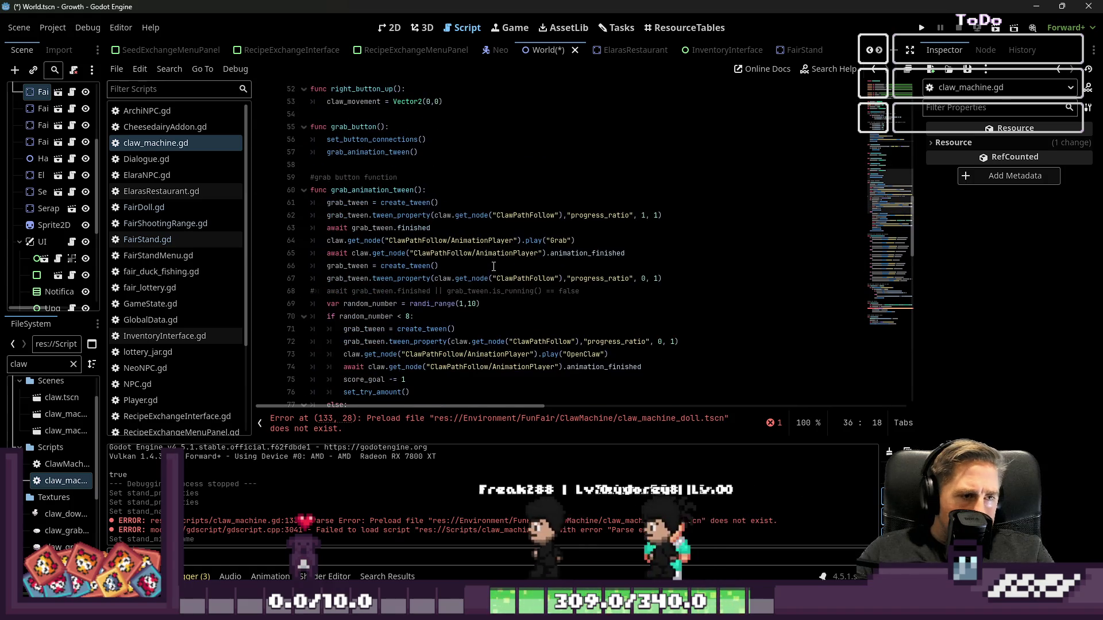
double_click(432, 240)
scroll(488, 270, "up", 17)
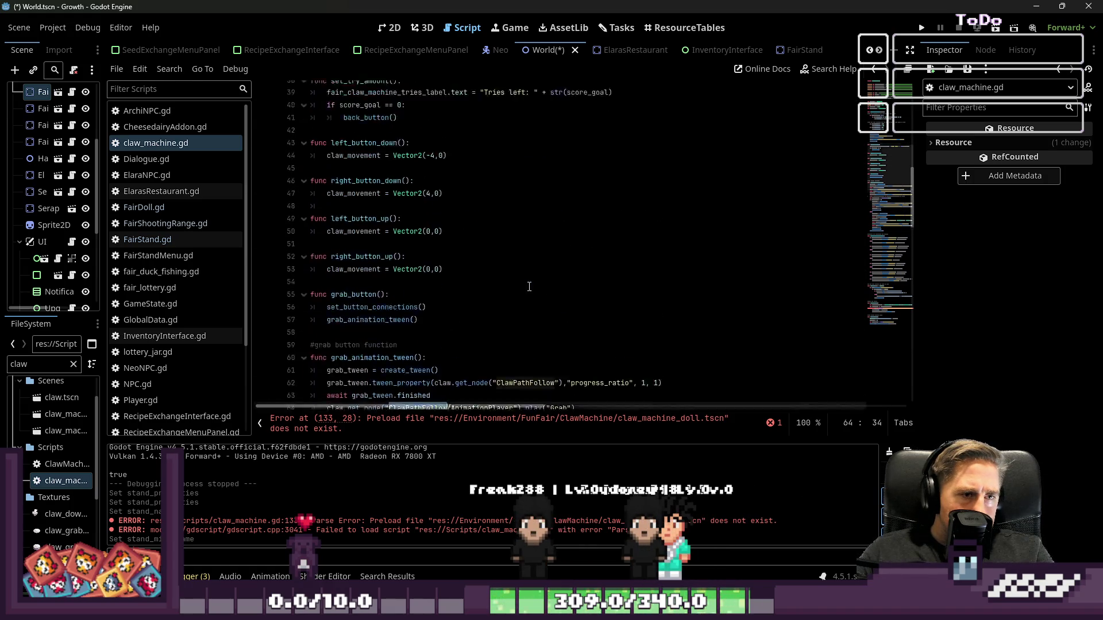
scroll(531, 287, "down", 20)
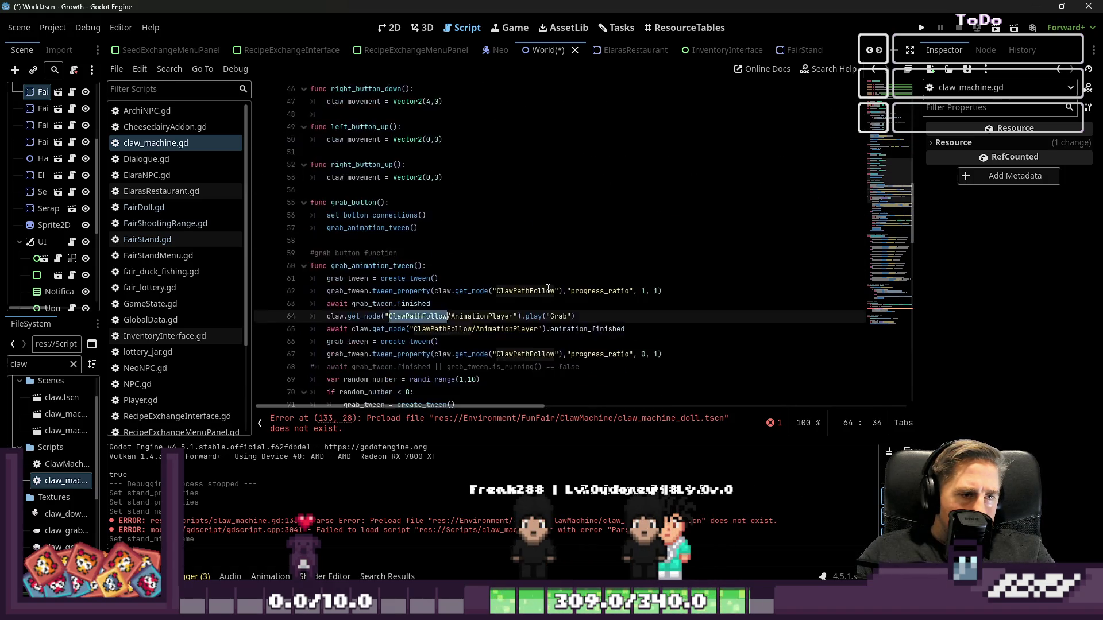
scroll(548, 289, "down", 8)
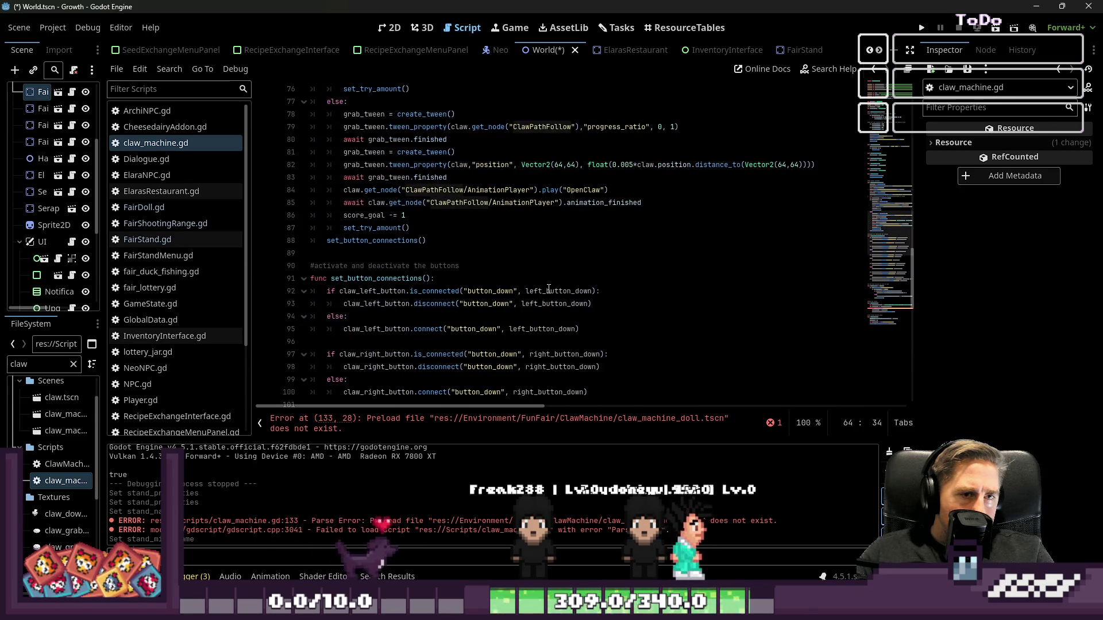
scroll(548, 289, "down", 9)
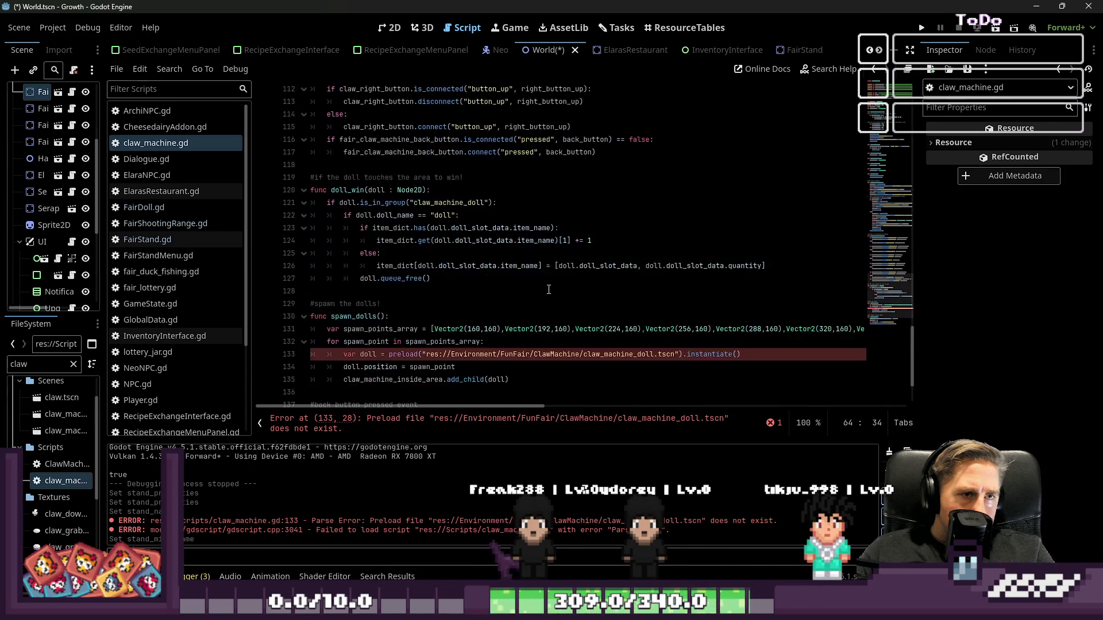
- Change the doll preload to res://Scenes/claw_machine_doll.tscn, fix the World.tscn path, and run the game
left_click(535, 266)
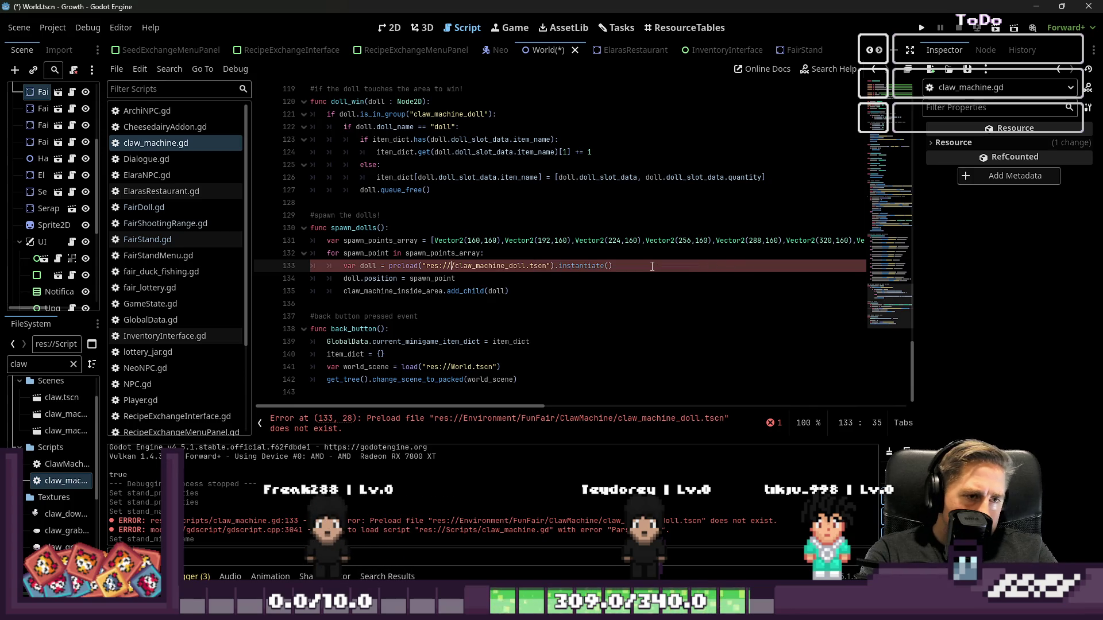
type("/Scene")
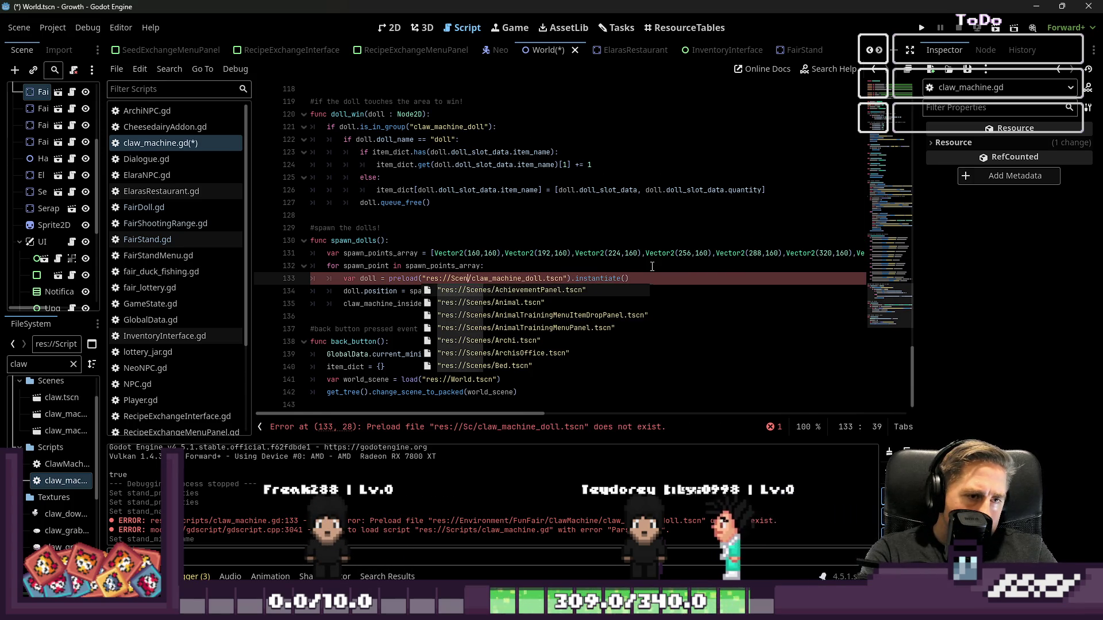
type("s")
key("Escape")
key("Up")
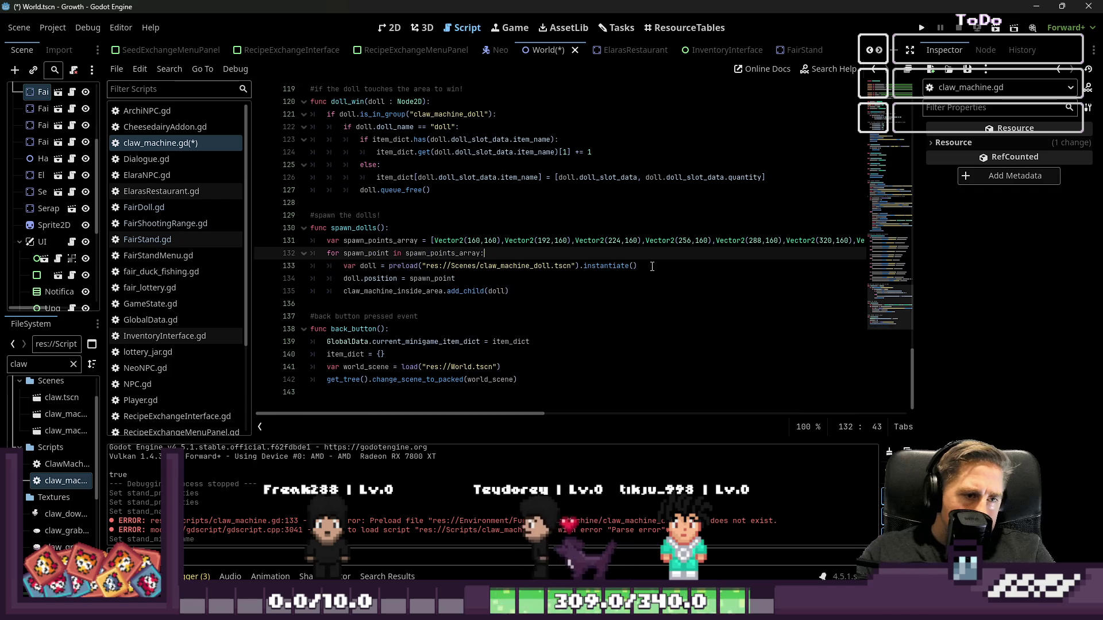
left_click(455, 367)
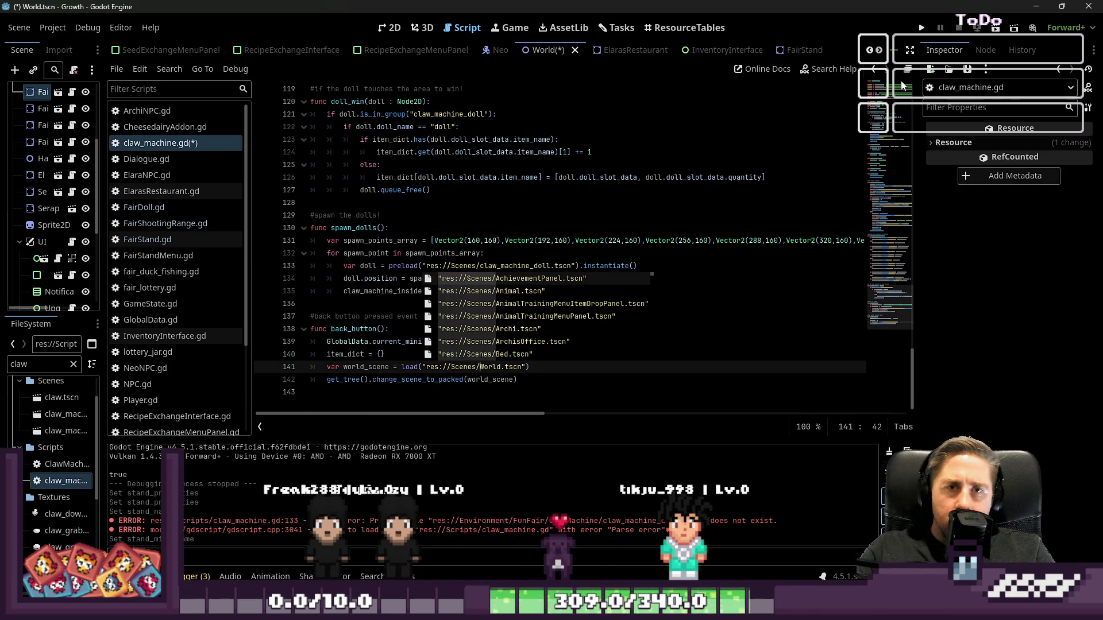
left_click(921, 28)
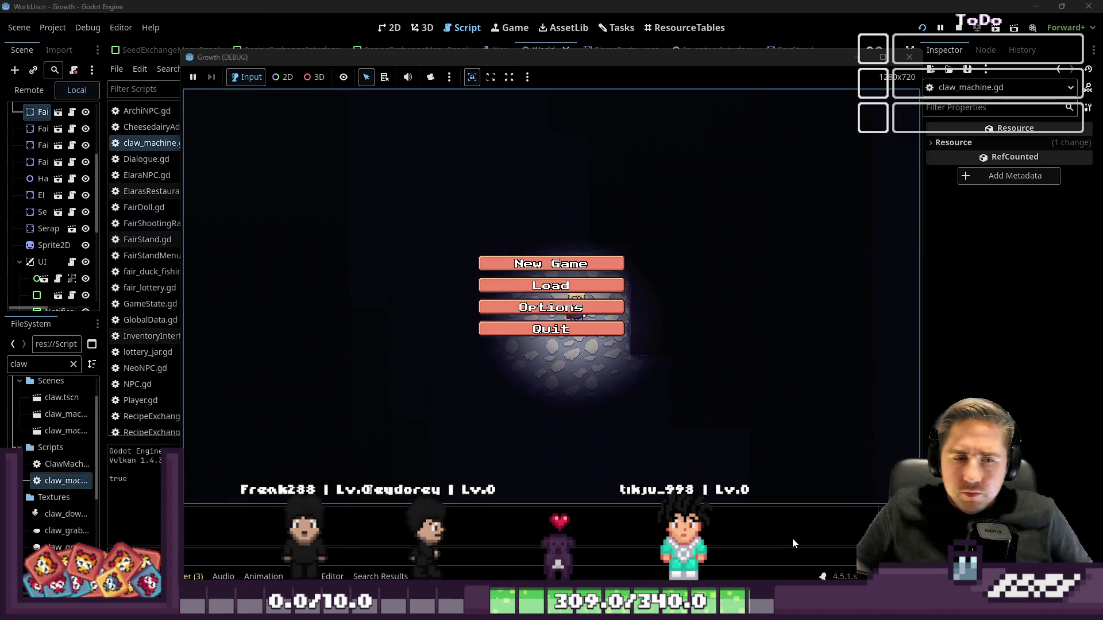
- Start a new game as 'sad' and walk up to the claw machine stall
left_click(586, 262)
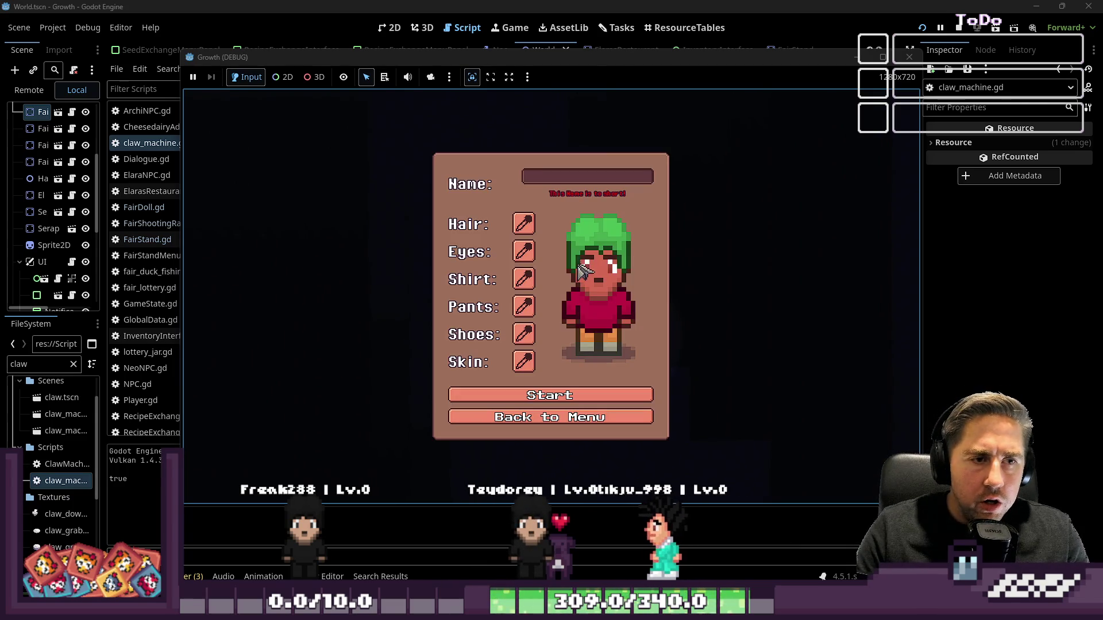
type("sad")
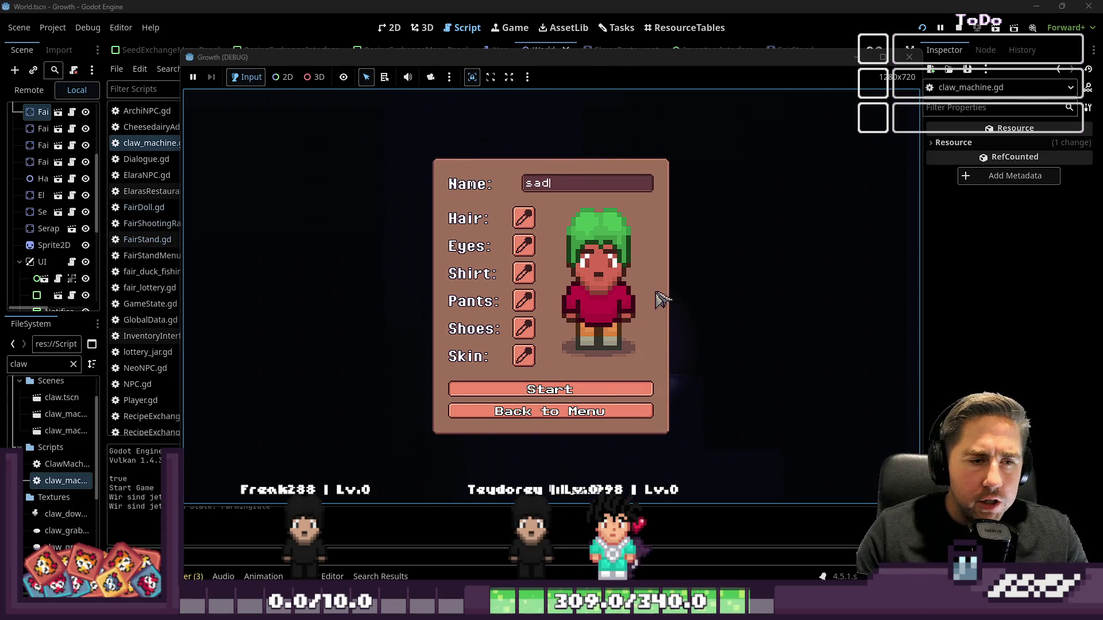
key("Return")
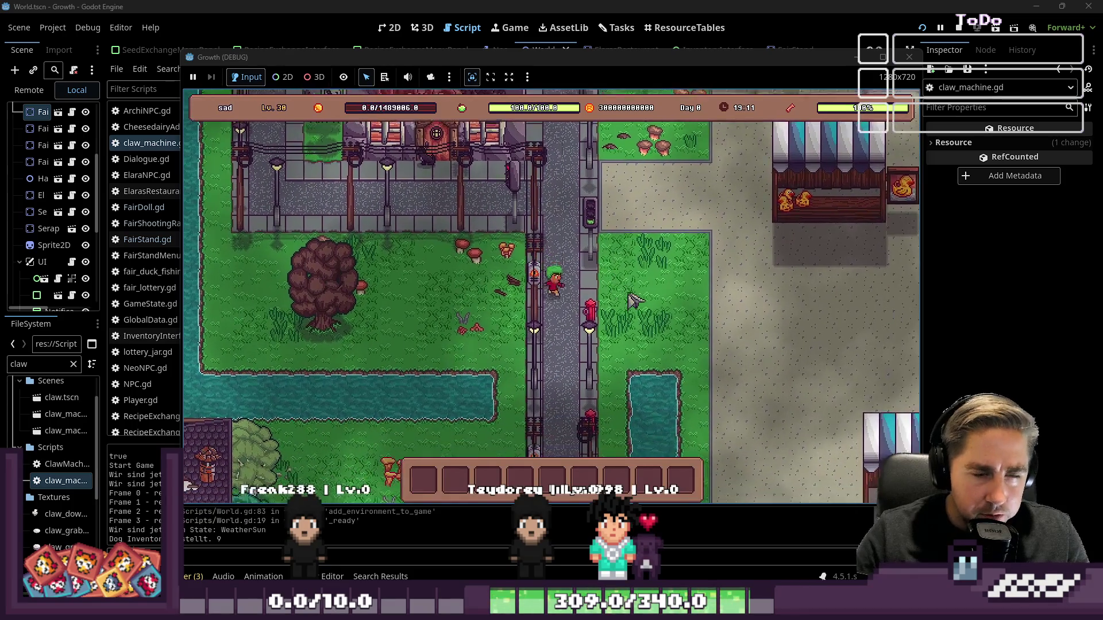
key("d")
key("s")
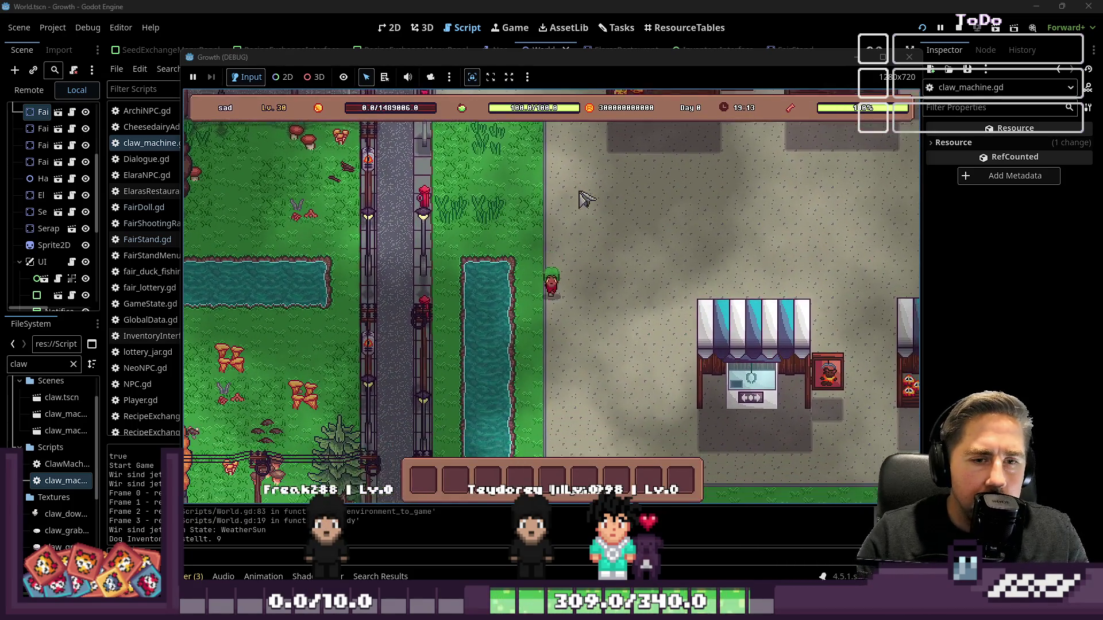
key("d")
key("s")
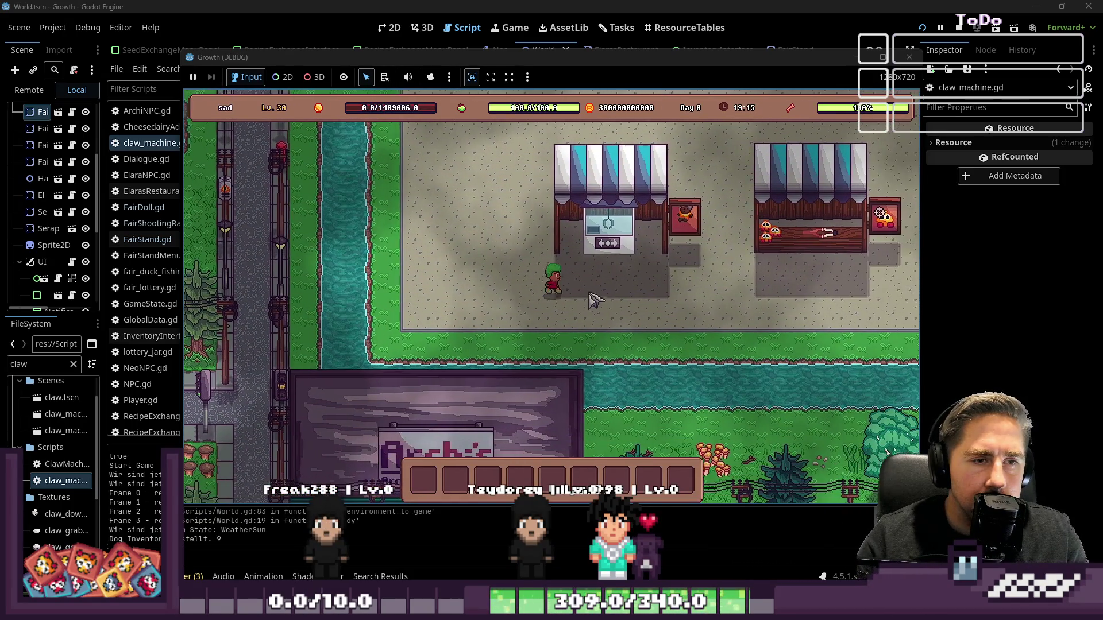
key("d")
key("w")
key("e")
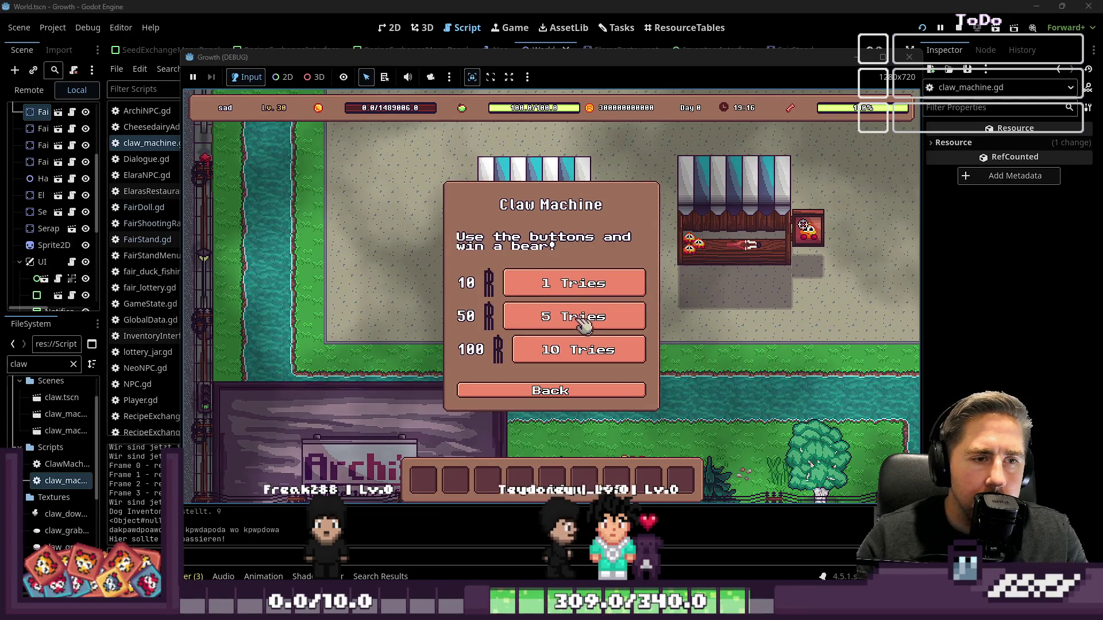
- Buy five tries and steer the claw to win a Yellow Bear, then walk back into town
left_click(584, 318)
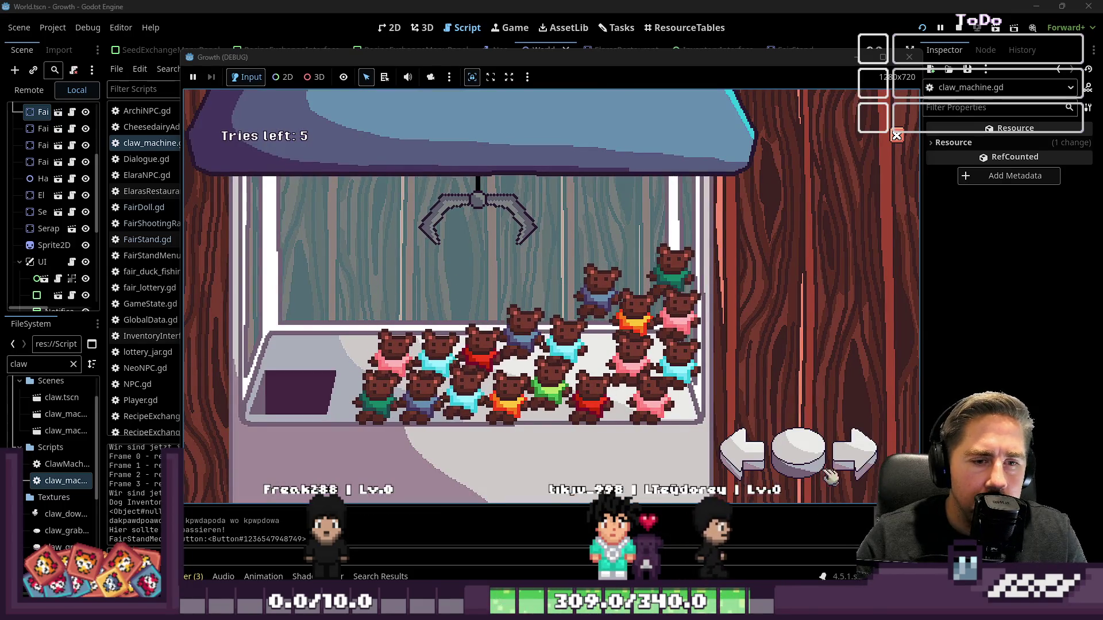
key("d")
key("d")
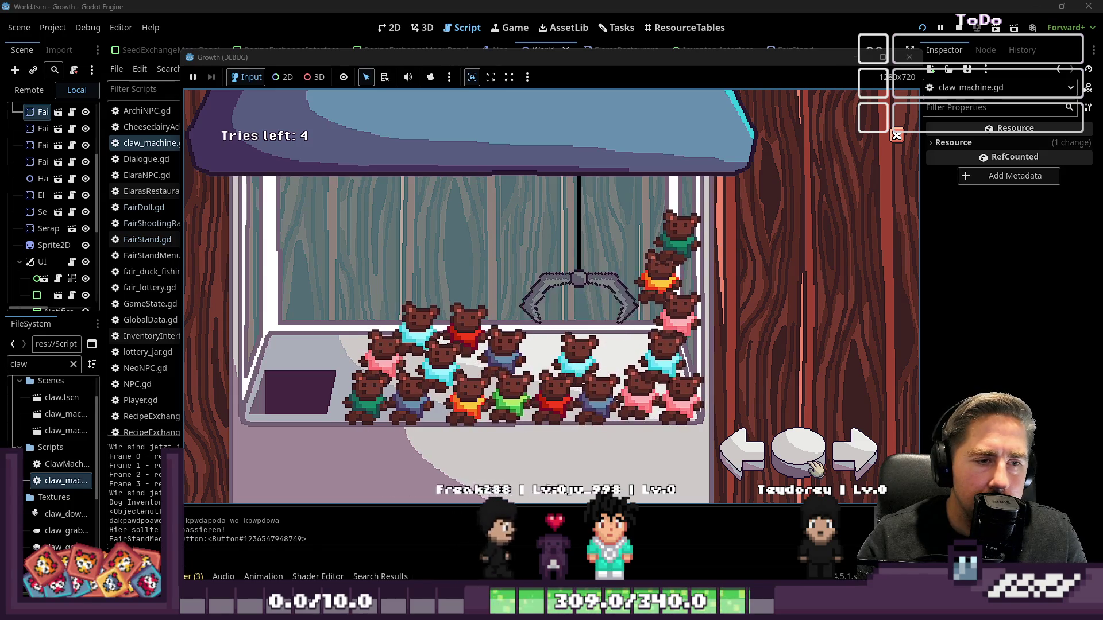
left_click(859, 456)
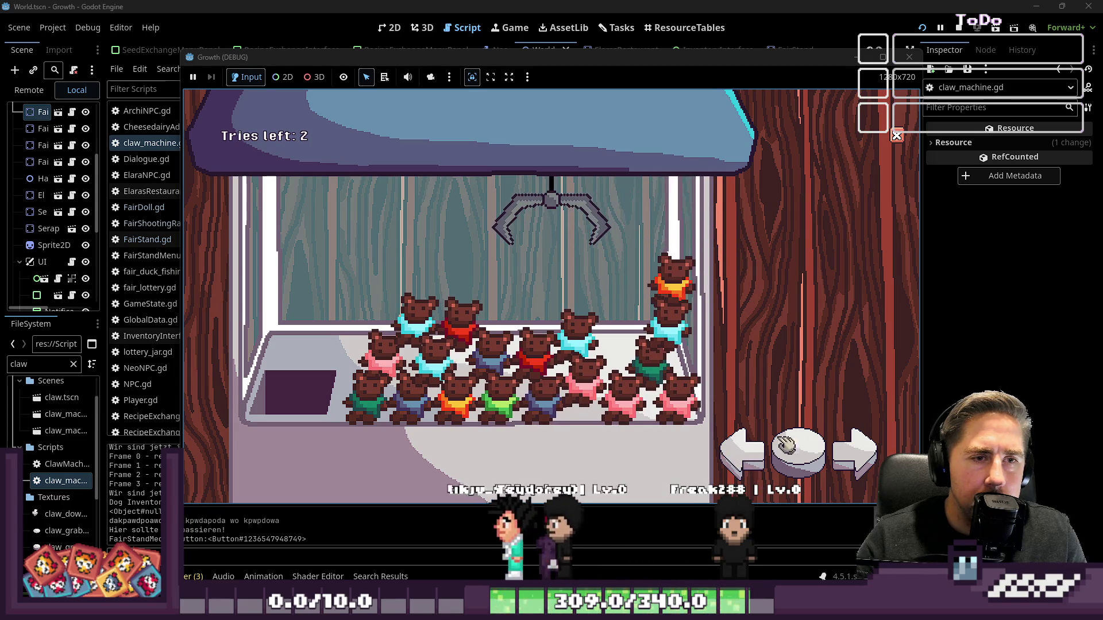
left_click(865, 456)
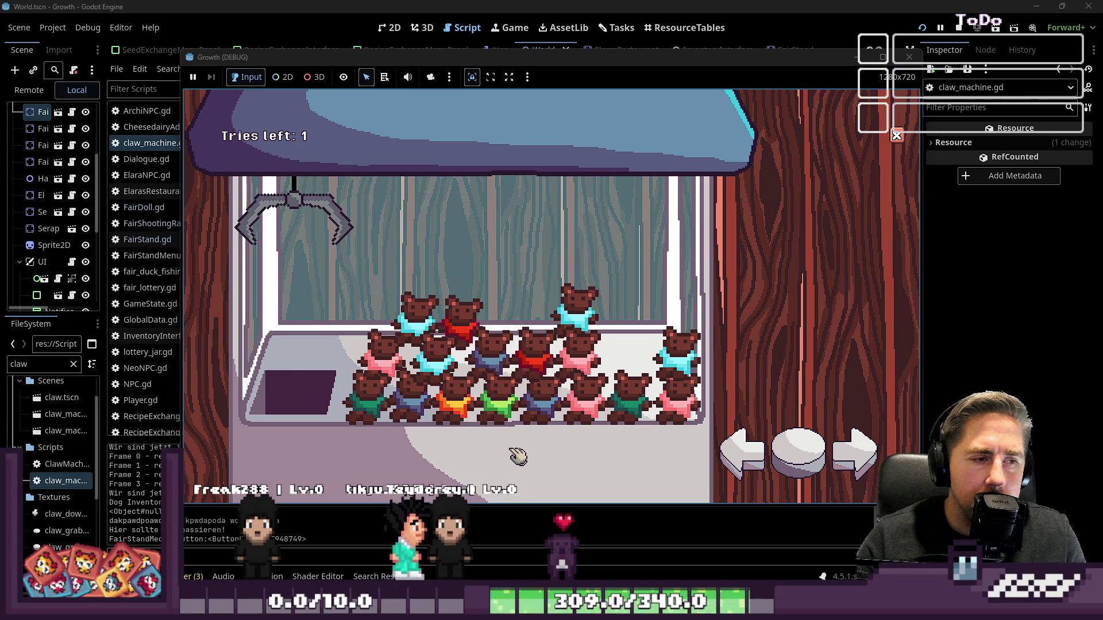
key("d")
key("s")
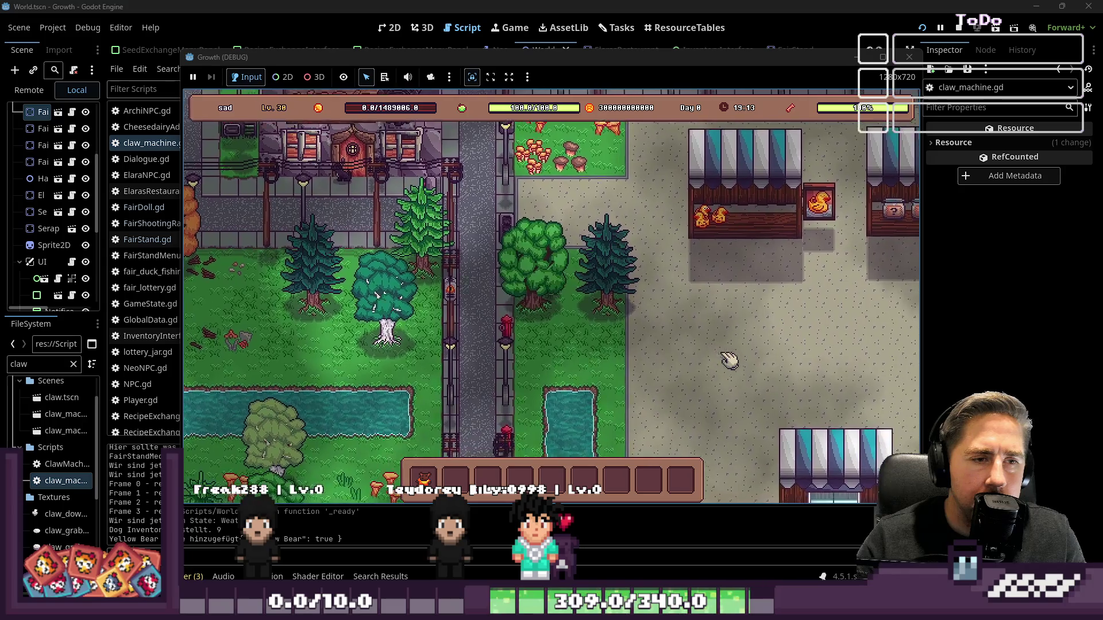
- Return to the claw machine, buy ten tries, and start dropping the claw on the bears
key("4")
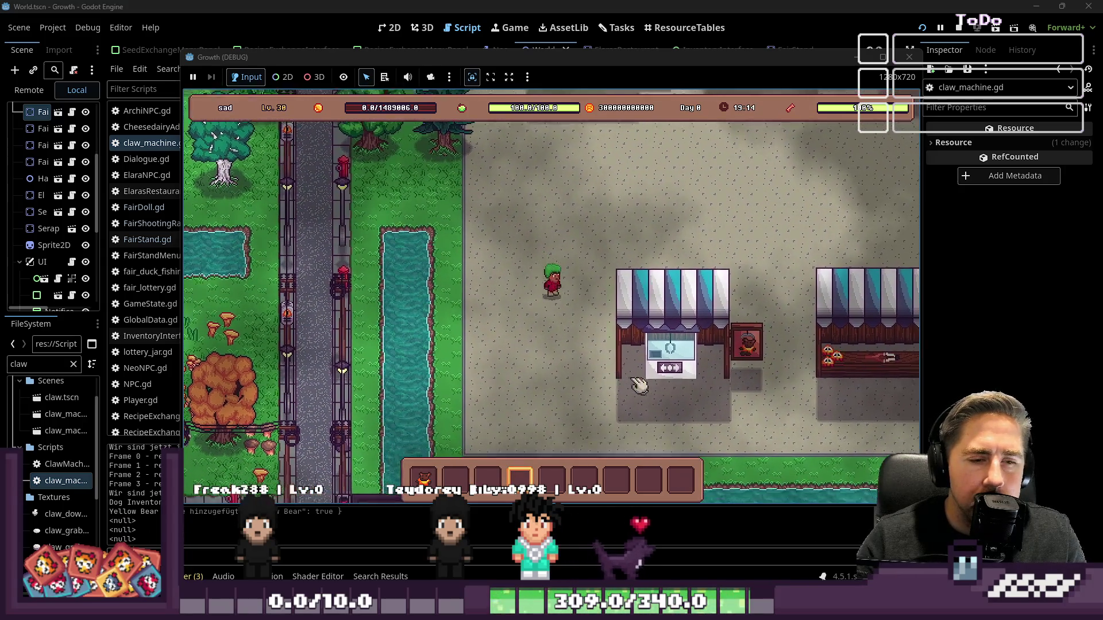
key("d")
key("e")
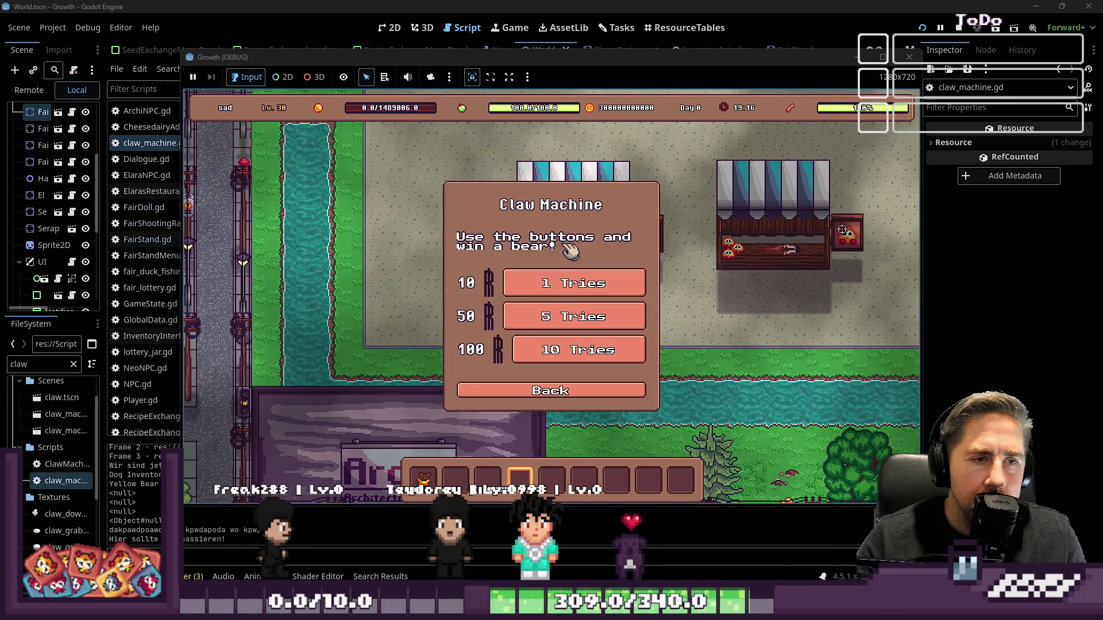
left_click(561, 350)
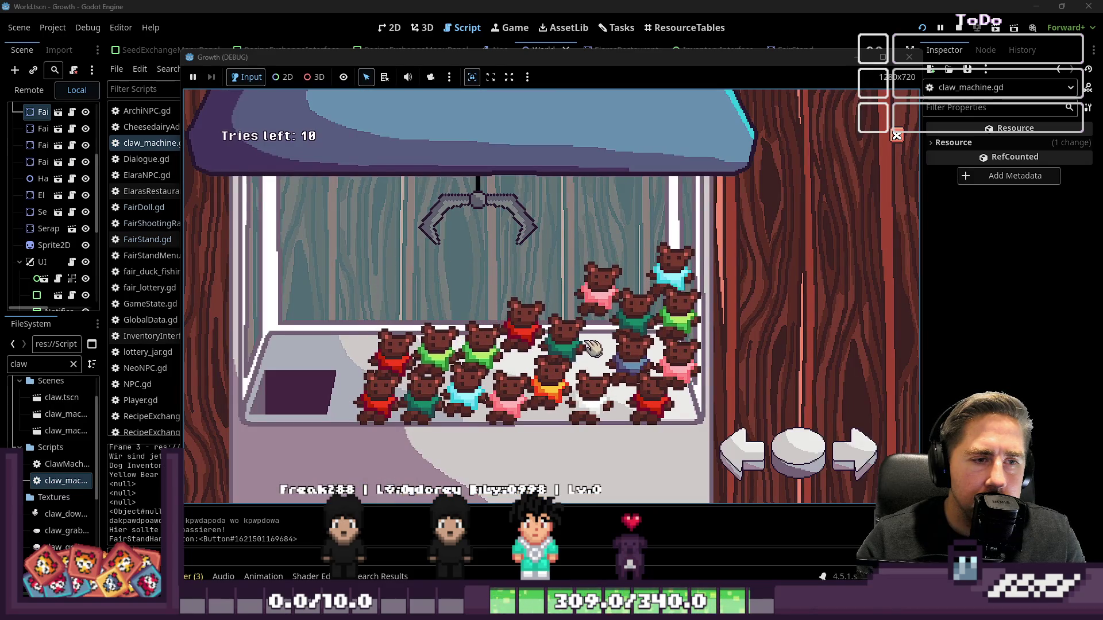
left_click(820, 458)
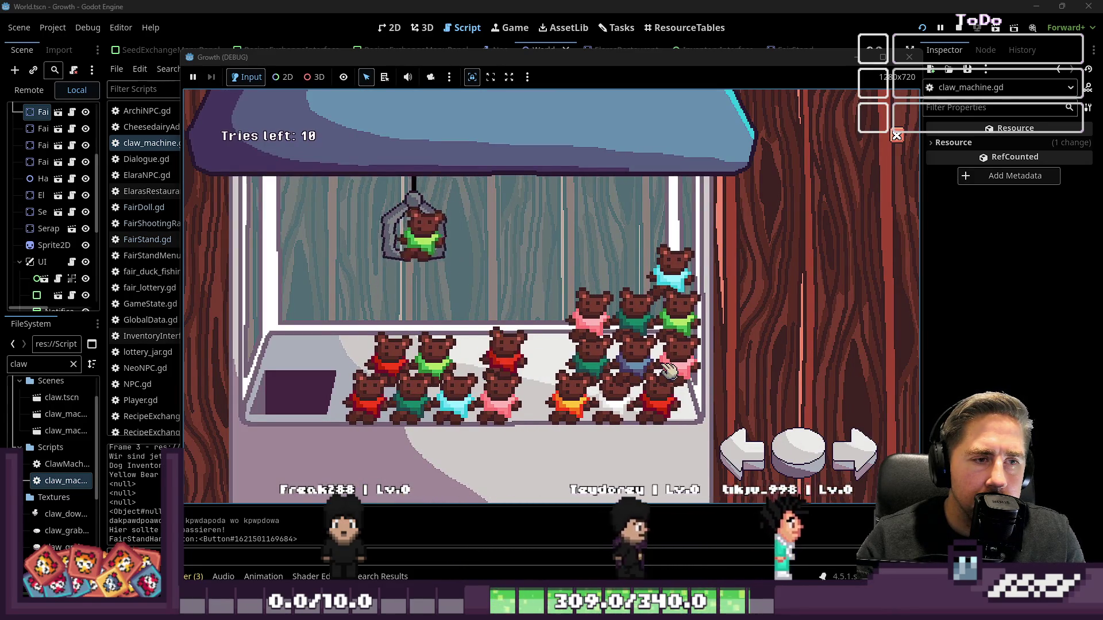
left_click(849, 454)
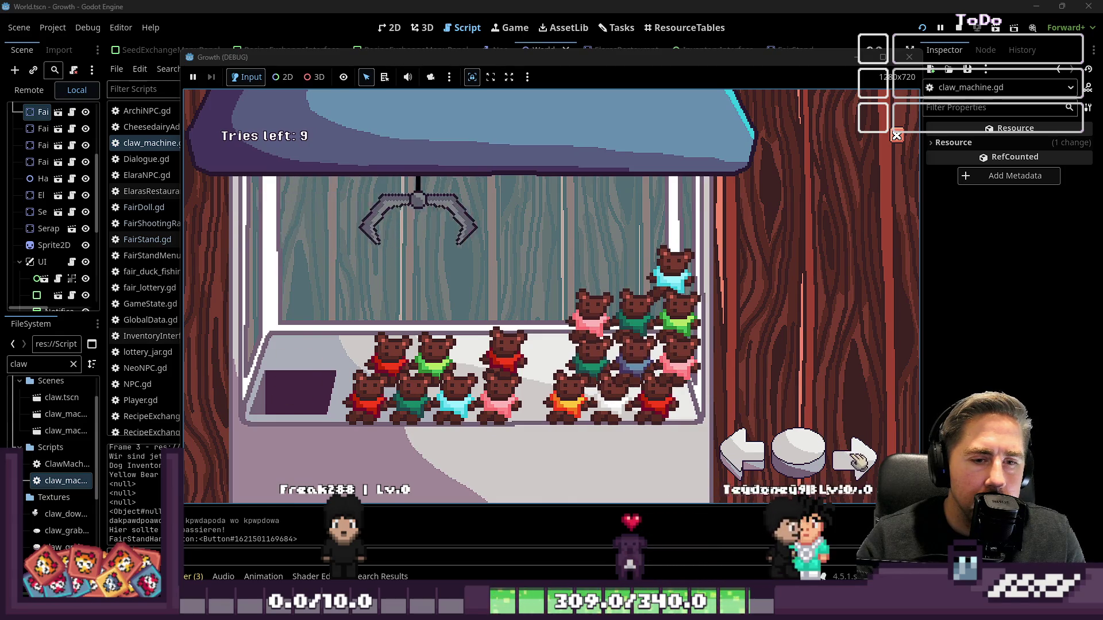
left_click(799, 454)
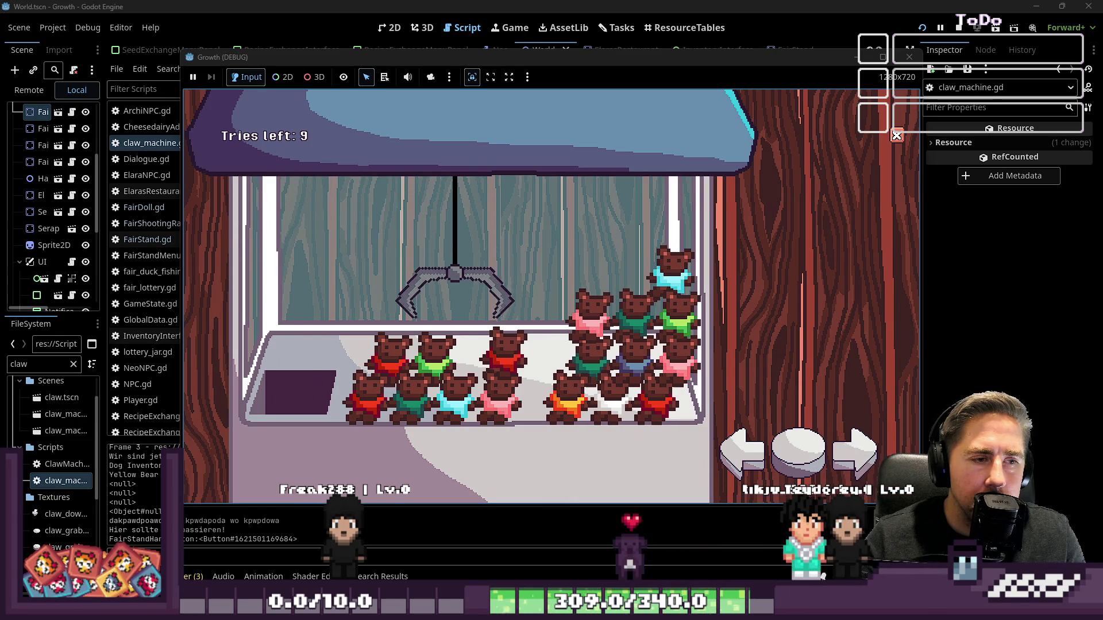
left_click(798, 452)
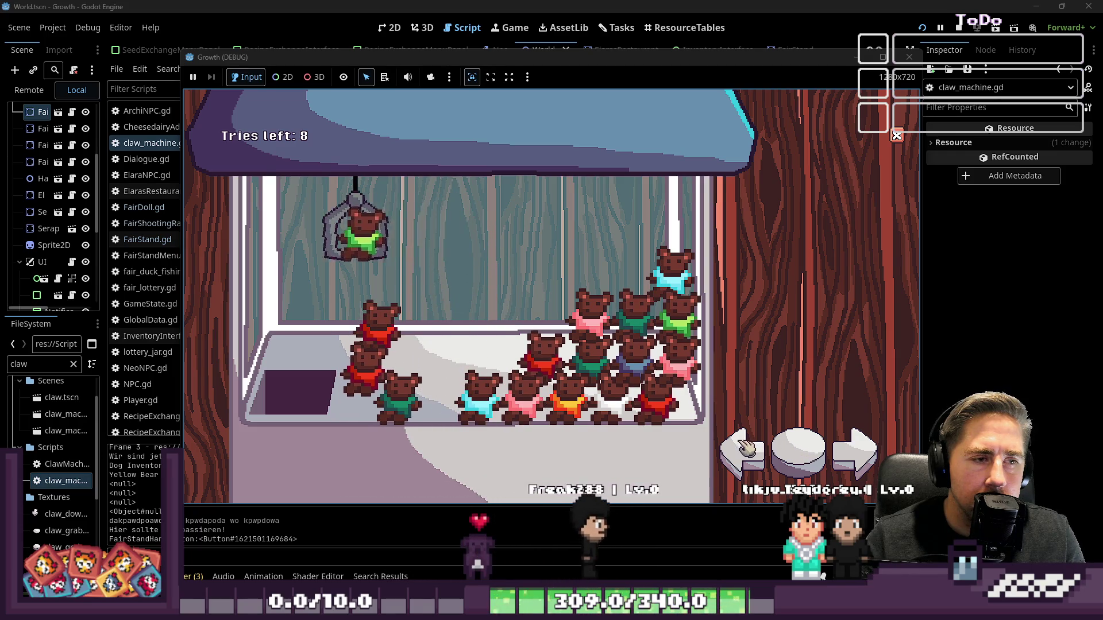
- Keep steering and dropping the claw to win Green, Darkgreen and Blue bears
left_click(854, 459)
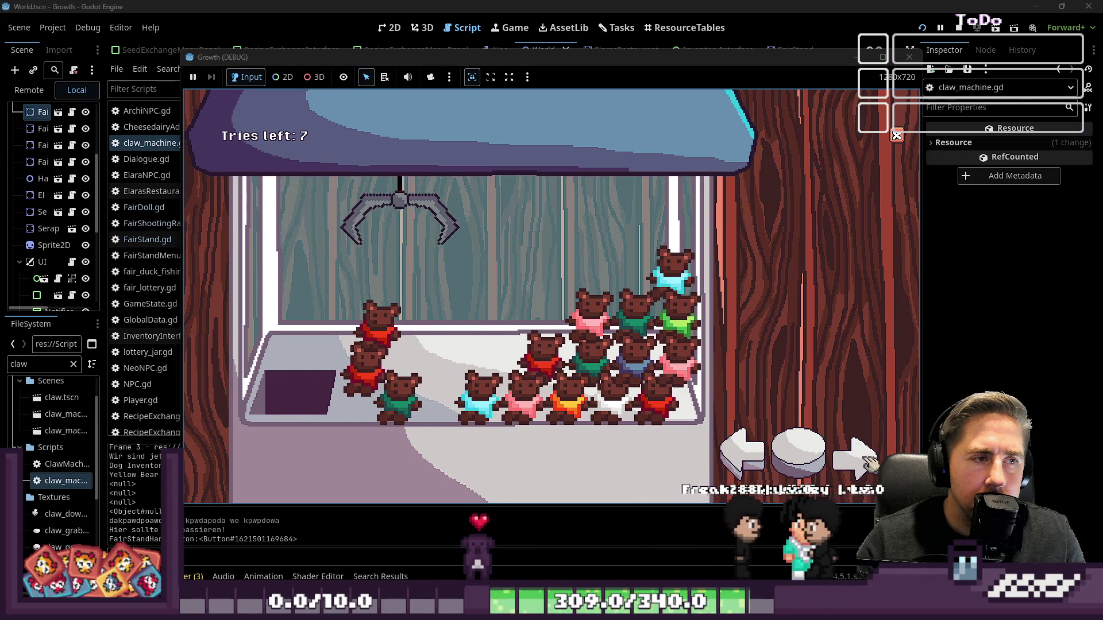
left_click(802, 457)
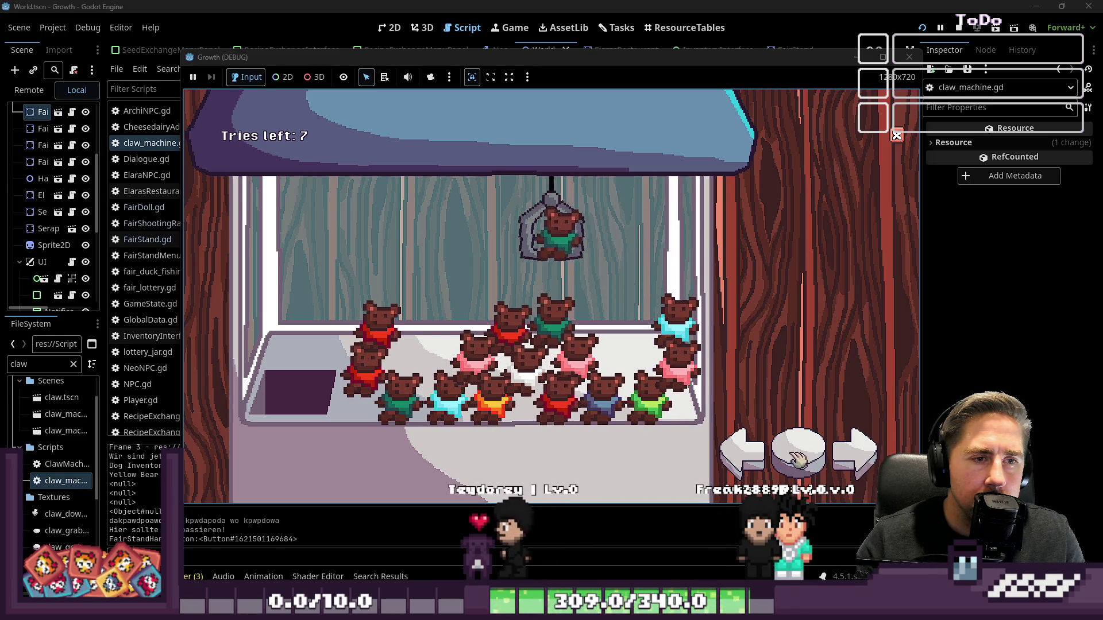
left_click(843, 460)
left_click(813, 459)
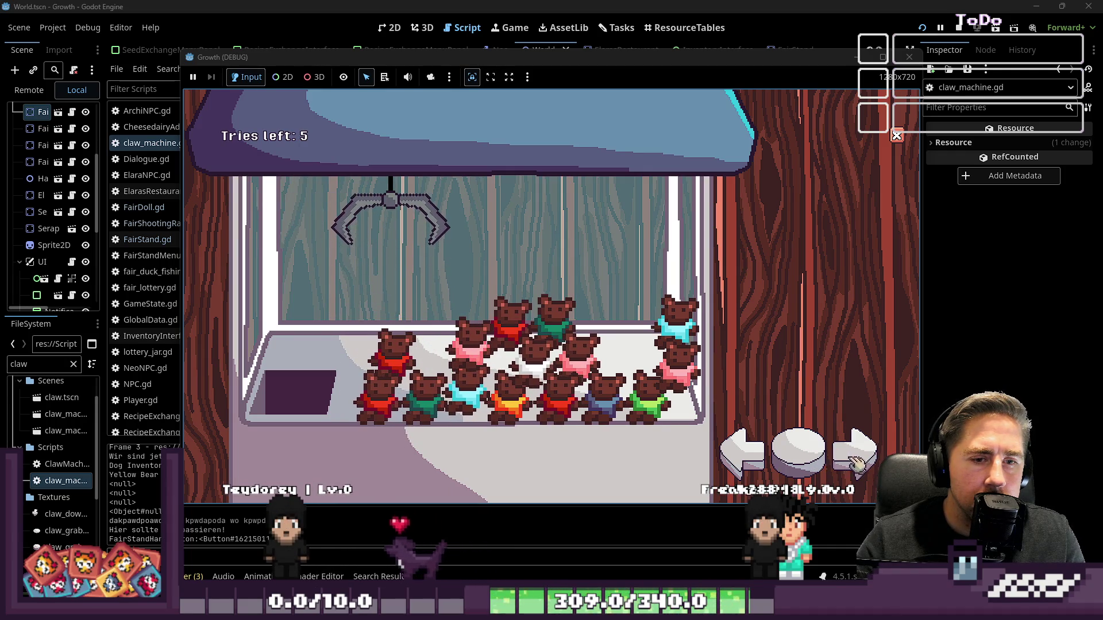
left_click(803, 452)
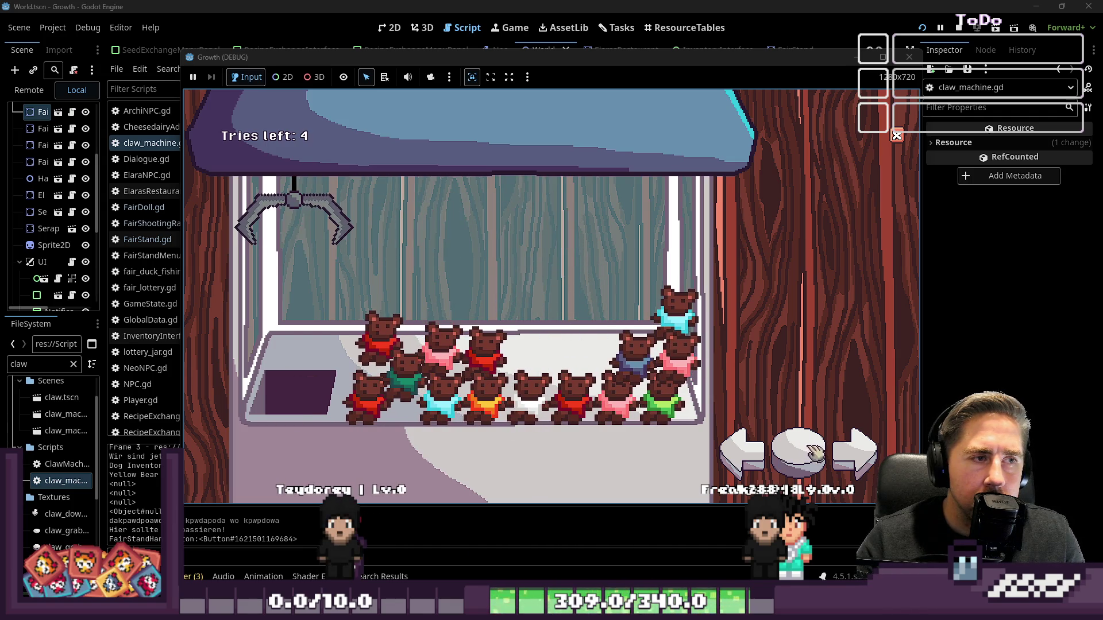
left_click(845, 458)
left_click(800, 450)
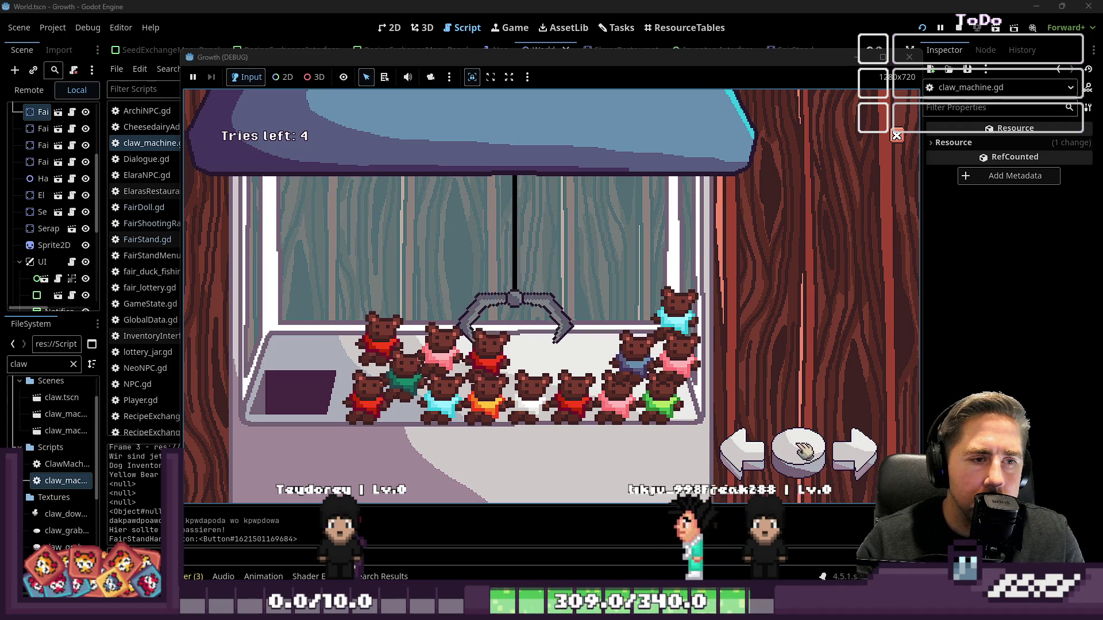
left_click(857, 456)
left_click(792, 452)
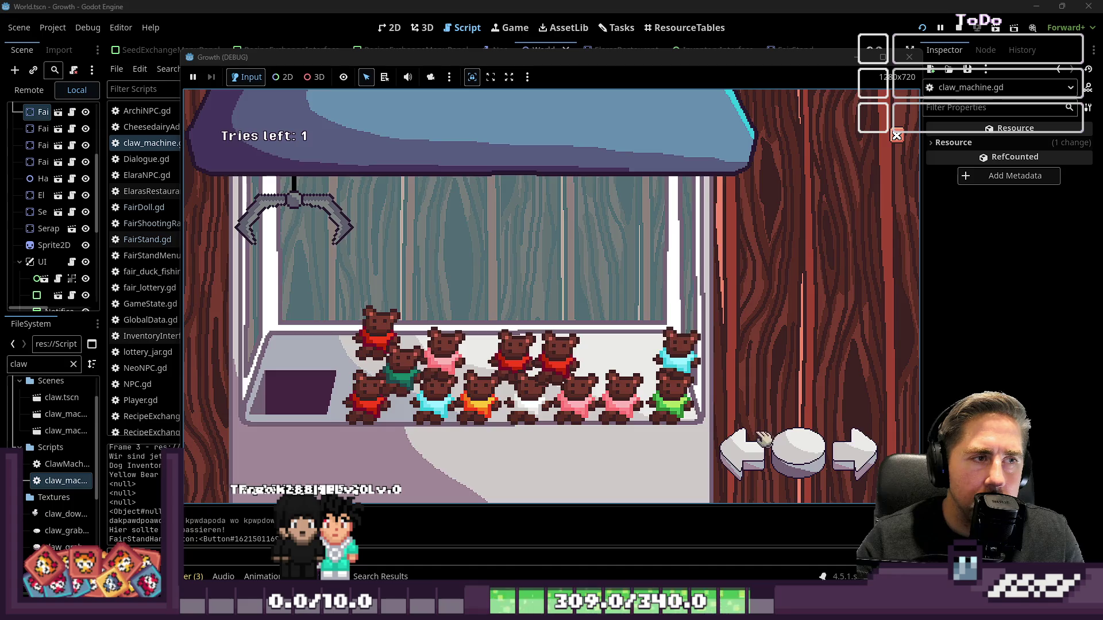
- Walk through the fair over to the stalls, then stop the running game
key("s")
key("d")
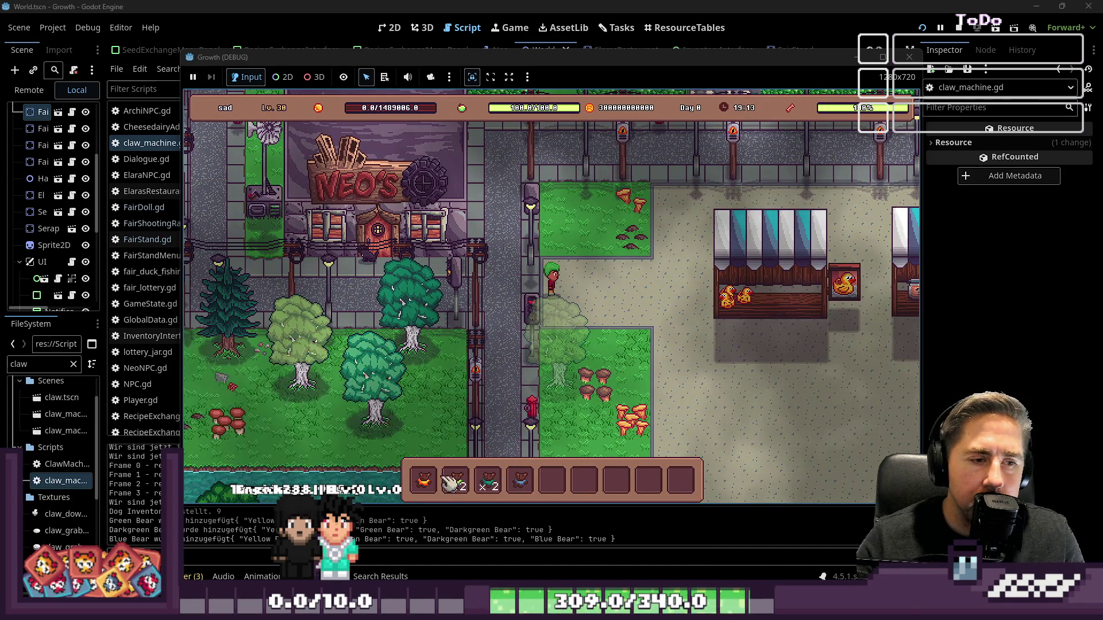
mouse_move(509, 490)
key("d")
key("s")
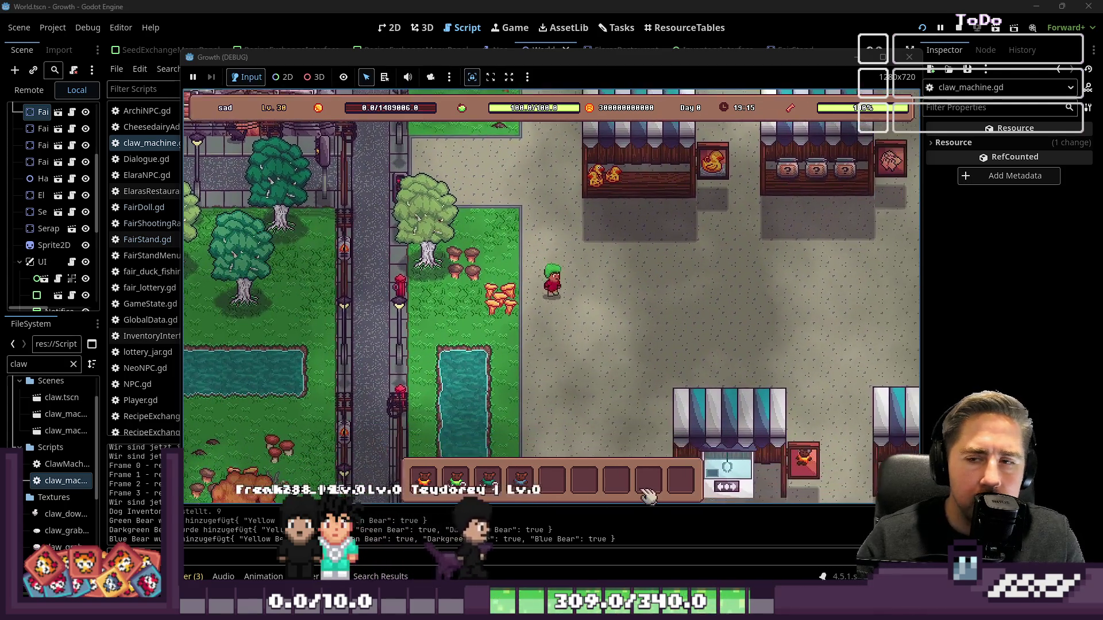
key("d")
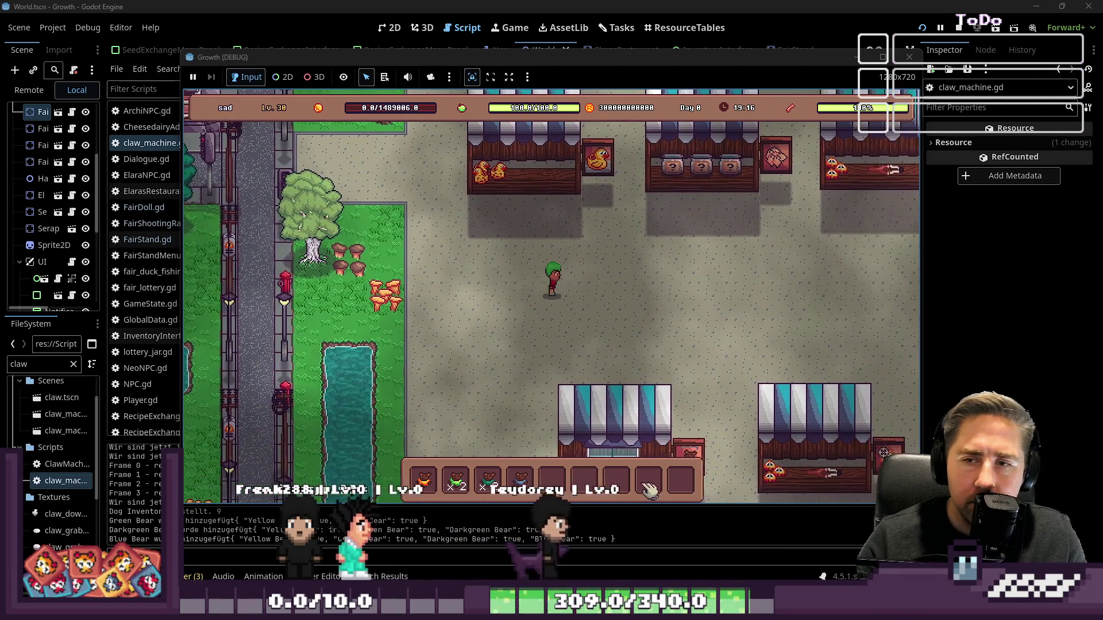
key("s")
key("w")
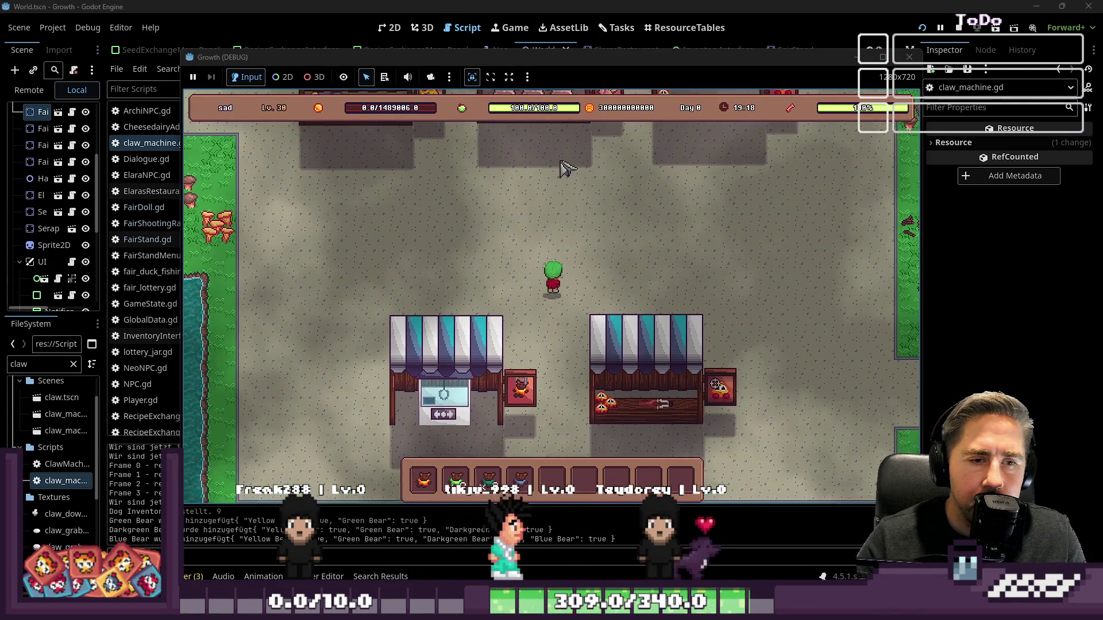
key("s")
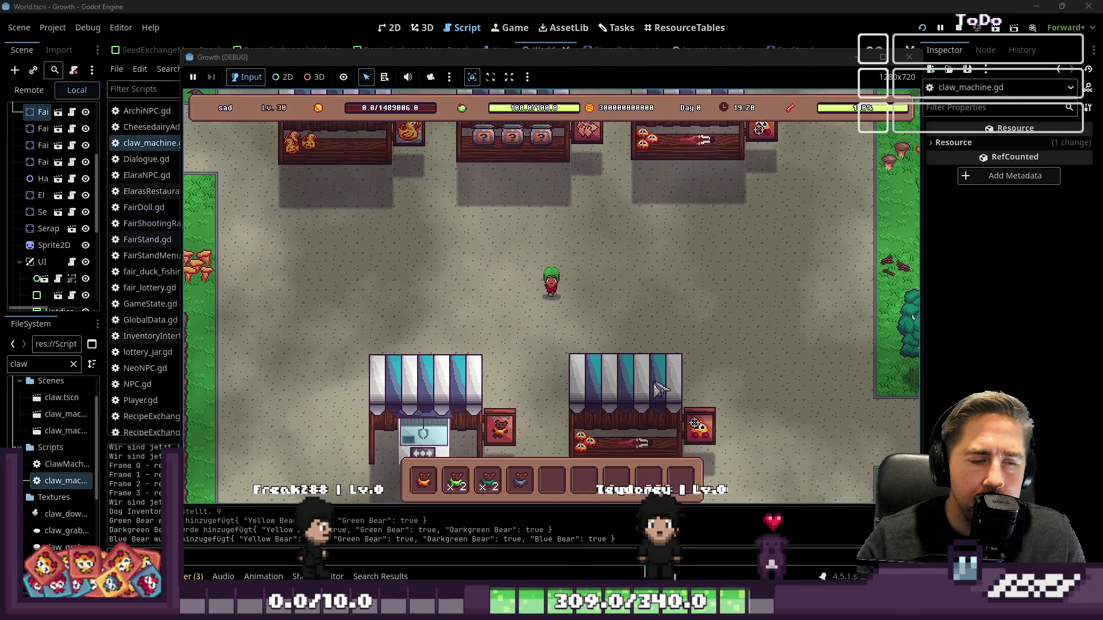
key("a")
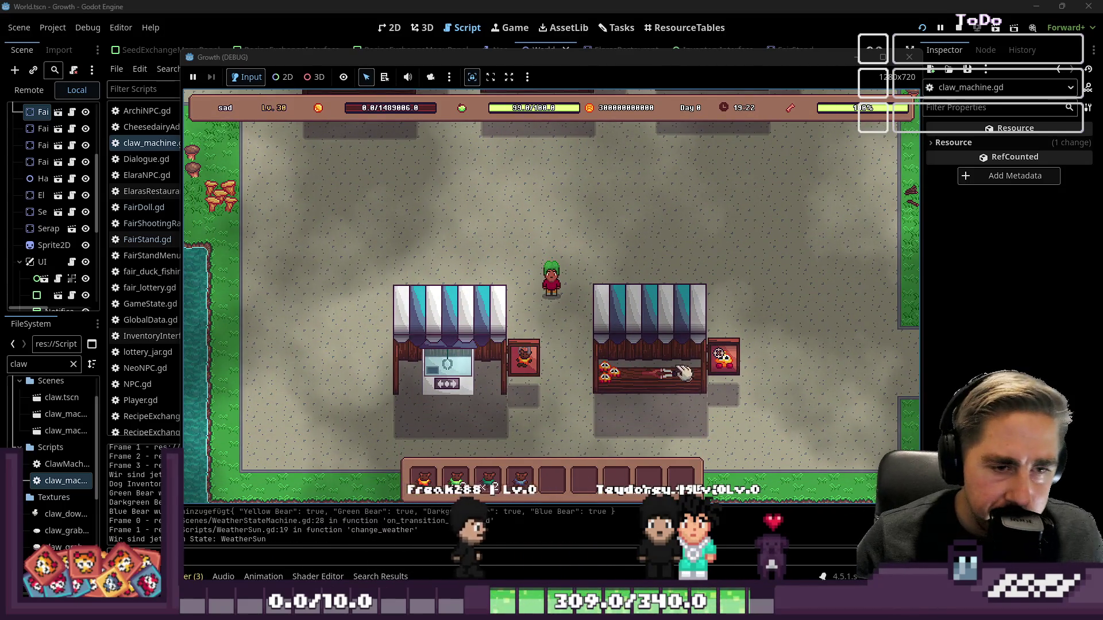
left_click(909, 65)
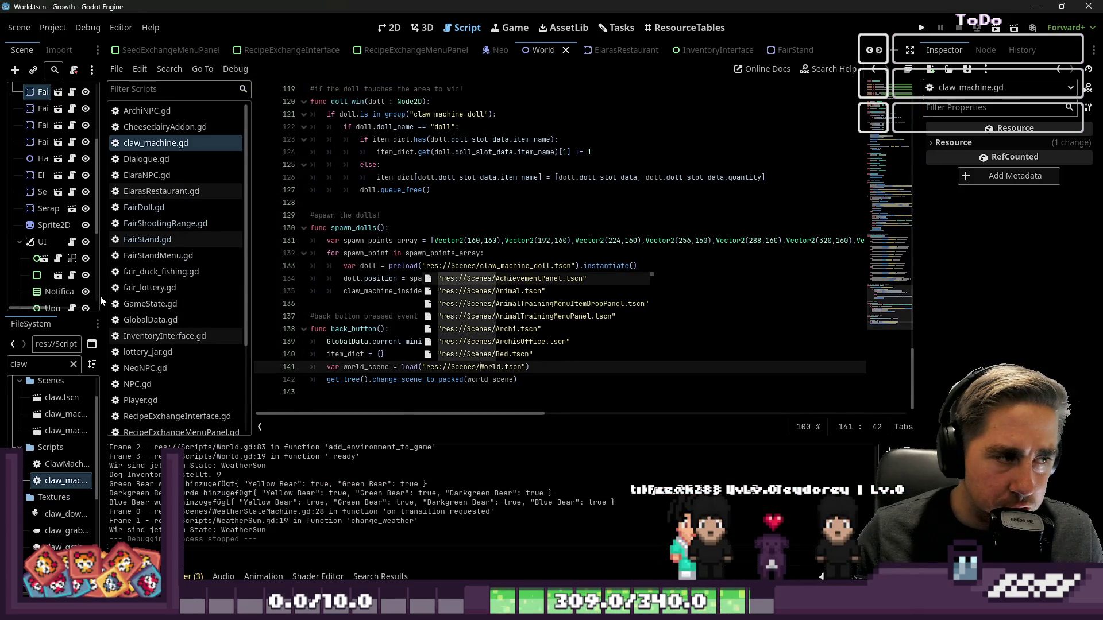
- Widen the left dock, filter files by 'canThre', select FairStand3, and show the World map in 2D
left_click_drag(101, 294, 212, 296)
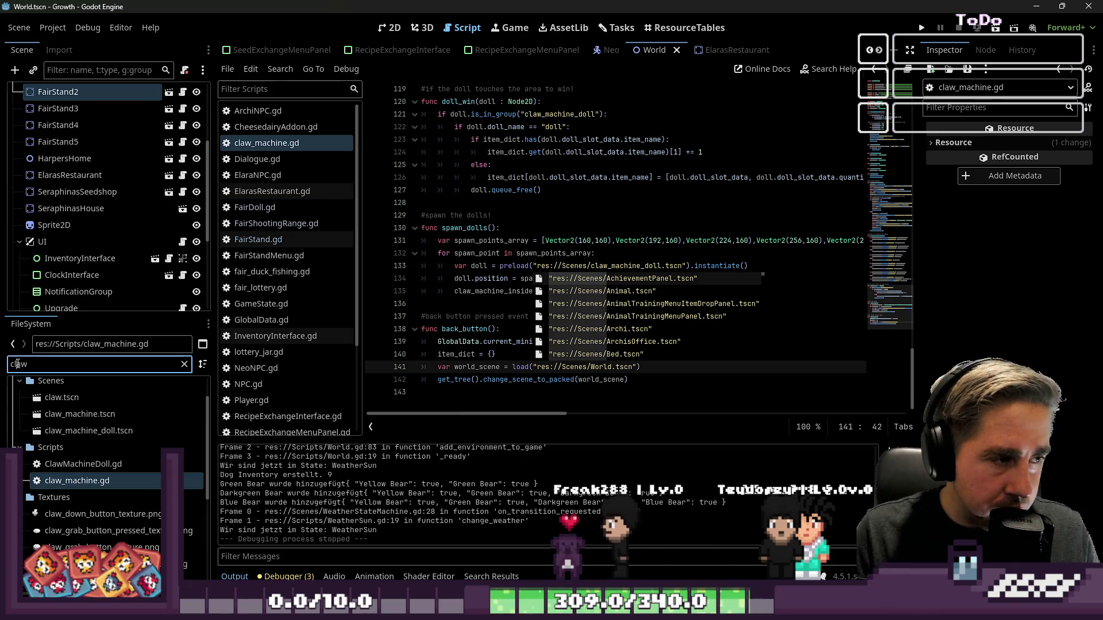
type("canThre")
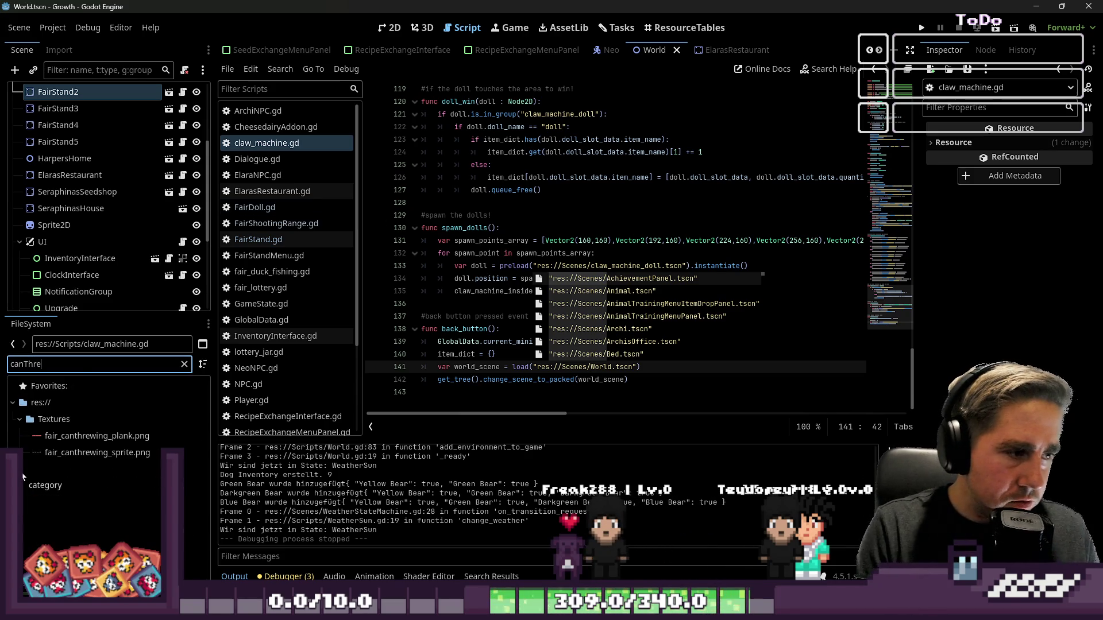
scroll(84, 129, "up", 3)
left_click(84, 193)
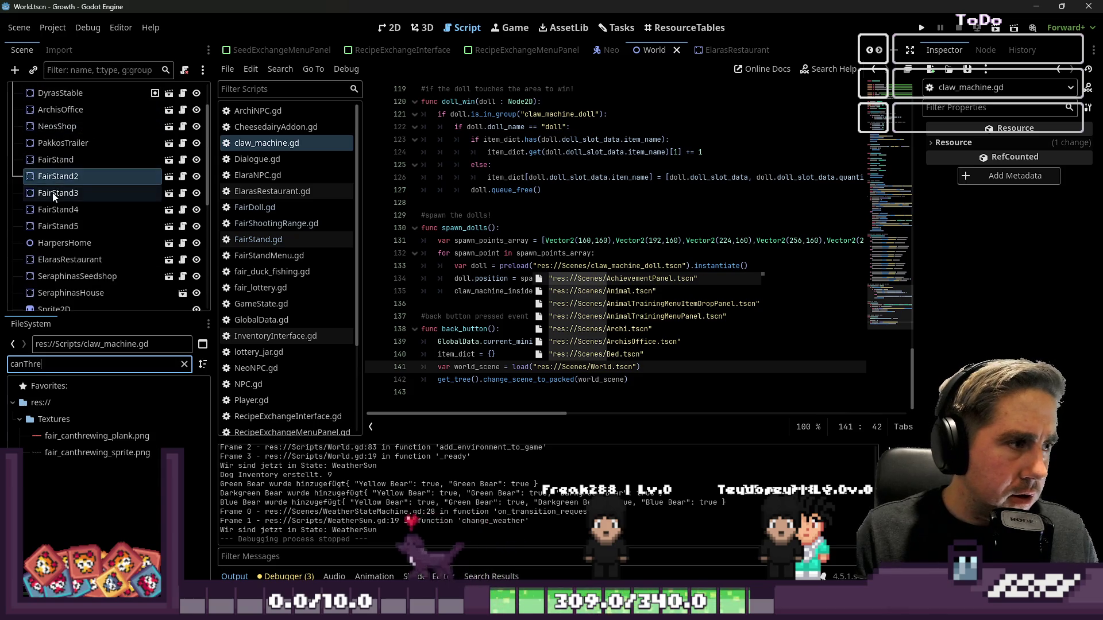
left_click(386, 28)
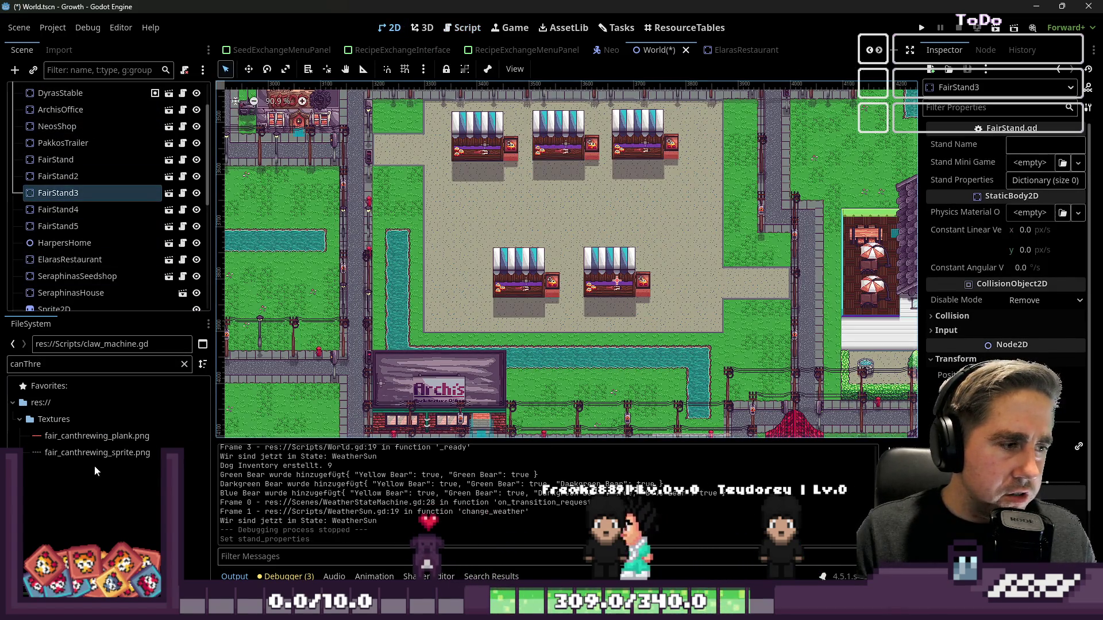
- Assign fair_can_threwing.tscn as FairStand3's Stand Mini Game
left_click(120, 371)
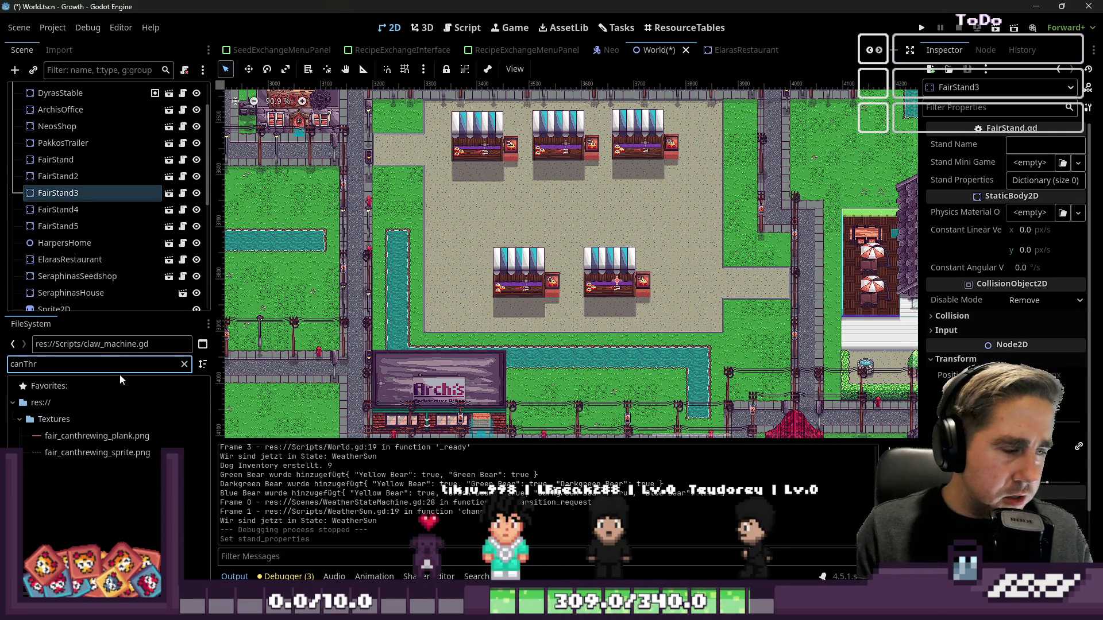
key("BackSpace")
key("BackSpace")
key("BackSpace")
type("_")
left_click(106, 453)
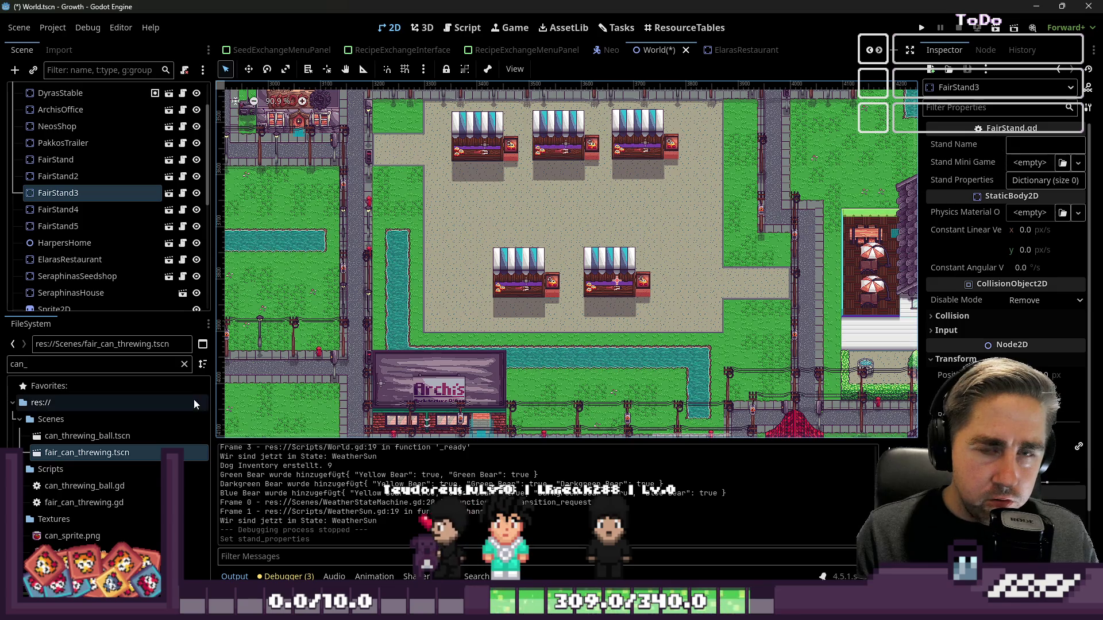
mouse_move(69, 454)
left_mouse_down()
mouse_move(295, 417)
mouse_move(919, 190)
mouse_move(1028, 165)
left_mouse_up()
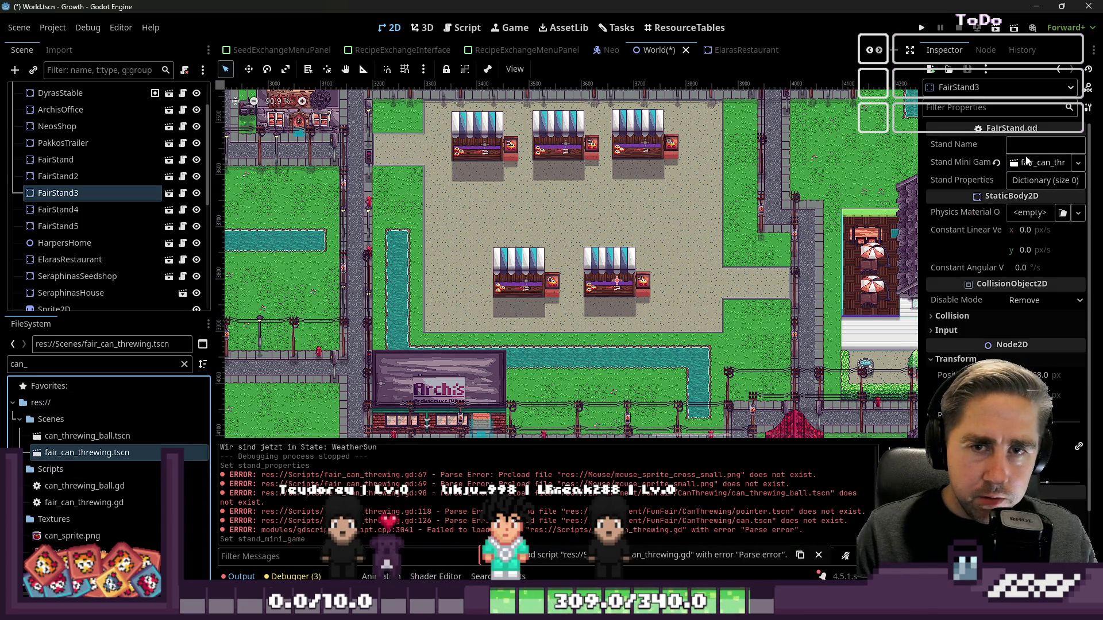
- Name FairStand3 'Can Threwing' using the name from FairStand.gd, then run the game
left_click(182, 176)
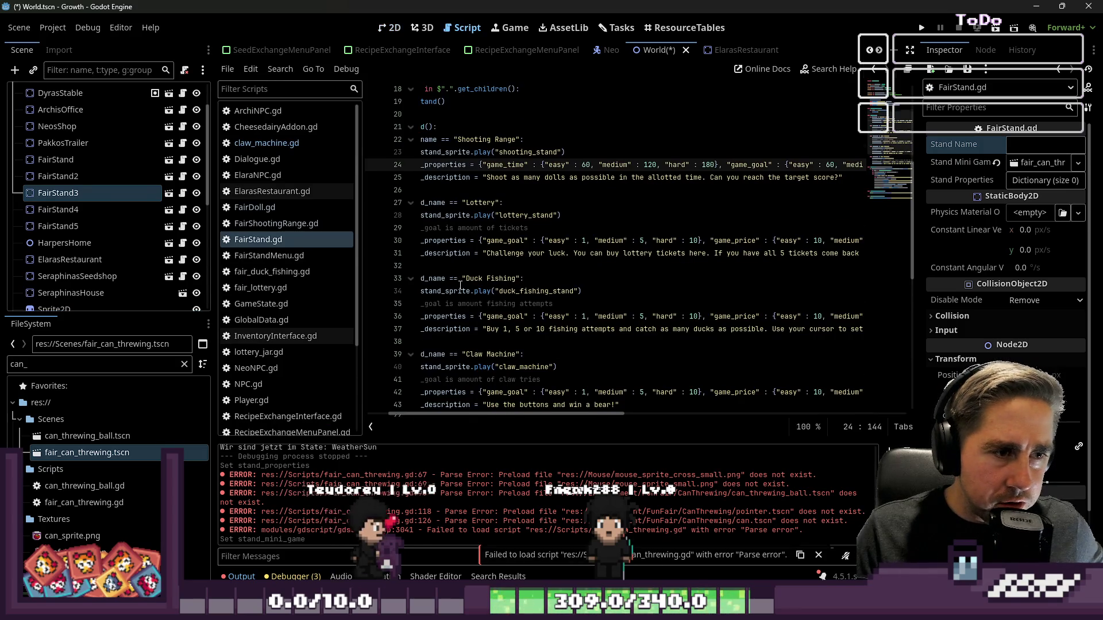
scroll(460, 285, "down", 4)
left_click_drag(466, 278, 516, 280)
key("ctrl+c")
left_click(1039, 145)
key("ctrl+v")
key("Return")
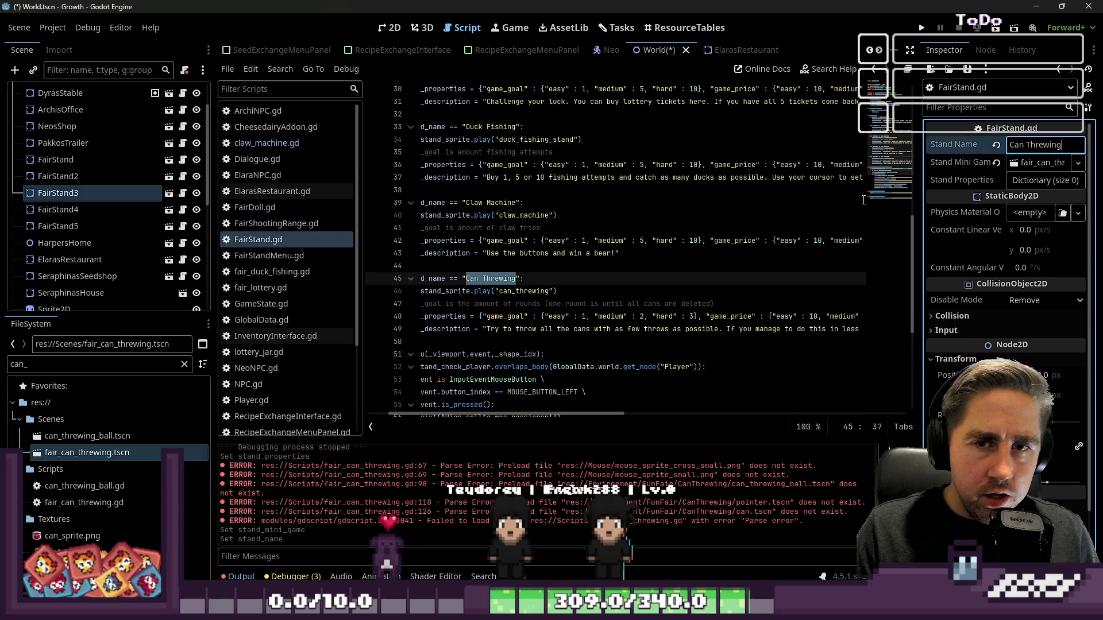
left_click(839, 202)
left_click(922, 27)
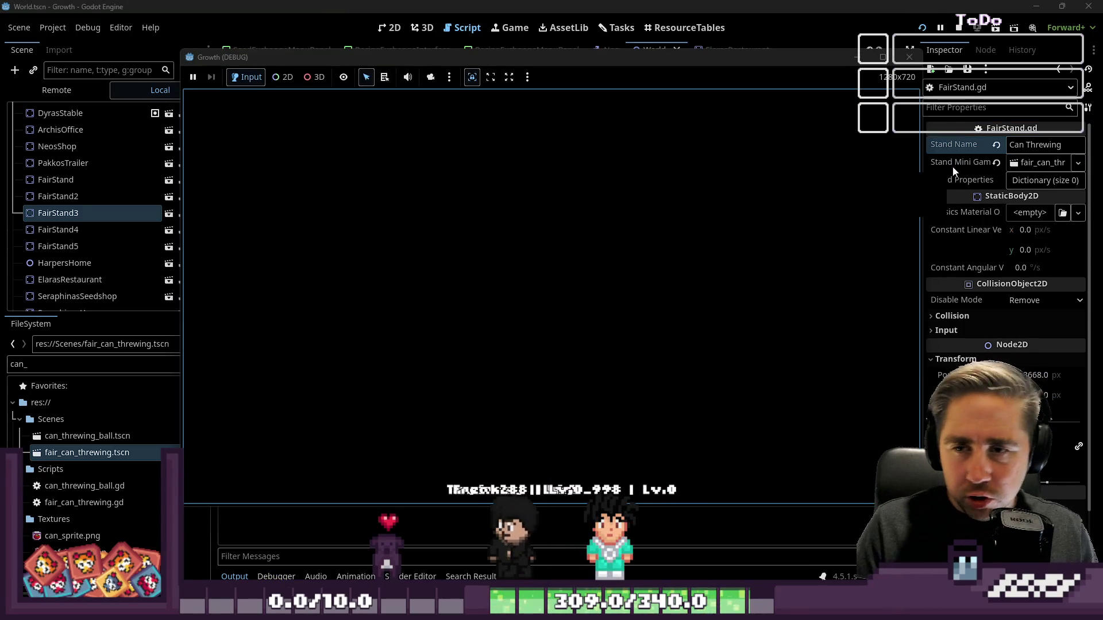
- Correct a texture path in fair_can_threwing.gd to use the Textures folder
scroll(708, 170, "up", 2)
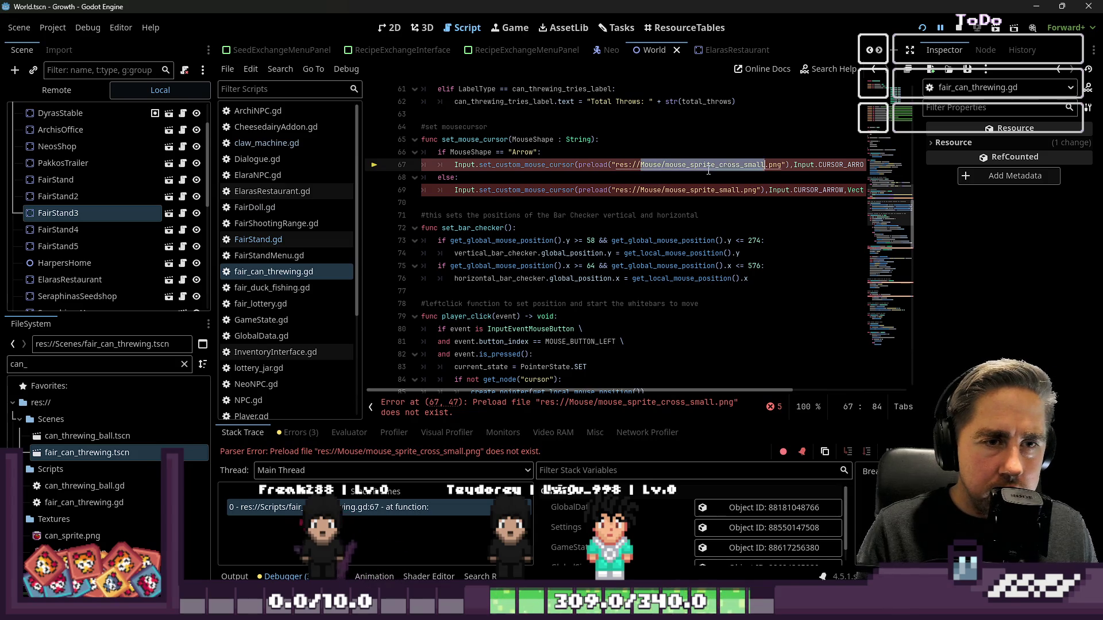
key("shift+Left")
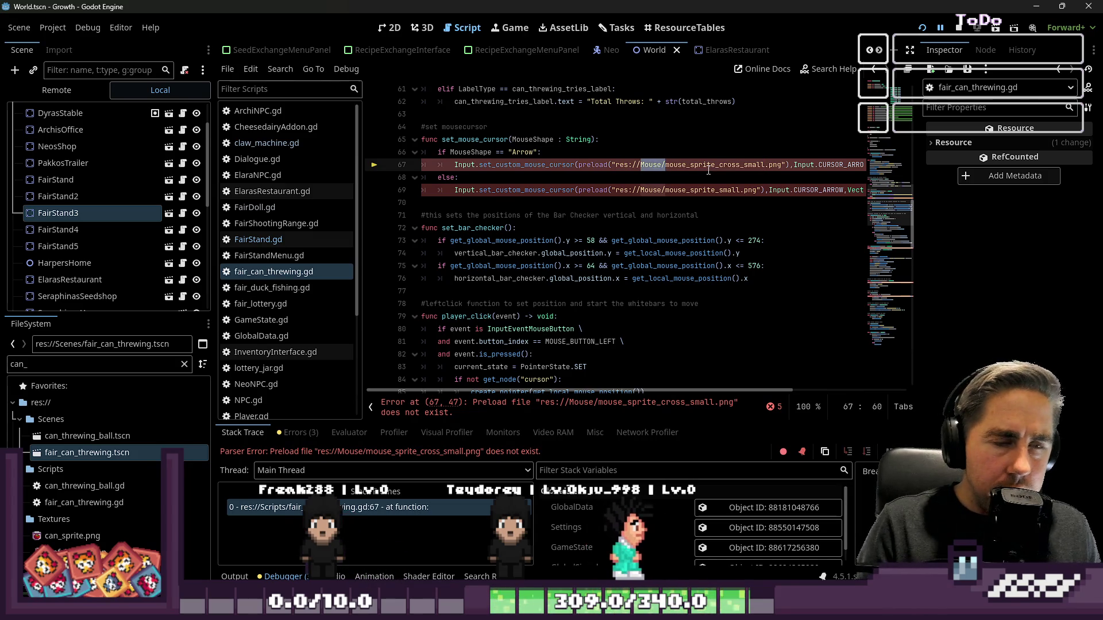
type("Texture")
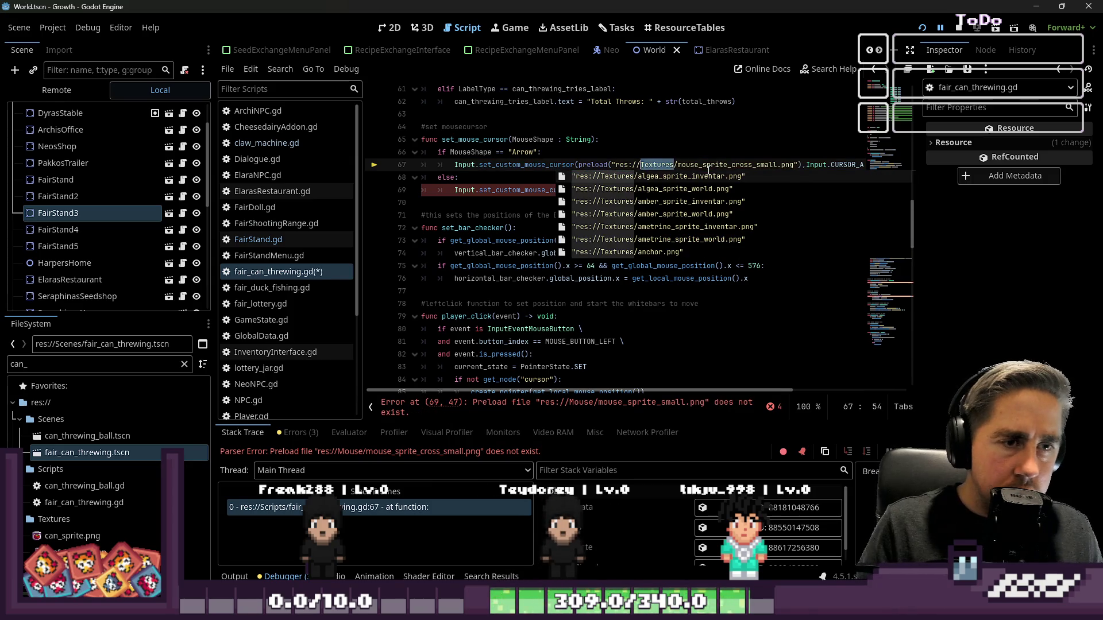
key("Escape")
key("Down")
key("Down")
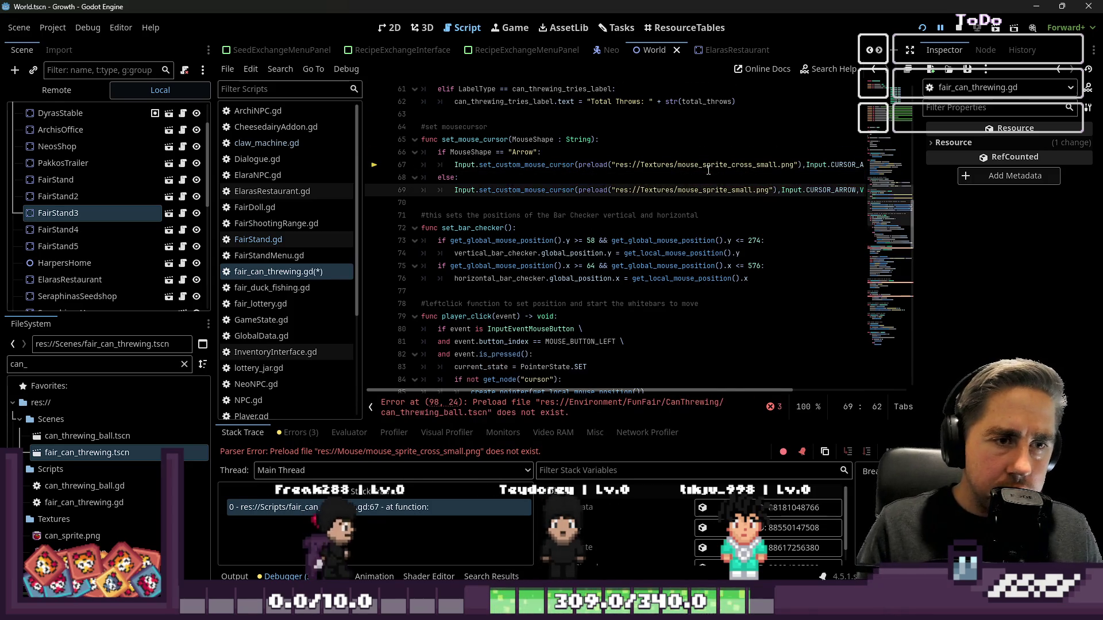
- Point the ball preload on line 98 and the line 118 preload at res://Scenes/
scroll(709, 171, "down", 9)
left_click(608, 215)
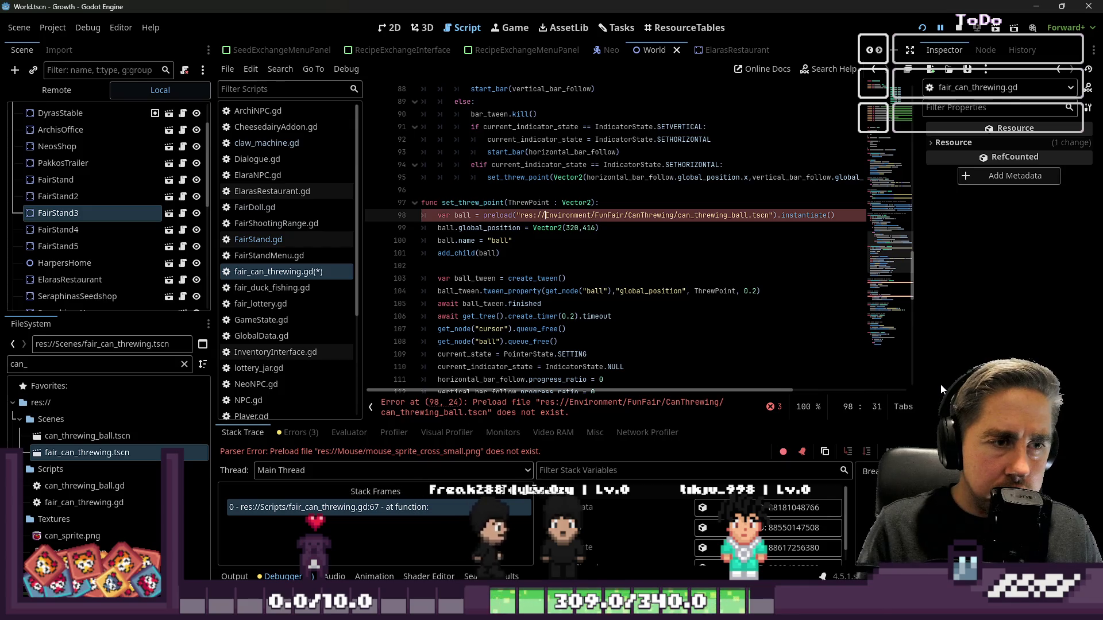
key("ctrl+shift+Right")
key("ctrl+shift+Right")
key("ctrl+shift+Right")
type("Textures")
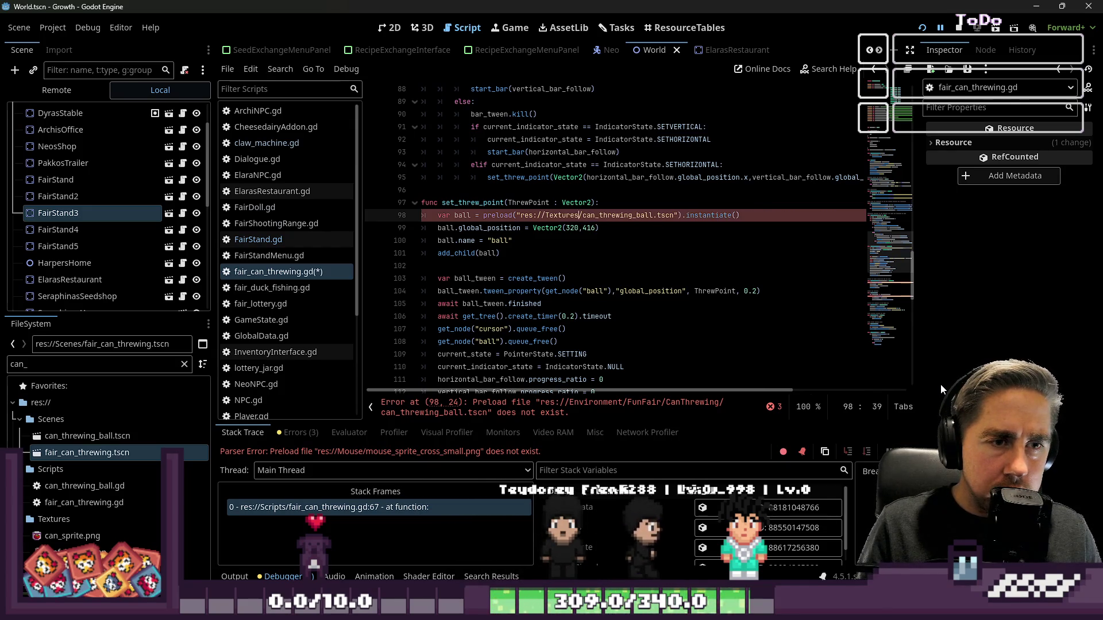
key("Down")
key("Down")
key("Down")
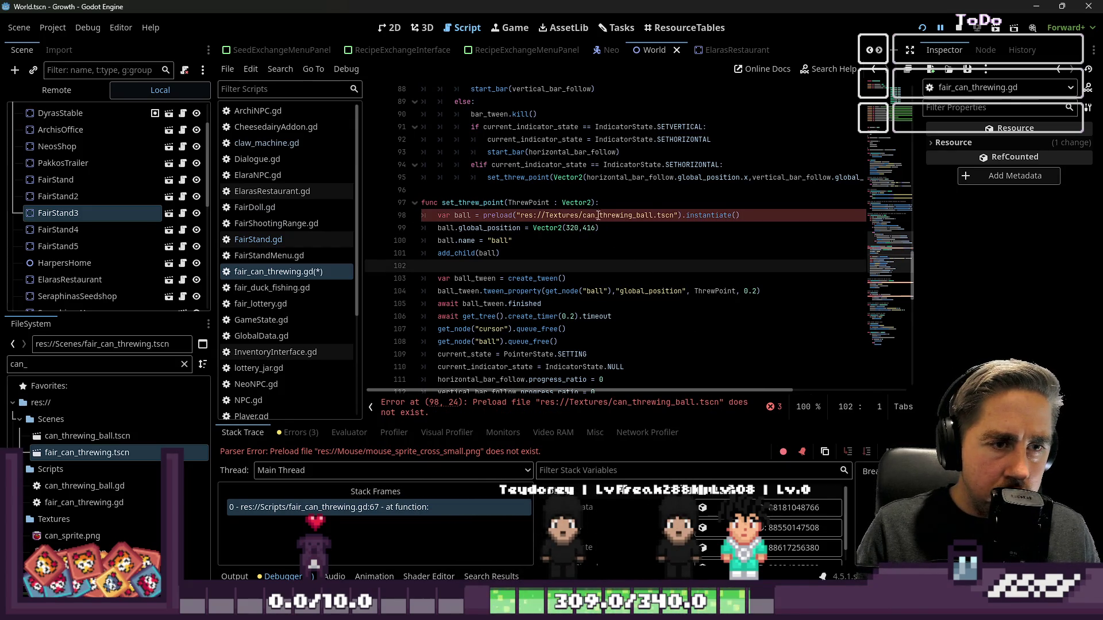
double_click(576, 215)
type("Scenes")
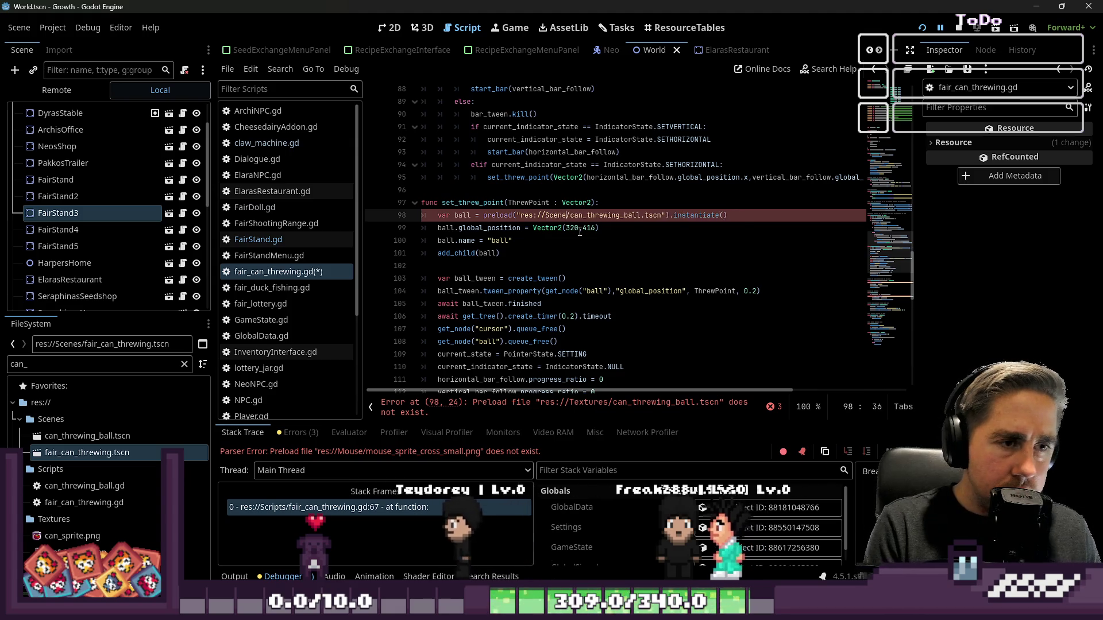
key("Escape")
key("Down")
key("Down")
key("Down")
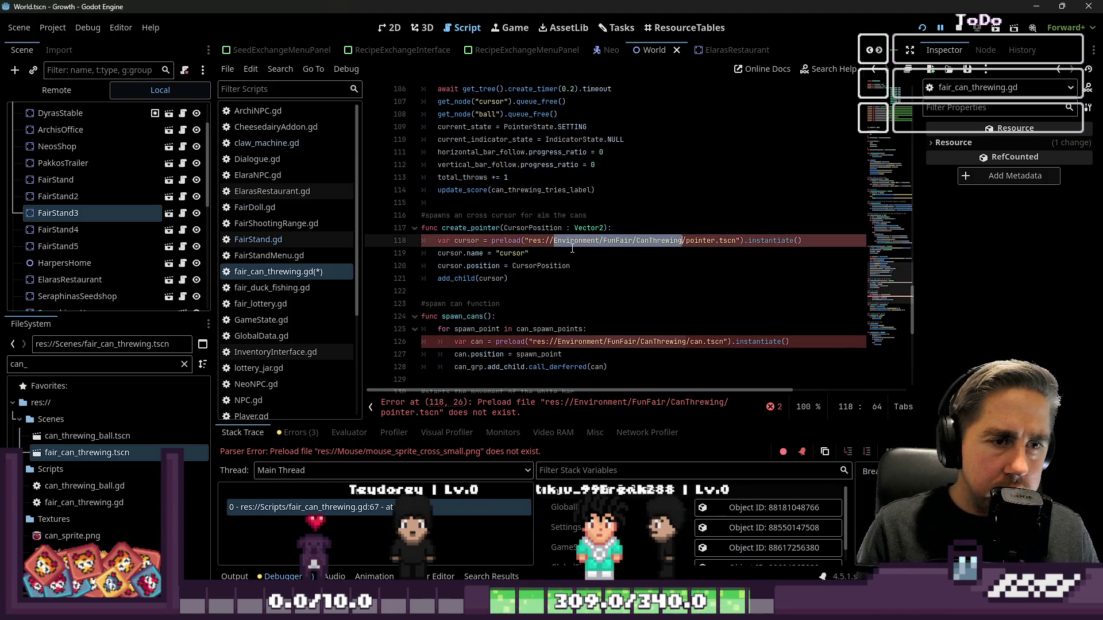
type("Scenes")
key("Escape")
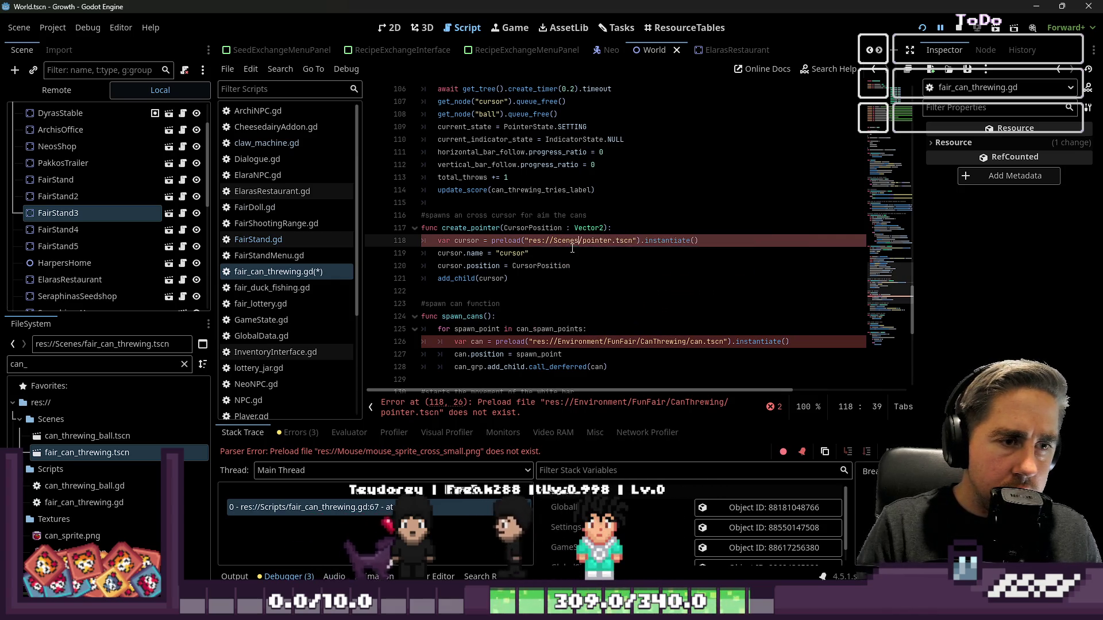
- Replace the CanThrewing folder in the can preload on line 126 with Scenes
scroll(563, 287, "down", 1)
left_click(559, 303)
key("ctrl+shift+Right")
key("ctrl+shift+Right")
key("ctrl+shift+Right")
key("BackSpace")
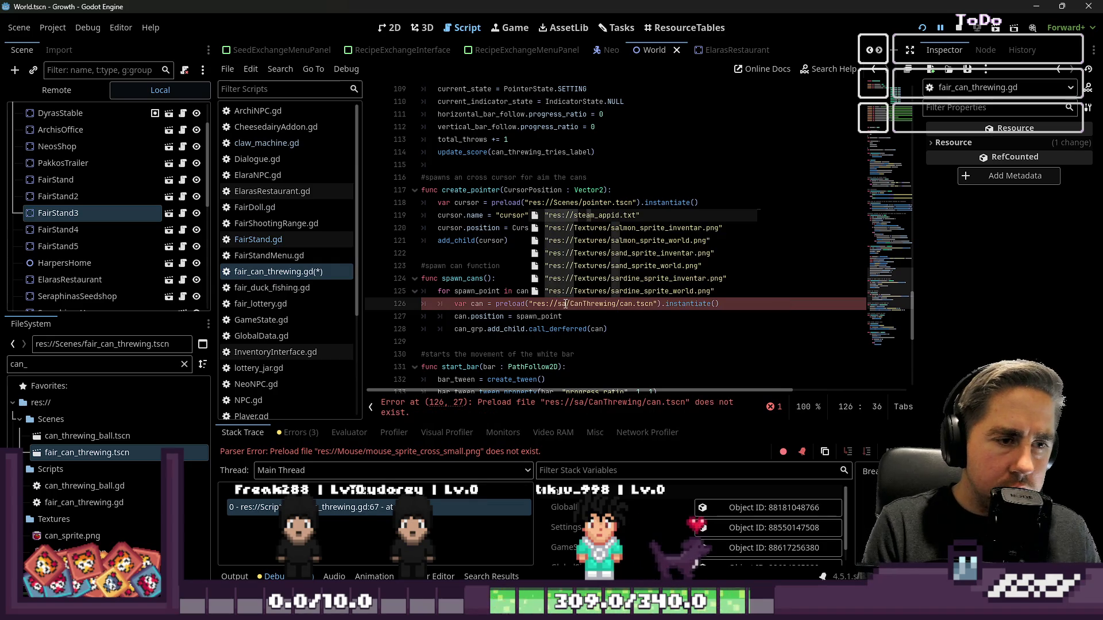
key("ctrl+shift+Right")
key("ctrl+shift+Right")
key("BackSpace")
key("BackSpace")
key("BackSpace")
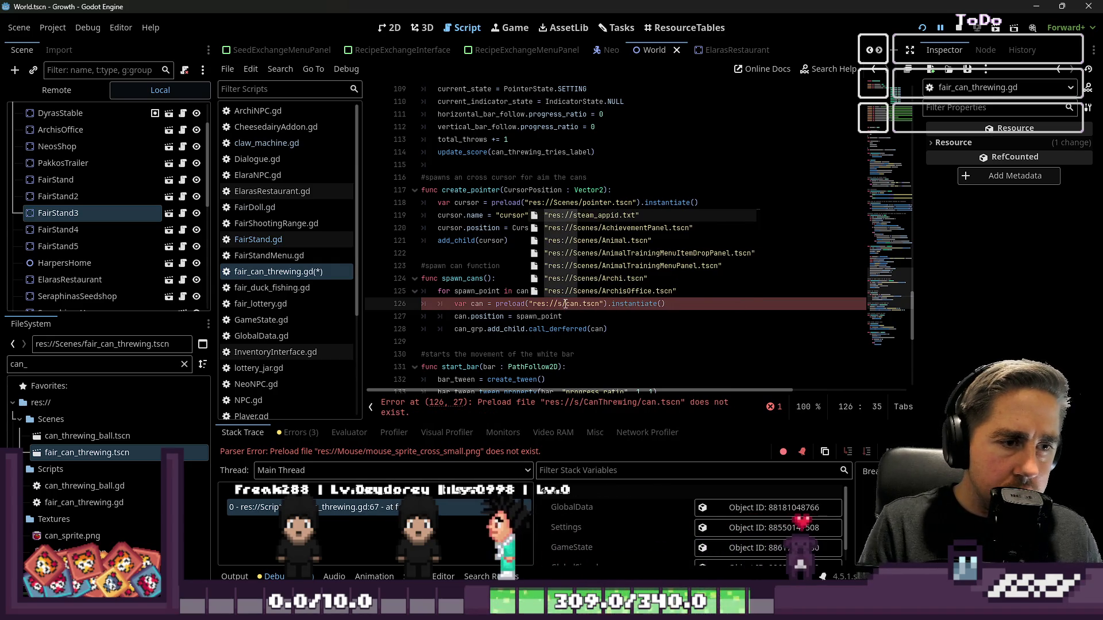
type("Scenen")
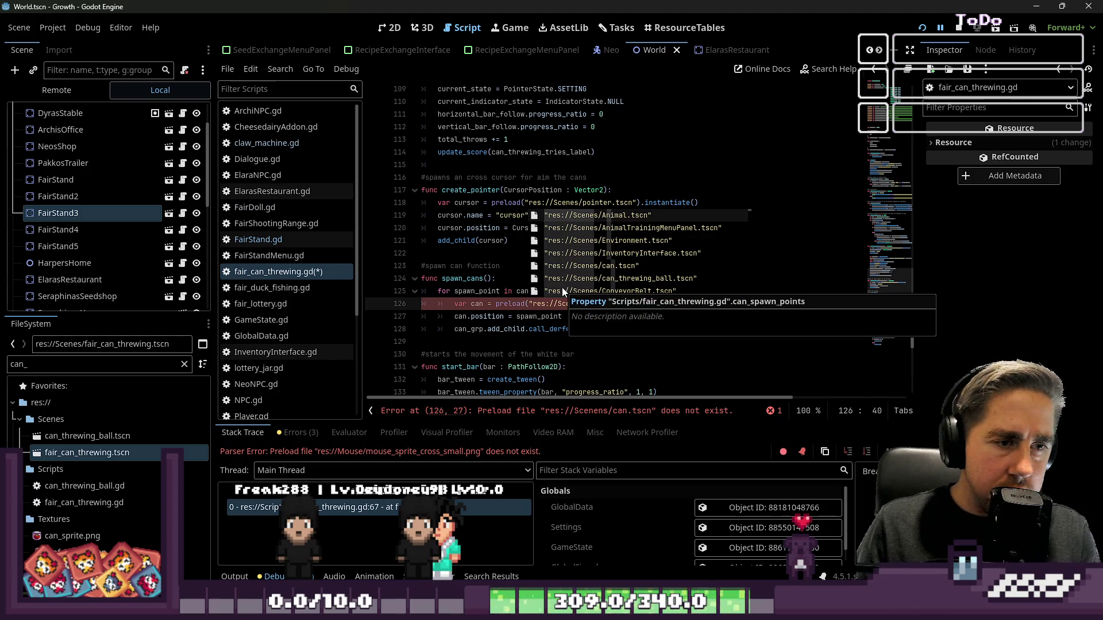
key("BackSpace")
left_click(522, 302)
- Fix the World scene path on line 144 to res://Scenes/World.tscn and save the script
scroll(525, 303, "down", 6)
left_click(559, 241)
type("//Scenes/World.tscn\")")
key("Escape")
key("ctrl+s")
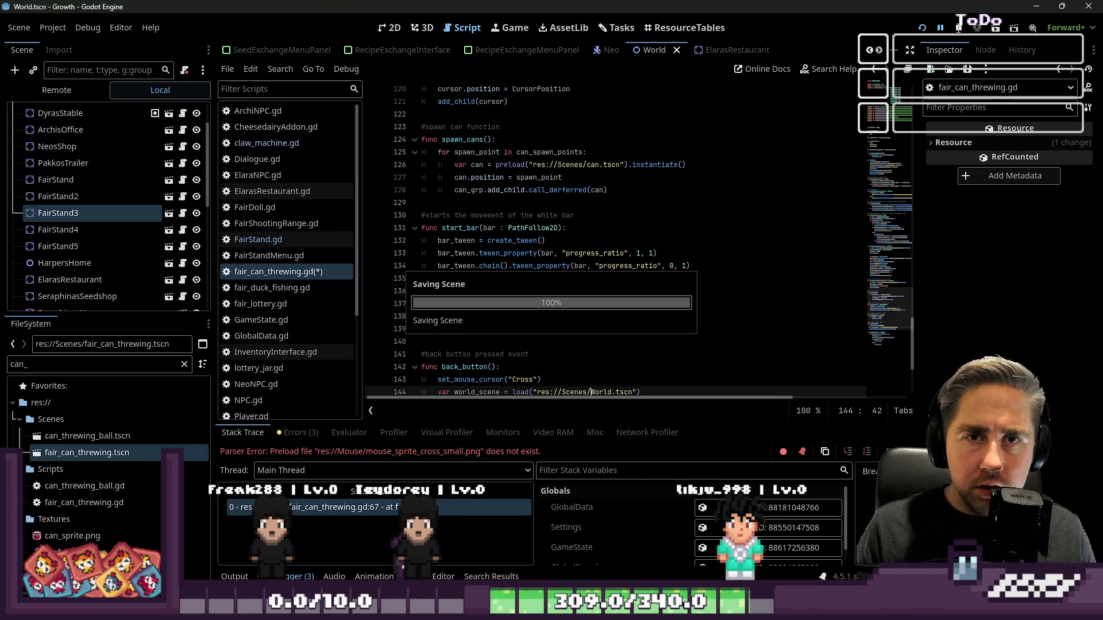
left_click(551, 448)
- Run the game and walk the new character south past Neo's shop toward the fair stands
left_click(979, 30)
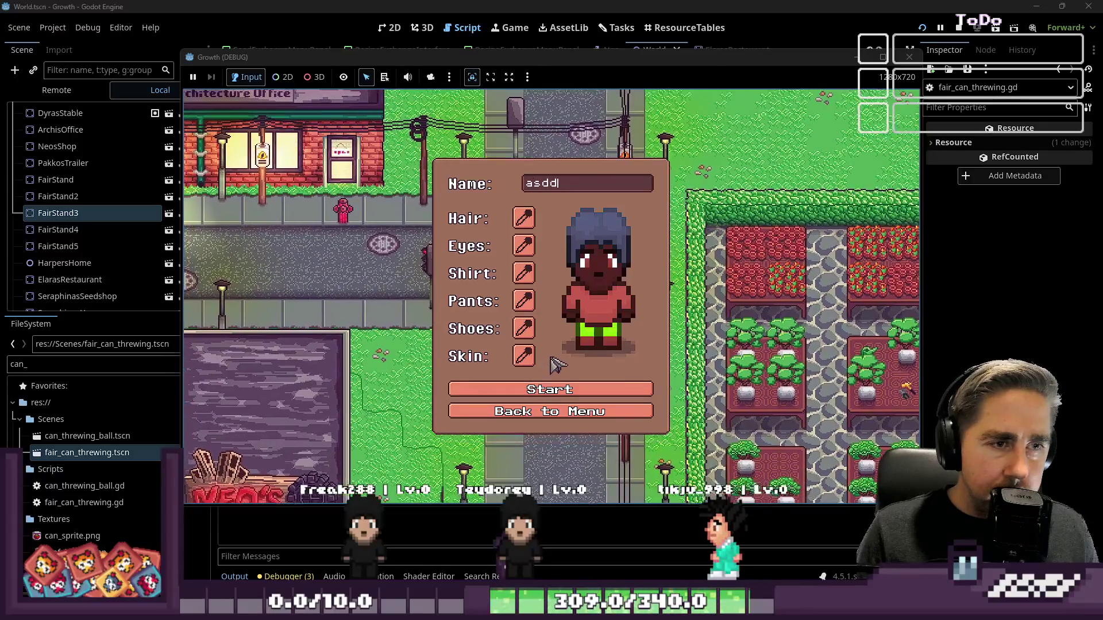
key("s")
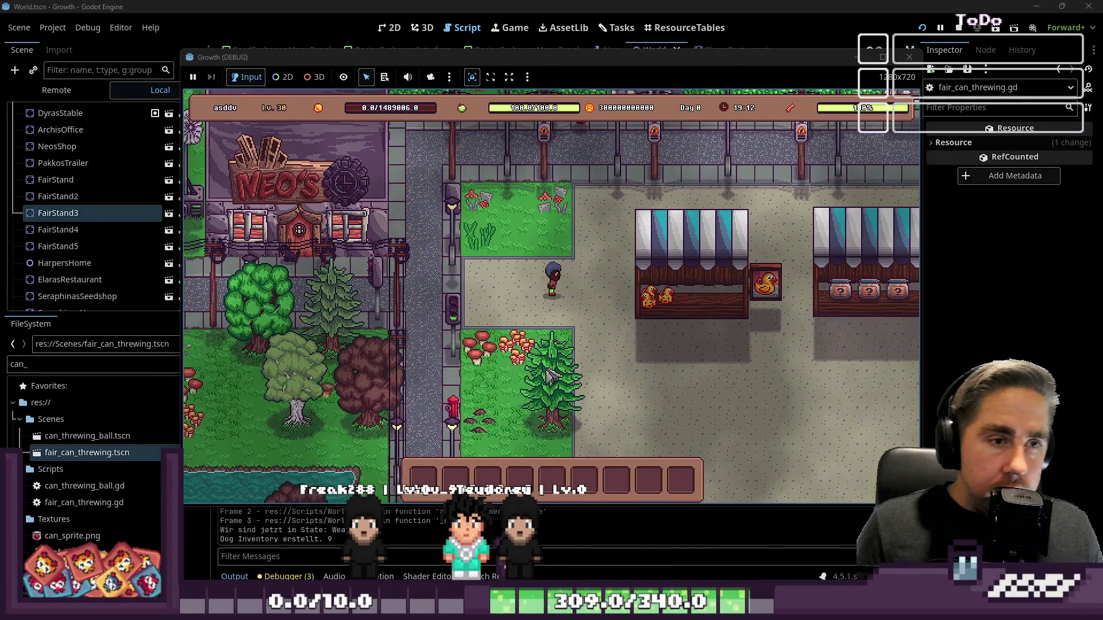
key("d")
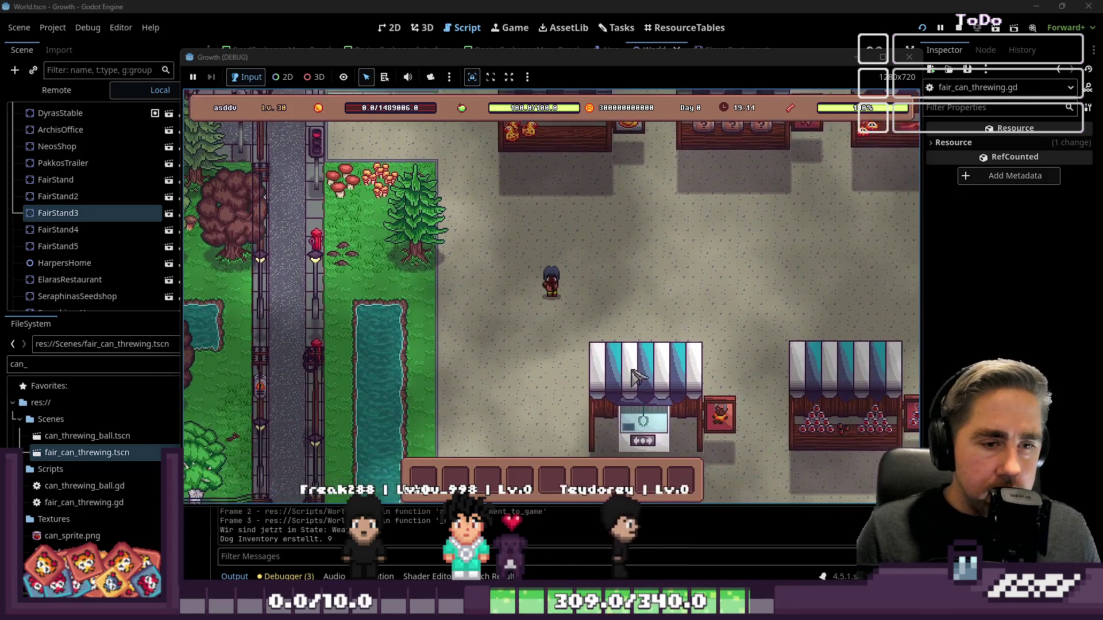
key("d")
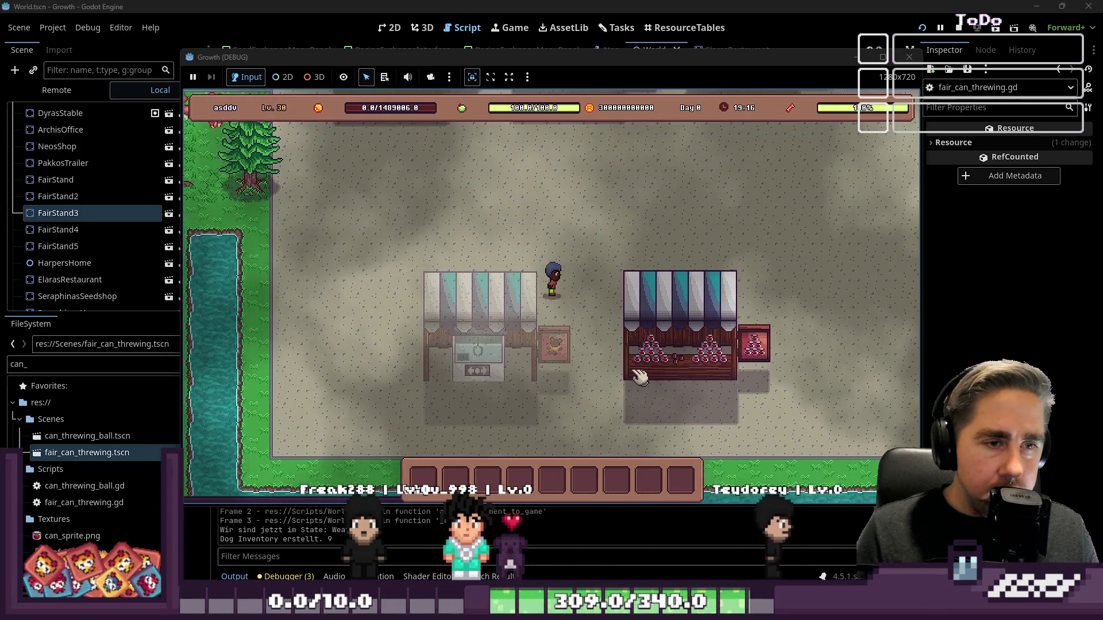
key("s")
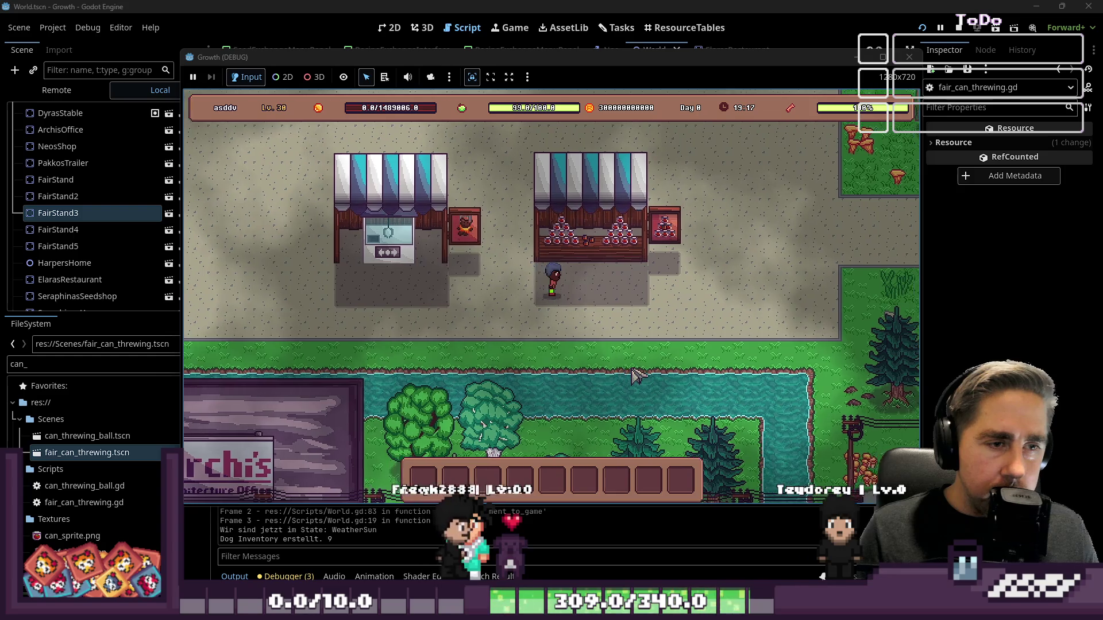
key("d")
key("a")
key("w")
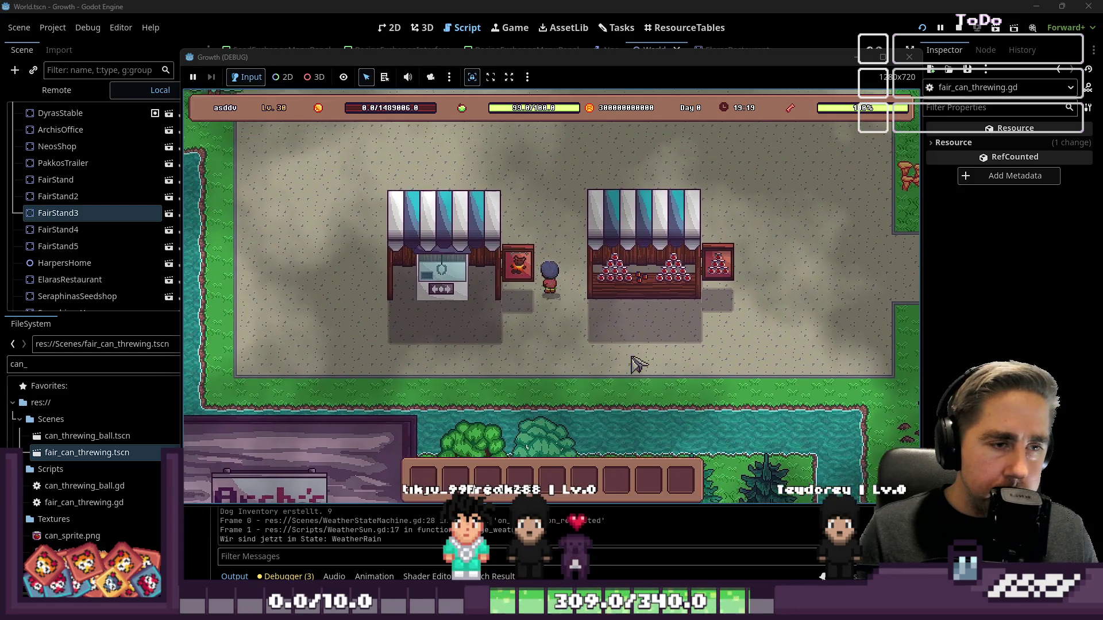
key("w")
key("d")
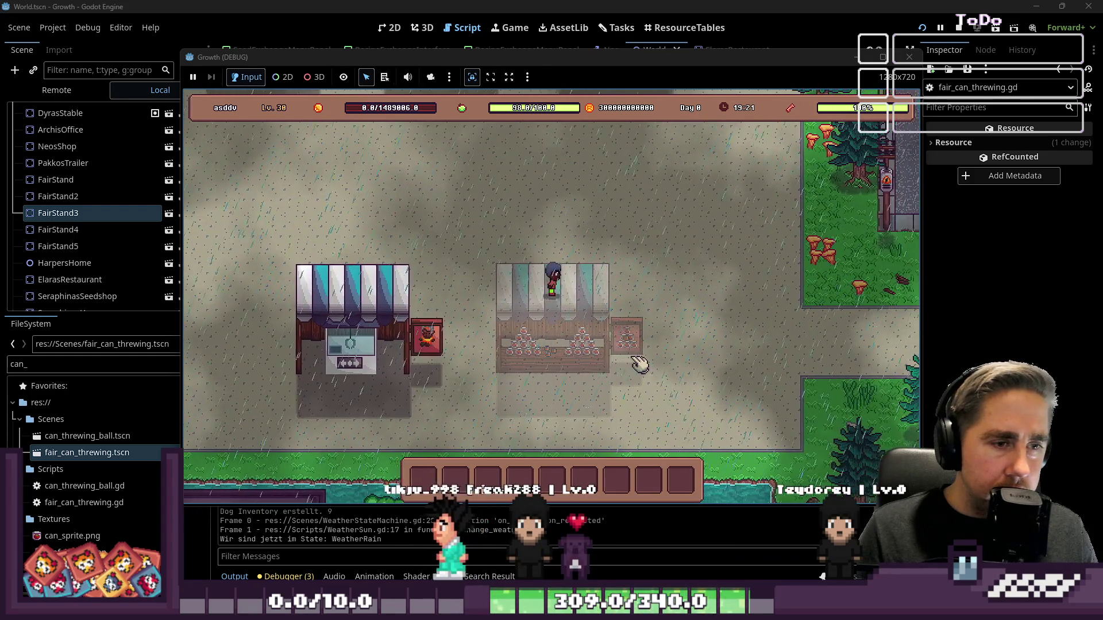
- Step in front of the can stand and start a round, hitting the call_derferred error
key("s")
key("d")
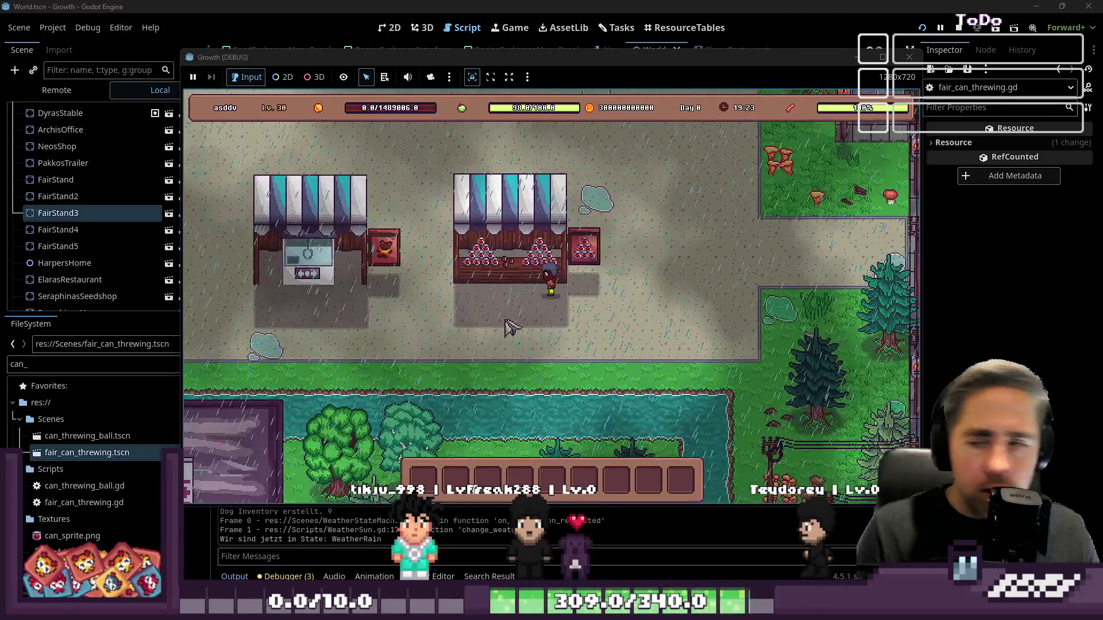
key("a")
key("s")
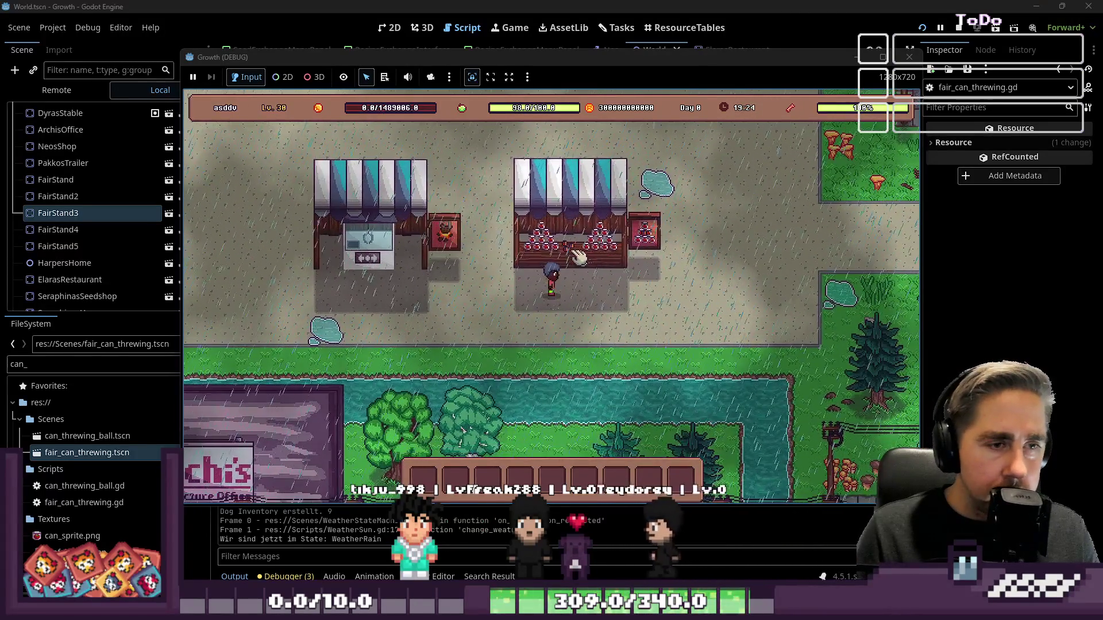
left_click(578, 258)
left_click(572, 354)
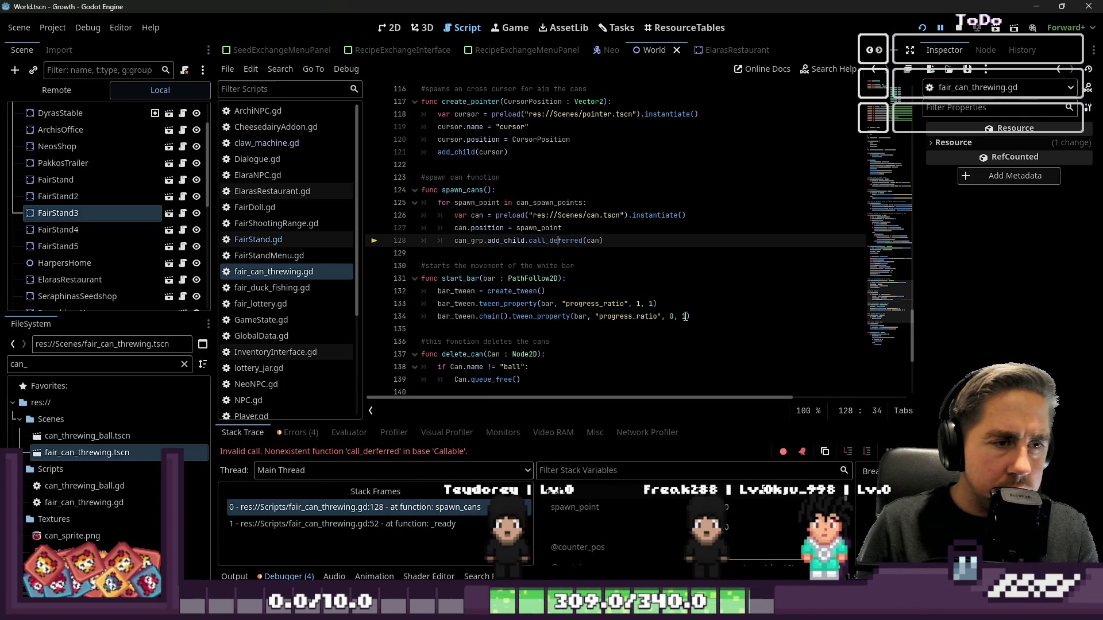
- Correct line 128 to call_deferred, then stop the paused run and relaunch the game
key("Delete")
key("Down")
key("Down")
left_click(958, 28)
left_click(921, 27)
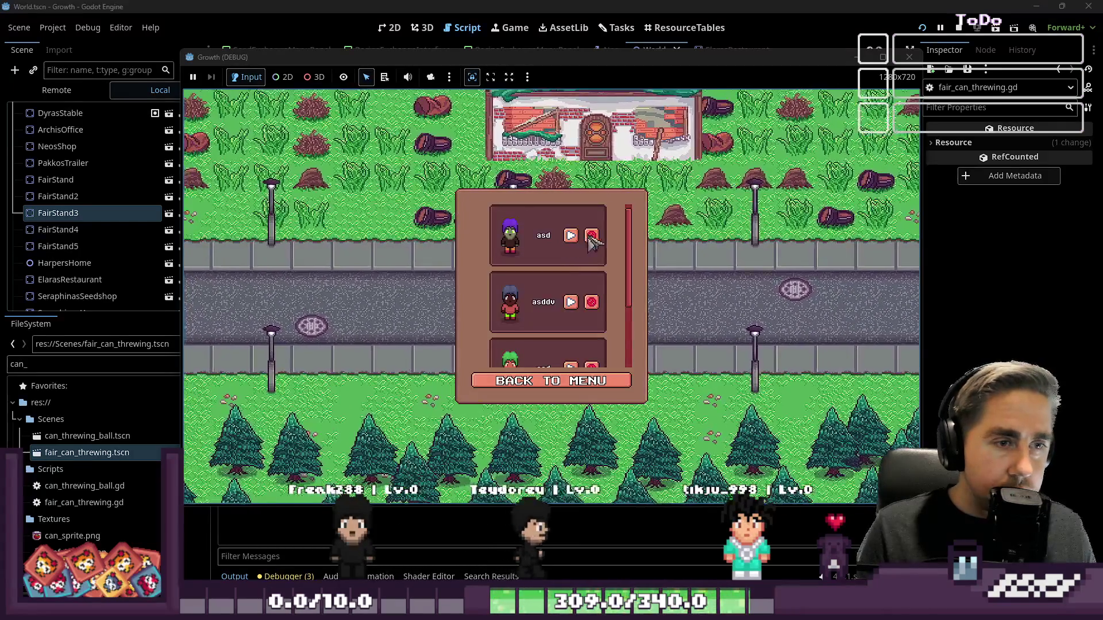
- Delete the old save and start a new game with a character named 'sadf'
left_click(591, 236)
left_click(551, 380)
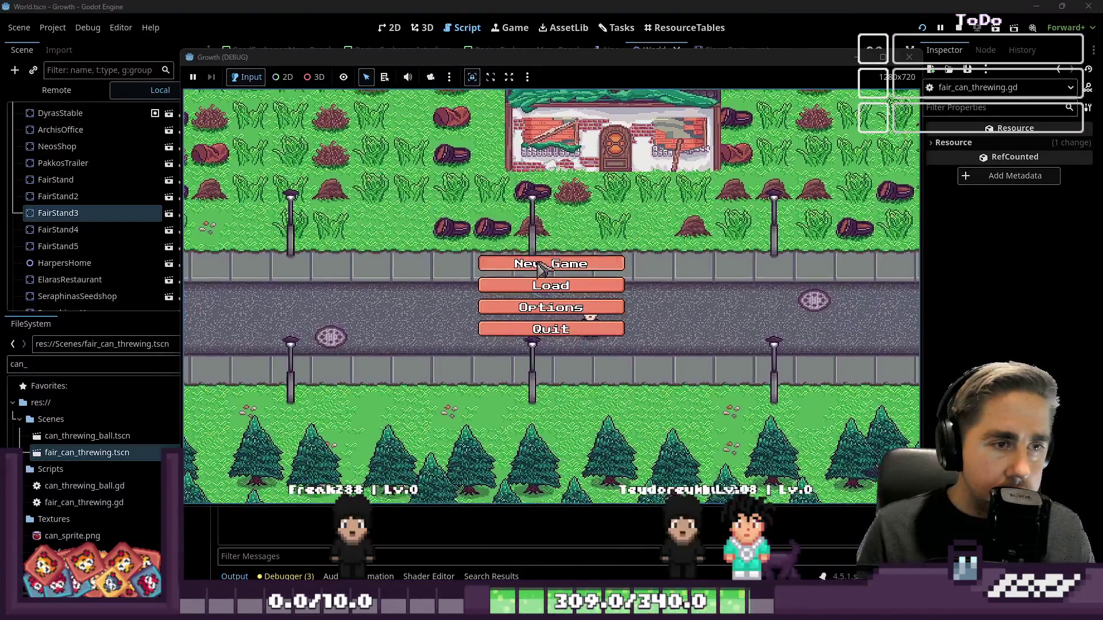
left_click(551, 260)
type("sadf")
left_click(550, 395)
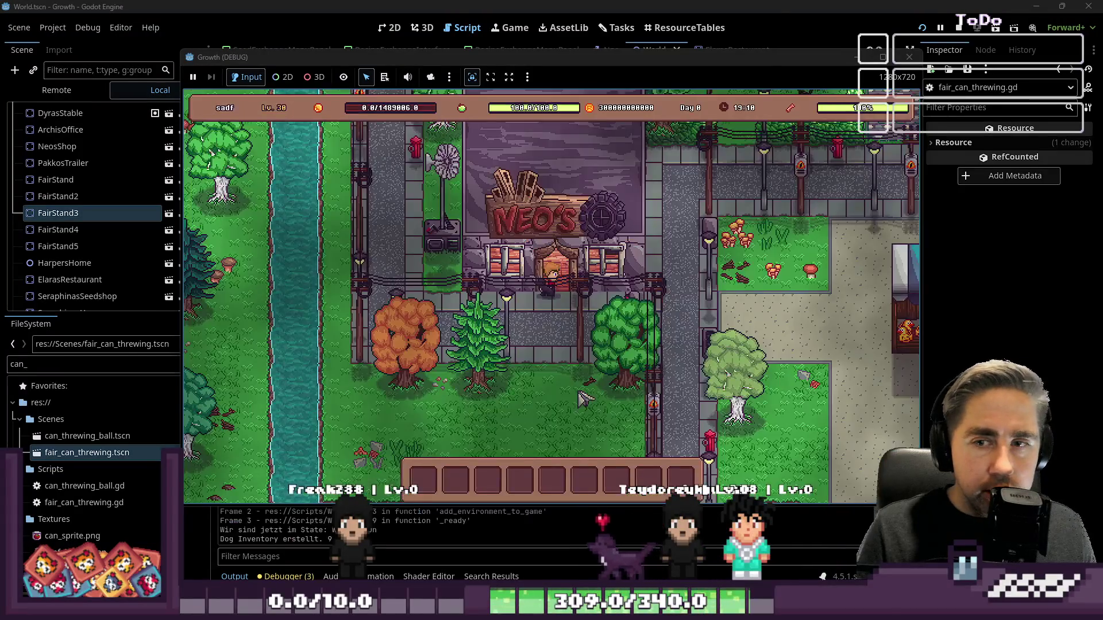
- Walk past Neo's shop to the can-throwing stand and start a two-round game
key("d")
key("s")
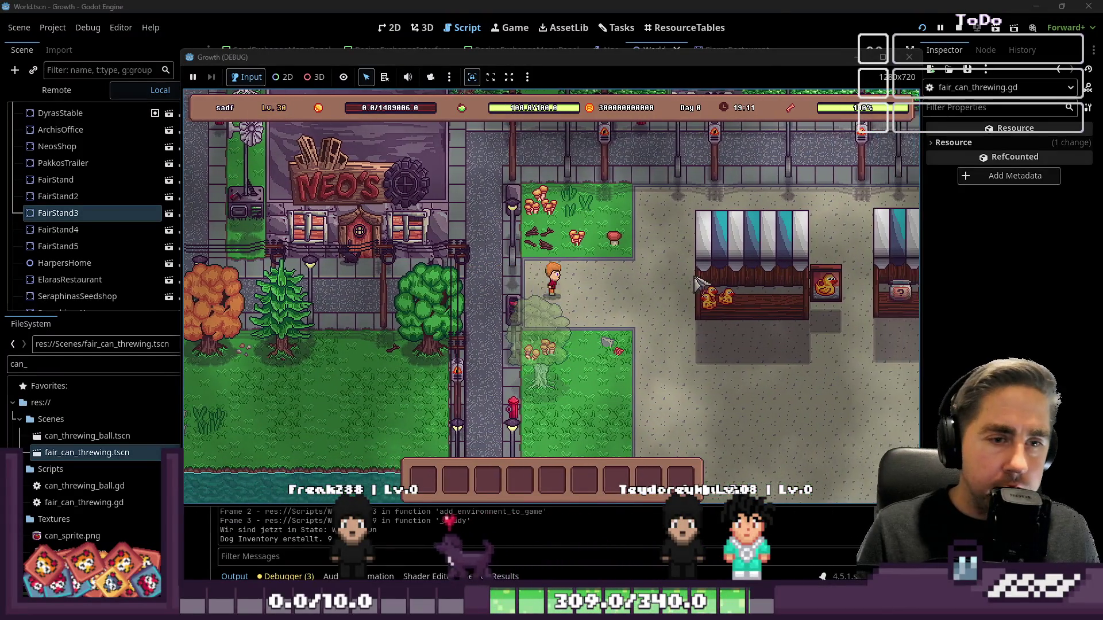
key("d")
key("s")
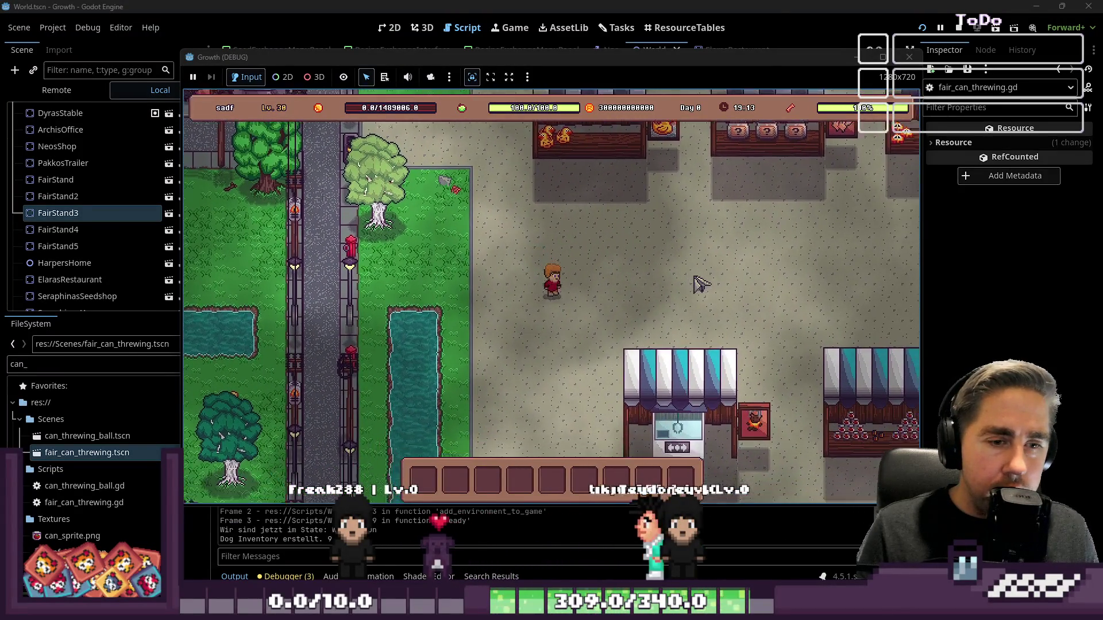
key("d")
key("s")
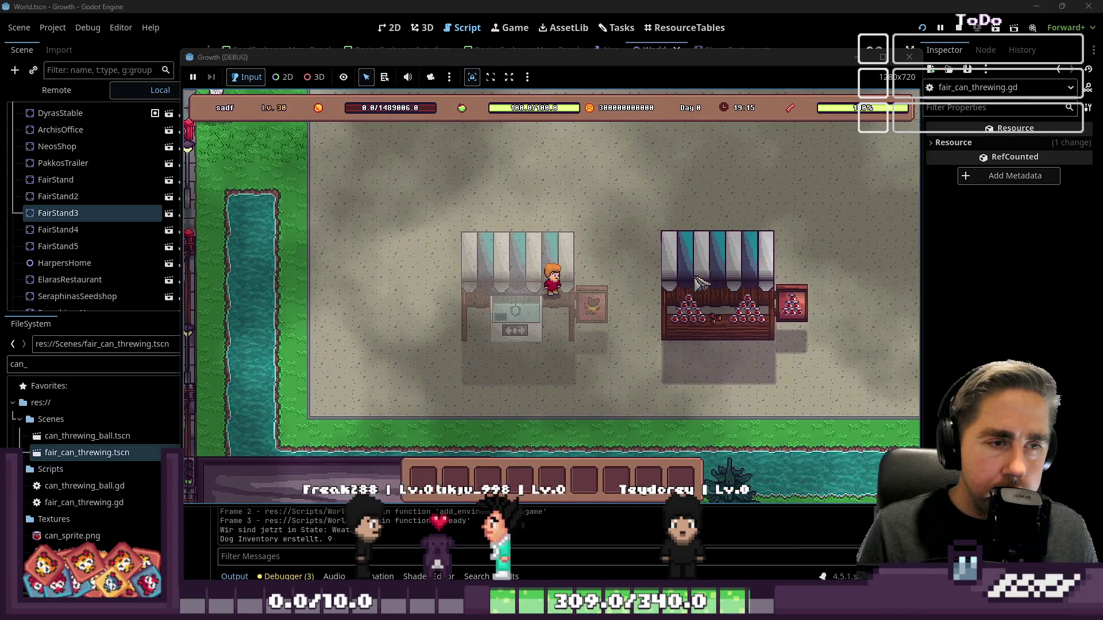
key("w")
key("d")
key("e")
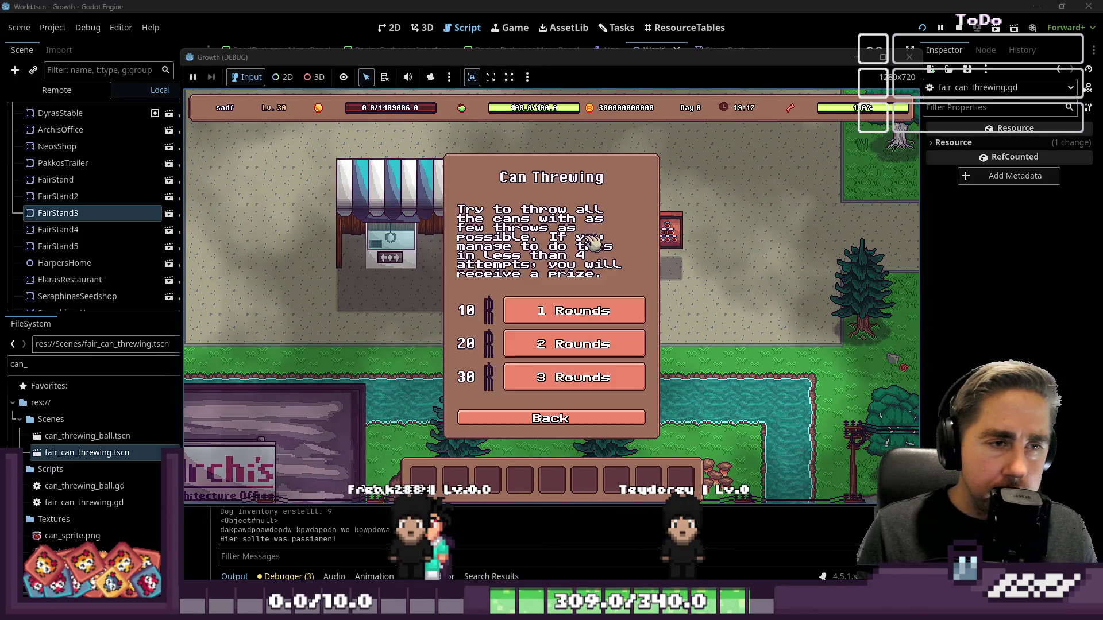
left_click(555, 348)
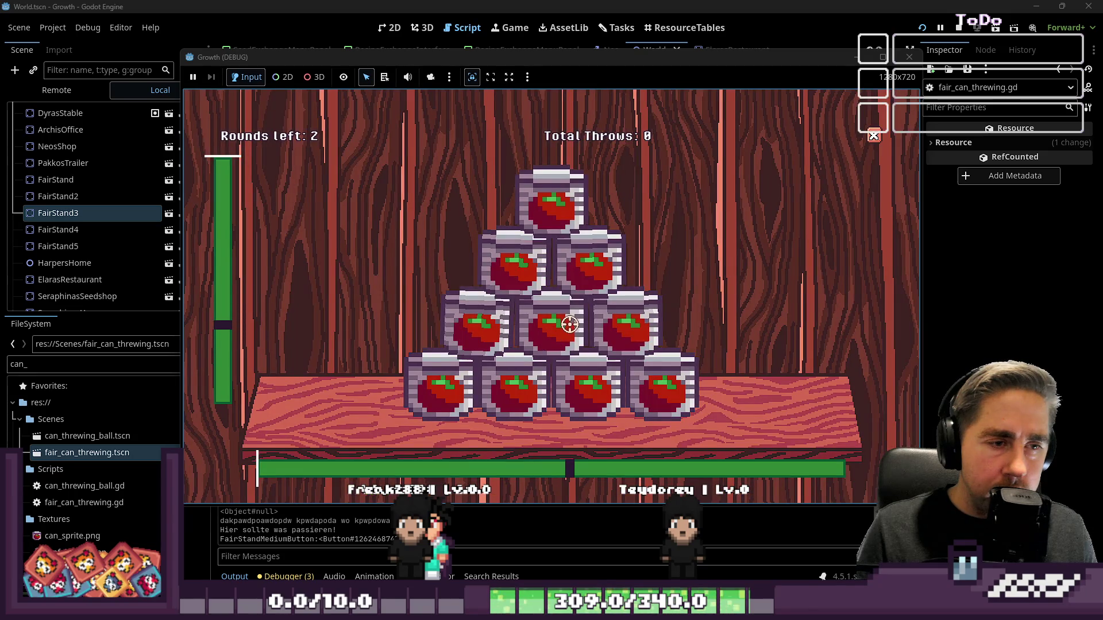
- Throw twelve balls to knock every can off the table and topple the next pyramid
left_click(559, 330)
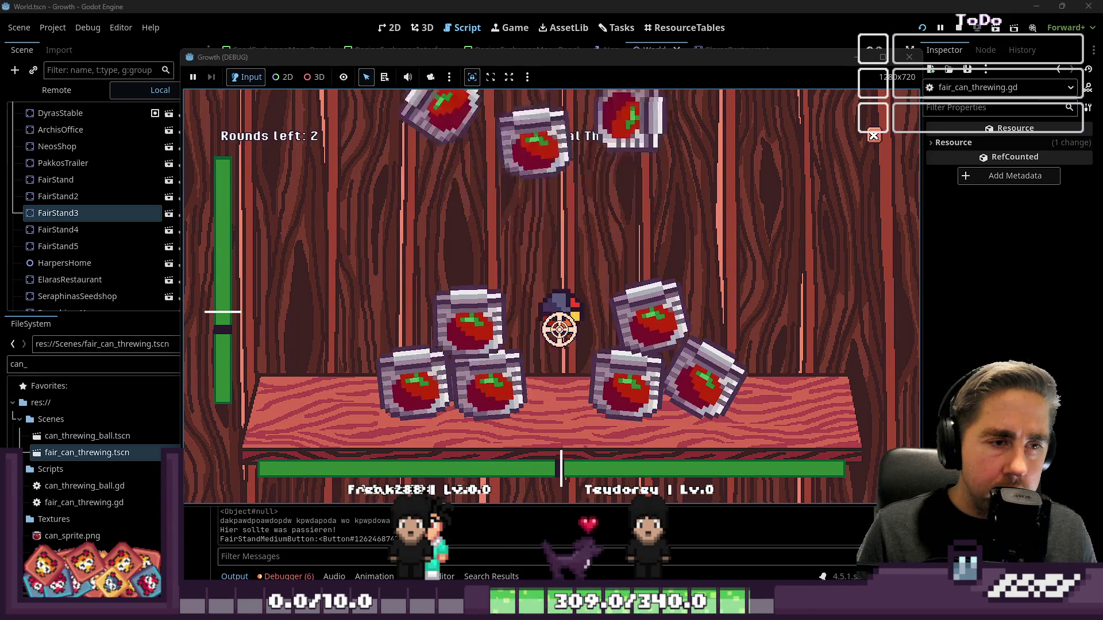
left_click(455, 365)
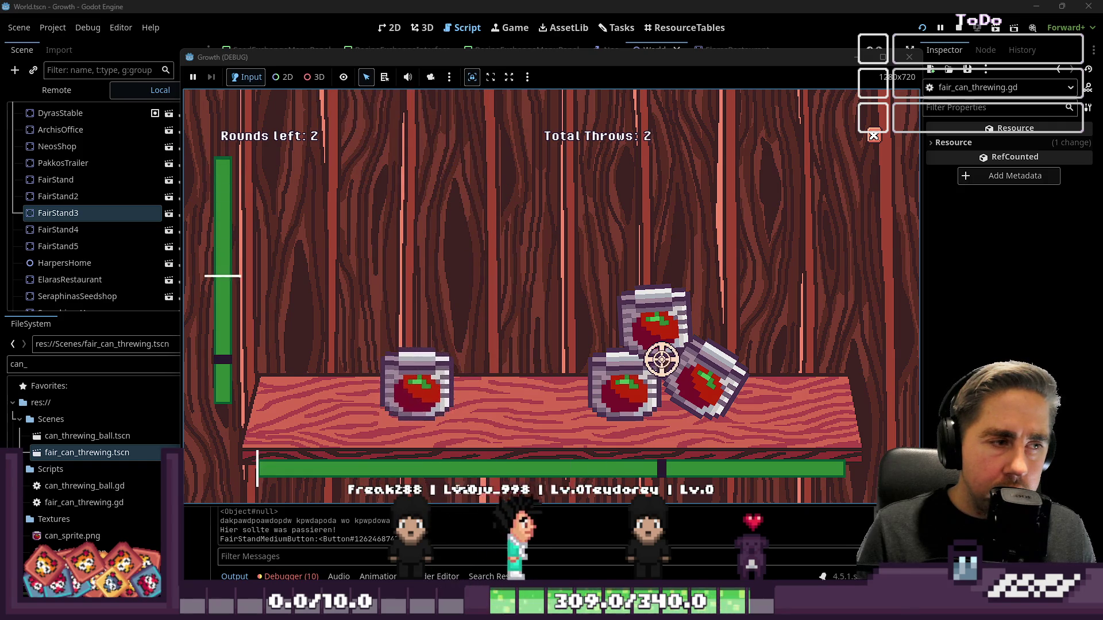
left_click(661, 359)
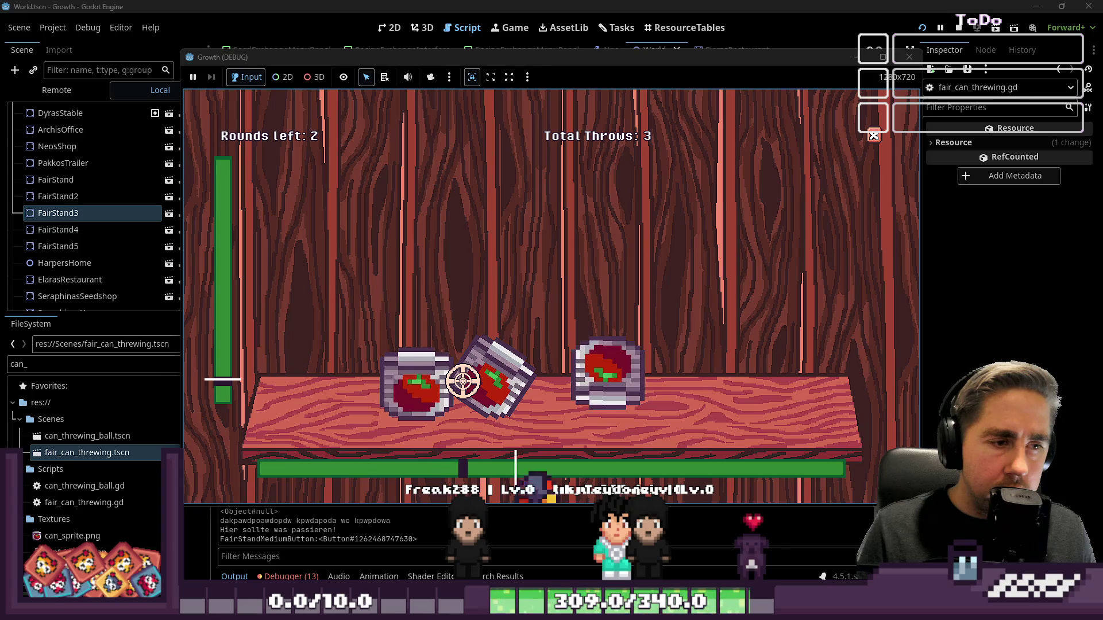
left_click(462, 381)
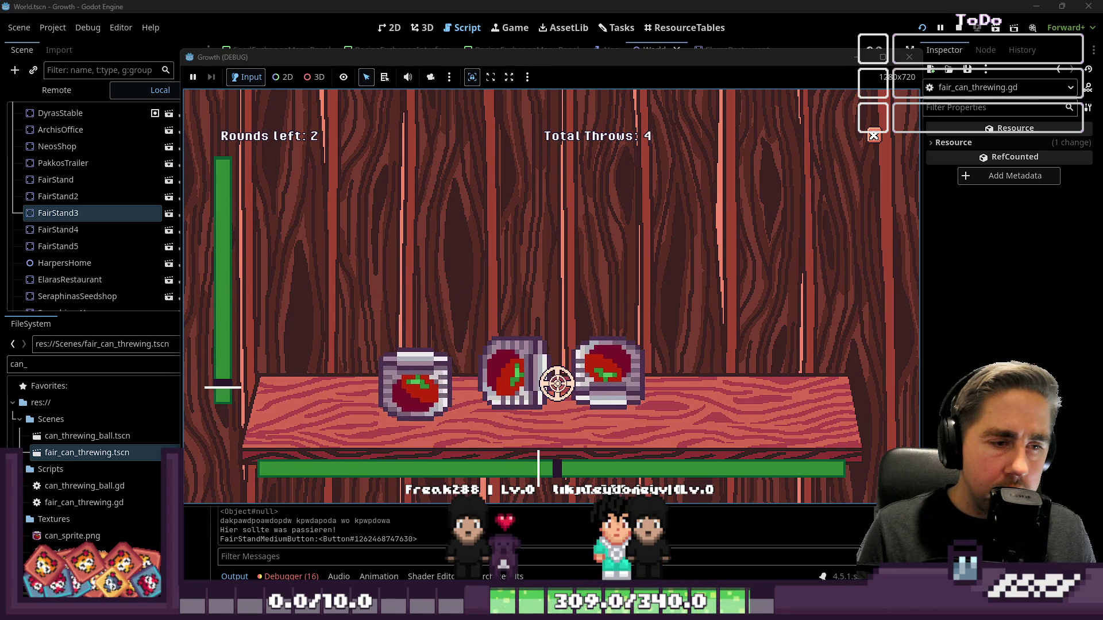
left_click(556, 384)
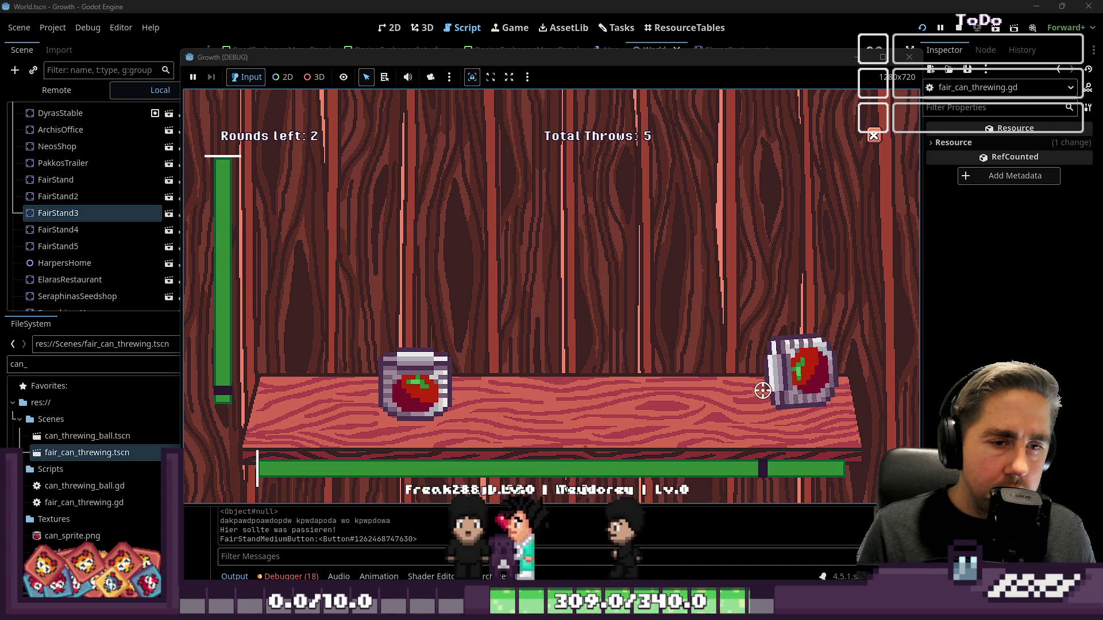
left_click(778, 384)
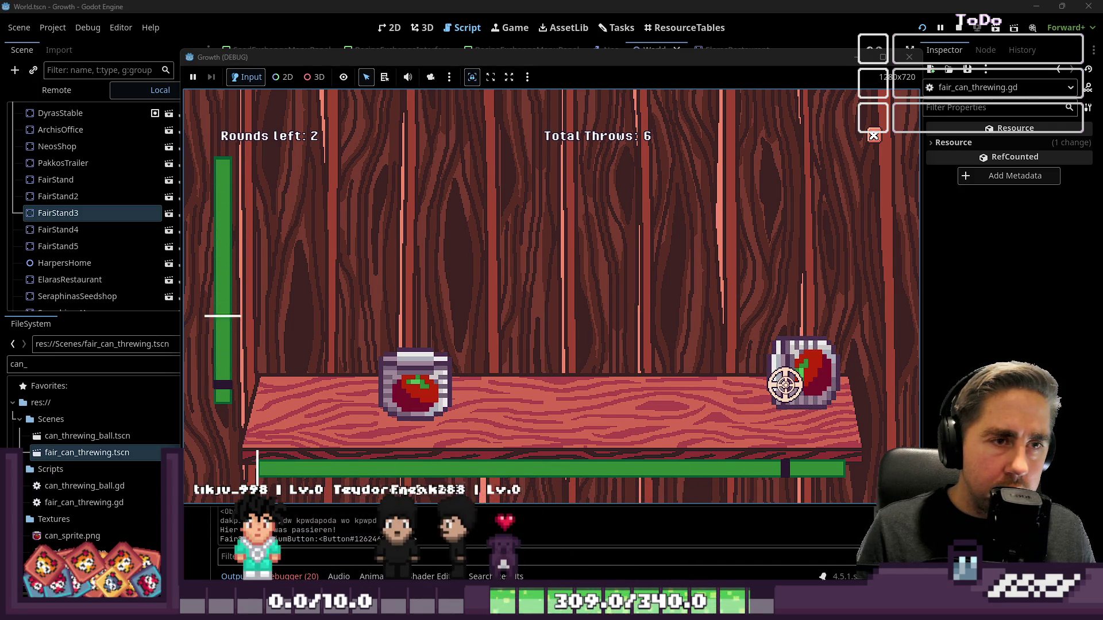
left_click(785, 384)
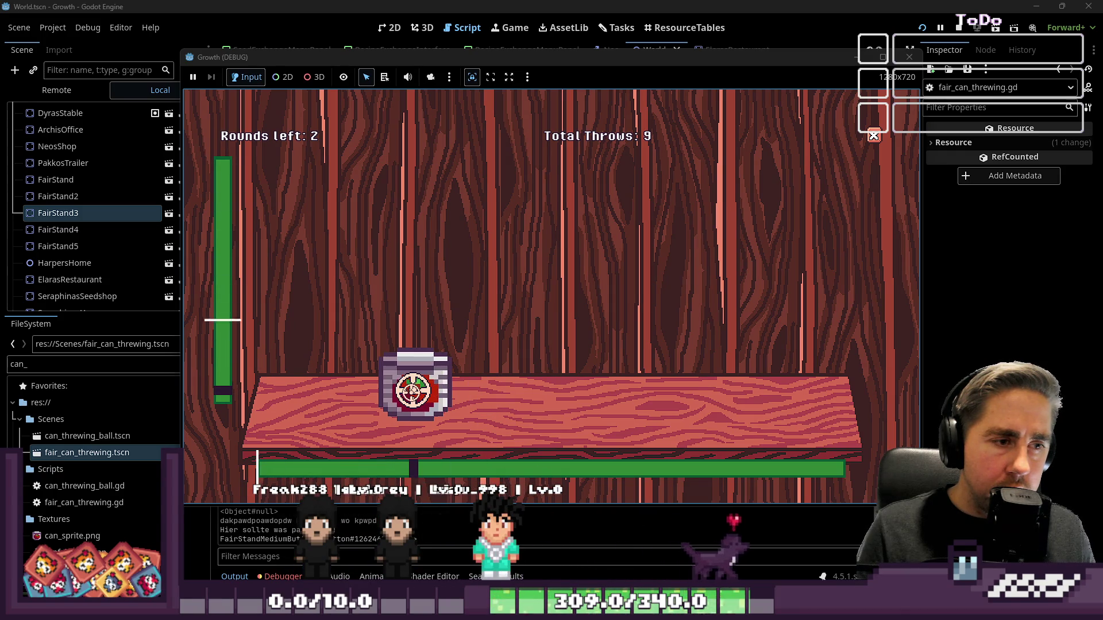
left_click(411, 393)
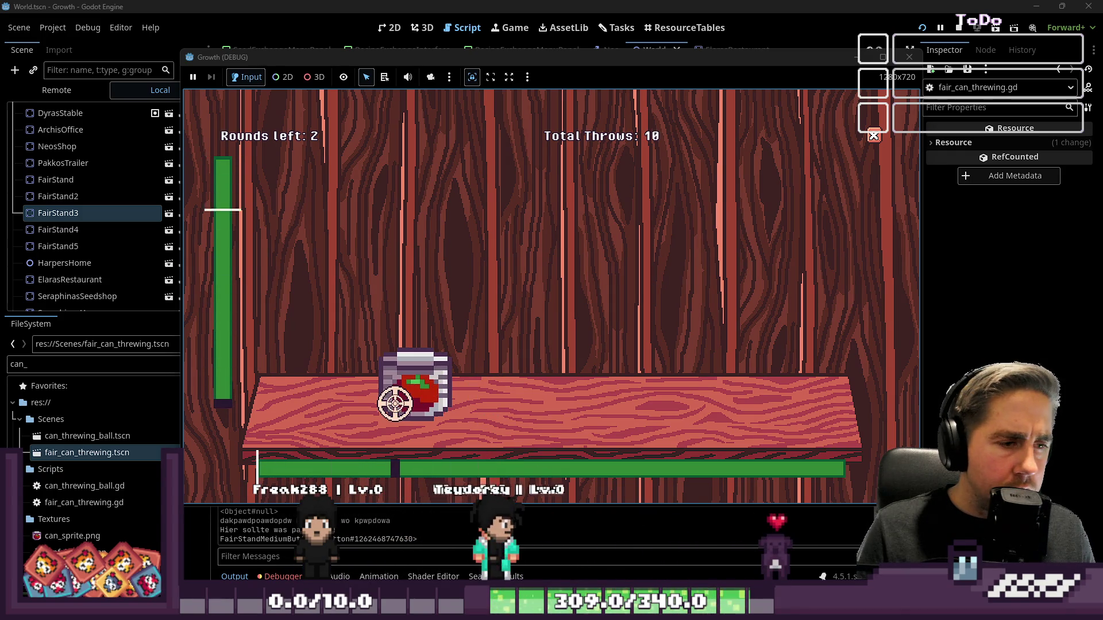
left_click(396, 395)
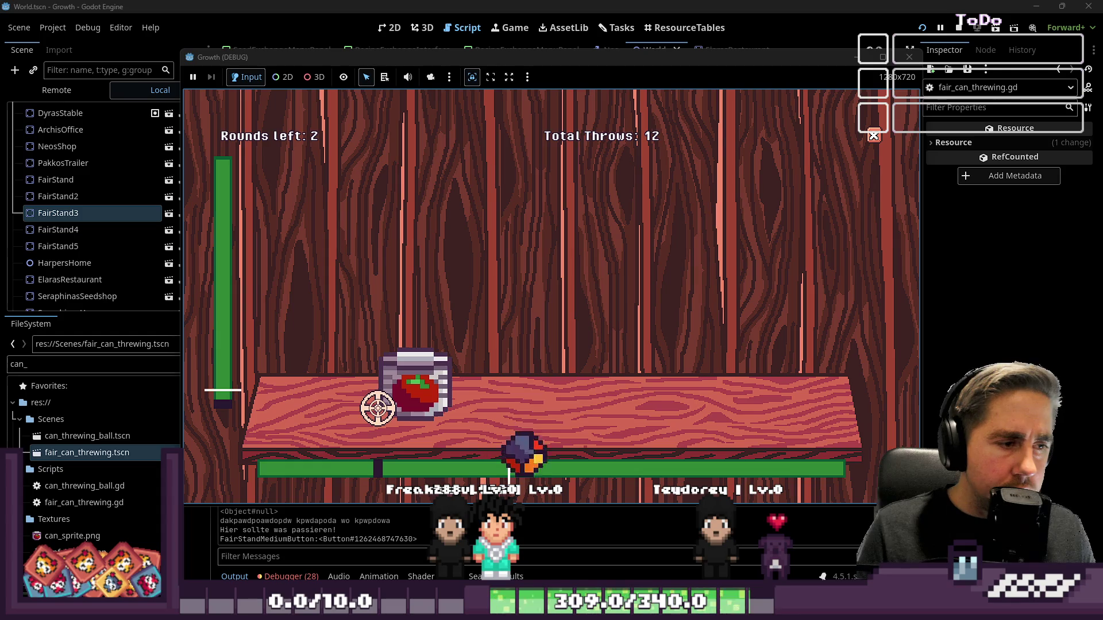
left_click(378, 408)
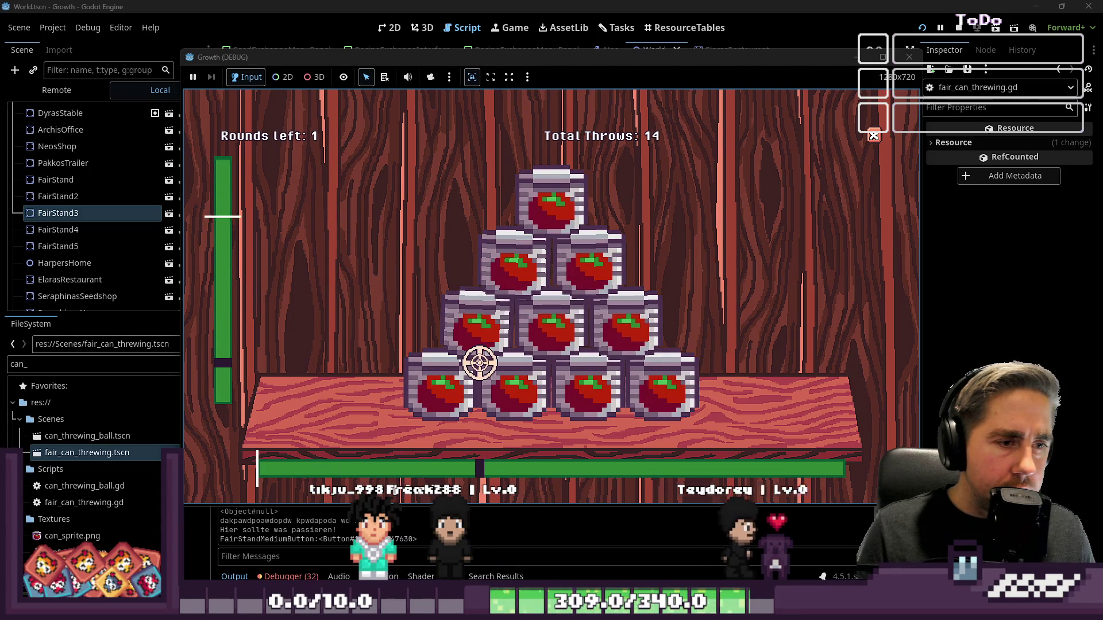
left_click(480, 363)
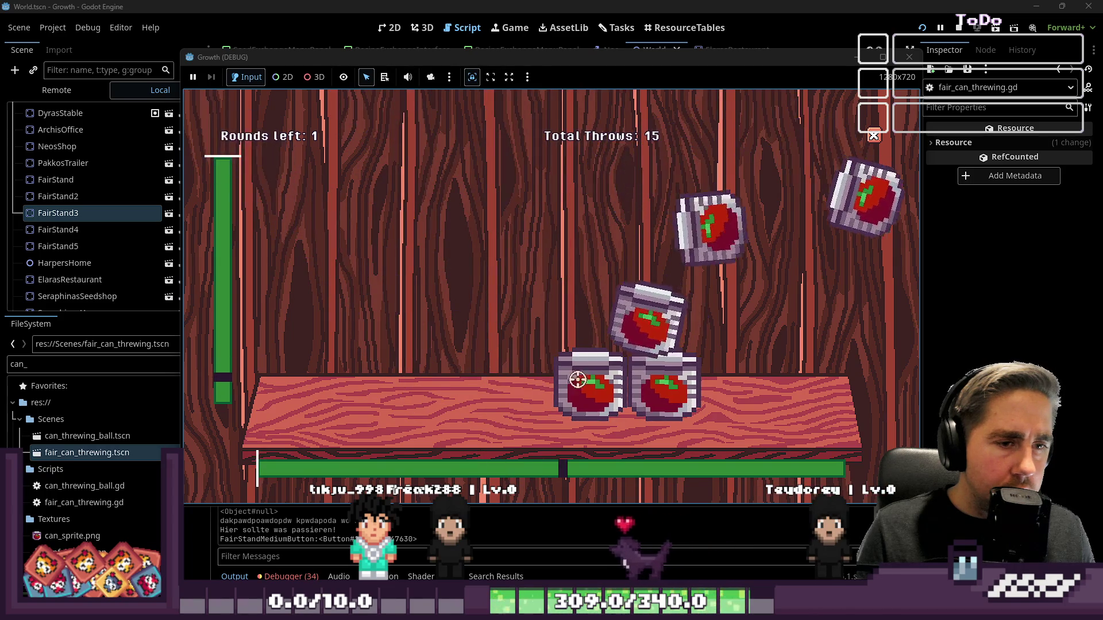
left_click(623, 365)
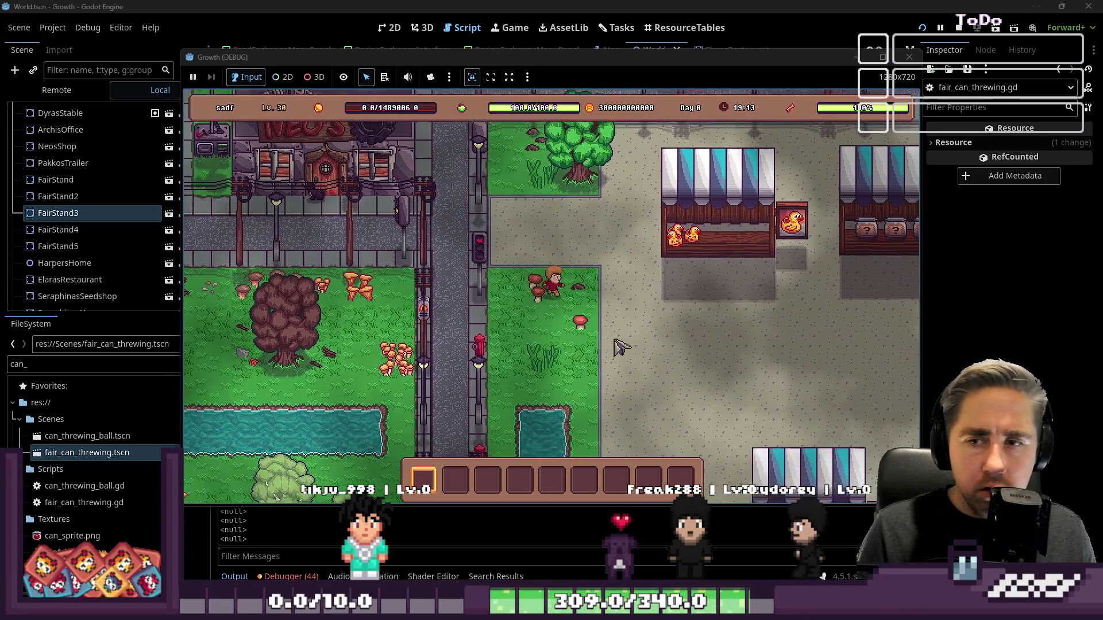
- Walk back to the can-throwing stand and start a three-round game
key("d")
key("s")
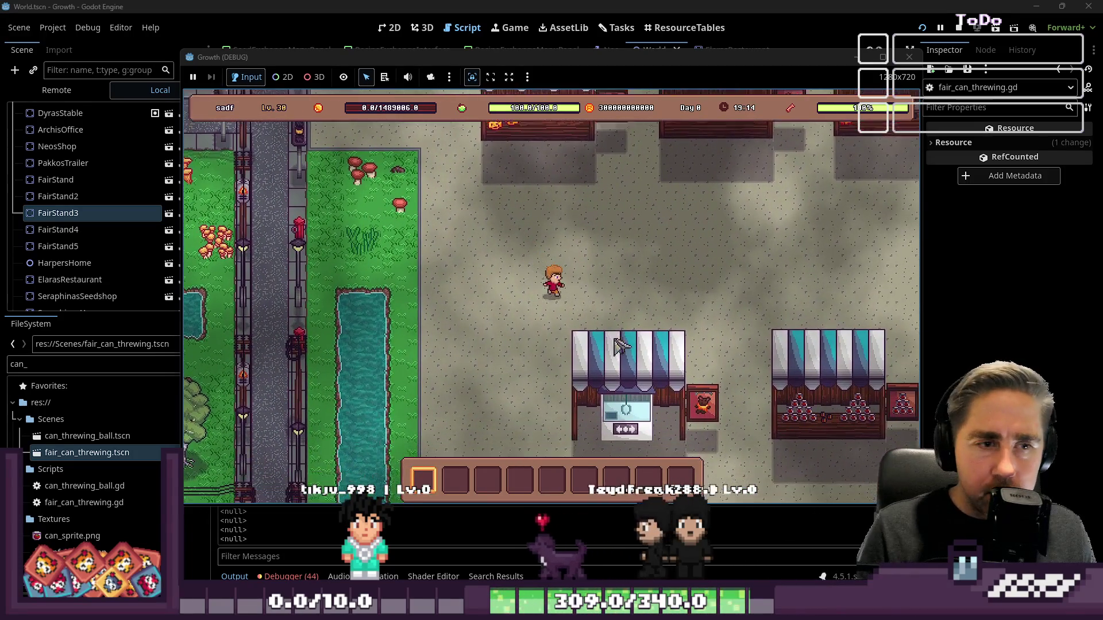
key("d")
key("s")
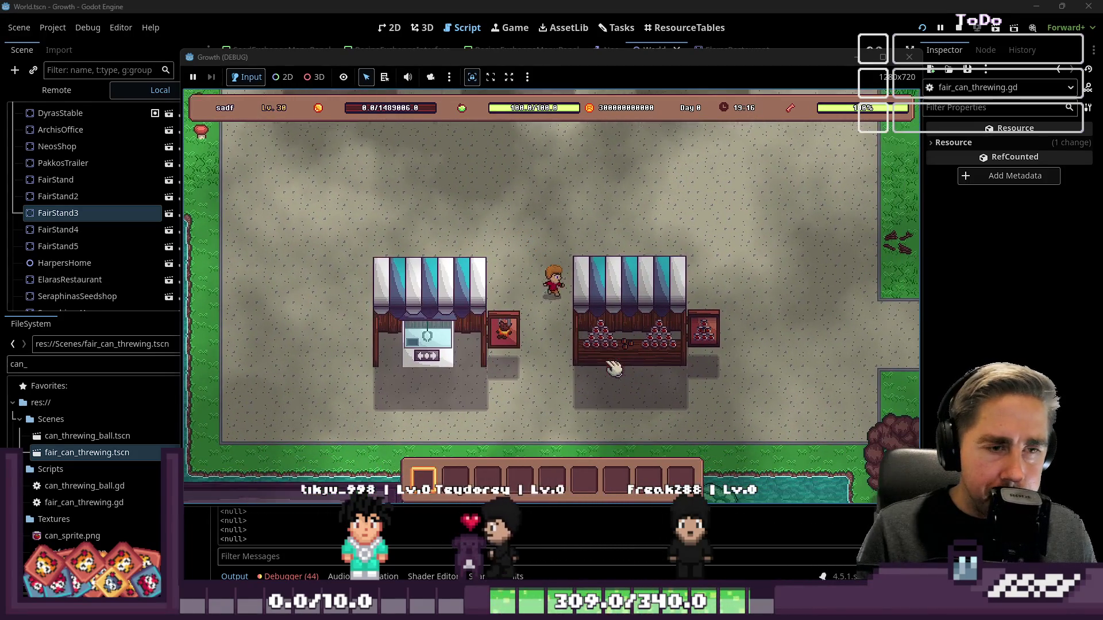
key("d")
key("e")
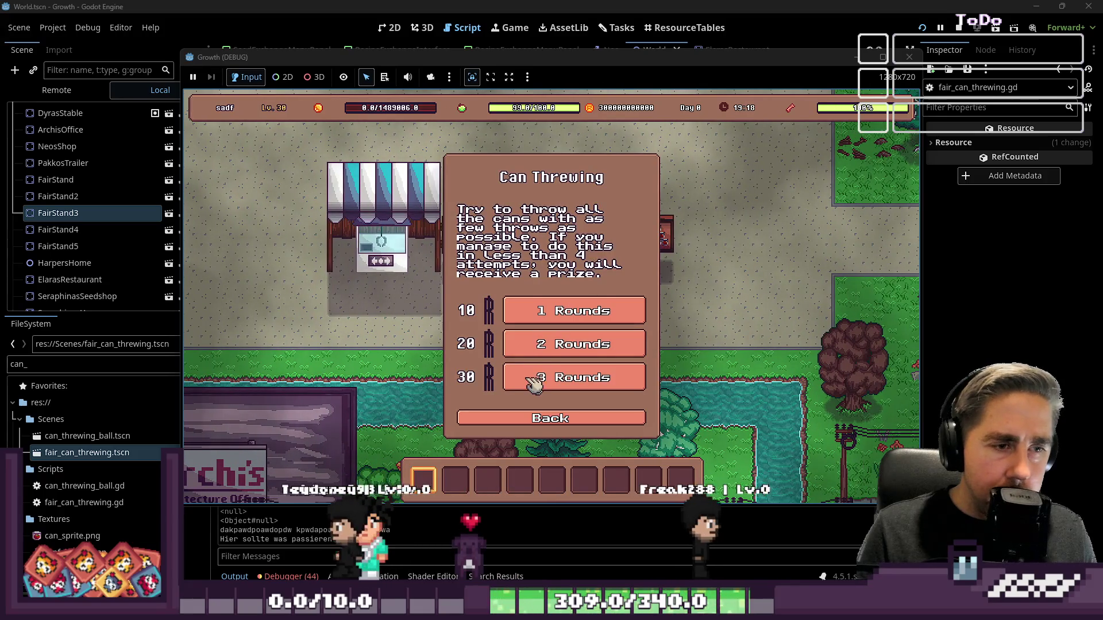
left_click(524, 377)
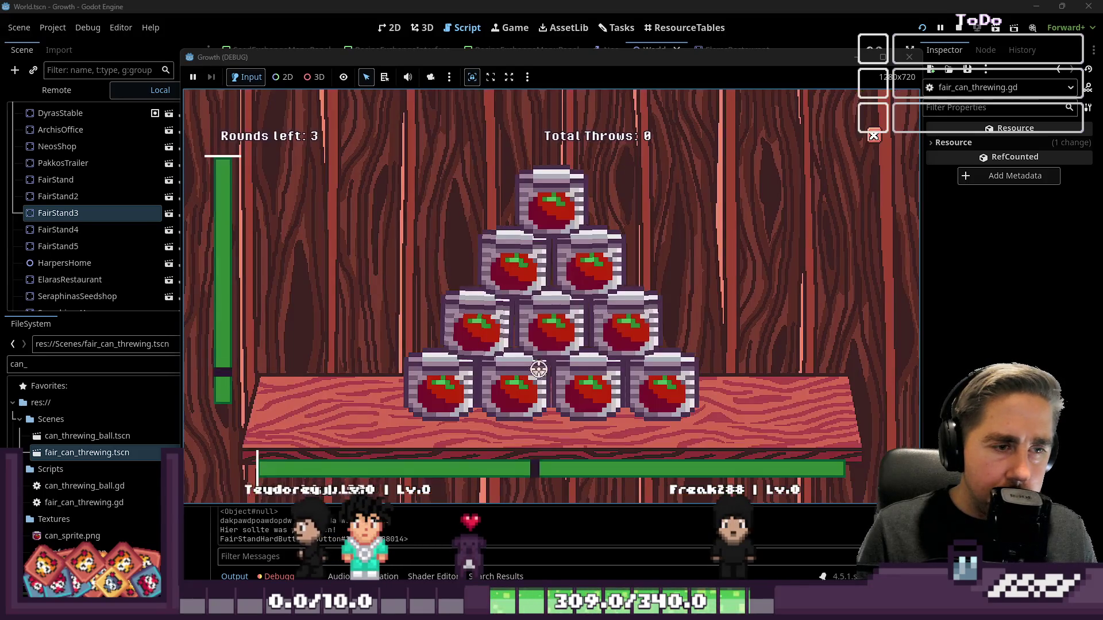
- Knock down the can pyramids over several rounds until the final can falls
left_click(506, 351)
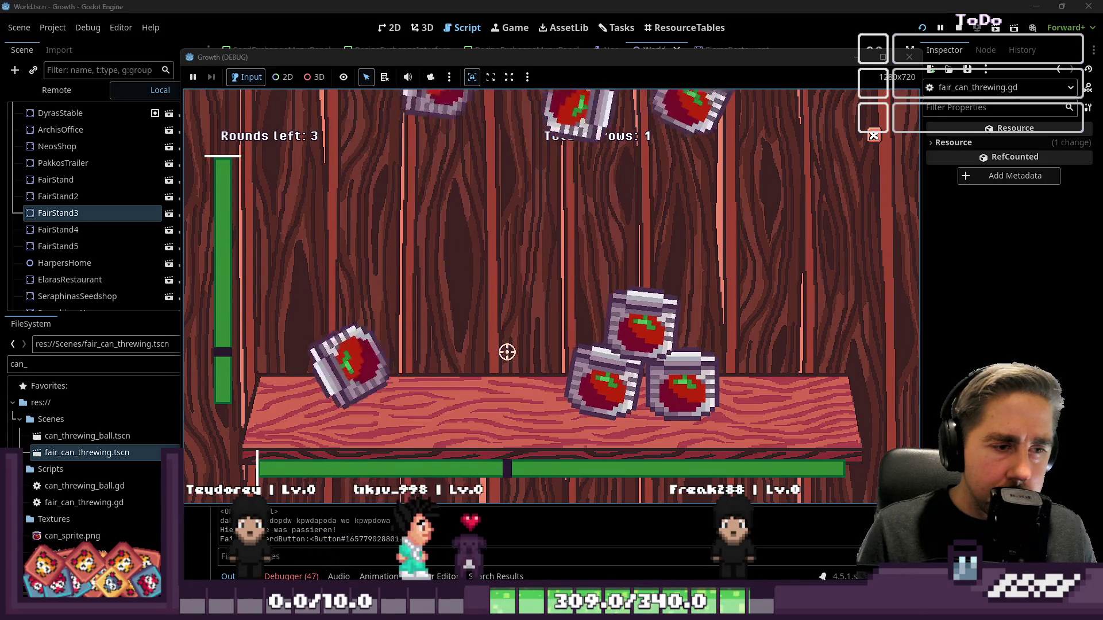
left_click(634, 360)
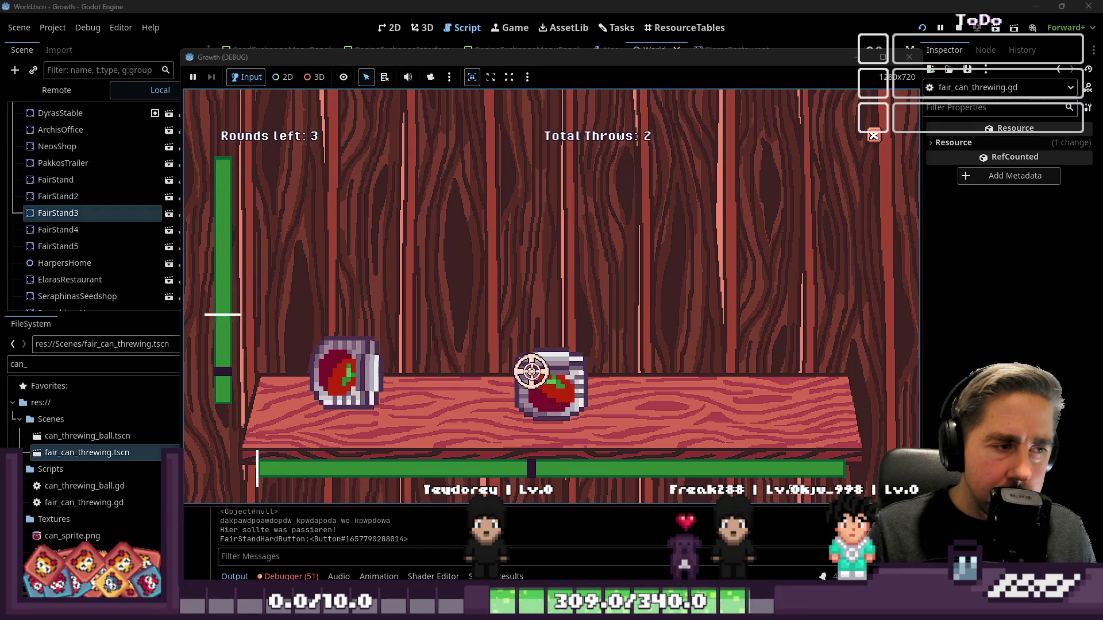
left_click(531, 371)
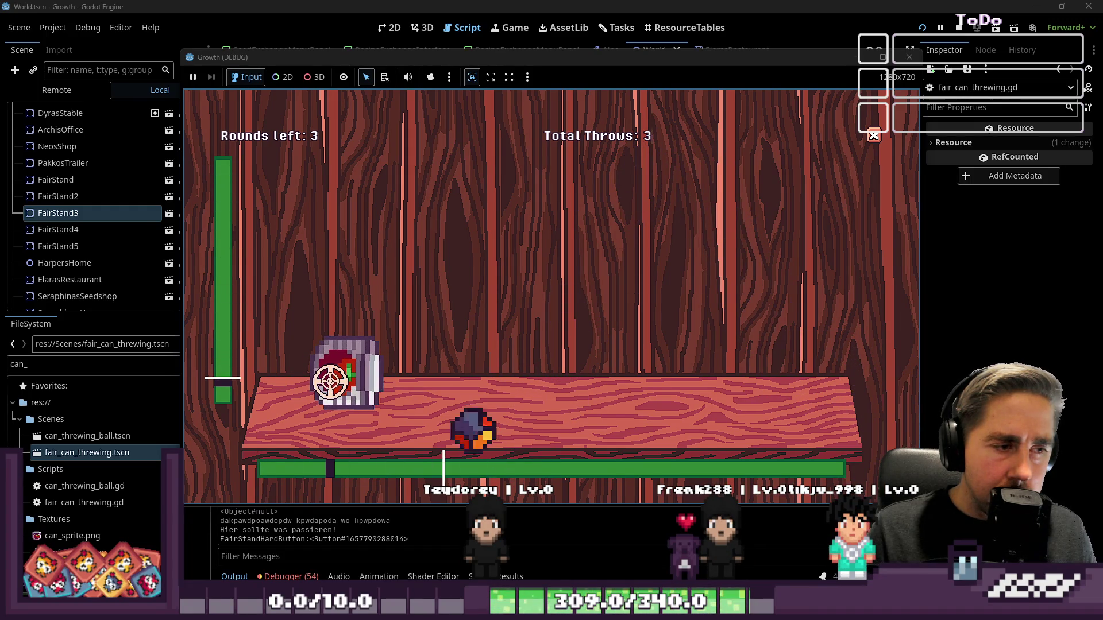
left_click(330, 382)
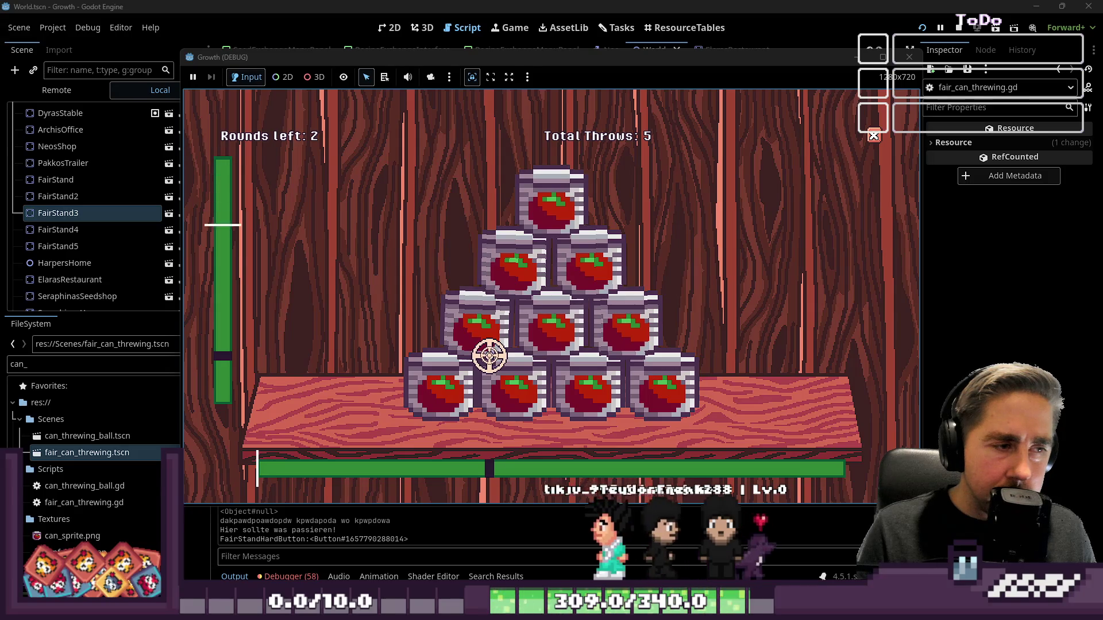
left_click(487, 356)
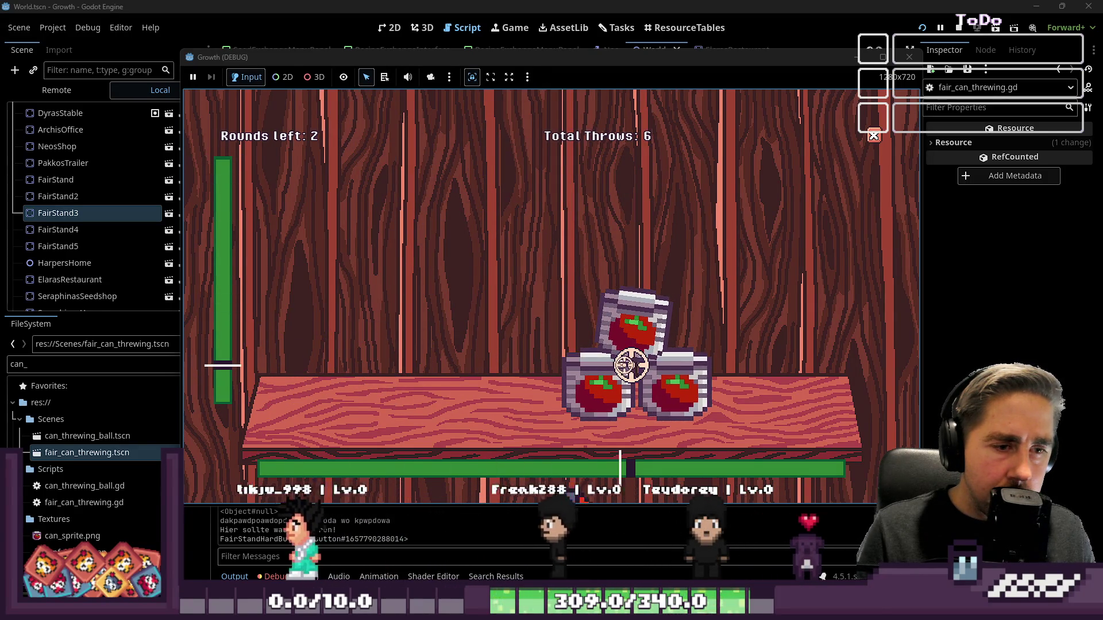
left_click(624, 365)
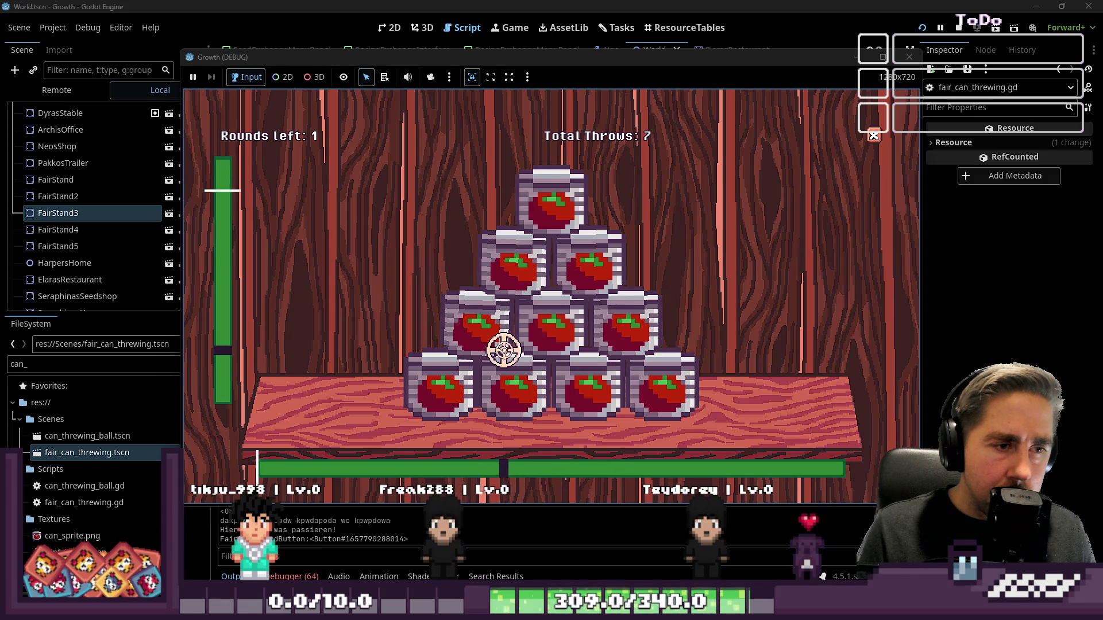
left_click(504, 350)
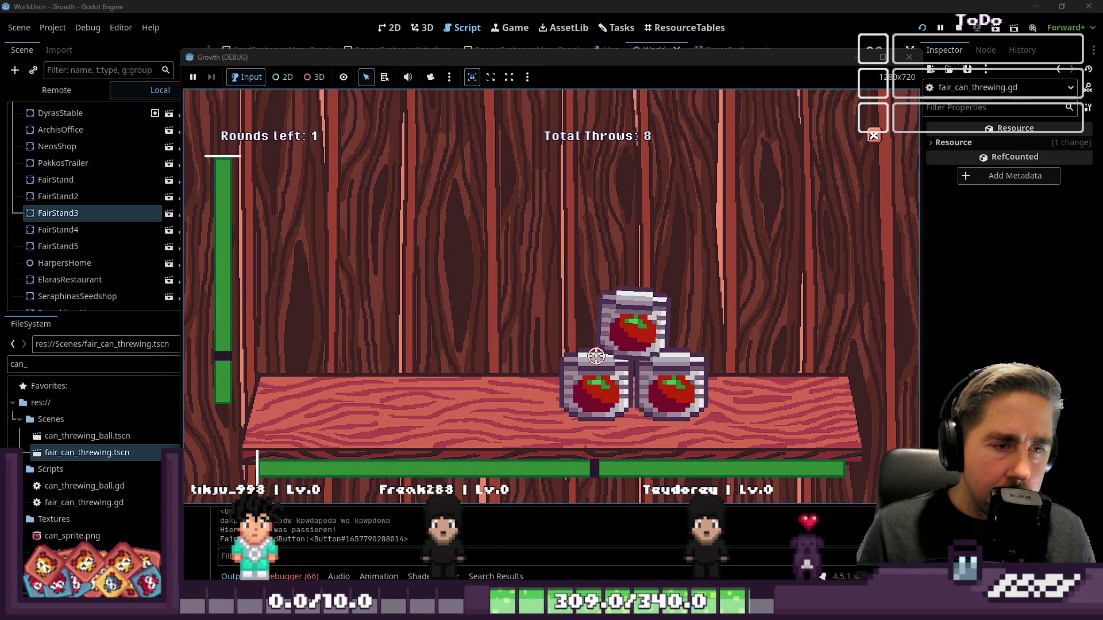
left_click(628, 362)
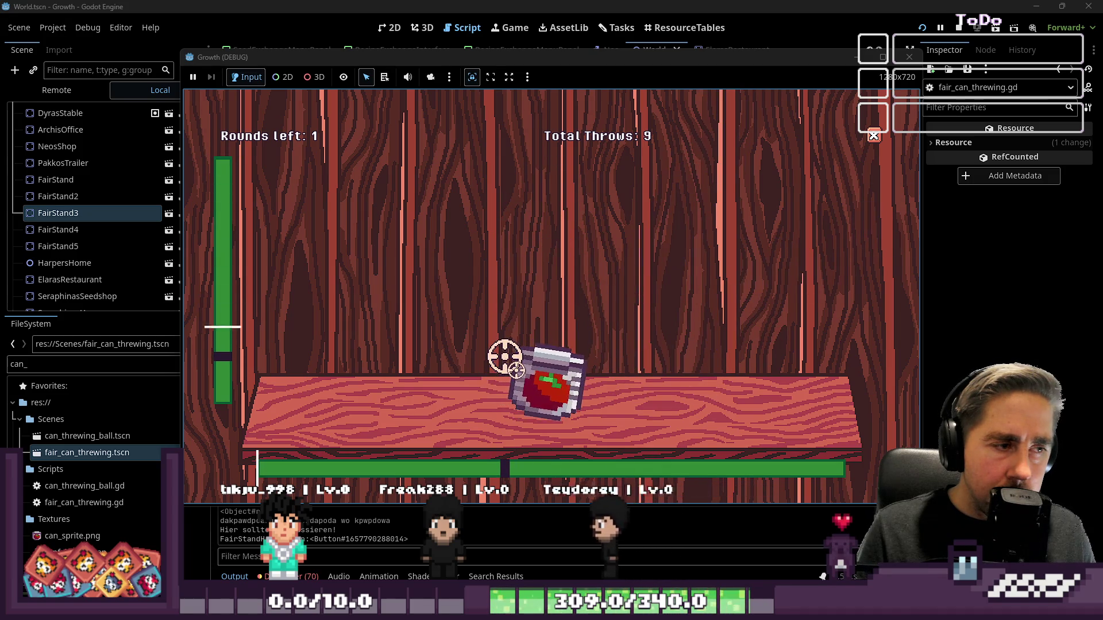
left_click(505, 357)
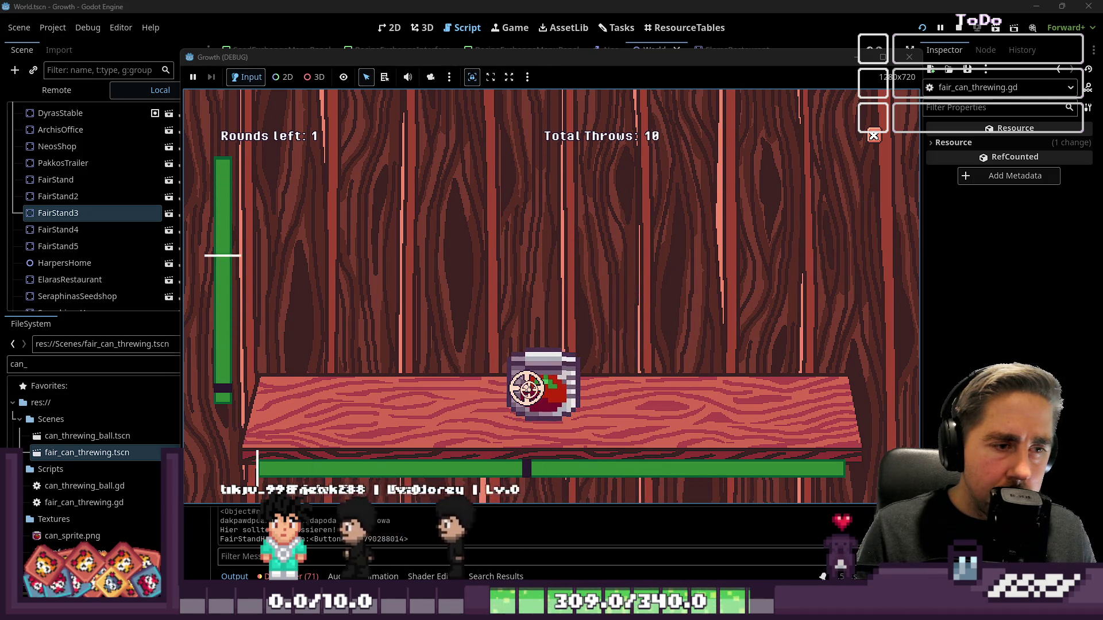
left_click(528, 389)
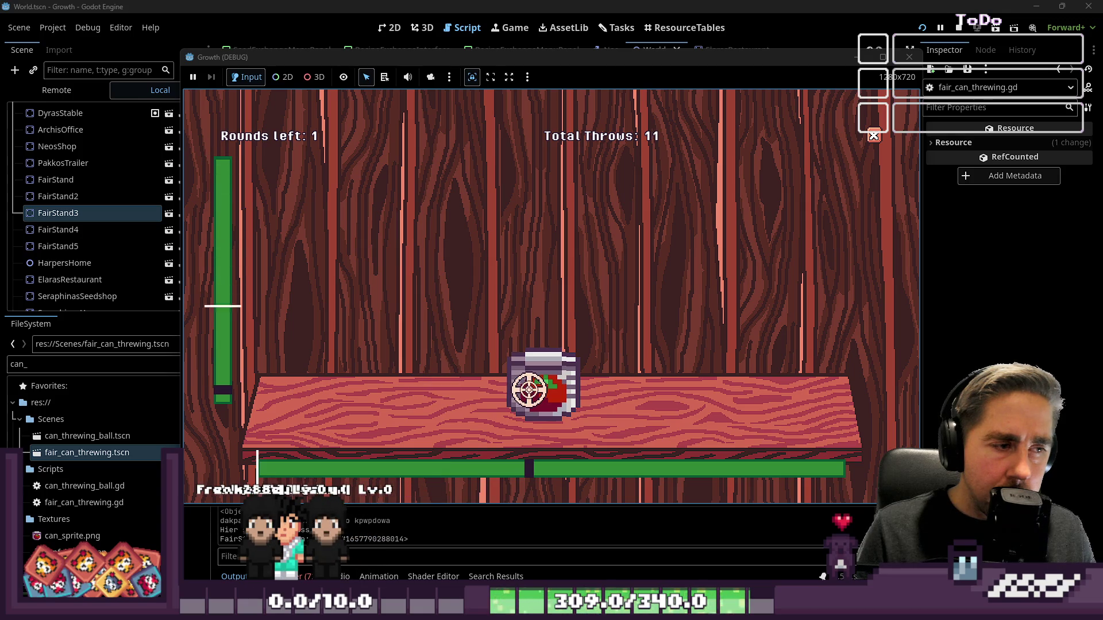
left_click(527, 390)
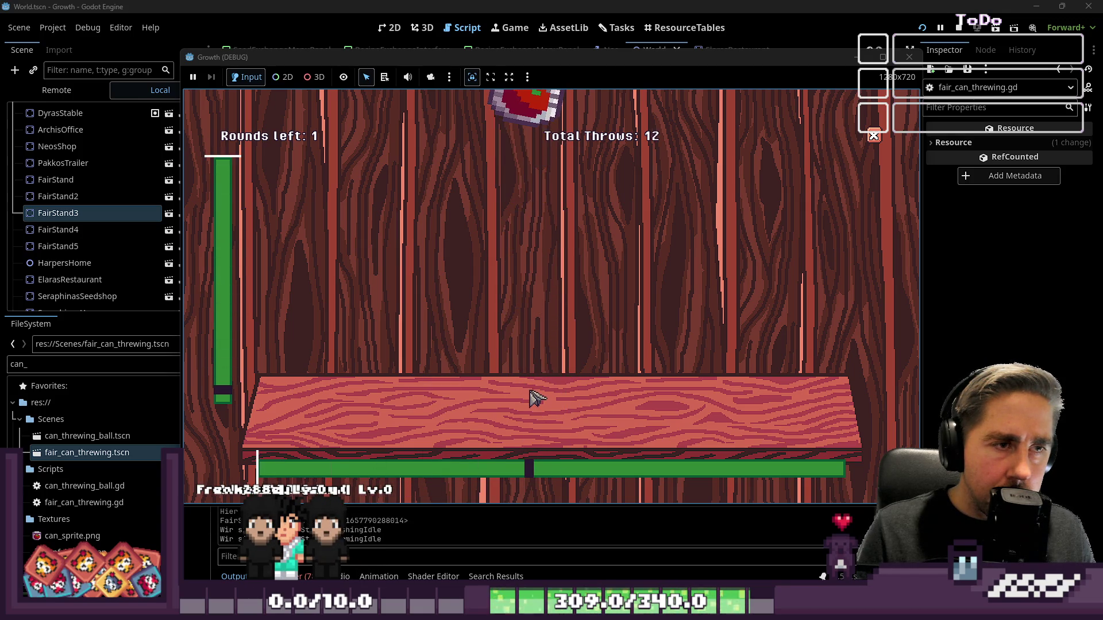
key("s")
key("d")
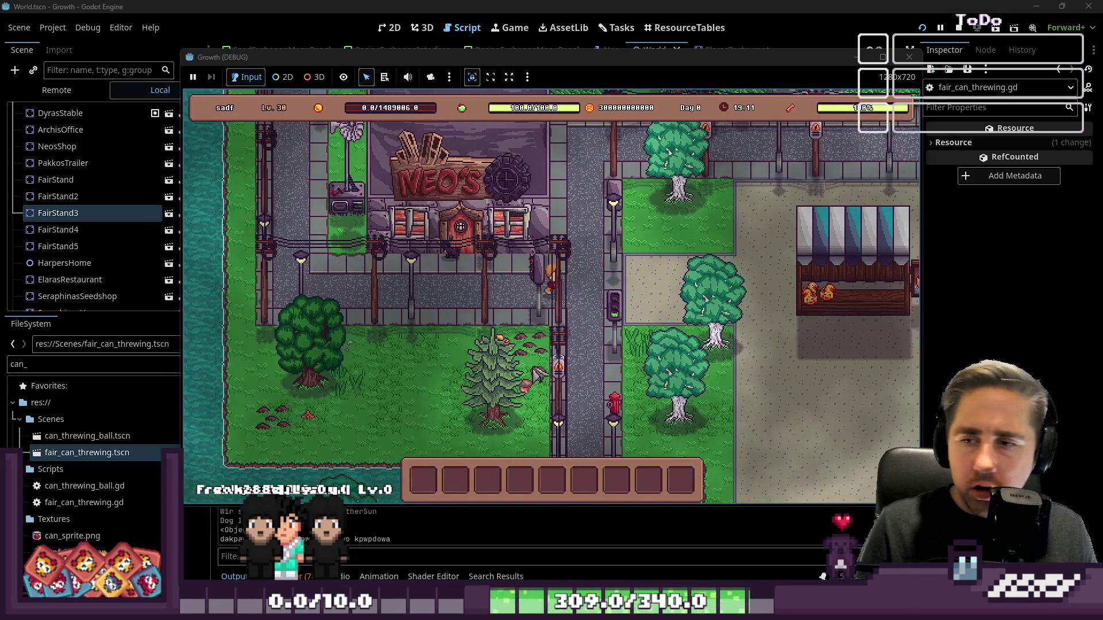
key("d")
key("s")
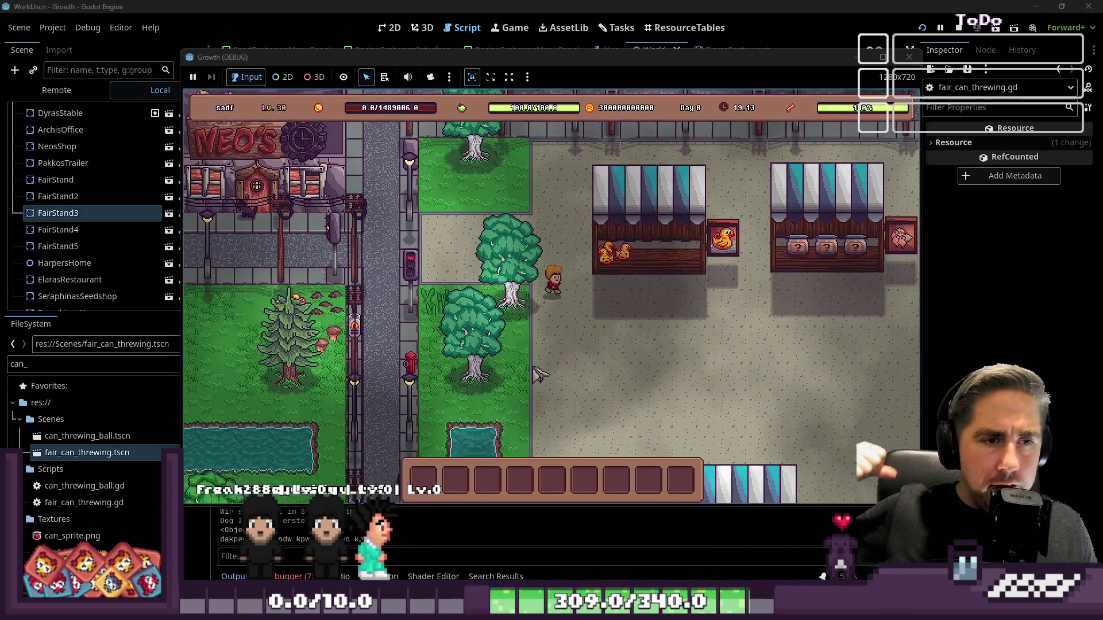
key("d")
key("s")
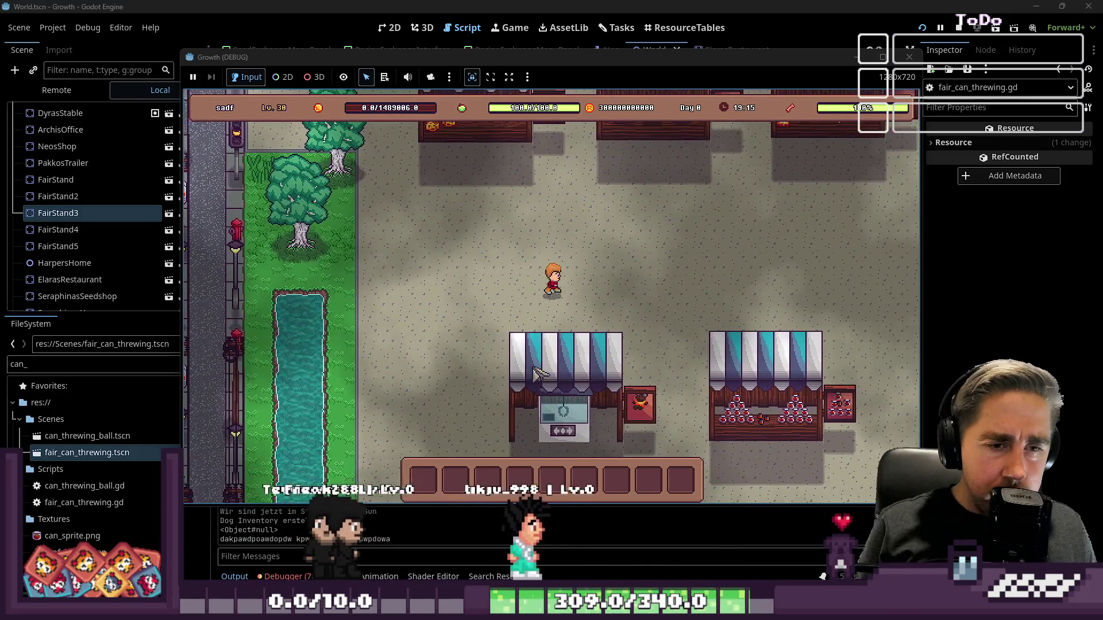
key("s")
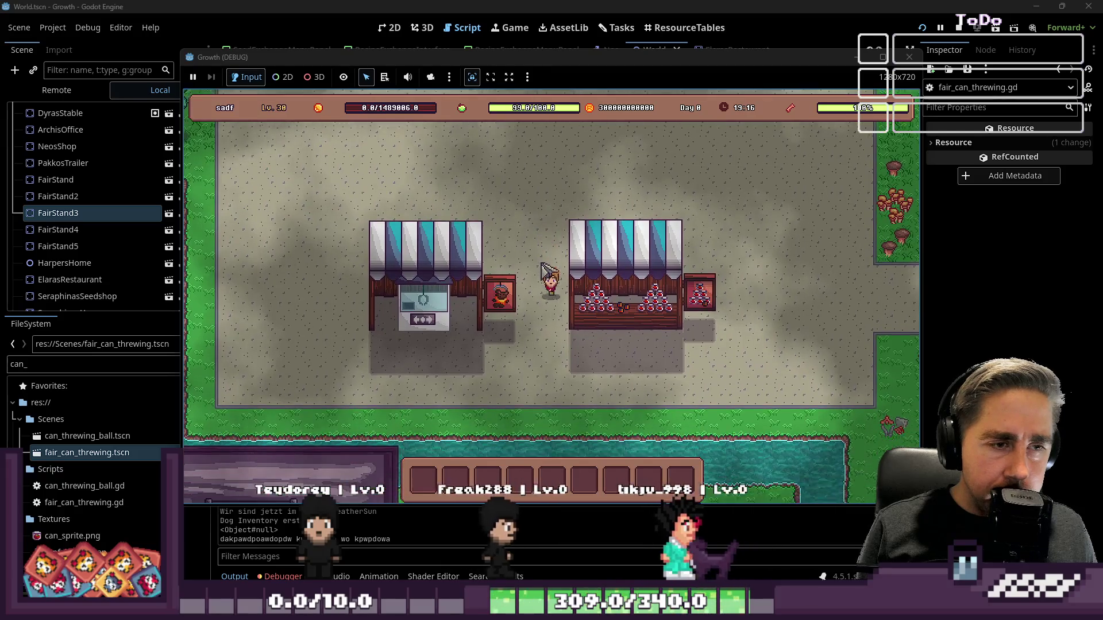
key("w")
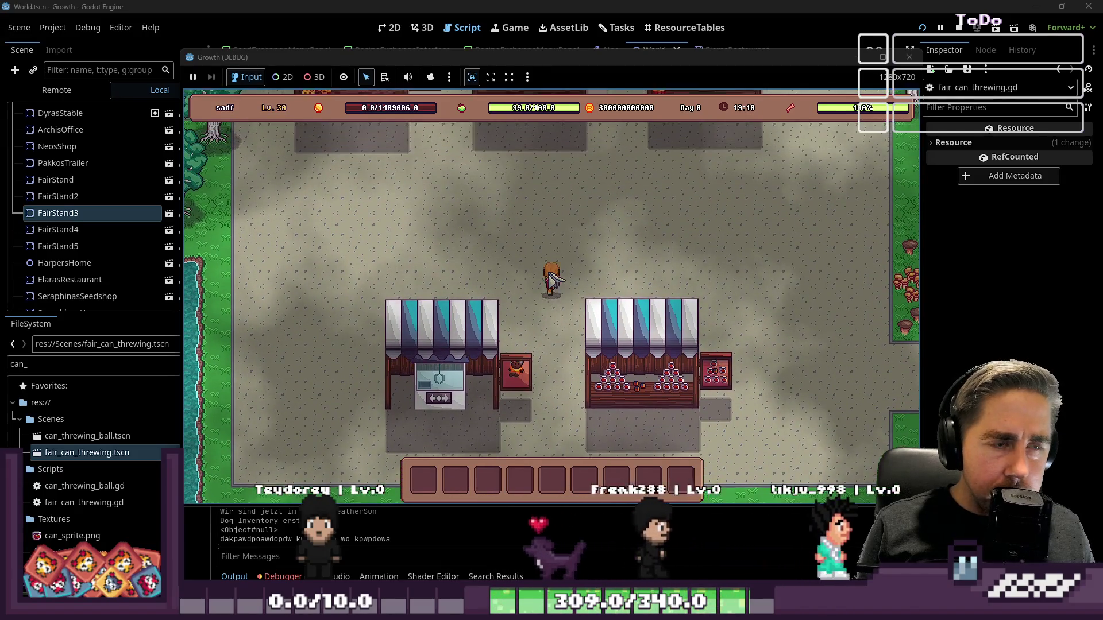
left_click(911, 56)
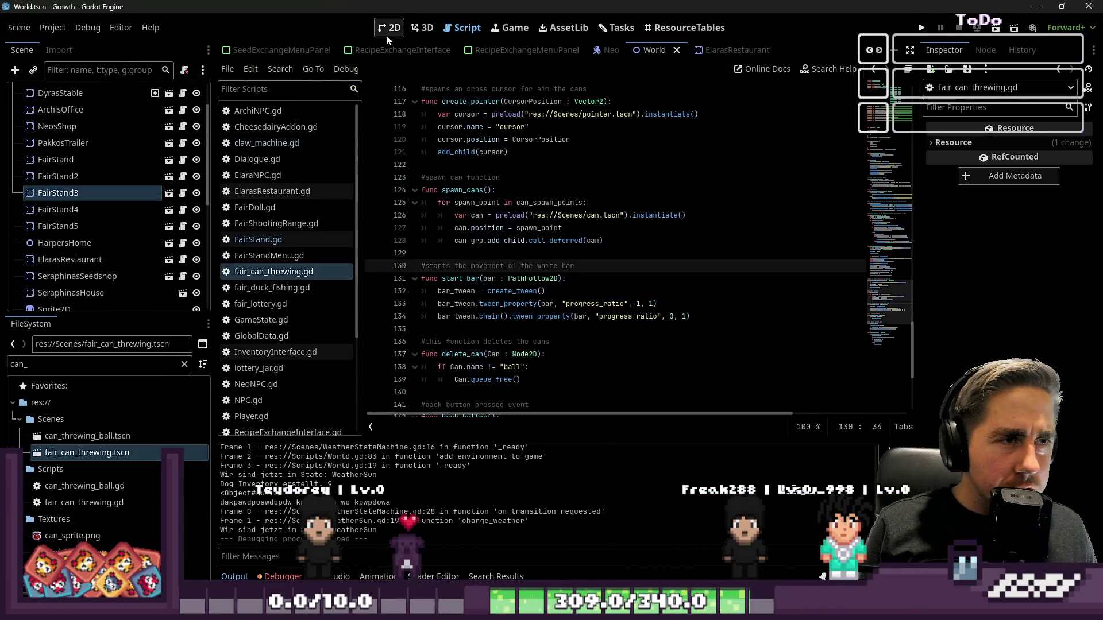
left_click(389, 28)
scroll(508, 258, "down", 4)
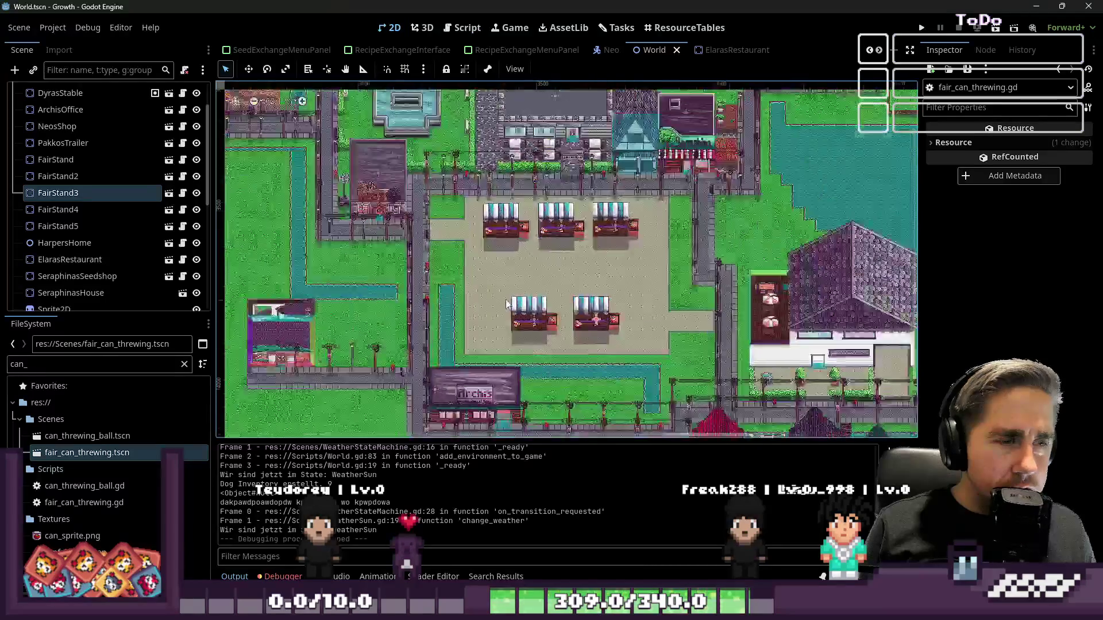
scroll(508, 304, "up", 3)
scroll(534, 284, "down", 3)
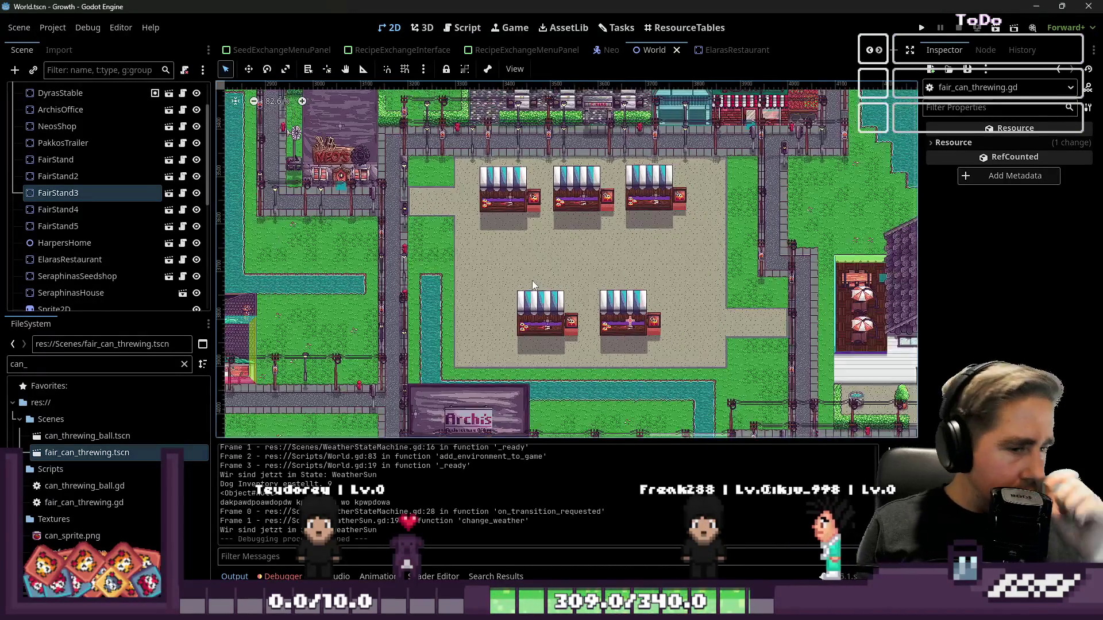
scroll(534, 285, "up", 1)
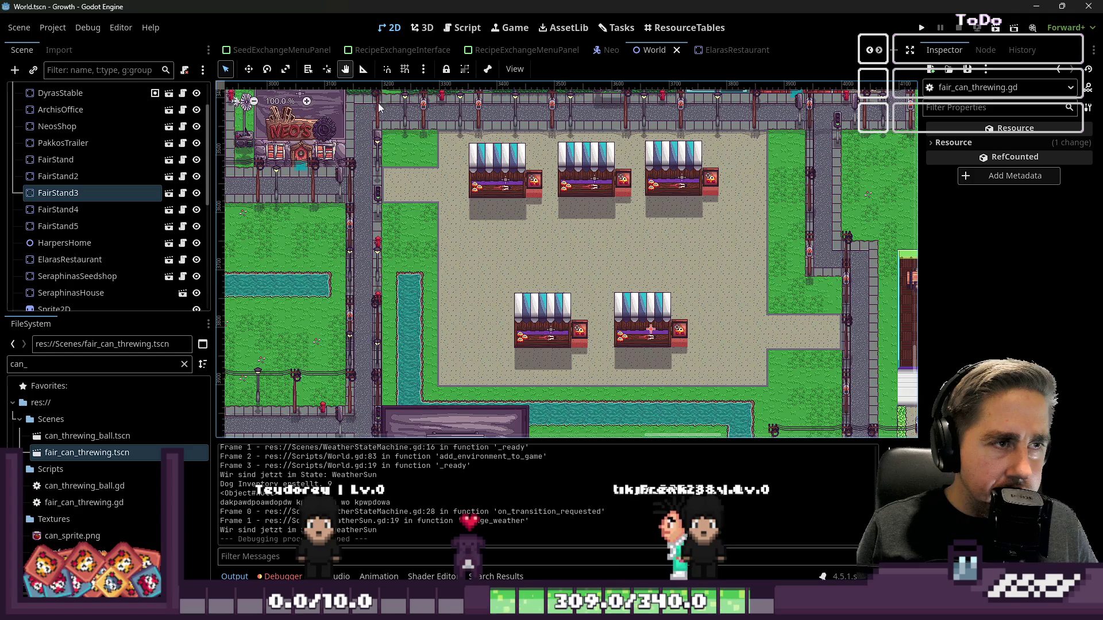
scroll(396, 275, "down", 1)
scroll(396, 281, "up", 5)
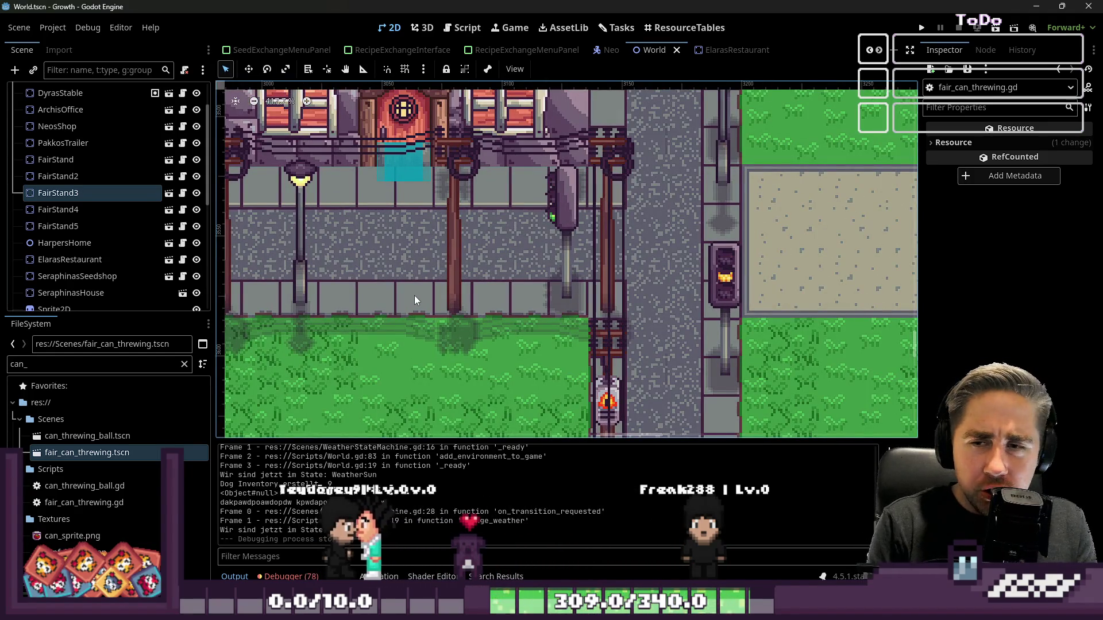
left_click(921, 27)
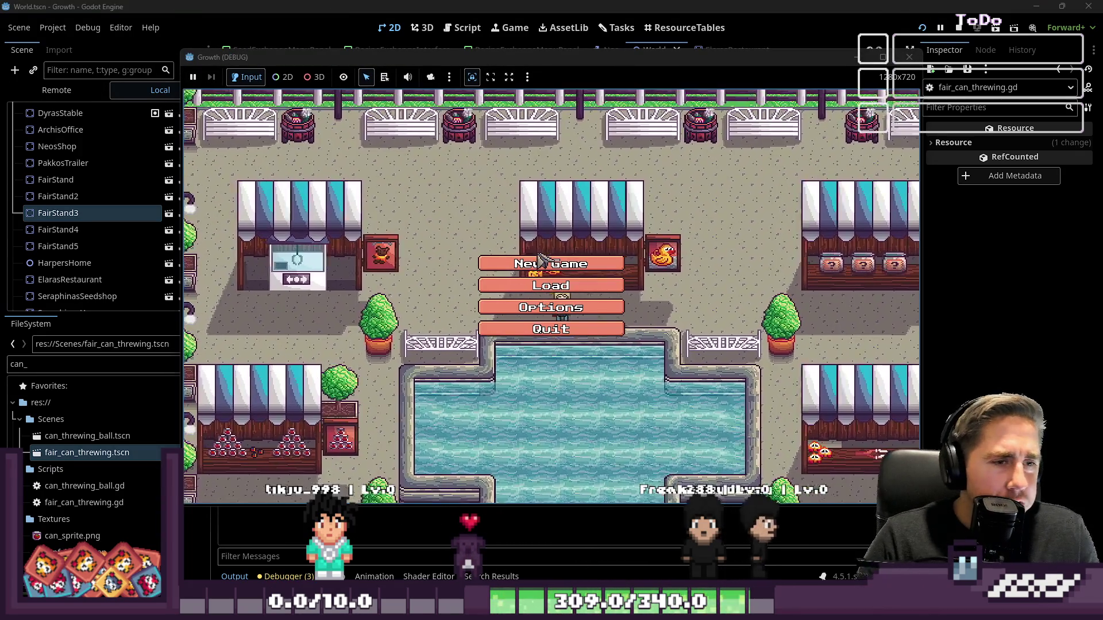
- Create a character named 'sad', start playing, and walk down from Neo's door along the street
left_click(518, 262)
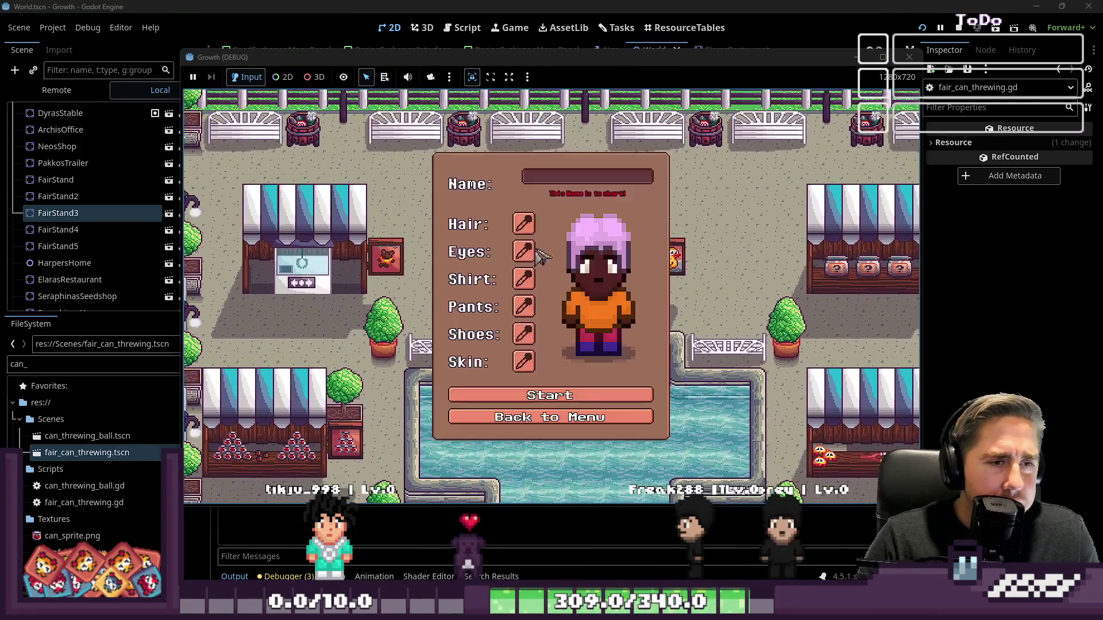
type("sad")
left_click(507, 396)
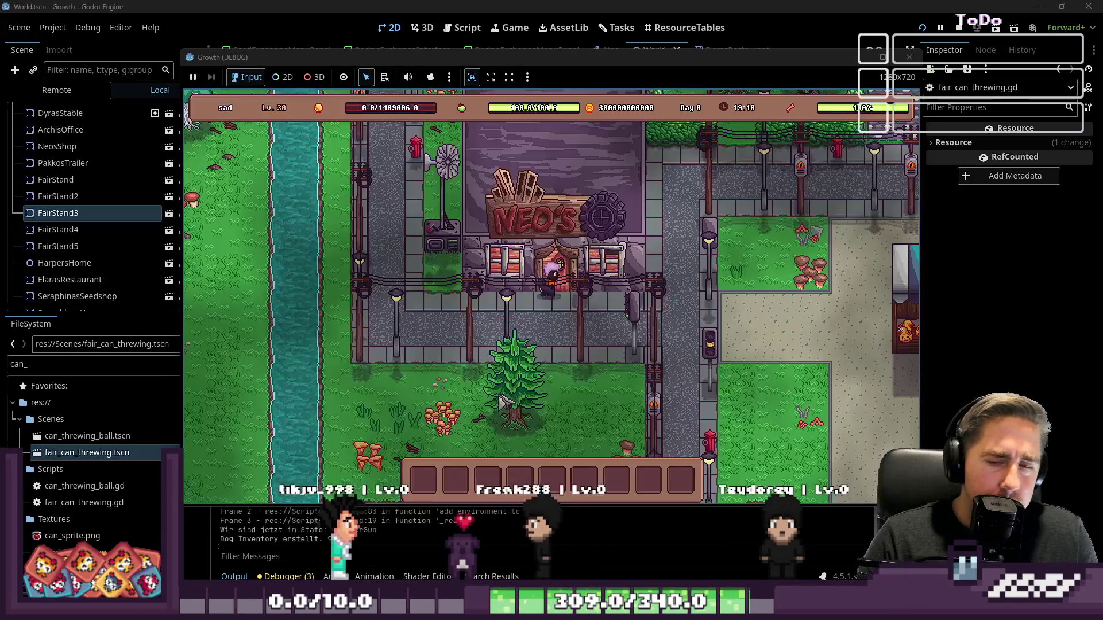
key("s")
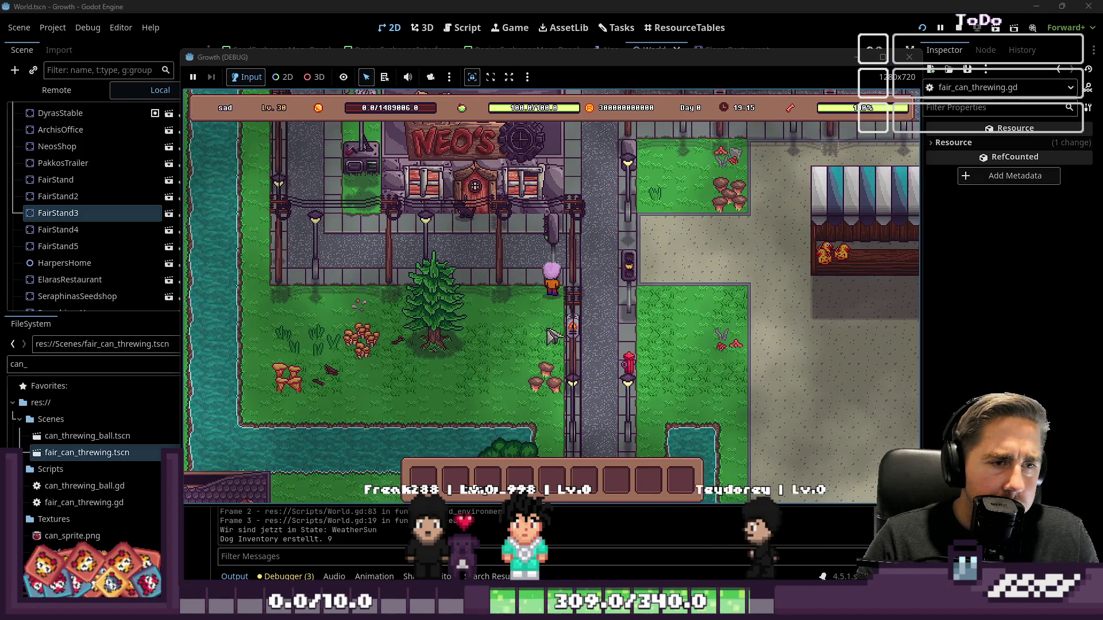
key("a")
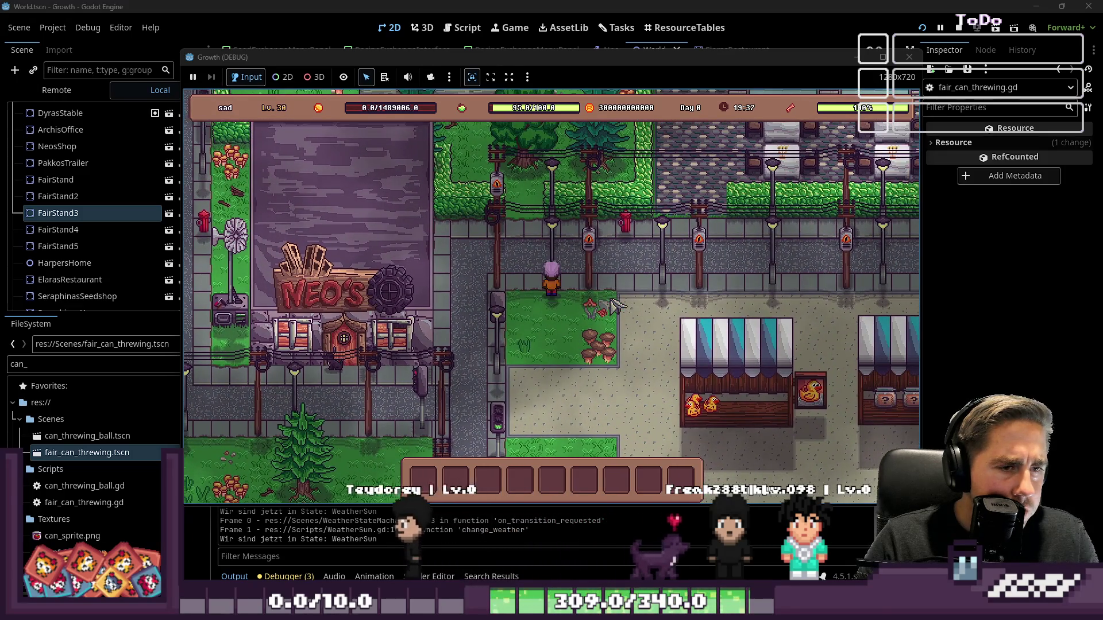
key("w")
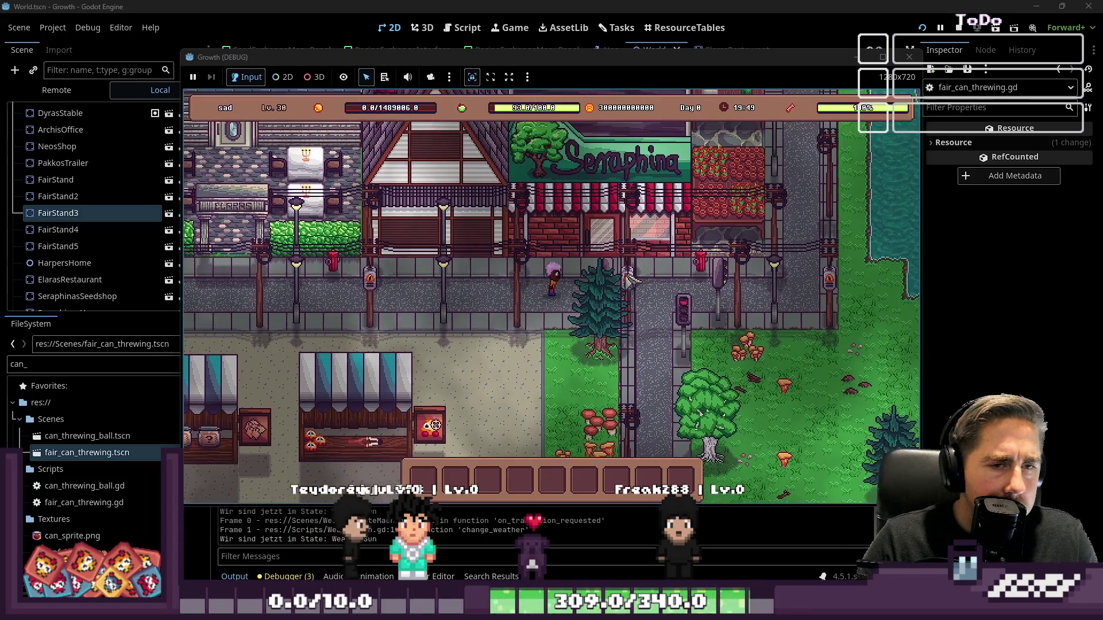
key("d")
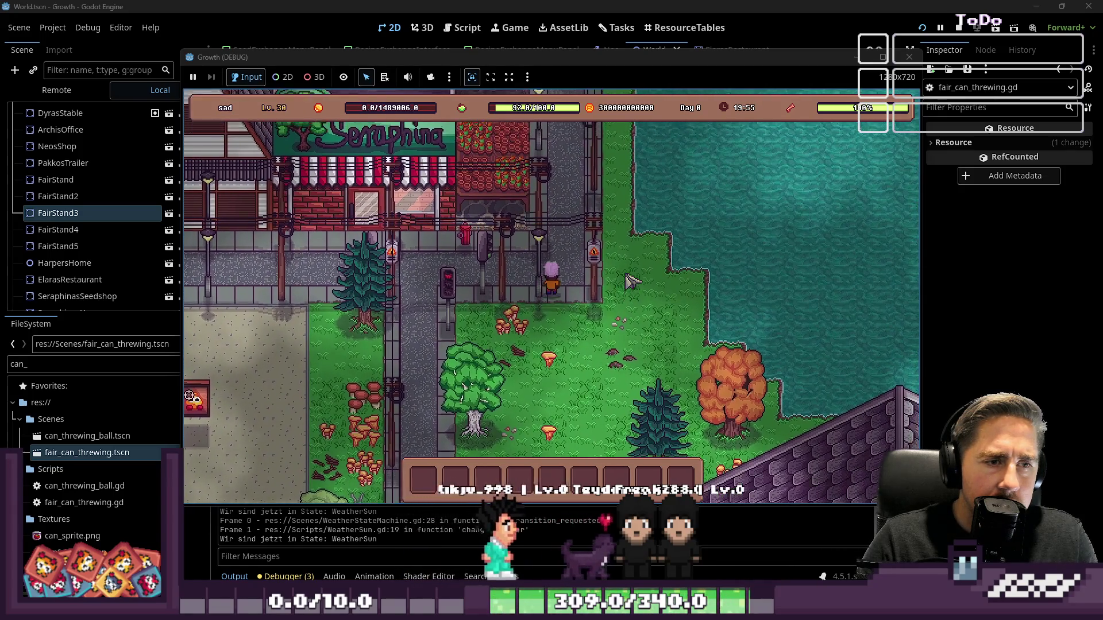
- Walk the player around the fair stands back toward Neo's shop, then stop the game
key("s")
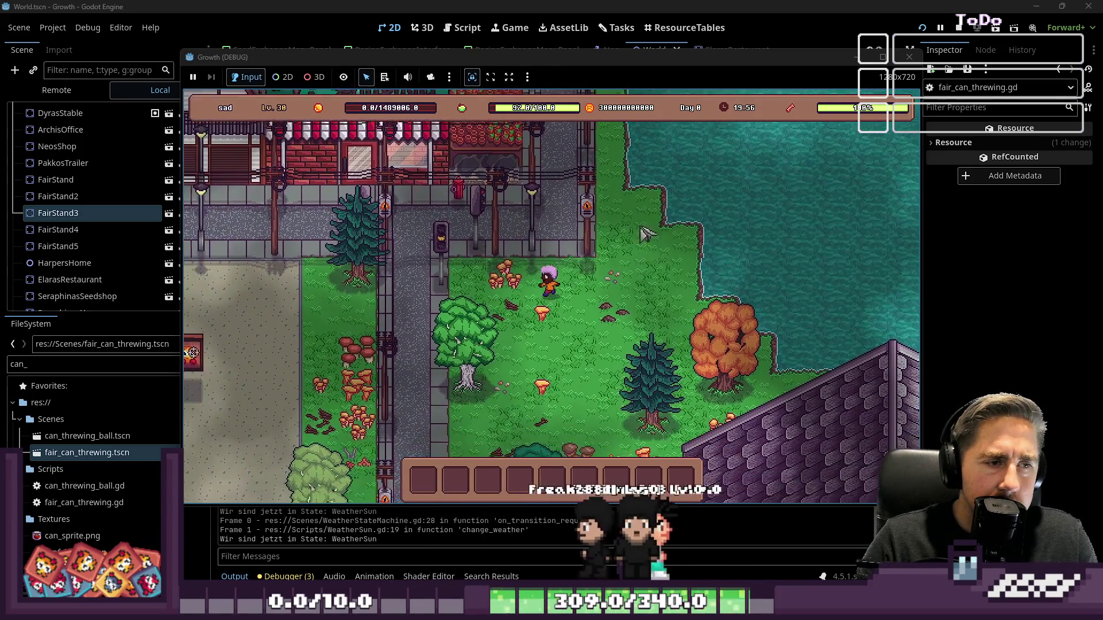
key("a")
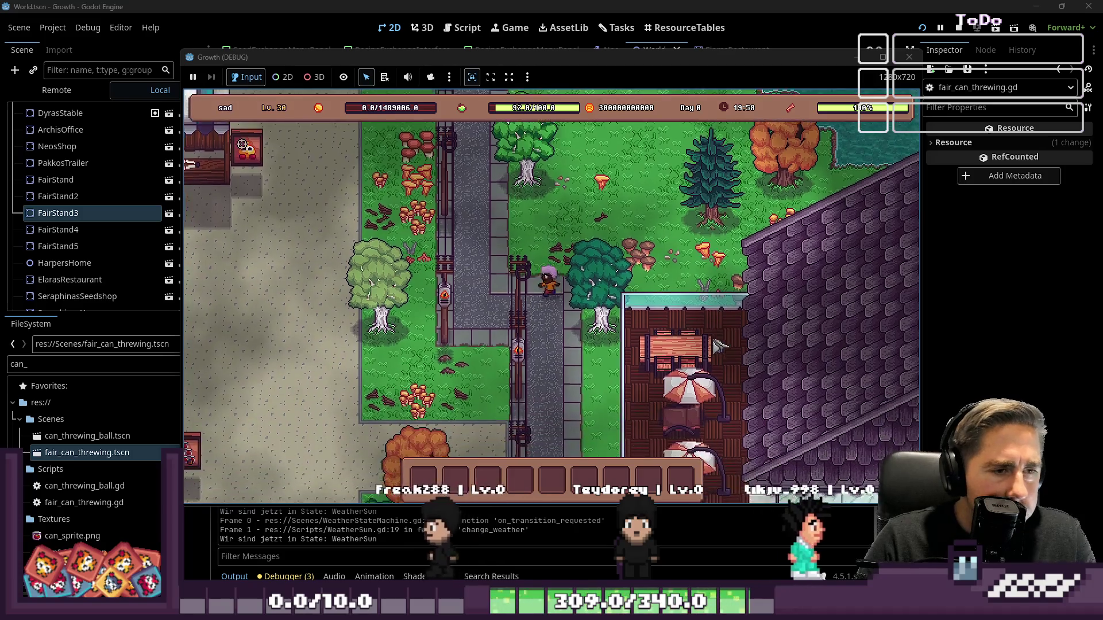
key("s")
key("a")
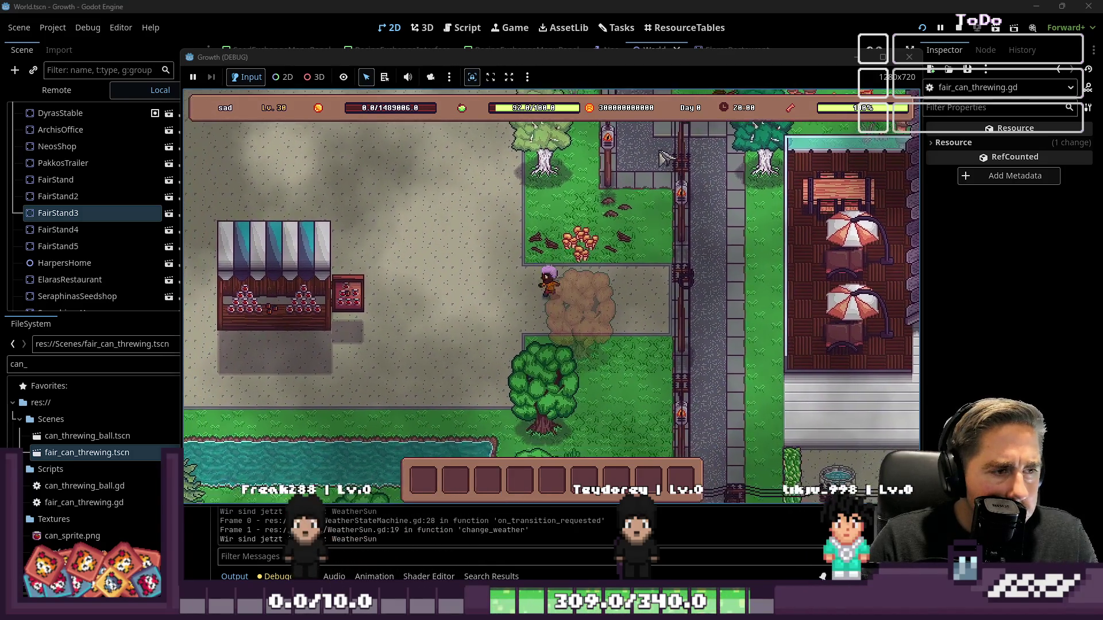
key("s")
key("a")
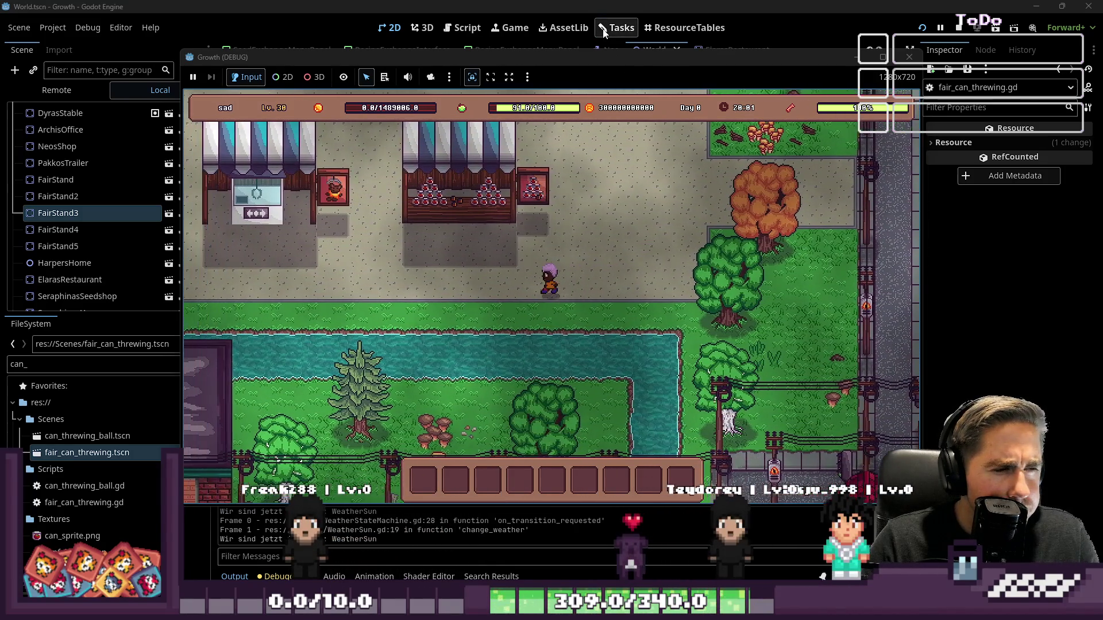
key("w")
key("a")
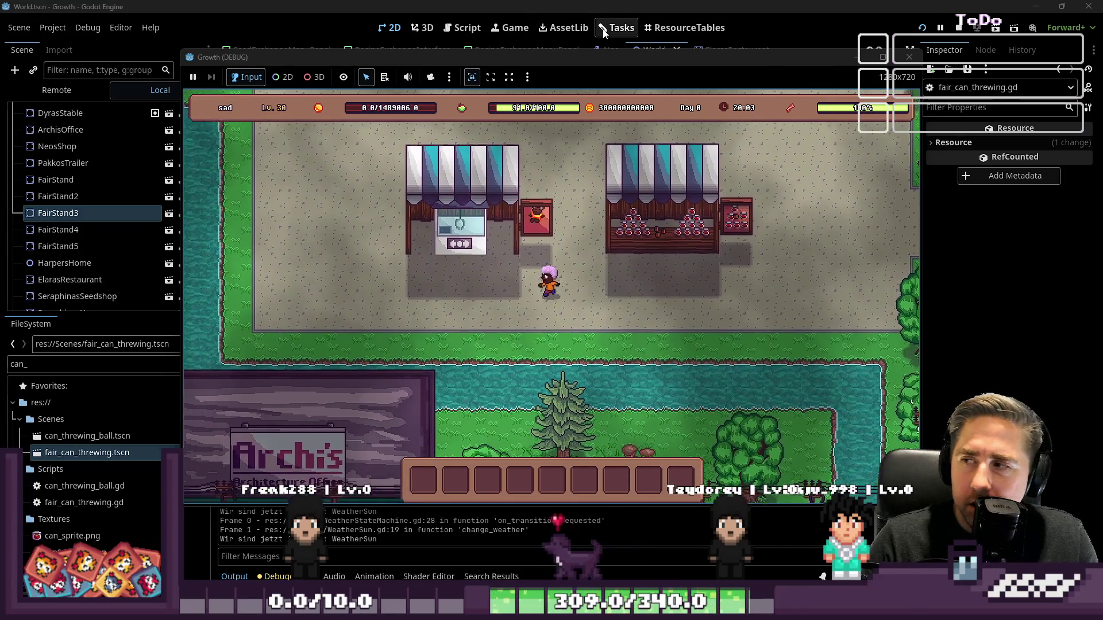
key("a")
key("w")
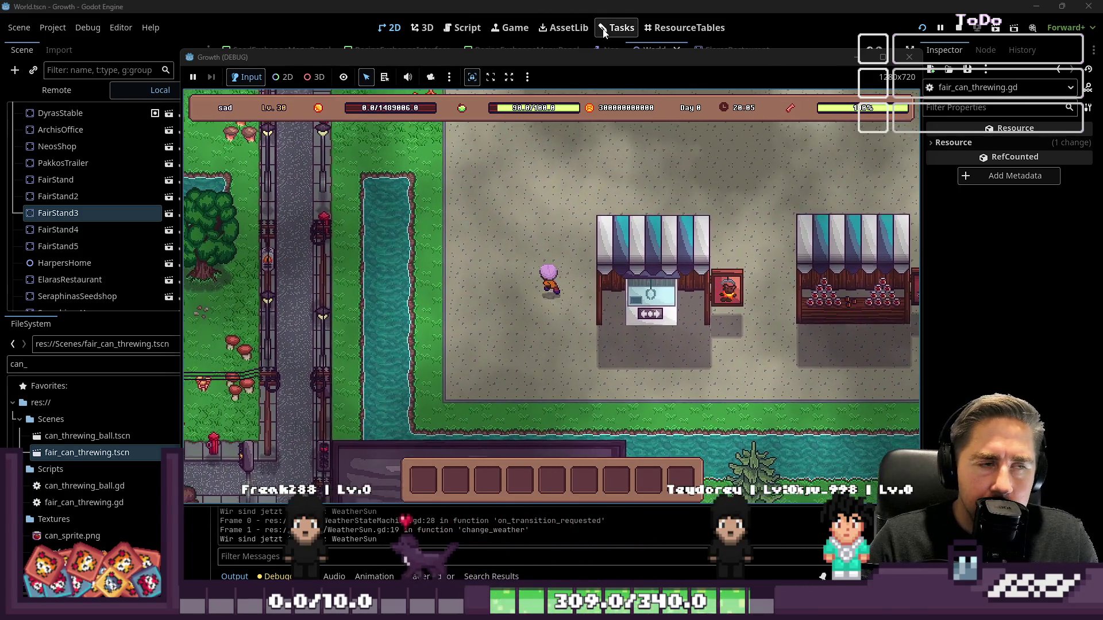
key("w")
key("a")
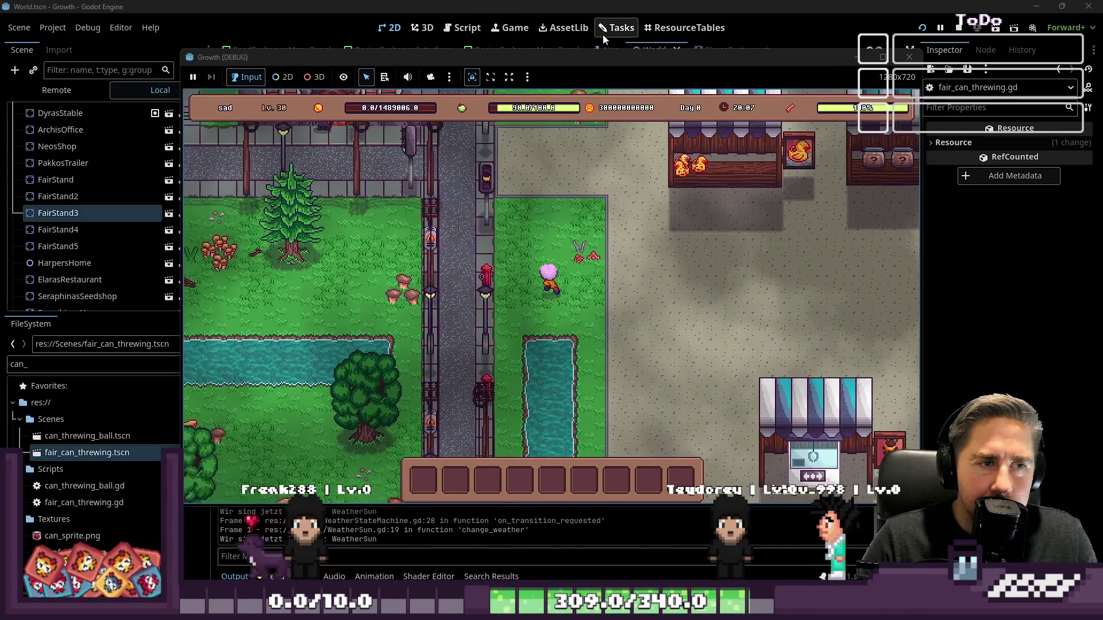
key("w")
key("a")
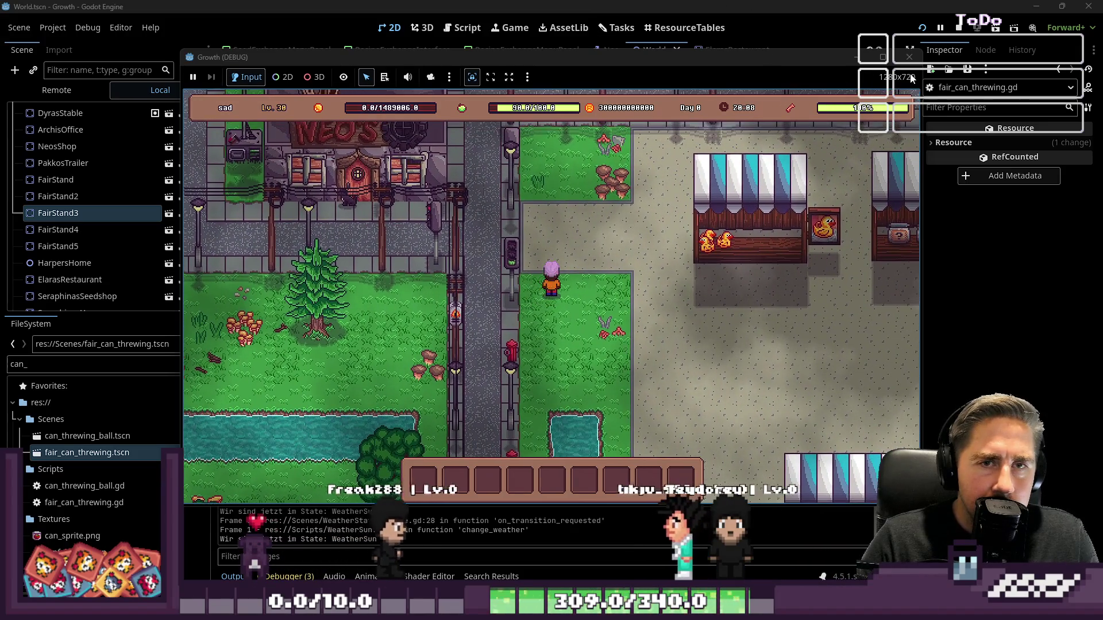
left_click(908, 57)
- Zoom the 2D viewport in and out around the fair stands
scroll(584, 228, "down", 4)
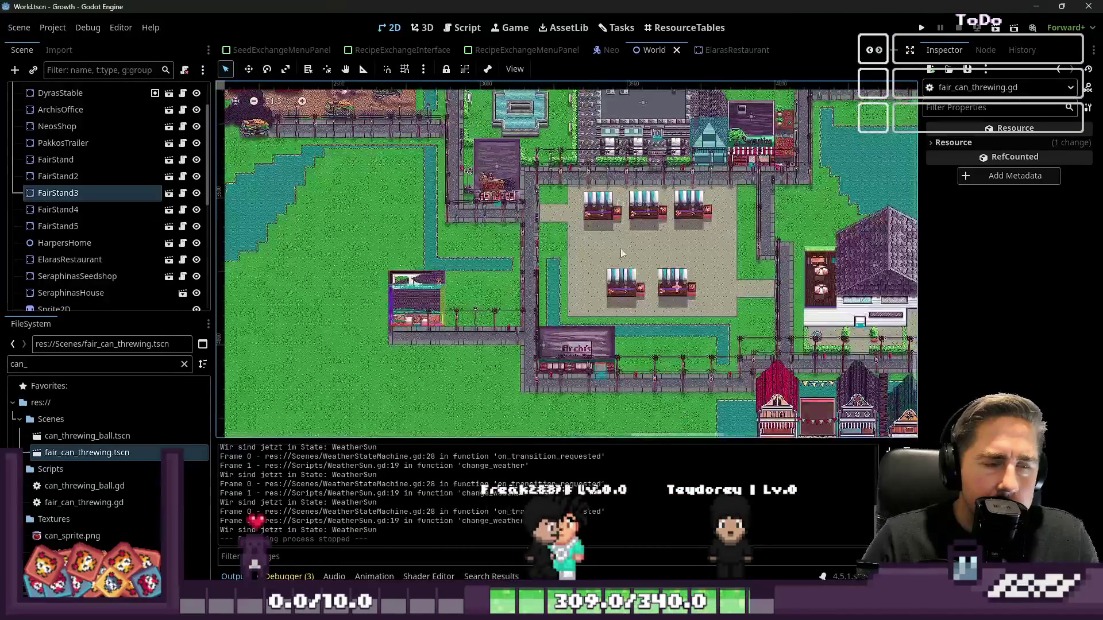
scroll(728, 250, "up", 4)
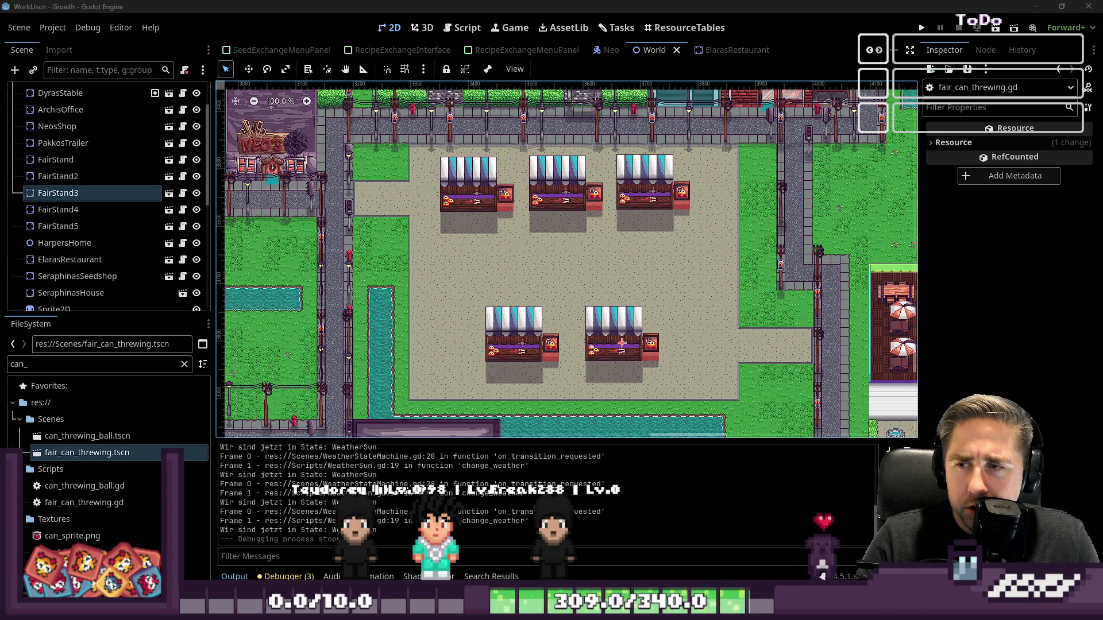
scroll(500, 178, "up", 4)
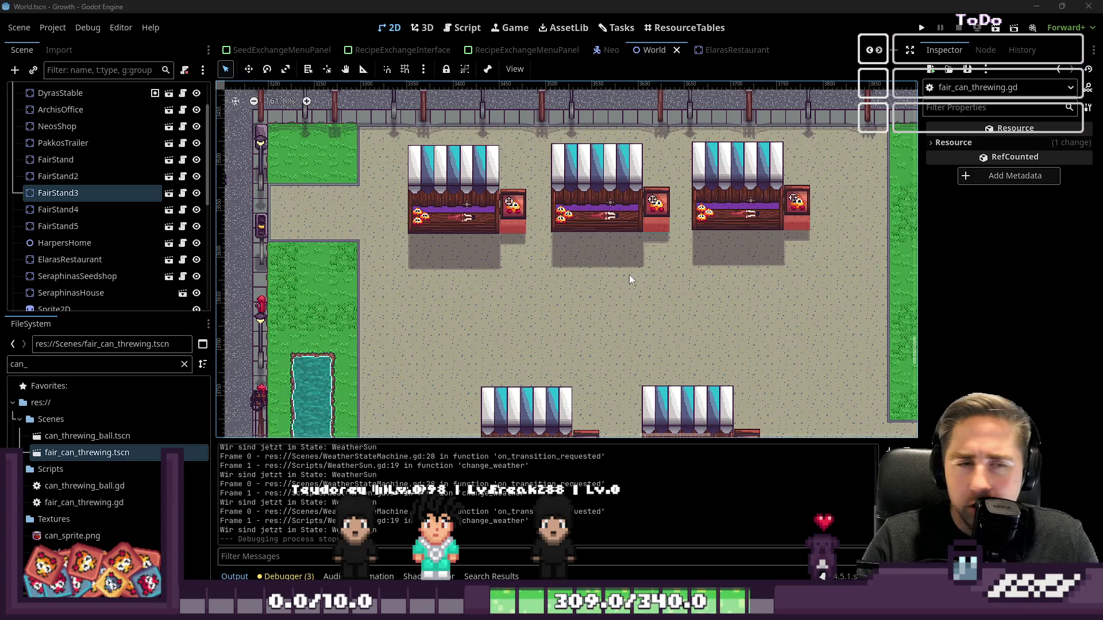
scroll(690, 287, "down", 2)
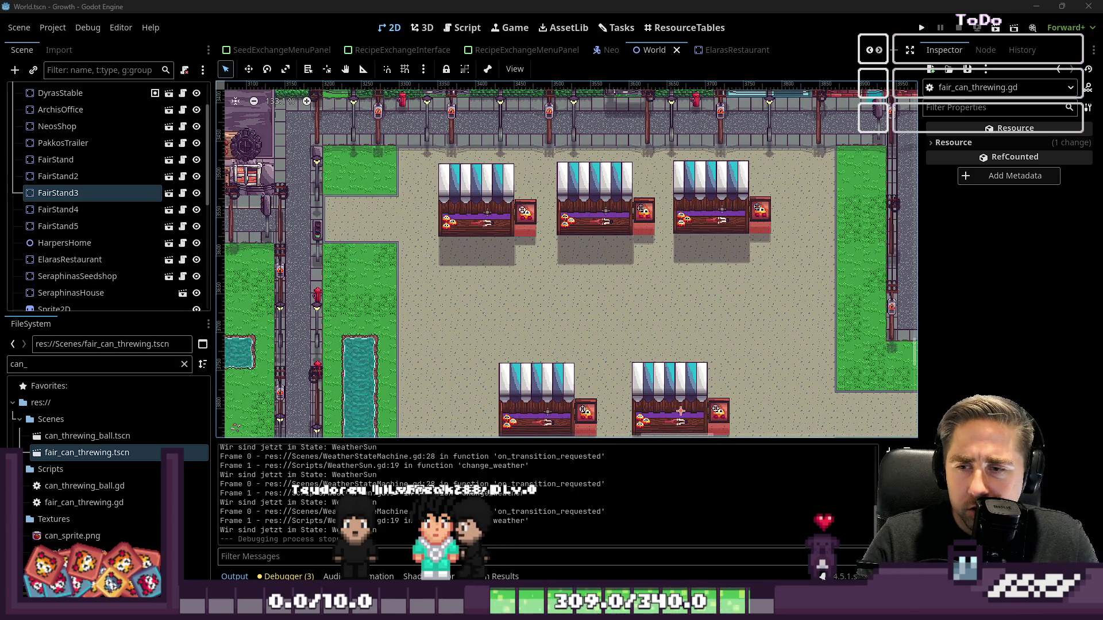
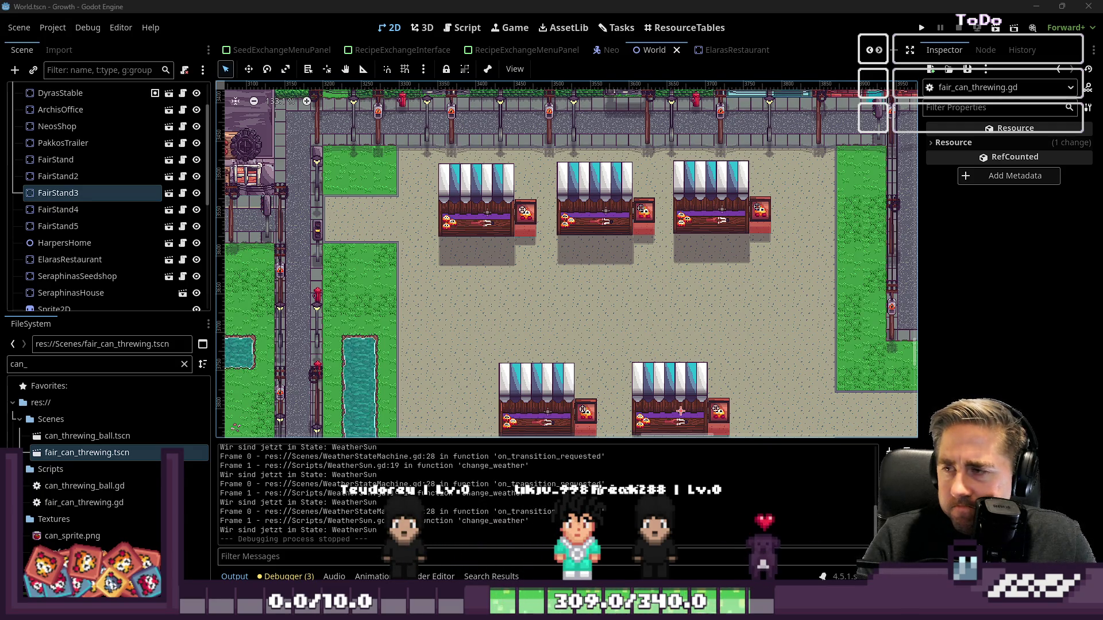
- Pan the map to the fair stands and select the FairStand3 node
scroll(606, 232, "down", 2)
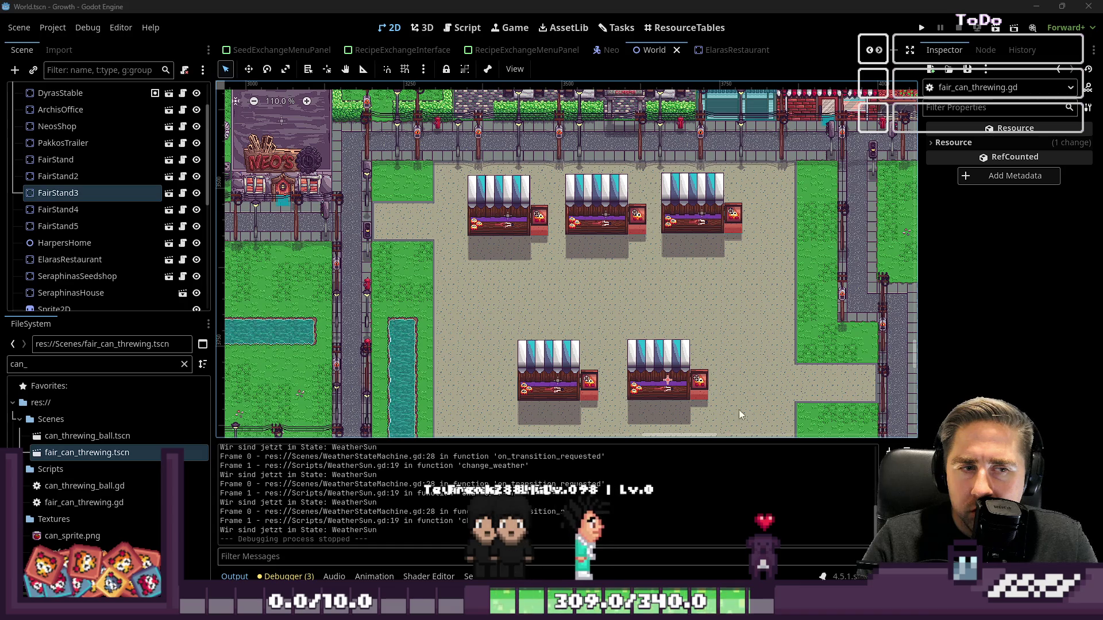
left_click_drag(510, 257, 482, 241)
scroll(567, 325, "down", 4)
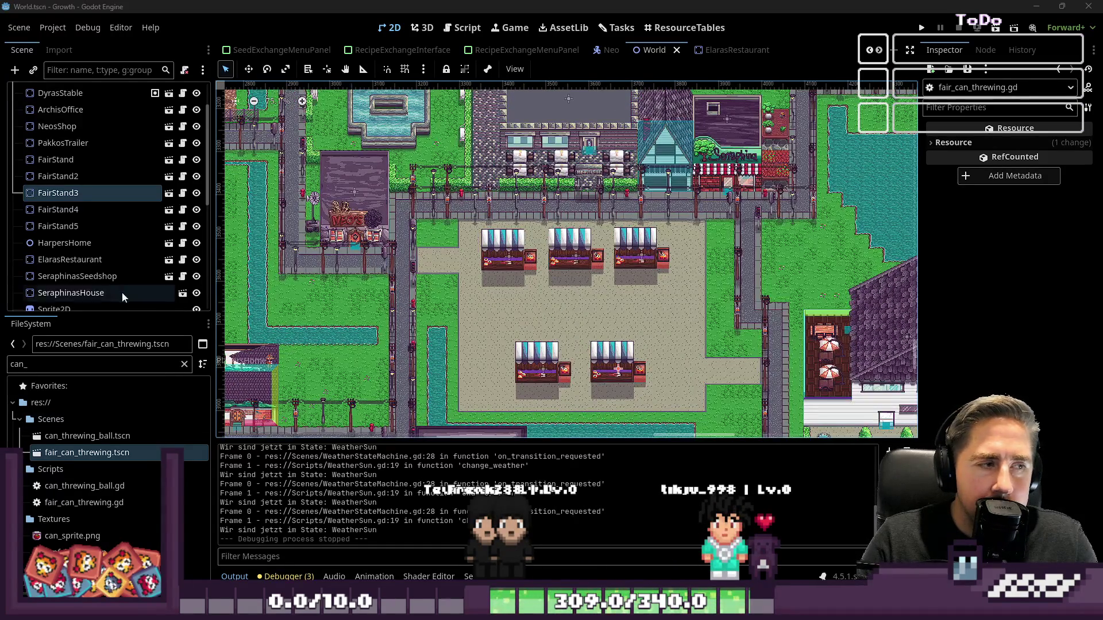
left_click(64, 194)
scroll(46, 148, "up", 2)
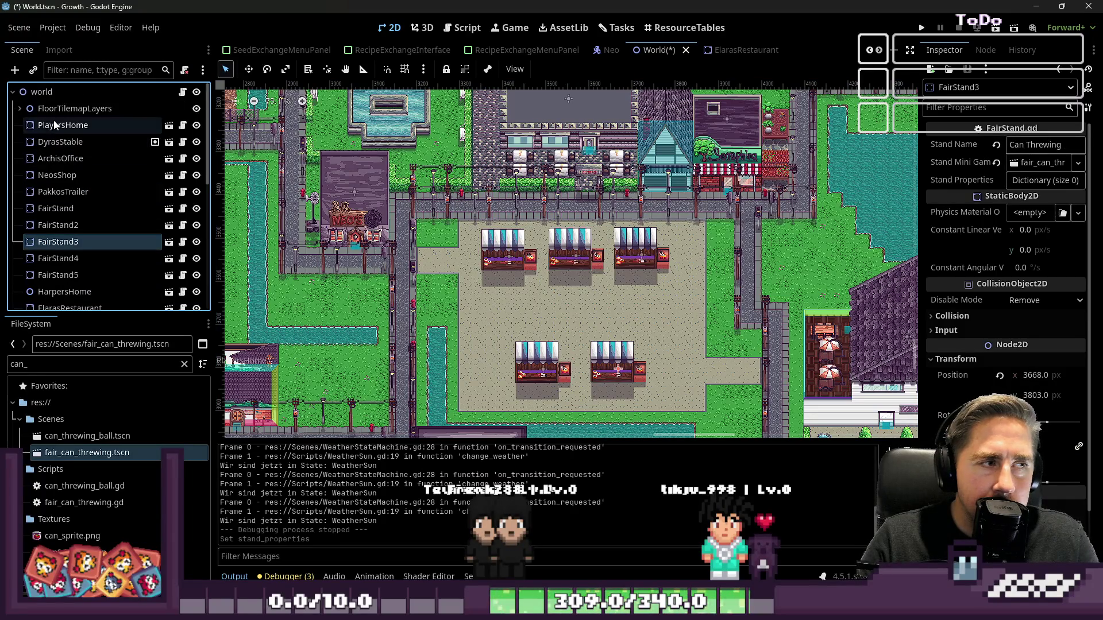
- Select the FloorTilemapLayers group and expand it to reveal its child layers
left_click(74, 109)
scroll(570, 347, "down", 2)
scroll(430, 247, "up", 5)
scroll(437, 125, "up", 4)
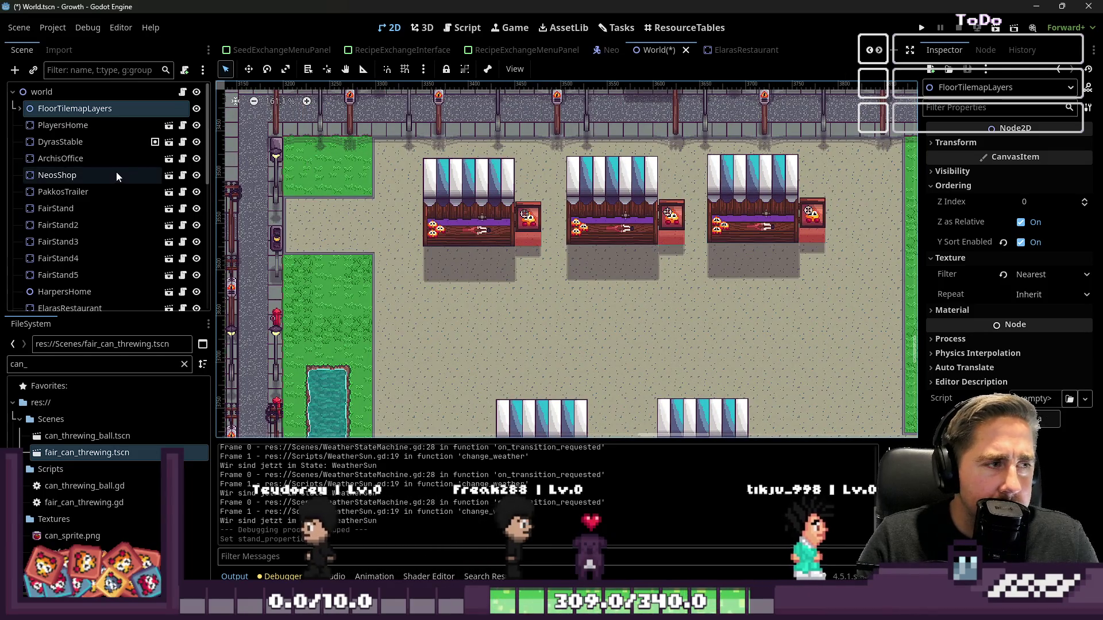
scroll(595, 328, "down", 2)
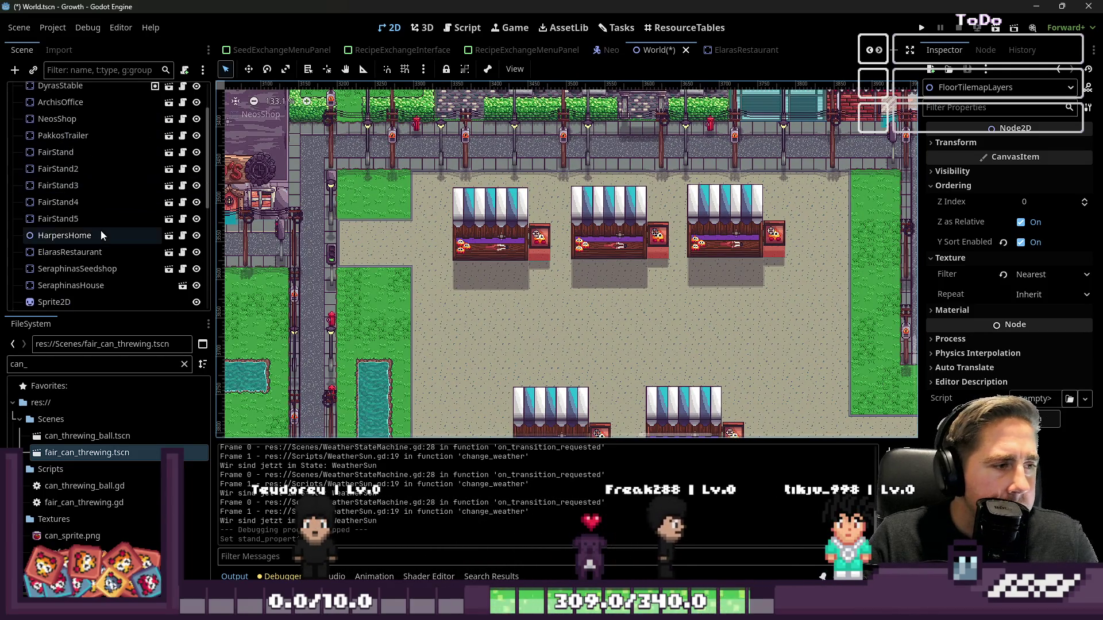
left_click(20, 109)
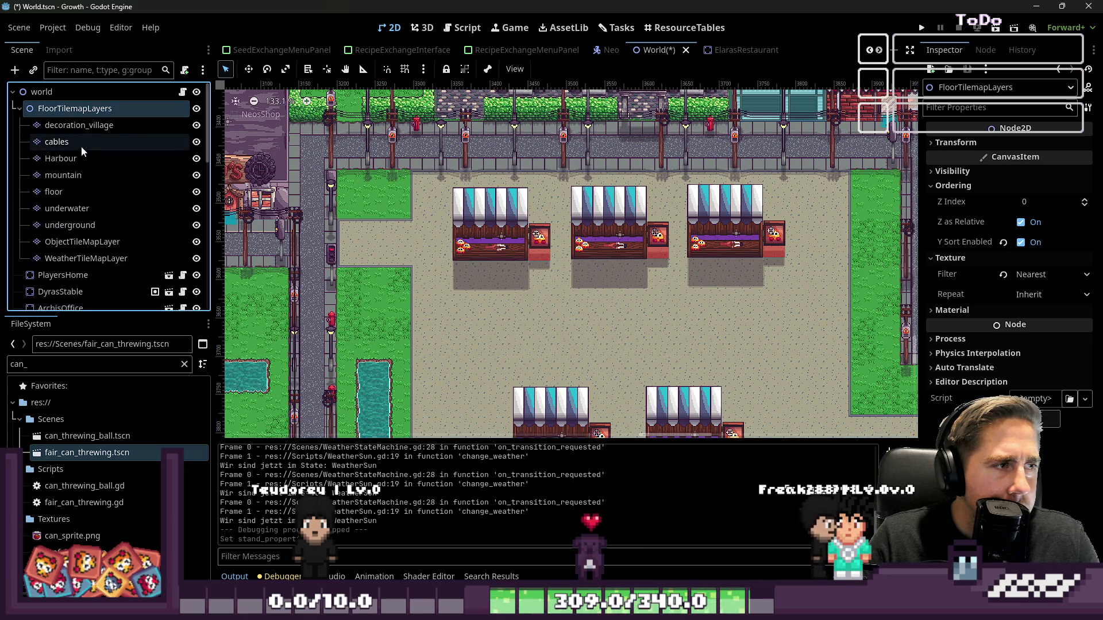
- Make decoration_village the active tile layer after checking Harbour, ObjectTileMapLayer and WeatherTileMapLayer
left_click(63, 158)
left_click(60, 243)
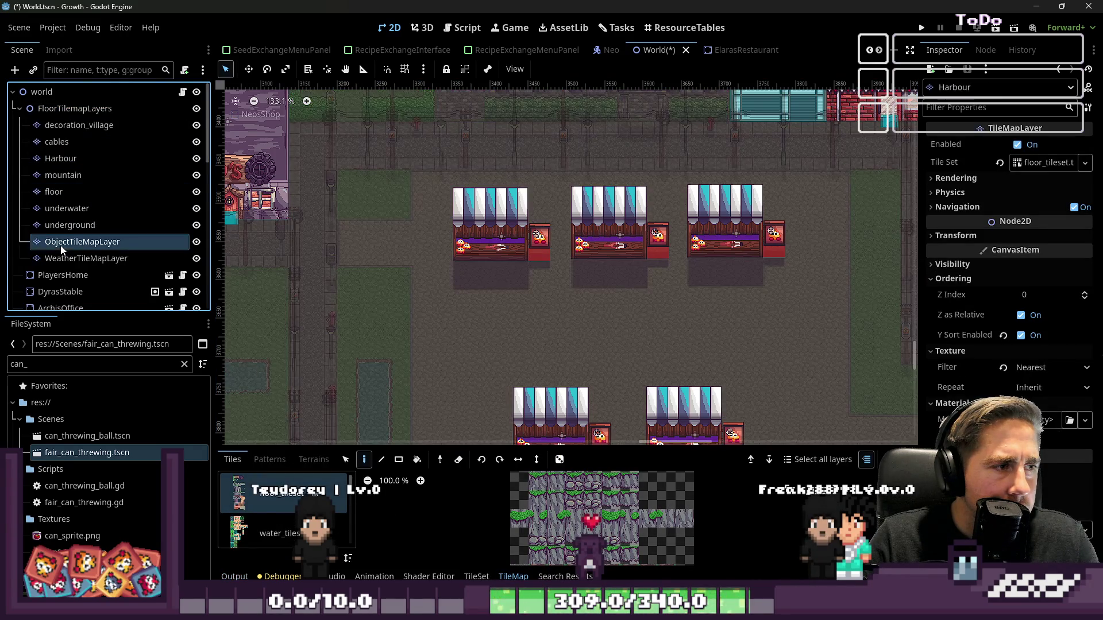
left_click(61, 259)
left_click(79, 125)
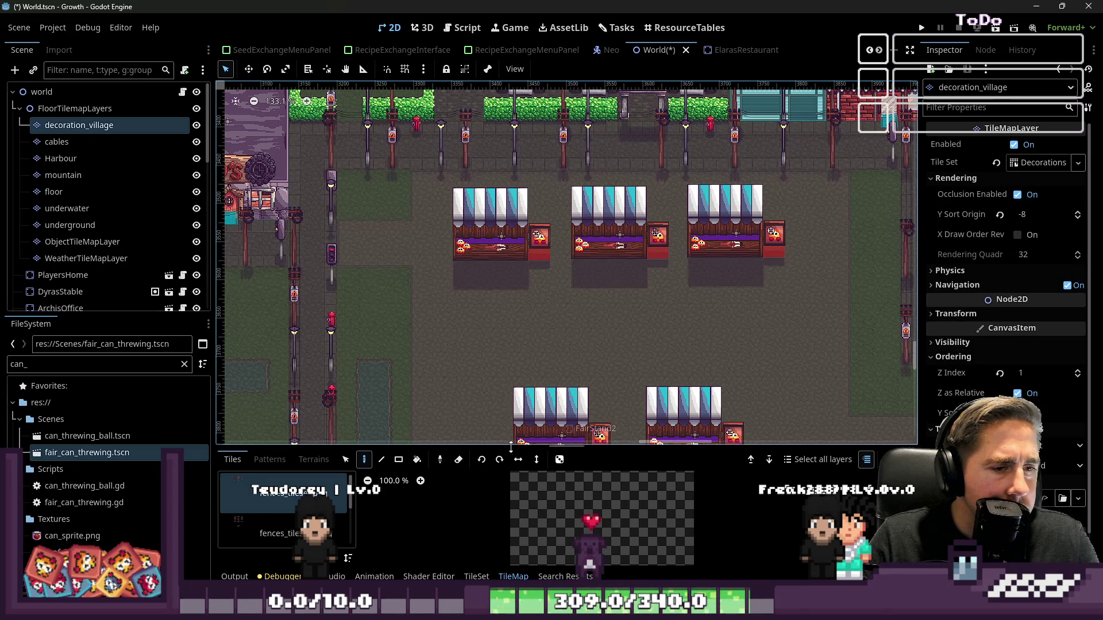
- Choose village_tileset.png as the tile source and pick the FunFair sign tile
left_click_drag(510, 447, 511, 283)
left_click(243, 423)
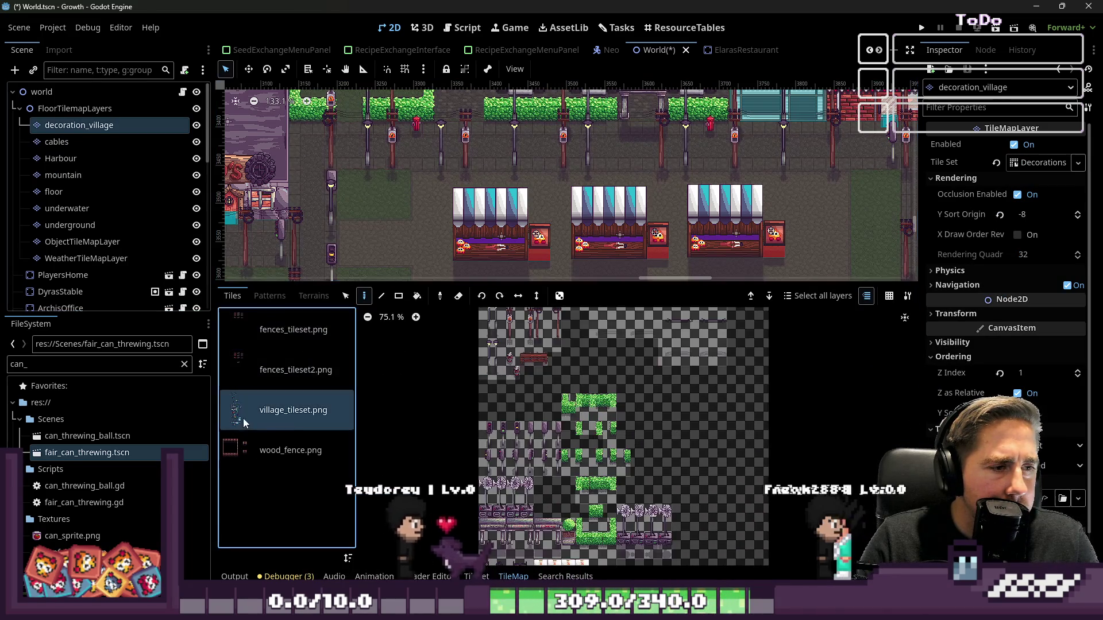
scroll(700, 433, "up", 6)
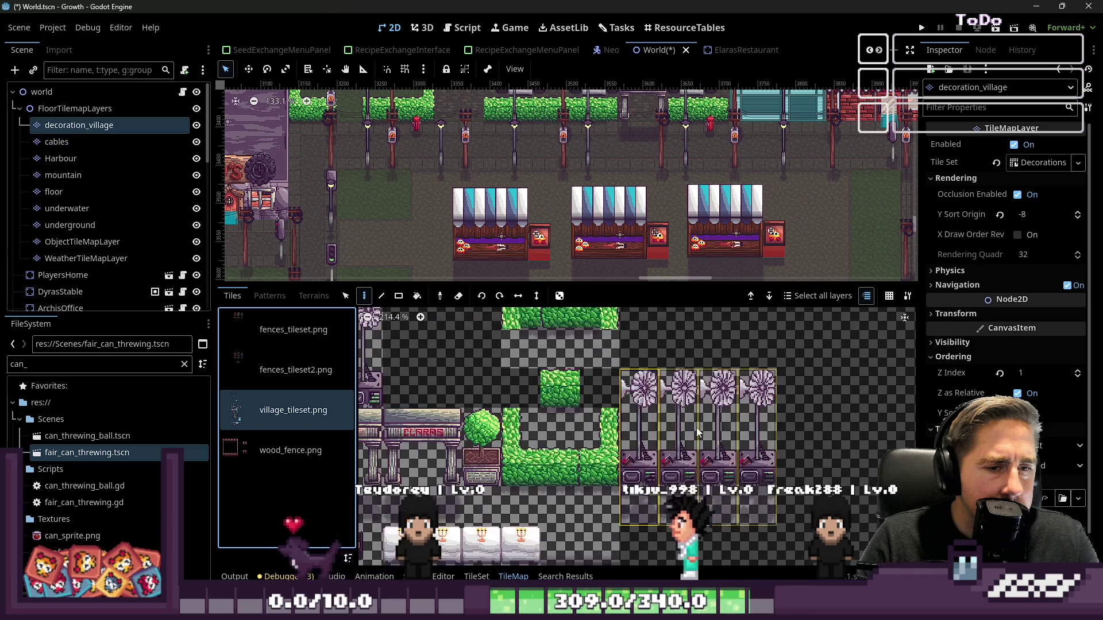
scroll(649, 439, "down", 2)
scroll(596, 446, "down", 3)
scroll(622, 528, "down", 3)
scroll(625, 497, "up", 4)
scroll(604, 418, "down", 2)
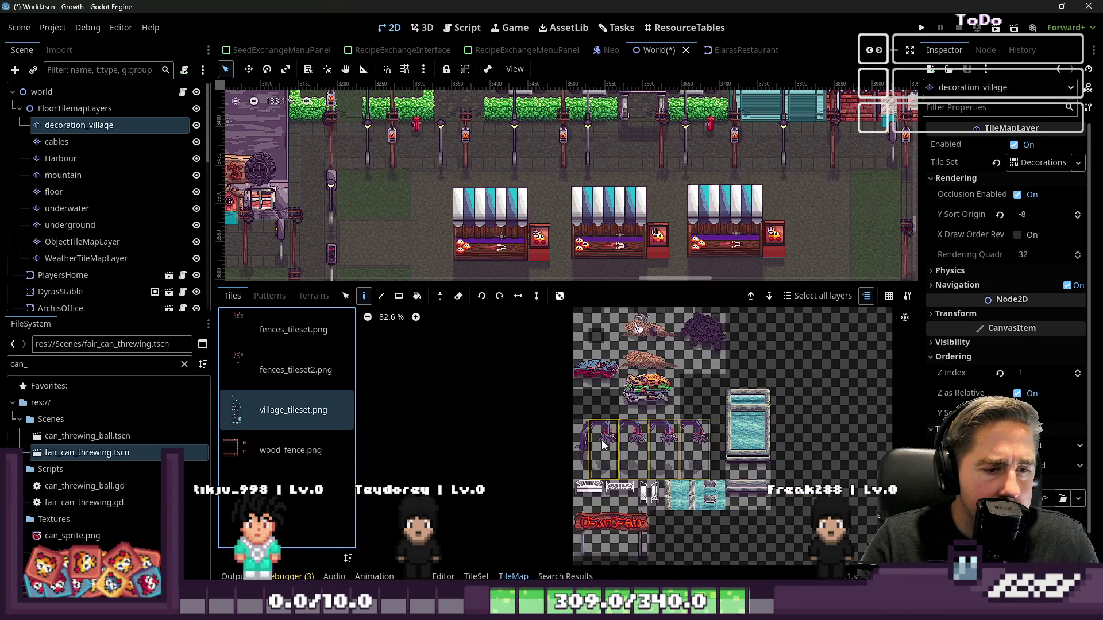
left_click(620, 520)
- Paint the FunFair sign between the two rows of fair stands
left_click_drag(472, 282, 472, 448)
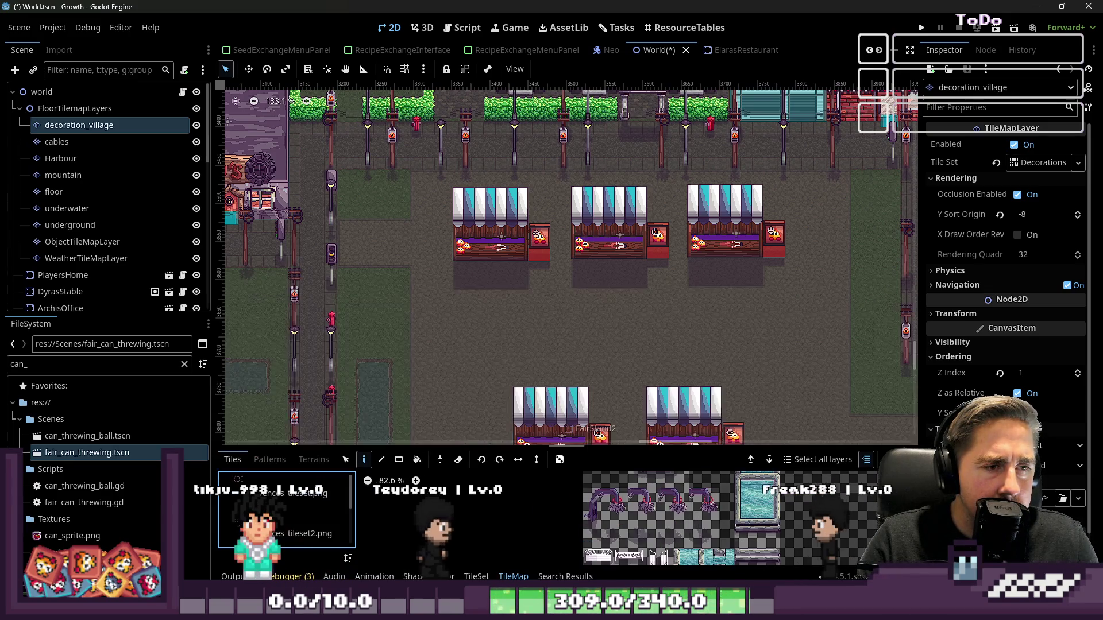
scroll(609, 308, "down", 3)
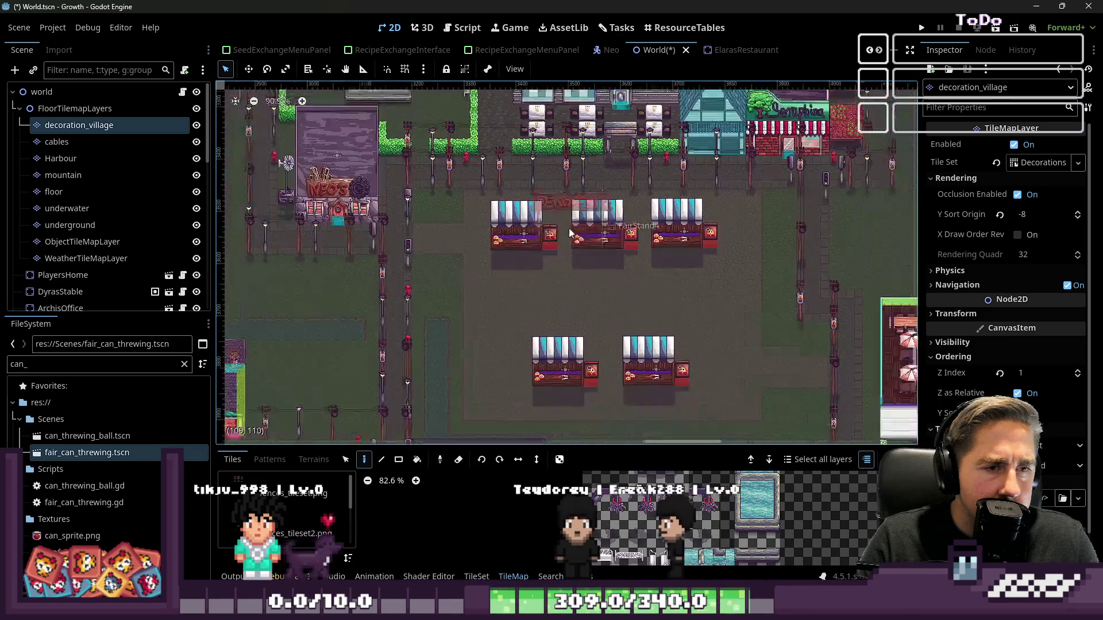
scroll(594, 401, "up", 2)
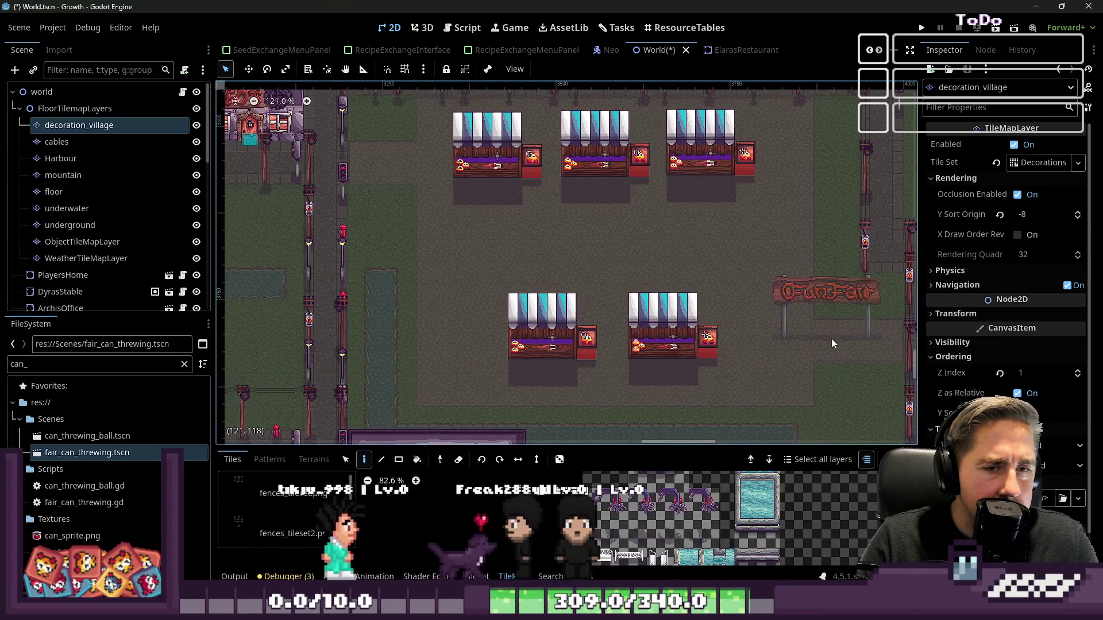
scroll(842, 339, "down", 4)
scroll(629, 413, "up", 4)
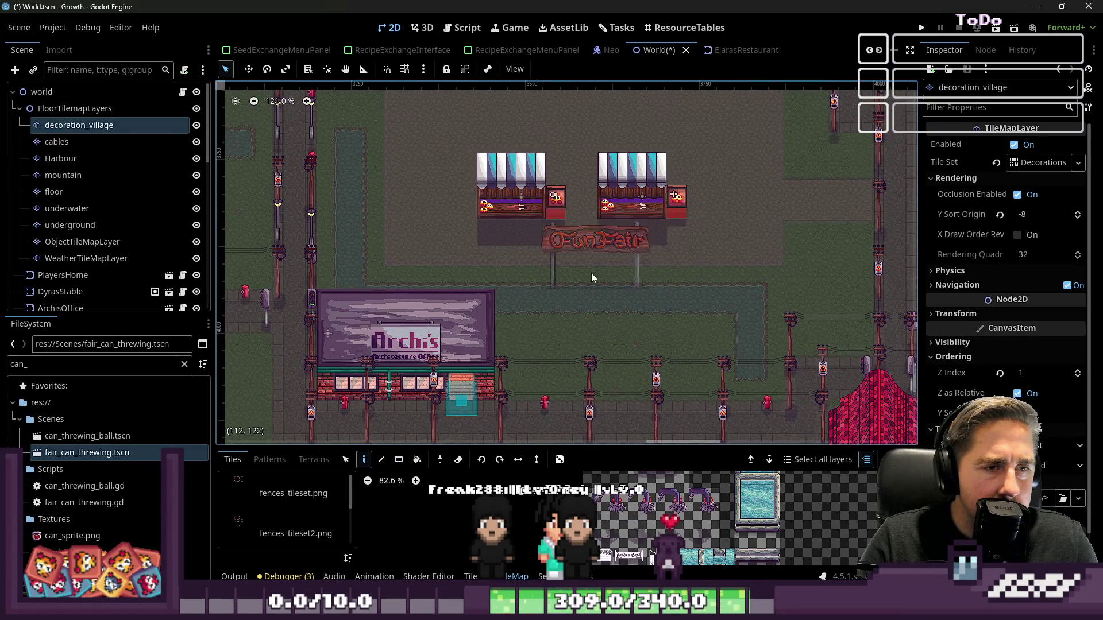
scroll(590, 236, "down", 4)
scroll(589, 241, "up", 5)
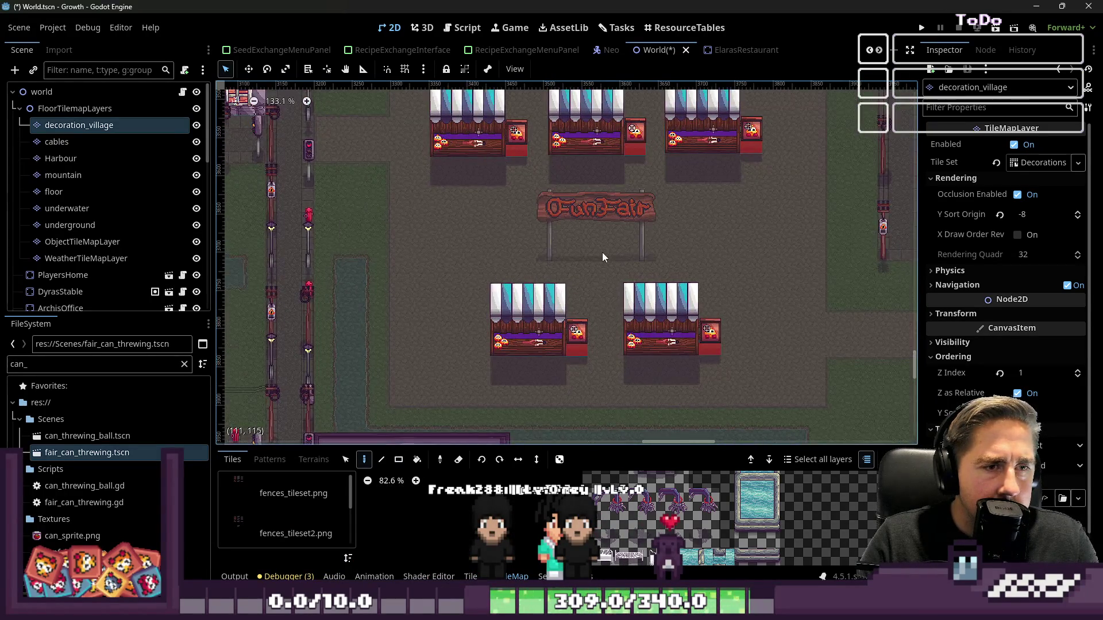
left_click(602, 248)
scroll(612, 277, "up", 3)
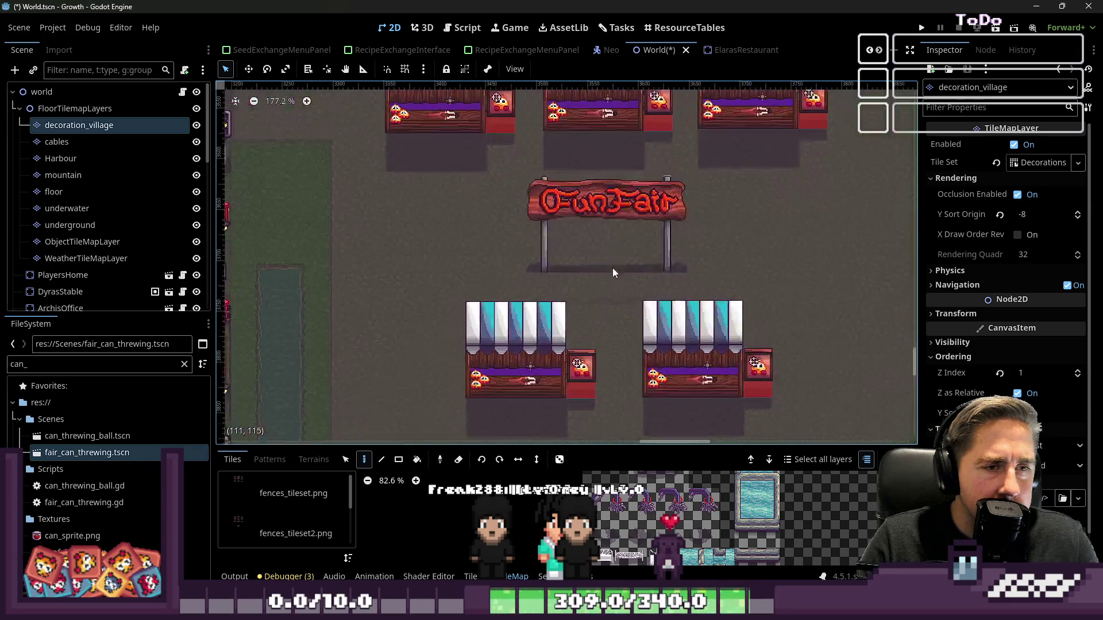
scroll(613, 225, "up", 4)
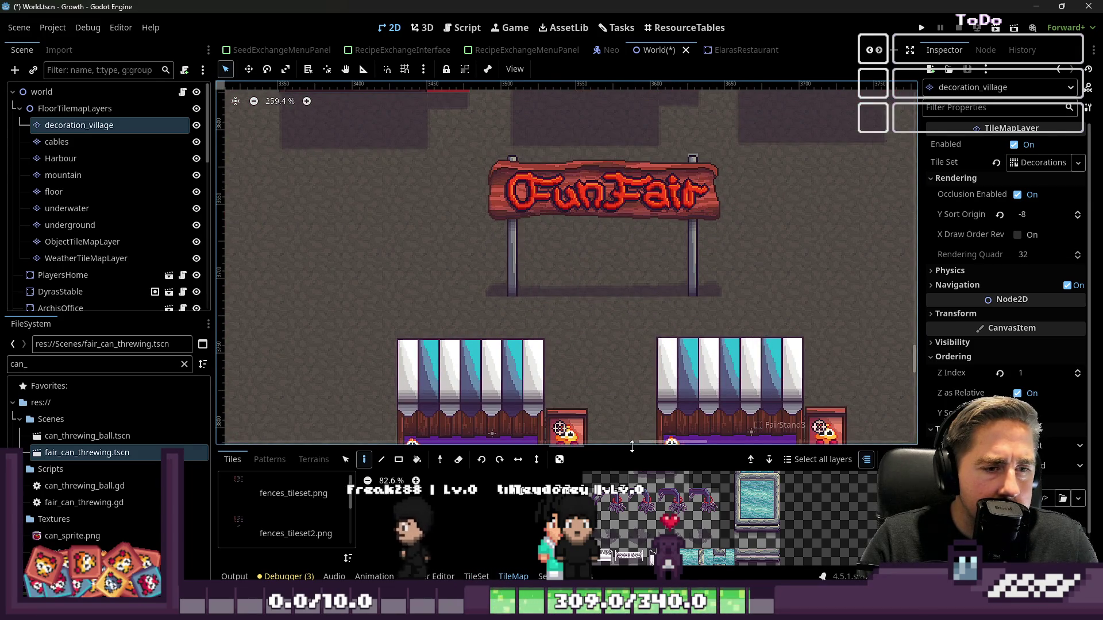
left_click_drag(632, 447, 632, 156)
scroll(638, 463, "up", 15)
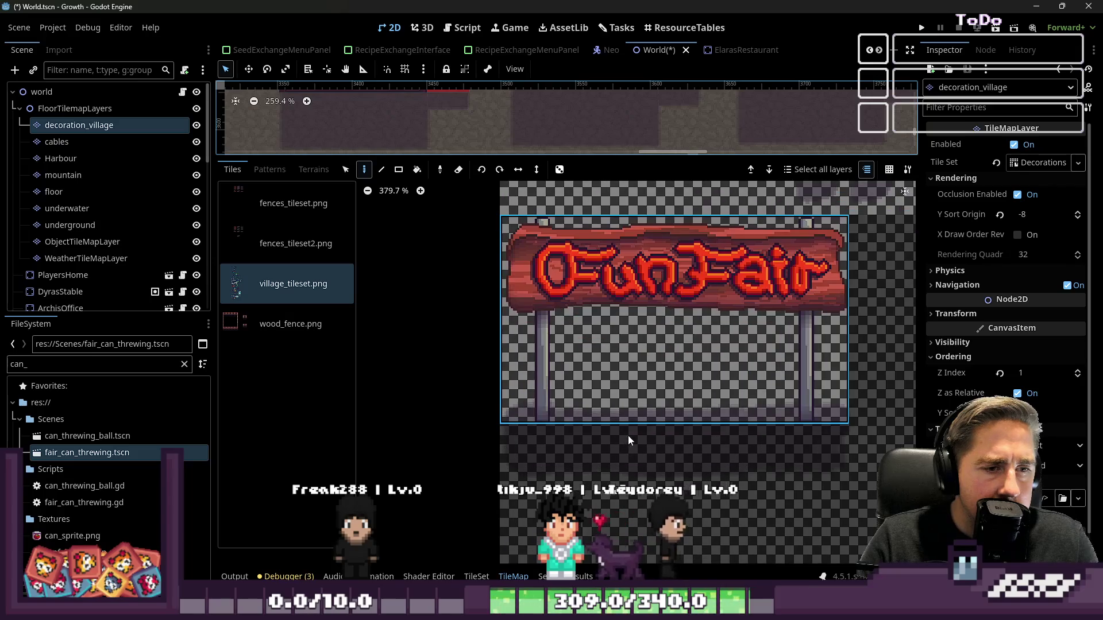
- In the TileSet atlas, extend the FunFair sign tile from 5×3 to 5×4 tiles
left_click(476, 576)
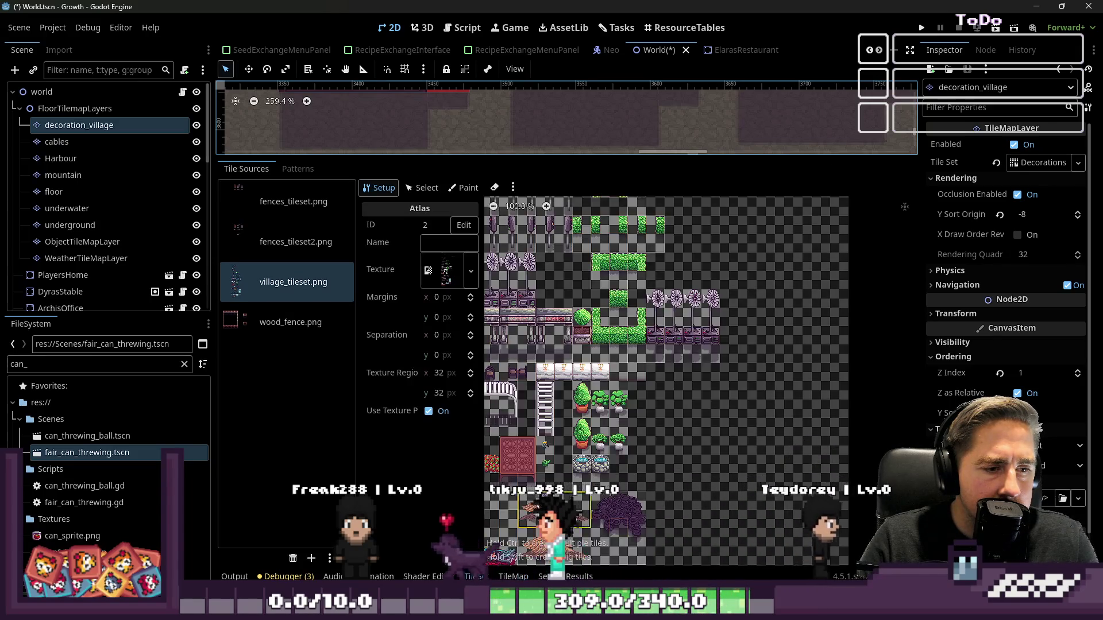
scroll(583, 521, "up", 5)
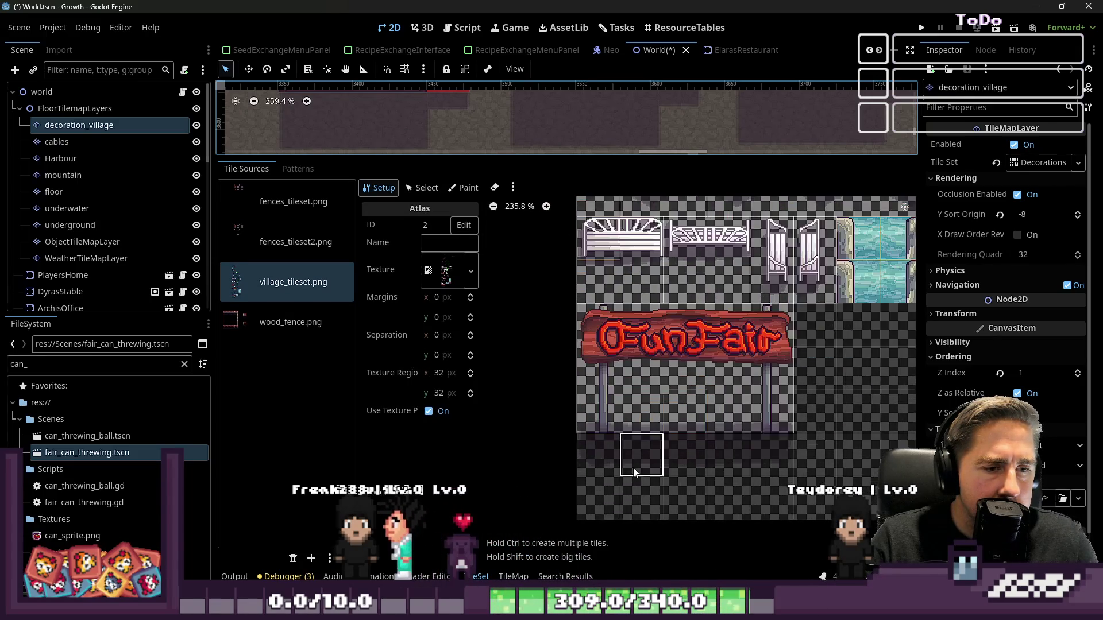
scroll(627, 473, "up", 4)
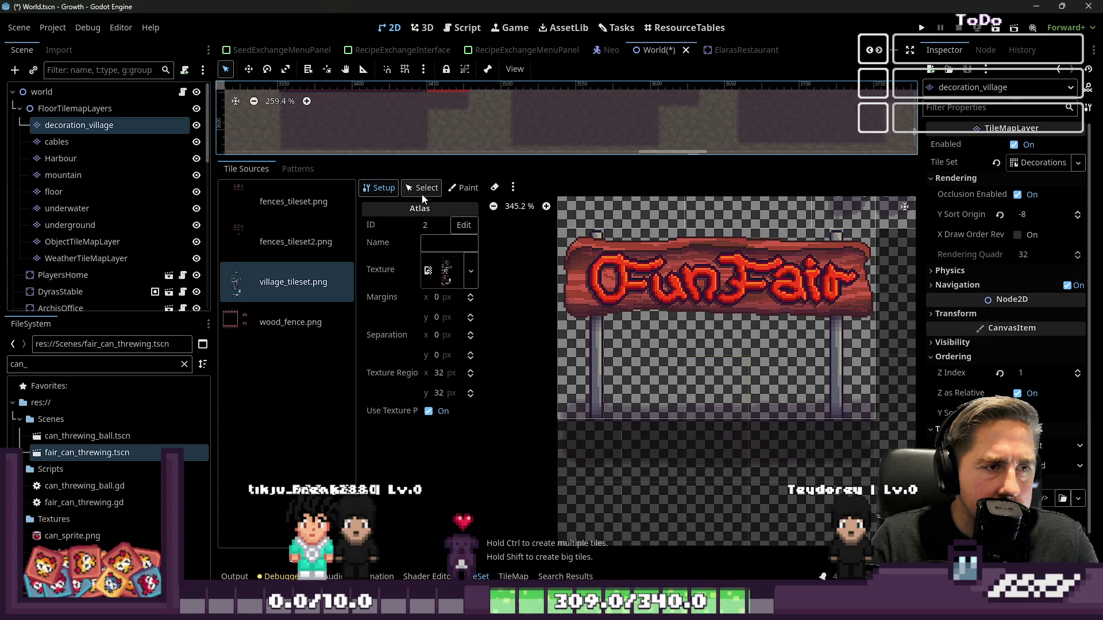
left_click(421, 190)
left_click(678, 367)
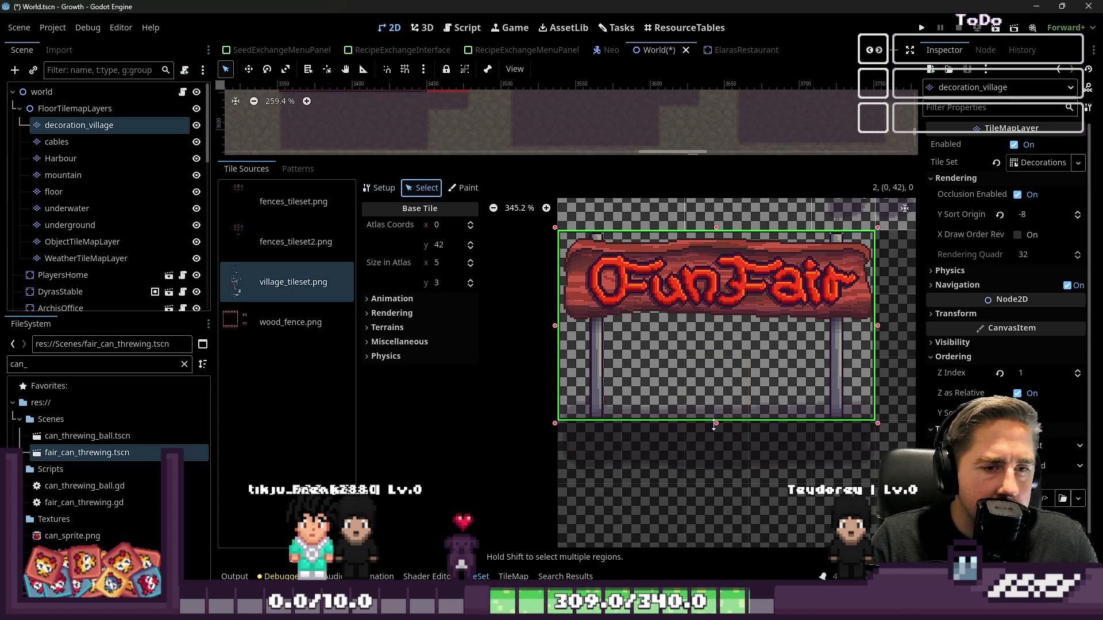
left_click_drag(714, 425, 714, 486)
scroll(623, 448, "down", 4)
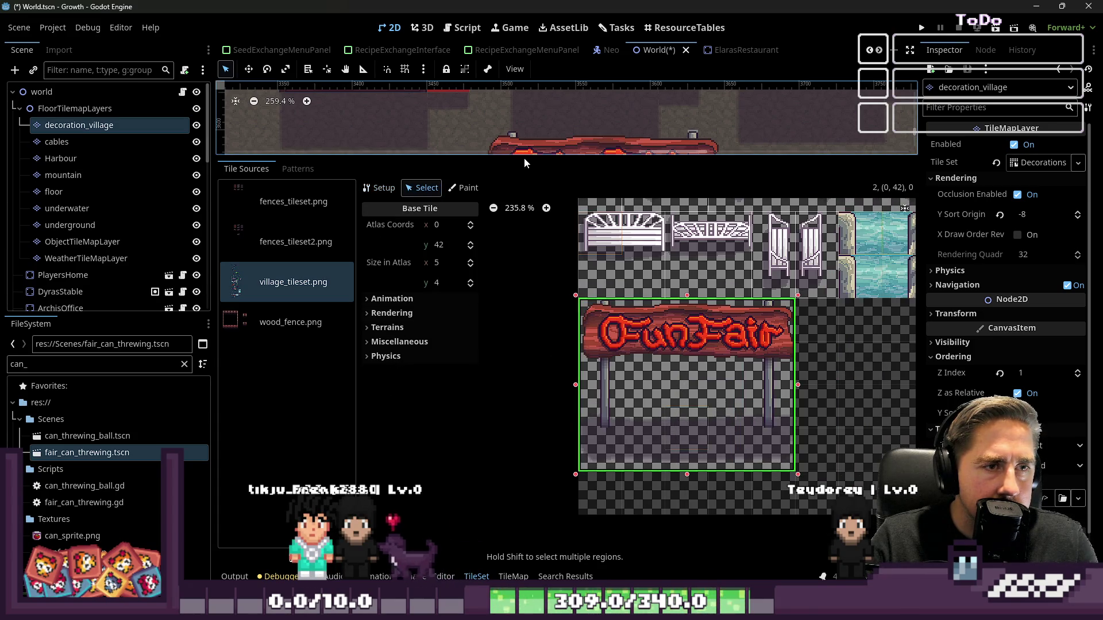
- Check the taller FunFair sign on the map between the stands
left_click_drag(526, 160, 526, 449)
scroll(522, 242, "down", 10)
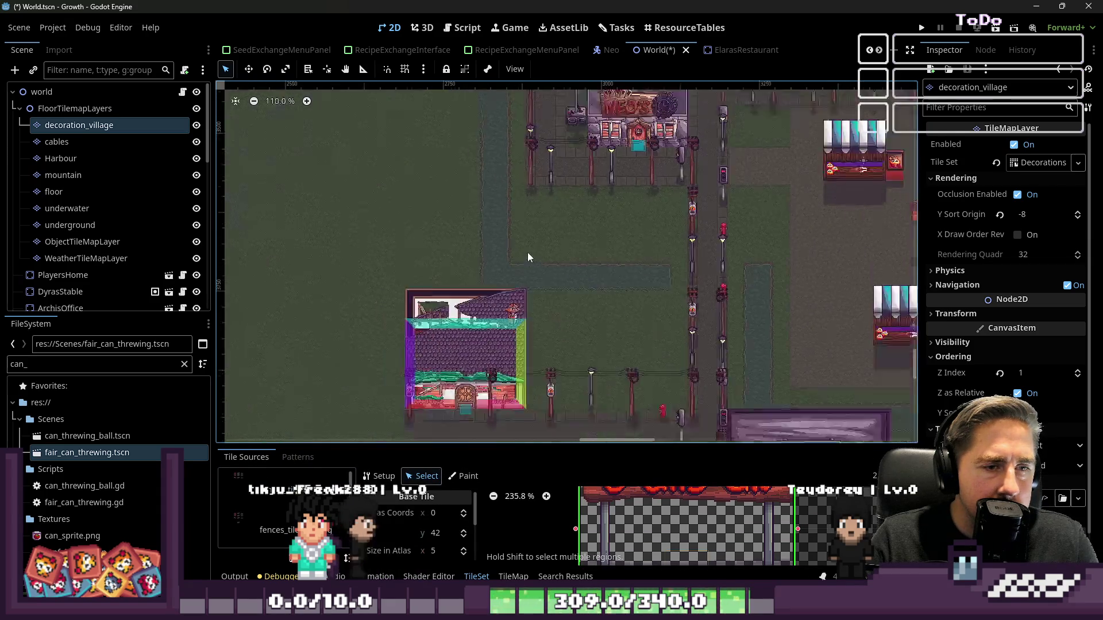
scroll(632, 258, "up", 10)
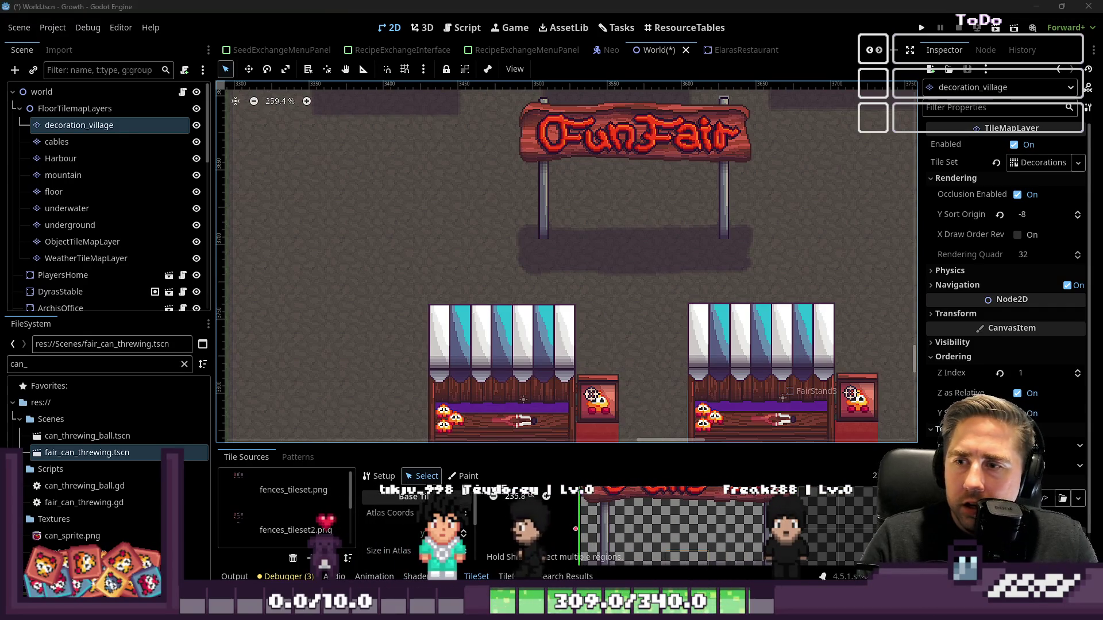
scroll(476, 201, "down", 2)
scroll(605, 222, "down", 5)
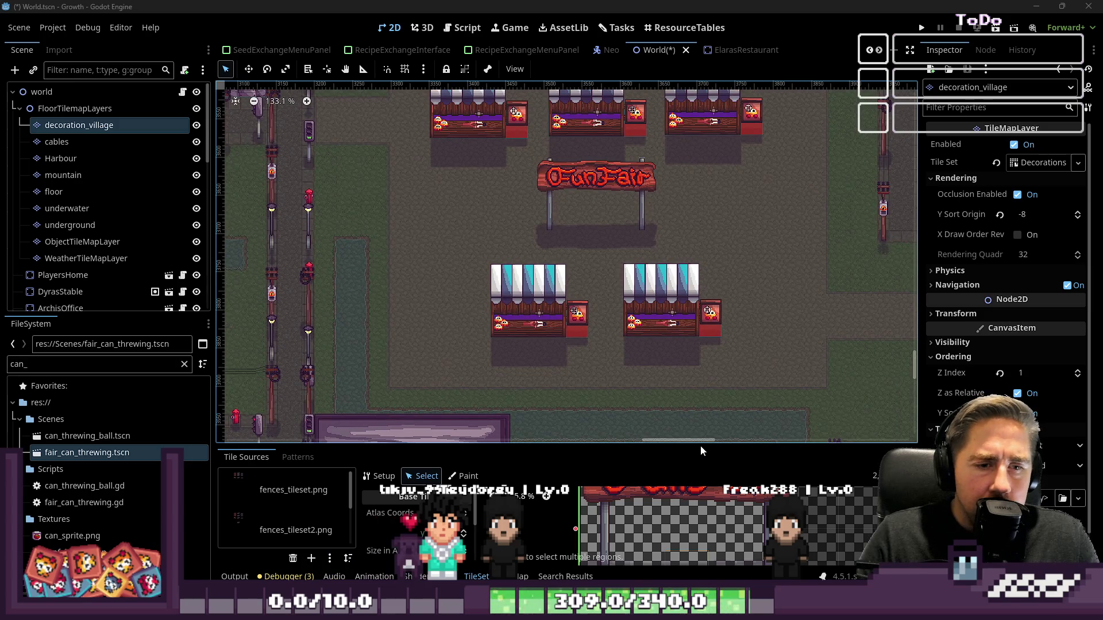
scroll(701, 443, "right", 1)
left_click_drag(701, 444, 701, 168)
- Preview the wood_fence, fences_tileset2 and fences_tileset sources, then open village_tileset.png
scroll(591, 498, "down", 5)
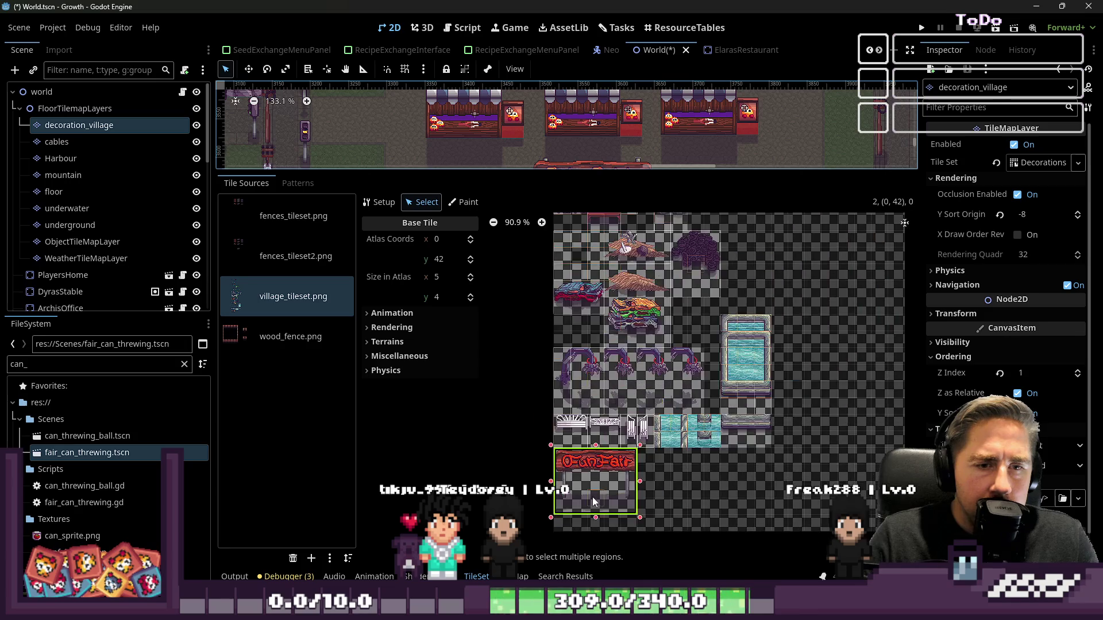
scroll(618, 323, "up", 3)
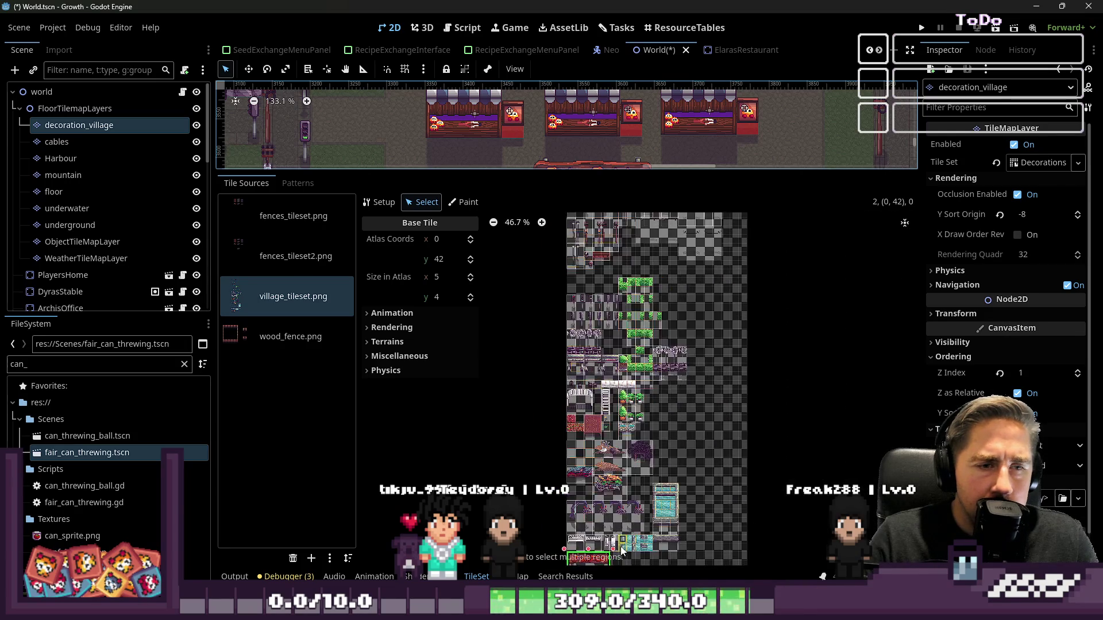
left_click(250, 336)
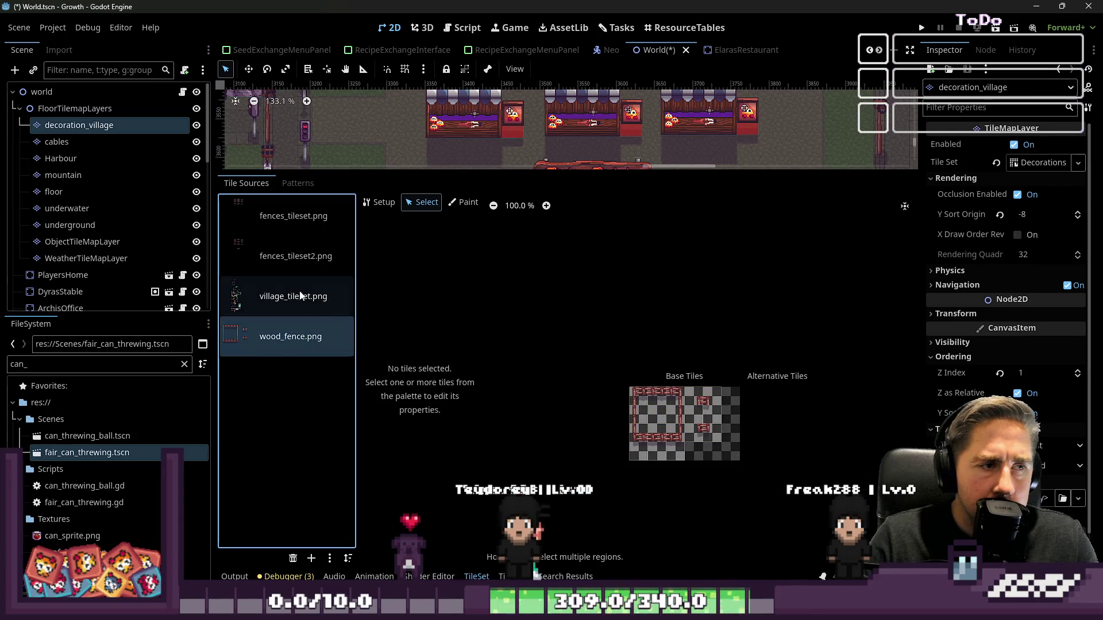
left_click(284, 263)
left_click(259, 225)
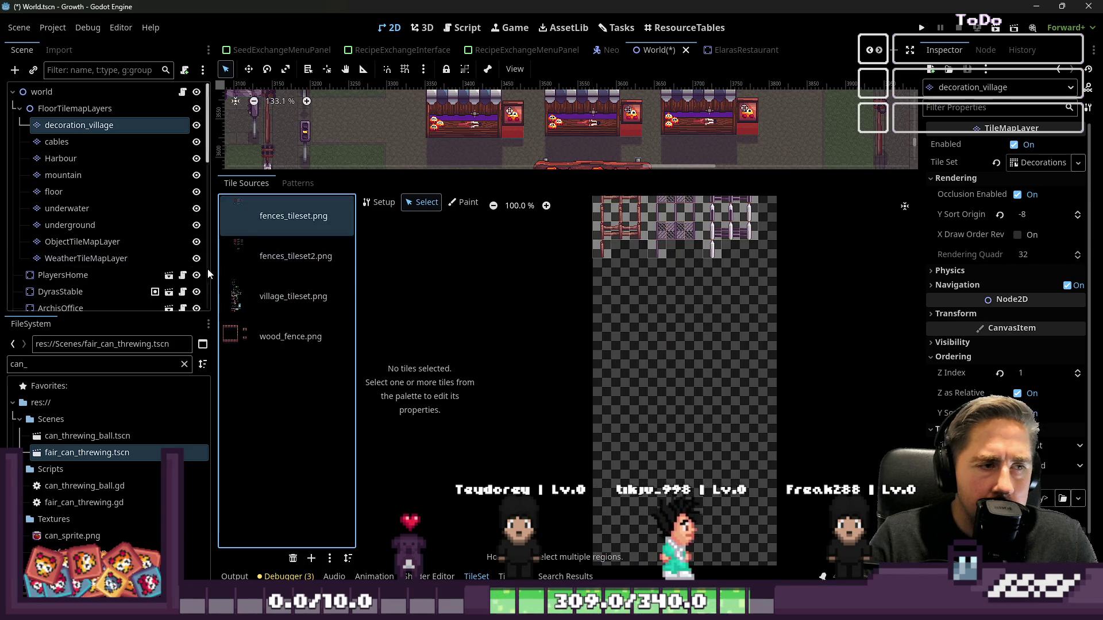
left_click(287, 296)
- Select the wooden bench tile at 3,7 and return to painting with a larger map view
scroll(628, 545, "down", 3)
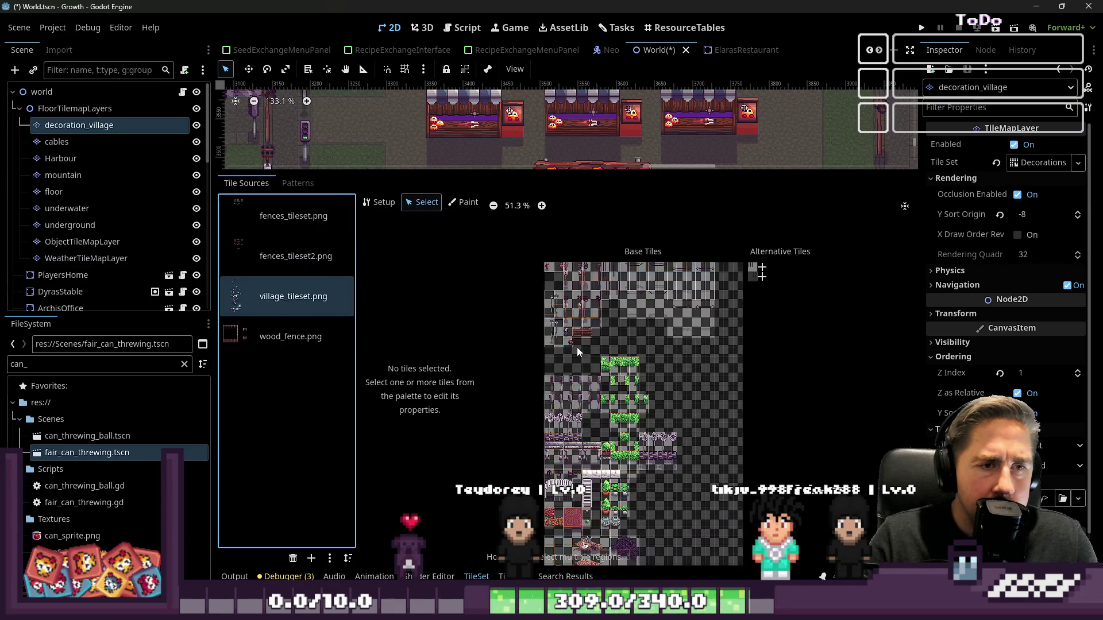
scroll(604, 310, "up", 8)
left_click(682, 353)
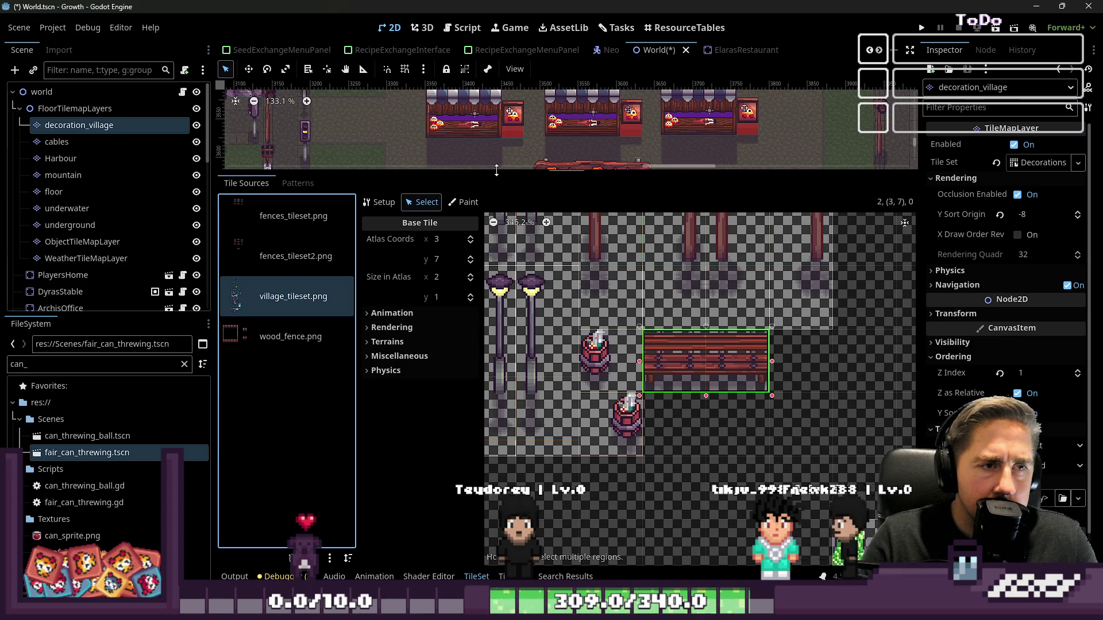
left_click_drag(499, 168, 517, 448)
scroll(529, 195, "up", 5)
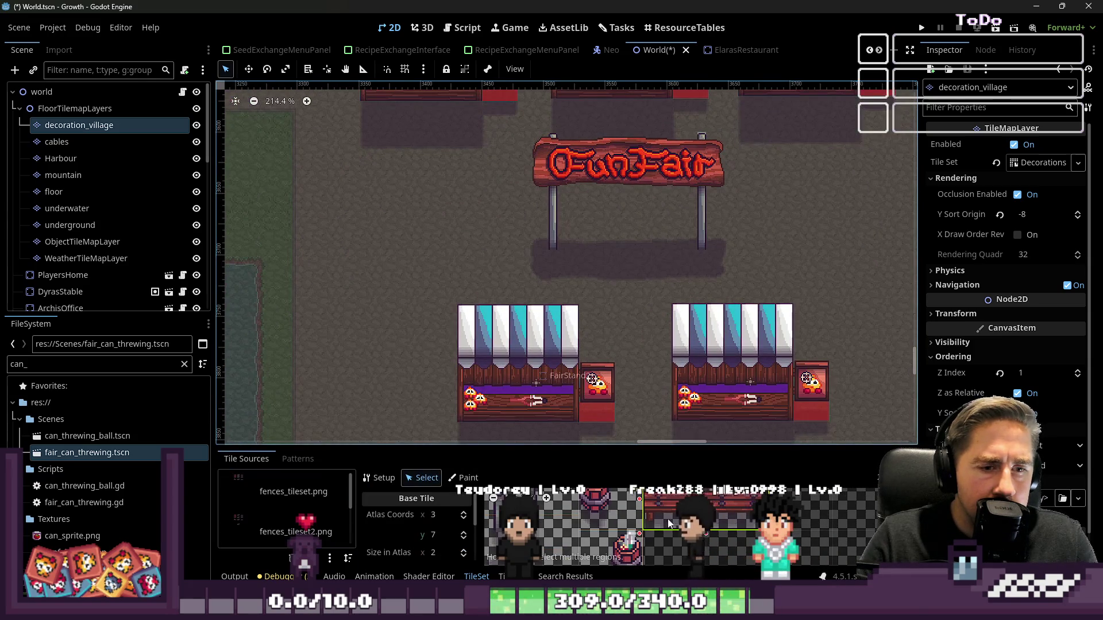
left_click(511, 576)
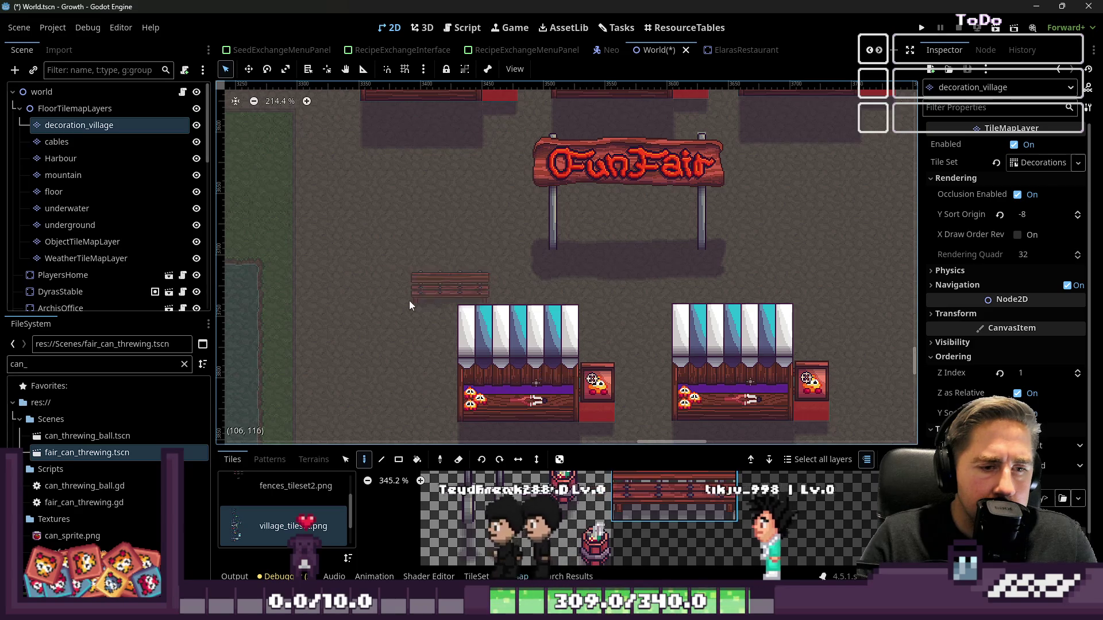
- Try two benches under the FunFair sign, then undo them with Ctrl+Z
scroll(464, 259, "down", 8)
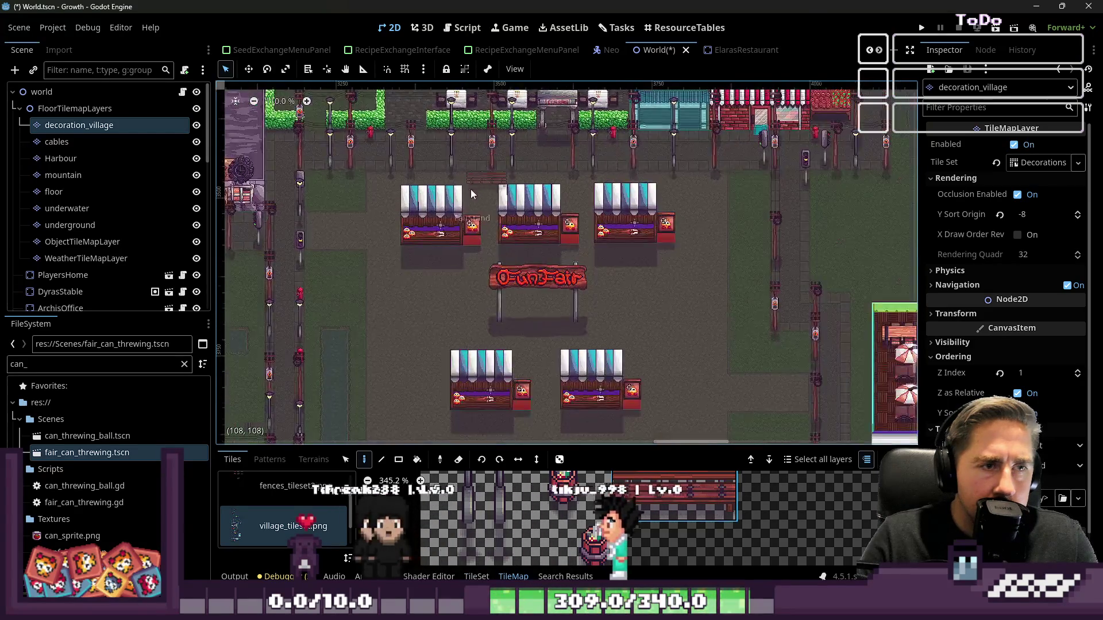
scroll(645, 216, "up", 8)
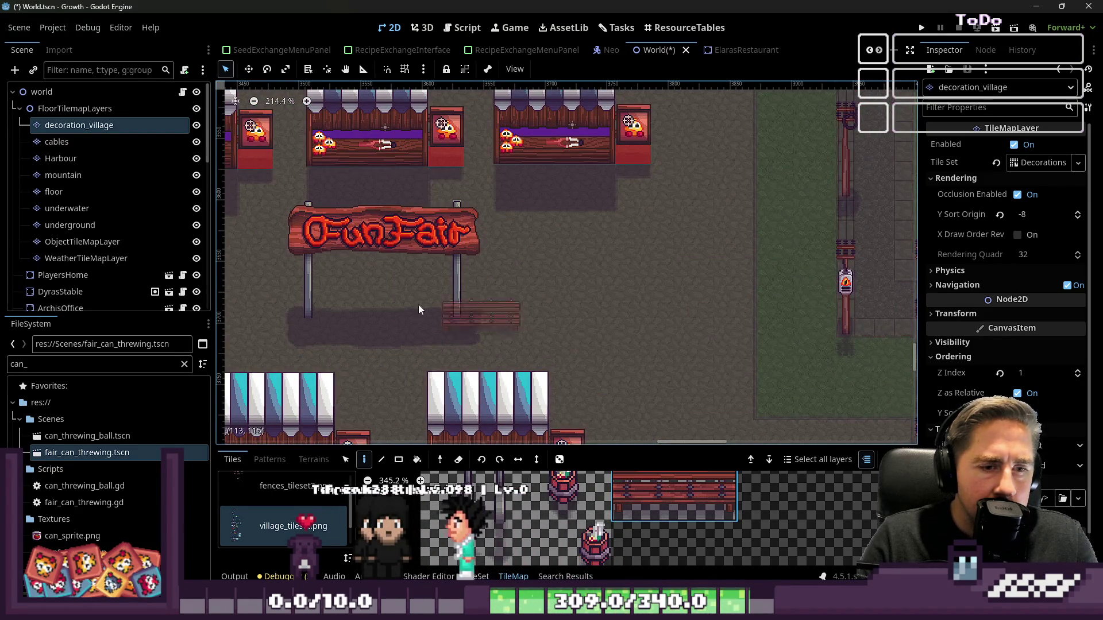
scroll(503, 377, "down", 3)
scroll(543, 253, "up", 4)
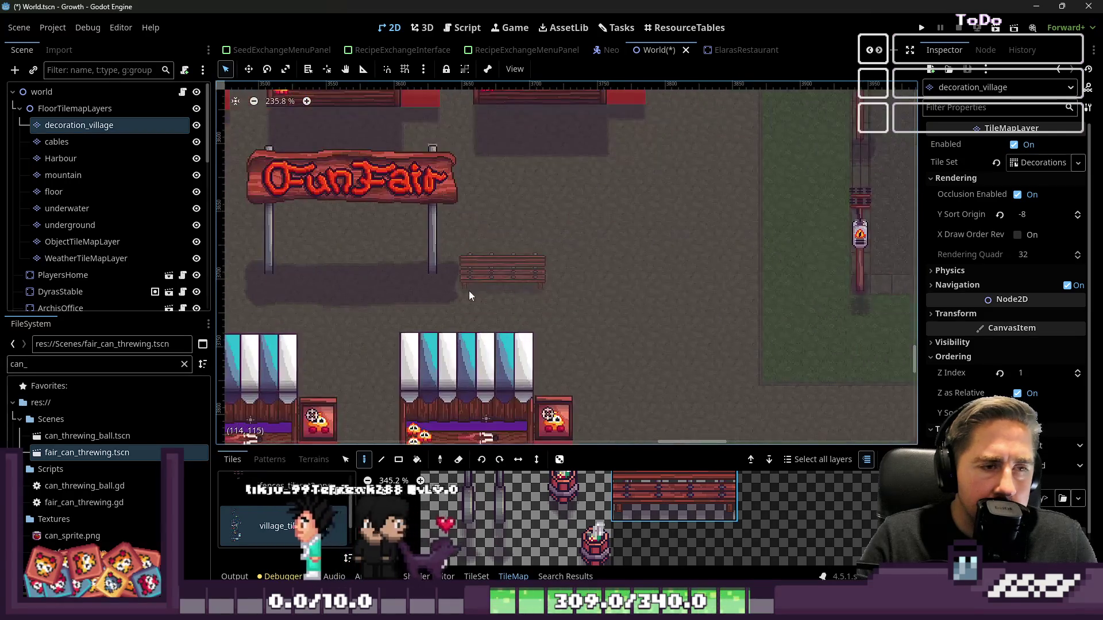
scroll(468, 294, "up", 2)
scroll(319, 282, "down", 3)
scroll(408, 270, "up", 4)
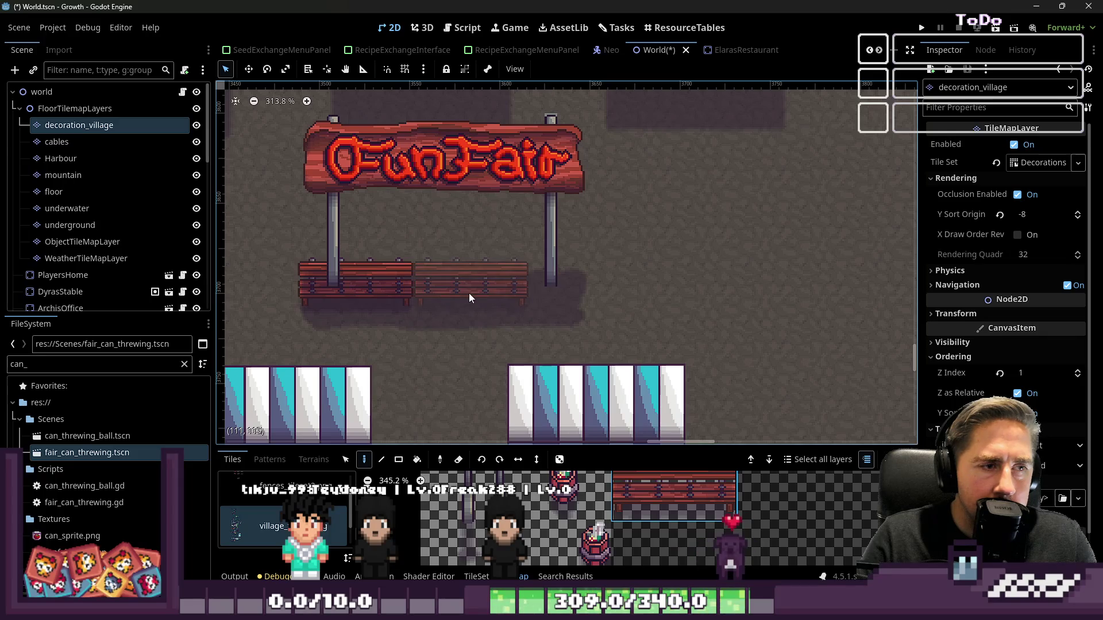
key("ctrl+z")
key("ctrl+z")
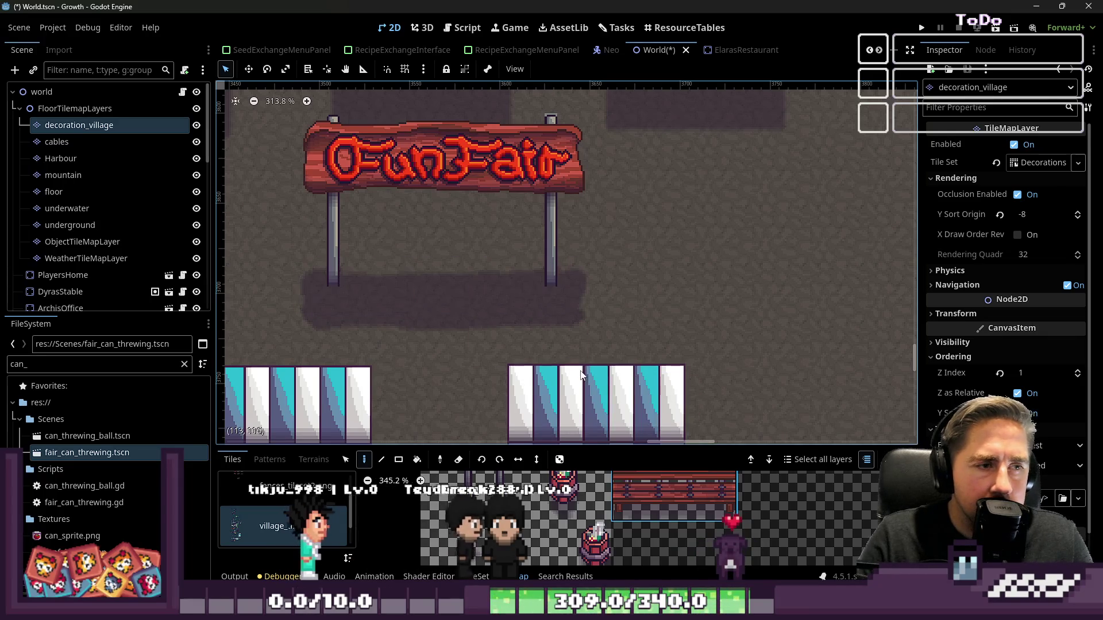
scroll(587, 265, "down", 12)
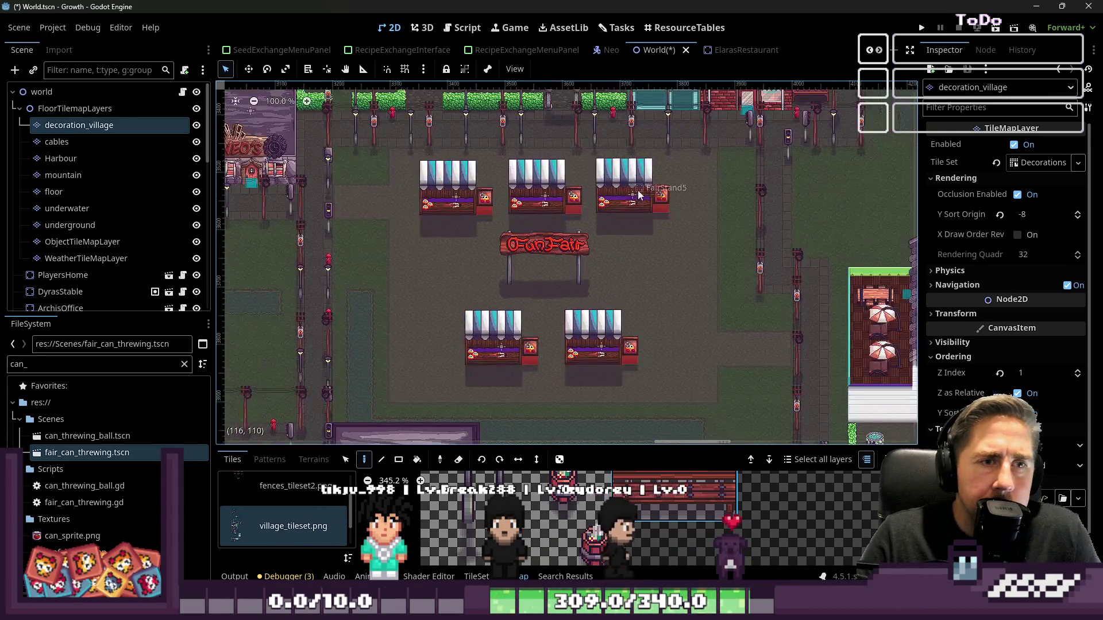
scroll(639, 195, "up", 6)
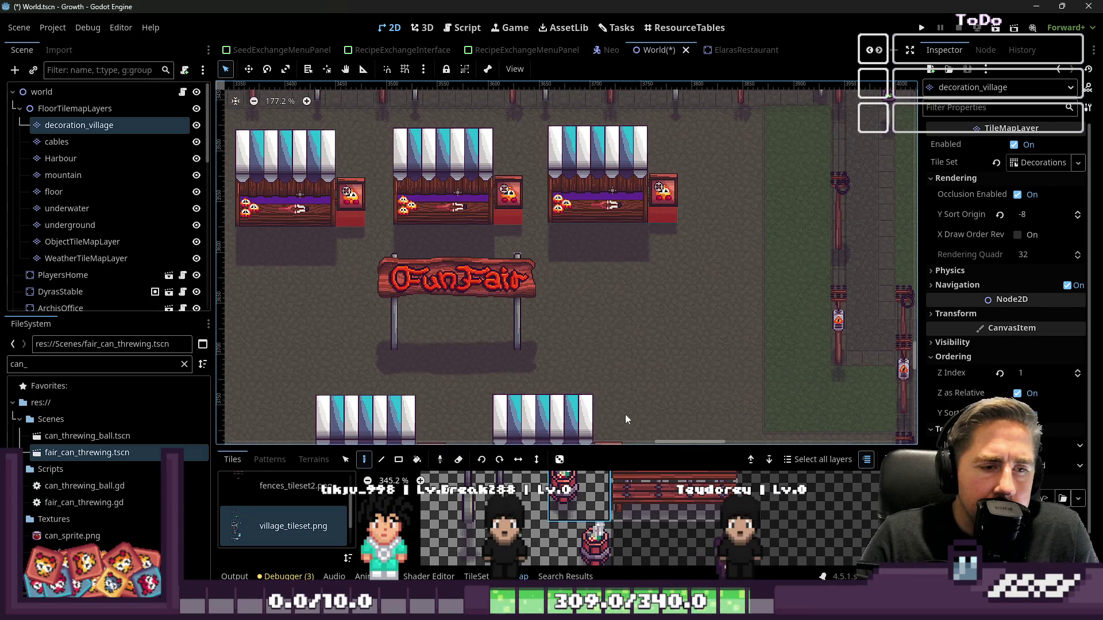
scroll(696, 229, "up", 7)
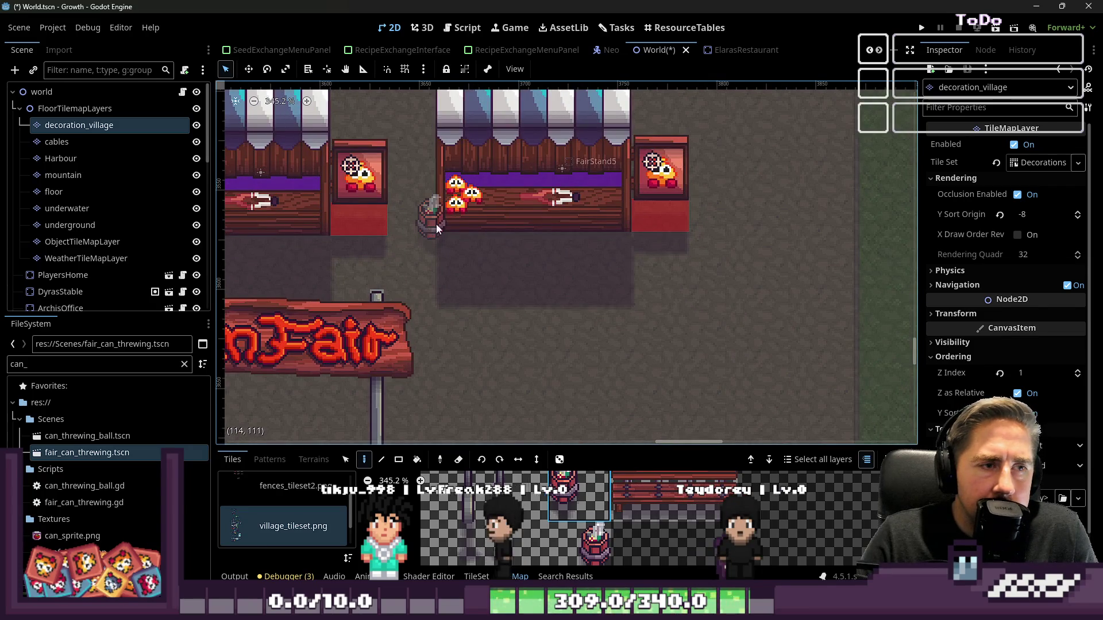
- Pick the barrel tile and place barrels beside the upper stalls
left_click(596, 543)
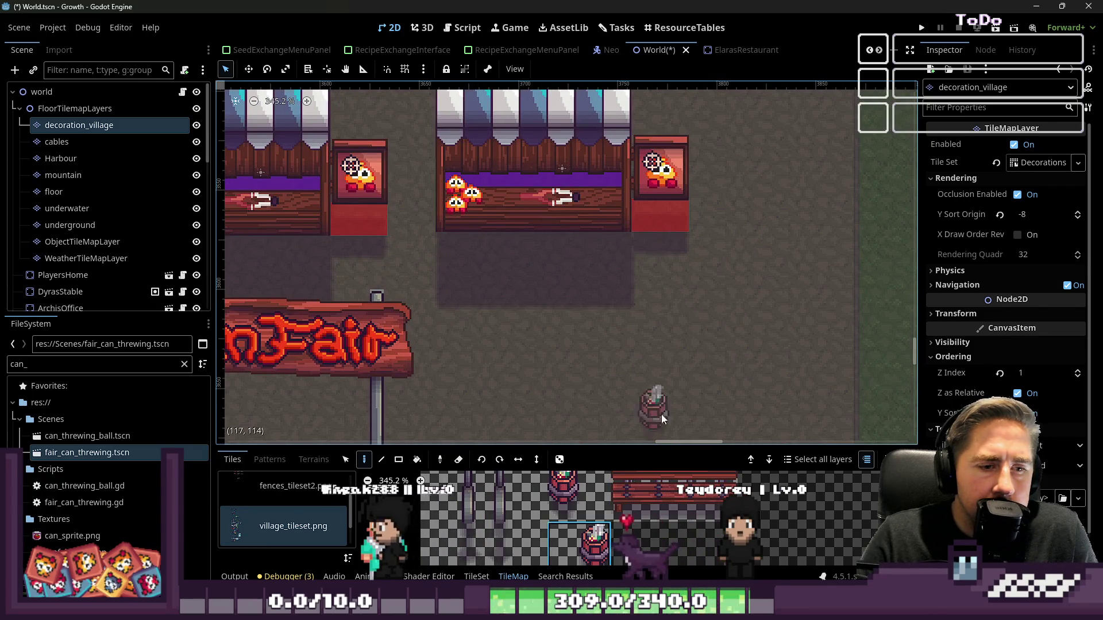
left_click(679, 218)
scroll(775, 218, "down", 1)
left_click(402, 224)
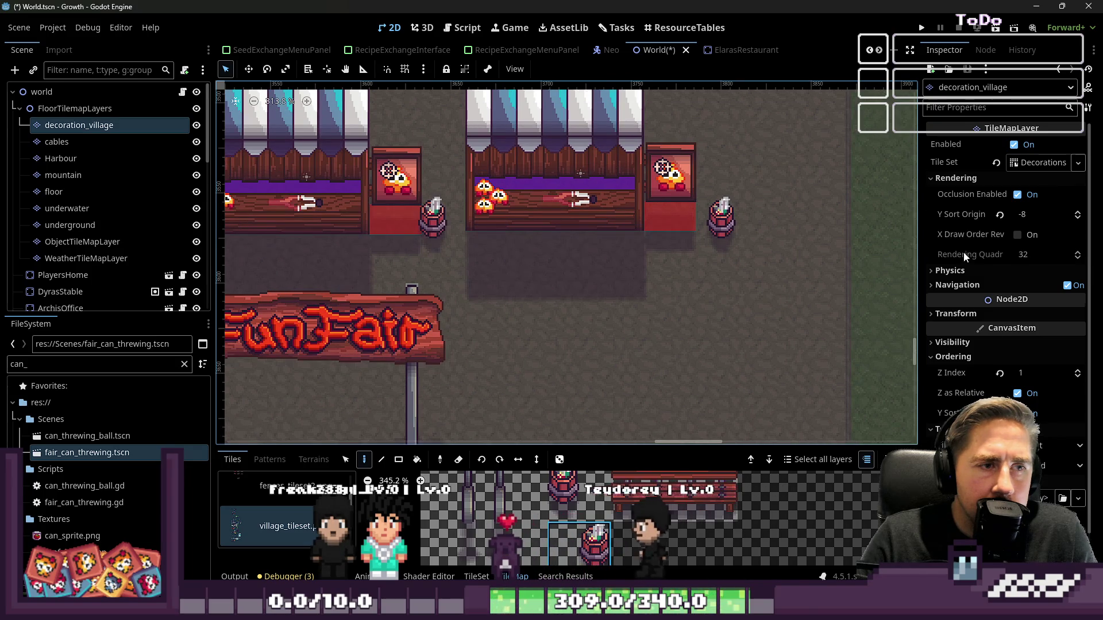
scroll(963, 253, "down", 2)
scroll(780, 208, "down", 8)
scroll(505, 221, "up", 5)
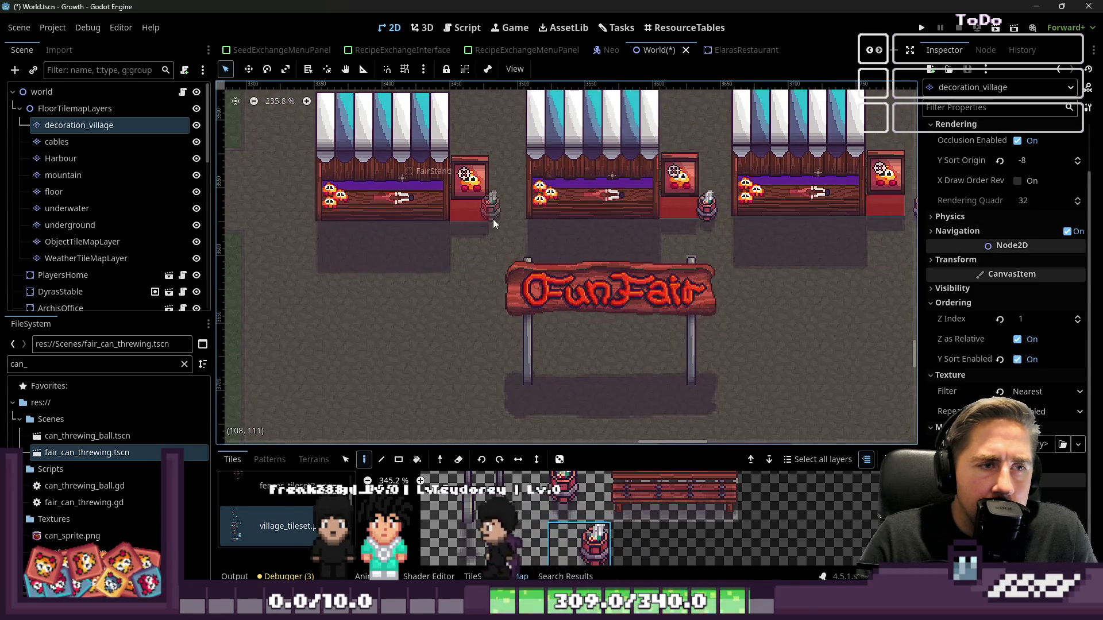
scroll(498, 218, "down", 5)
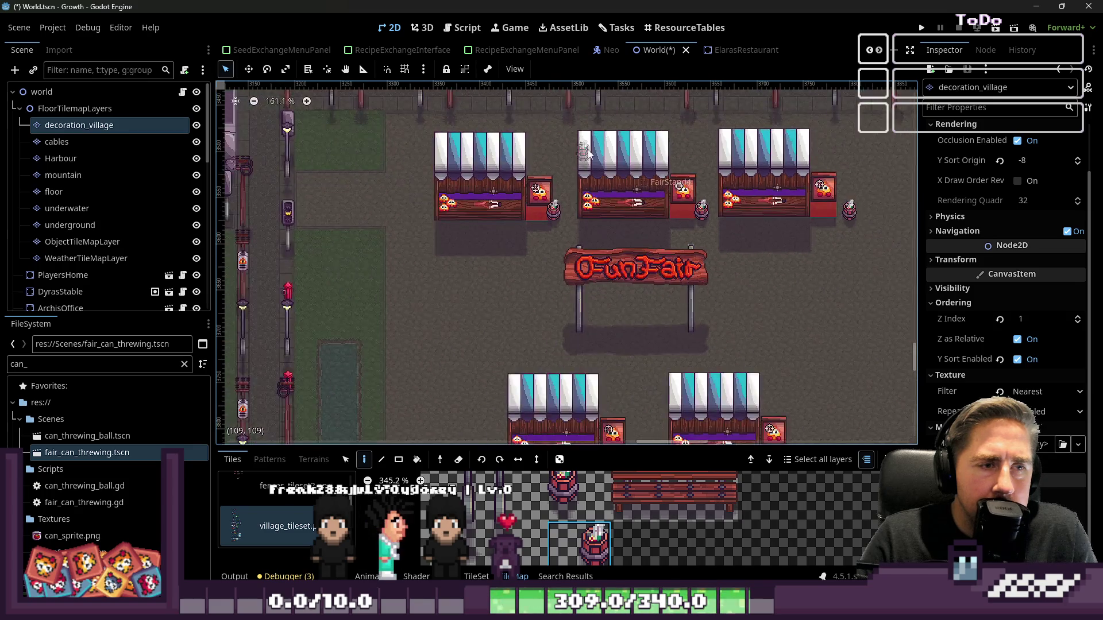
scroll(604, 344, "up", 4)
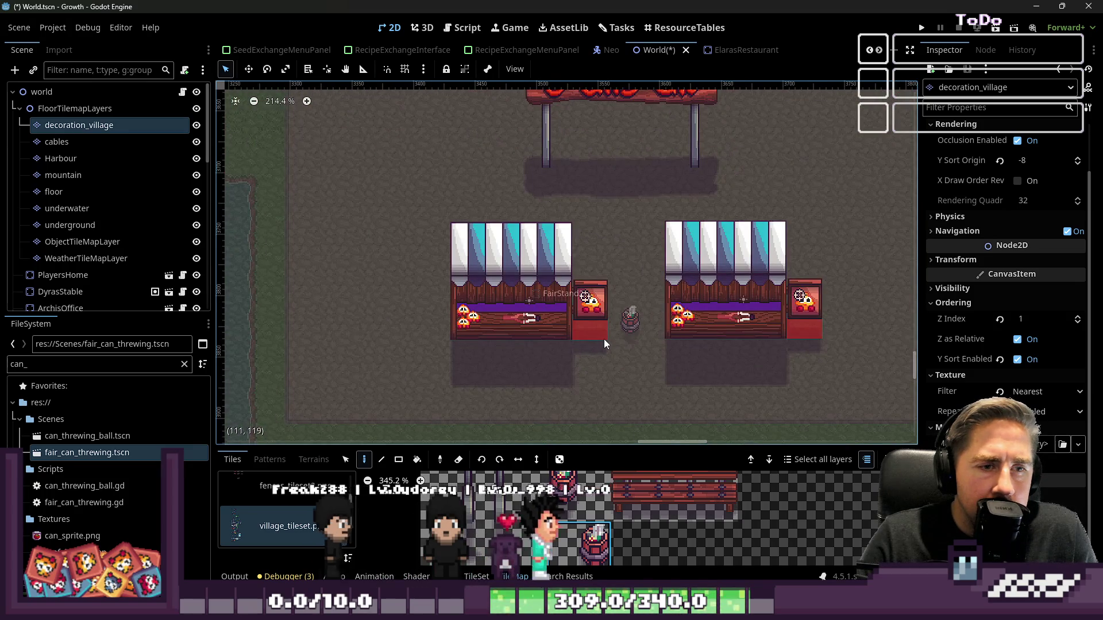
- Place barrels beside the lower right and lower left stalls
left_click(819, 329)
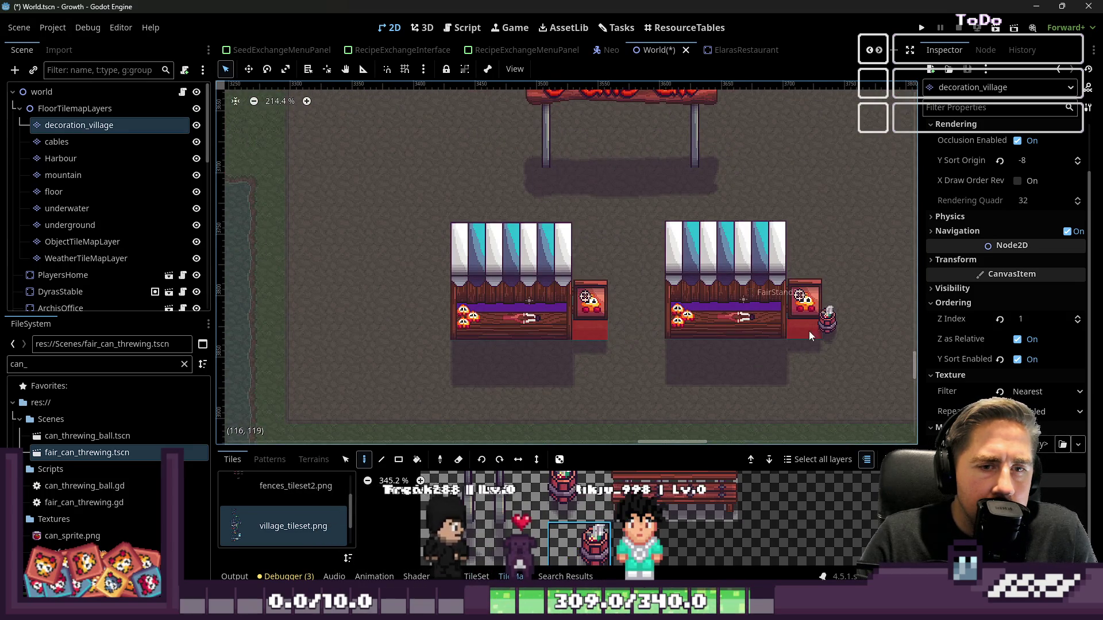
left_click(592, 333)
scroll(596, 335, "down", 4)
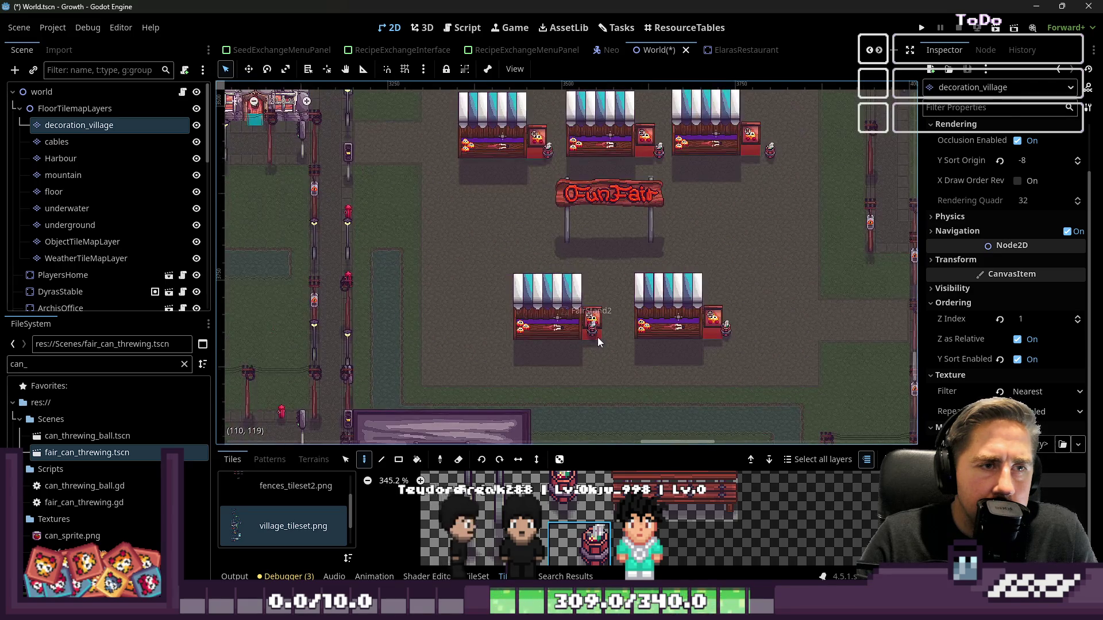
scroll(402, 229, "up", 1)
left_click(247, 69)
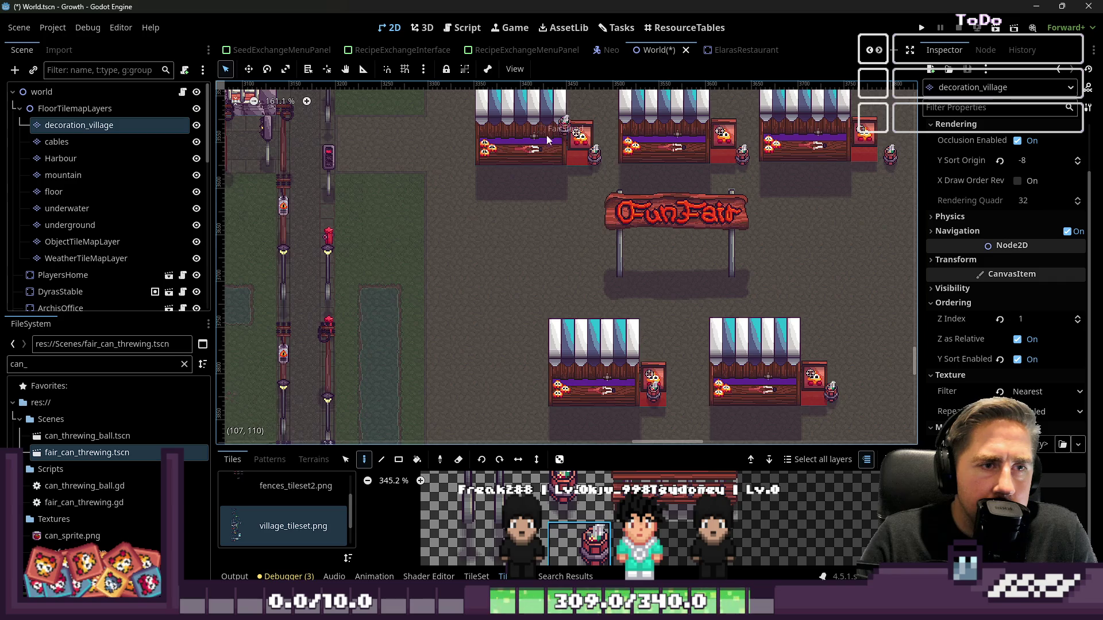
scroll(545, 143, "up", 8)
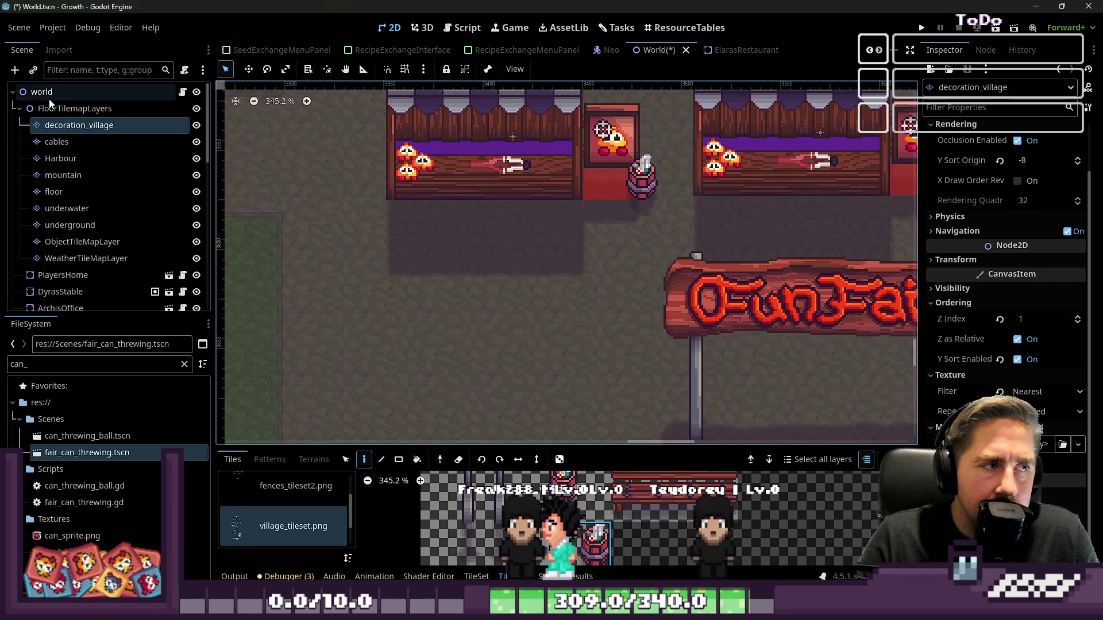
- Drag the FairStand booth left to x 3380 so it lines up with its barrel
left_click(49, 102)
left_click_drag(499, 152, 430, 152)
scroll(574, 328, "down", 5)
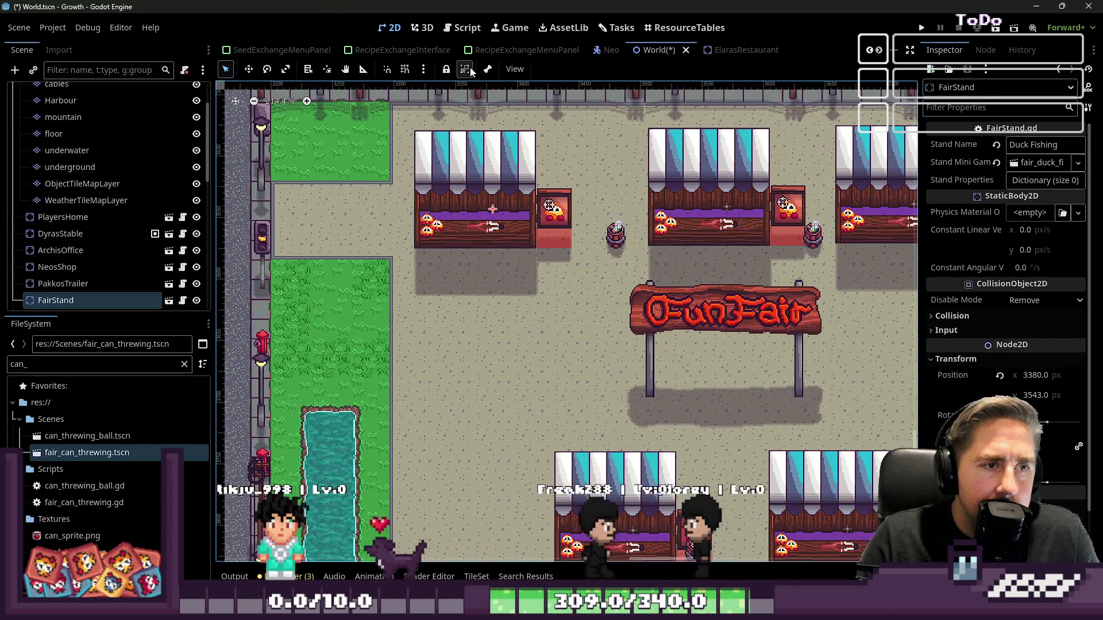
scroll(498, 208, "up", 3)
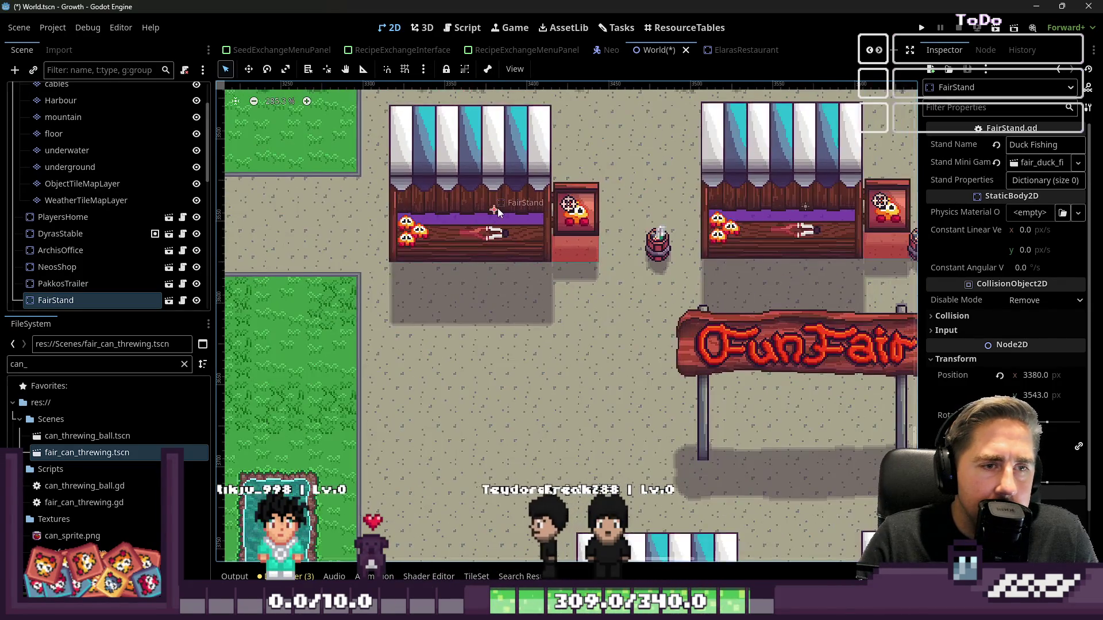
scroll(498, 208, "down", 3)
scroll(754, 229, "up", 10)
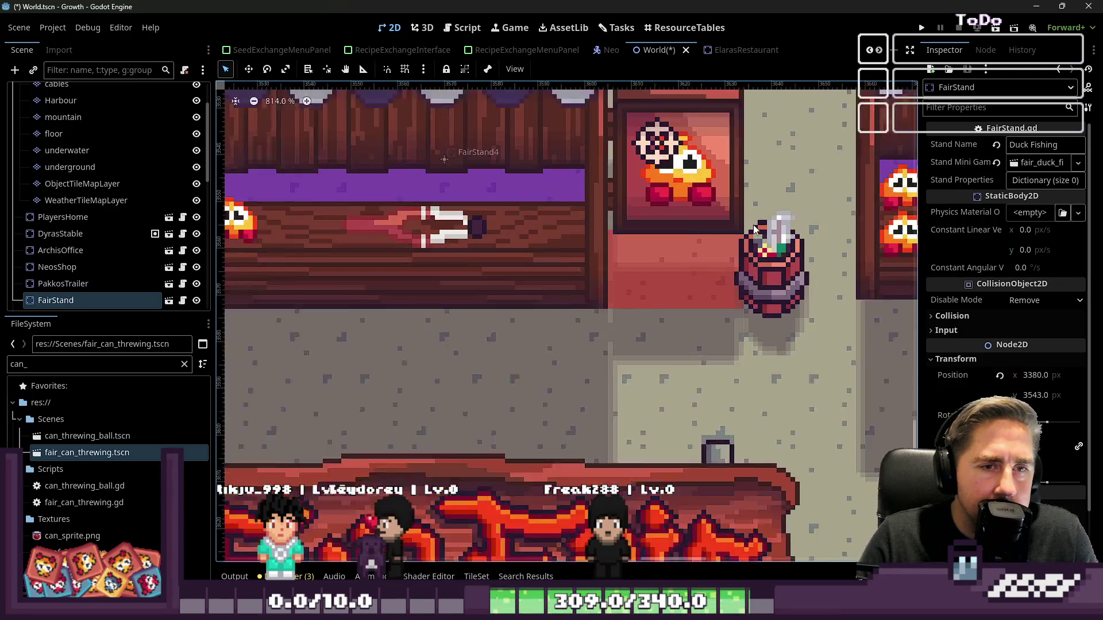
- Select all five fair stands to check alignment, then reselect the decoration_village layer
key("w")
scroll(530, 223, "down", 10)
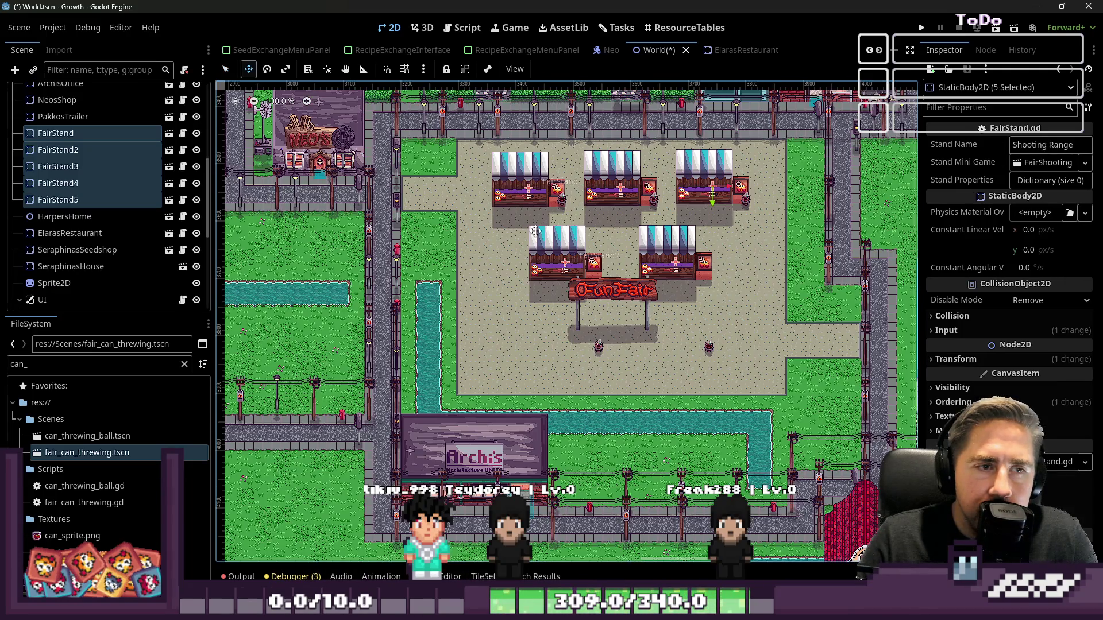
scroll(585, 311, "up", 4)
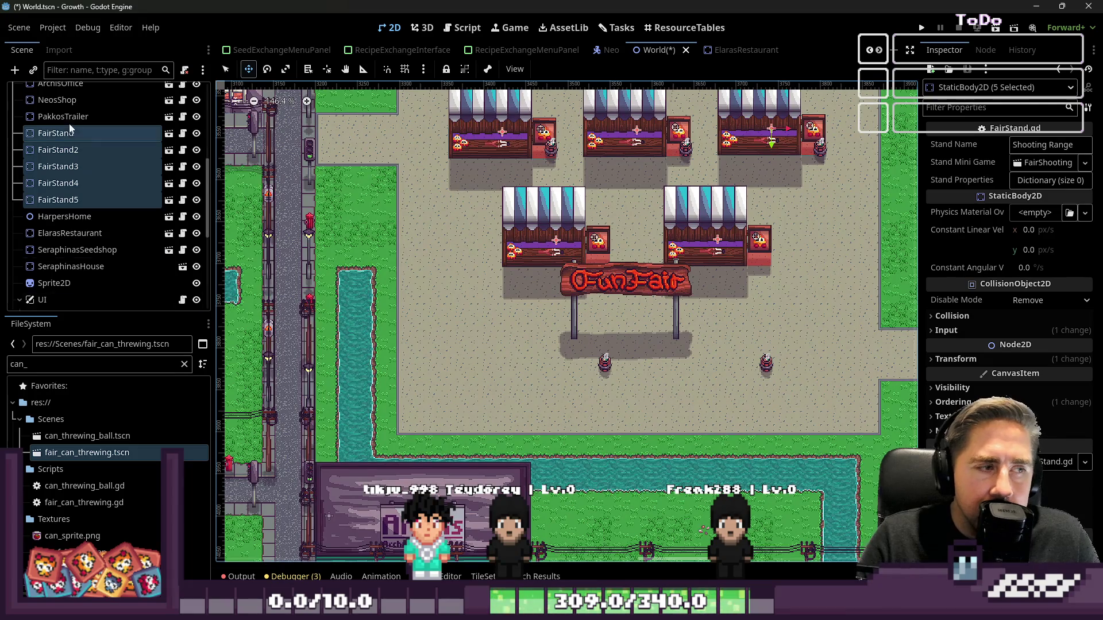
scroll(75, 130, "up", 5)
left_click(73, 129)
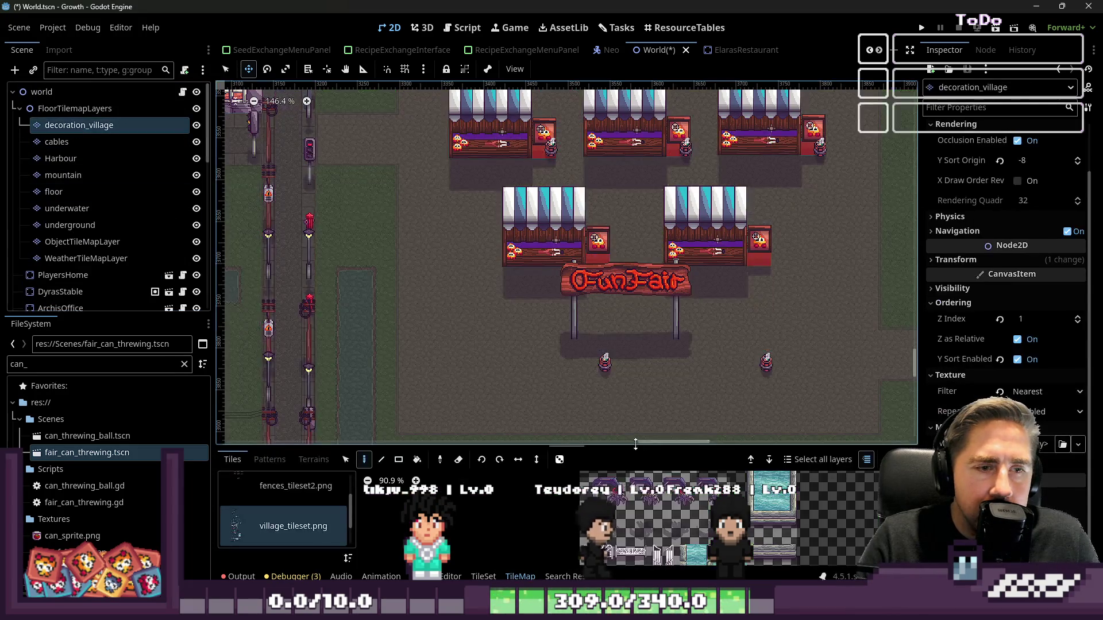
right_click(605, 364)
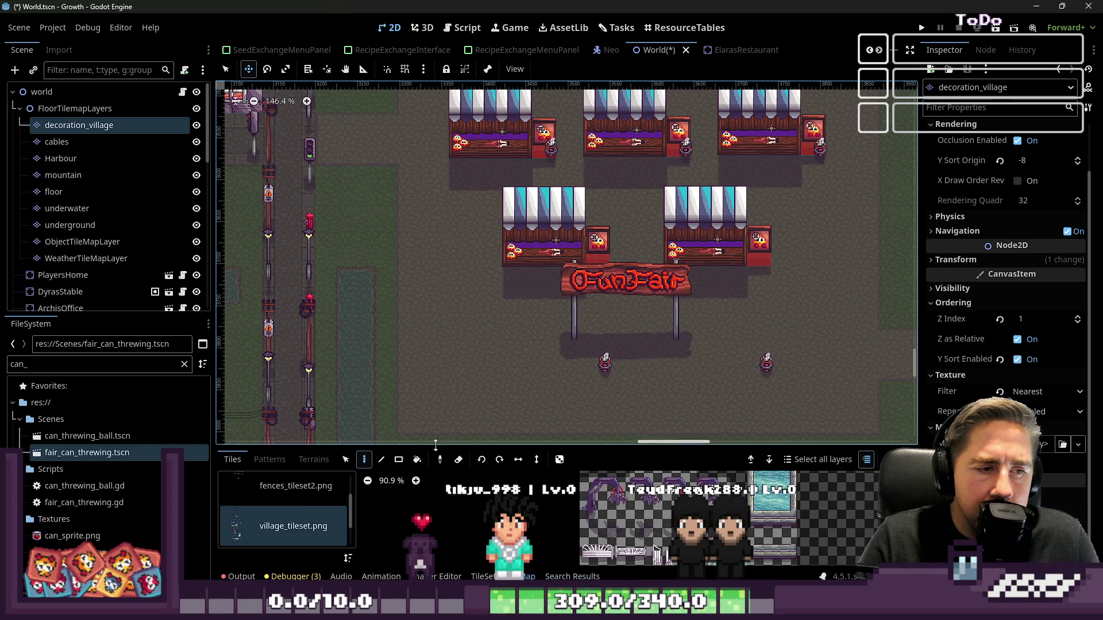
left_click(345, 459)
right_click(605, 365)
key("Escape")
key("q")
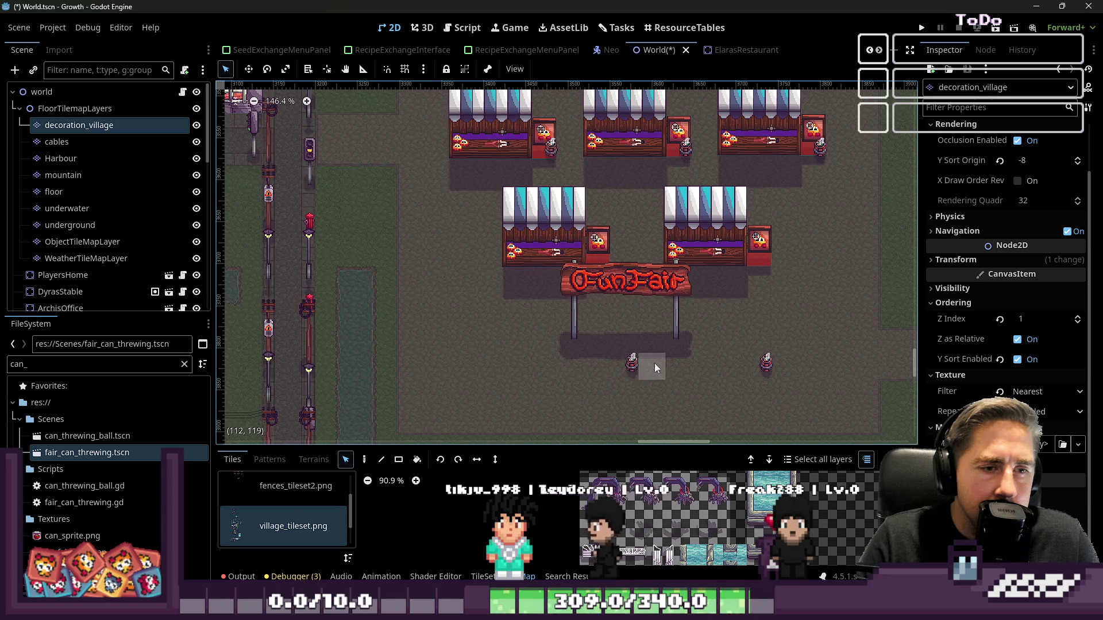
left_click(364, 460)
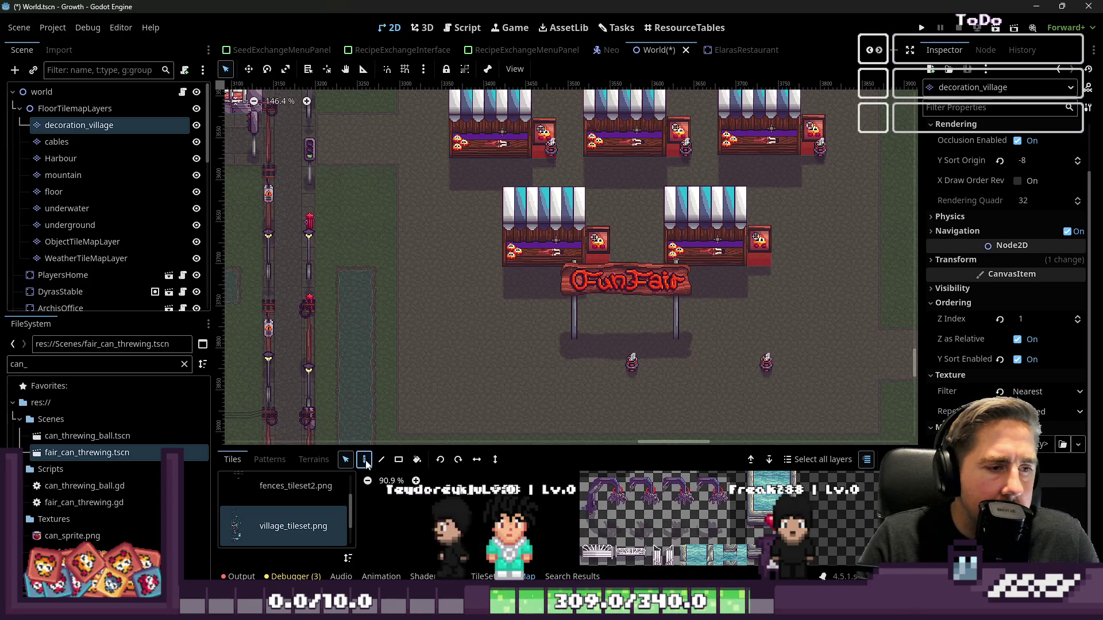
right_click(638, 370)
key("ctrl+z")
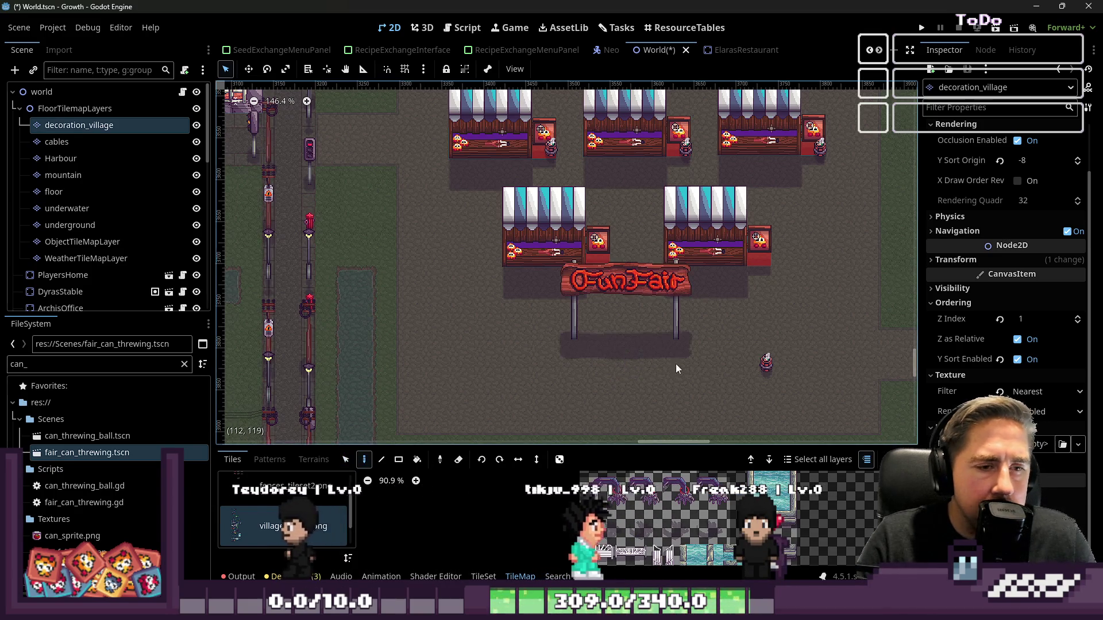
scroll(673, 336, "down", 2)
scroll(672, 335, "up", 2)
scroll(671, 332, "down", 2)
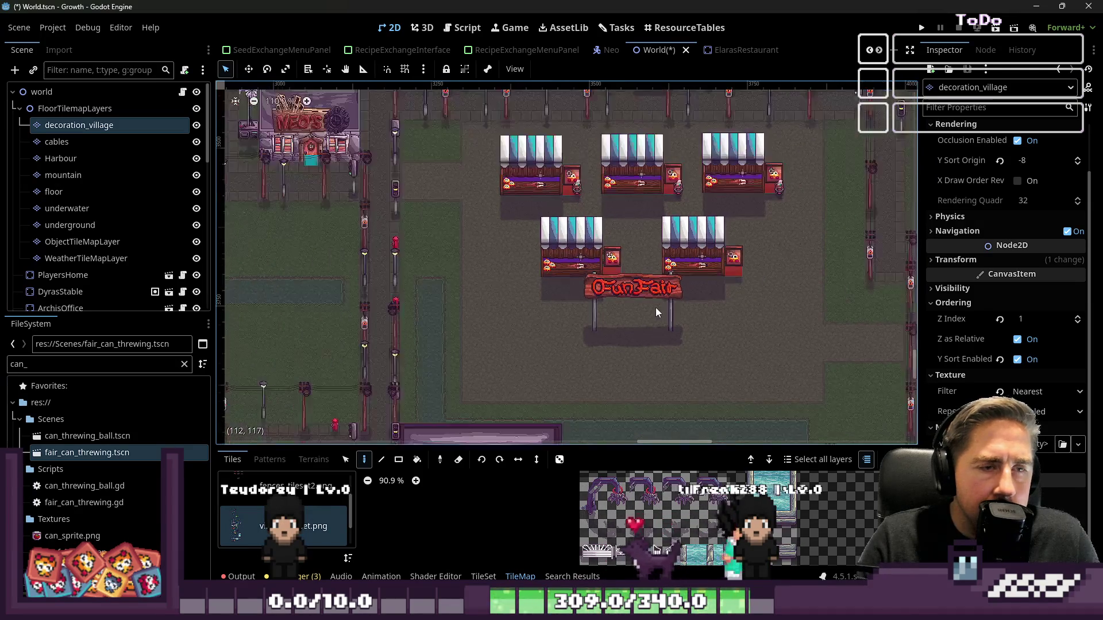
scroll(579, 301, "up", 3)
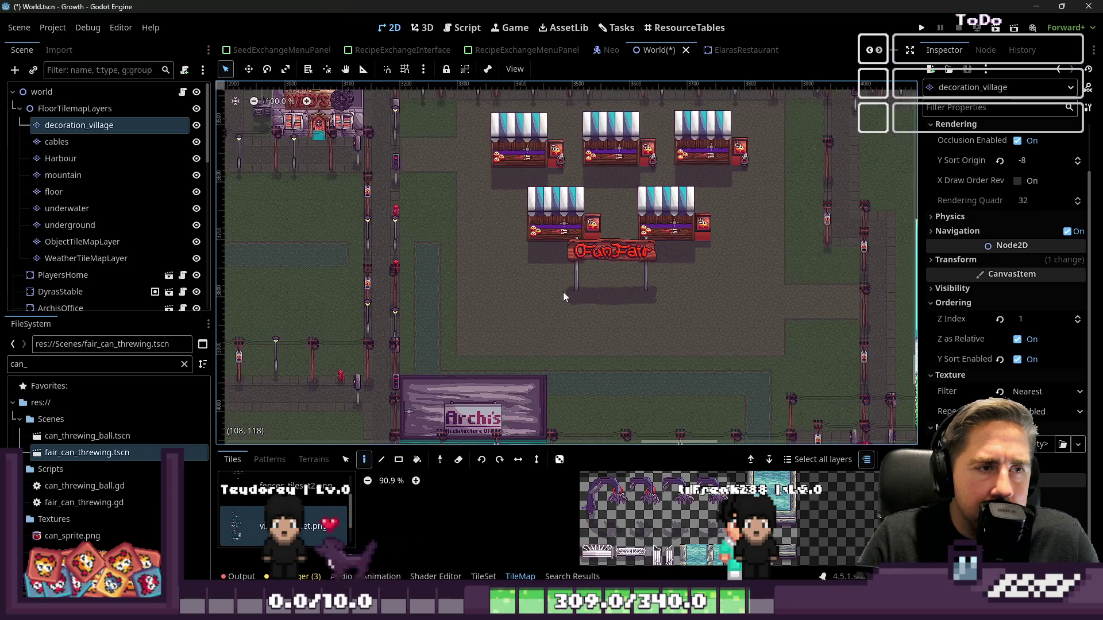
scroll(538, 338, "down", 2)
scroll(593, 218, "up", 2)
scroll(594, 221, "up", 1)
scroll(594, 225, "down", 1)
scroll(639, 363, "up", 2)
scroll(589, 194, "down", 1)
scroll(622, 292, "down", 1)
scroll(554, 325, "up", 2)
scroll(512, 518, "down", 2)
scroll(618, 551, "down", 8)
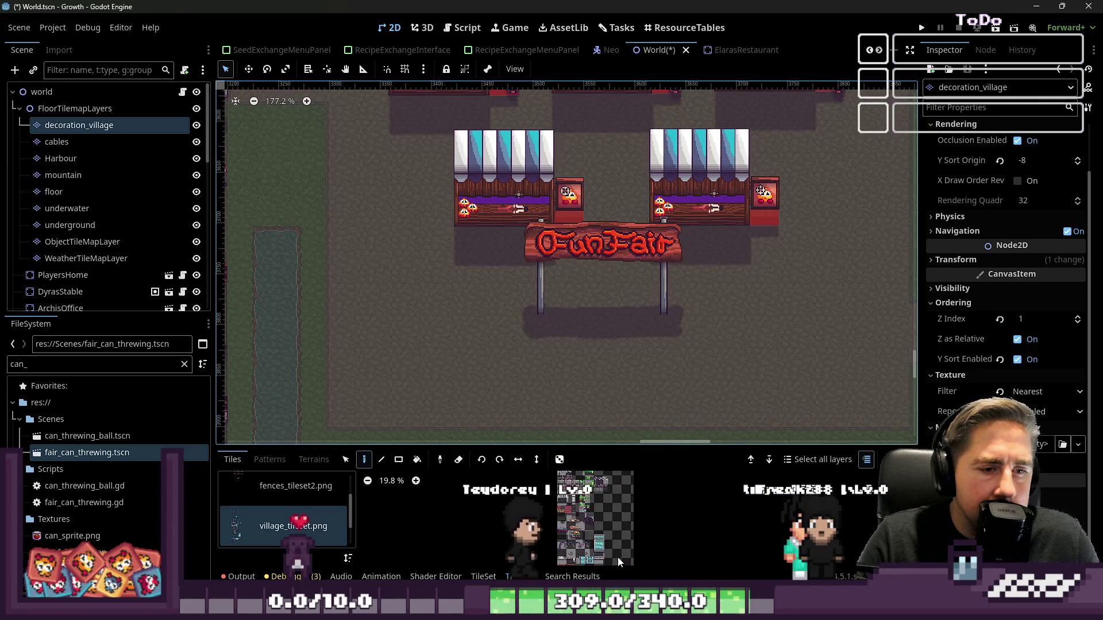
- Resize the tile palette and pick the hedge tile from village_tileset.png
left_click_drag(575, 448, 594, 254)
scroll(547, 287, "up", 11)
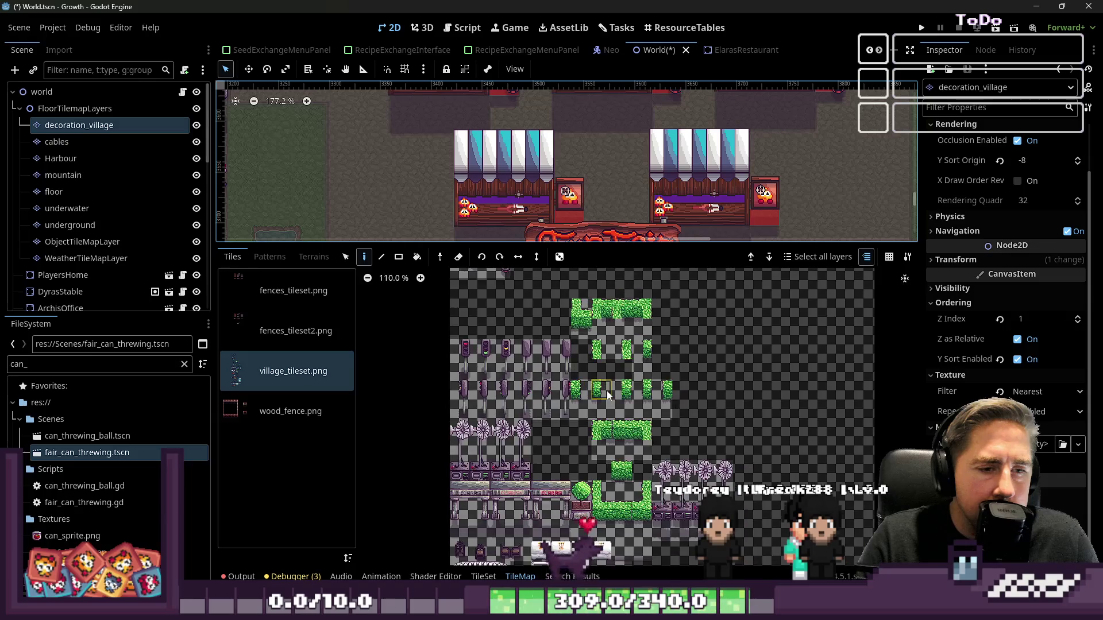
scroll(632, 516, "down", 1)
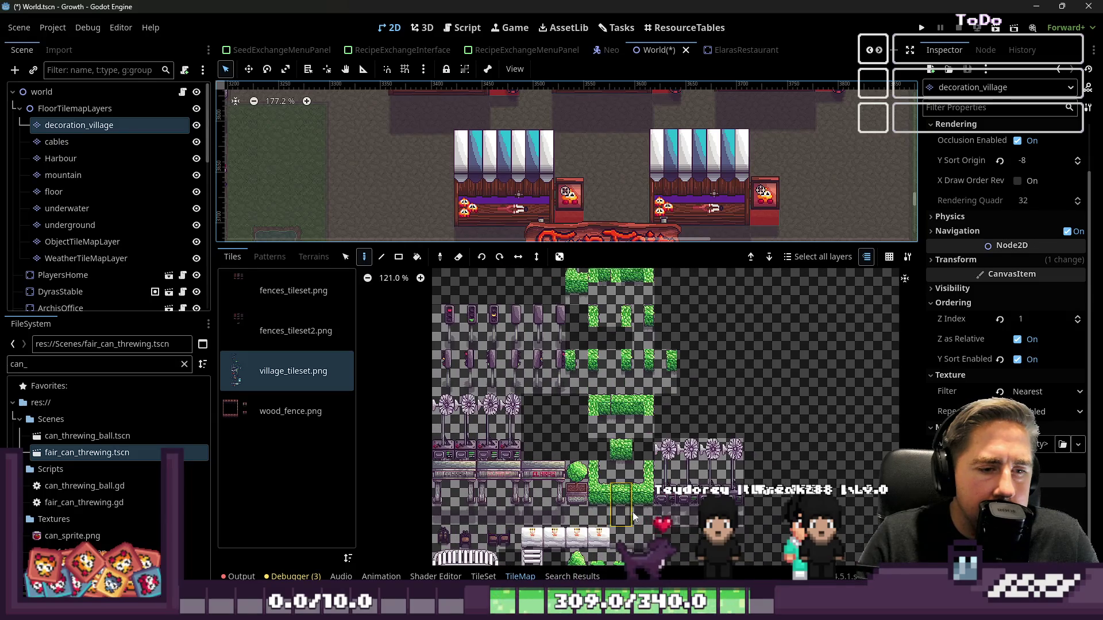
left_click(581, 241)
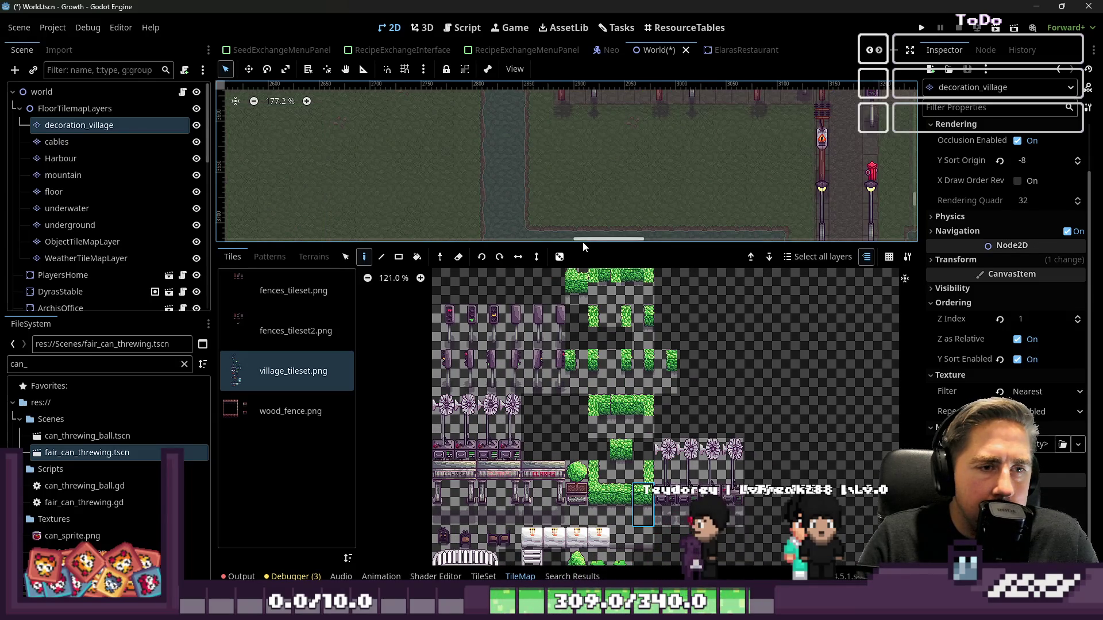
left_click_drag(581, 243, 582, 451)
scroll(450, 246, "down", 8)
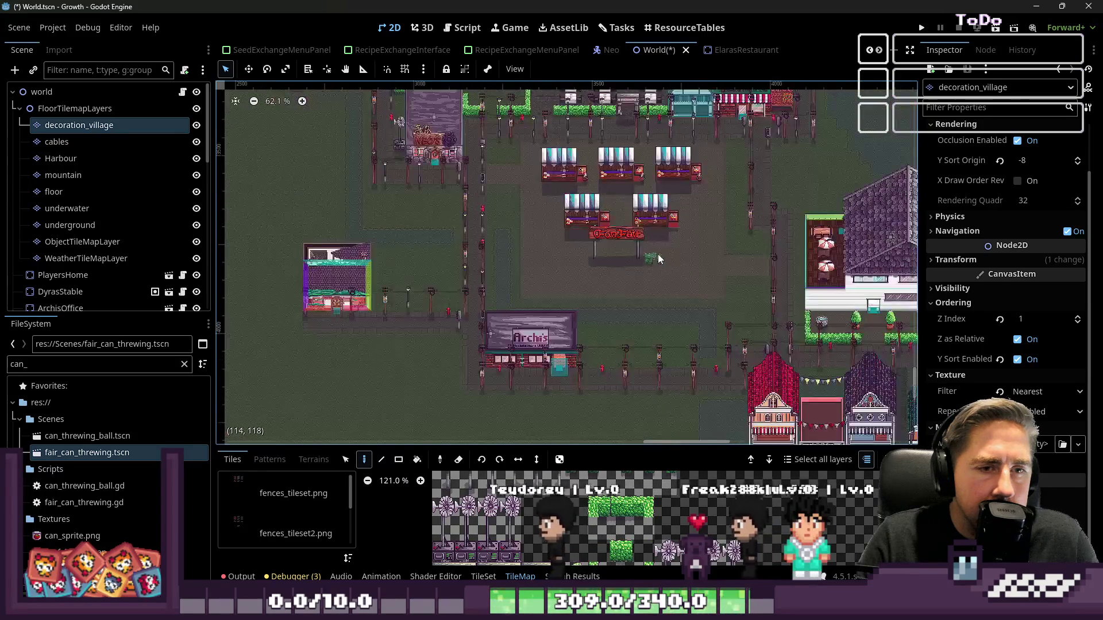
scroll(707, 263, "up", 7)
scroll(706, 262, "up", 2)
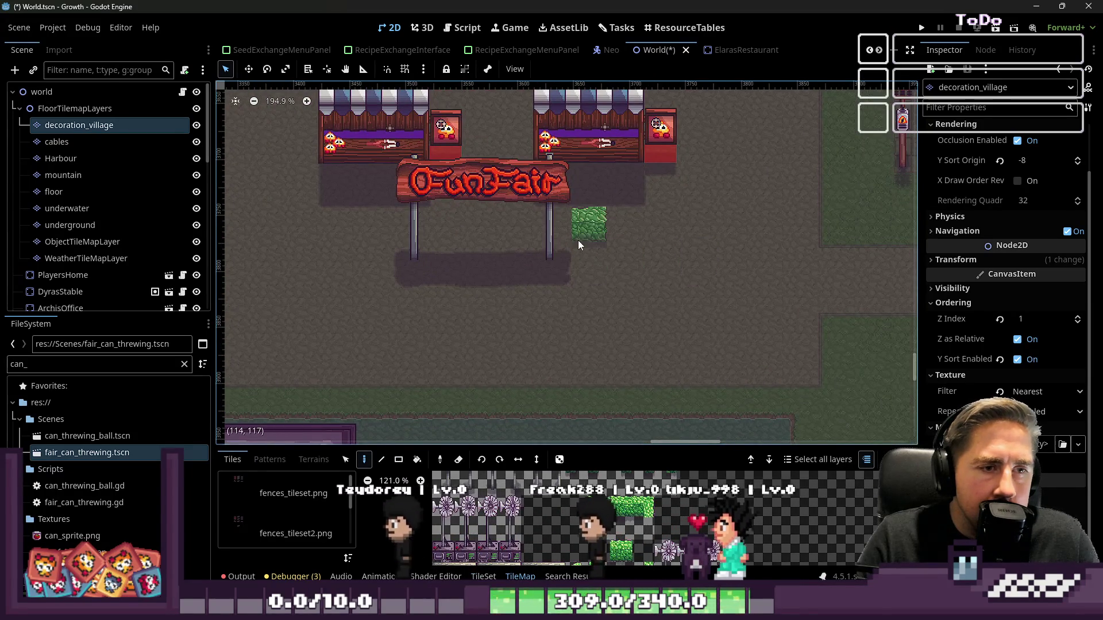
left_click(621, 517)
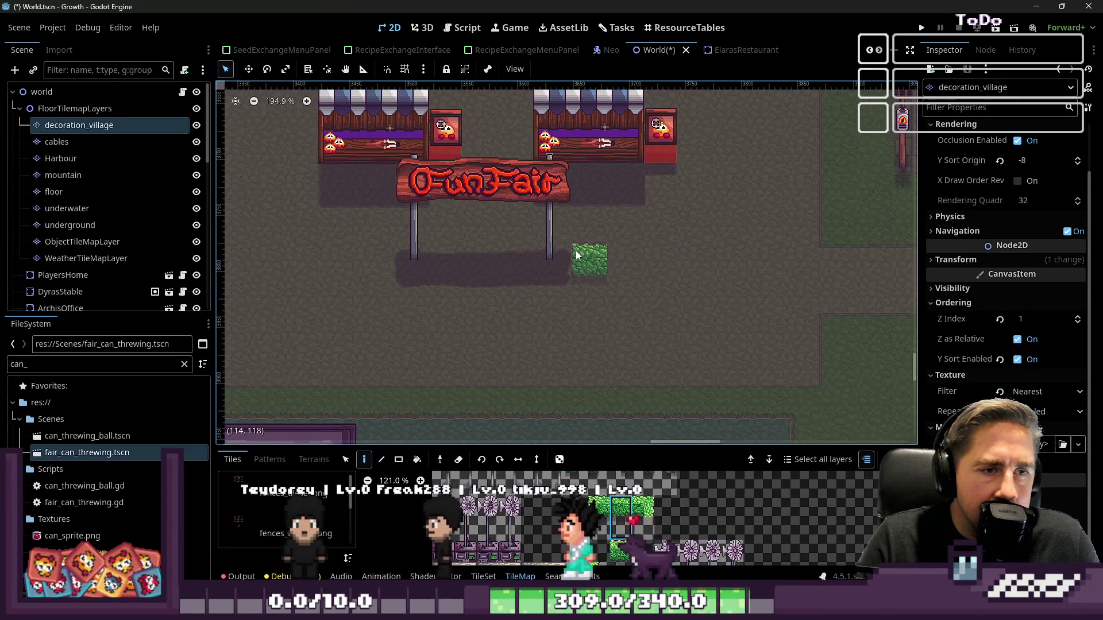
scroll(591, 254, "down", 4)
scroll(654, 501, "down", 2)
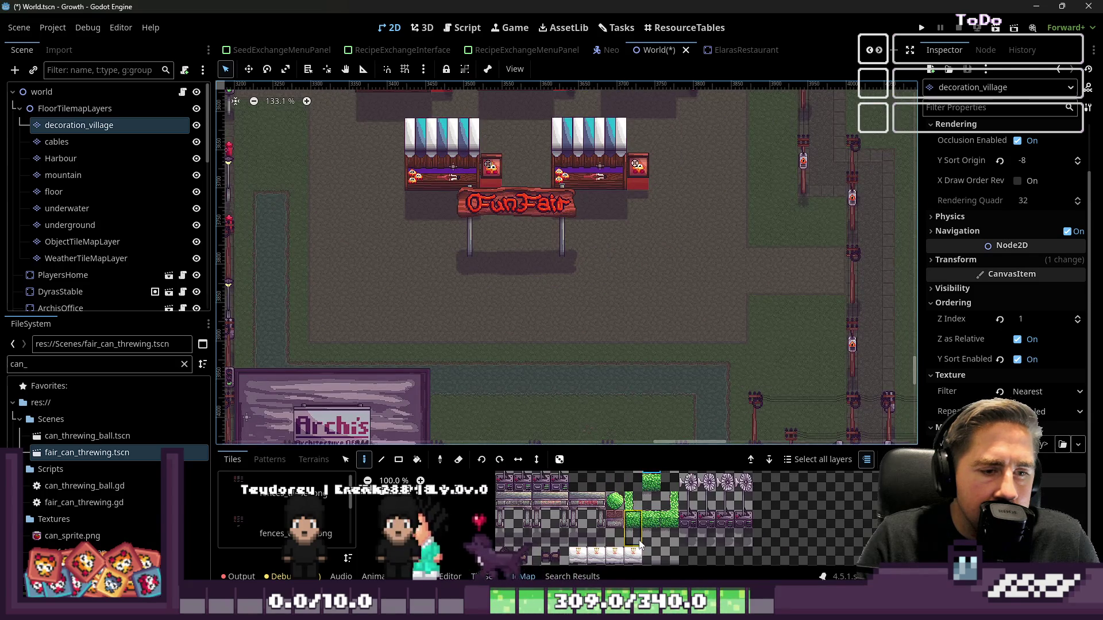
left_click(649, 537)
- Erase a misplaced hedge tile and place one under the FunFair sign's right post
scroll(579, 254, "up", 7)
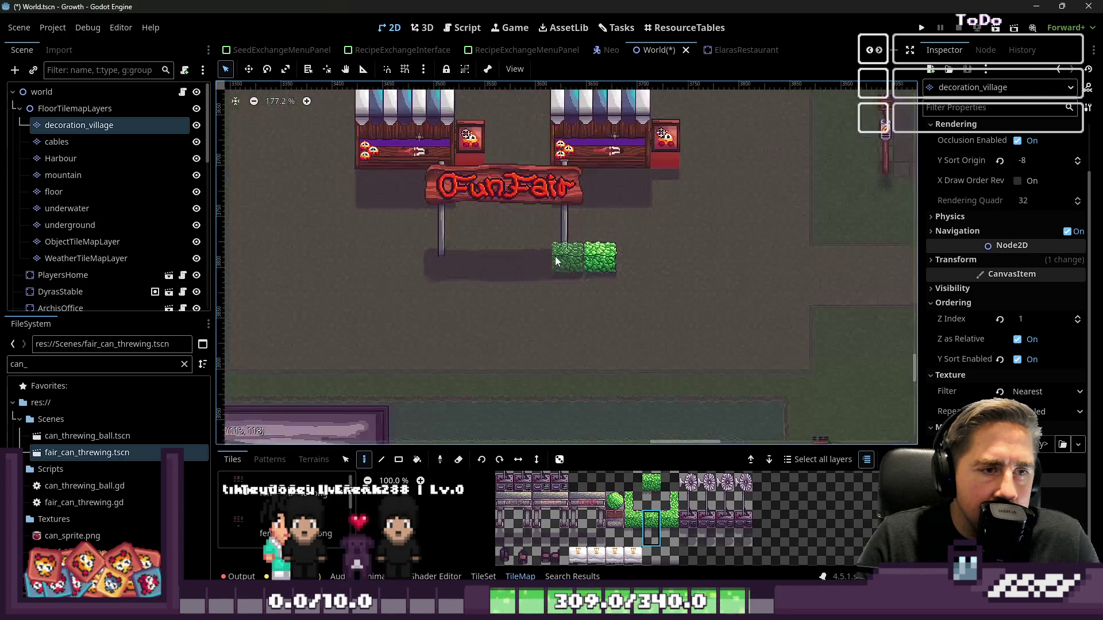
scroll(660, 530, "up", 6)
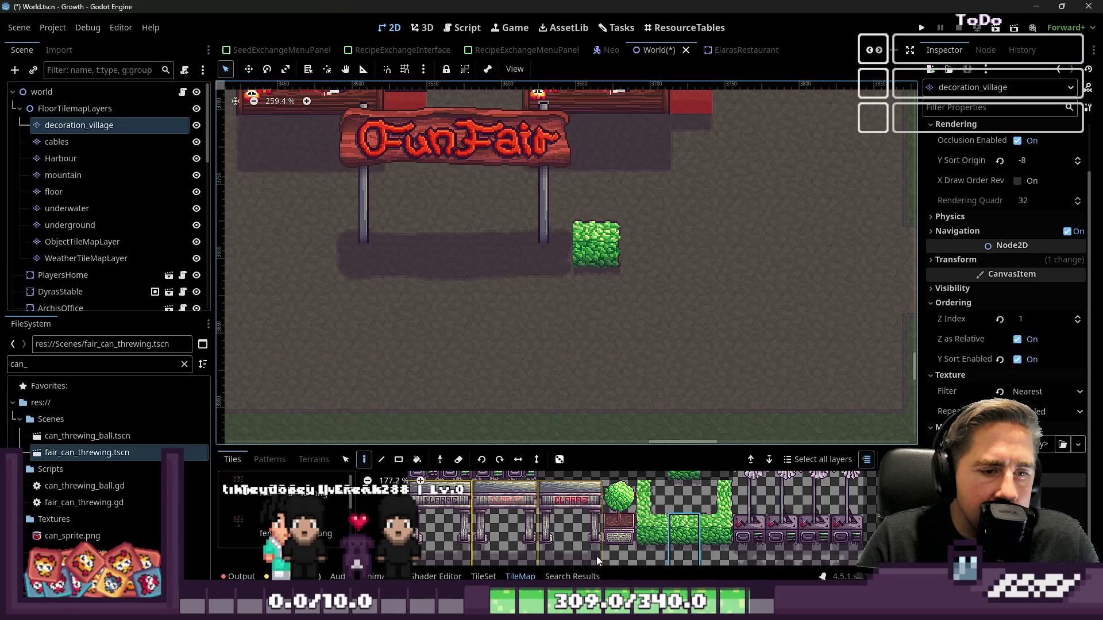
scroll(632, 561, "down", 2)
scroll(684, 566, "up", 1)
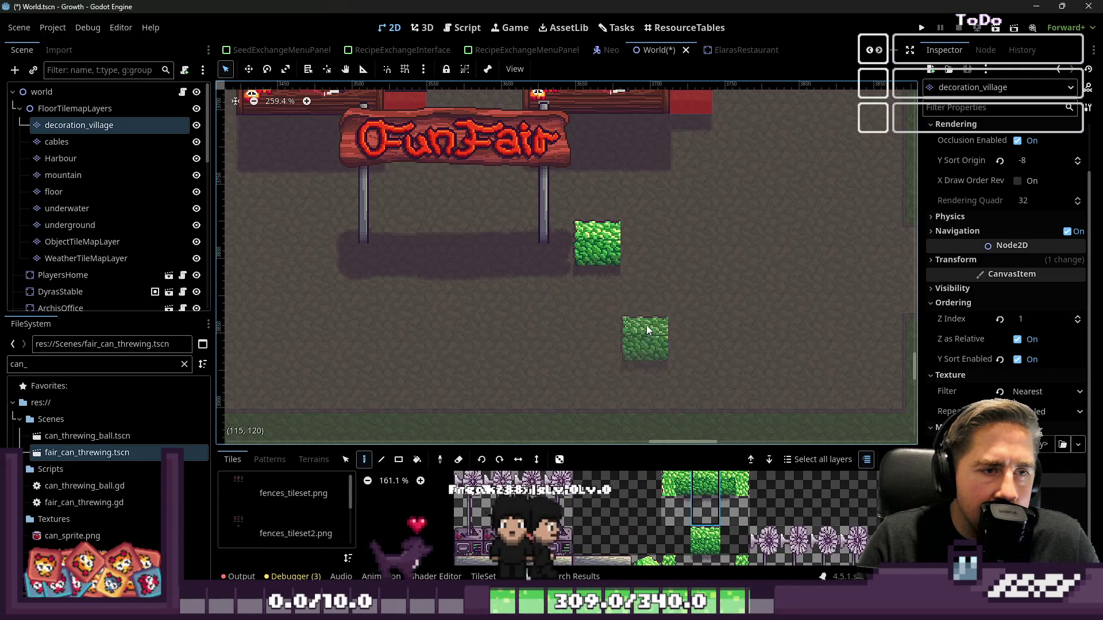
right_click(600, 240)
left_click(550, 242)
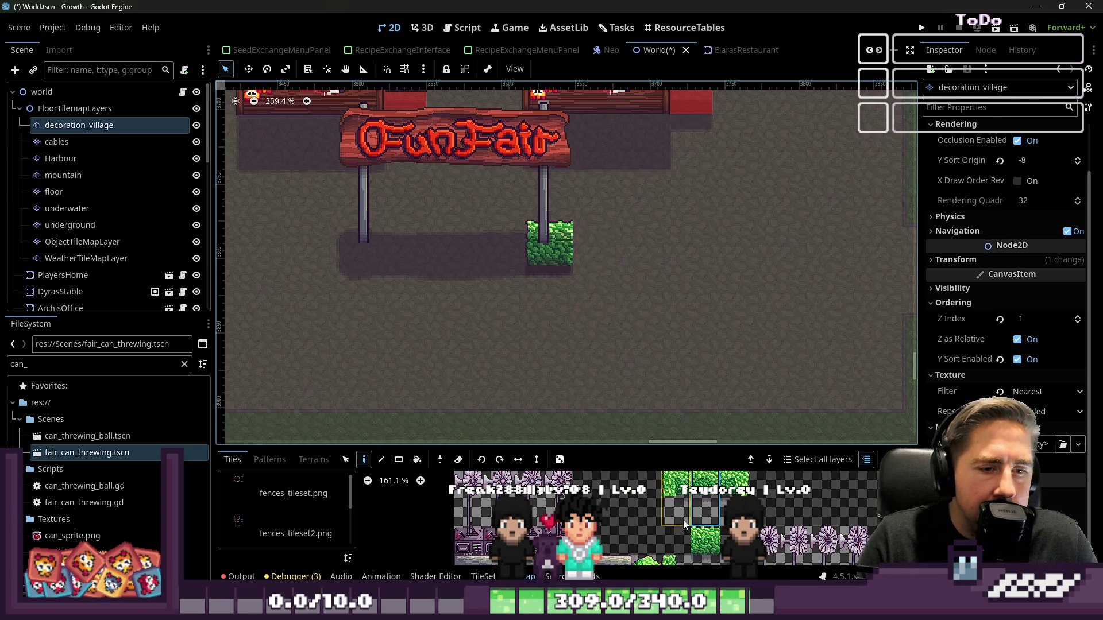
scroll(669, 511, "down", 5)
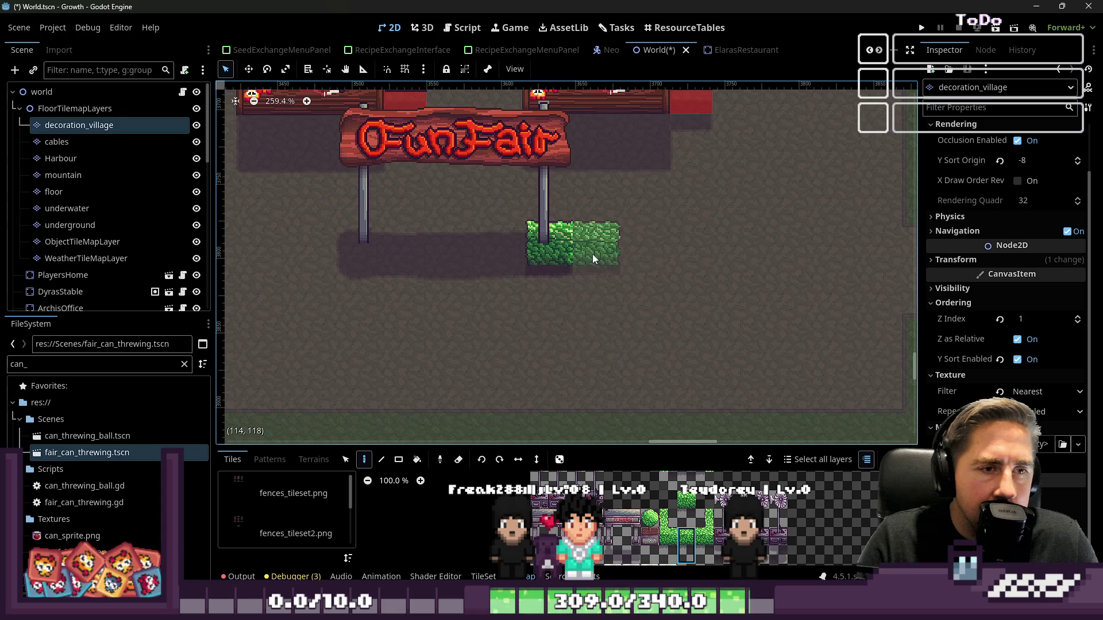
scroll(690, 495, "up", 7)
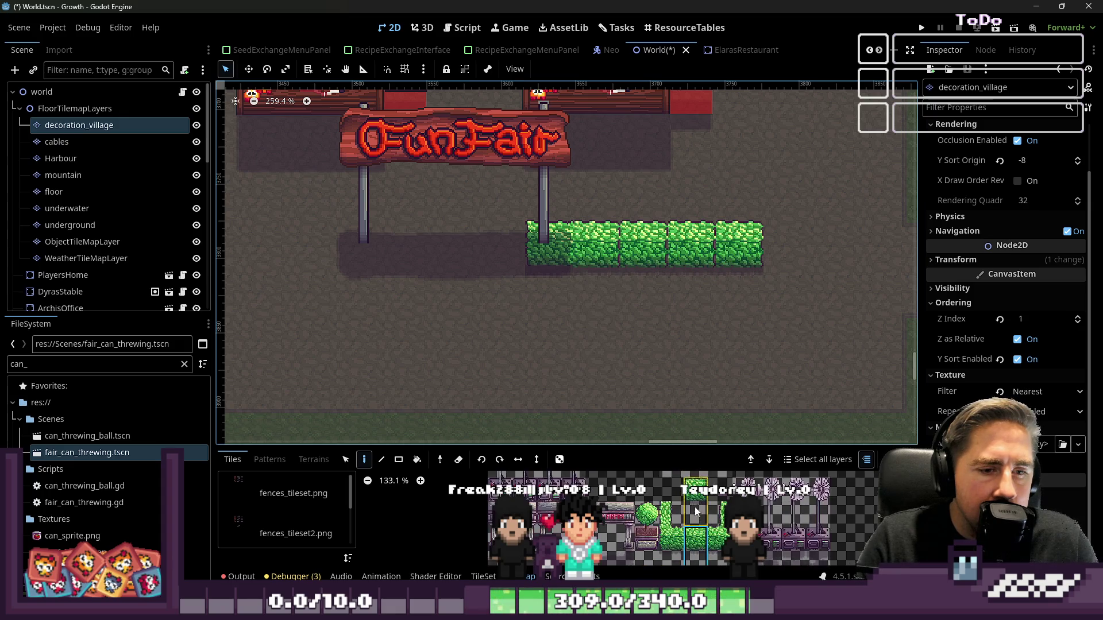
- Extend the hedge to the right, then paint it upward along the fair's right edge
left_click(786, 243)
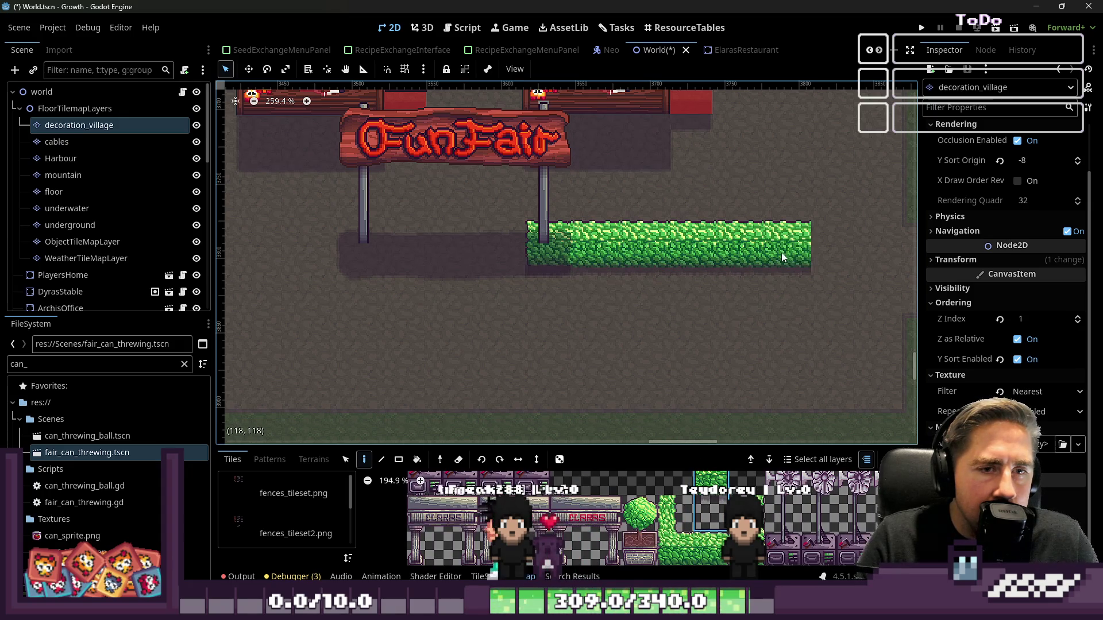
scroll(779, 253, "down", 2)
left_click(650, 274)
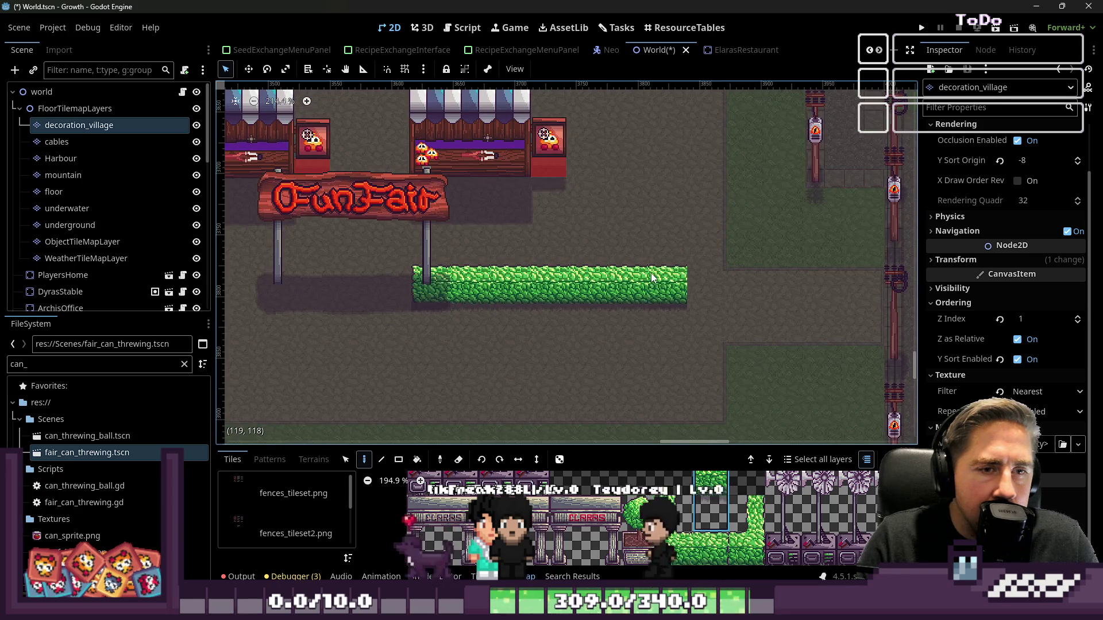
left_click(706, 284)
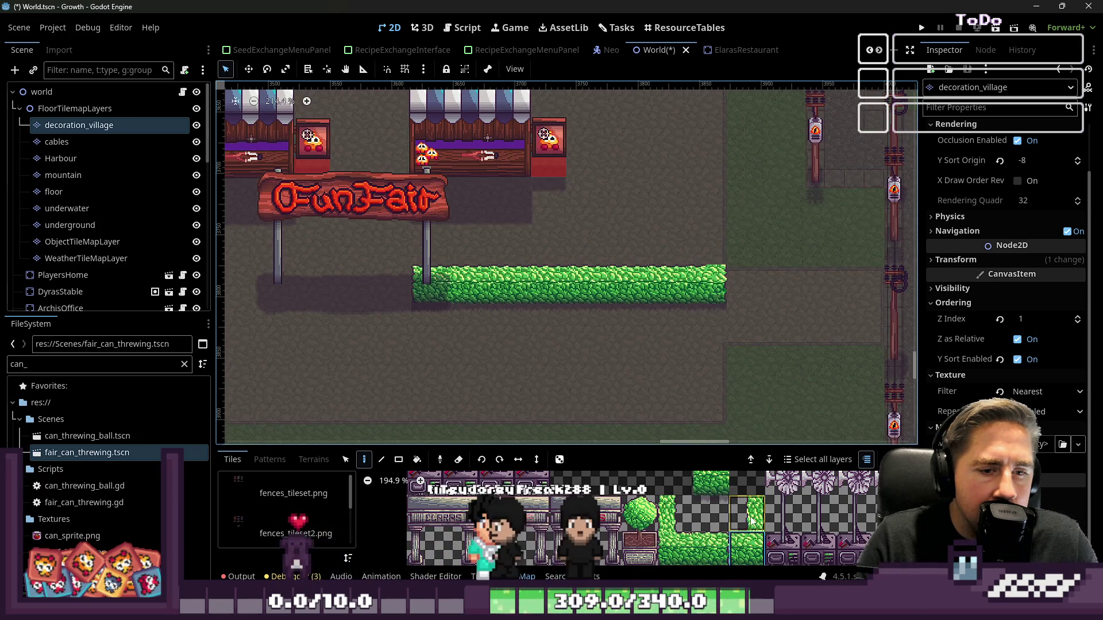
left_click_drag(707, 228, 715, 109)
scroll(721, 237, "down", 5)
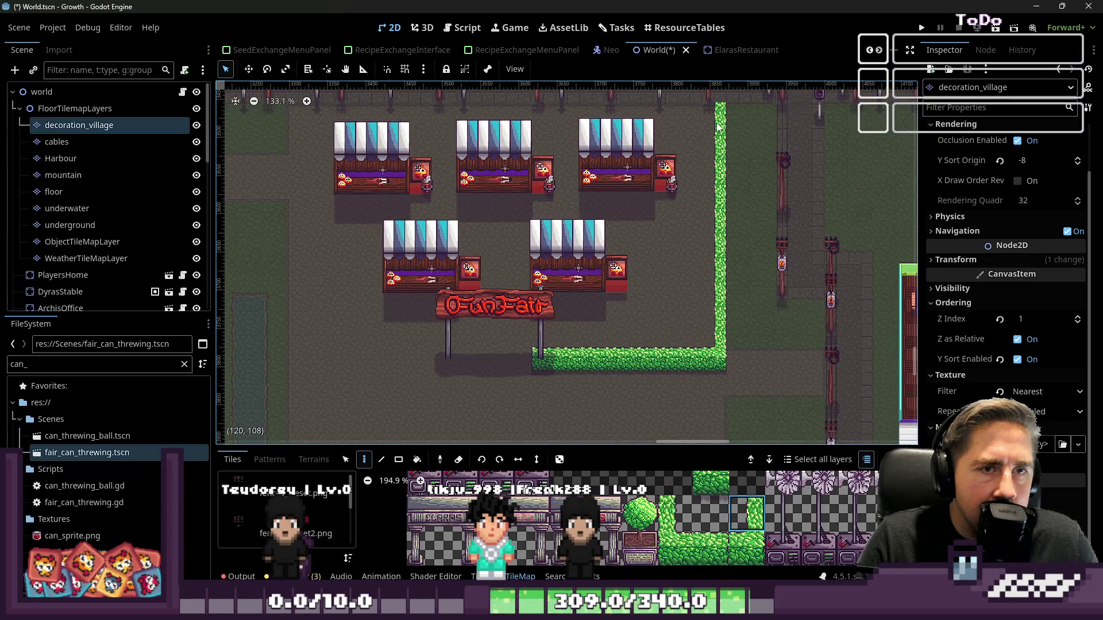
- Try a hedge block beside the hedge column, then undo the misplaced block
scroll(740, 538, "down", 6)
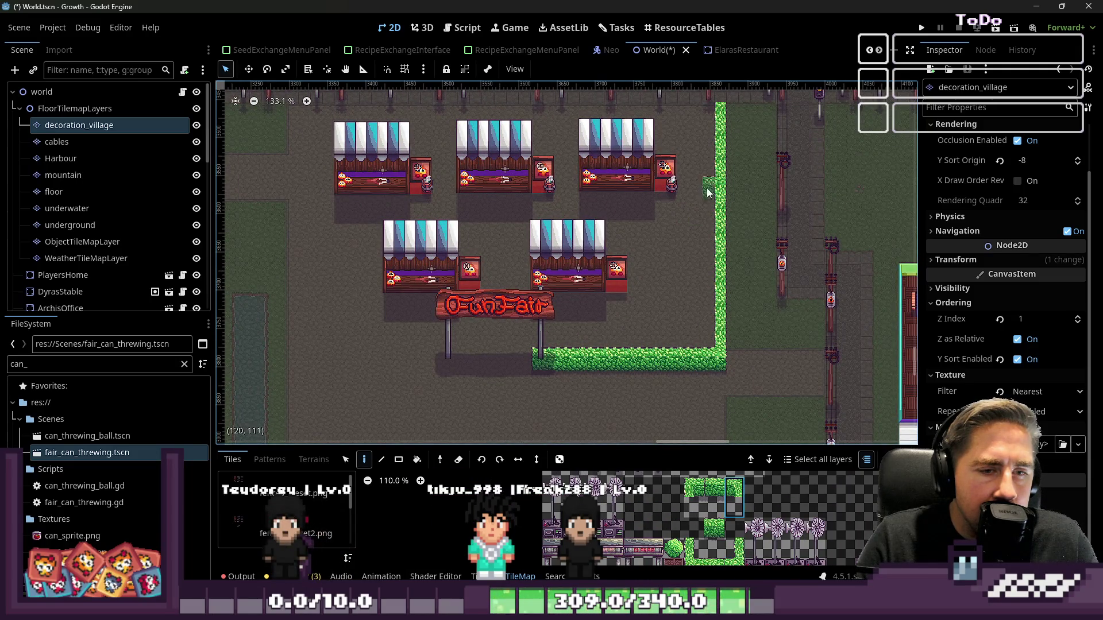
scroll(704, 191, "up", 6)
left_click(695, 390)
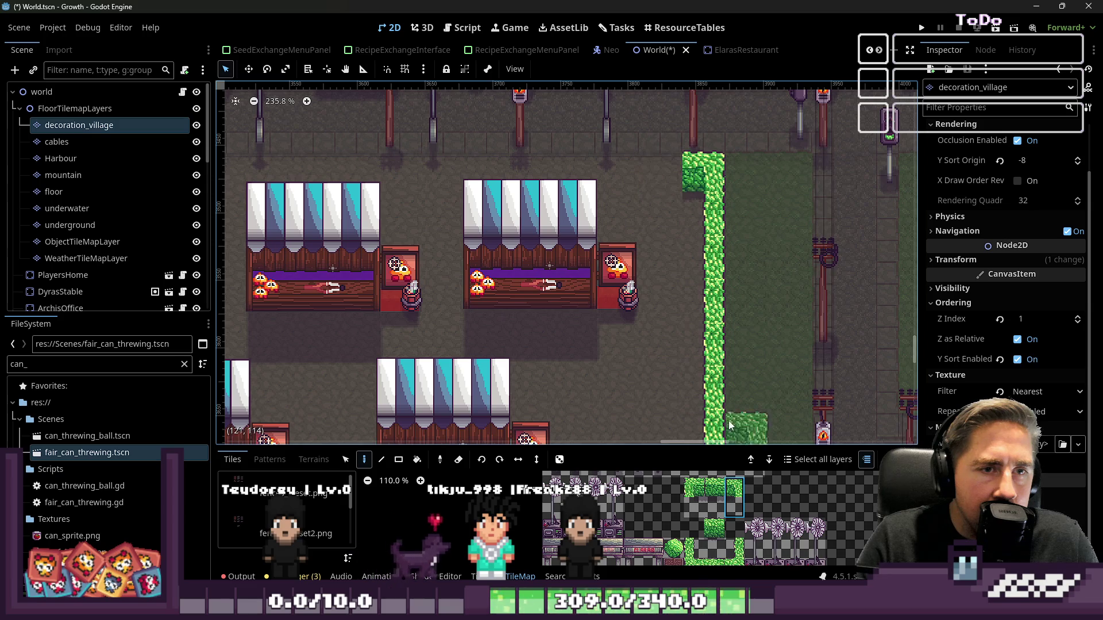
scroll(689, 517, "down", 2)
scroll(665, 227, "up", 2)
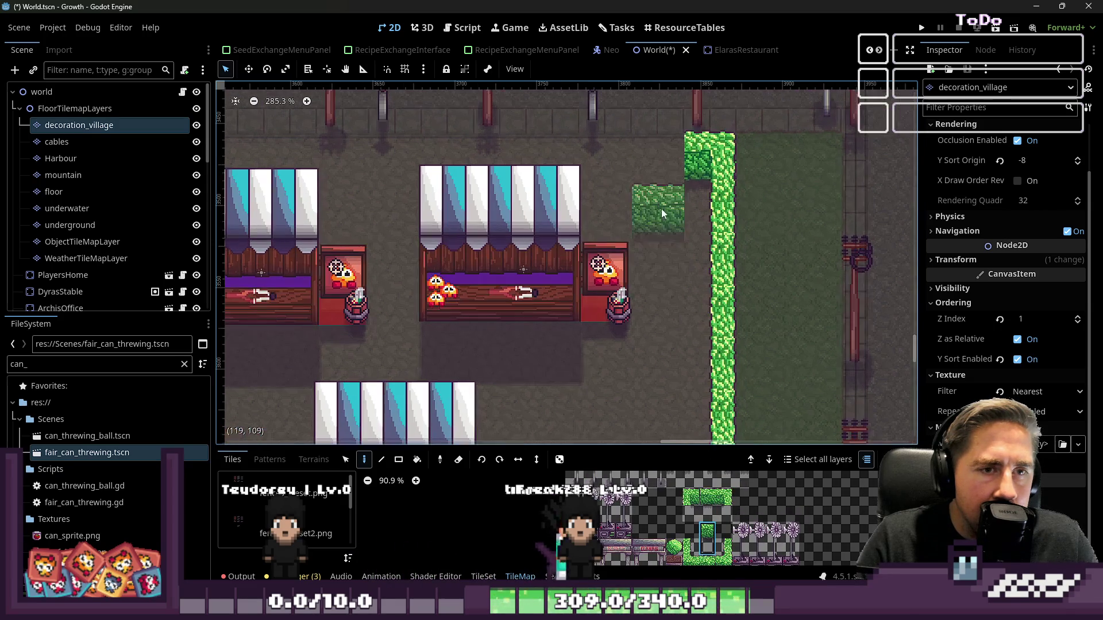
key("ctrl+z")
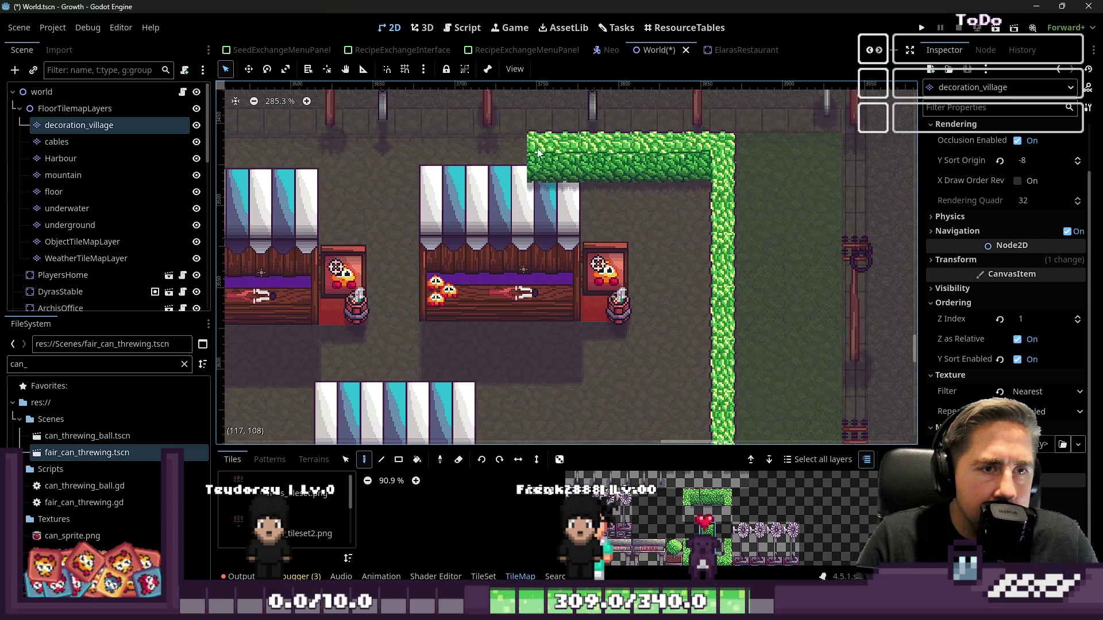
- Paint the hedge leftward along the top of the fair
scroll(534, 167, "down", 8)
scroll(684, 201, "up", 5)
left_click_drag(596, 198, 256, 199)
- Add an end piece at the hedge's left end and stamp a small hedge tile
scroll(379, 253, "down", 5)
scroll(383, 253, "up", 3)
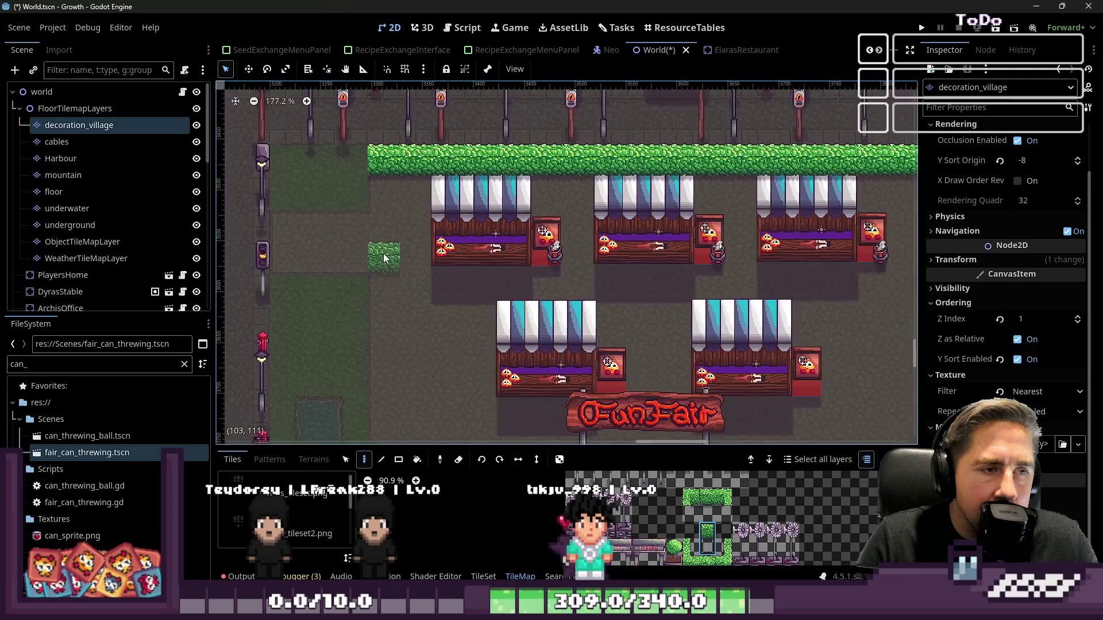
scroll(384, 253, "down", 5)
scroll(369, 254, "up", 1)
scroll(404, 159, "up", 2)
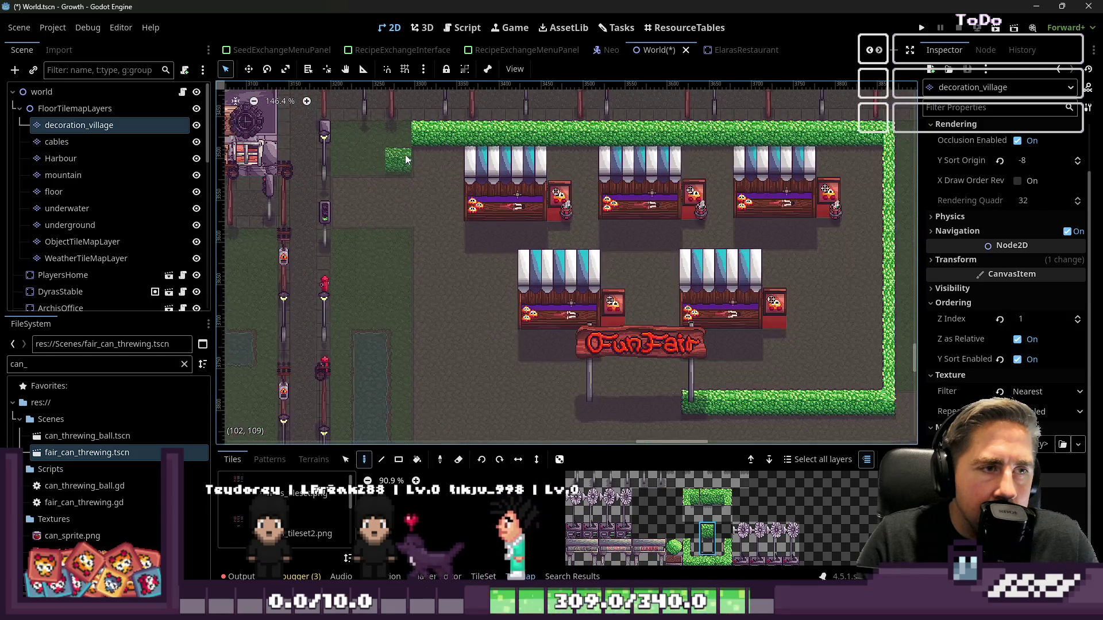
left_click(419, 138)
left_click(690, 550)
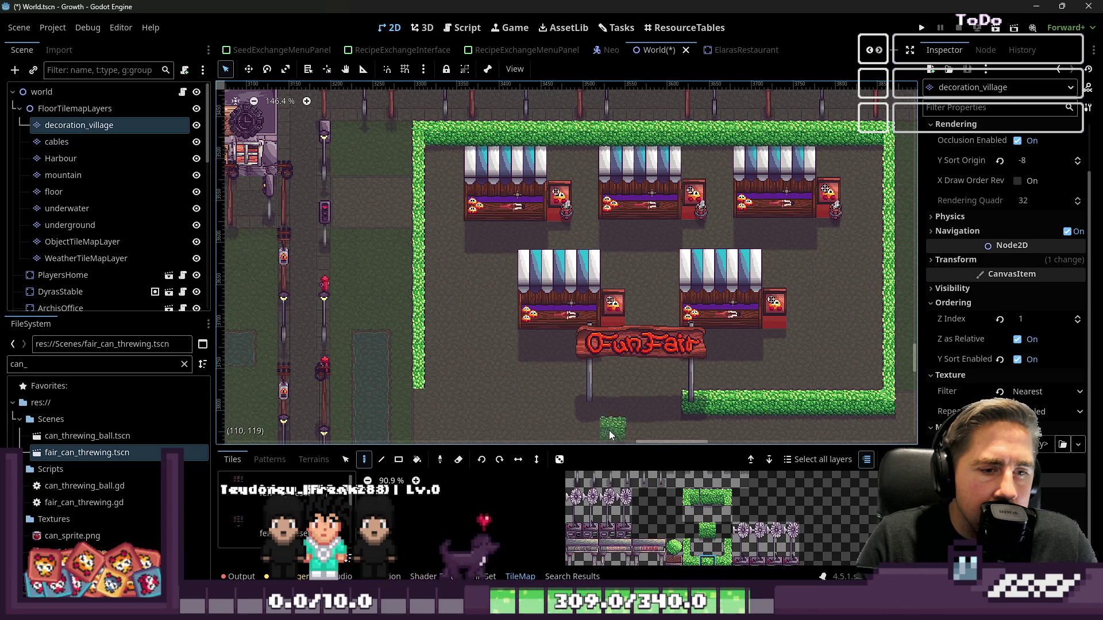
scroll(585, 405, "up", 2)
left_click(563, 405)
- Paint the tall hedge tile along the fair's bottom-left edge toward the FunFair sign
scroll(576, 405, "down", 2)
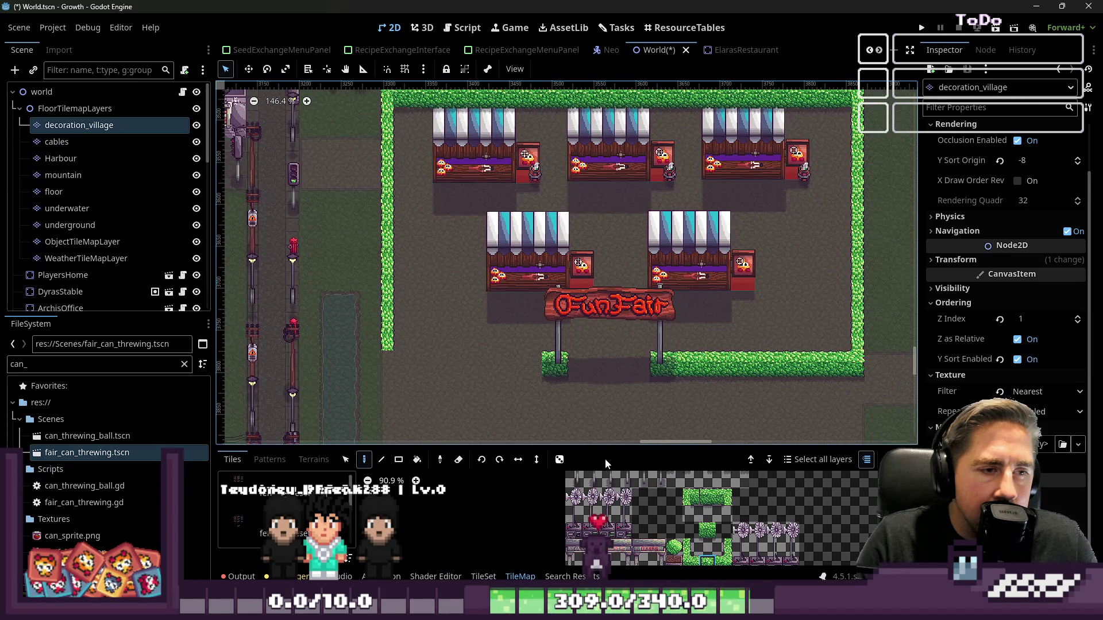
left_click(708, 538)
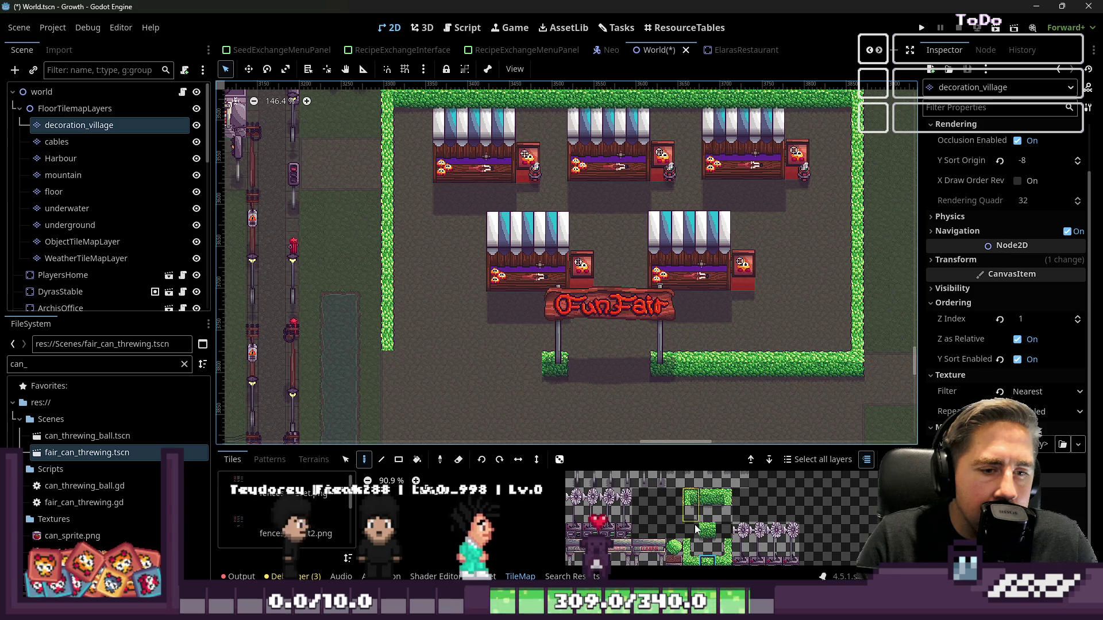
left_click_drag(522, 373, 397, 372)
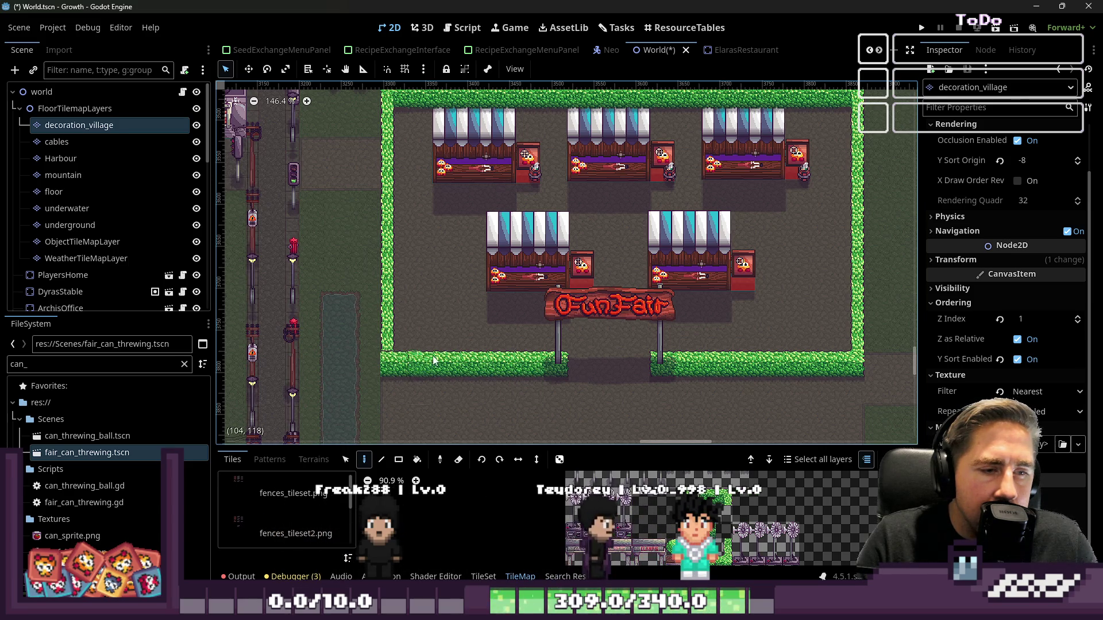
scroll(395, 374, "down", 1)
scroll(454, 189, "up", 5)
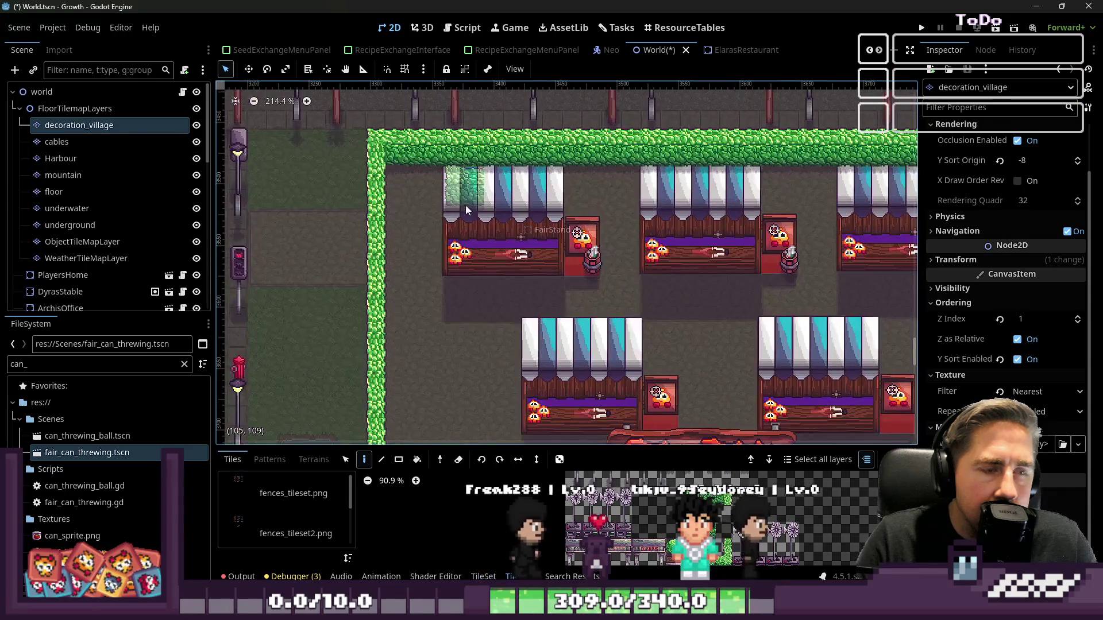
scroll(746, 193, "down", 2)
scroll(626, 239, "down", 3)
scroll(419, 225, "up", 3)
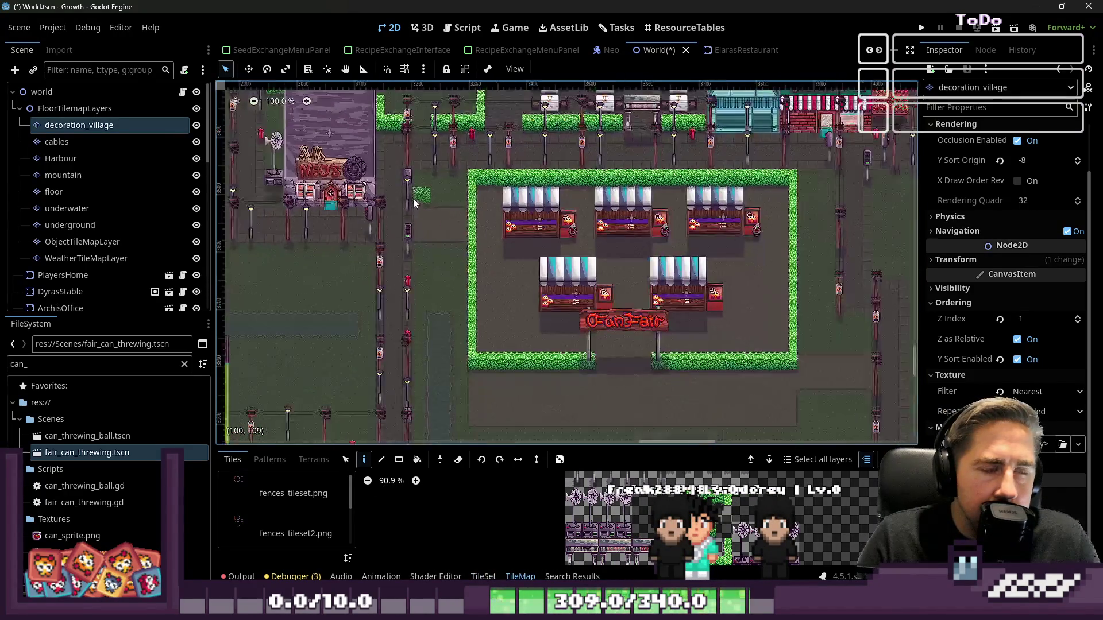
scroll(414, 197, "down", 2)
scroll(436, 275, "up", 2)
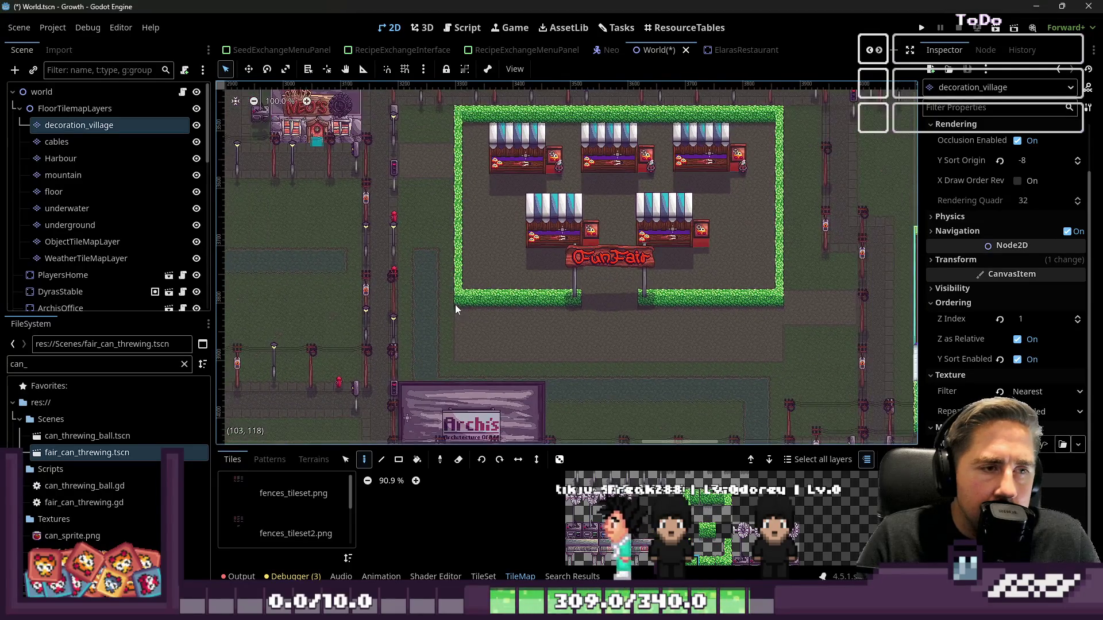
scroll(472, 192, "up", 3)
scroll(473, 192, "down", 3)
scroll(501, 195, "down", 3)
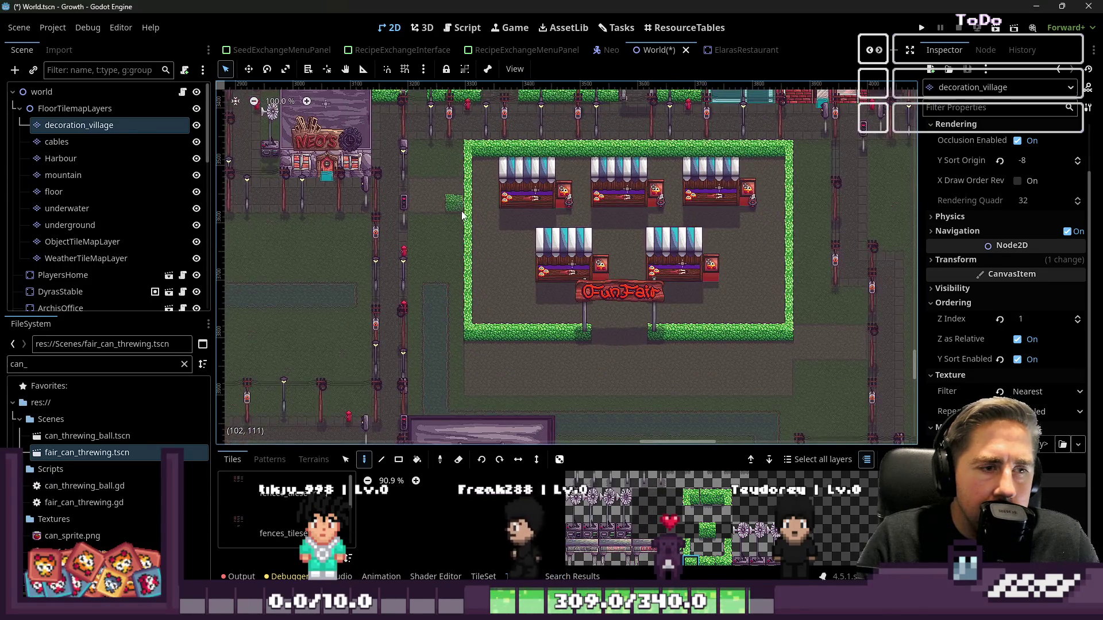
scroll(435, 334, "down", 2)
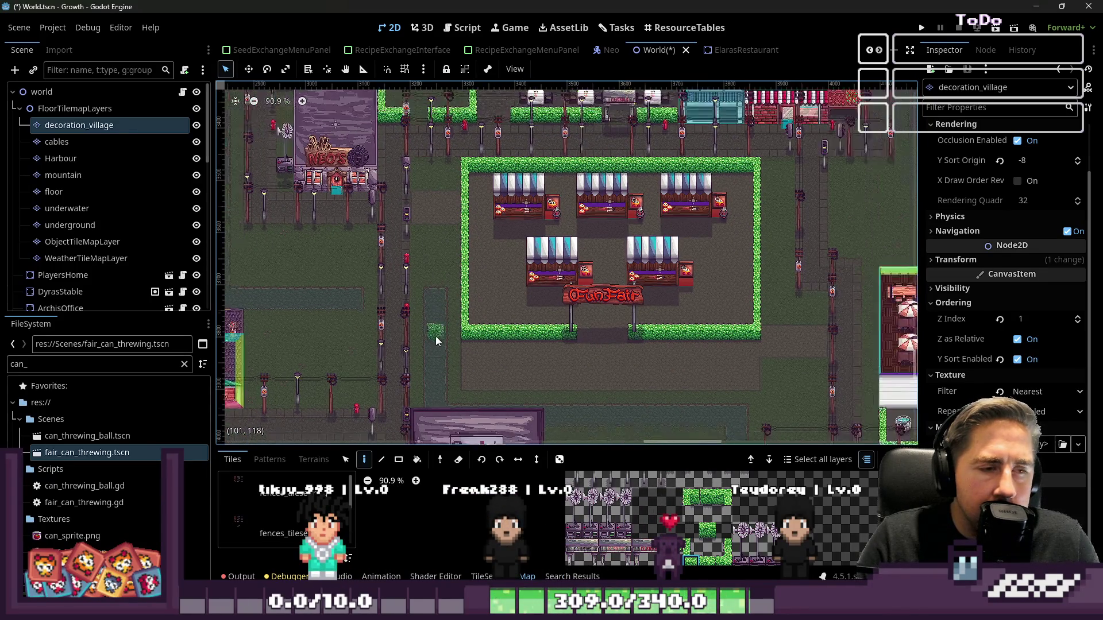
scroll(622, 214, "up", 2)
scroll(622, 214, "down", 2)
scroll(622, 214, "up", 2)
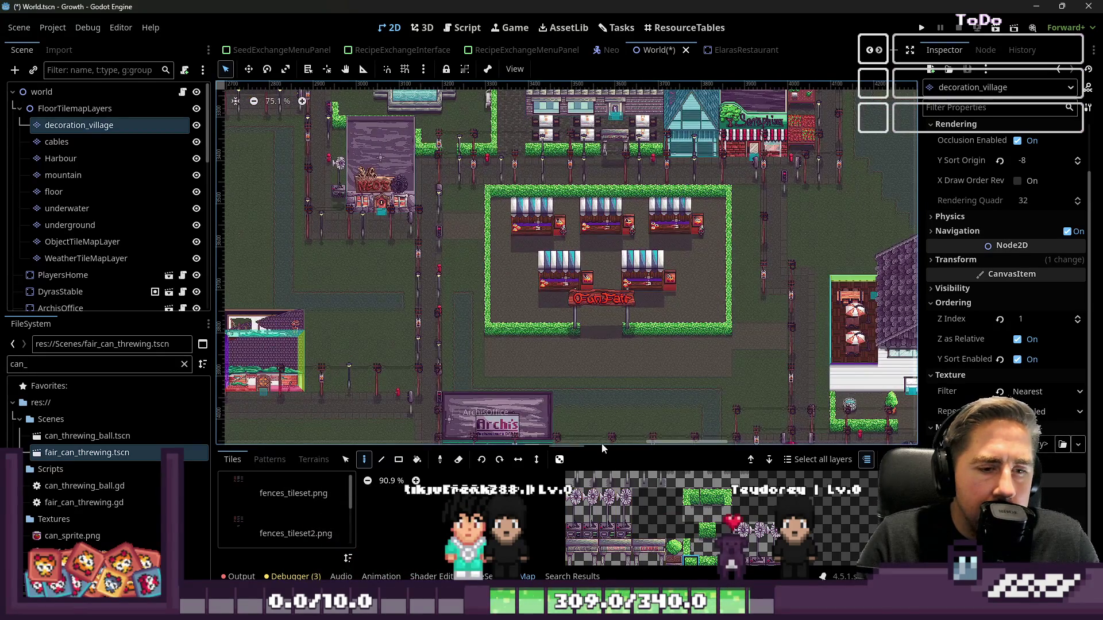
- Enlarge the tile panel and paint a hedge tile over the stone gap in the hedge row
mouse_move(626, 447)
left_mouse_down()
mouse_move(627, 376)
mouse_move(627, 413)
left_mouse_up()
scroll(513, 138, "up", 5)
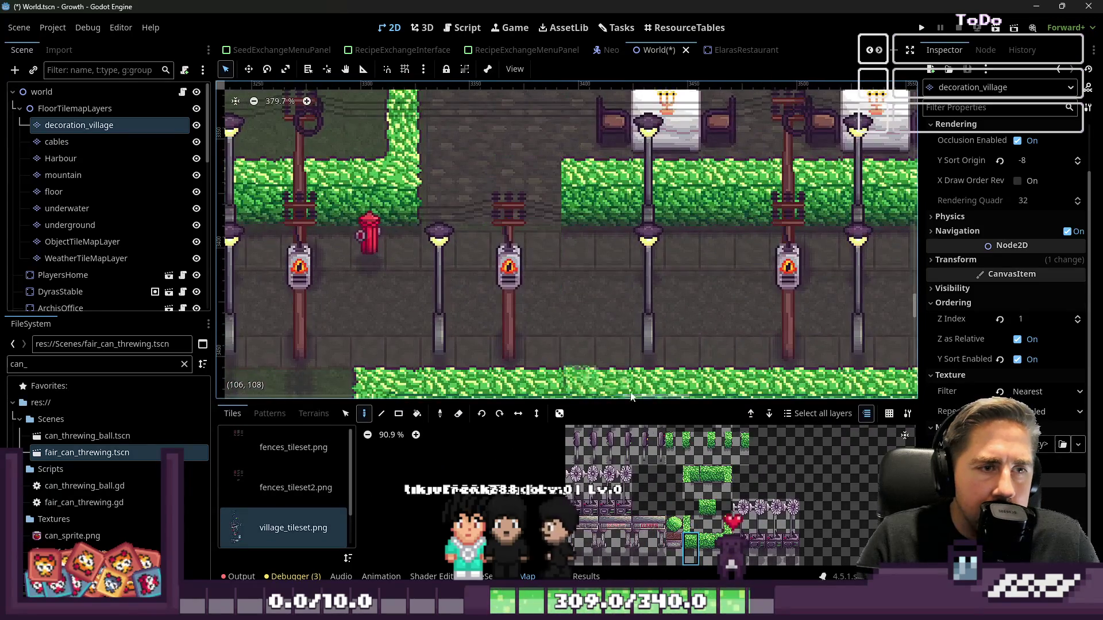
left_click(706, 527)
left_click_drag(574, 195, 464, 206)
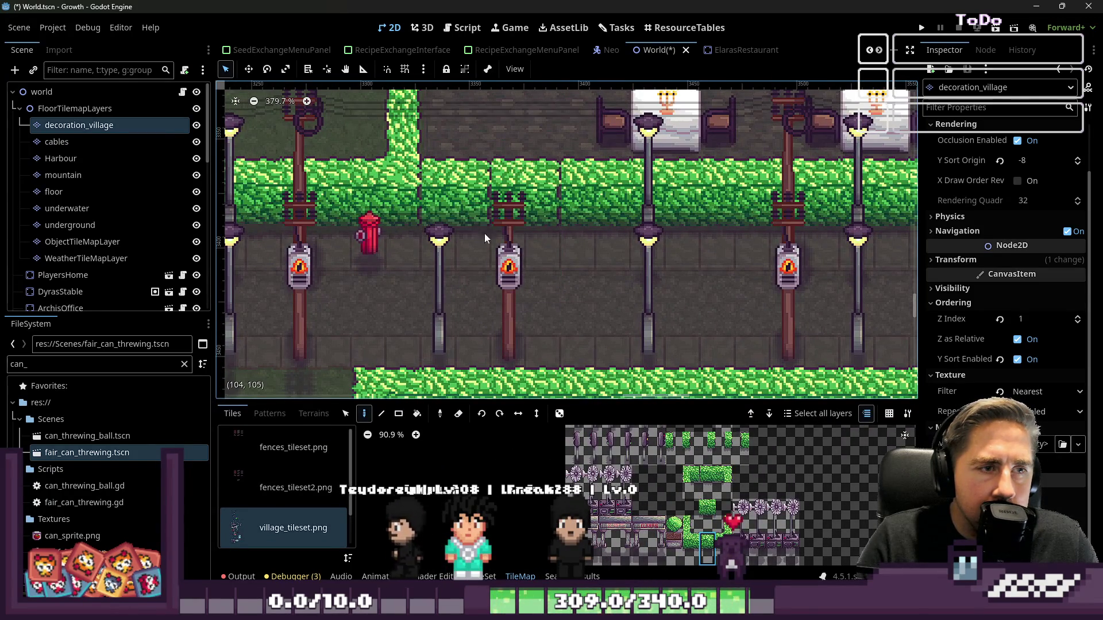
- Pick a different hedge tile and extend it rightward along the restaurant's top edge
left_click(703, 499)
scroll(724, 471, "up", 2)
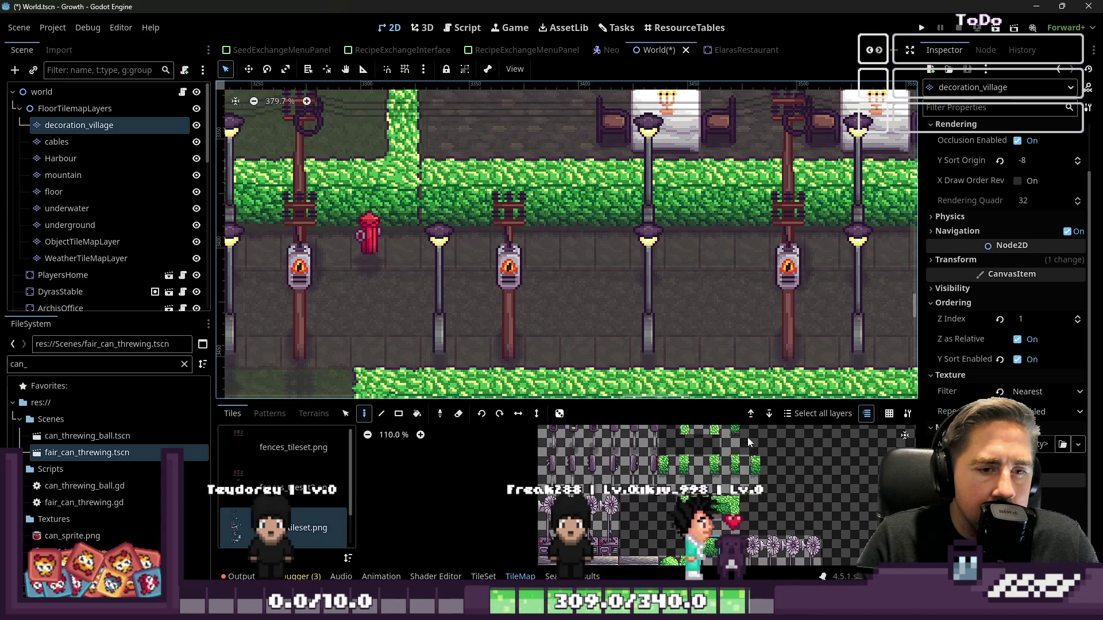
scroll(705, 454, "up", 9)
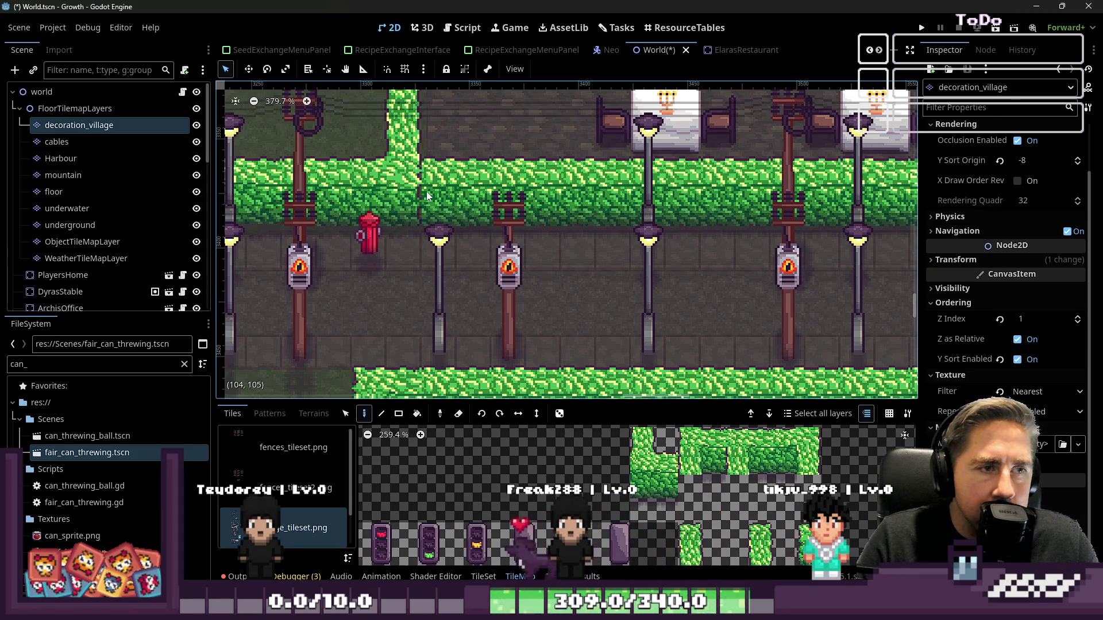
scroll(704, 461, "down", 2)
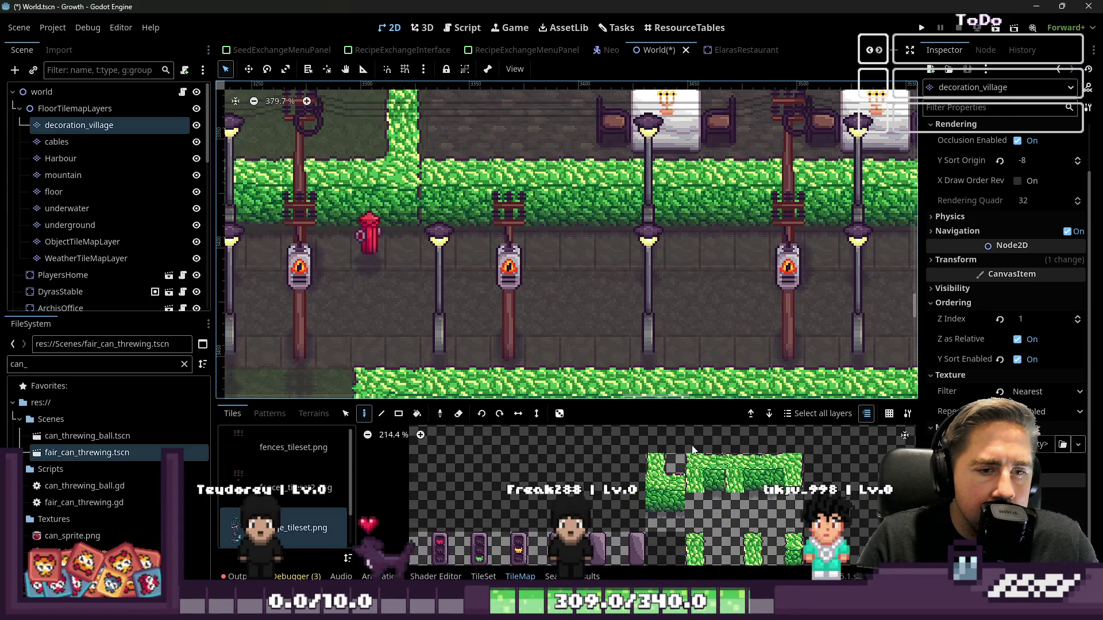
scroll(700, 469, "down", 3)
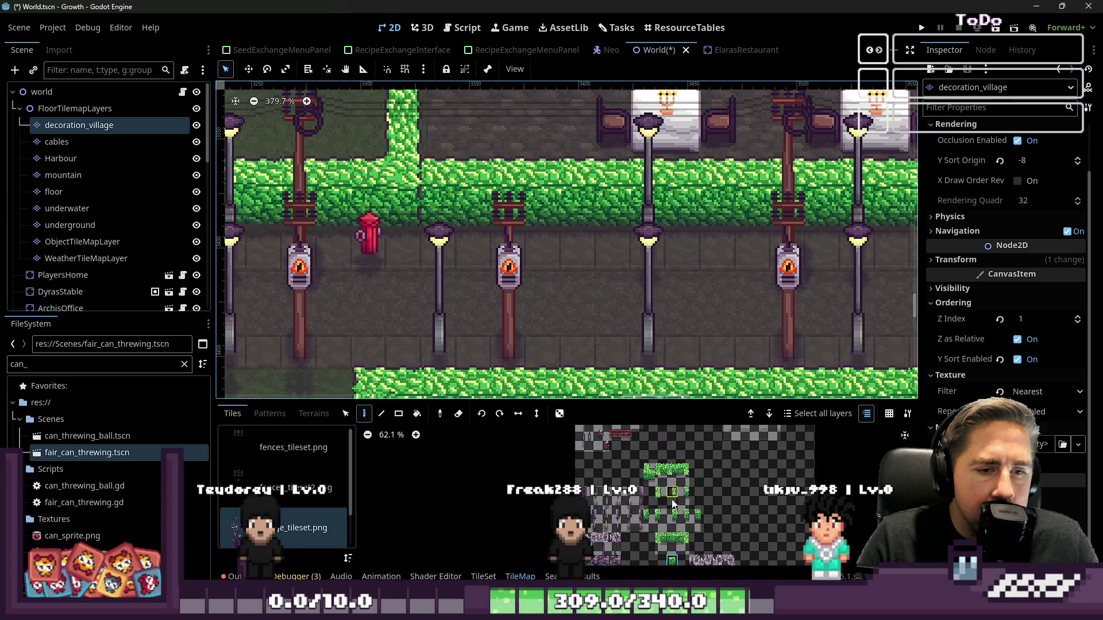
scroll(747, 502, "up", 4)
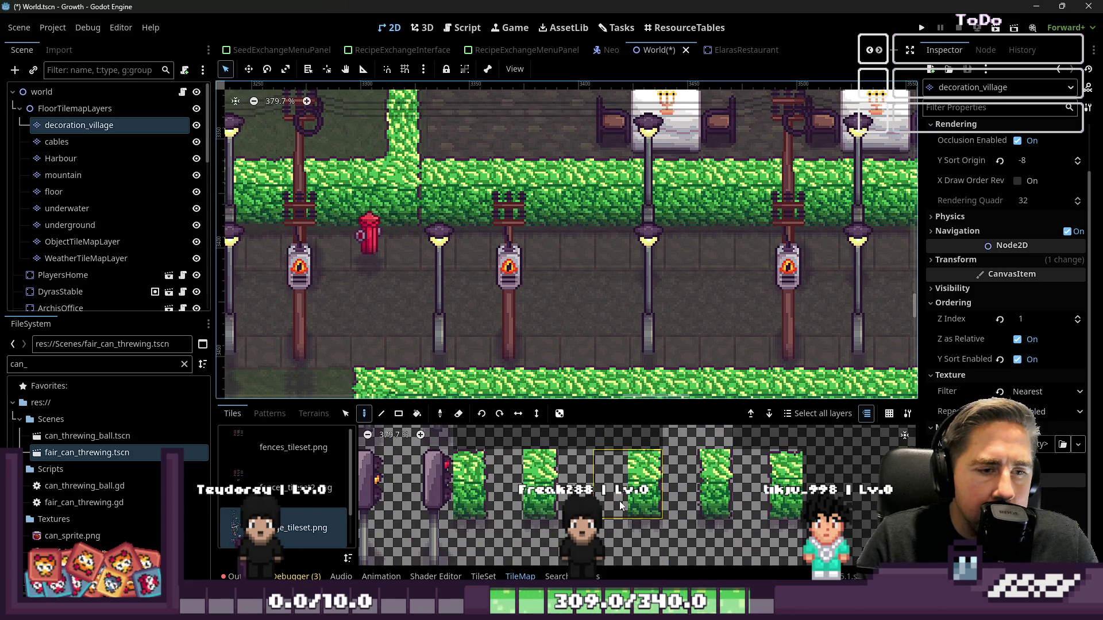
scroll(642, 524, "down", 3)
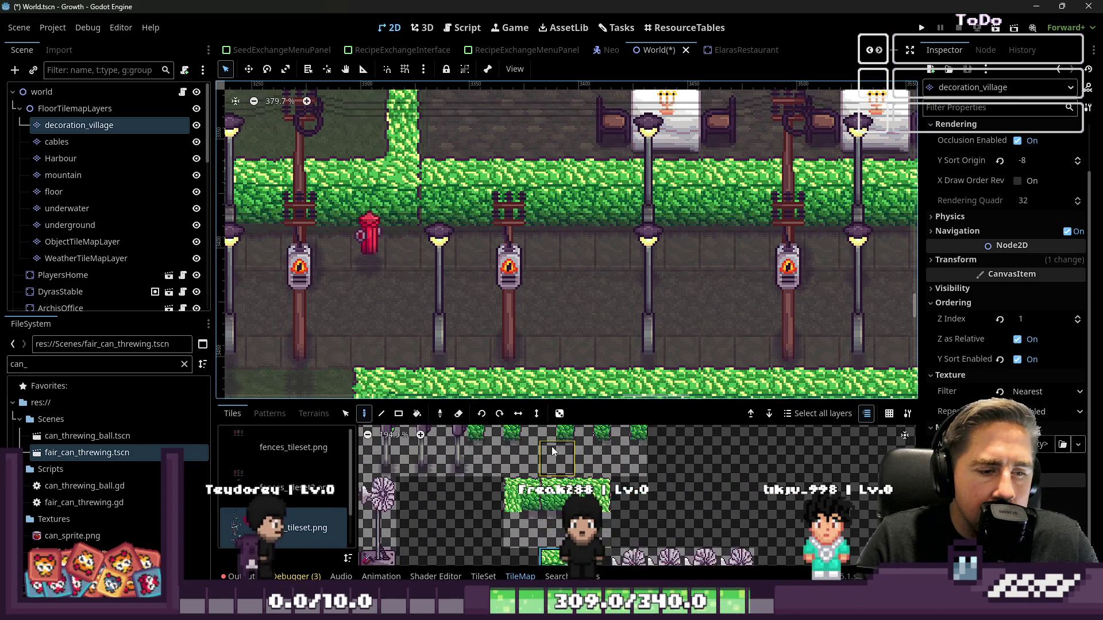
scroll(642, 524, "down", 3)
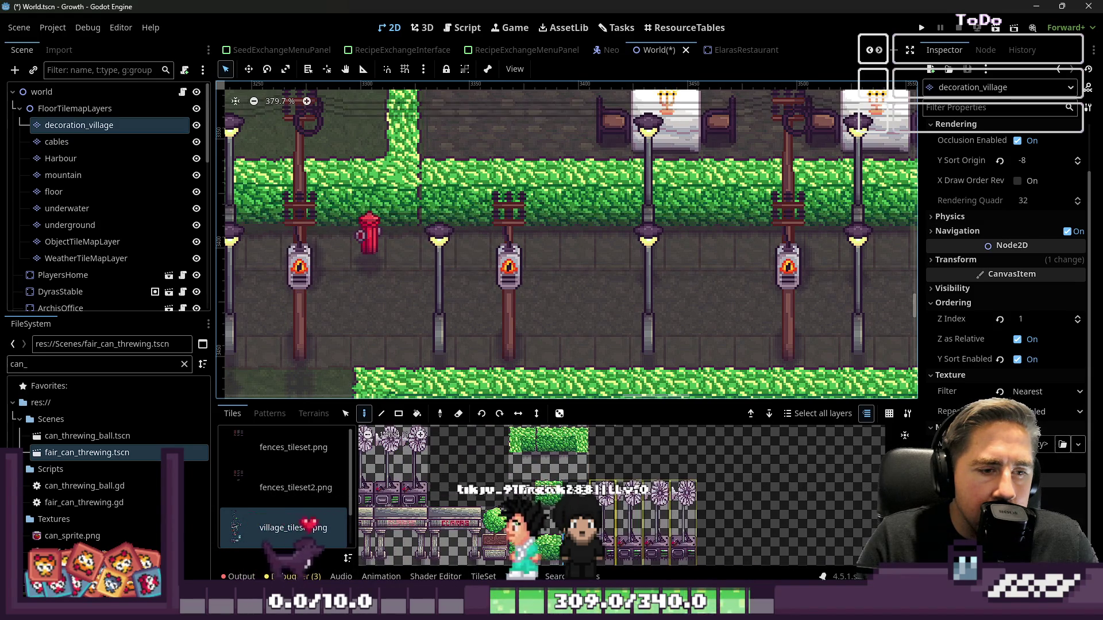
scroll(527, 435, "down", 1)
scroll(527, 435, "up", 2)
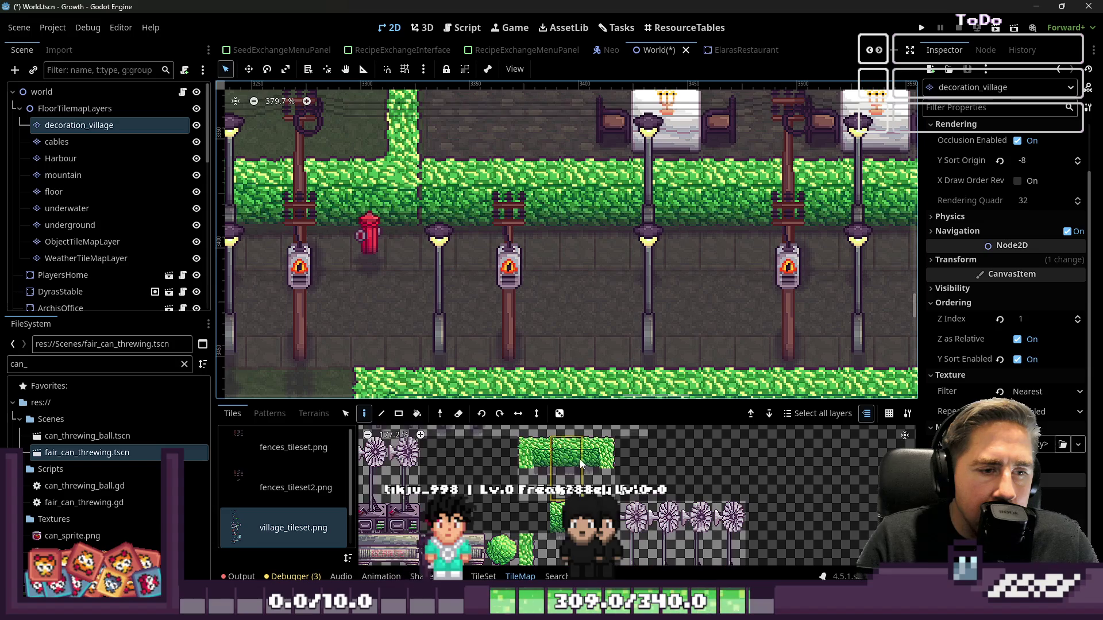
scroll(468, 225, "down", 2)
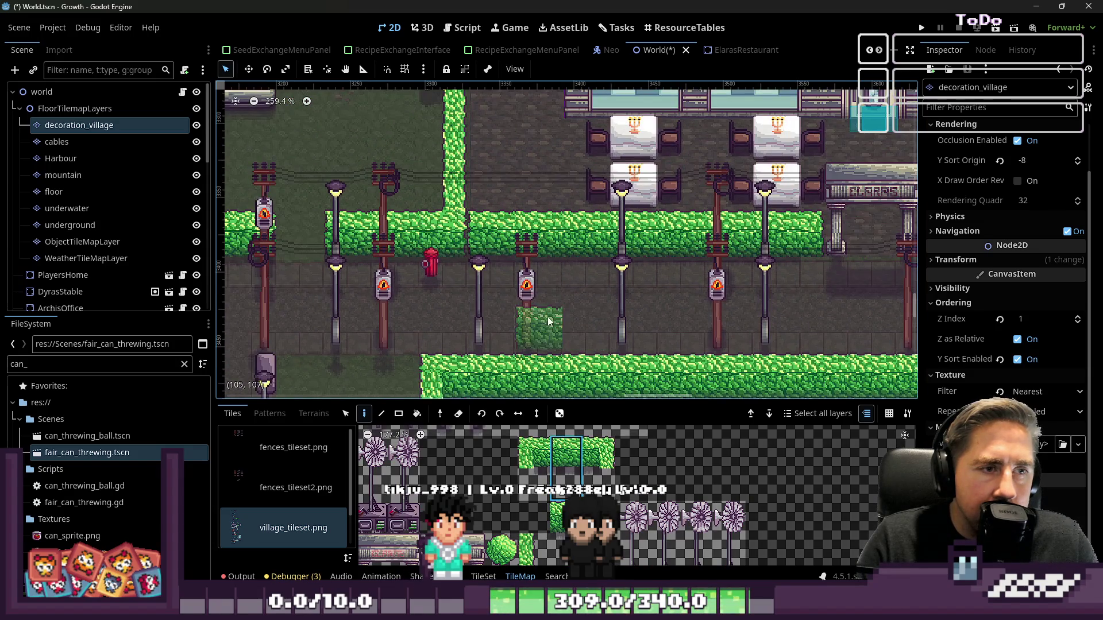
scroll(510, 308, "down", 6)
scroll(563, 126, "up", 5)
left_click_drag(511, 166, 736, 151)
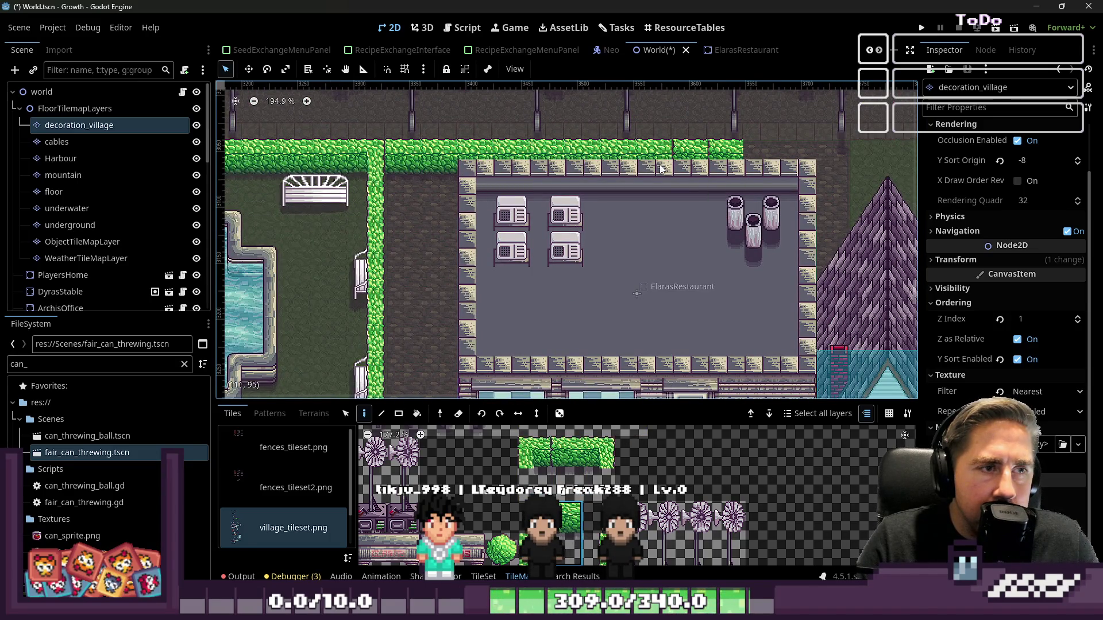
- Zoom the canvas and tile atlas to inspect the hedge bordering the restaurant
scroll(656, 494, "down", 3)
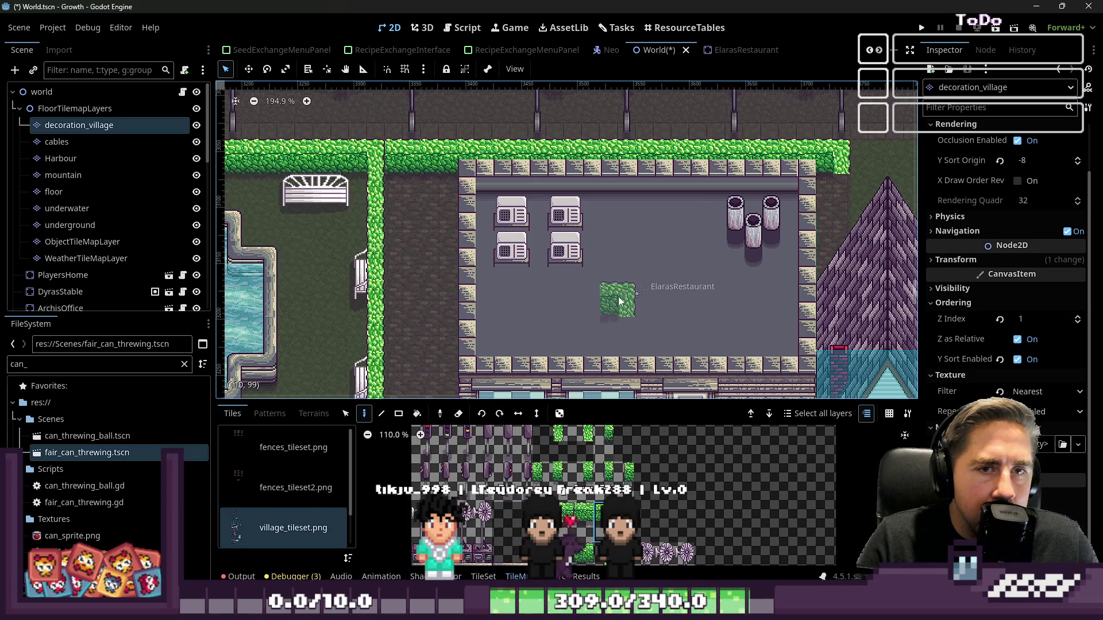
scroll(585, 448, "down", 1)
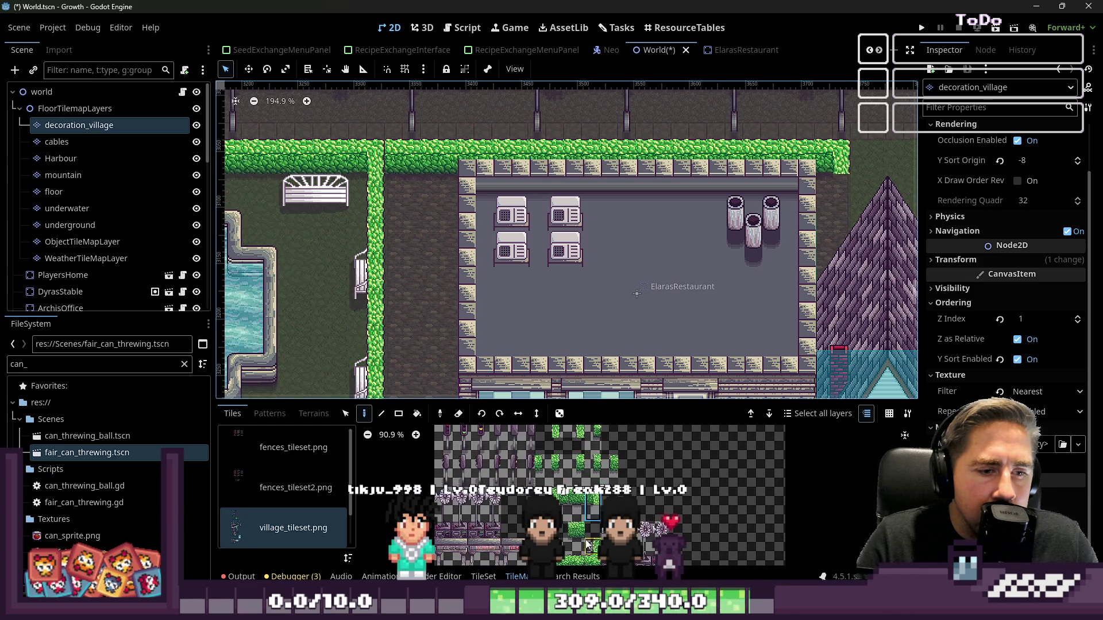
scroll(812, 302, "up", 2)
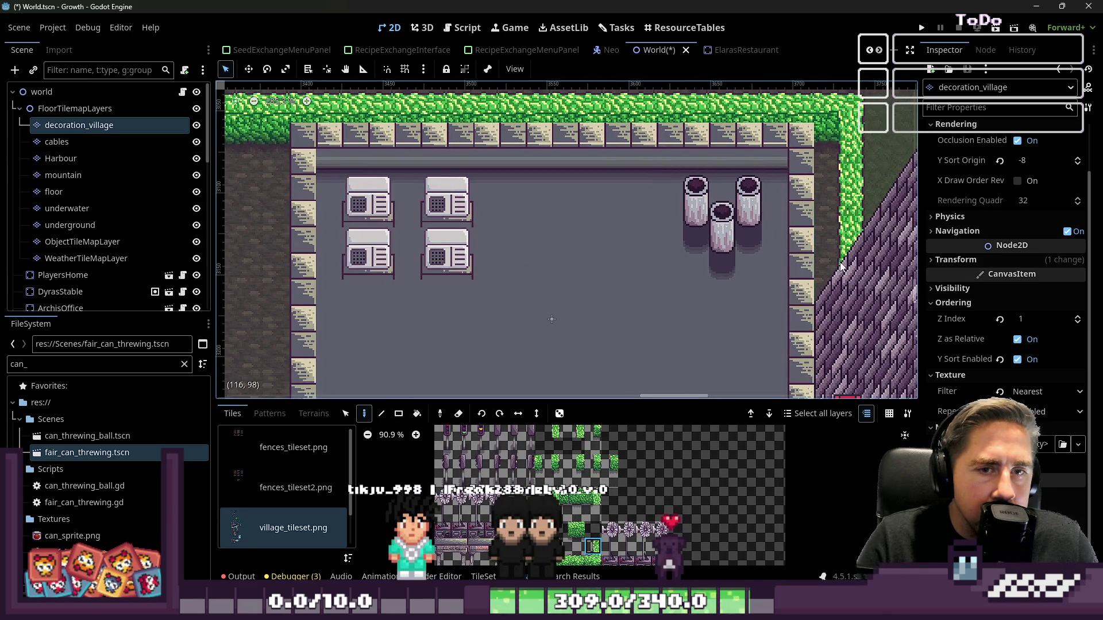
scroll(841, 266, "down", 4)
scroll(771, 170, "up", 3)
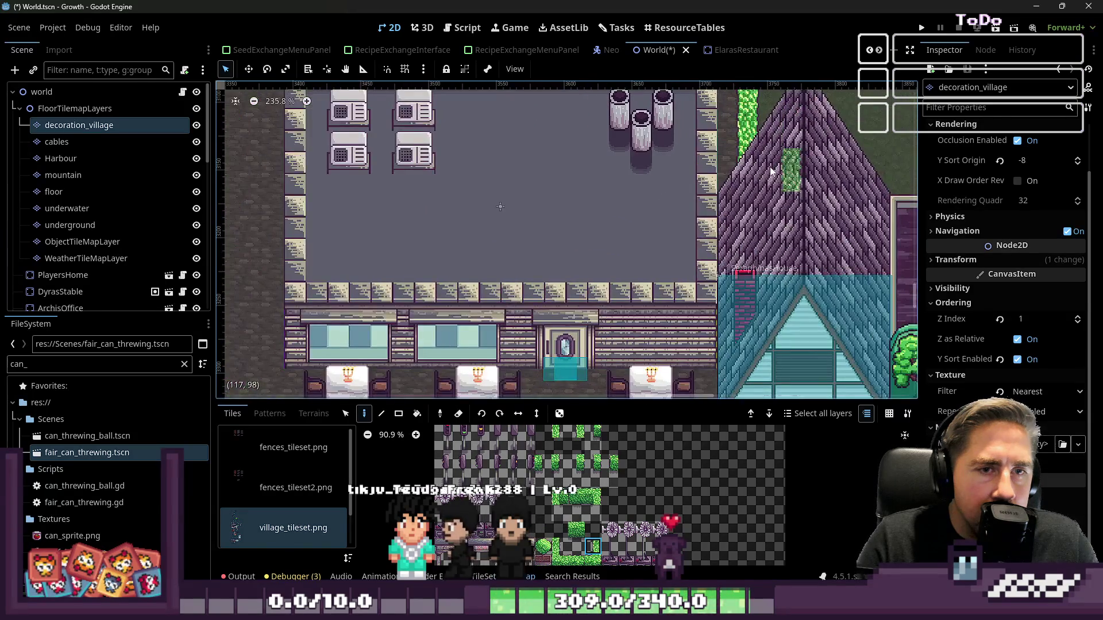
scroll(771, 171, "up", 1)
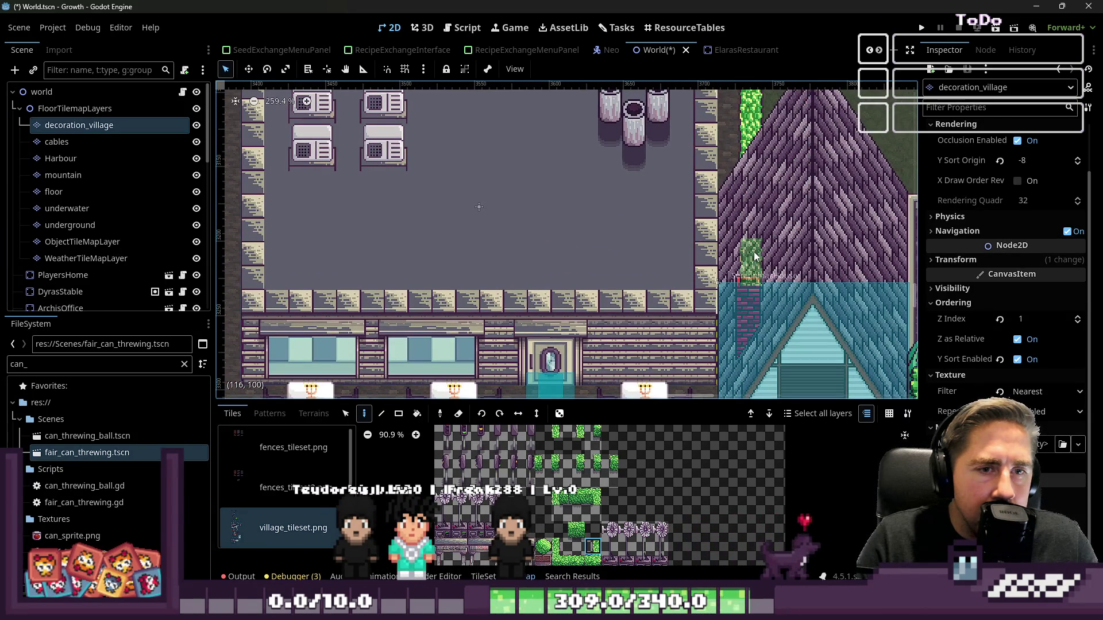
scroll(595, 478, "down", 1)
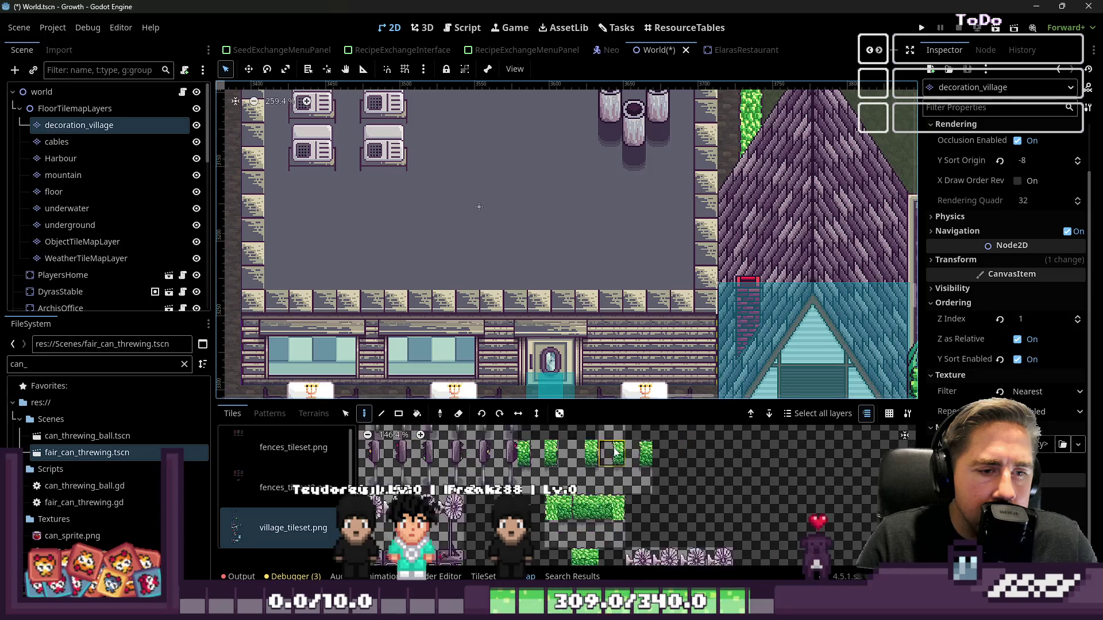
scroll(607, 476, "up", 4)
scroll(607, 446, "up", 3)
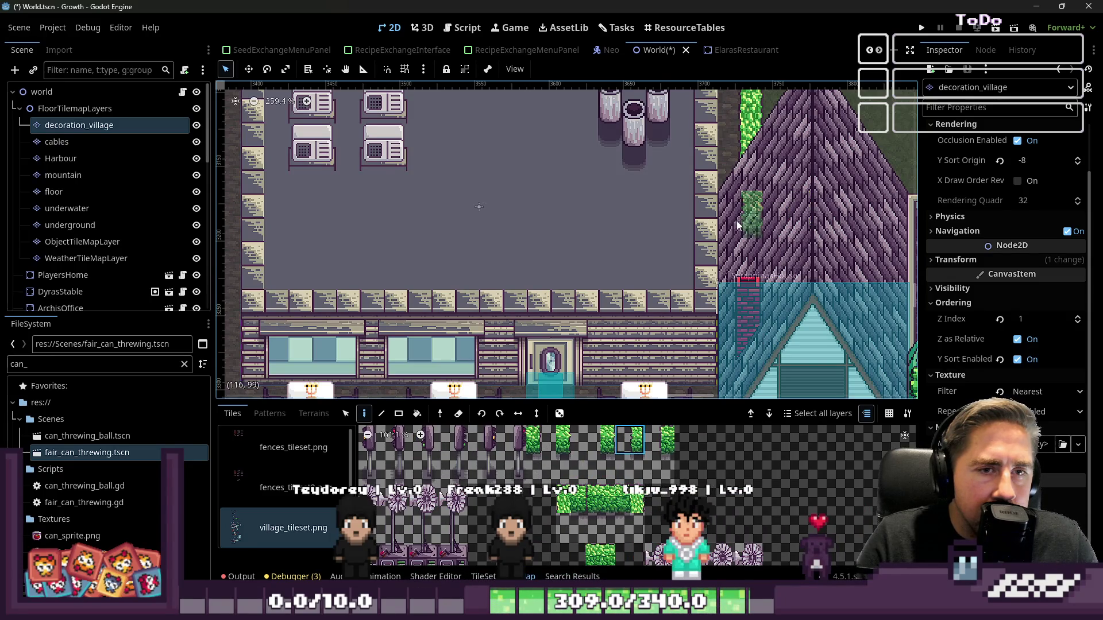
scroll(746, 260, "down", 4)
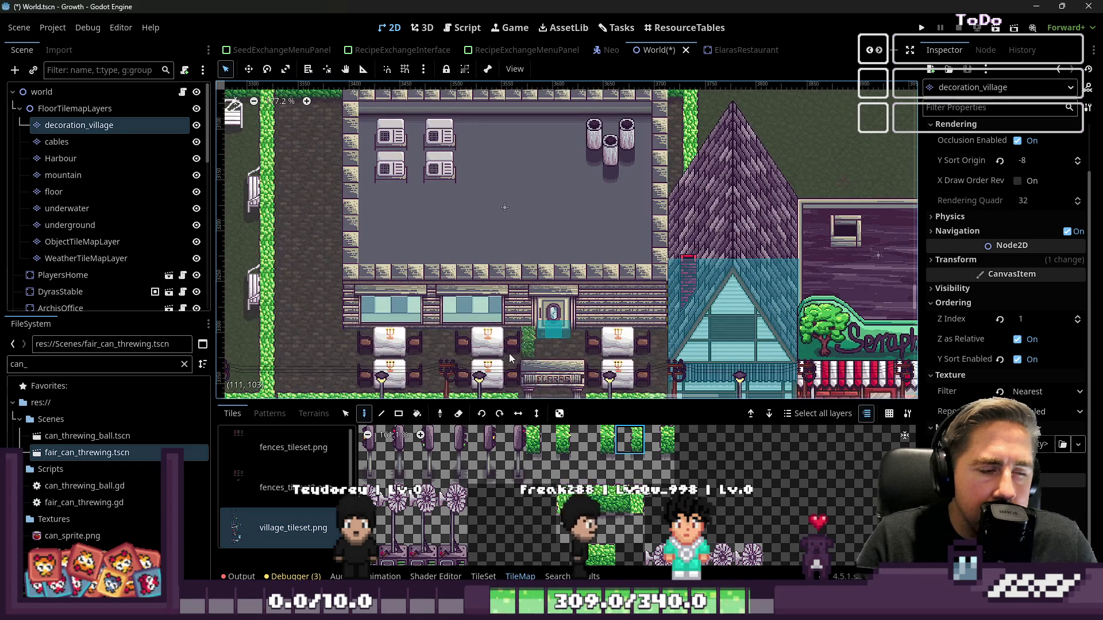
scroll(112, 210, "down", 3)
scroll(121, 230, "down", 4)
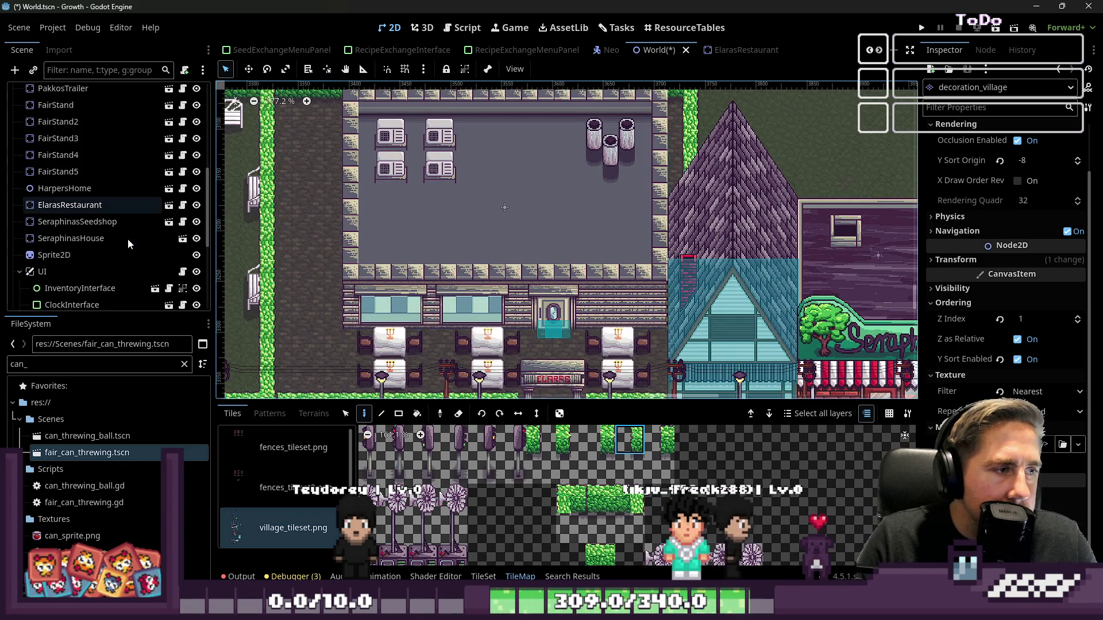
left_click(194, 241)
left_click(194, 242)
left_click(194, 242)
left_click(193, 243)
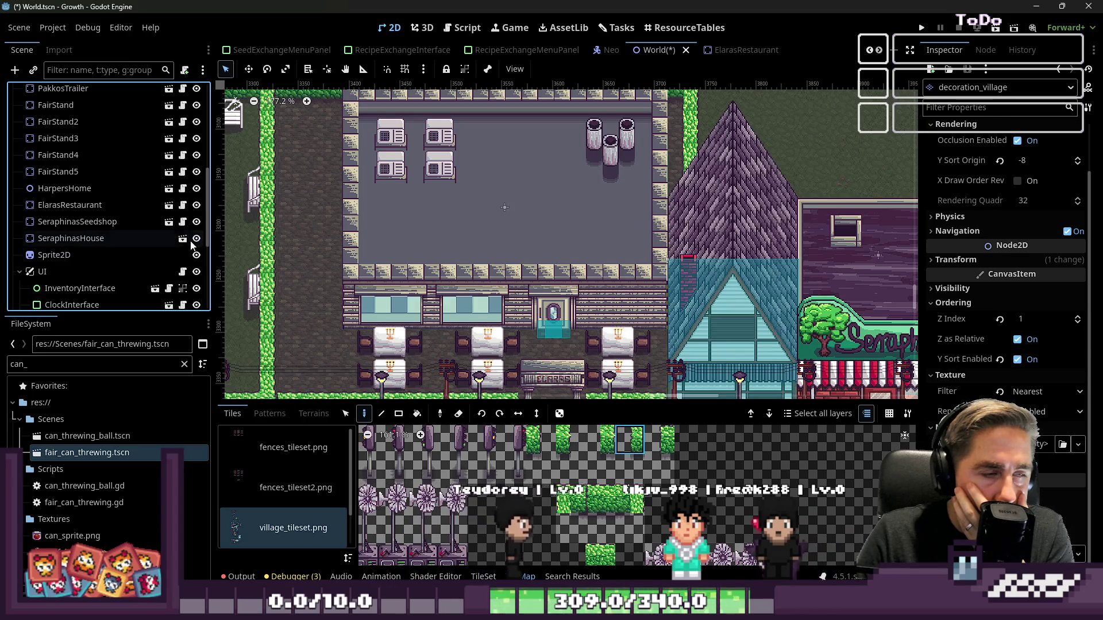
left_click(197, 239)
left_click(197, 239)
left_click(197, 239)
left_click(197, 239)
scroll(697, 216, "down", 4)
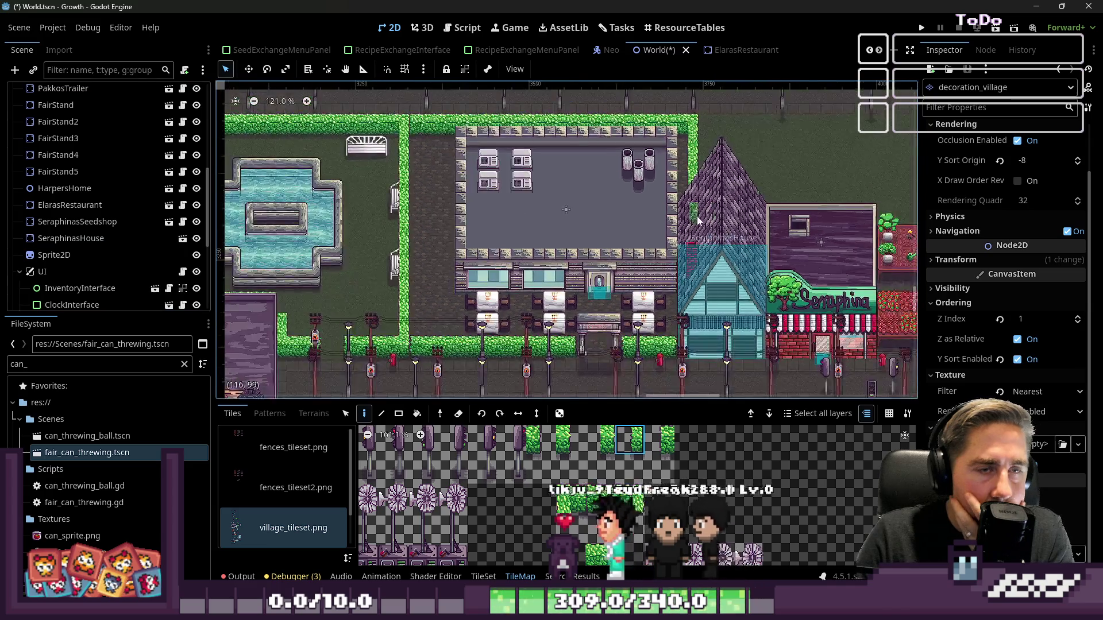
scroll(497, 257, "up", 2)
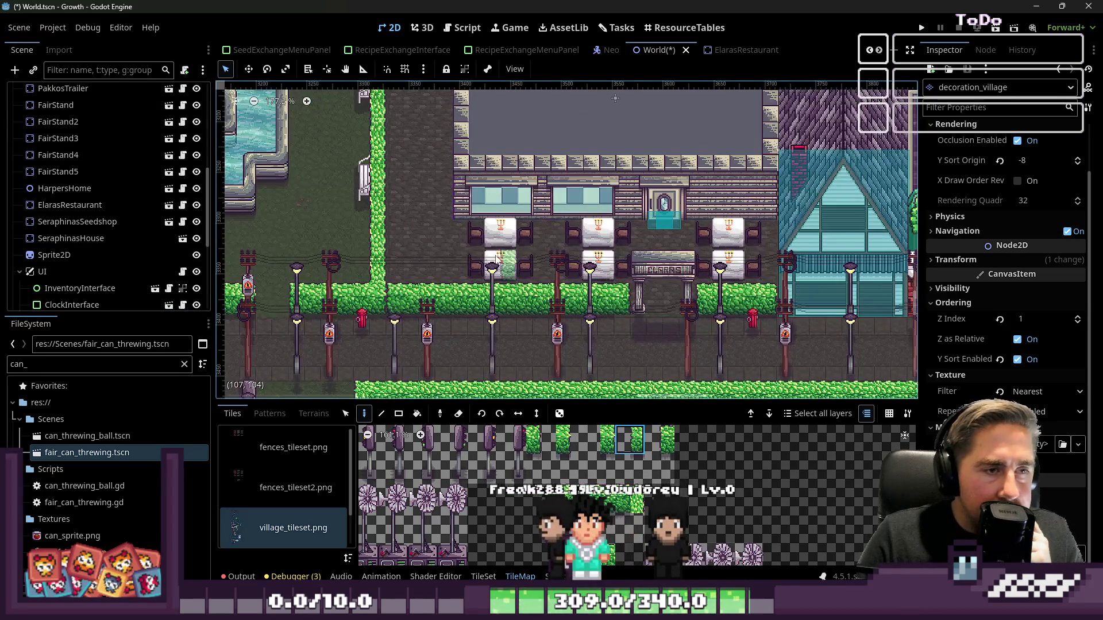
scroll(498, 257, "down", 6)
scroll(579, 323, "up", 1)
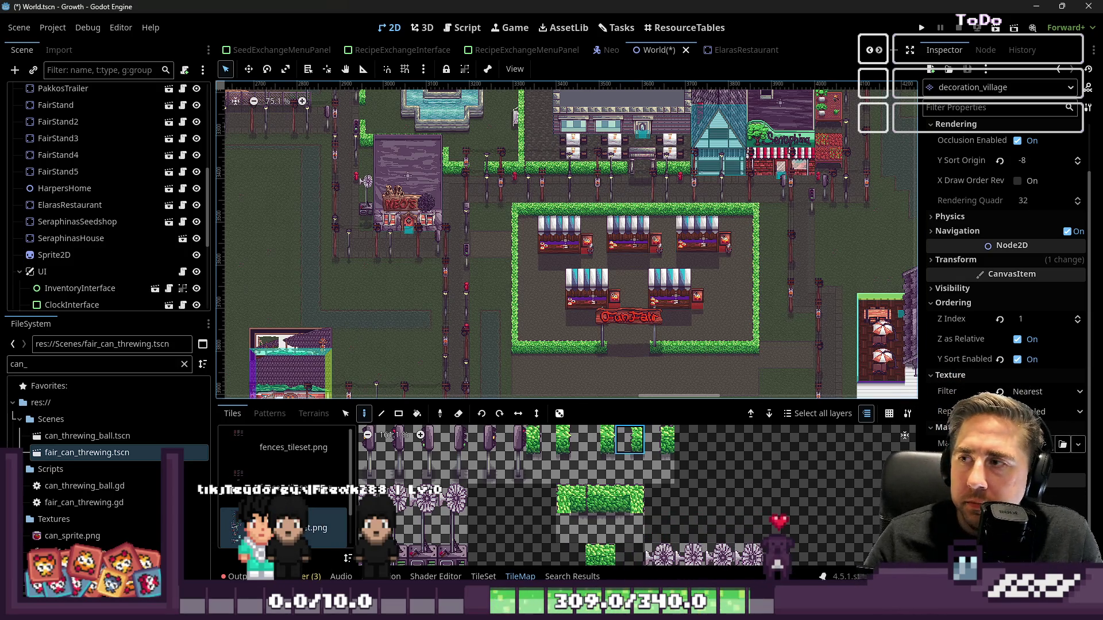
scroll(706, 293, "up", 7)
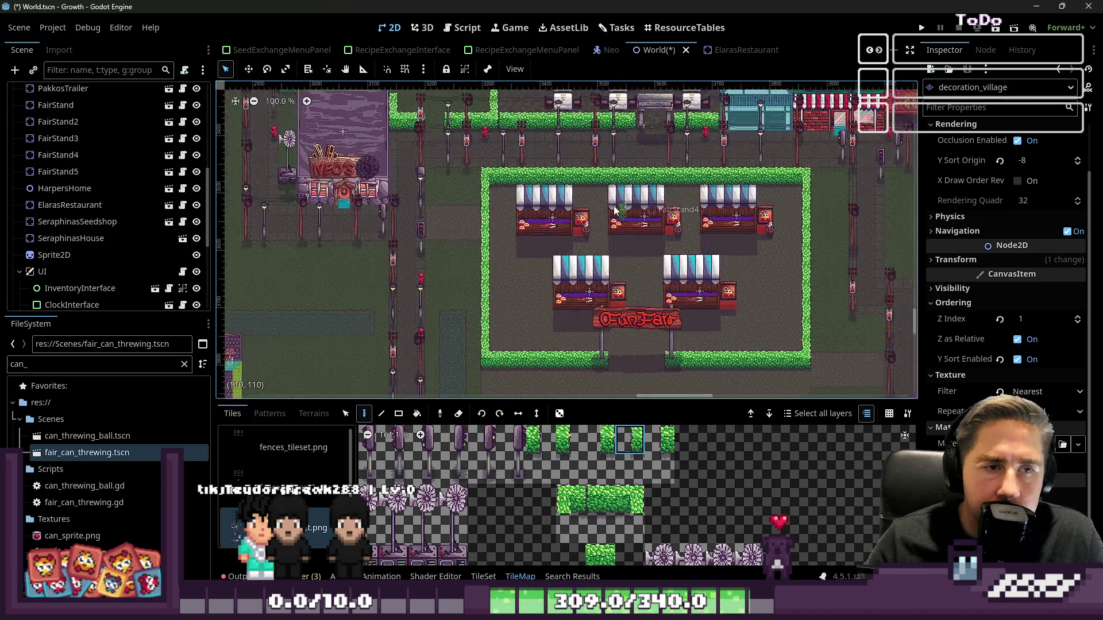
- Enlarge the tile palette and browse village_tileset.png for the potted tree tile
scroll(575, 258, "down", 4)
scroll(503, 235, "up", 8)
scroll(460, 270, "down", 6)
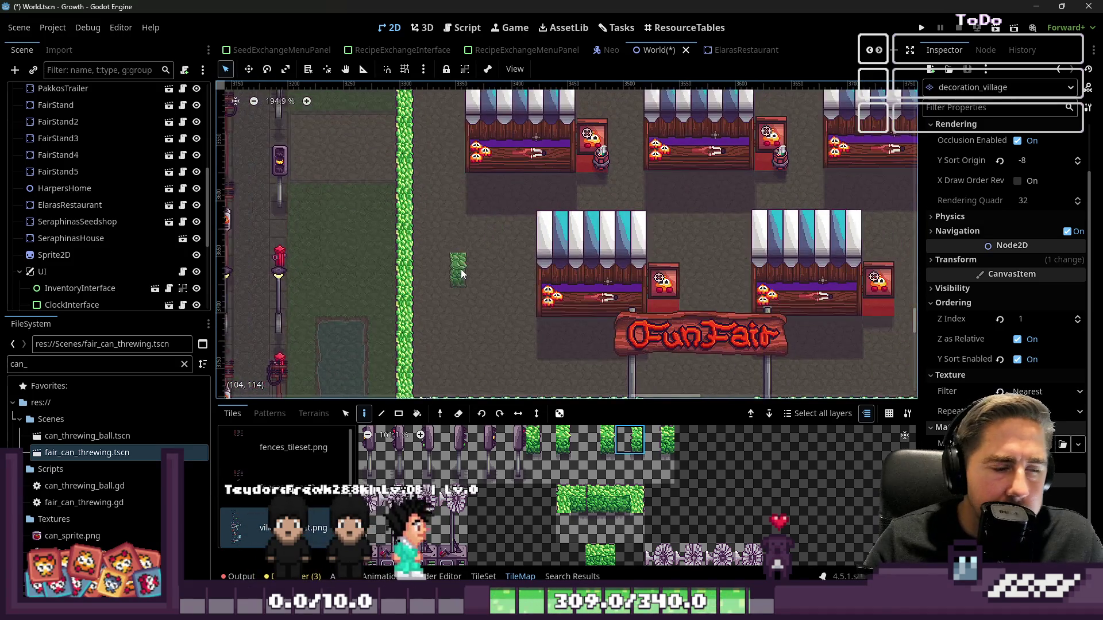
scroll(497, 471, "down", 2)
scroll(501, 465, "down", 7)
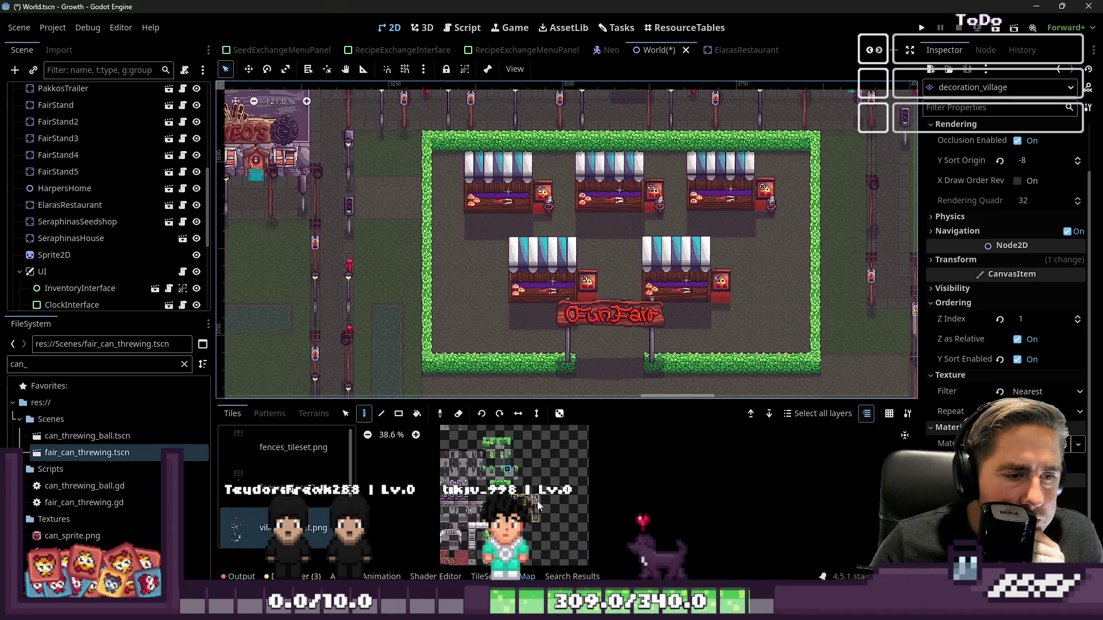
left_click_drag(513, 400, 508, 140)
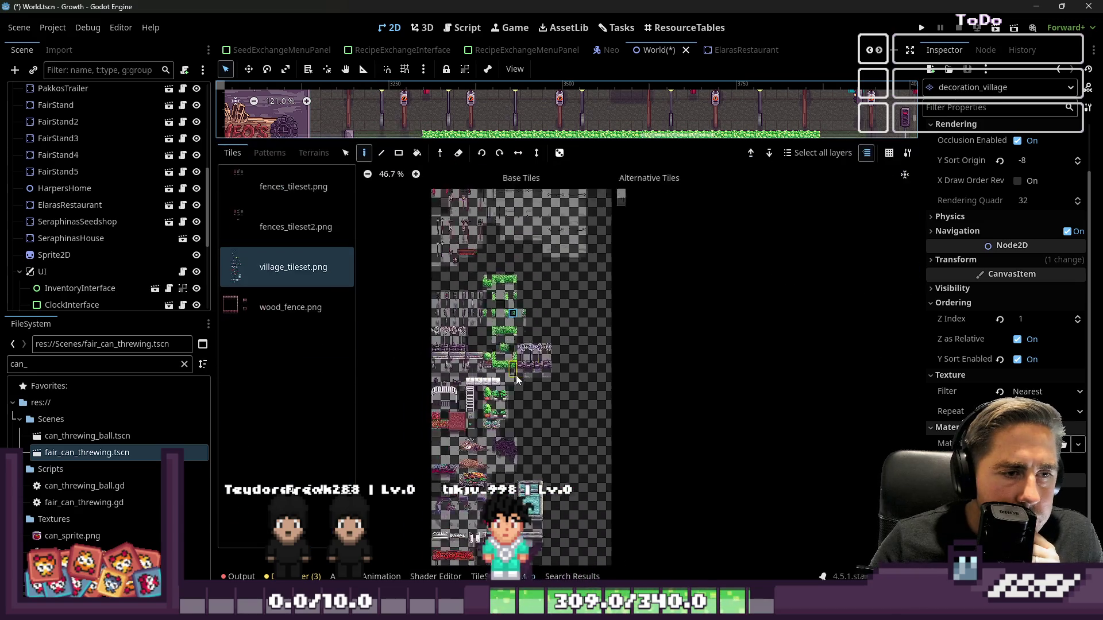
scroll(448, 227, "up", 3)
scroll(456, 250, "up", 5)
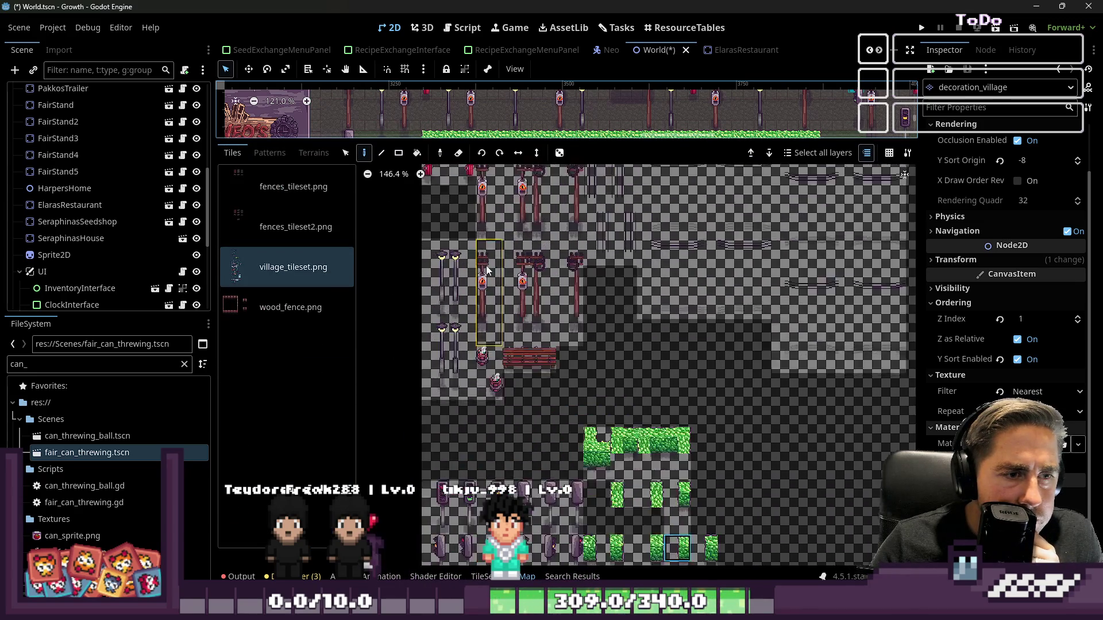
scroll(494, 313, "down", 6)
scroll(540, 517, "up", 4)
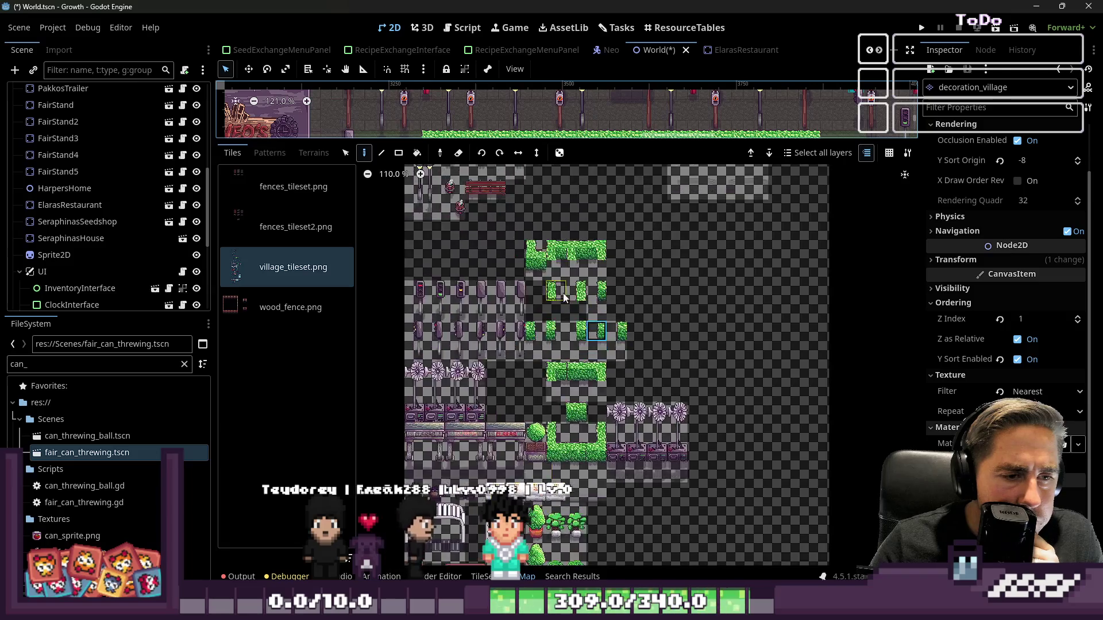
scroll(490, 291, "down", 5)
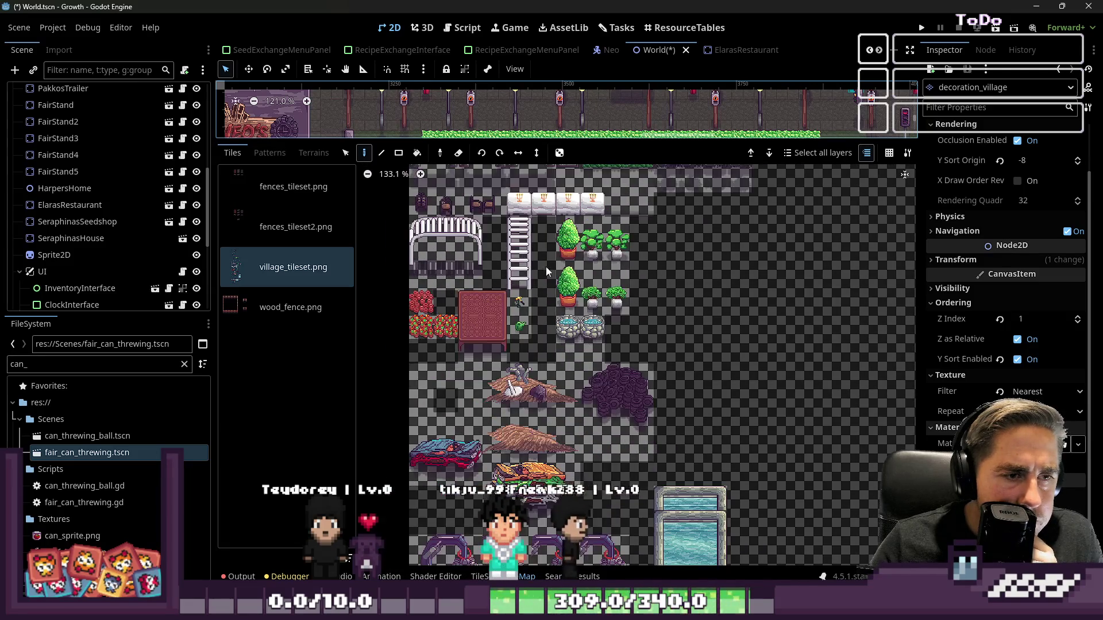
scroll(486, 322, "up", 2)
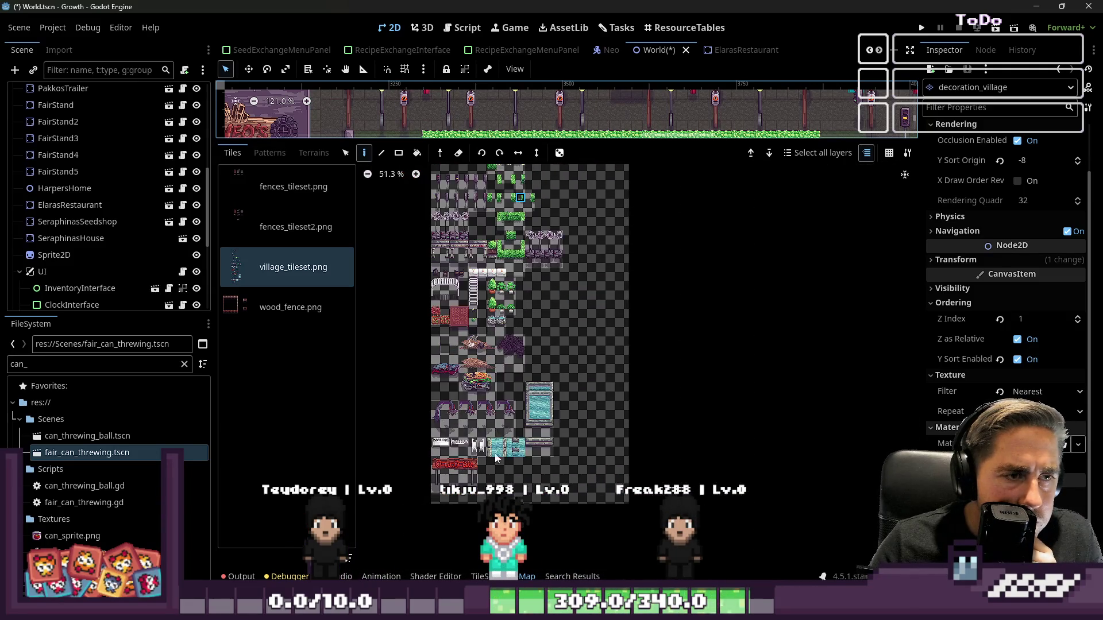
scroll(477, 370, "up", 3)
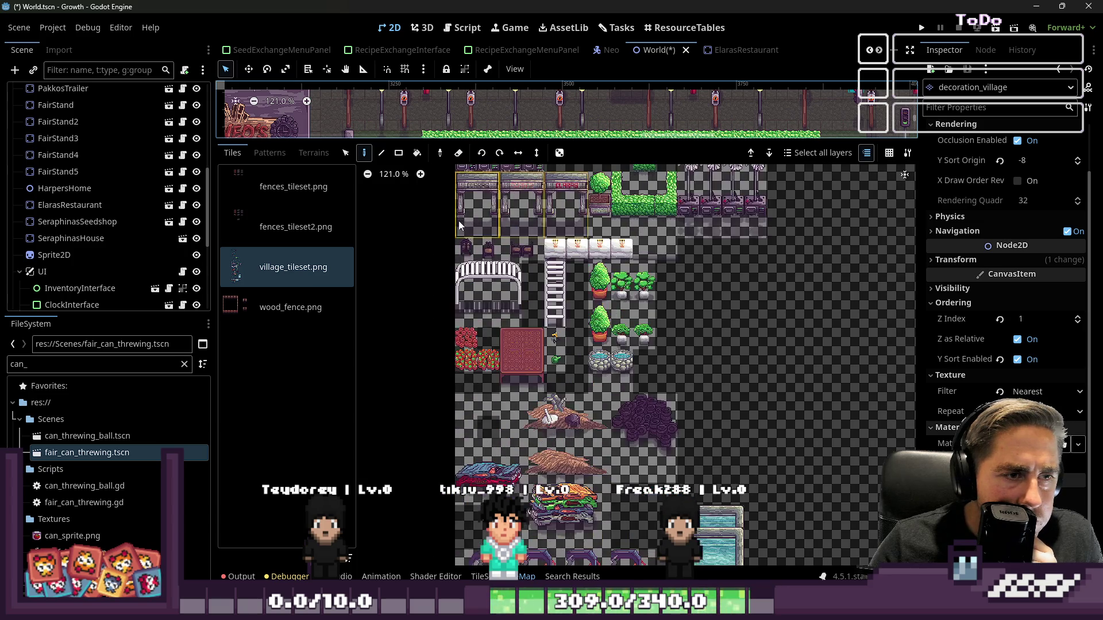
scroll(632, 264, "up", 3)
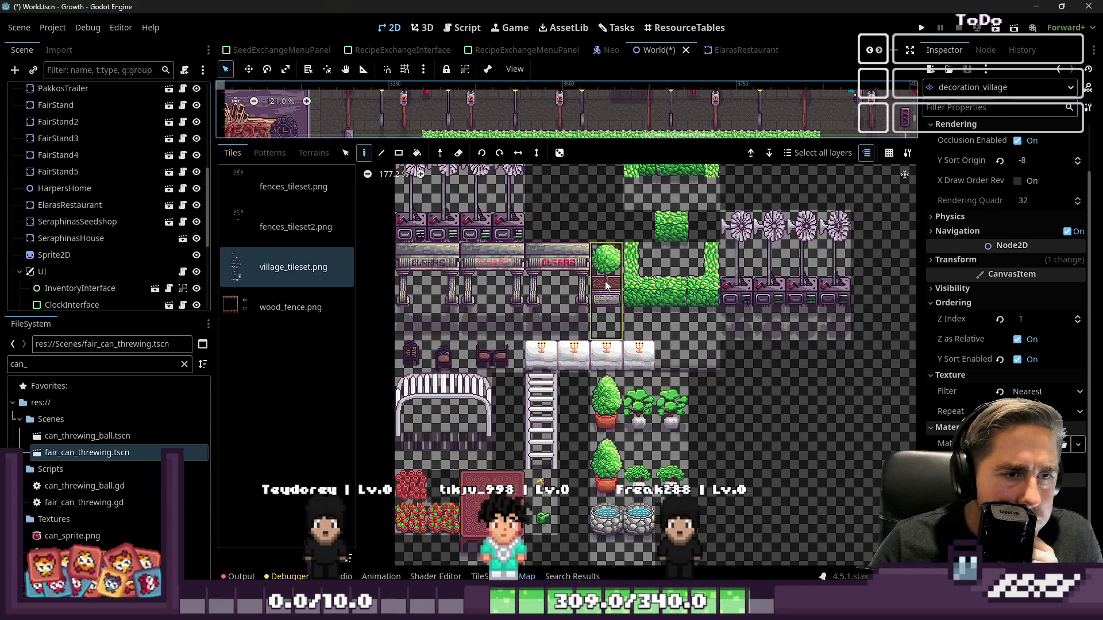
- Restore the map view and place a potted tree between the top stands
left_click_drag(562, 143, 562, 448)
scroll(529, 207, "up", 6)
left_click(740, 227)
scroll(612, 279, "down", 2)
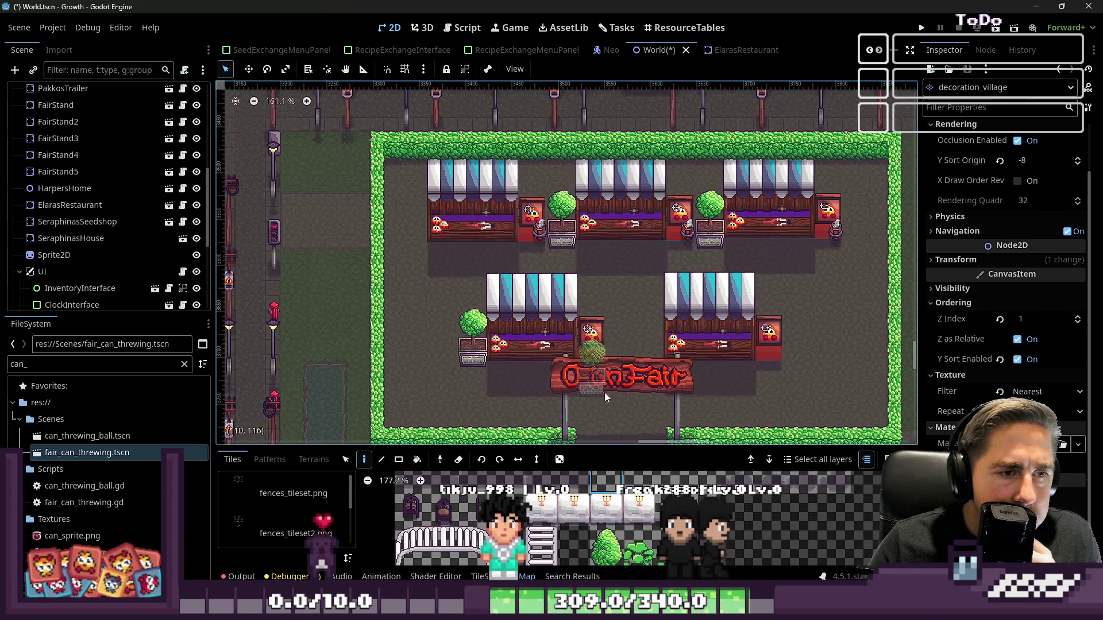
scroll(563, 259, "down", 4)
scroll(618, 522, "down", 13)
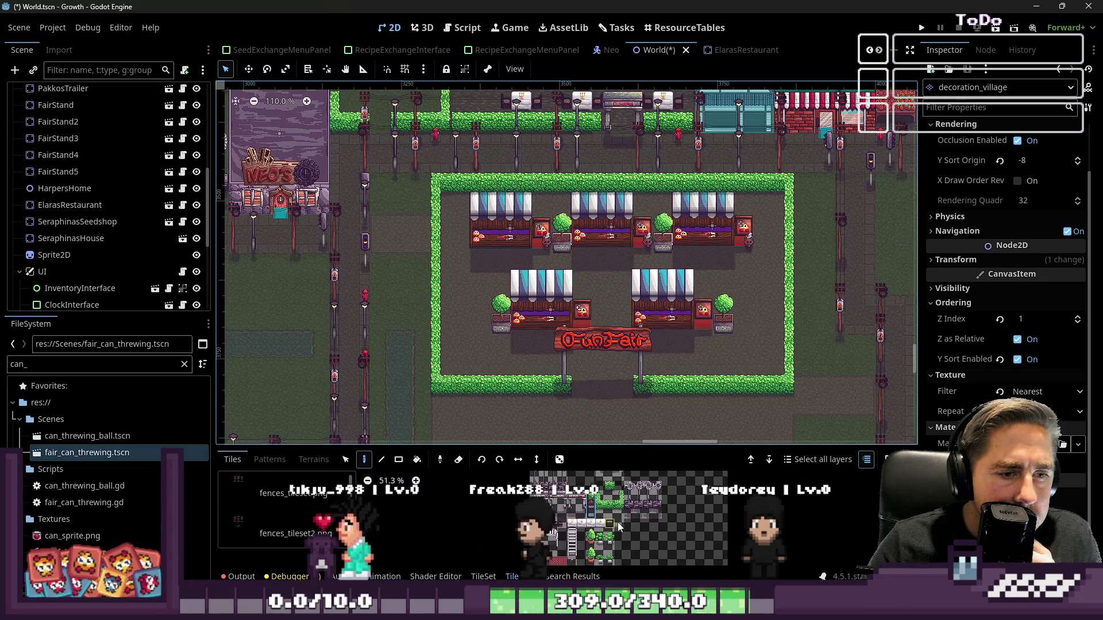
- Browse fences_tileset2.png, then pick the gate tile from village_tileset.png
left_click_drag(561, 448, 561, 154)
scroll(547, 226, "up", 5)
scroll(548, 226, "up", 2)
scroll(549, 281, "down", 2)
scroll(532, 209, "up", 1)
scroll(585, 484, "down", 3)
scroll(585, 484, "up", 2)
left_click(296, 240)
left_click(284, 273)
scroll(648, 519, "up", 10)
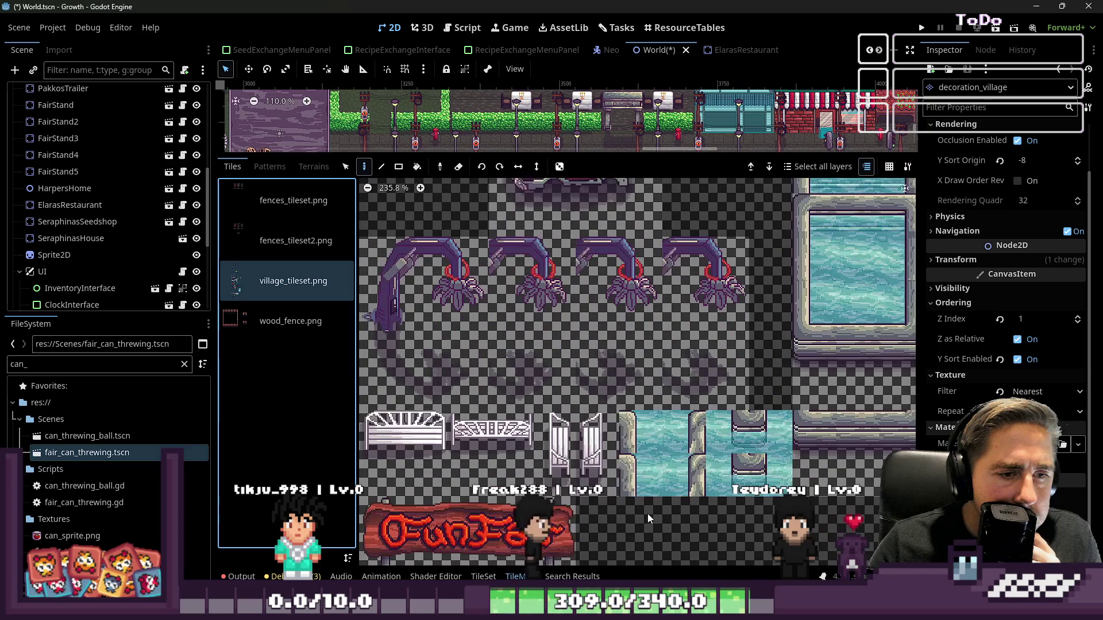
left_click(597, 453)
- Paint gates into the right hedge, three of them down the fair's right fence
left_click_drag(537, 154, 537, 450)
scroll(746, 205, "up", 7)
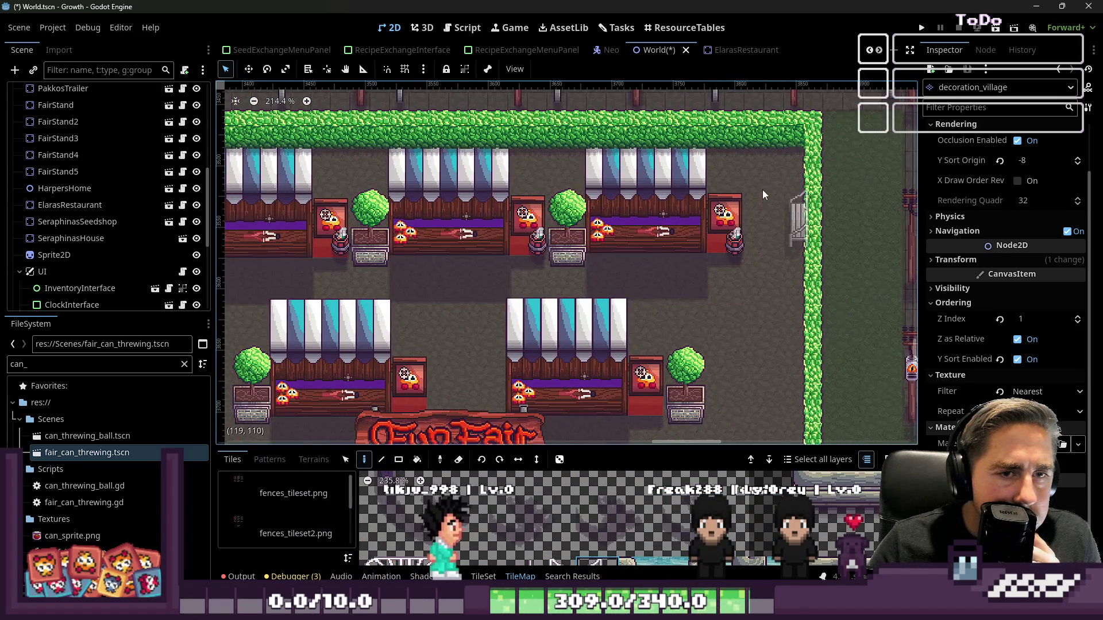
left_click(764, 170)
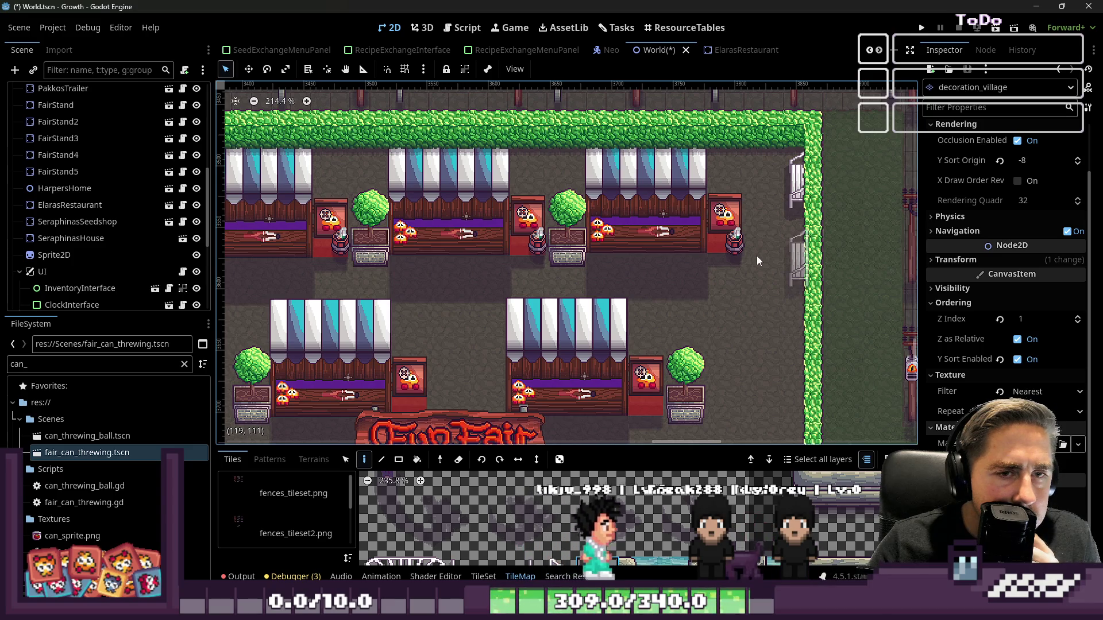
scroll(753, 171, "down", 4)
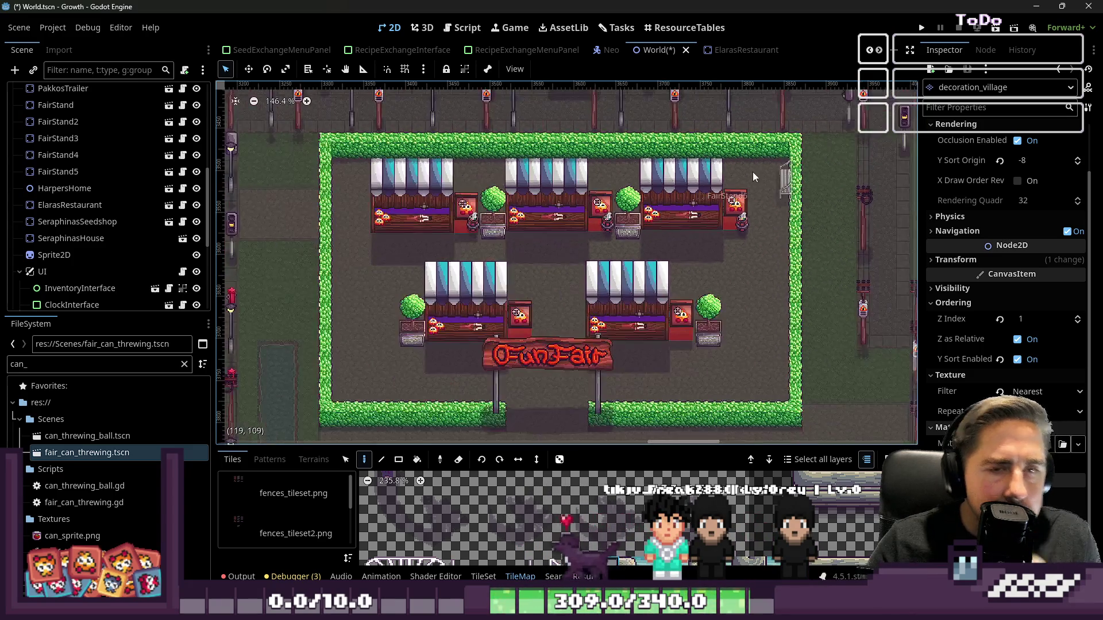
scroll(757, 358, "up", 2)
scroll(822, 295, "down", 2)
scroll(746, 246, "up", 1)
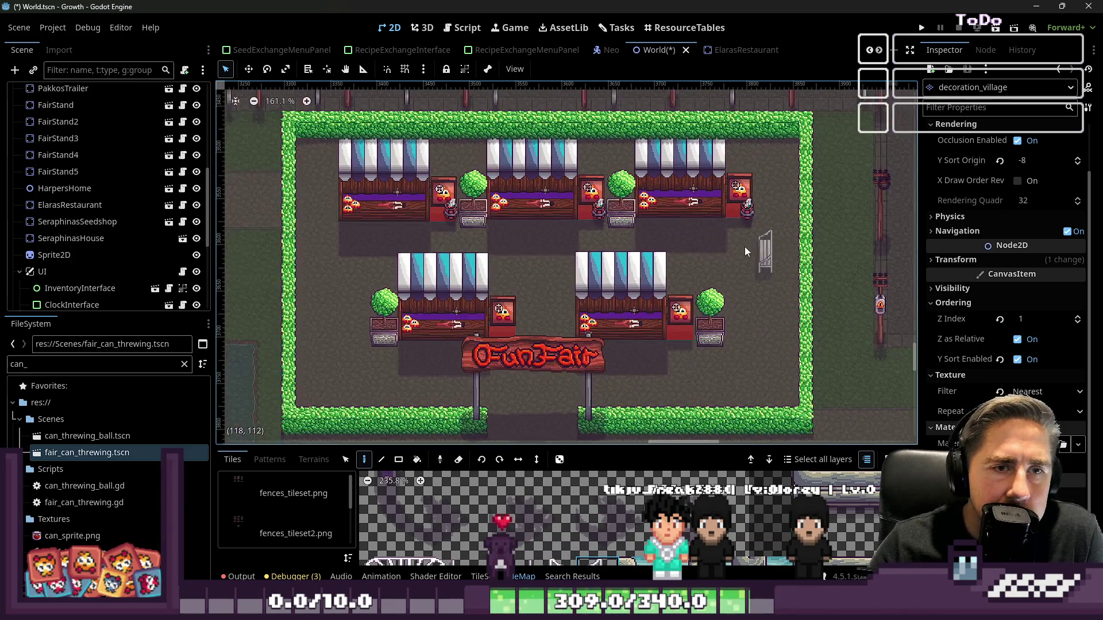
scroll(762, 210, "up", 1)
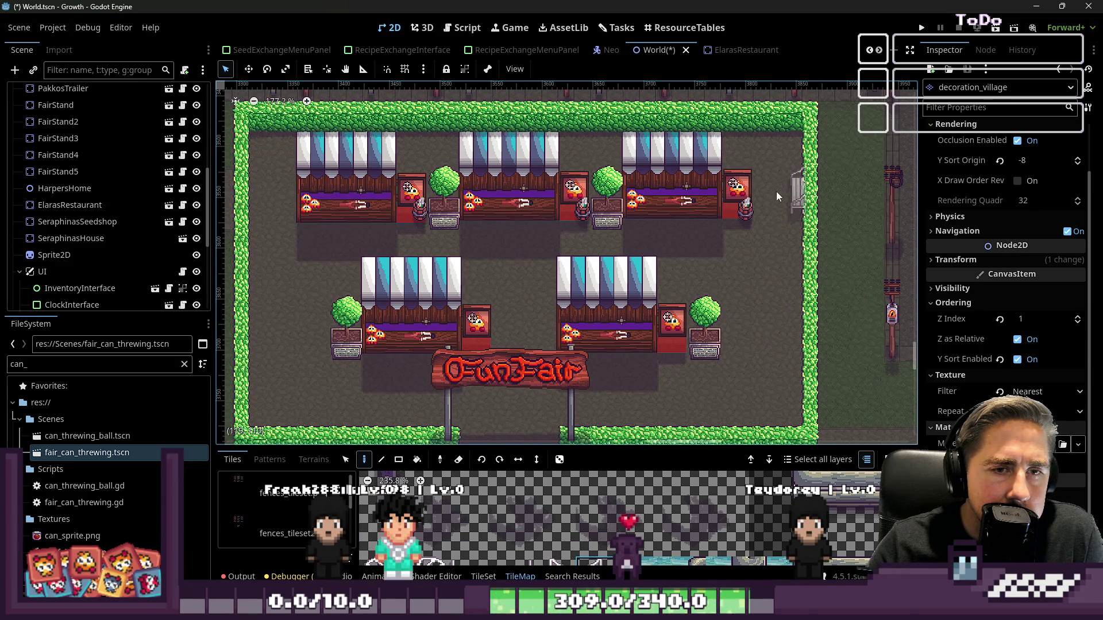
left_click(777, 176)
left_click(775, 277)
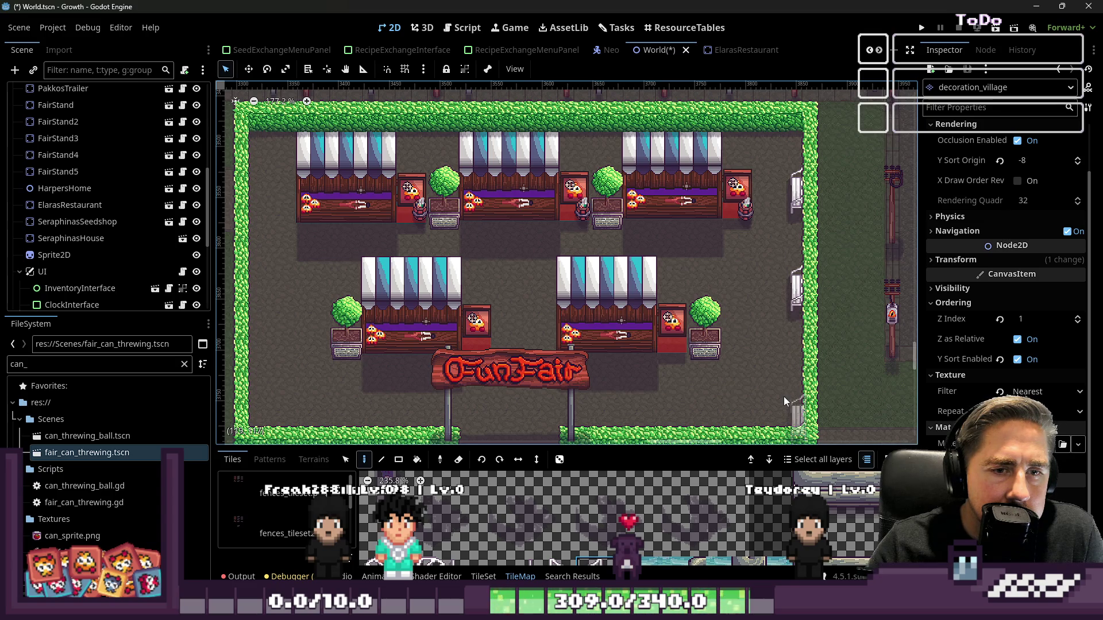
left_click(783, 384)
scroll(771, 249, "down", 2)
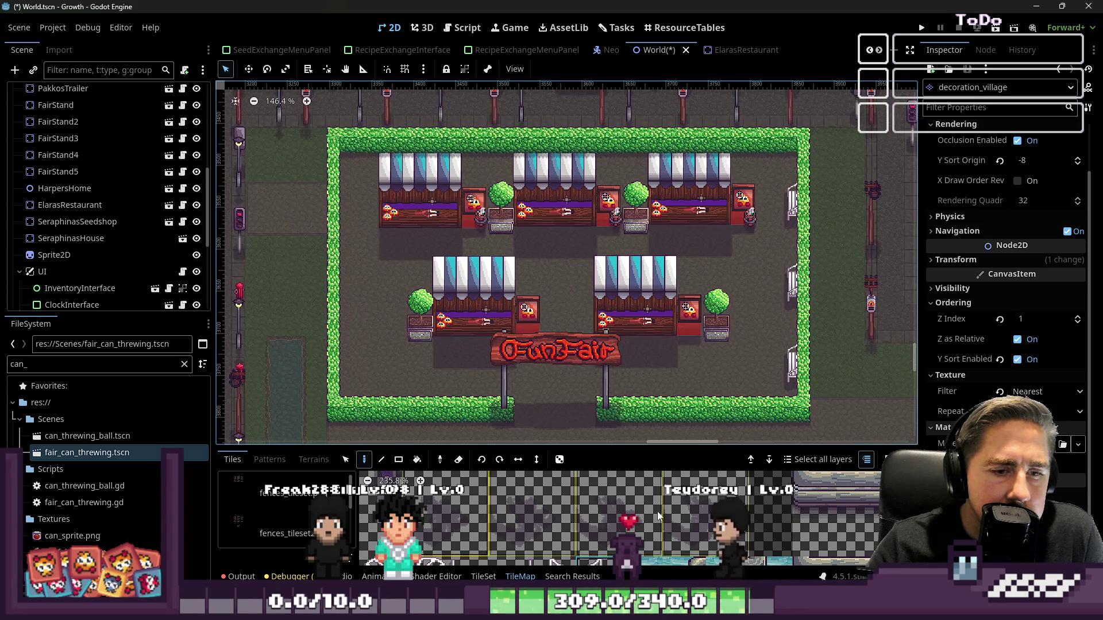
scroll(660, 518, "down", 9)
- Place three opposite-facing gates down the fair's left fence
left_click(588, 538)
scroll(338, 184, "up", 2)
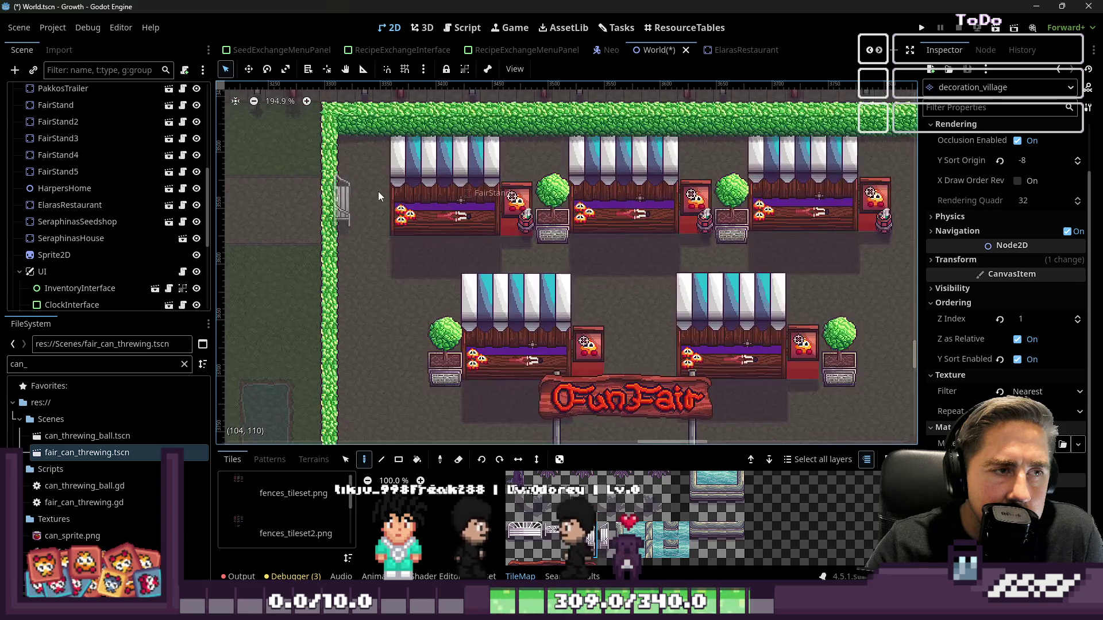
scroll(344, 187, "down", 2)
left_click(355, 193)
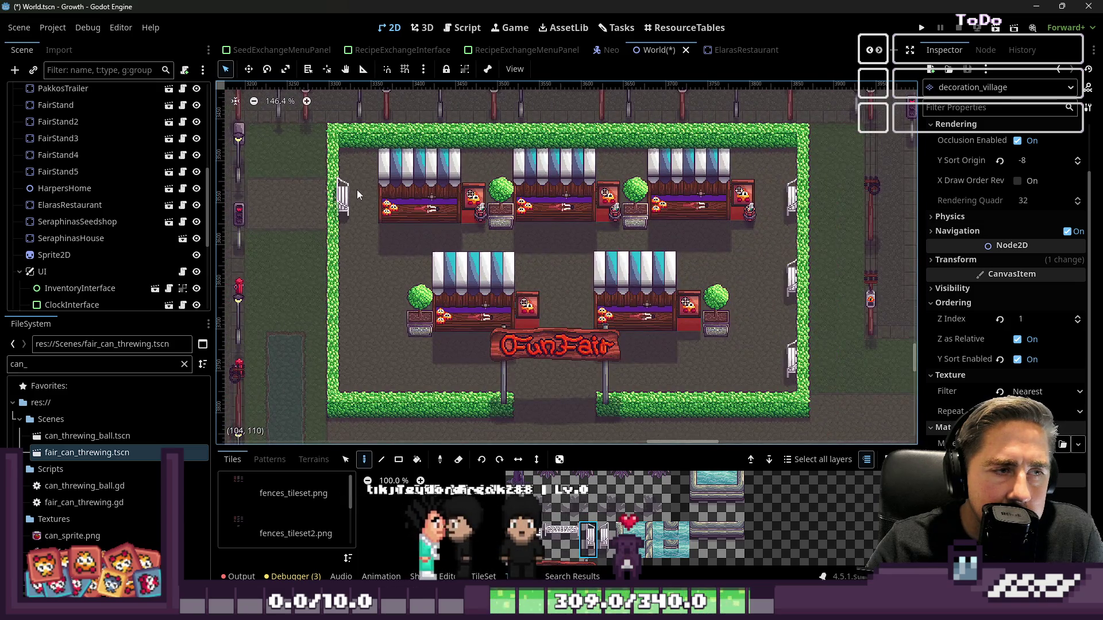
left_click(357, 267)
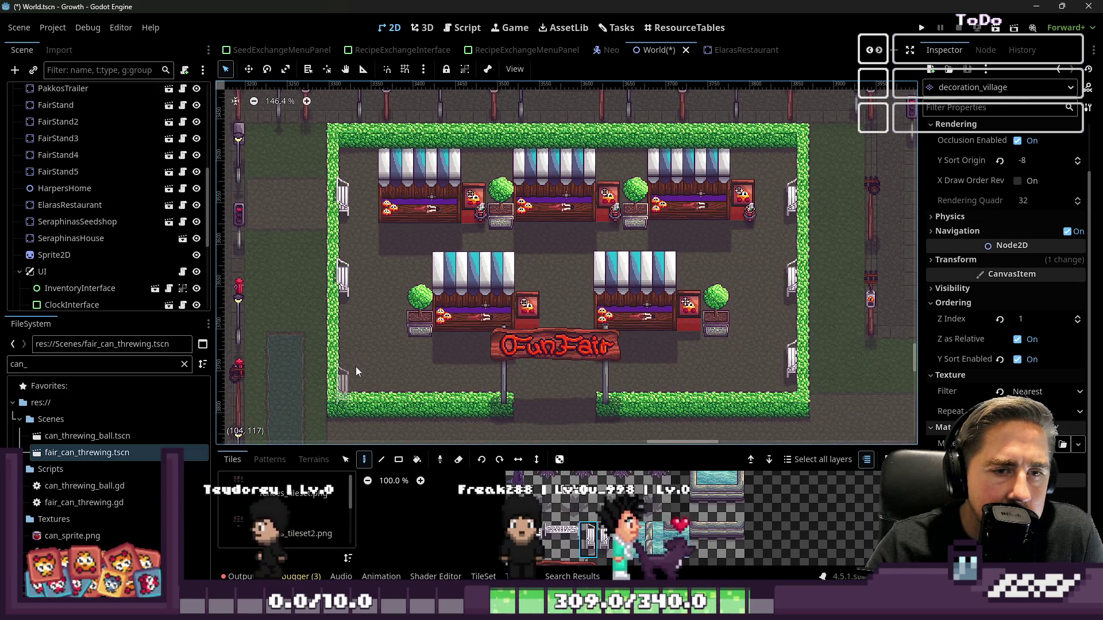
left_click(356, 354)
- Enlarge the tile atlas to browse more tiles, then restore the scene view
scroll(642, 560, "down", 5)
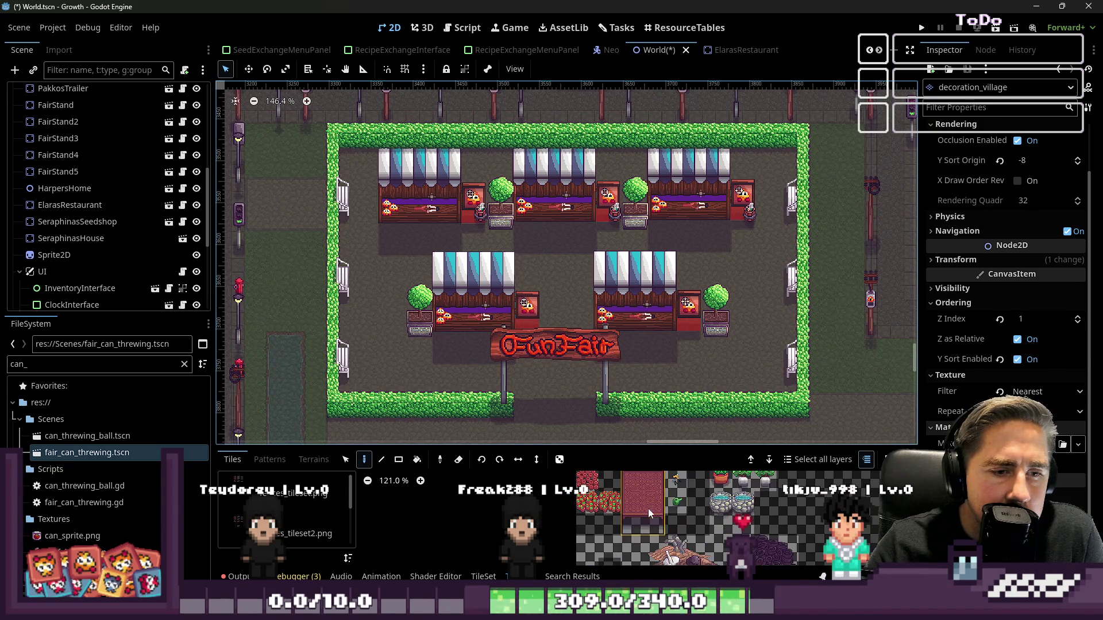
scroll(547, 327, "up", 4)
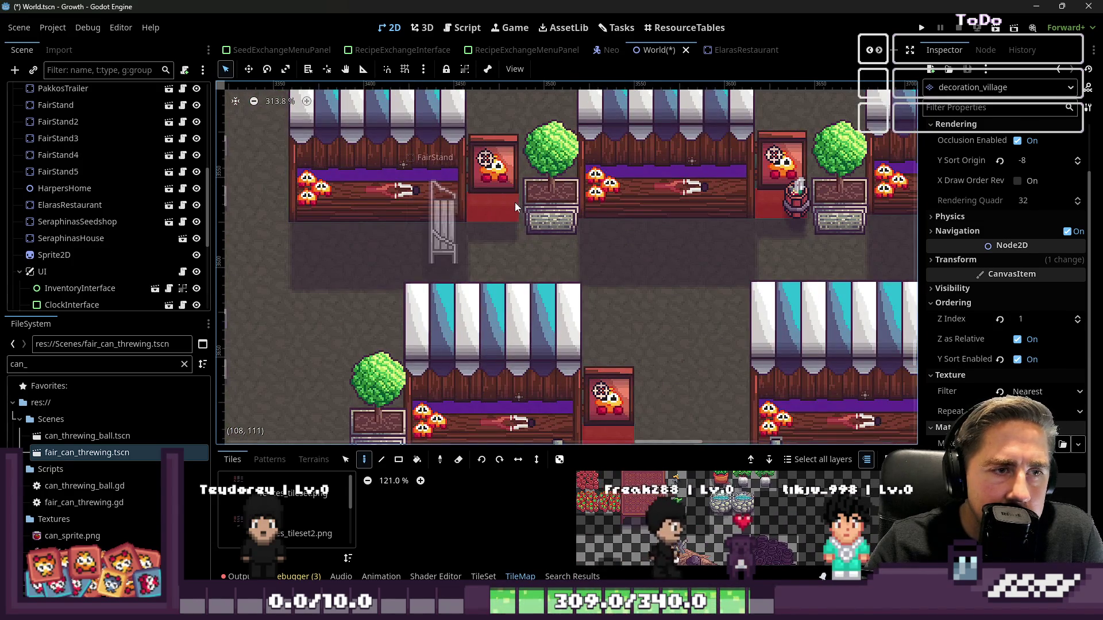
scroll(782, 249, "down", 3)
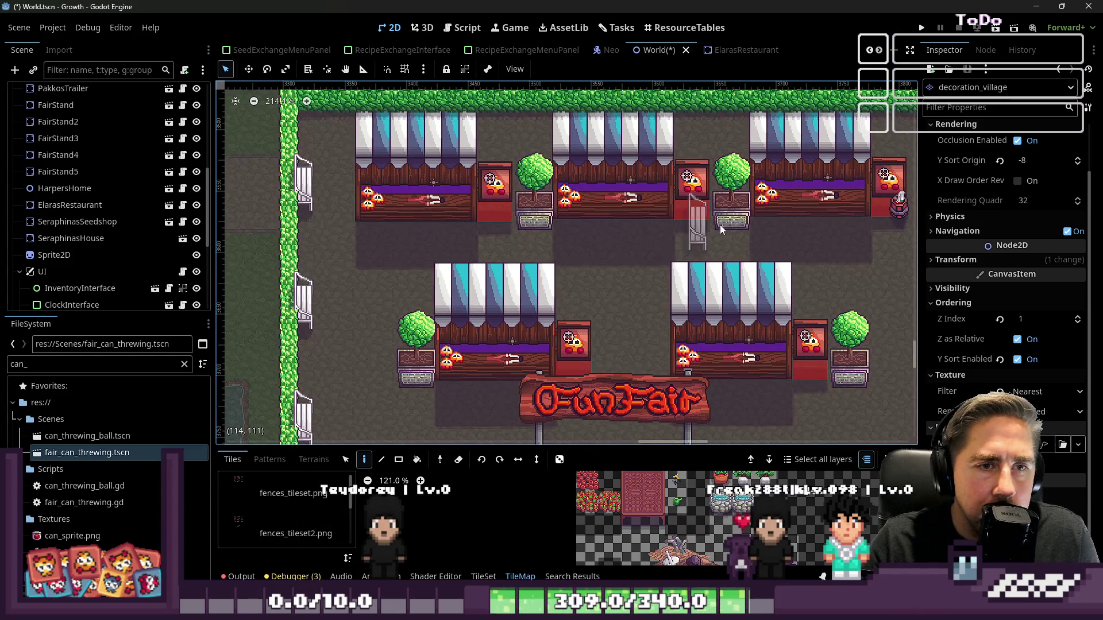
scroll(711, 222, "down", 3)
scroll(807, 225, "up", 3)
scroll(629, 348, "down", 6)
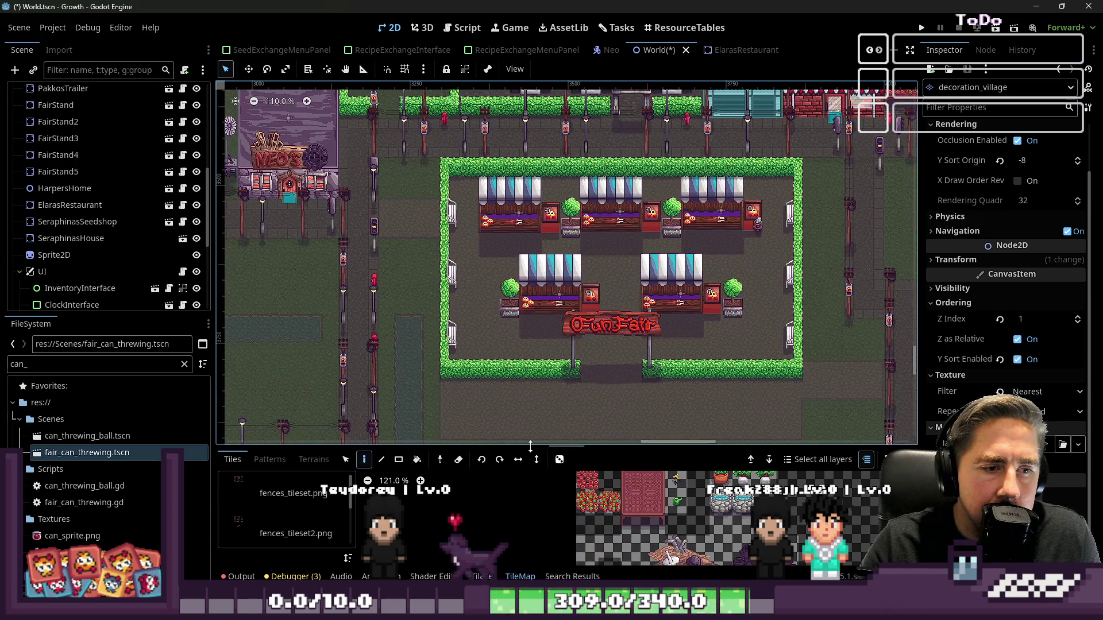
left_click_drag(530, 446, 530, 237)
scroll(642, 544, "down", 5)
scroll(642, 544, "down", 5)
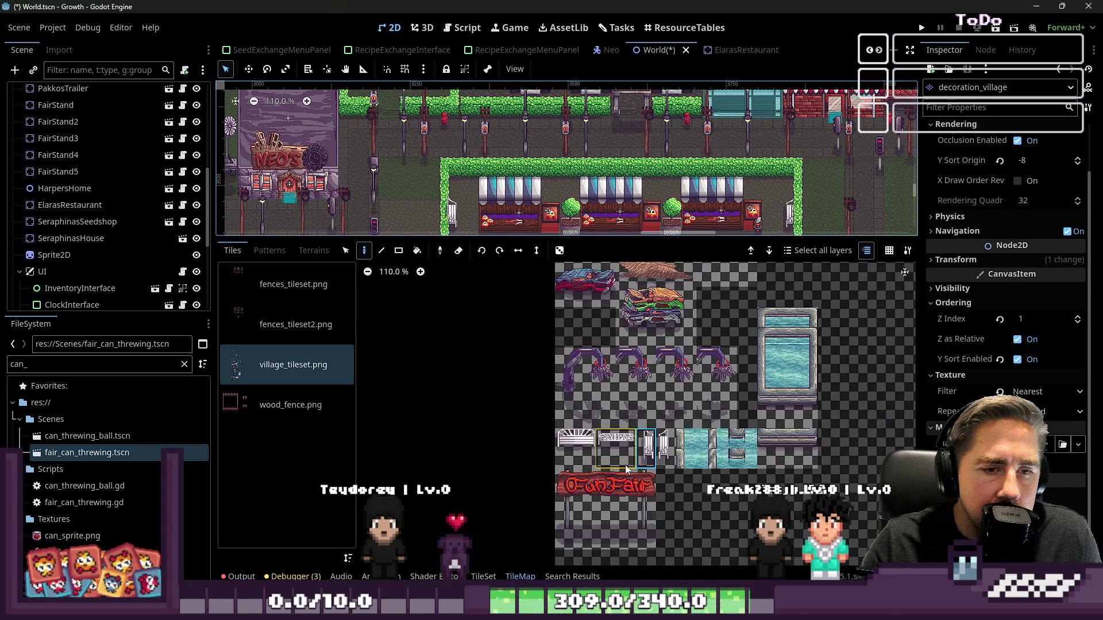
left_click_drag(552, 235, 553, 376)
scroll(491, 324, "up", 7)
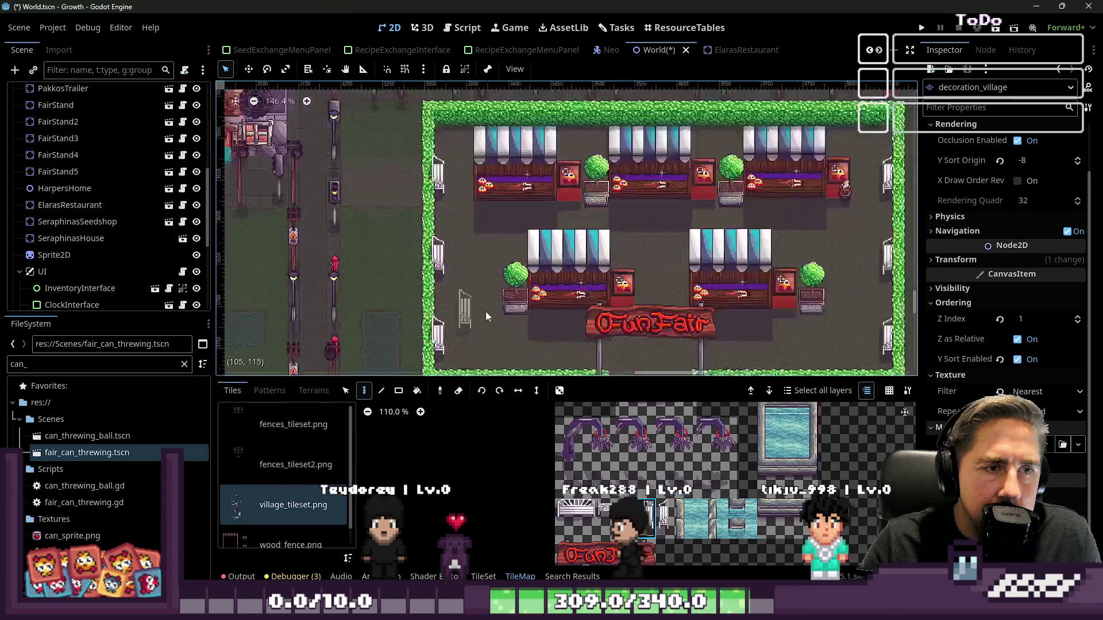
scroll(777, 406, "up", 3)
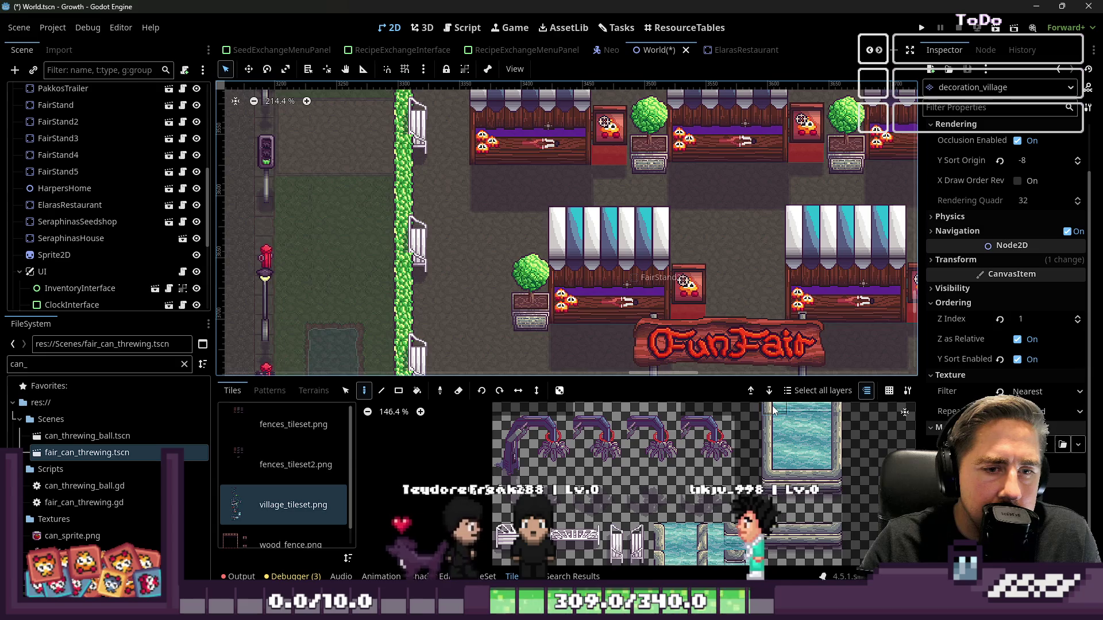
scroll(469, 219, "down", 2)
scroll(457, 215, "down", 3)
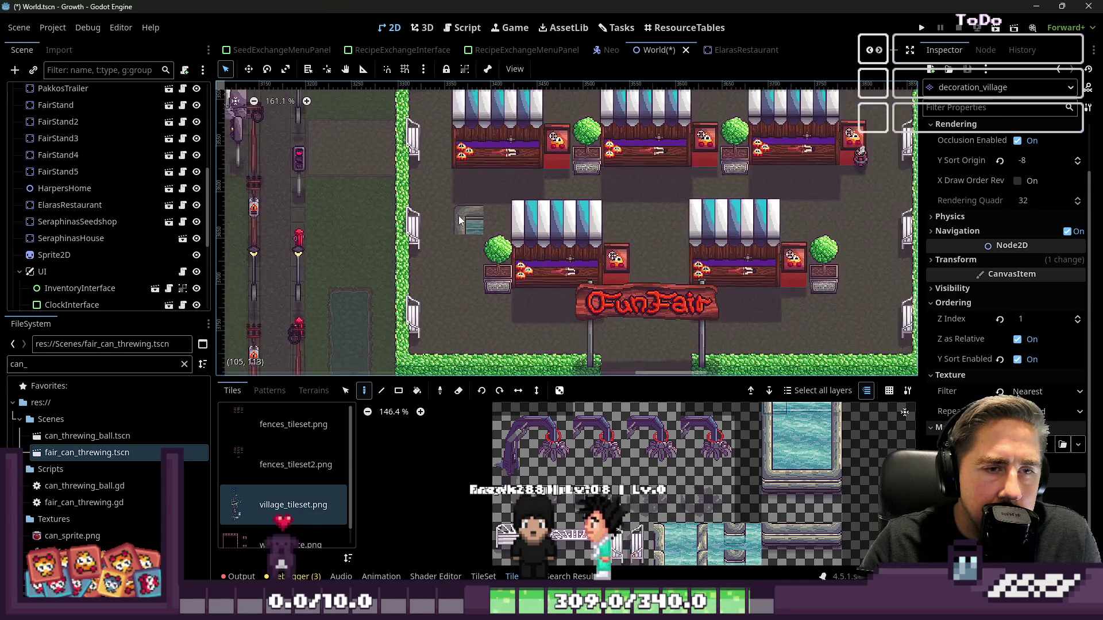
scroll(640, 223, "down", 1)
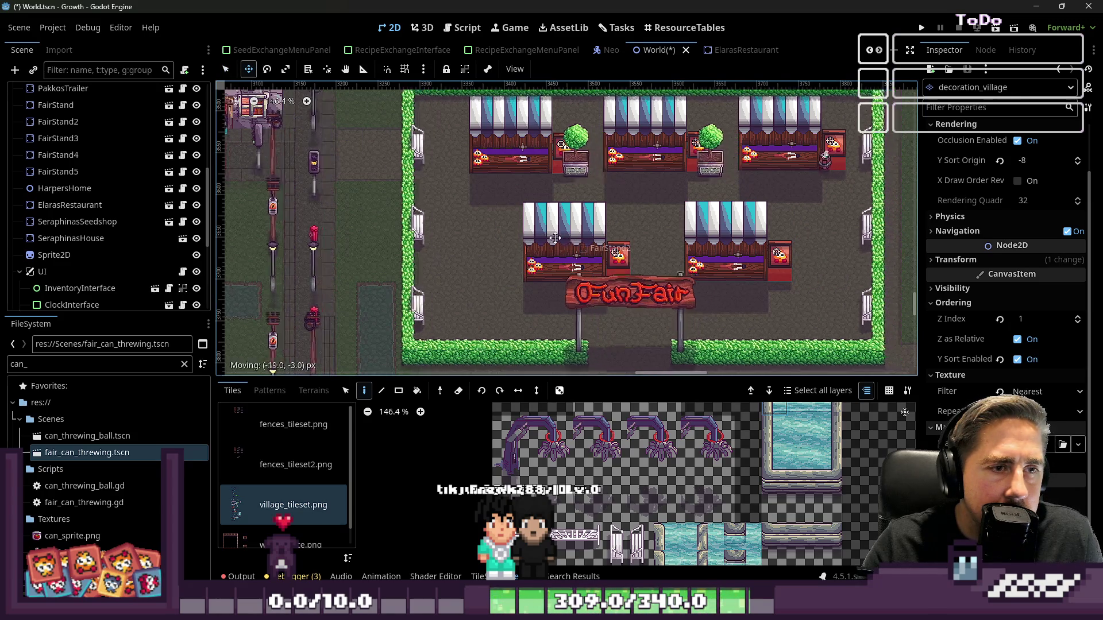
- Select FairStand3 and nudge it right to x 3742
scroll(126, 190, "down", 5)
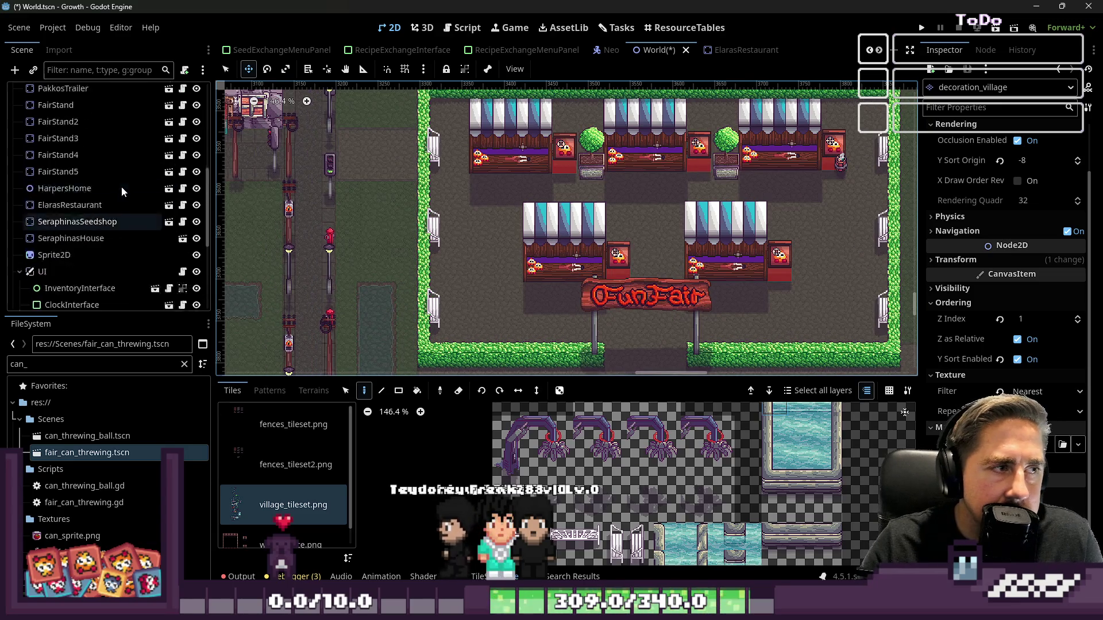
left_click(567, 298)
scroll(489, 278, "right", 3)
left_click_drag(666, 270, 741, 270)
- Try raising FairStand3, then undo so it keeps its original height
scroll(612, 173, "up", 1)
scroll(609, 218, "up", 5)
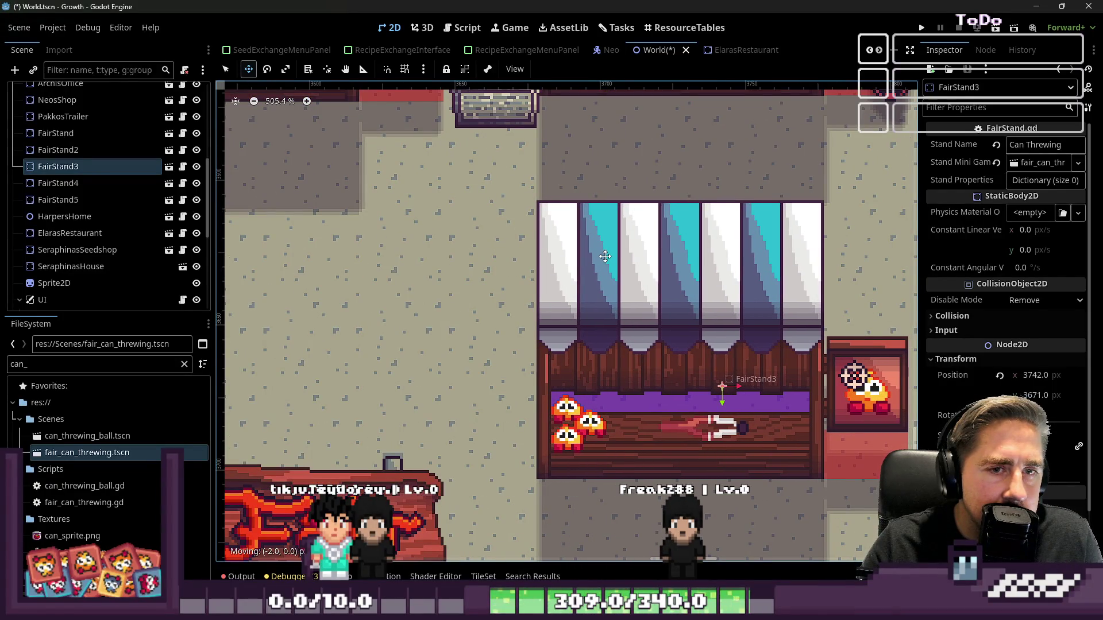
scroll(605, 256, "down", 3)
left_click_drag(604, 256, 603, 144)
scroll(602, 207, "up", 2)
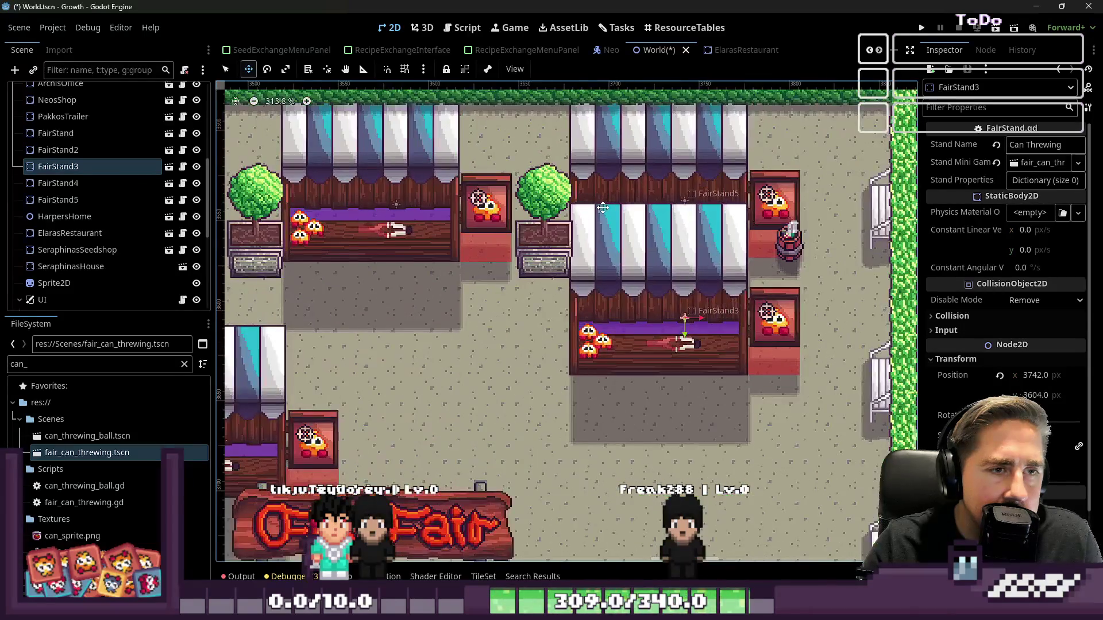
key("ctrl+z")
- Select the FairStand2 claw machine stand and look over the fair area
scroll(493, 366, "down", 6)
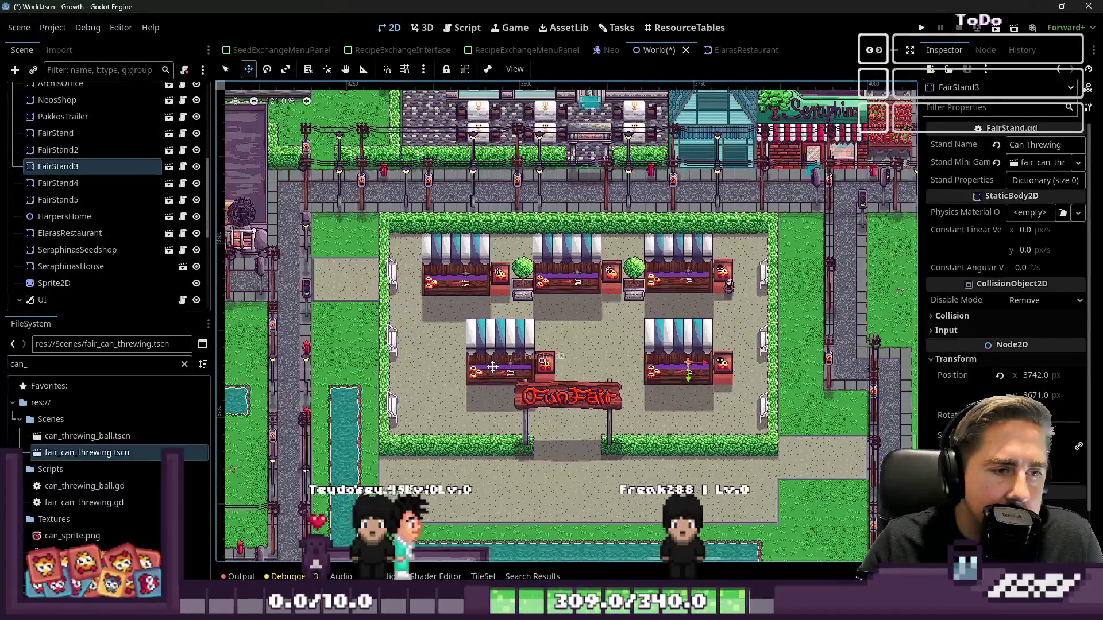
scroll(473, 352, "up", 2)
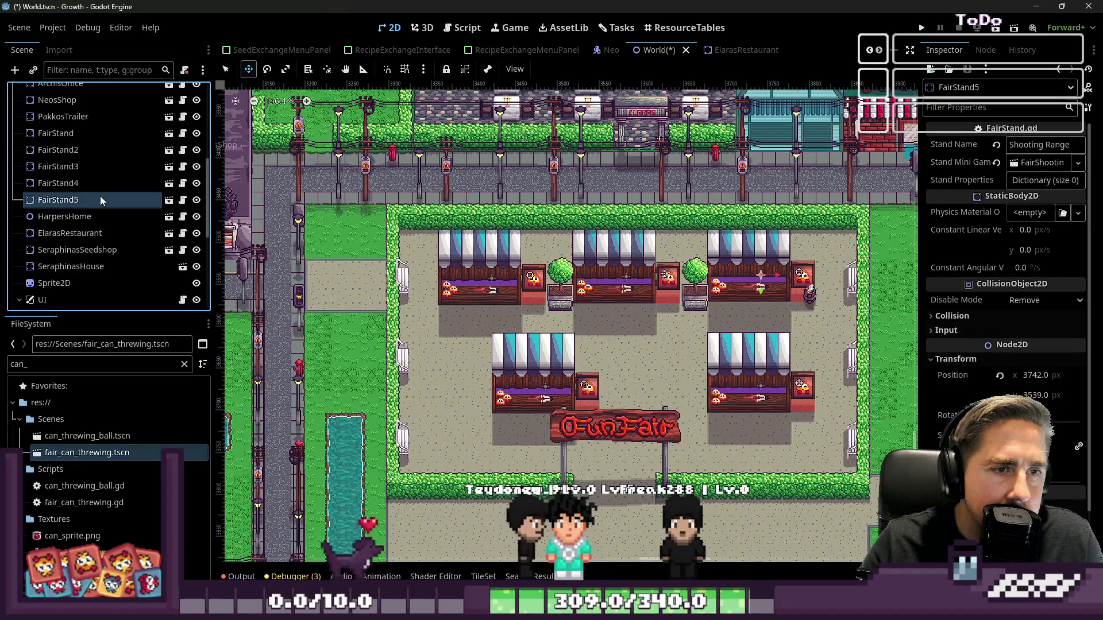
left_click(57, 149)
scroll(492, 319, "up", 8)
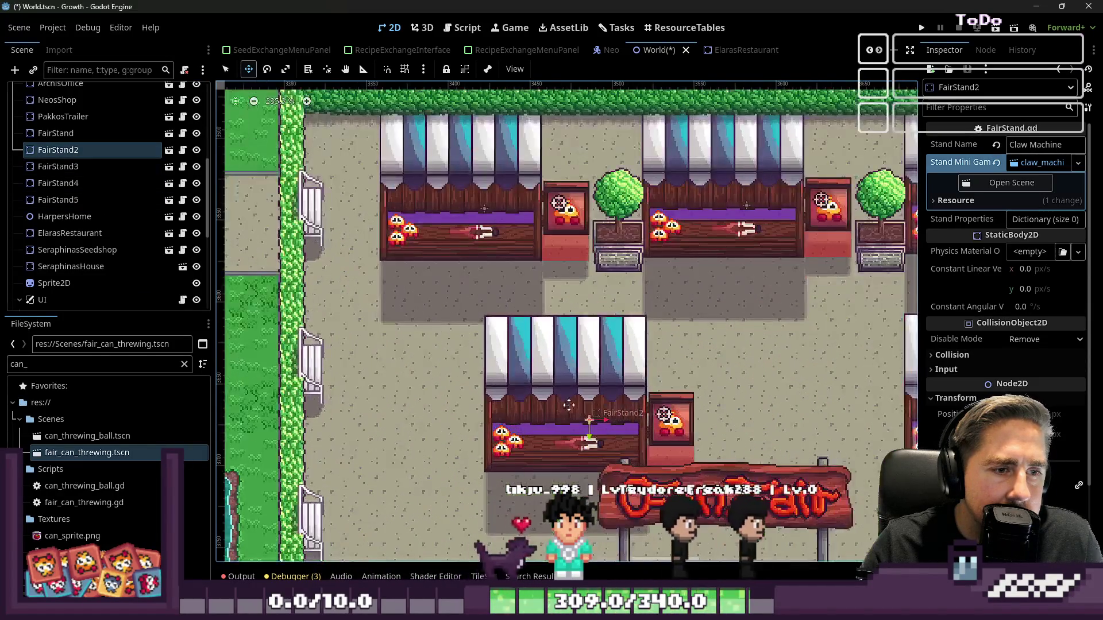
scroll(400, 355, "up", 4)
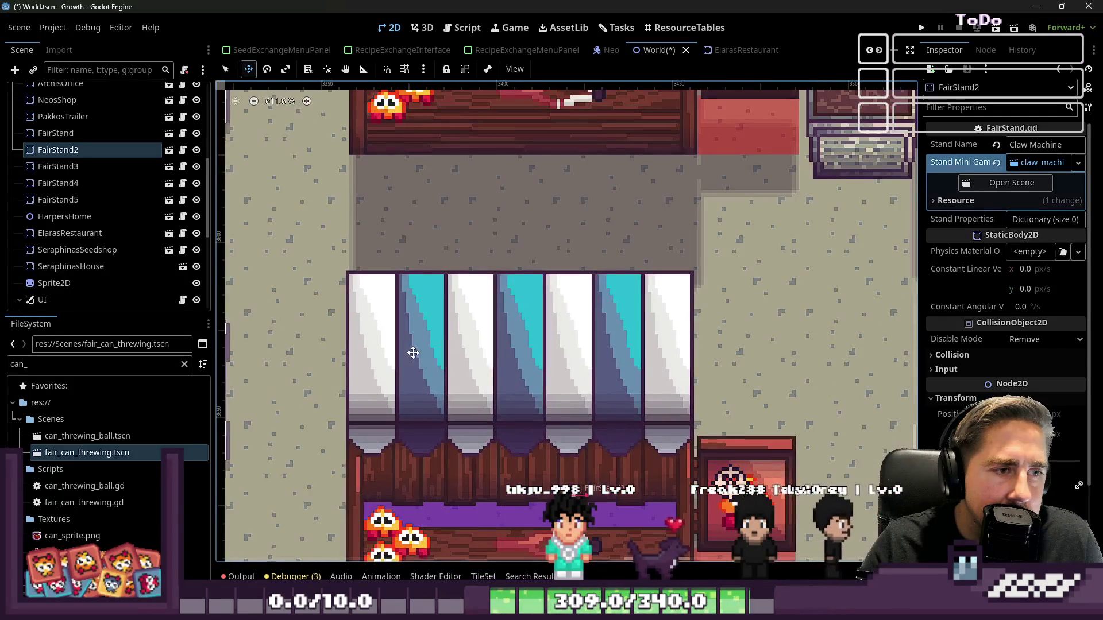
scroll(419, 263, "down", 8)
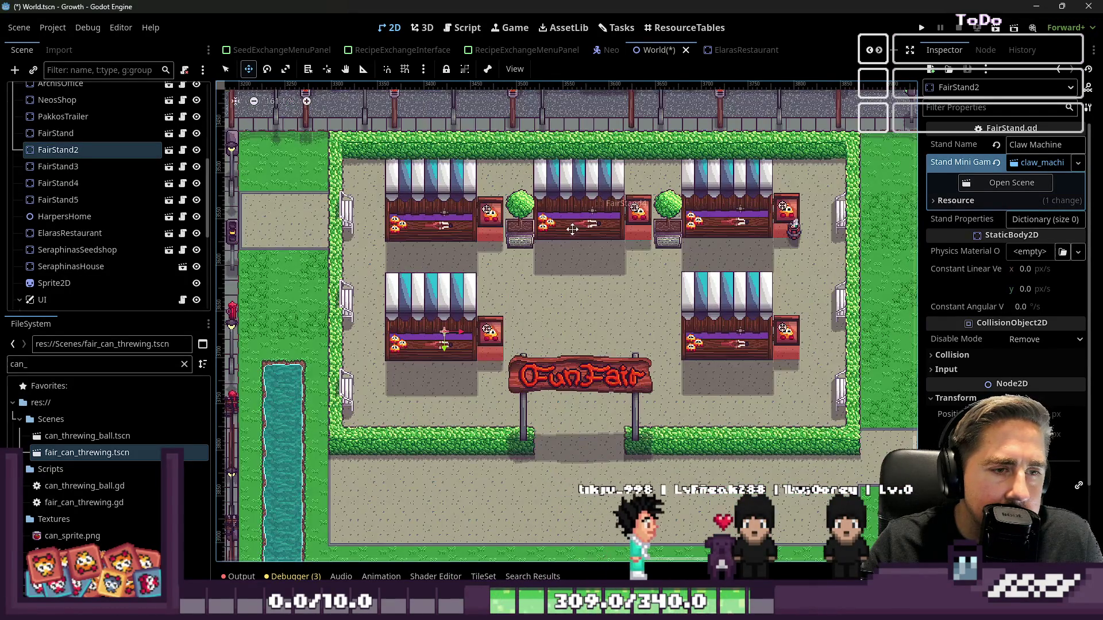
scroll(576, 240, "up", 3)
scroll(570, 227, "down", 4)
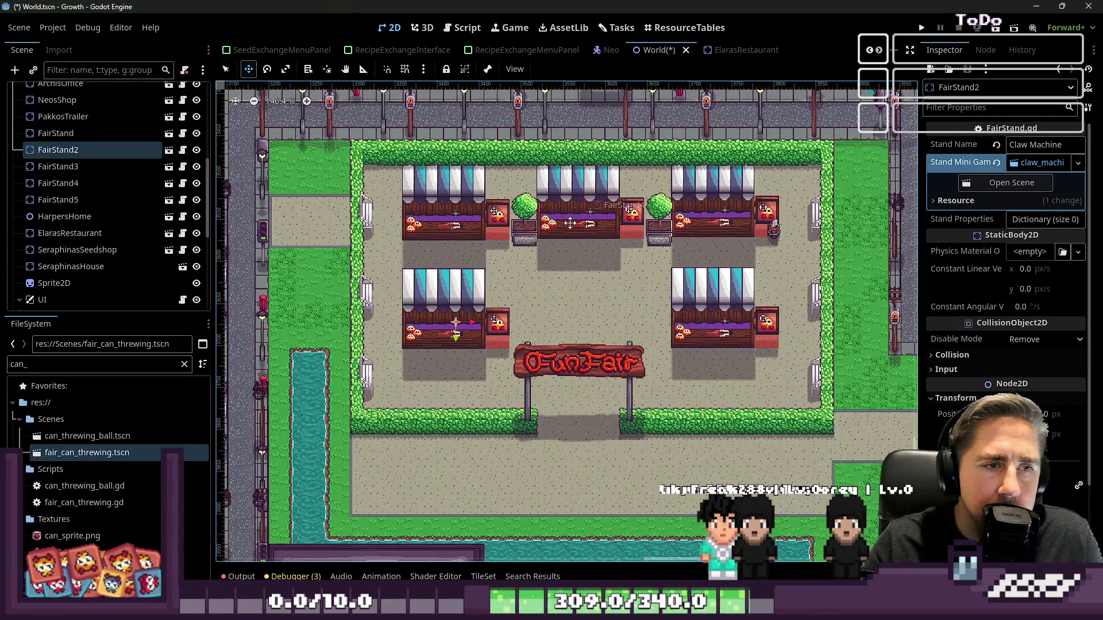
scroll(582, 229, "up", 5)
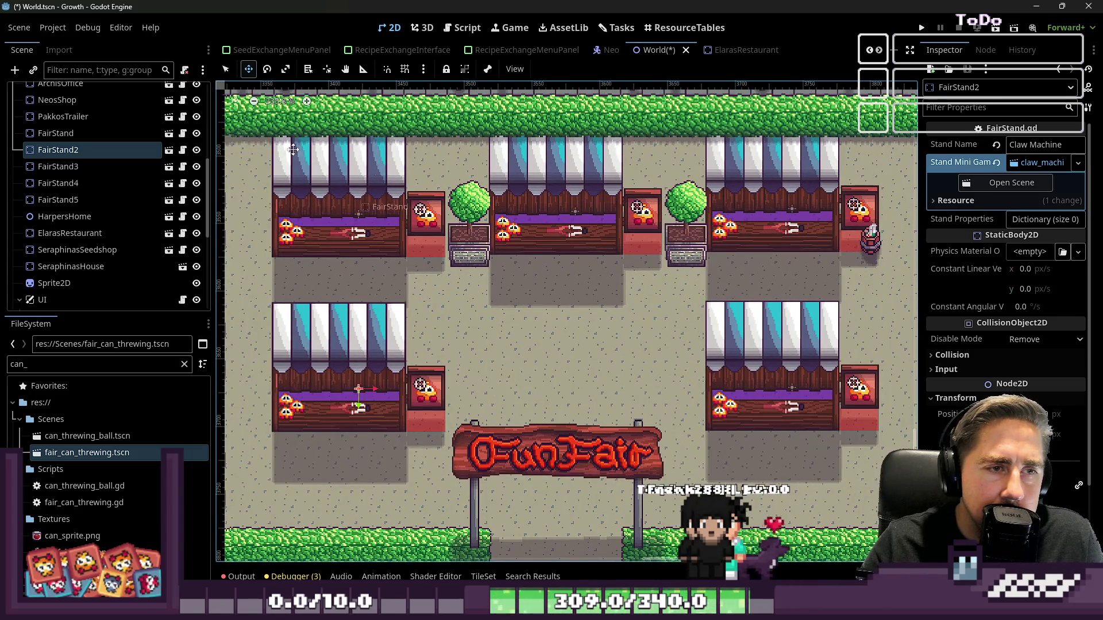
scroll(548, 240, "down", 1)
scroll(90, 166, "up", 3)
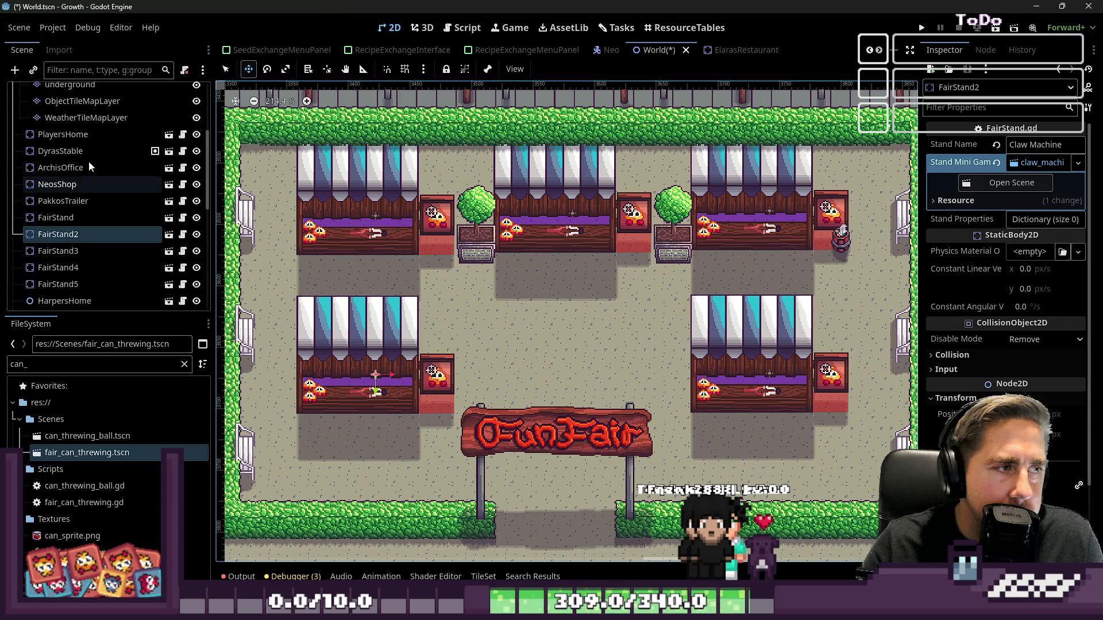
scroll(77, 138, "up", 5)
- Select the decoration_village layer for tile painting
left_click(77, 127)
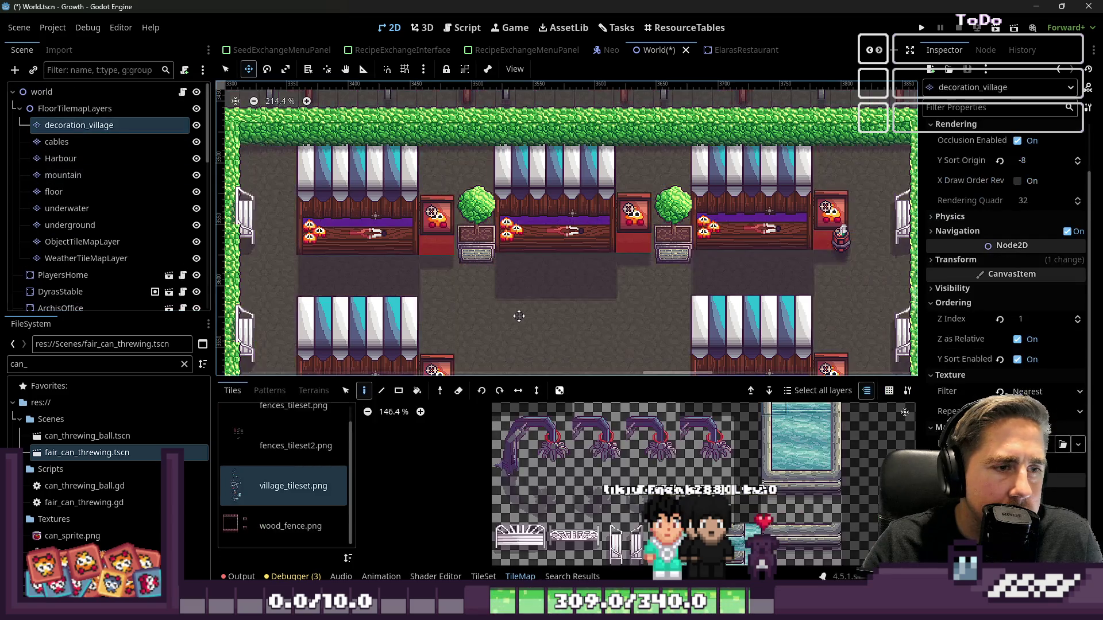
scroll(706, 471, "down", 3)
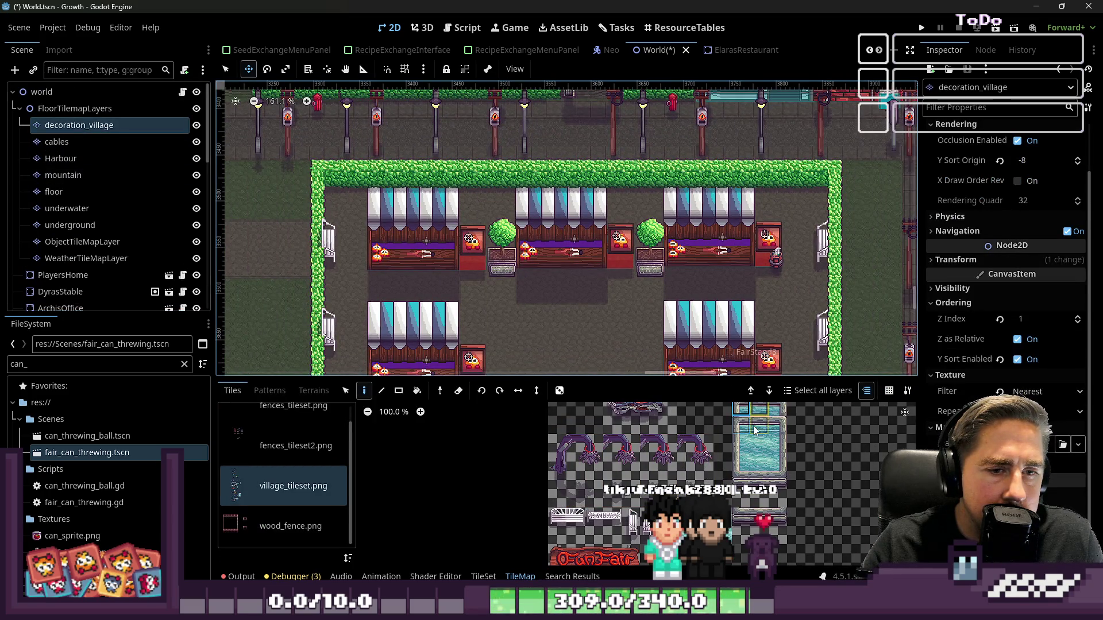
scroll(572, 346, "down", 1)
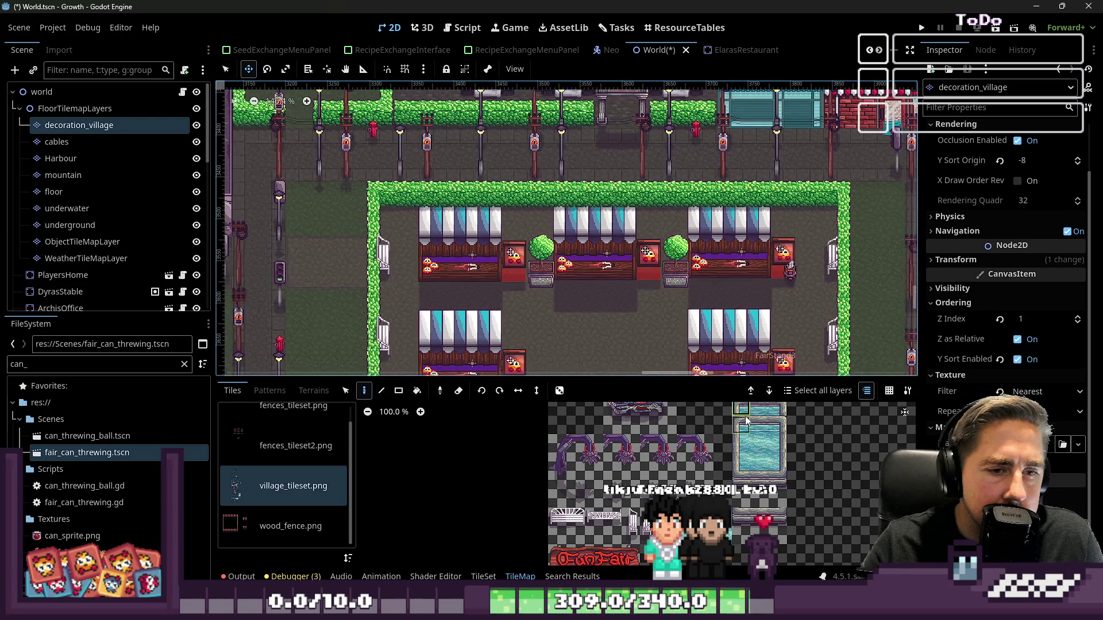
scroll(568, 414, "down", 1)
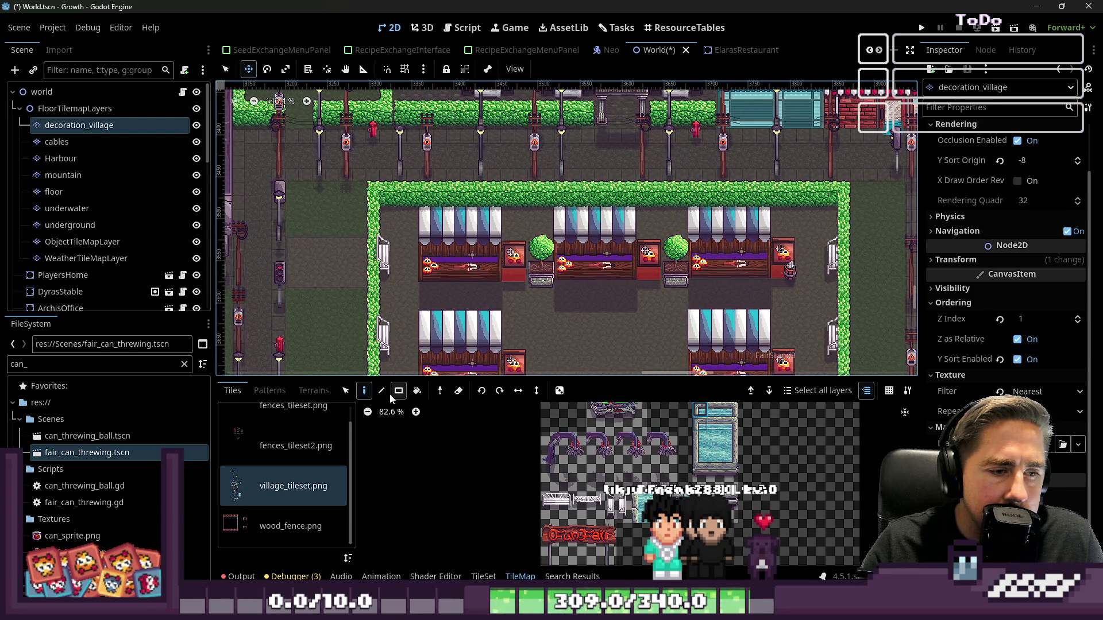
scroll(571, 346, "down", 3)
scroll(572, 346, "up", 3)
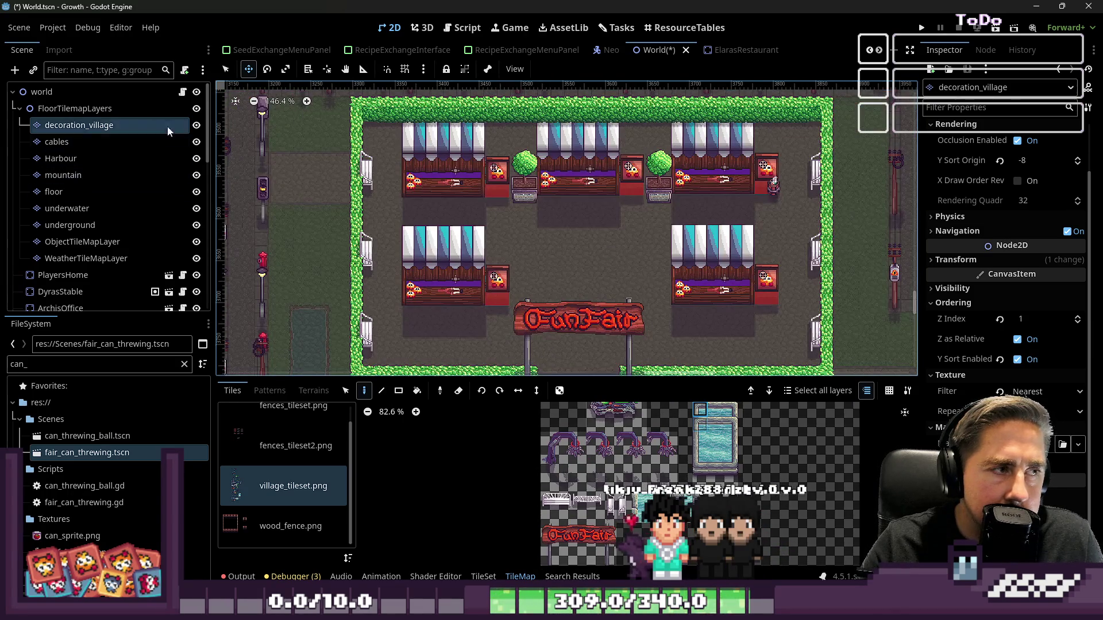
scroll(551, 232, "up", 6)
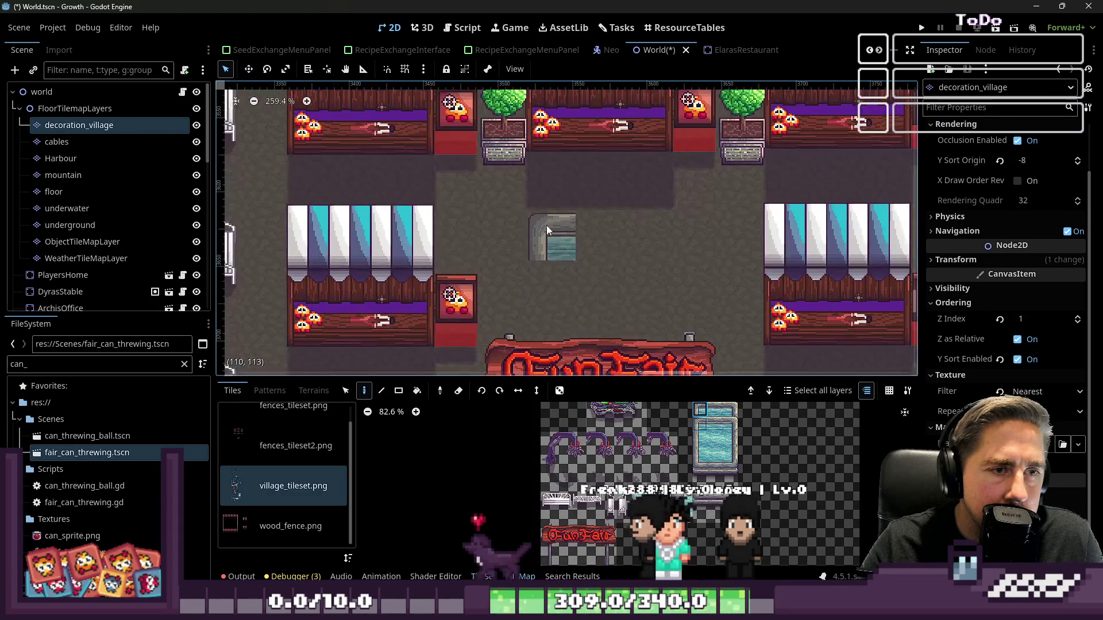
- Paint a fountain between the lower stands, filling its centre with water tiles
left_click(537, 219)
left_click(729, 409)
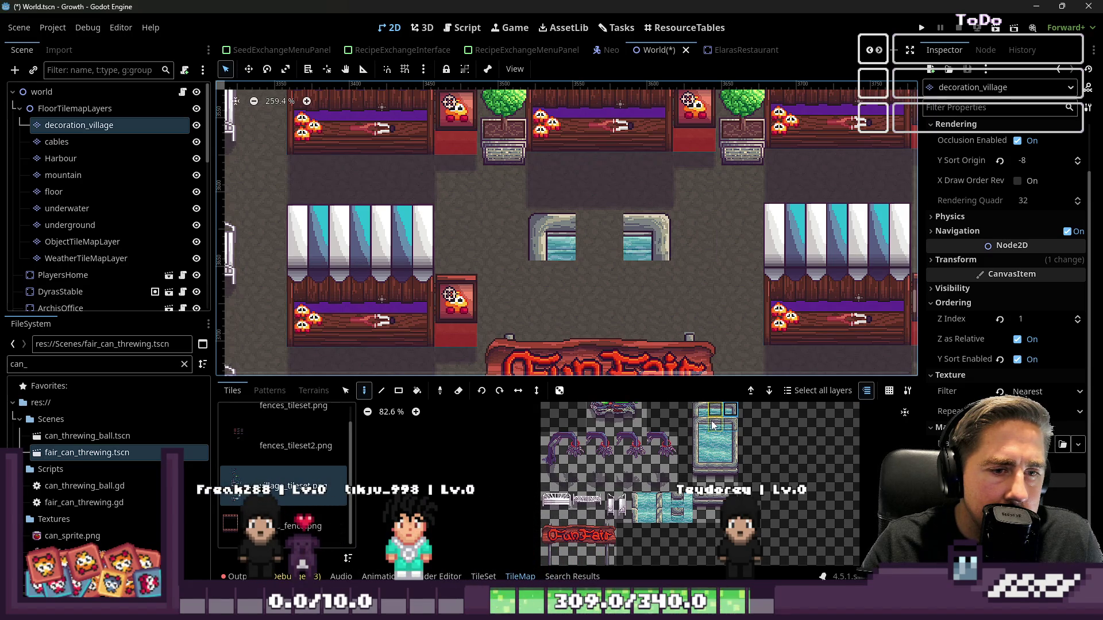
left_click(610, 247)
scroll(610, 247, "down", 2)
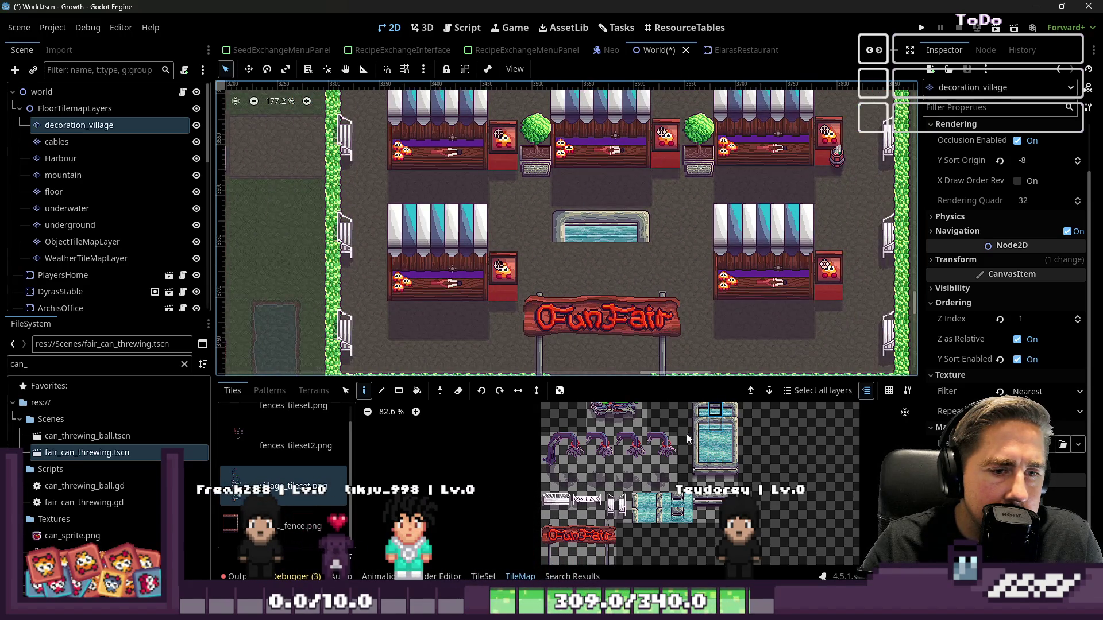
left_click(580, 278)
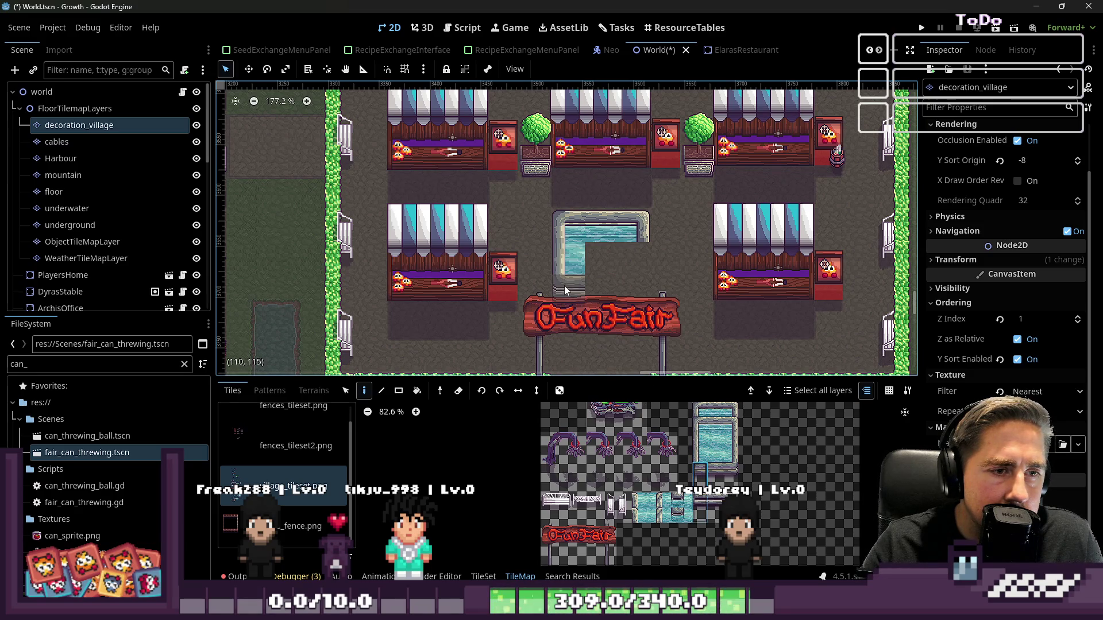
left_click_drag(714, 476, 730, 476)
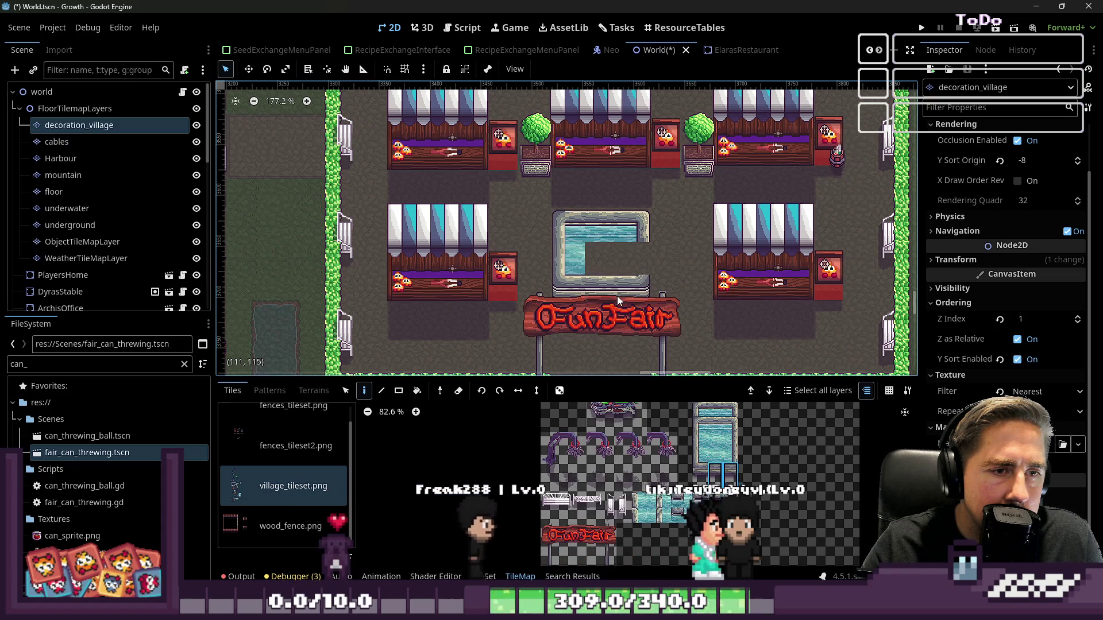
left_click(730, 439)
left_click(714, 439)
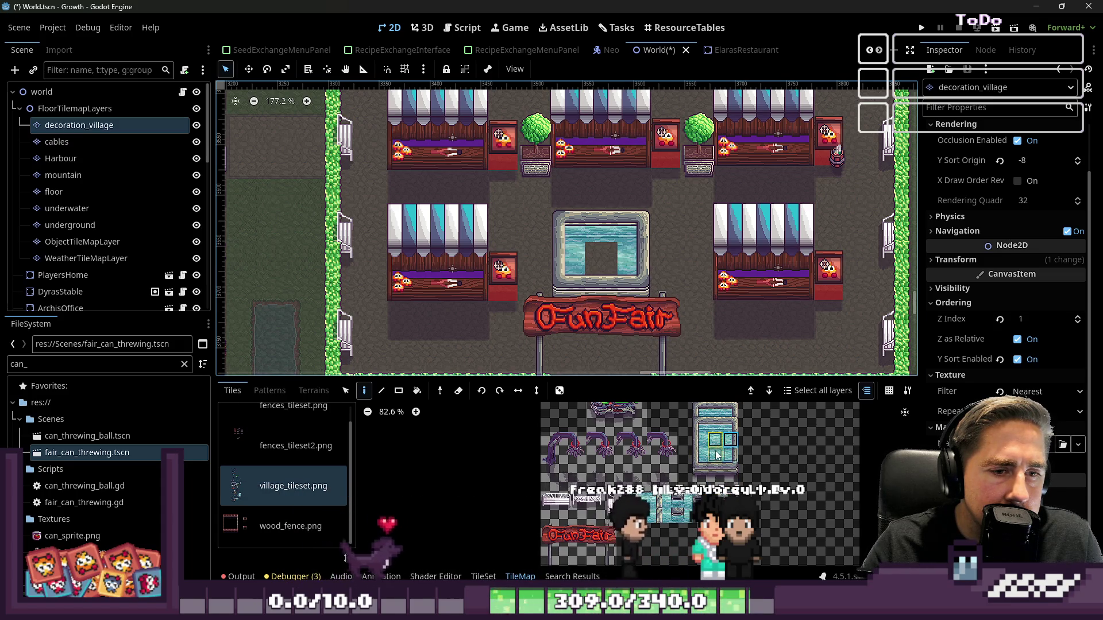
left_click_drag(592, 250, 609, 267)
- Pick two different fence tiles from the village_tileset atlas
scroll(630, 216, "down", 4)
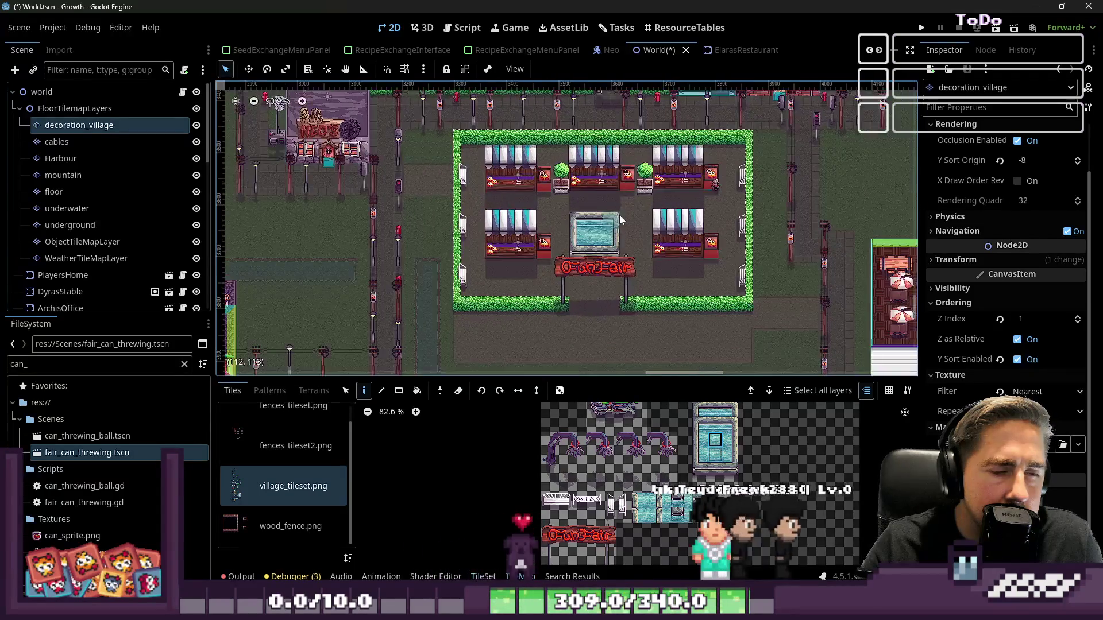
scroll(584, 234, "up", 6)
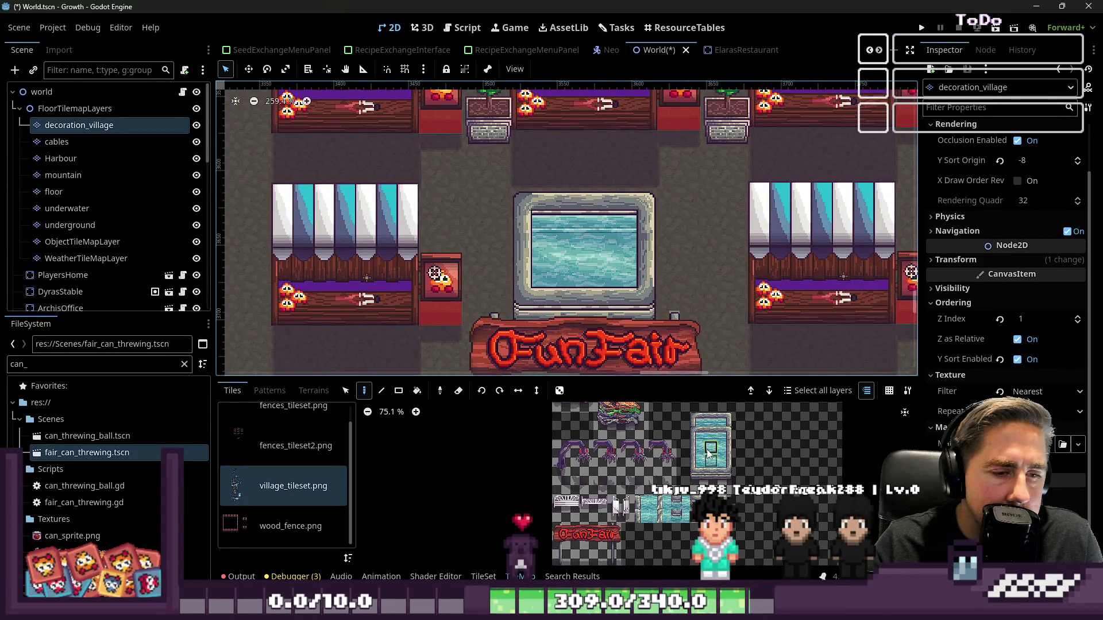
scroll(718, 493, "up", 4)
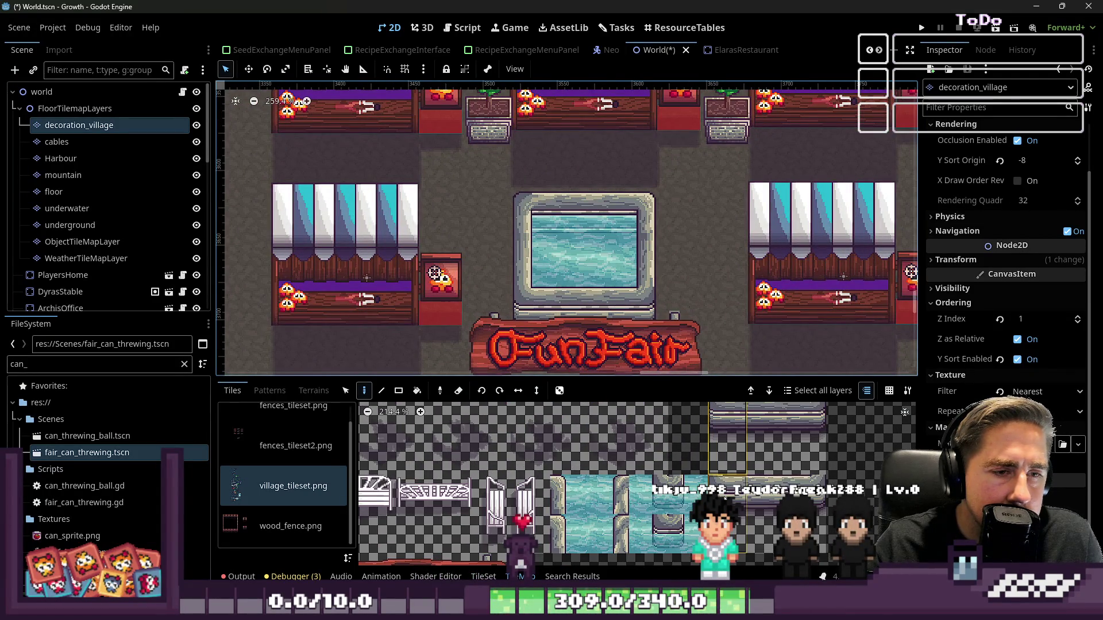
scroll(757, 437, "down", 2)
scroll(653, 132, "down", 1)
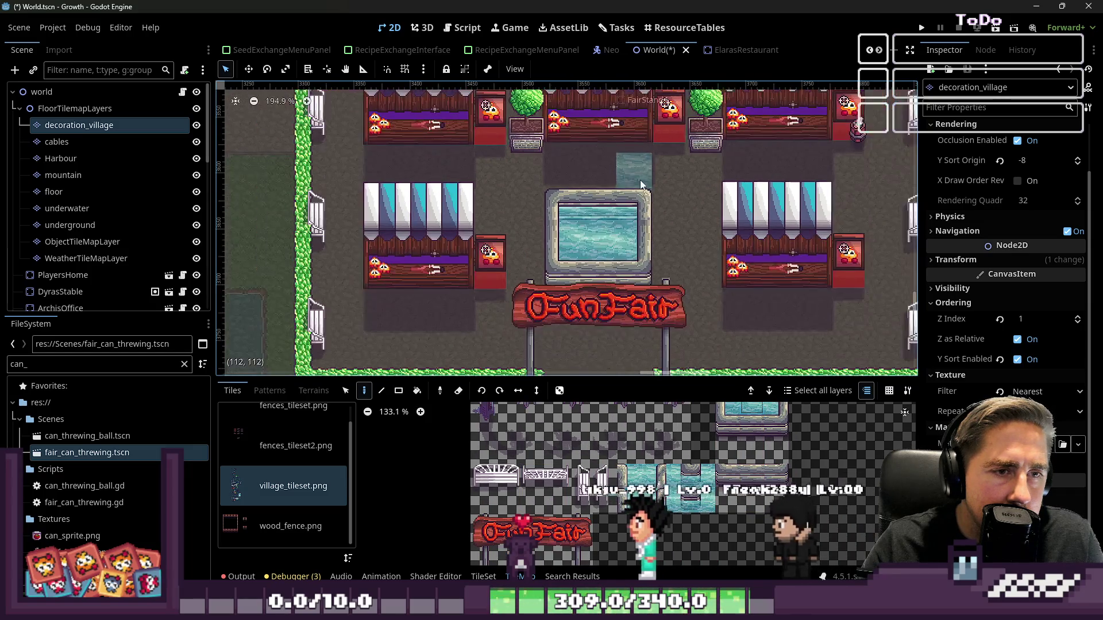
left_click(601, 476)
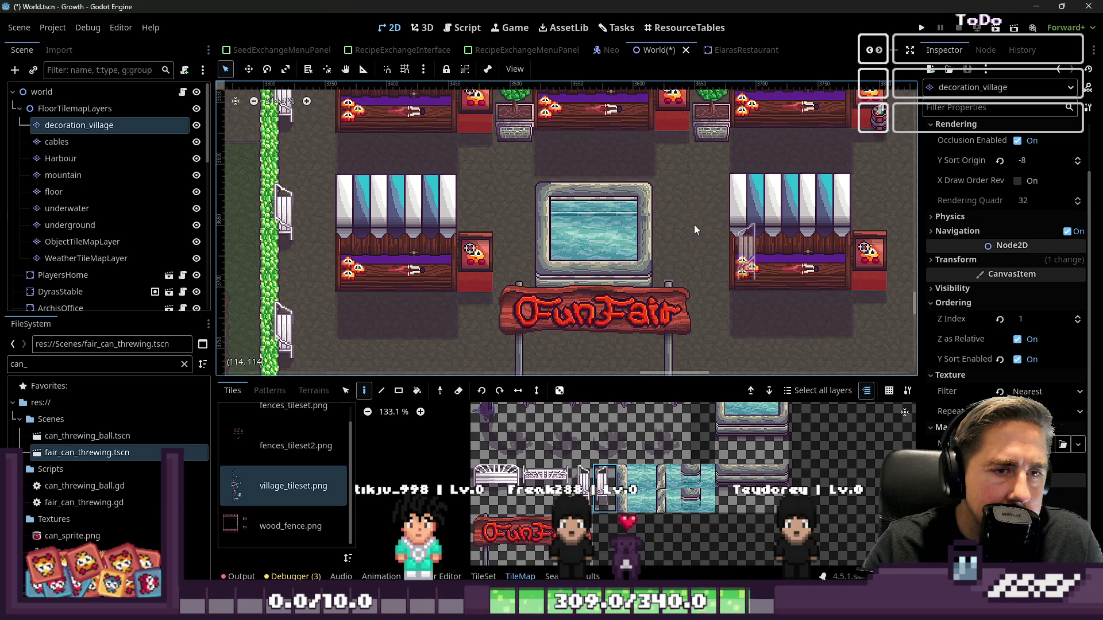
left_click(506, 474)
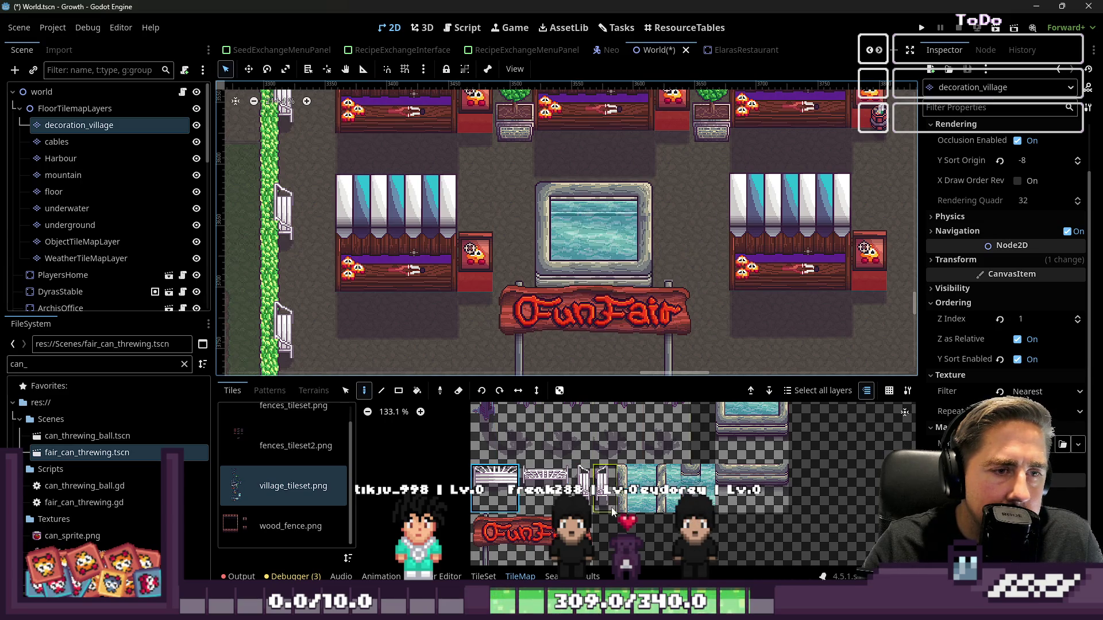
scroll(597, 477, "down", 5)
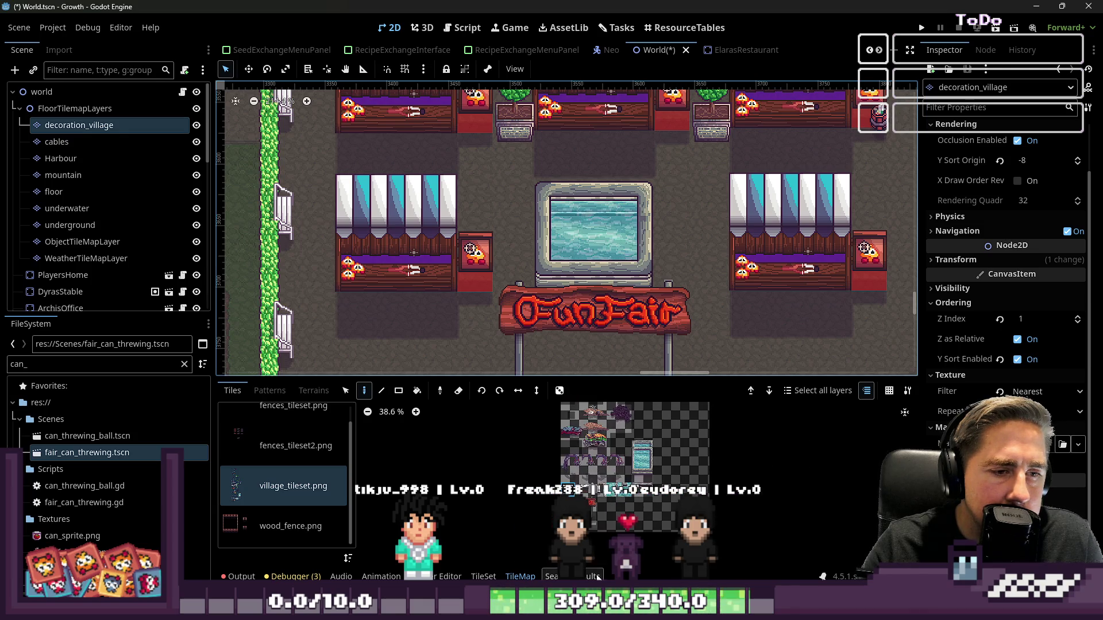
scroll(663, 445, "up", 3)
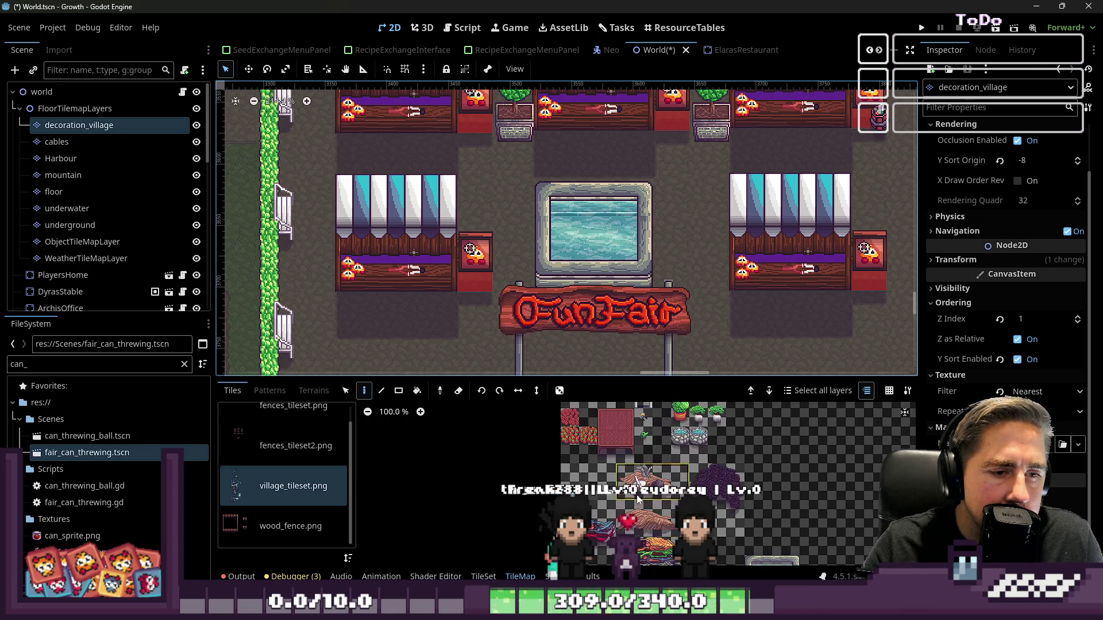
scroll(665, 445, "up", 3)
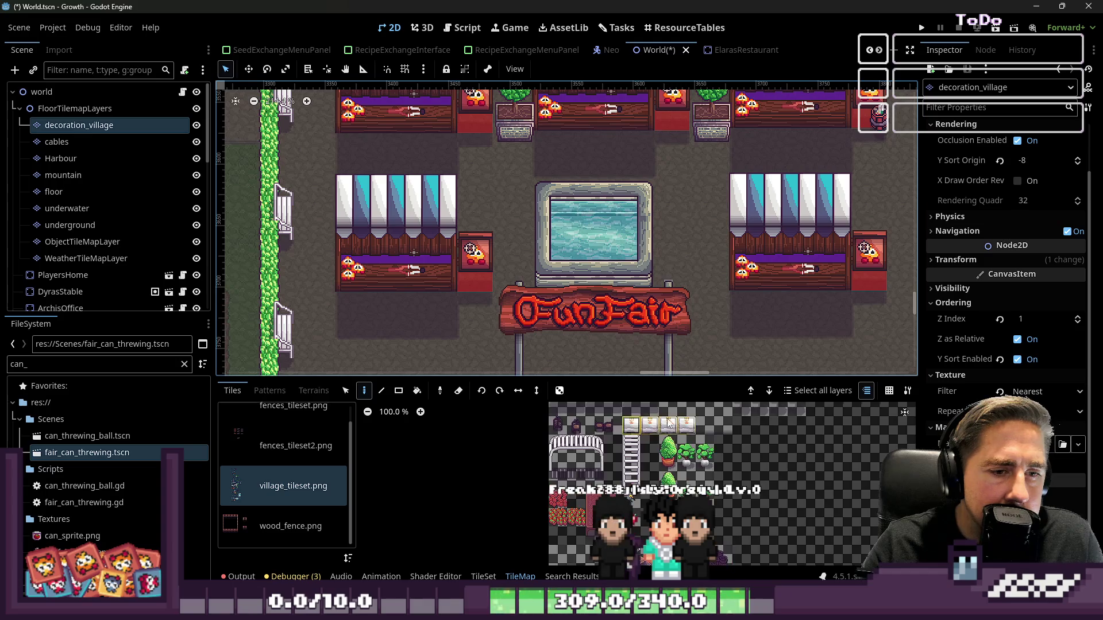
scroll(684, 441, "down", 6)
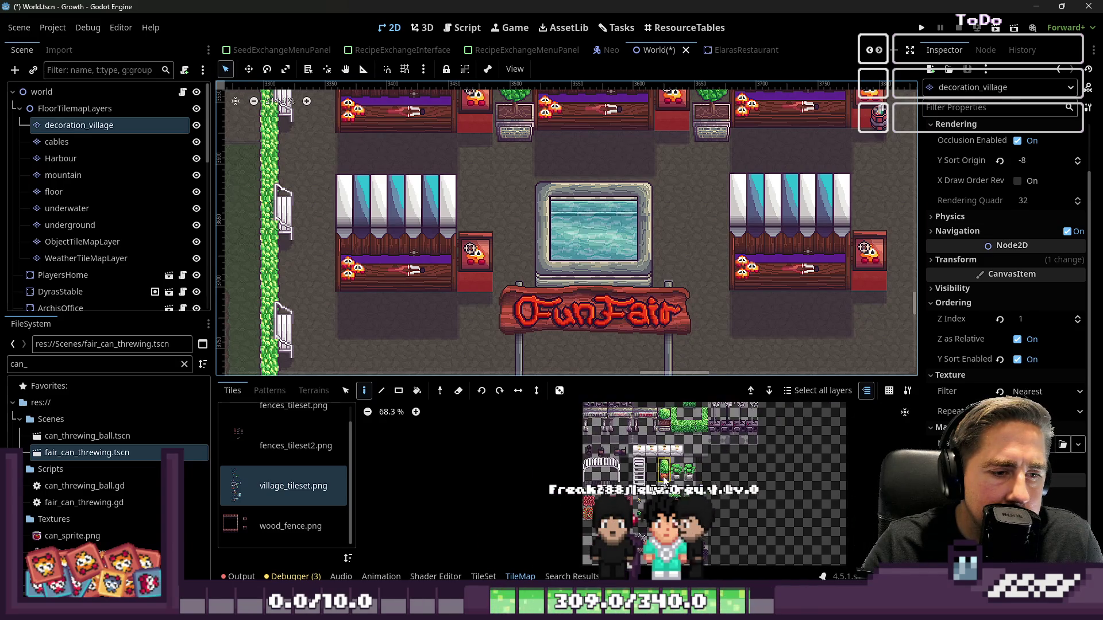
scroll(666, 437, "up", 2)
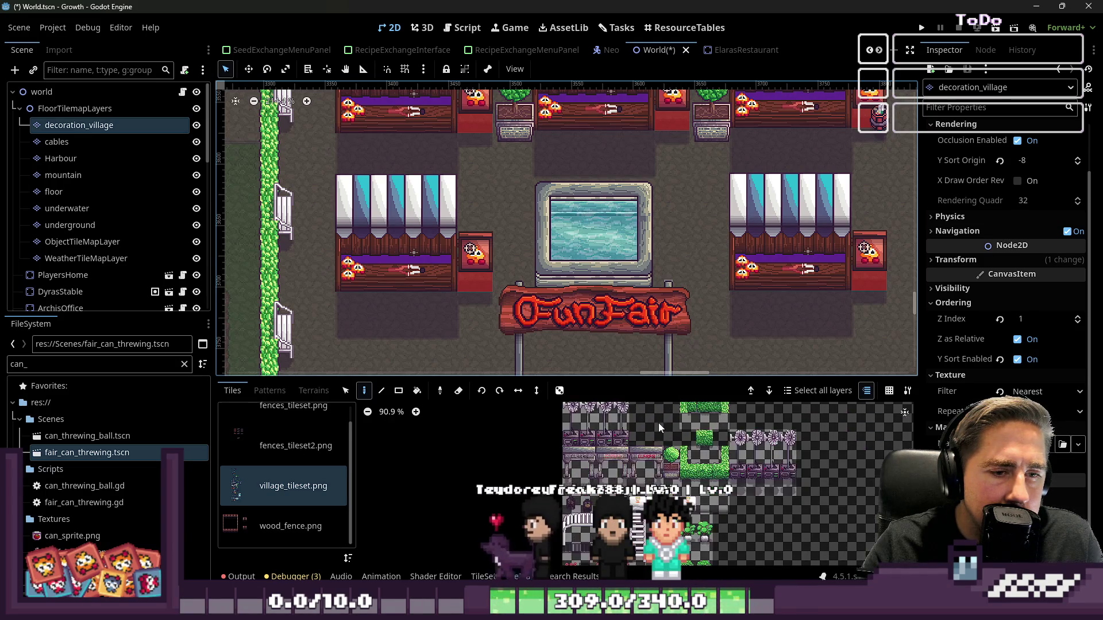
scroll(672, 462, "down", 5)
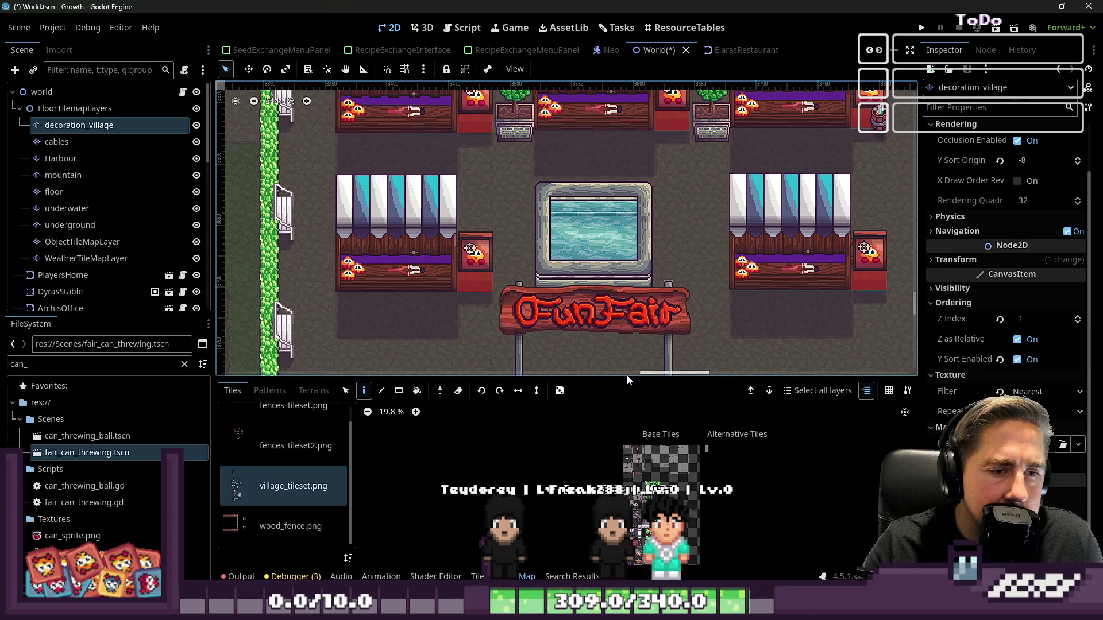
- Enlarge the tile palette, shrink it back, and switch to the wood_fence.png tiles
left_click_drag(627, 377, 627, 106)
scroll(672, 301, "up", 12)
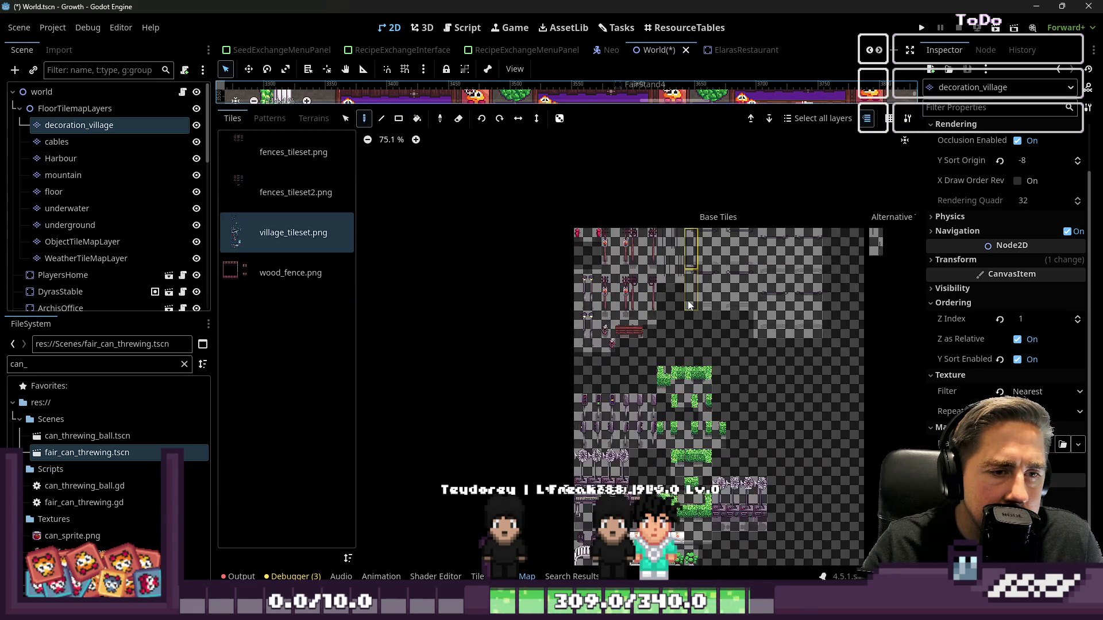
scroll(603, 324, "up", 3)
scroll(492, 470, "right", 2)
scroll(489, 464, "down", 2)
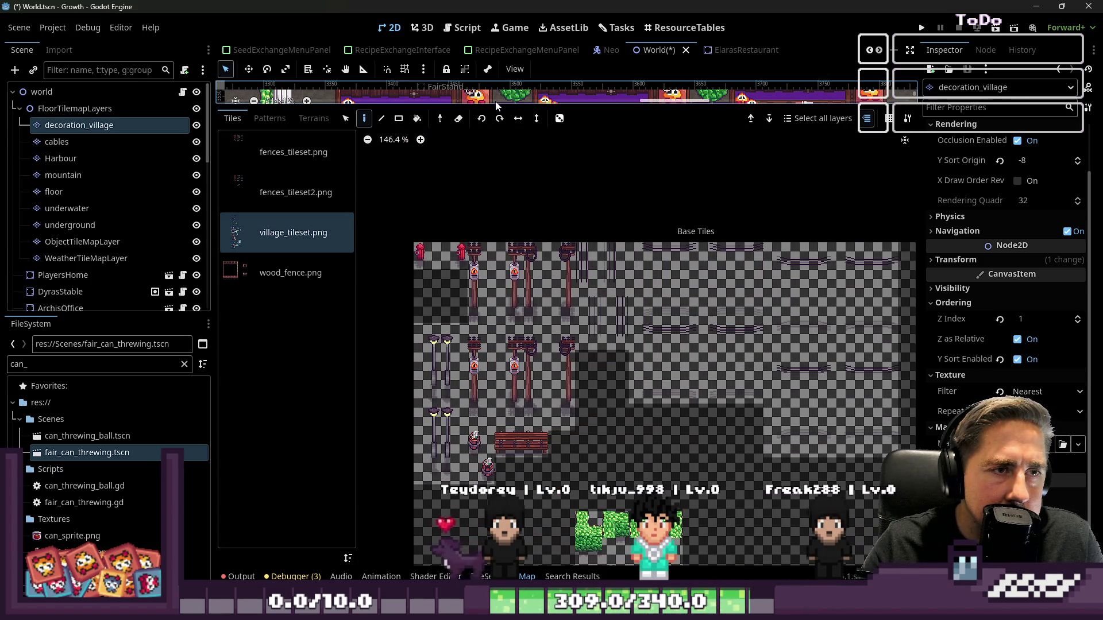
left_click_drag(505, 105, 505, 213)
scroll(577, 405, "down", 4)
scroll(656, 291, "down", 5)
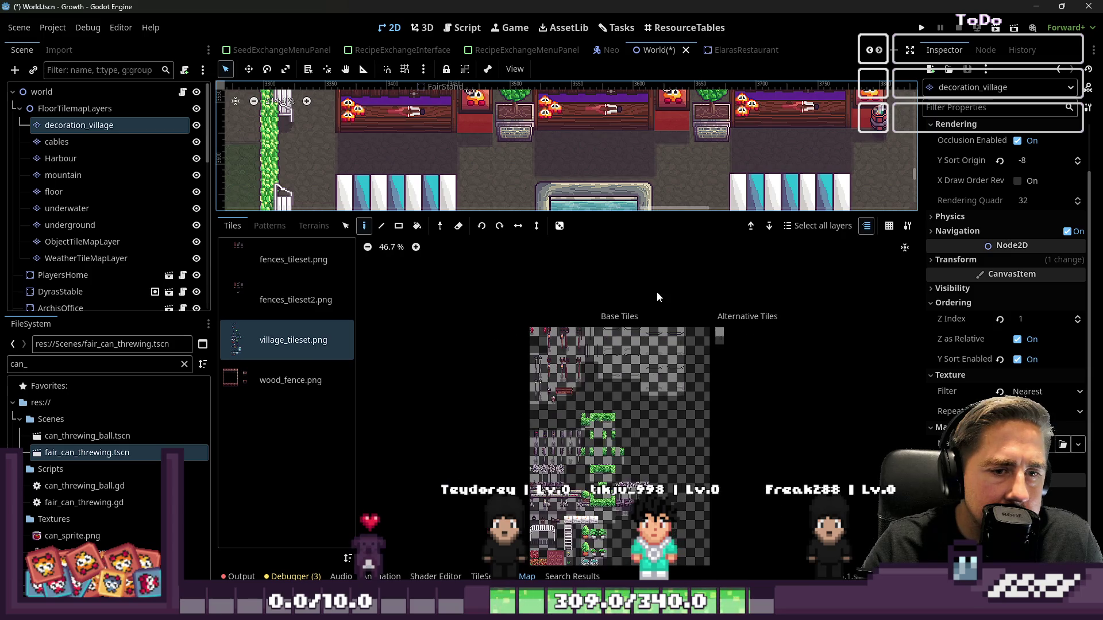
scroll(663, 410, "up", 1)
scroll(661, 436, "up", 2)
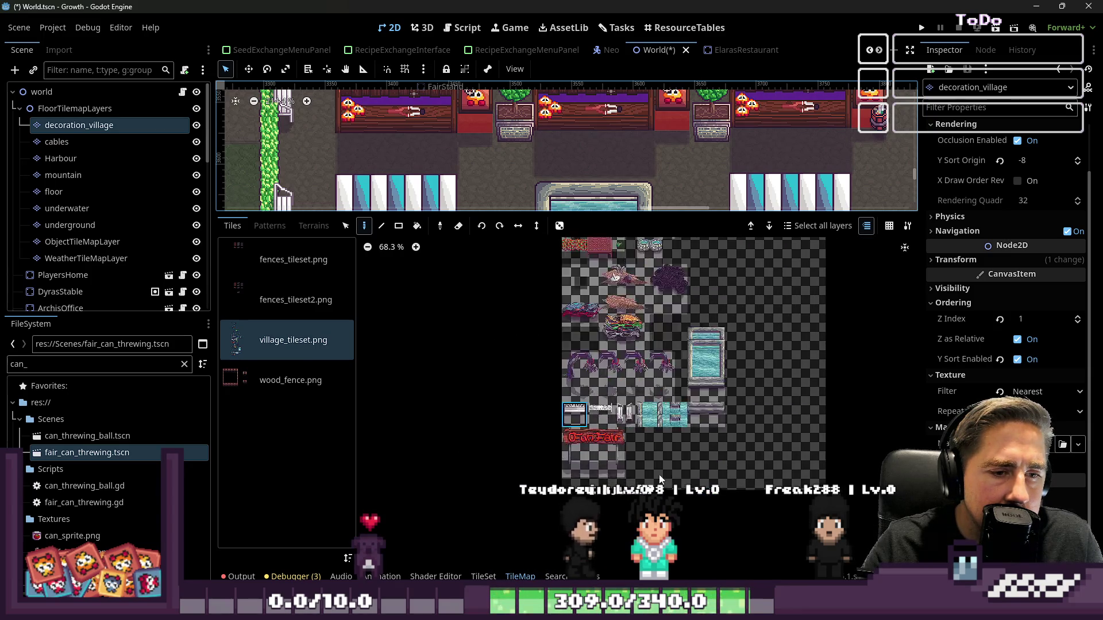
left_click(288, 381)
- Filter the files with 'fu' and preview the funfair trashcan and lantern sprites
left_click(282, 306)
double_click(101, 363)
type("fun")
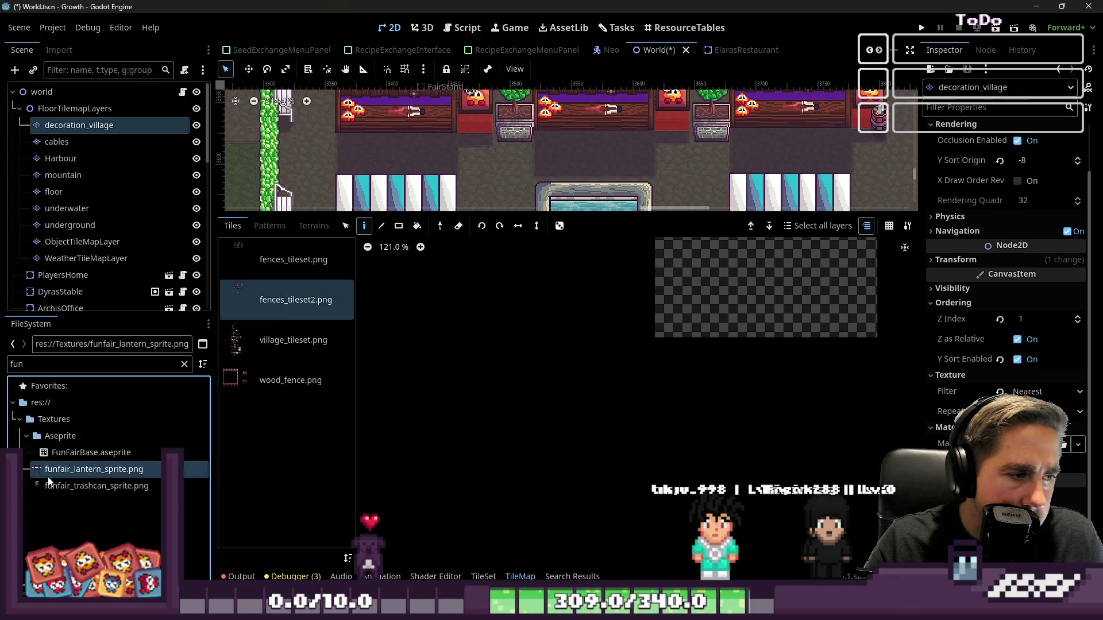
scroll(602, 419, "down", 6)
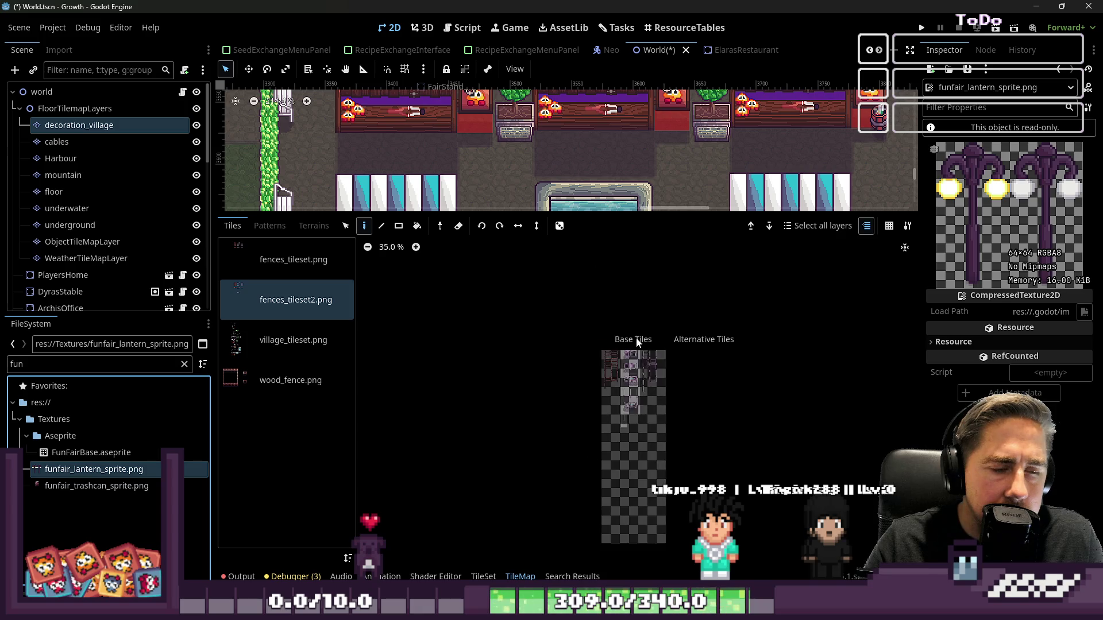
scroll(626, 344, "up", 2)
left_click(194, 483)
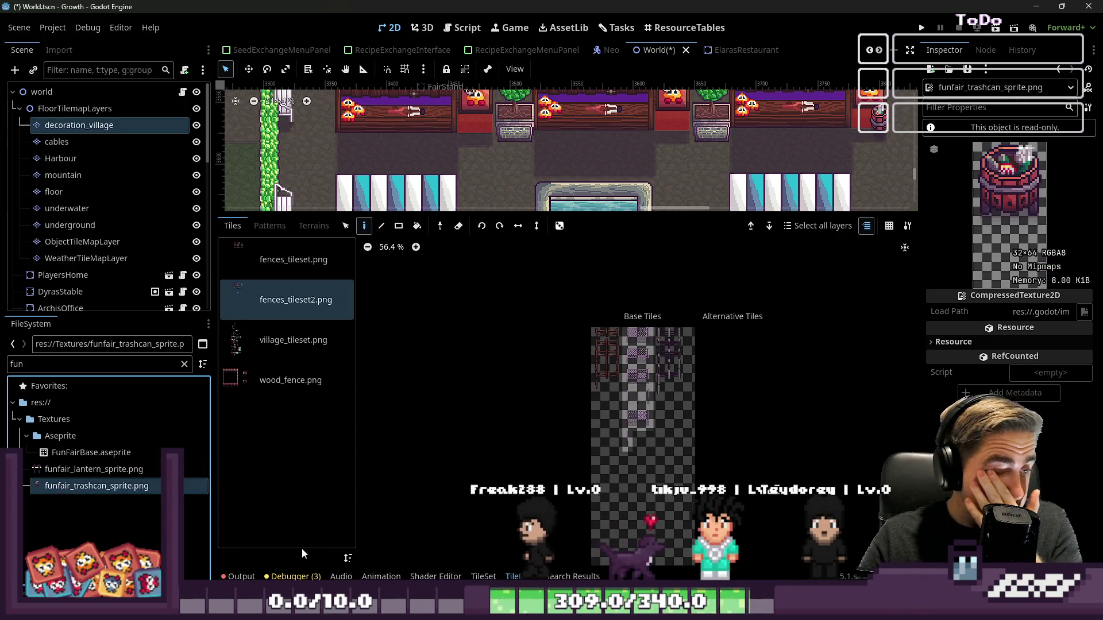
left_click(104, 469)
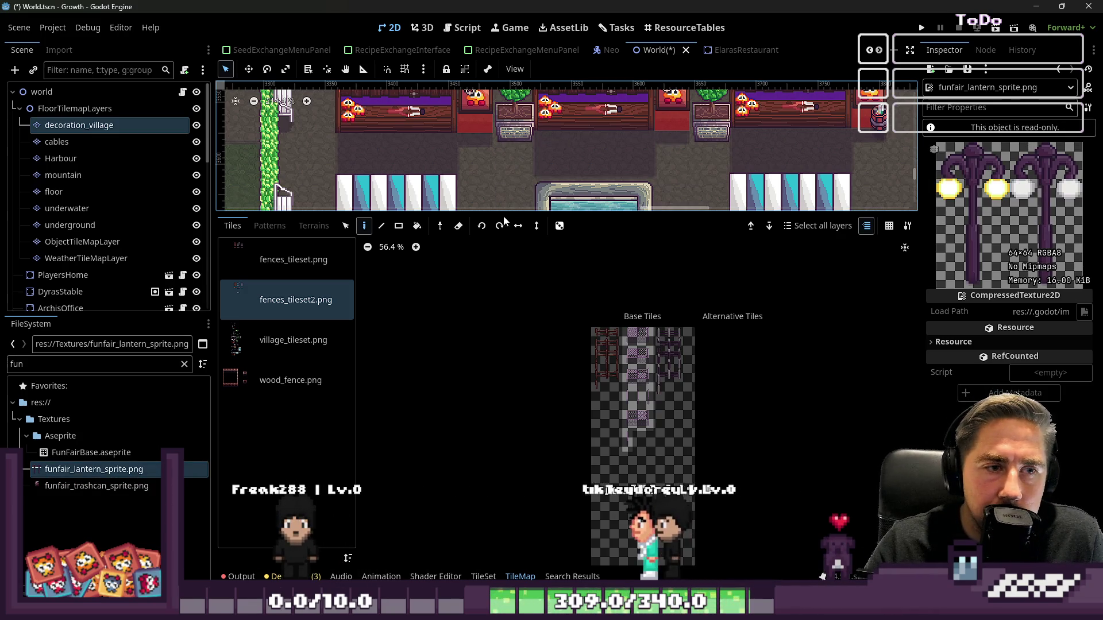
- Enlarge the world view and open funfair_lantern_sprite.png in the external editor
left_click_drag(501, 212, 501, 436)
scroll(401, 230, "down", 4)
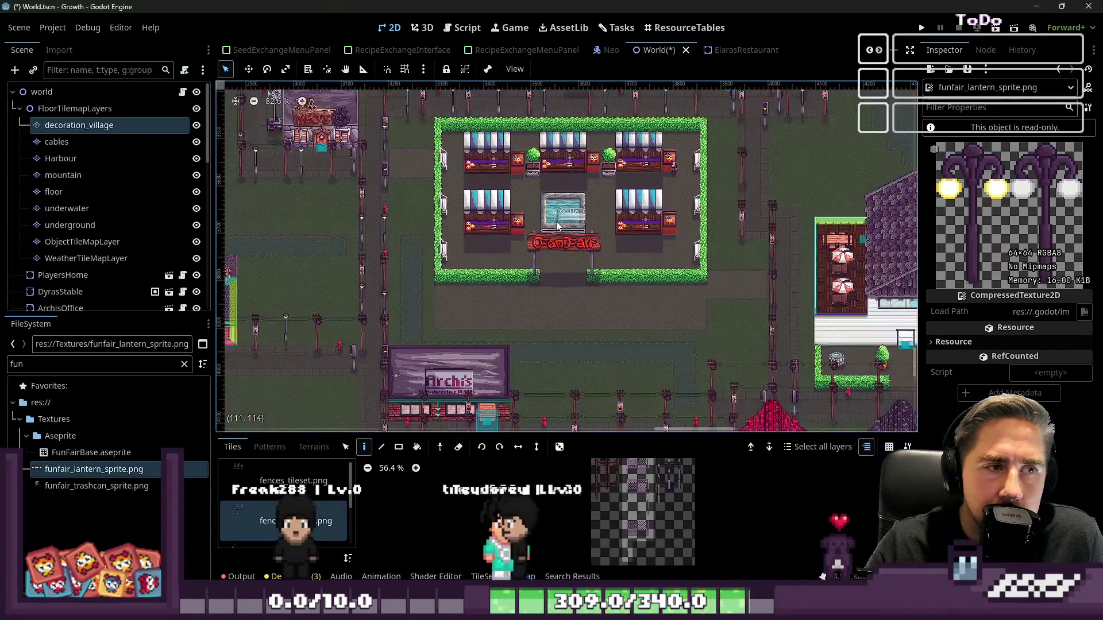
scroll(400, 228, "up", 3)
scroll(400, 229, "up", 3)
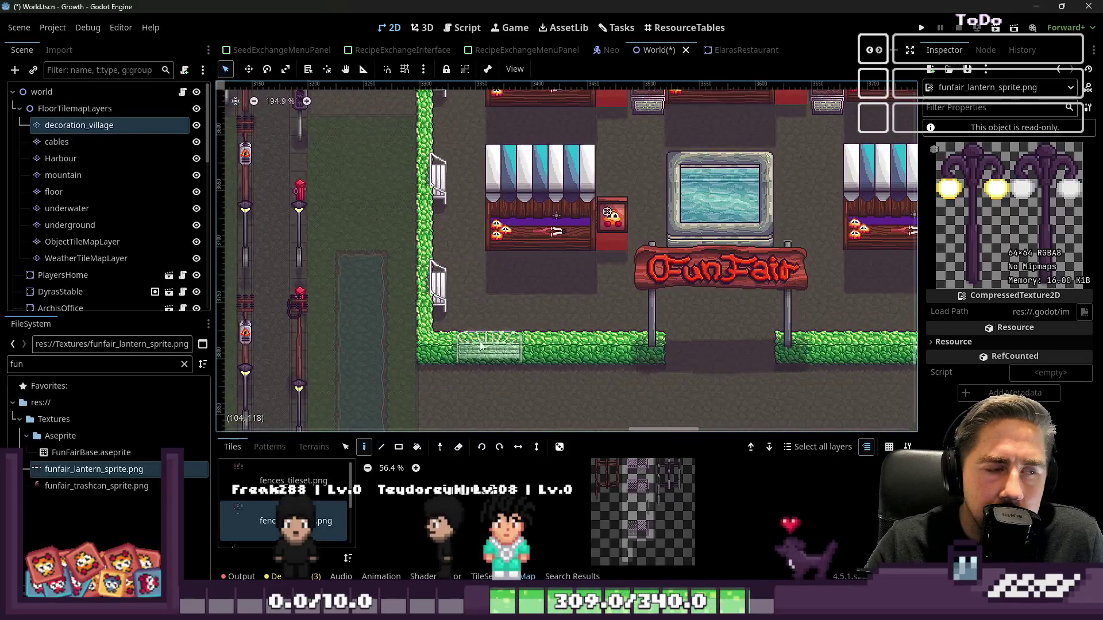
right_click(99, 469)
left_click(144, 568)
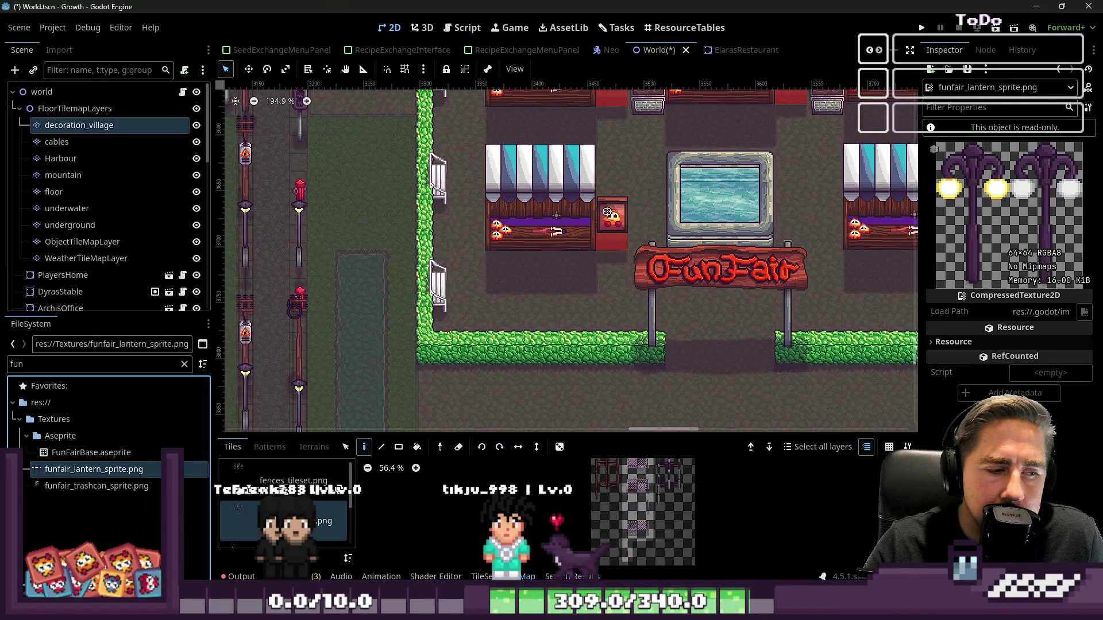
scroll(603, 320, "up", 6)
scroll(601, 320, "down", 1)
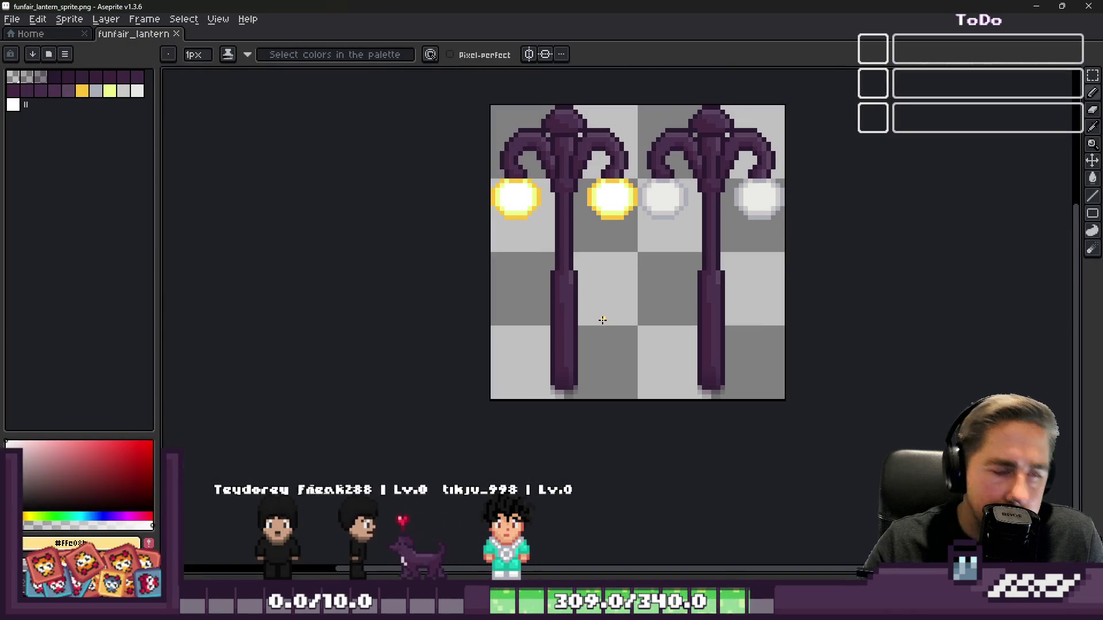
- Inspect the double-globe lantern posts, minimize Aseprite, and select decoration_village in Godot
scroll(467, 101, "up", 1)
scroll(657, 458, "down", 3)
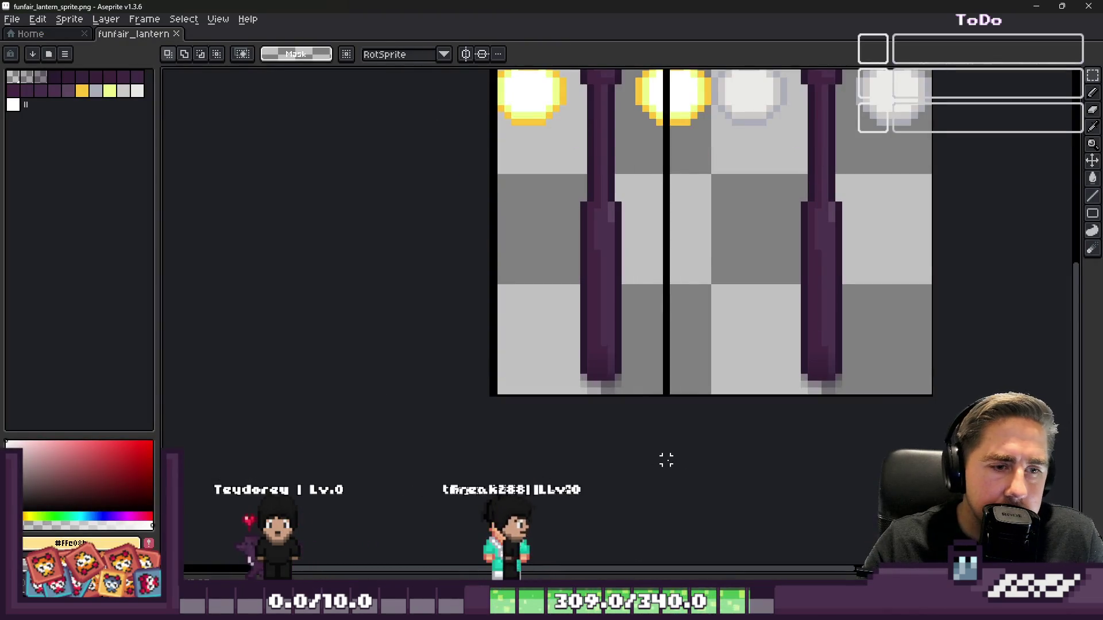
scroll(628, 399, "down", 1)
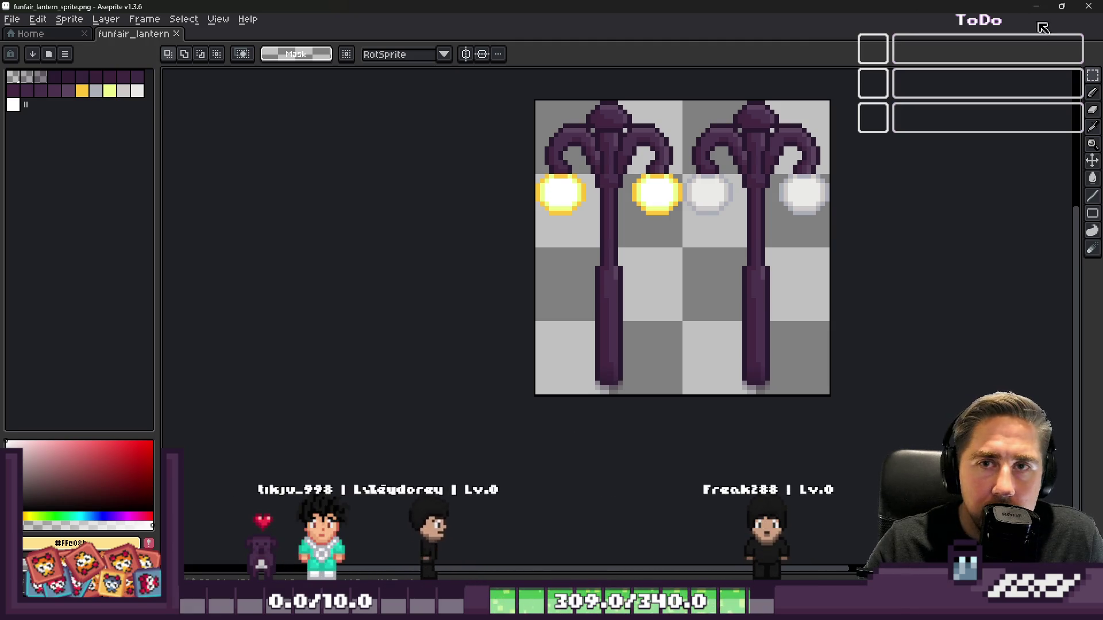
left_click(1036, 5)
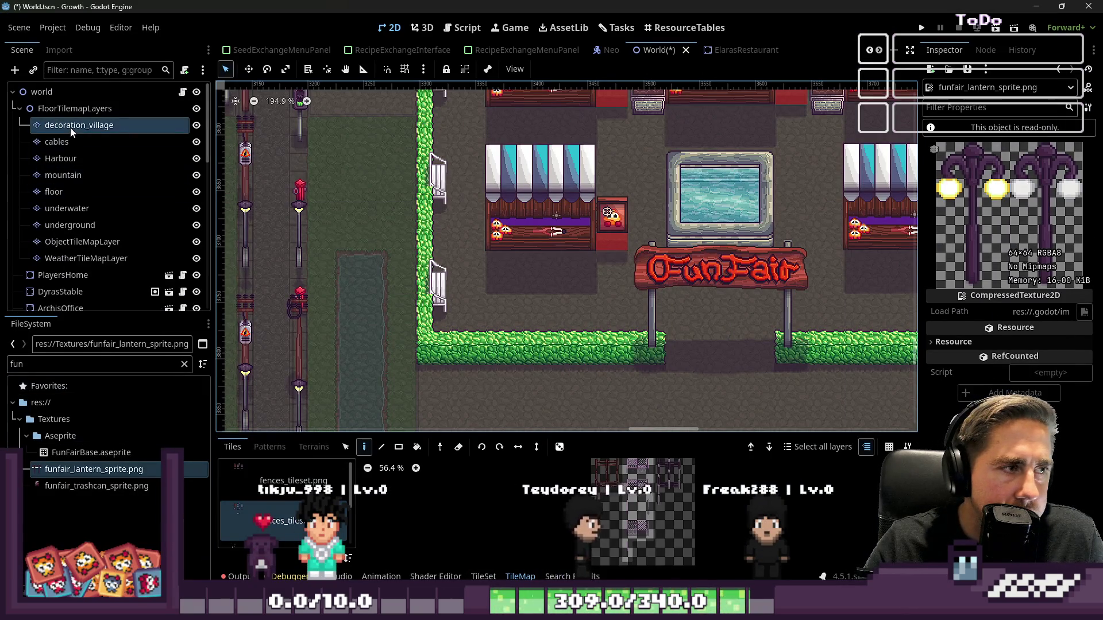
left_click(70, 126)
- Search the project files for 'village' and open village_tileset.png in Aseprite
left_click(42, 365)
key("BackSpace")
key("BackSpace")
key("BackSpace")
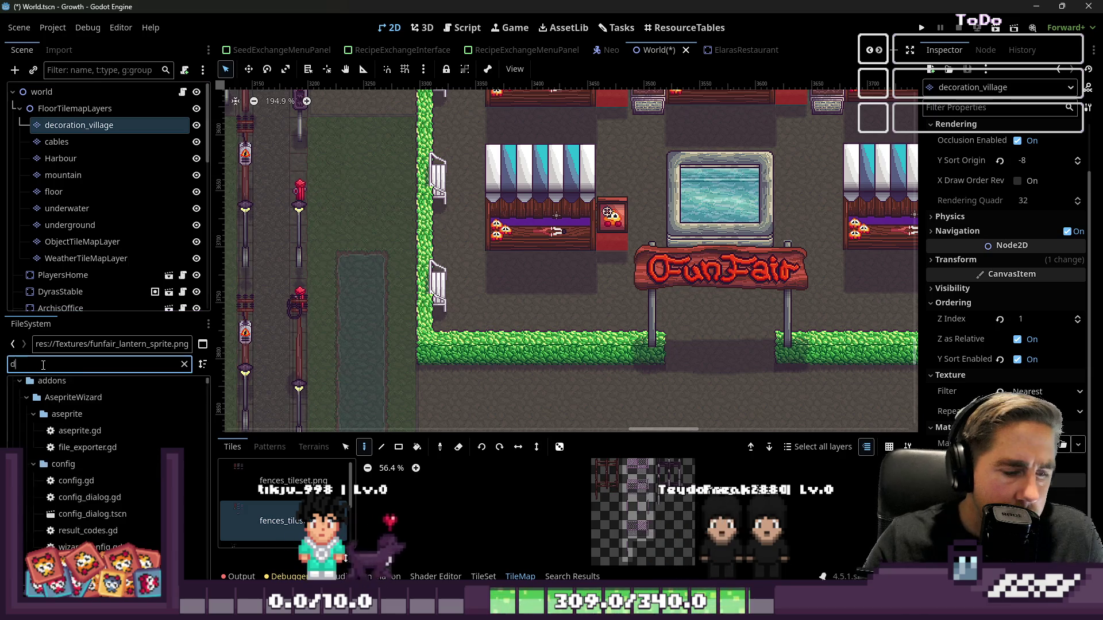
type("decor")
key("BackSpace")
key("BackSpace")
key("BackSpace")
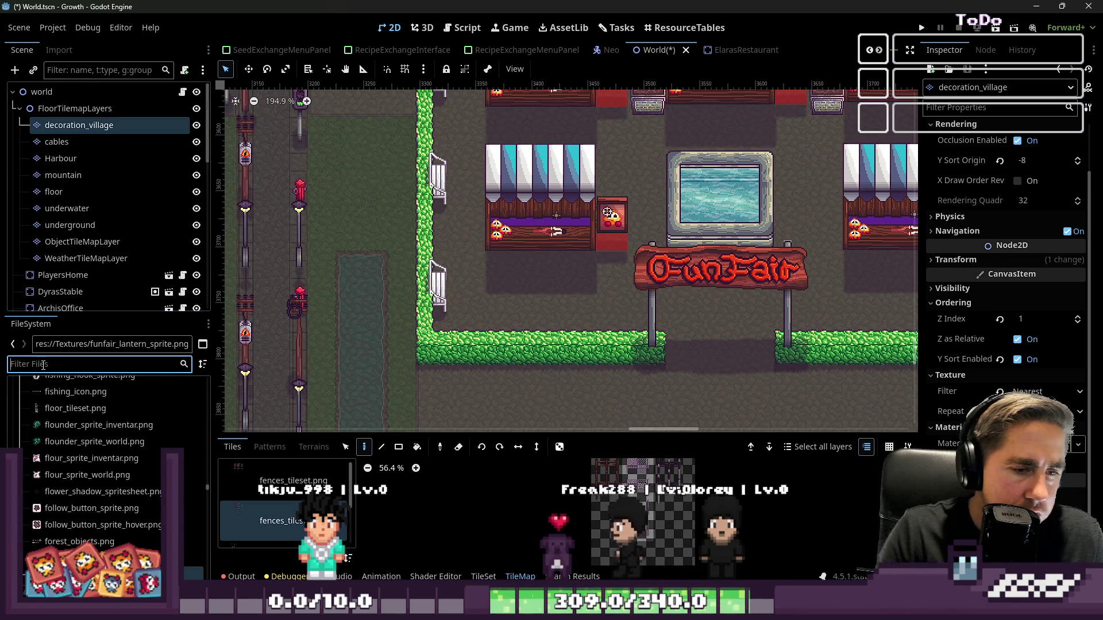
scroll(239, 513, "down", 3)
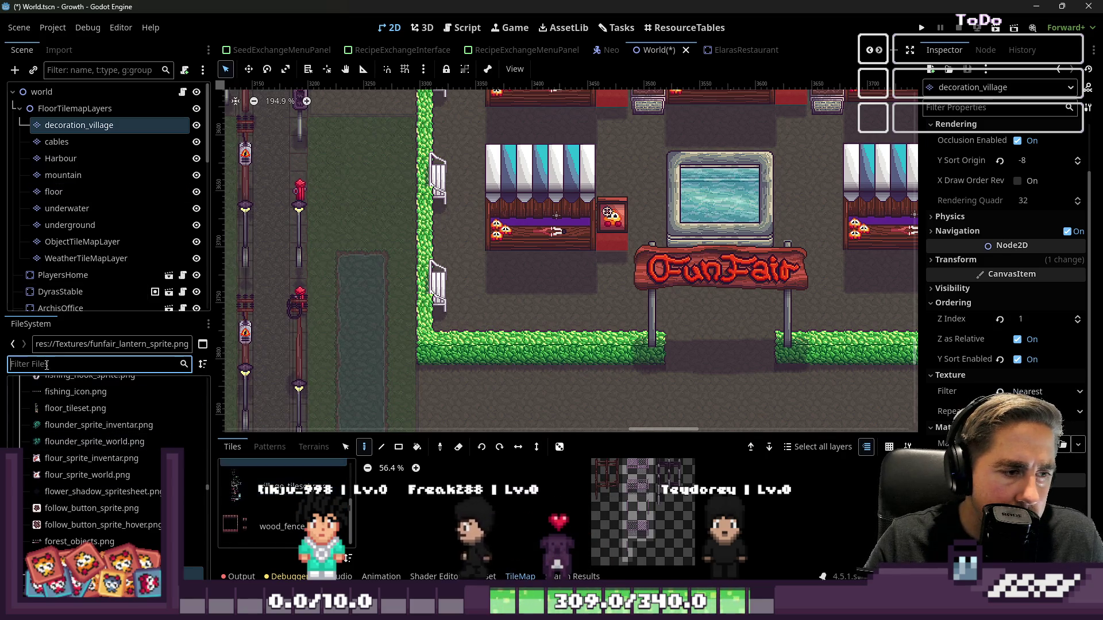
type("village")
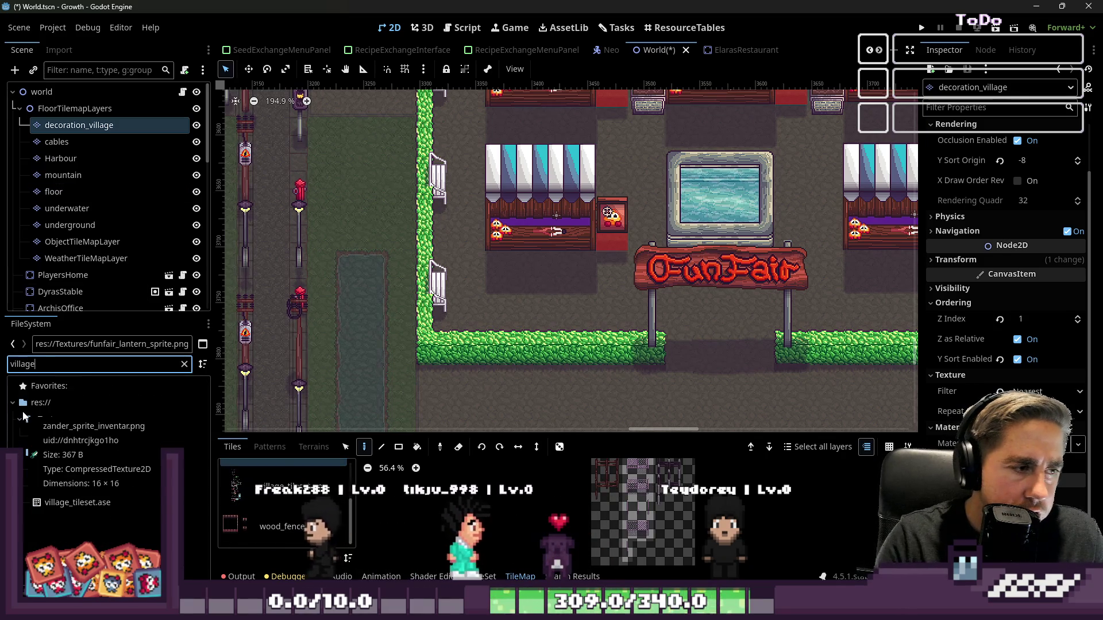
left_click(75, 502)
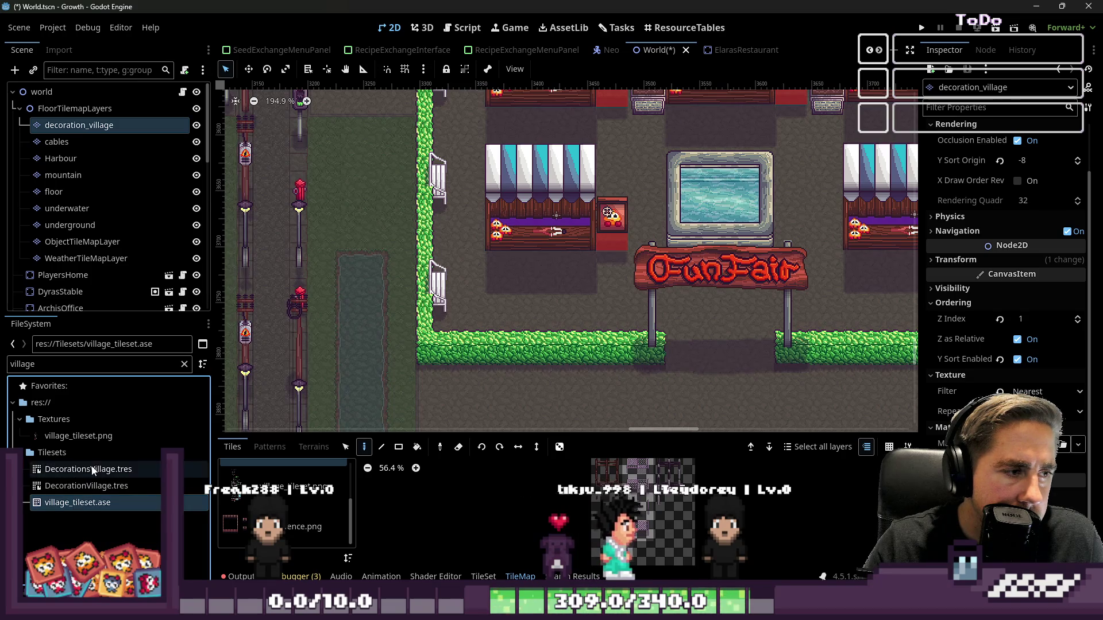
left_click(85, 437)
right_click(85, 437)
left_click(110, 311)
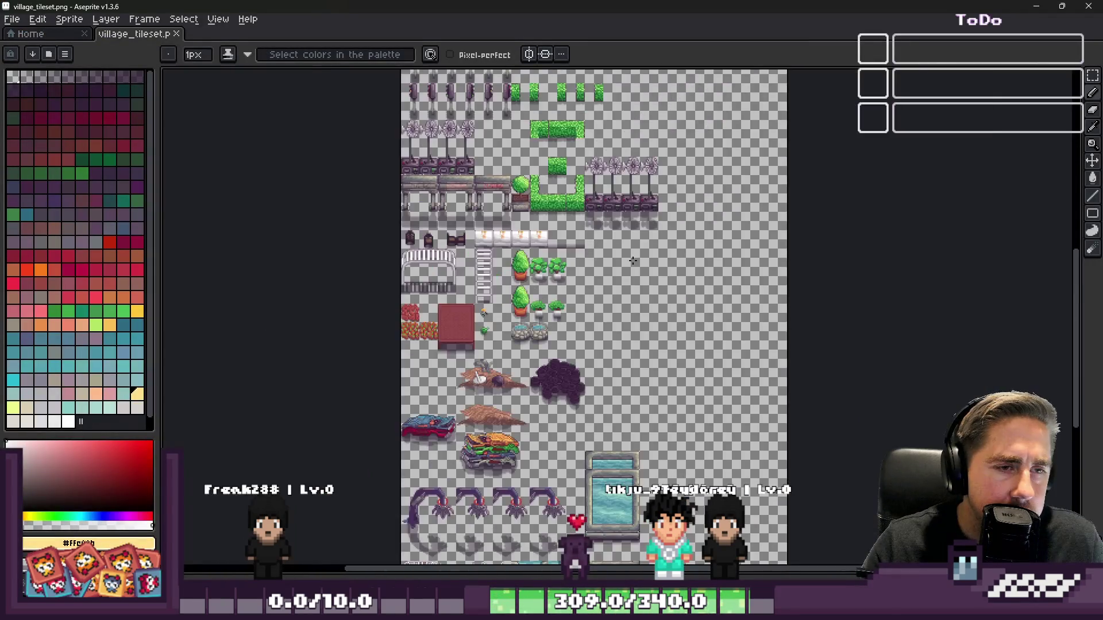
- Paste a copy of the double-globe lamp post and try positions around the tileset
key("ctrl+v")
scroll(643, 310, "up", 4)
scroll(644, 311, "down", 4)
scroll(640, 301, "up", 3)
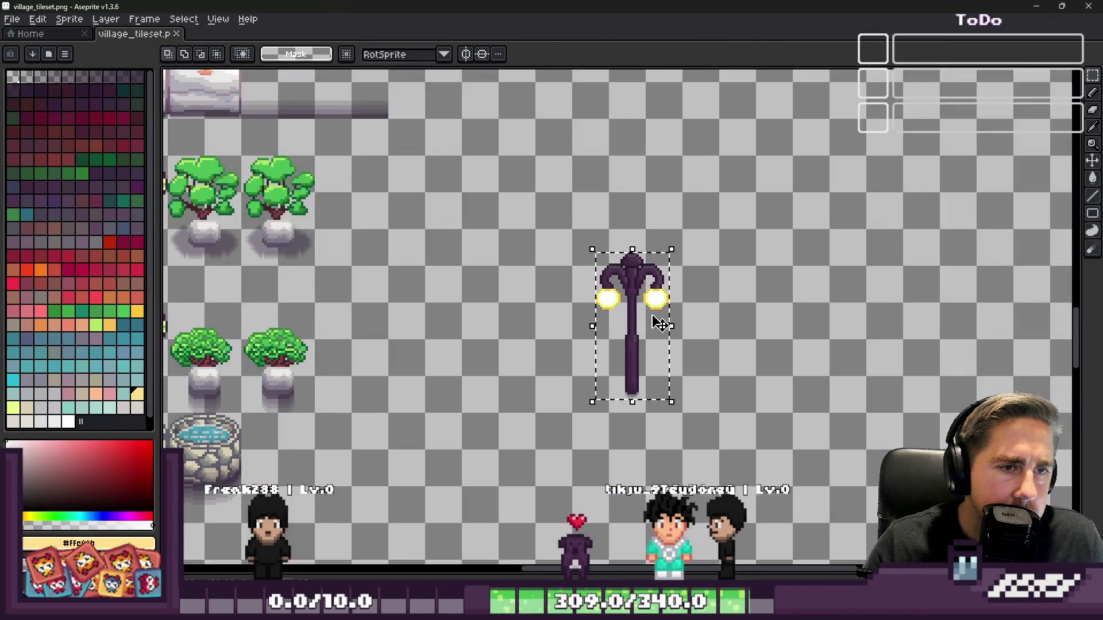
left_click_drag(646, 325, 442, 244)
scroll(442, 244, "down", 2)
scroll(585, 275, "up", 2)
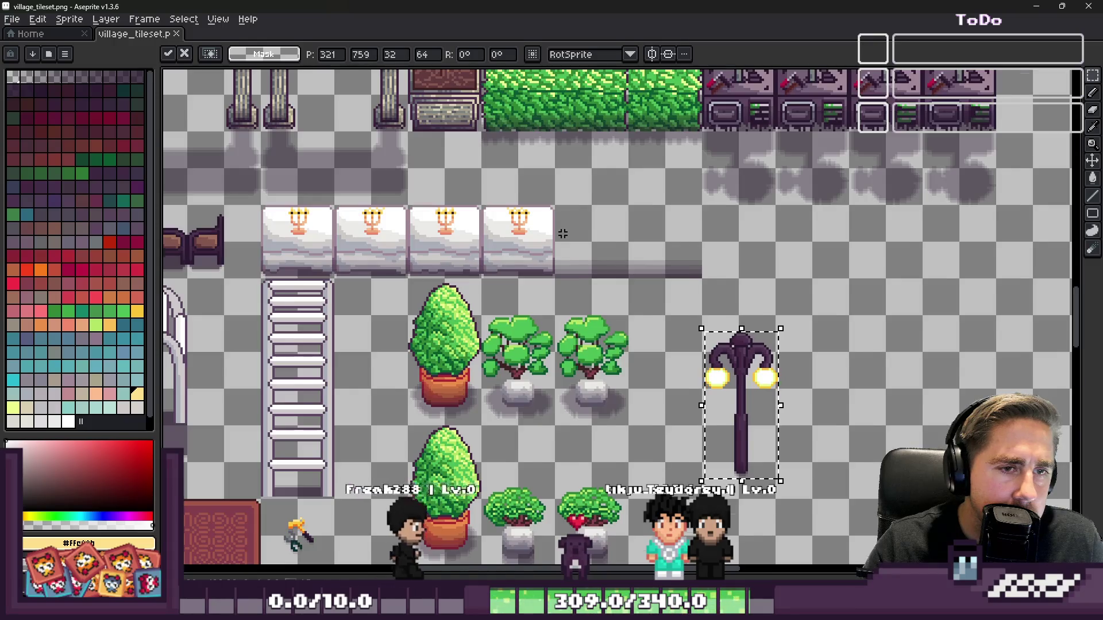
scroll(562, 234, "down", 3)
left_click_drag(617, 290, 598, 382)
scroll(597, 382, "up", 2)
scroll(598, 382, "down", 2)
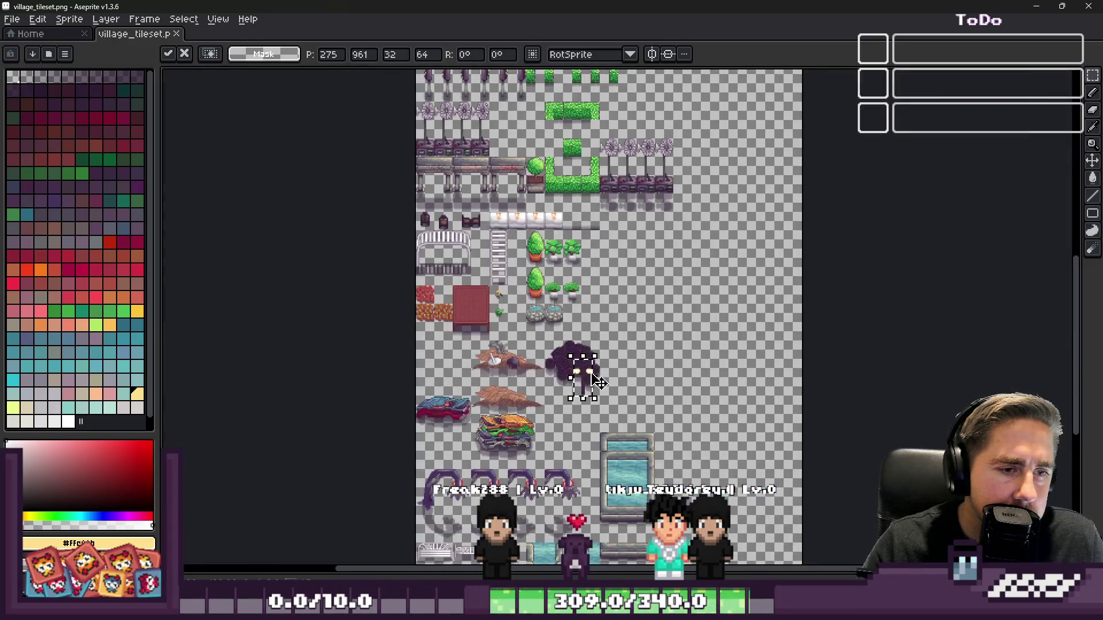
scroll(632, 217, "up", 4)
scroll(554, 284, "down", 2)
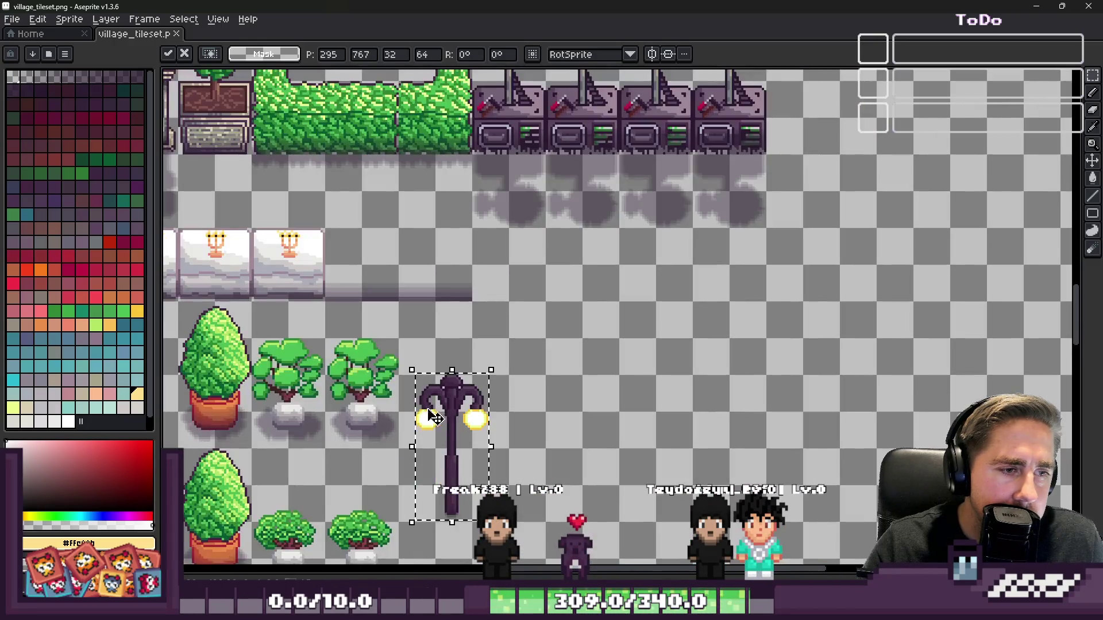
scroll(597, 321, "up", 1)
scroll(718, 222, "down", 1)
left_click_drag(624, 338, 649, 388)
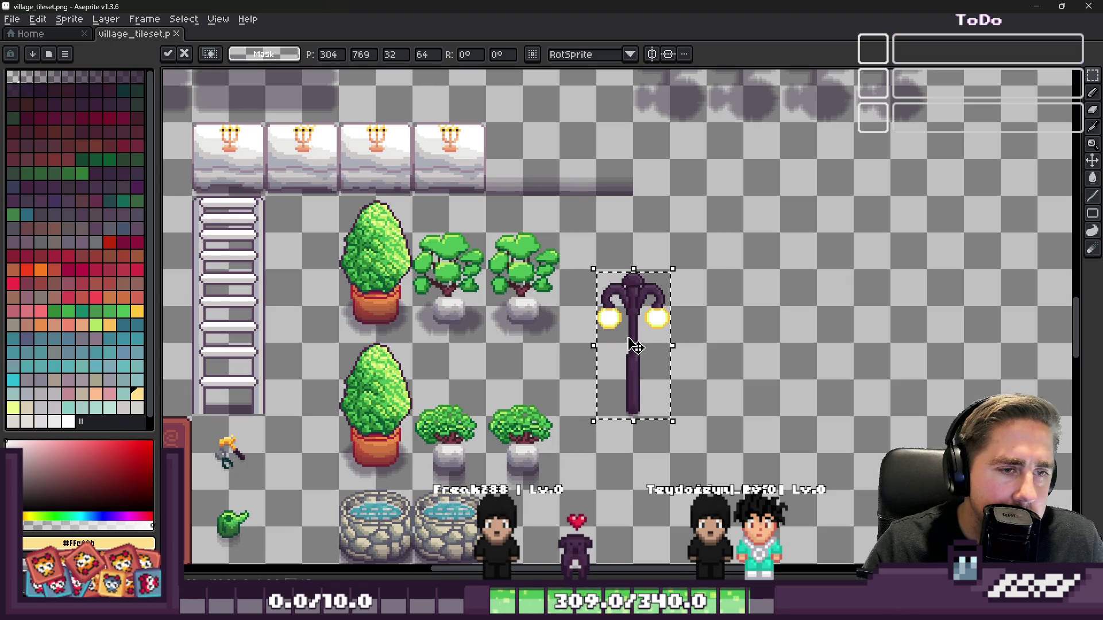
scroll(632, 344, "down", 4)
scroll(608, 366, "up", 1)
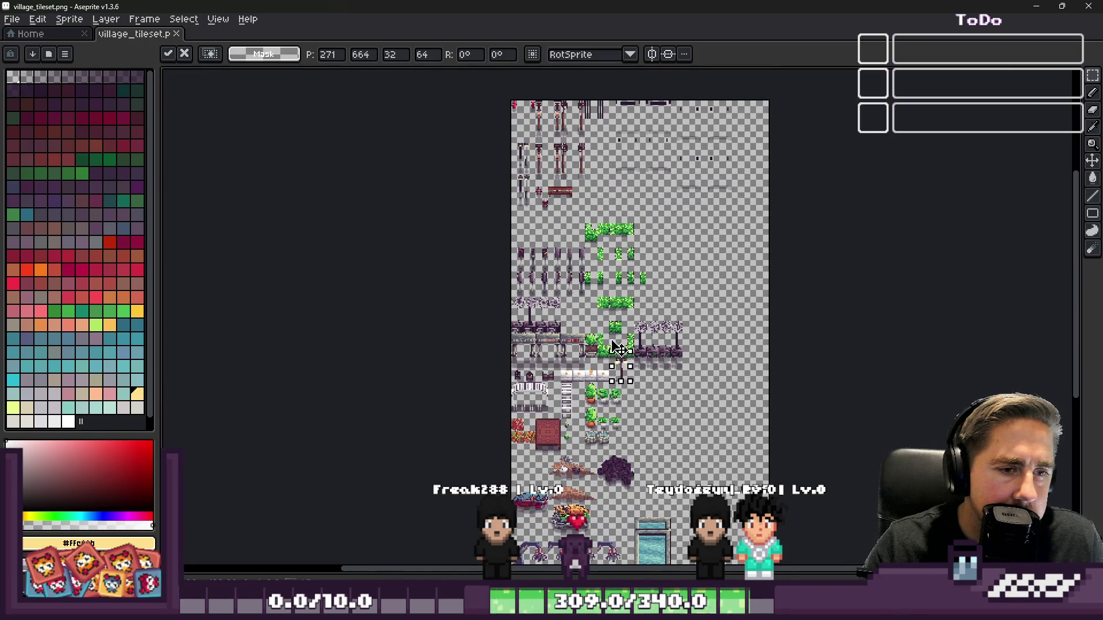
scroll(576, 172, "up", 3)
scroll(576, 172, "down", 1)
scroll(577, 174, "up", 1)
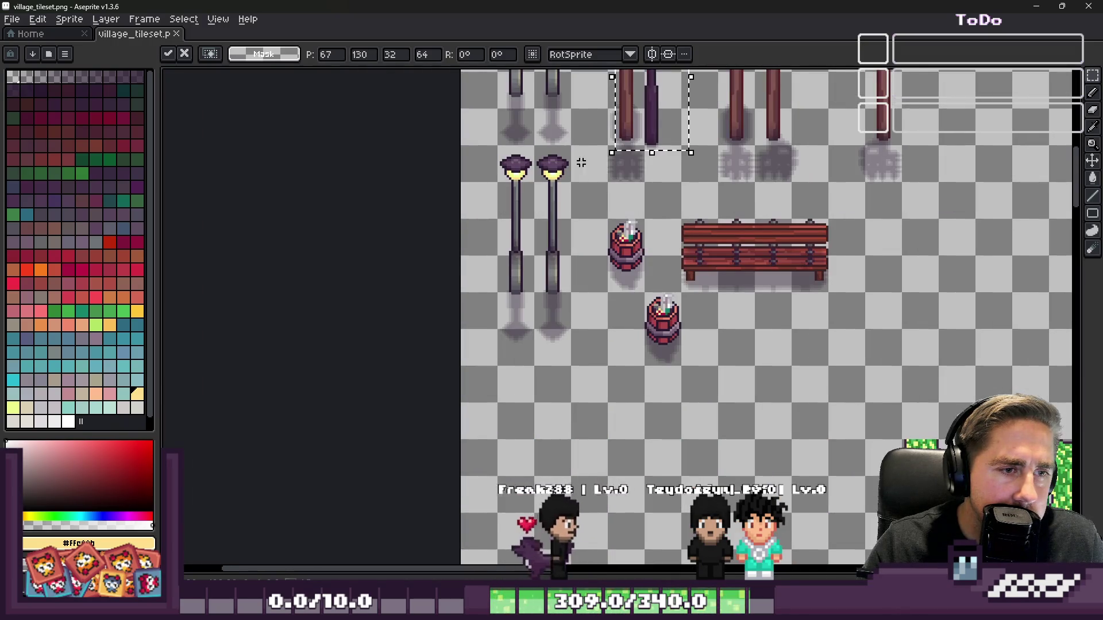
- Place the lamp copy below the existing street lamps at the tileset's left edge and drop it
left_click_drag(663, 110, 517, 471)
scroll(517, 471, "down", 1)
scroll(568, 239, "up", 3)
left_click_drag(569, 238, 550, 241)
scroll(550, 241, "down", 3)
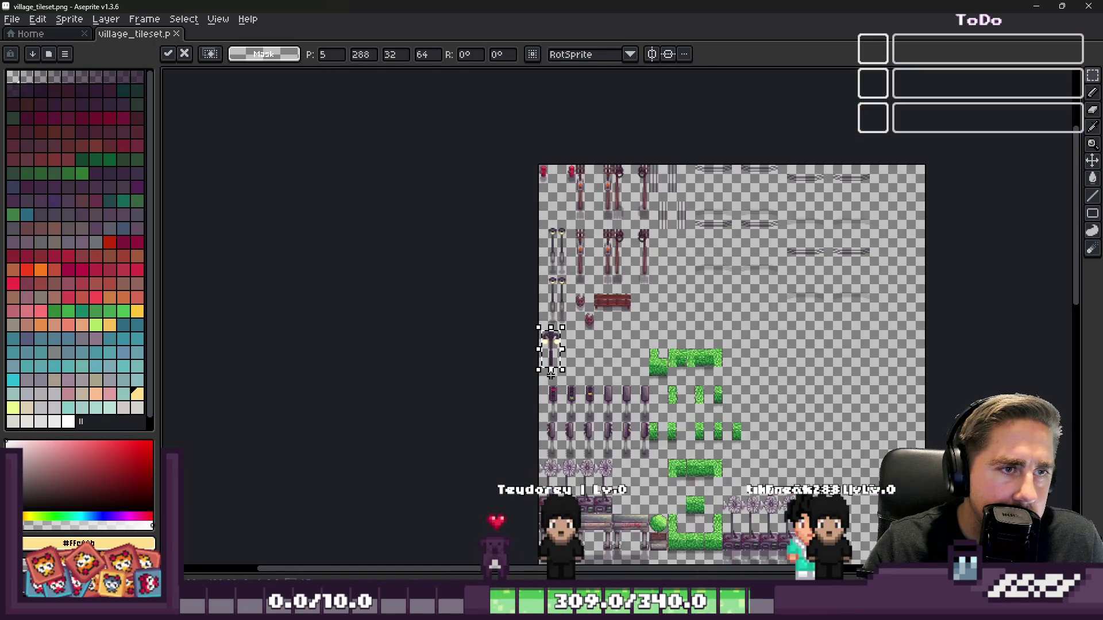
scroll(531, 316, "up", 3)
scroll(531, 316, "down", 3)
scroll(616, 305, "up", 3)
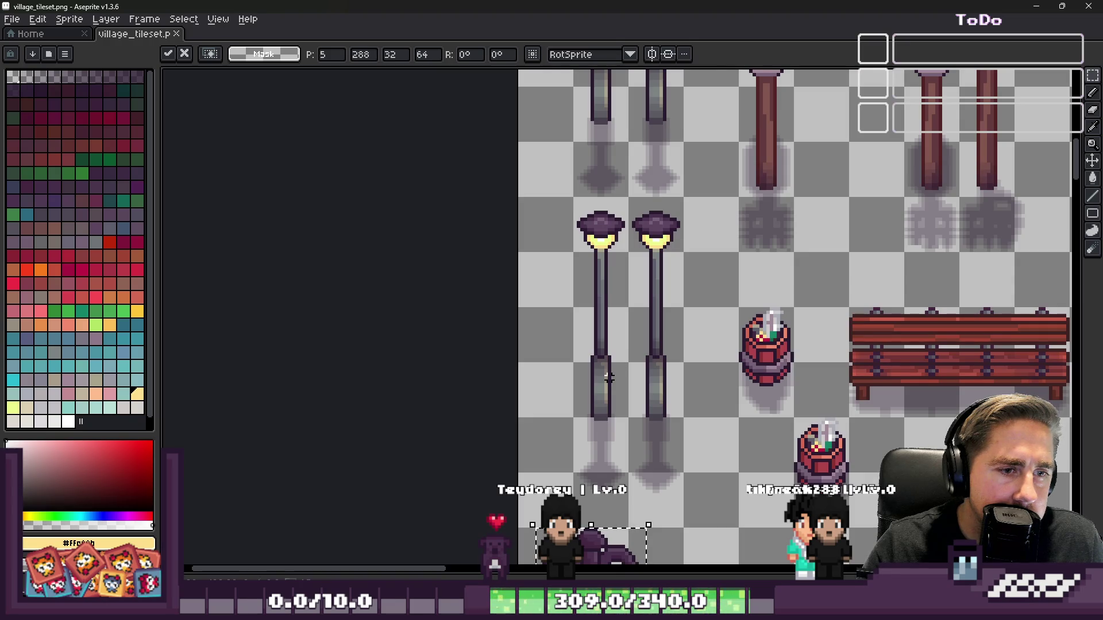
scroll(608, 377, "down", 3)
scroll(615, 402, "up", 4)
mouse_move(618, 401)
left_mouse_down()
mouse_move(632, 402)
mouse_move(599, 375)
left_mouse_up()
scroll(629, 396, "down", 2)
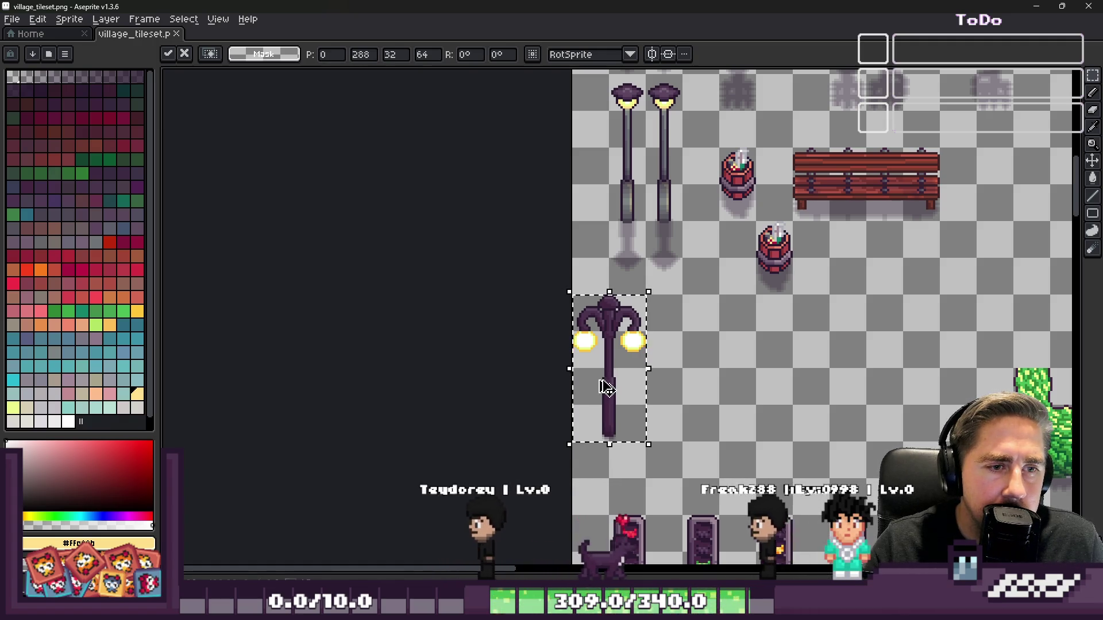
key("ctrl+d")
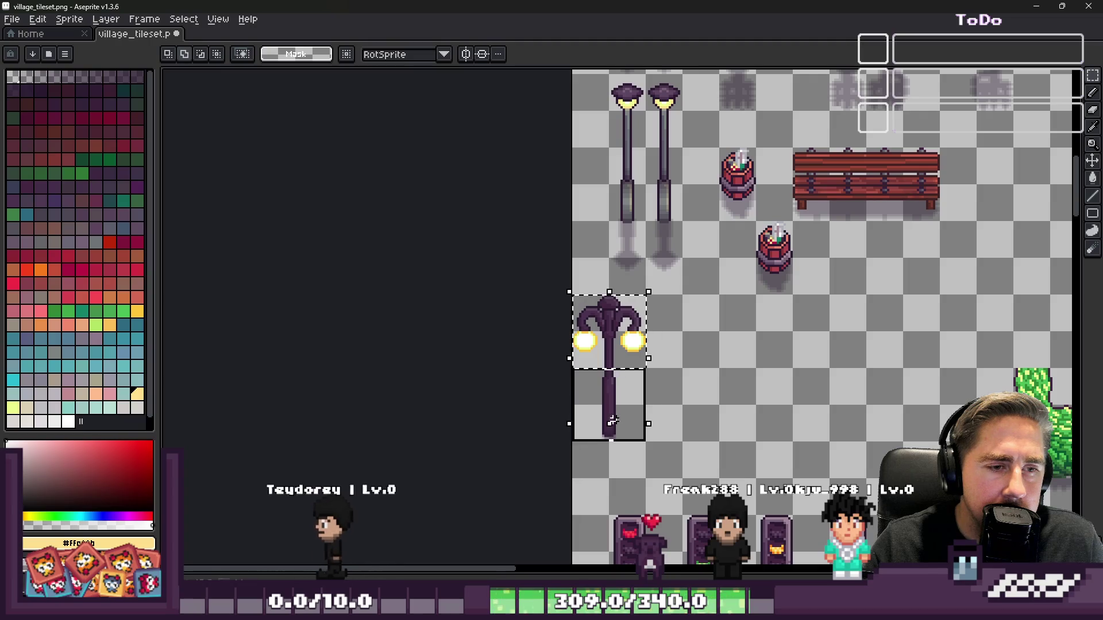
scroll(602, 461, "up", 10)
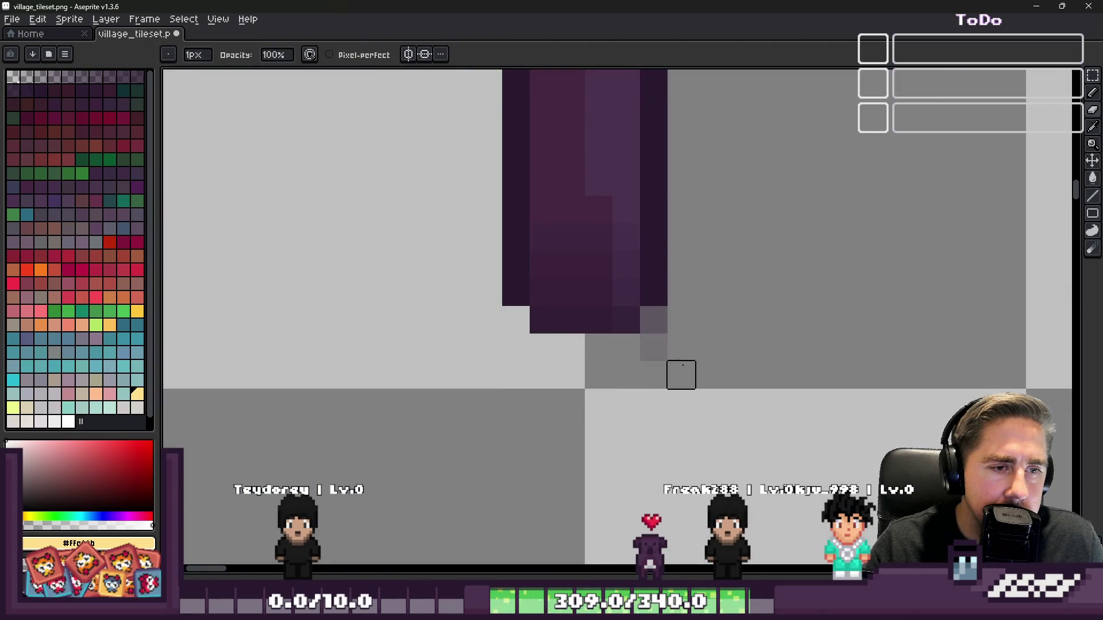
scroll(653, 320, "down", 8)
- Flip the lamp copy upside down, move it down 48 pixels and commit it
key("ctrl+z")
key("Tab")
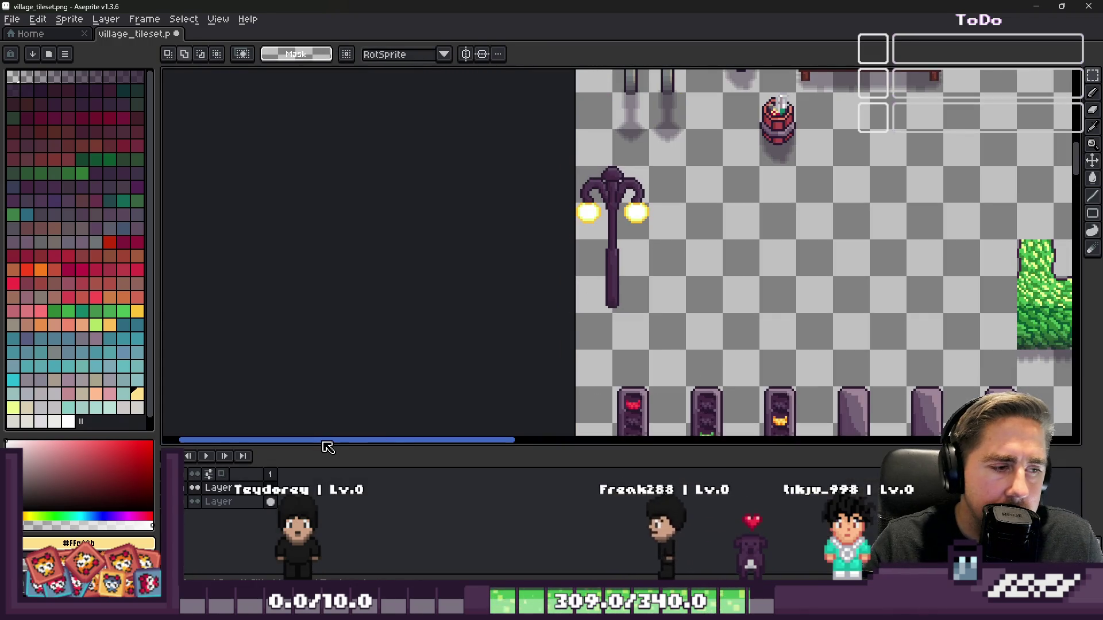
key("shift+v")
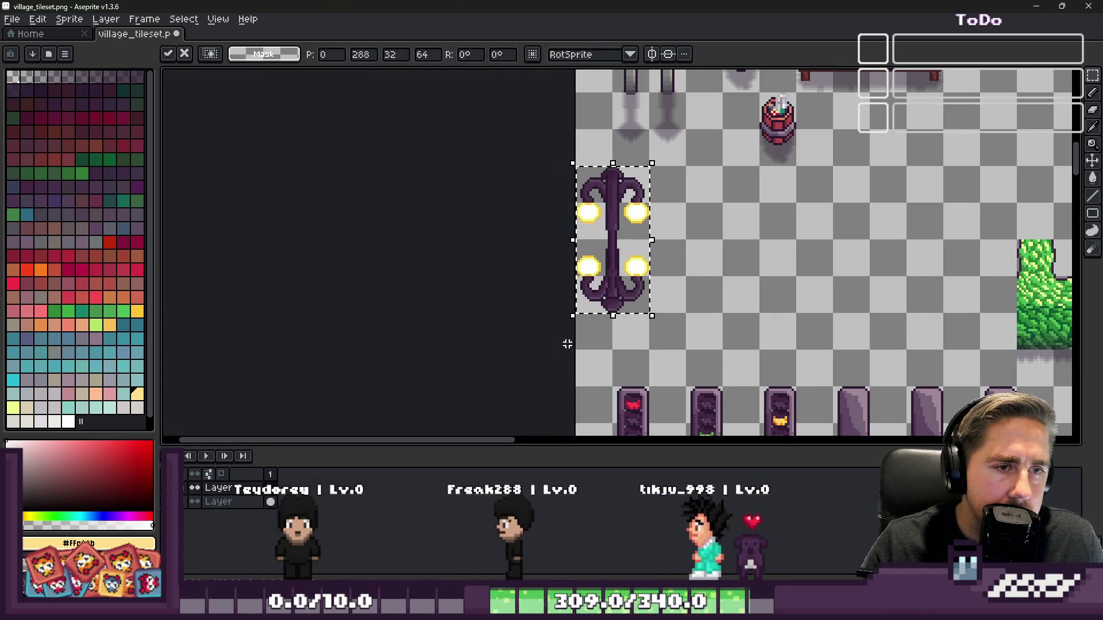
mouse_move(613, 212)
left_mouse_down()
mouse_move(620, 332)
mouse_move(619, 322)
left_mouse_up()
scroll(619, 322, "down", 2)
scroll(620, 331, "up", 3)
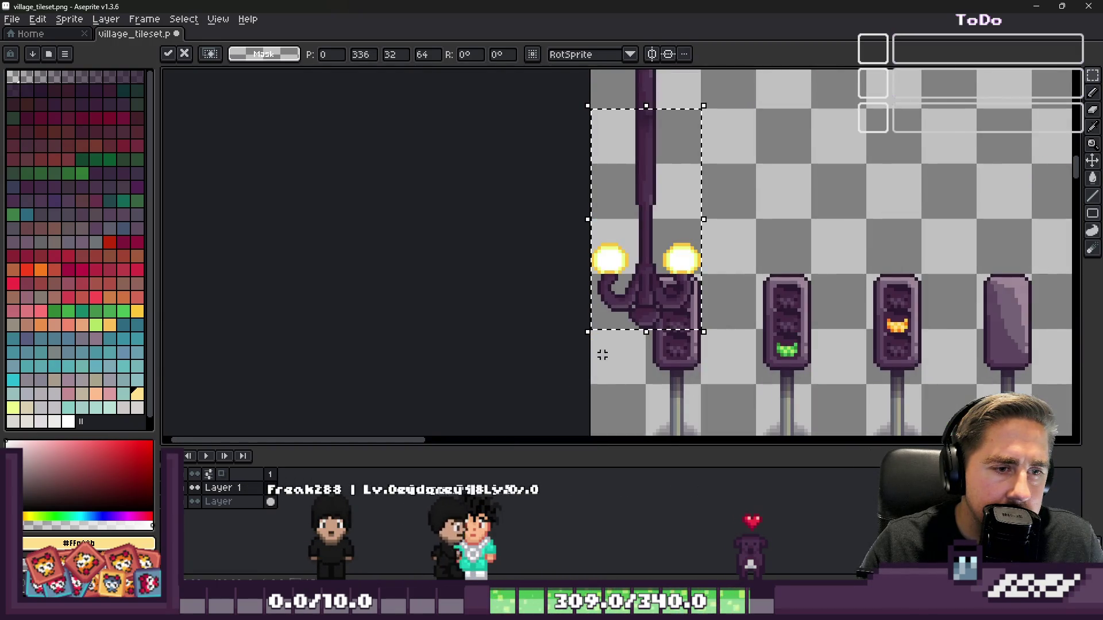
scroll(622, 341, "down", 1)
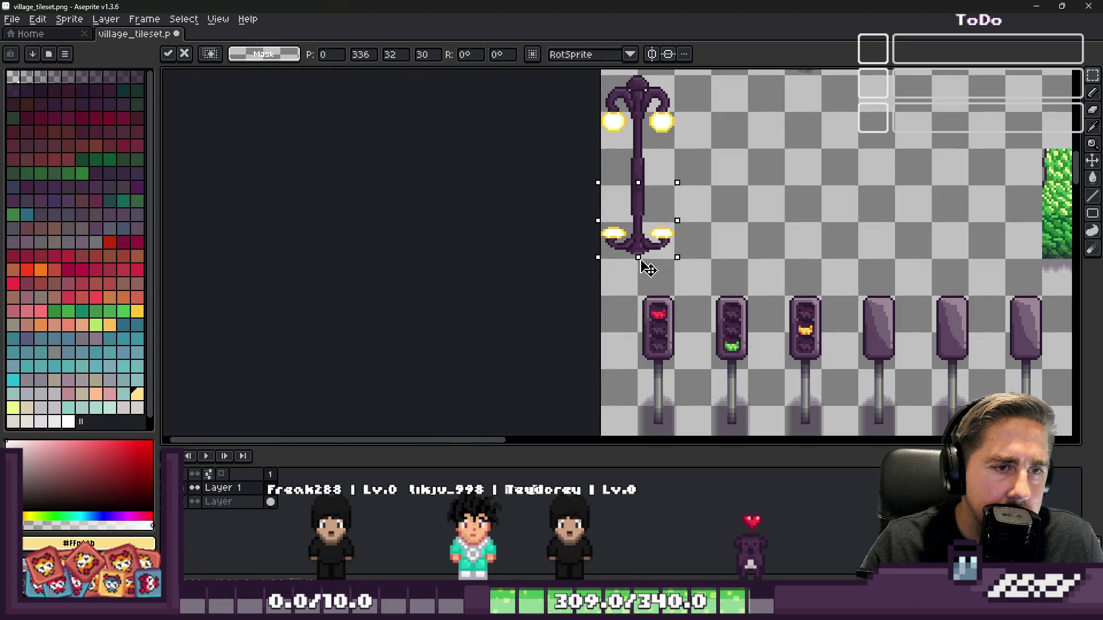
scroll(649, 271, "up", 4)
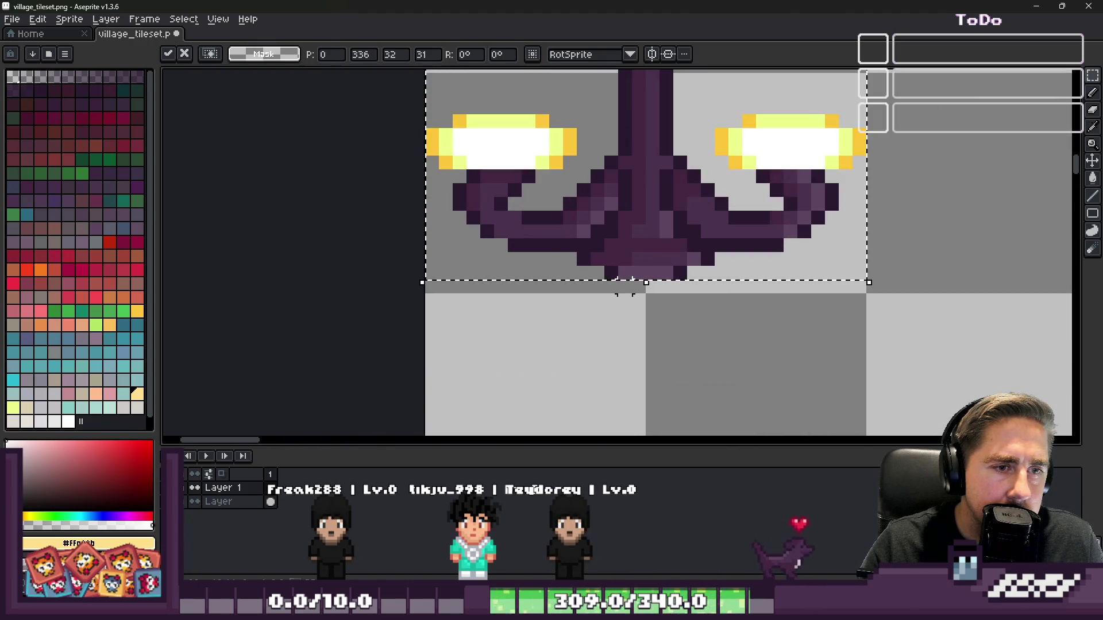
scroll(626, 265, "down", 2)
left_click(614, 250)
- Nudge the flipped copy down 3 pixels, then discard it
key("ctrl+z")
key("Down")
key("Down")
key("Down")
scroll(620, 284, "down", 3)
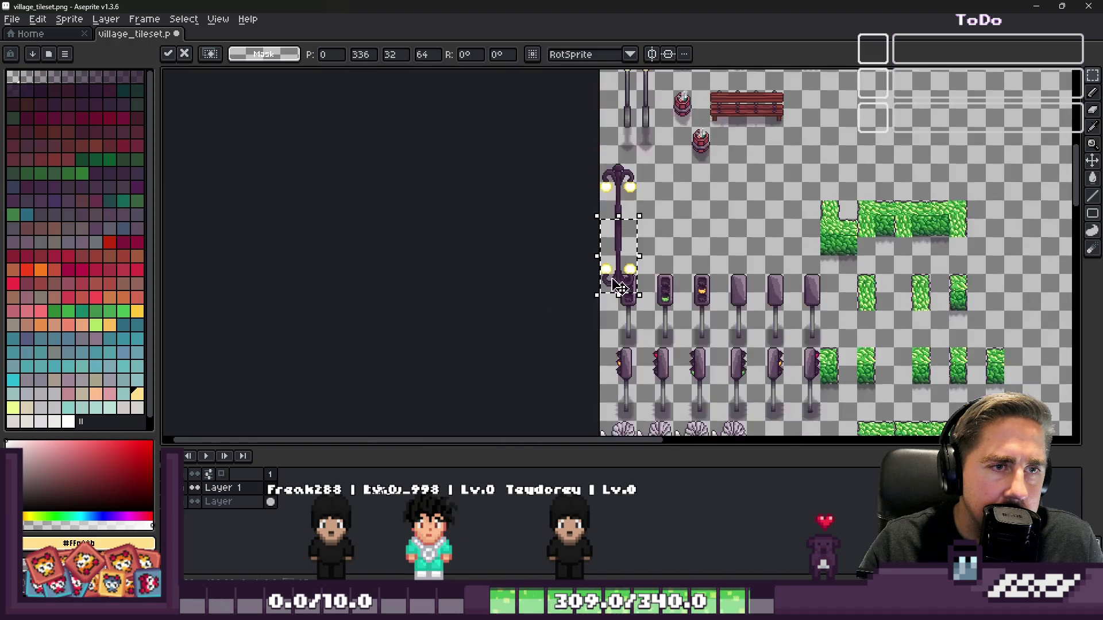
scroll(590, 179, "up", 3)
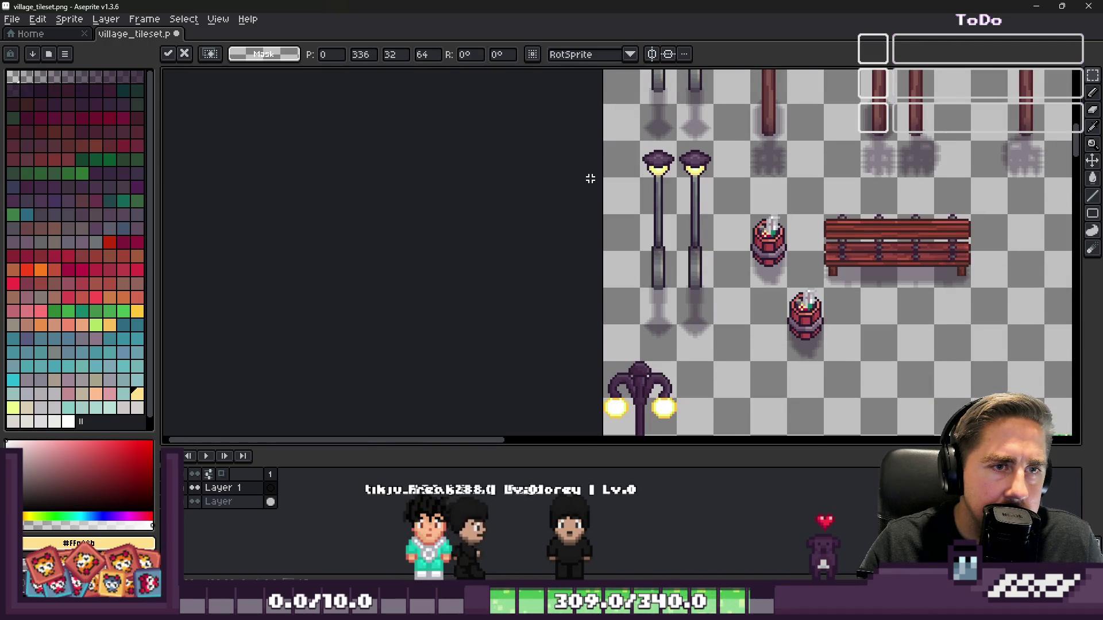
scroll(590, 179, "down", 3)
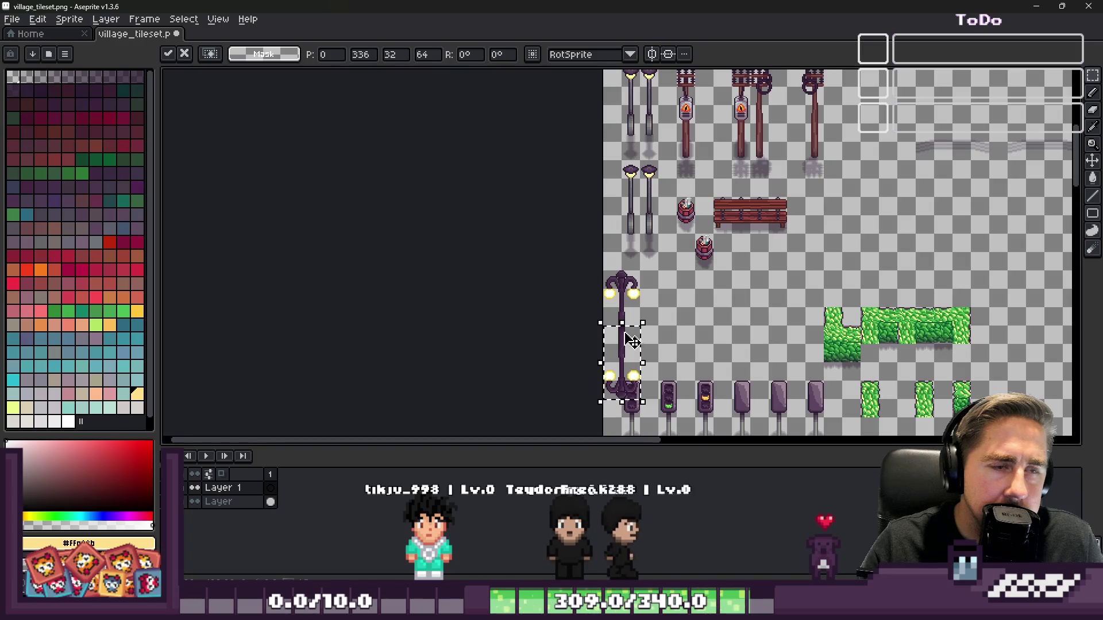
scroll(631, 338, "up", 4)
key("Escape")
scroll(621, 357, "down", 4)
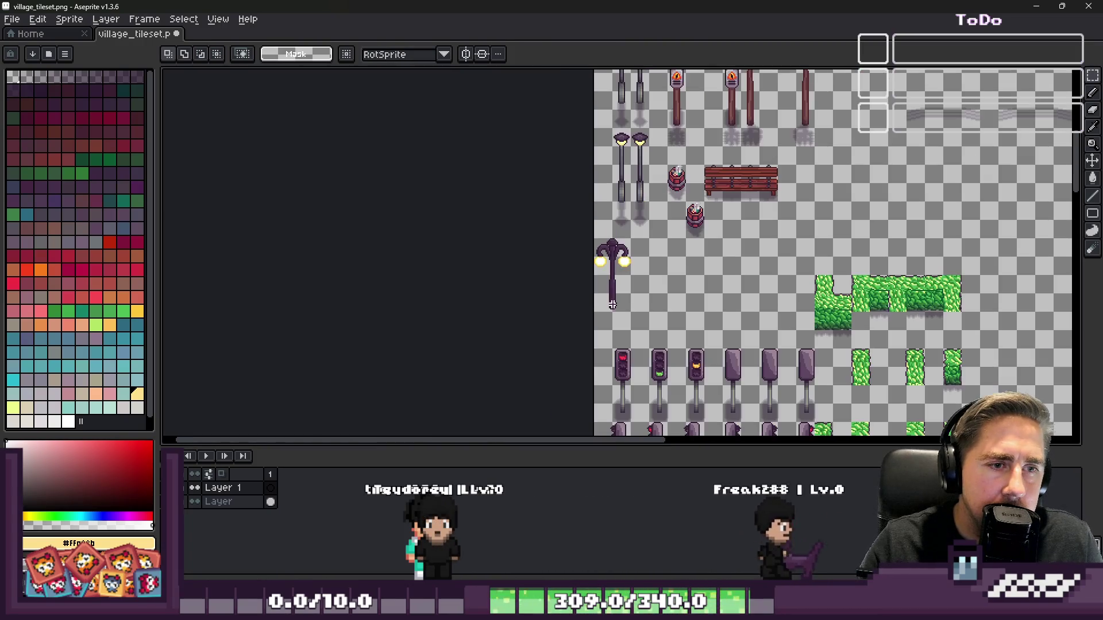
- Try mirroring the lamp's globed top onto the pole's base on Layer, then undo it
left_click_drag(596, 241, 615, 275)
scroll(614, 275, "up", 4)
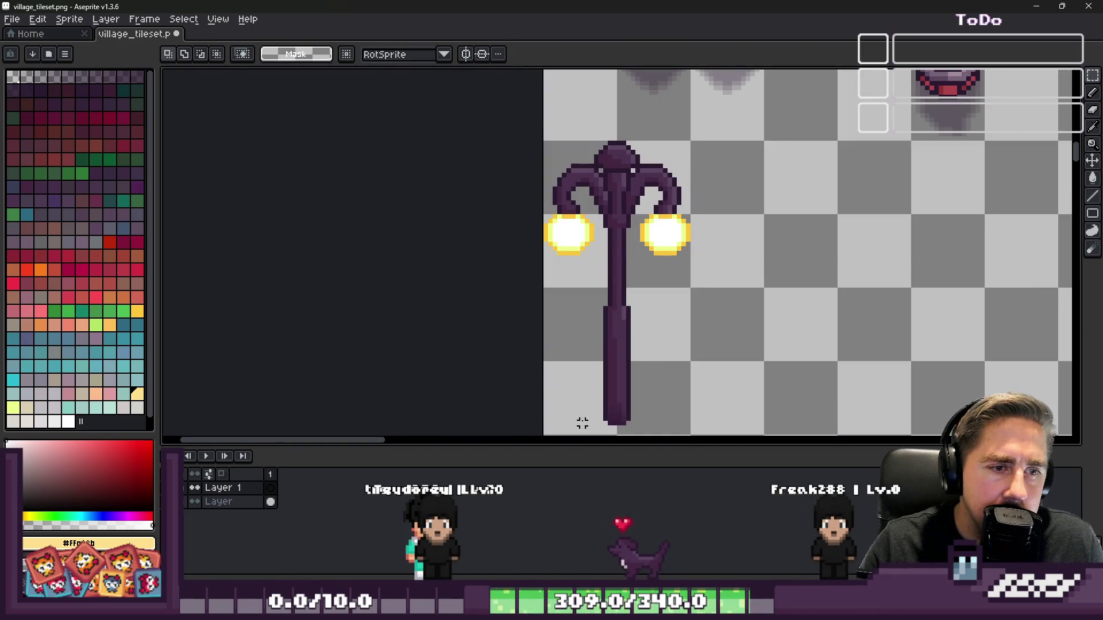
scroll(582, 423, "up", 2)
scroll(541, 264, "down", 1)
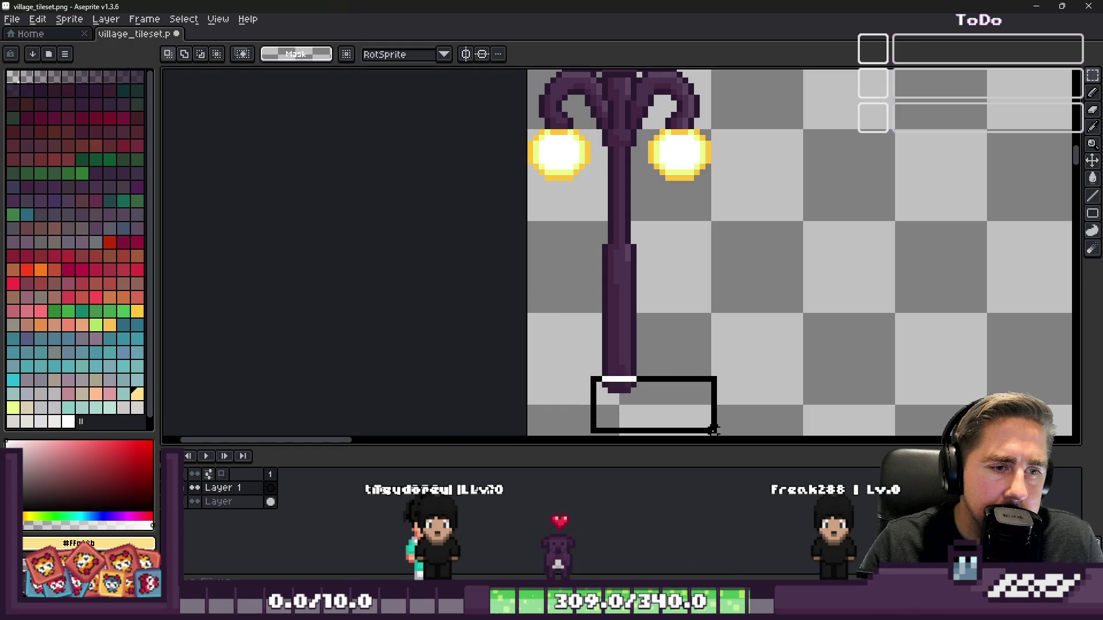
scroll(576, 350, "down", 2)
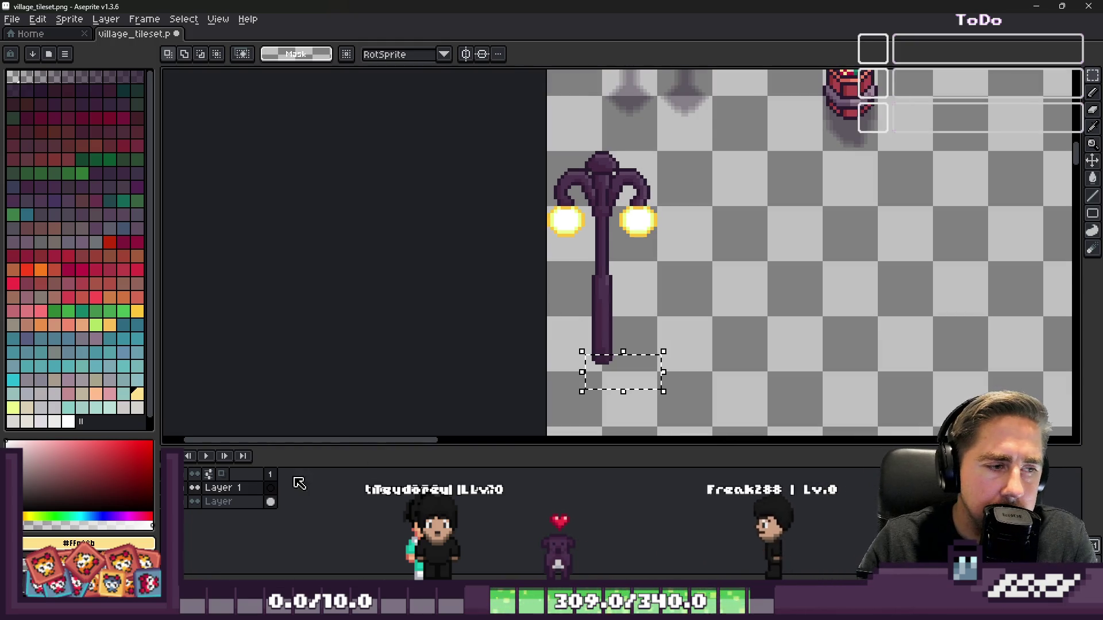
key("alt+Down")
scroll(566, 366, "left", 1)
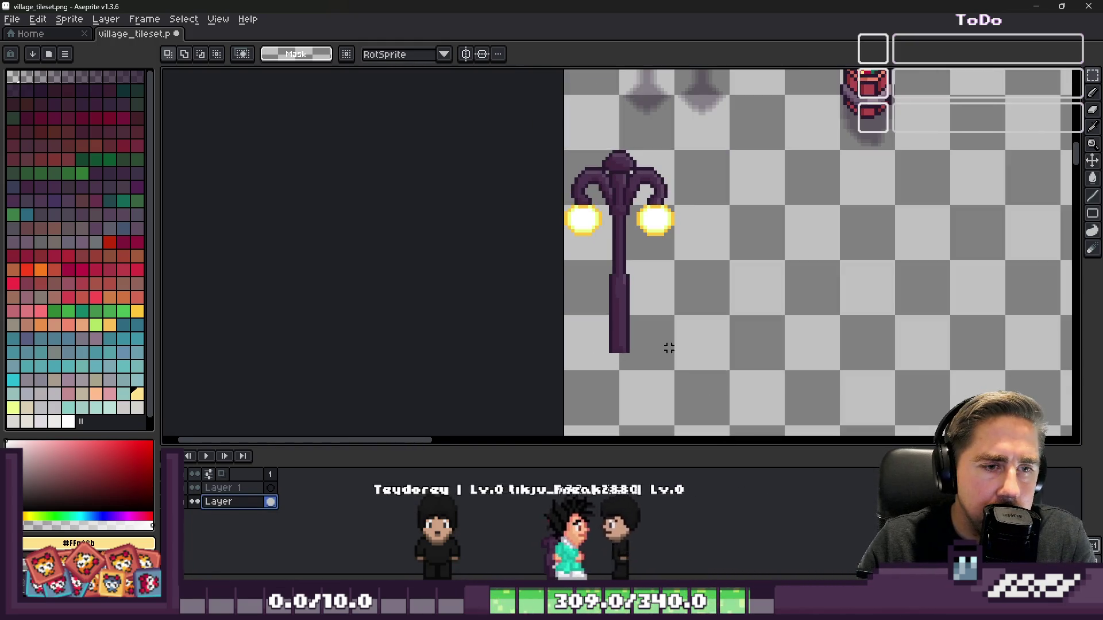
left_click_drag(671, 350, 553, 257)
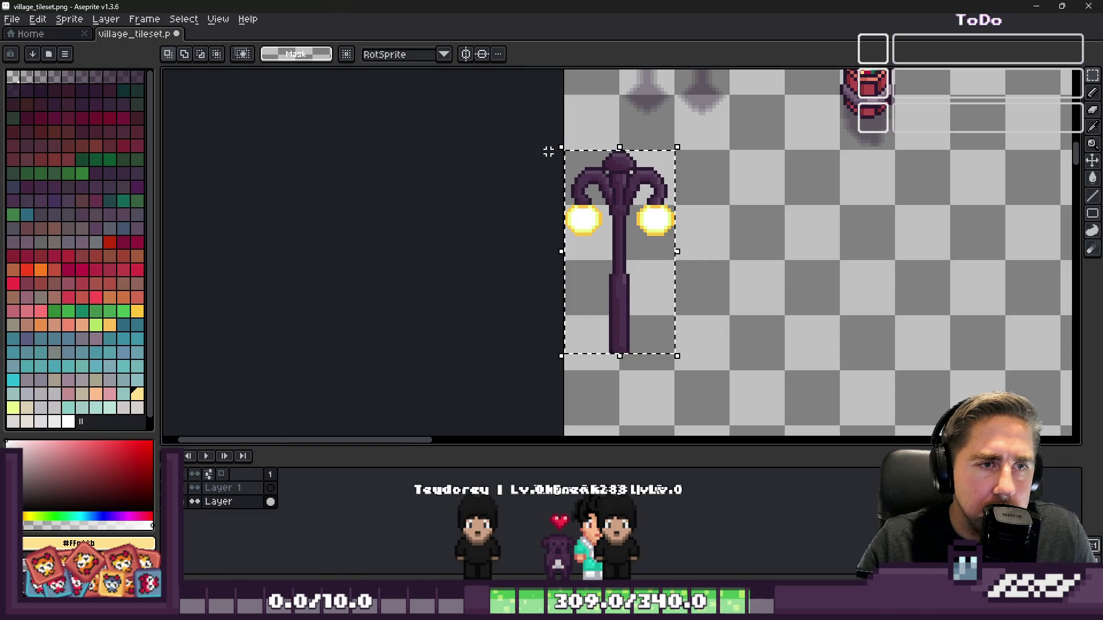
key("shift+v")
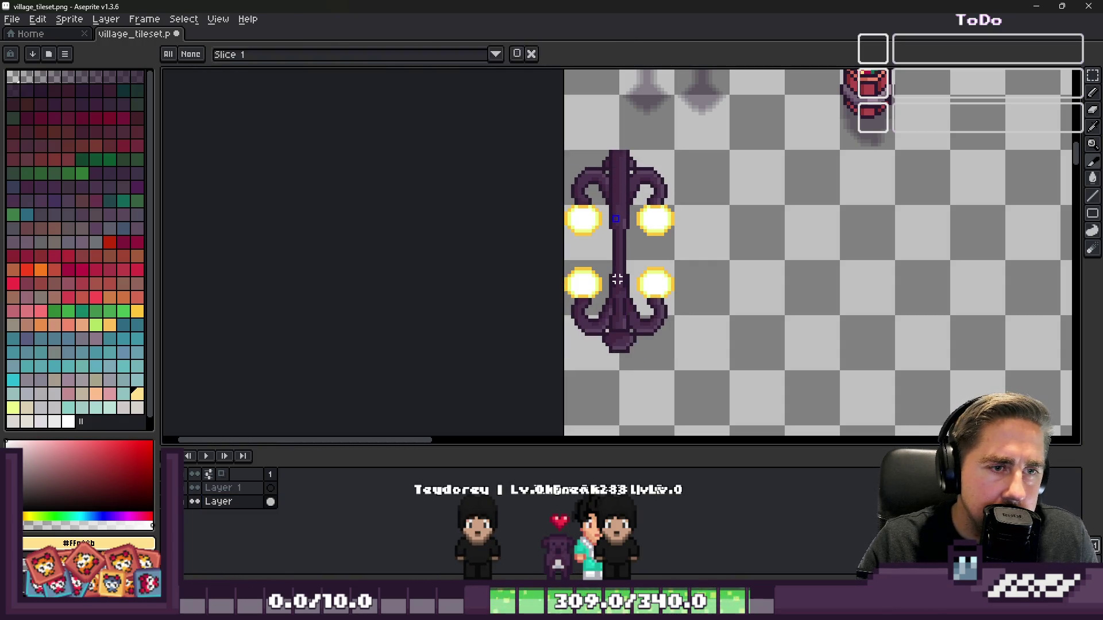
key("v")
left_click(611, 257)
key("ctrl+z")
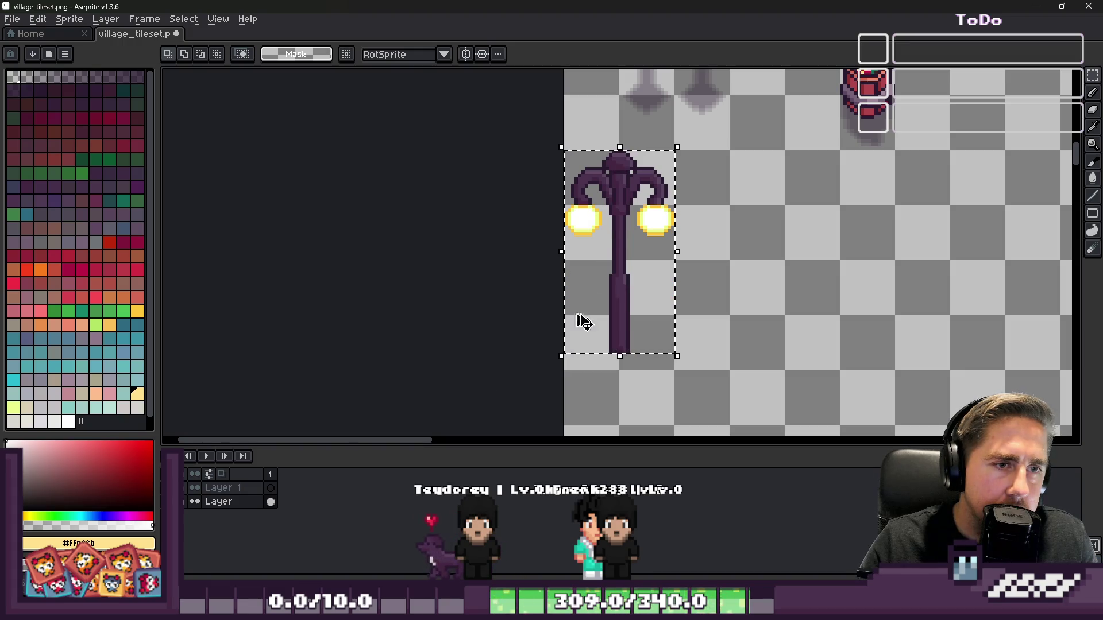
- On Layer 1, flip the lamp copy below the pole, squash it to 21 px tall and commit
left_click(224, 488)
key("shift+v")
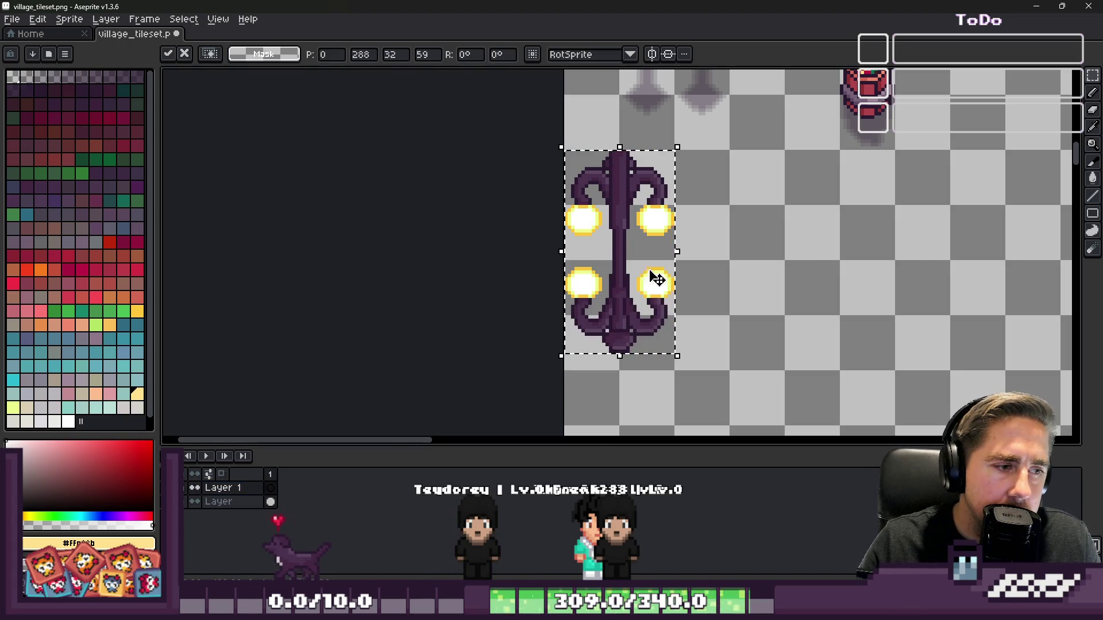
left_click_drag(616, 202, 626, 383)
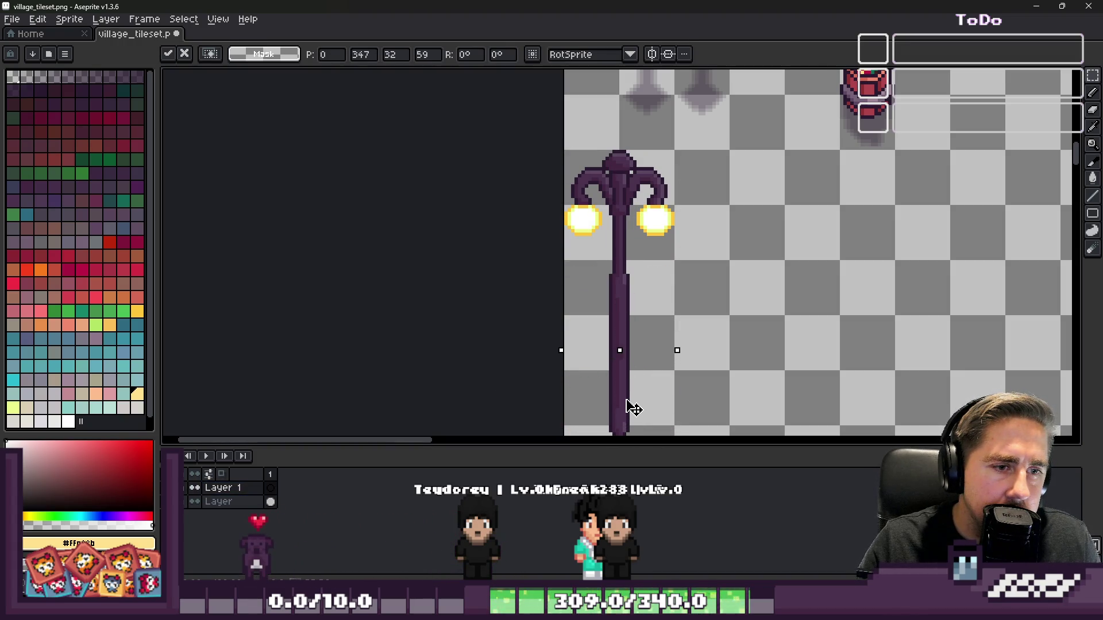
scroll(632, 408, "down", 3)
scroll(622, 320, "up", 3)
mouse_move(664, 225)
left_mouse_down()
mouse_move(661, 204)
mouse_move(664, 214)
left_mouse_up()
scroll(652, 208, "up", 2)
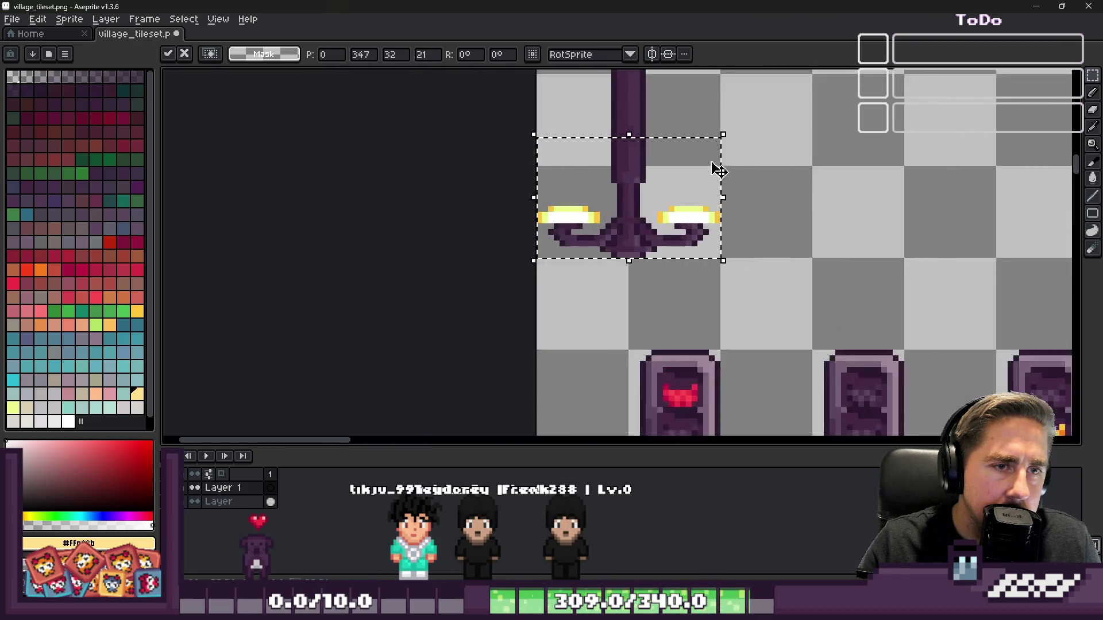
key("ctrl+d")
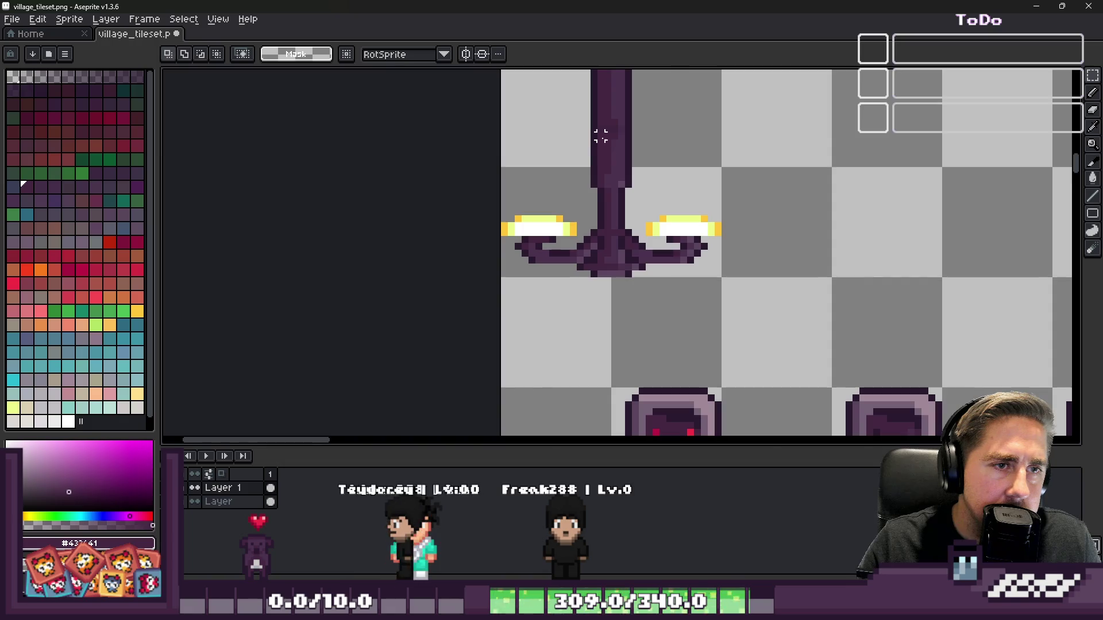
scroll(598, 136, "up", 2)
key("super+Down")
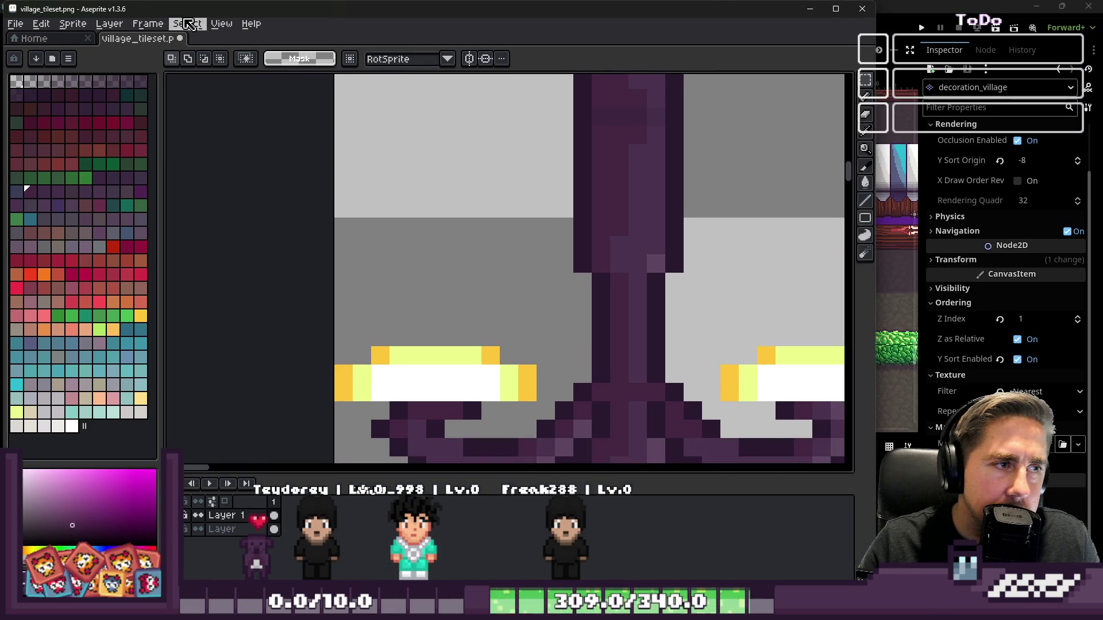
- Select the lamp copy's pixels by Color Range with tolerance widened to 240
double_click(229, 11)
left_click(183, 19)
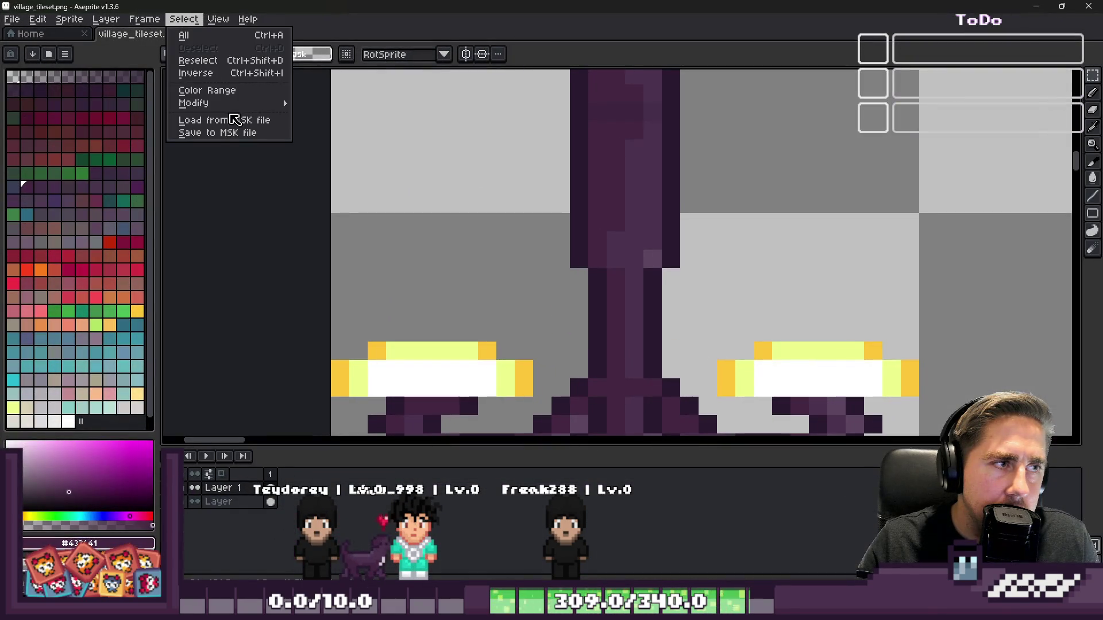
left_click(225, 95)
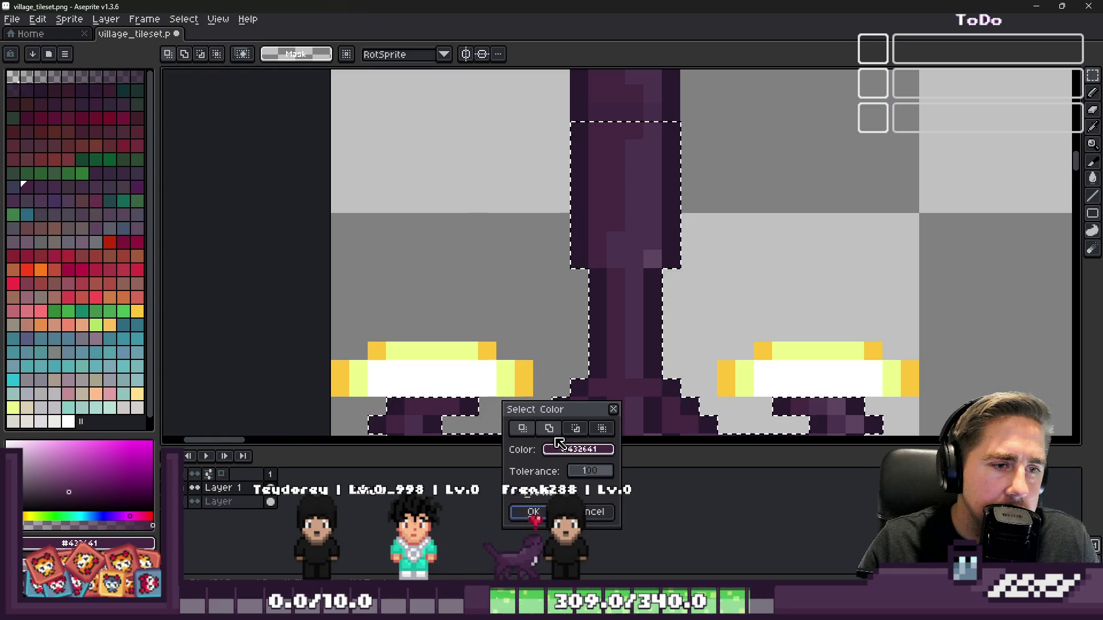
left_click_drag(595, 478, 614, 476)
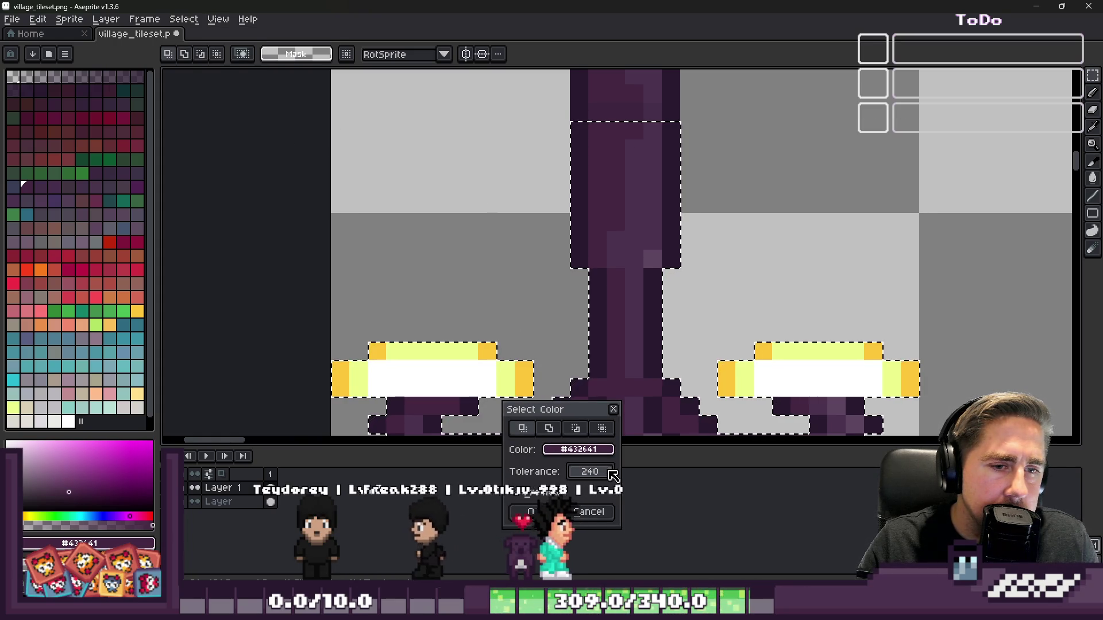
key("Return")
scroll(681, 172, "down", 4)
- Clear the selected lamp pixels with the brush active, then deselect the new shadow shape
key("b")
scroll(678, 179, "up", 13)
key("Delete")
scroll(525, 217, "down", 4)
scroll(626, 227, "up", 3)
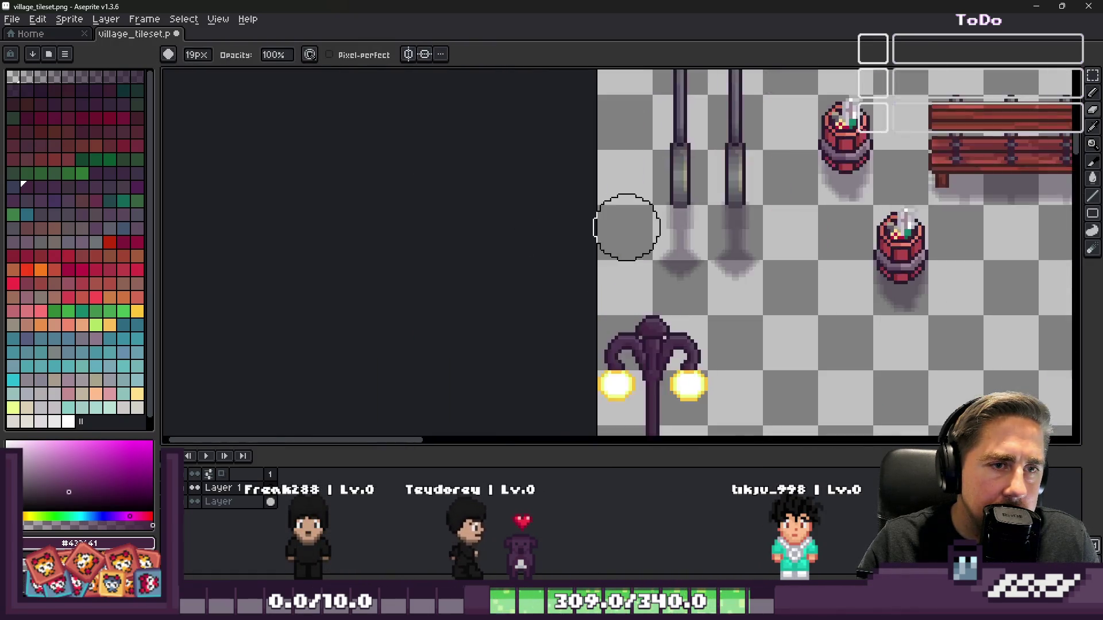
scroll(626, 227, "up", 2)
scroll(756, 320, "down", 2)
scroll(640, 168, "down", 2)
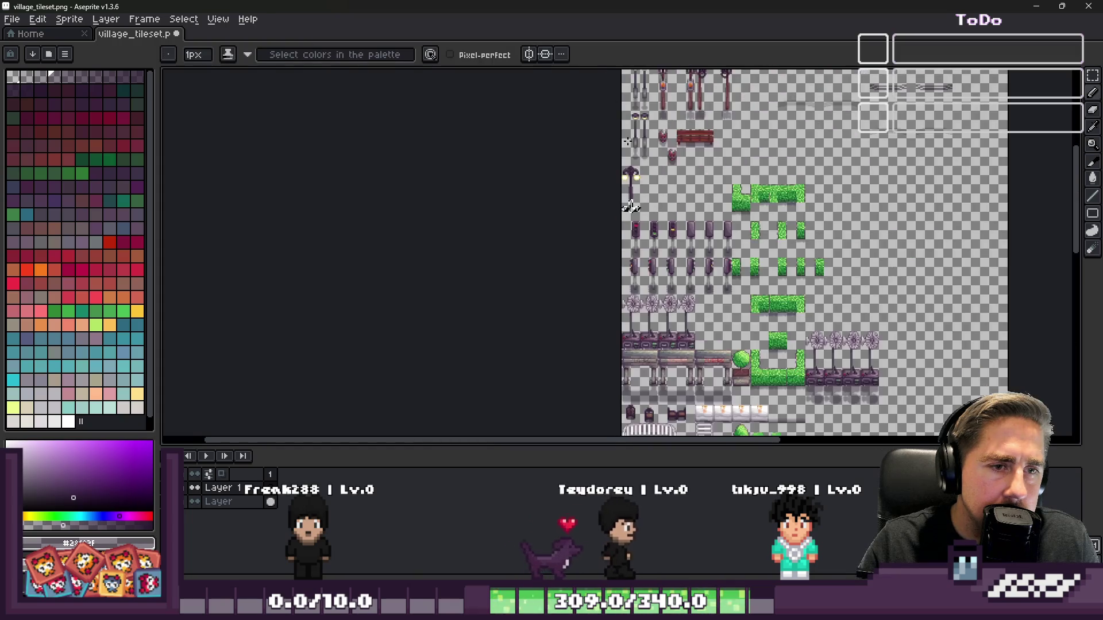
scroll(632, 230, "up", 5)
scroll(630, 243, "down", 5)
scroll(630, 243, "up", 3)
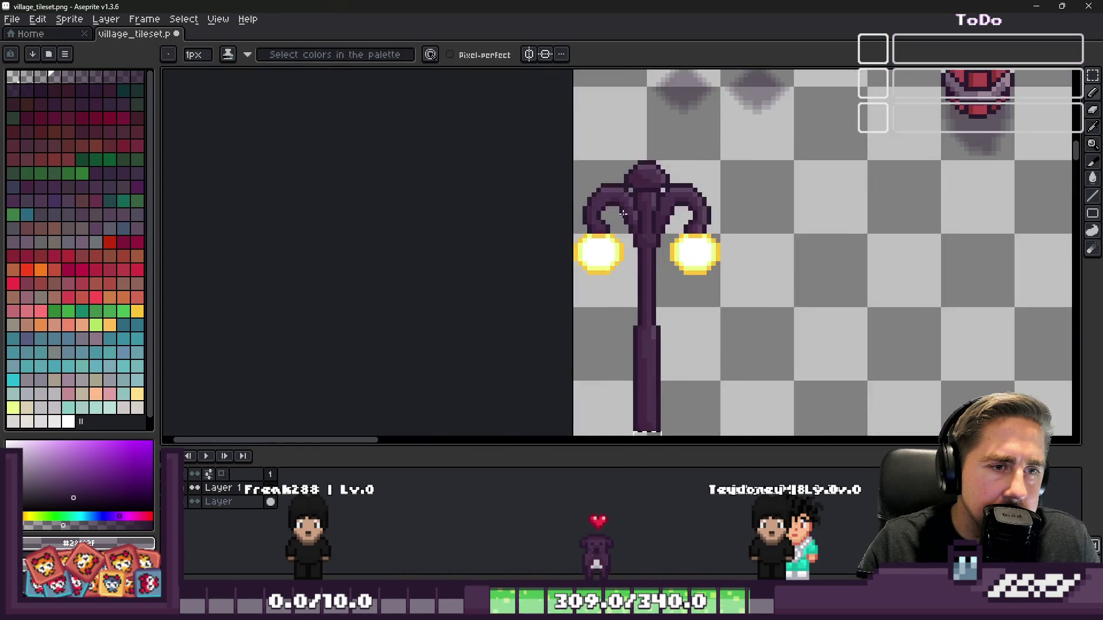
scroll(630, 243, "down", 2)
scroll(614, 213, "up", 2)
scroll(613, 208, "down", 2)
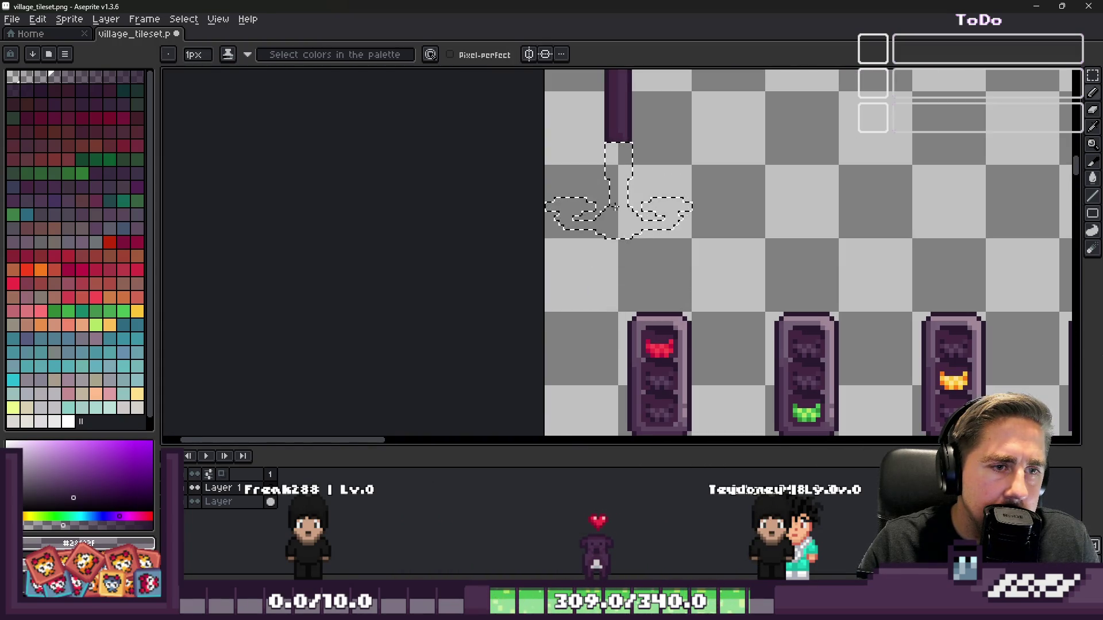
scroll(615, 208, "up", 10, "alt")
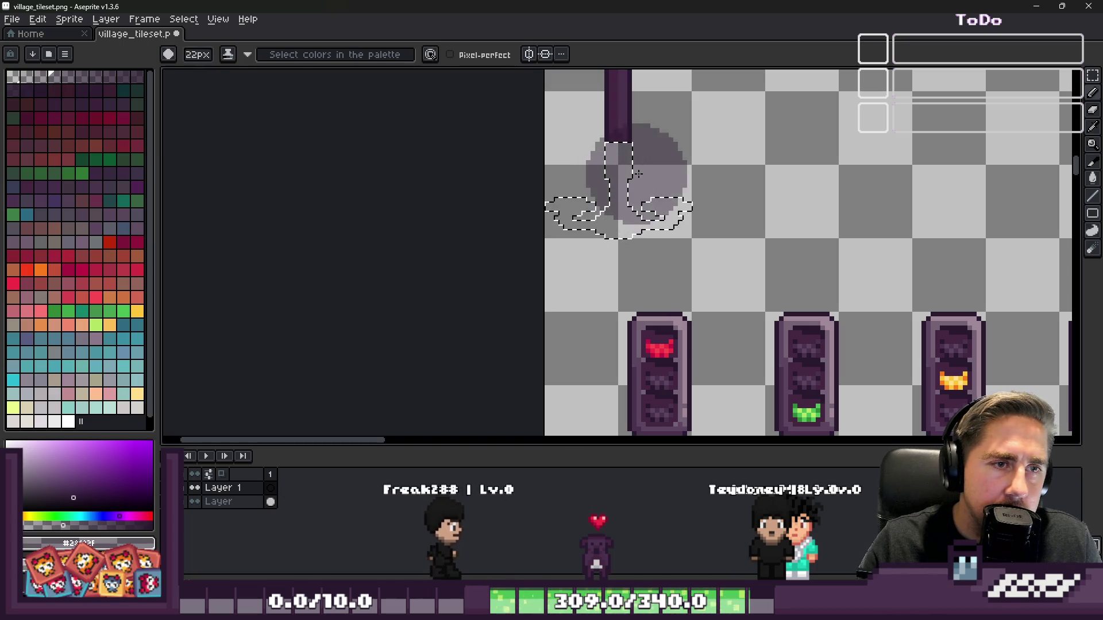
key("ctrl+d")
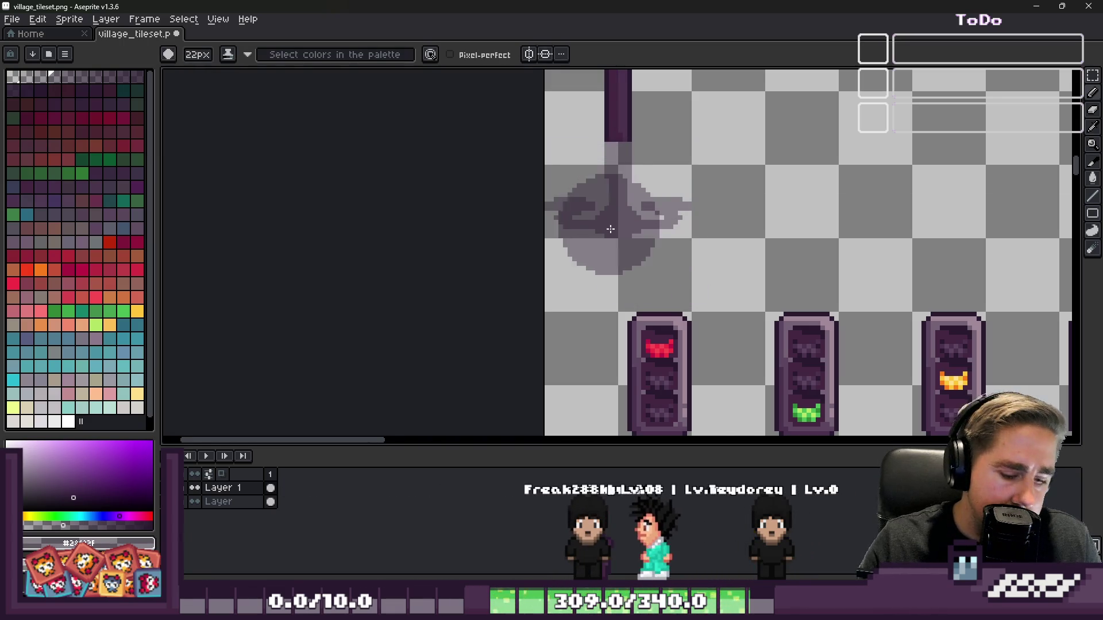
- Eyedropper the grey of the existing post shadows
scroll(617, 172, "down", 2)
scroll(621, 145, "up", 2)
key("i")
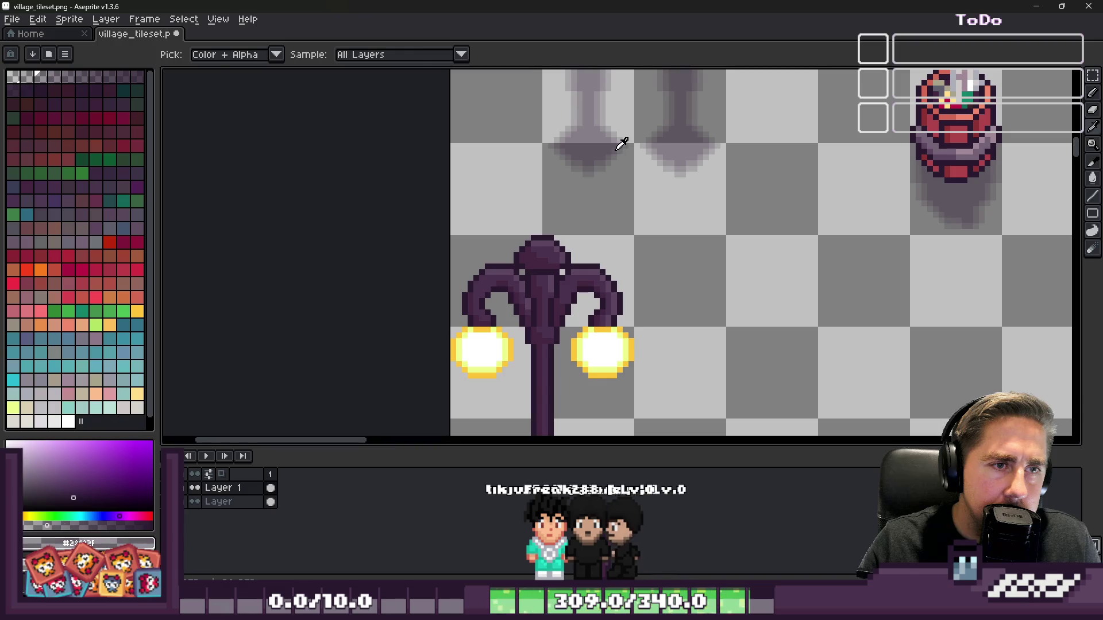
left_click_drag(621, 144, 614, 150)
key("shift+o")
key("Escape")
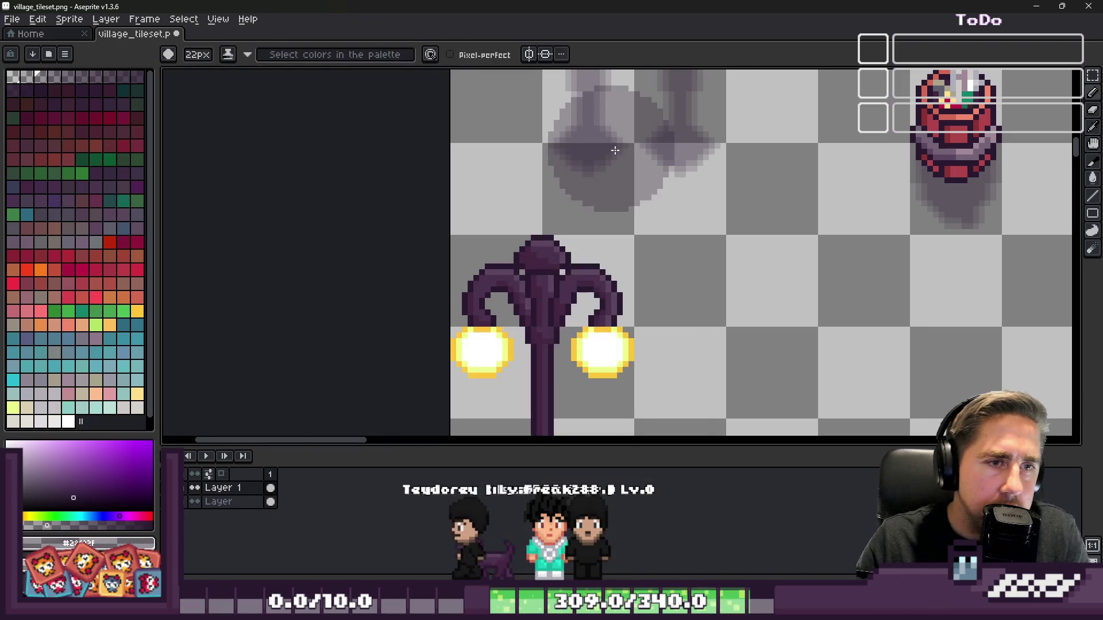
scroll(635, 140, "up", 2)
- Apply the Outline effect to the lamp shadow with its default settings
key("i")
key("shift+o")
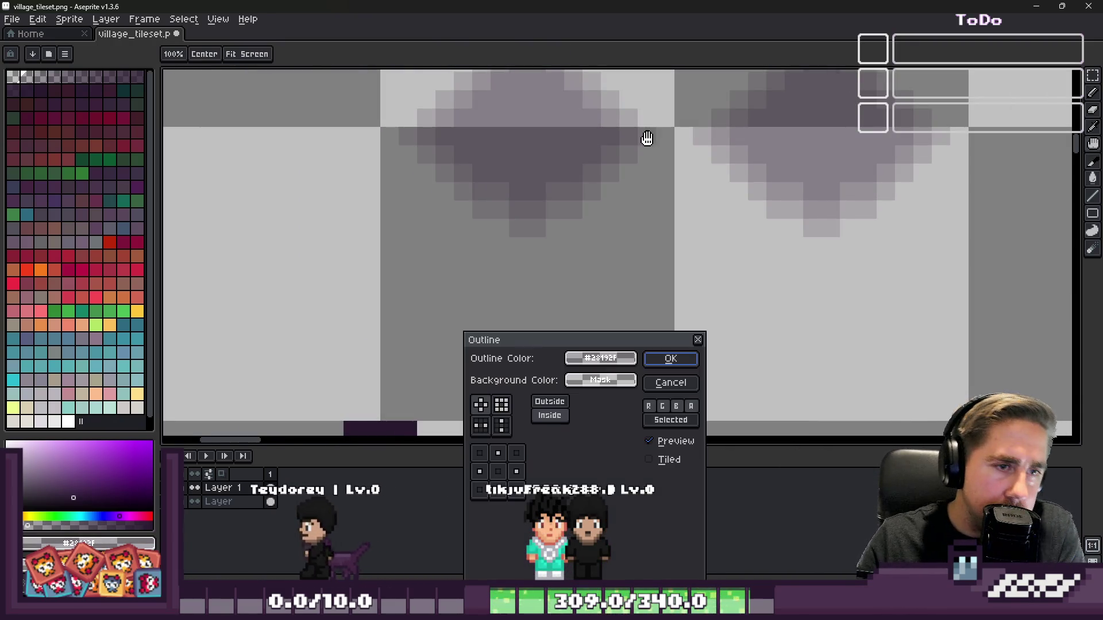
left_click(663, 353)
scroll(662, 352, "down", 3)
scroll(637, 204, "up", 3)
scroll(541, 185, "up", 2)
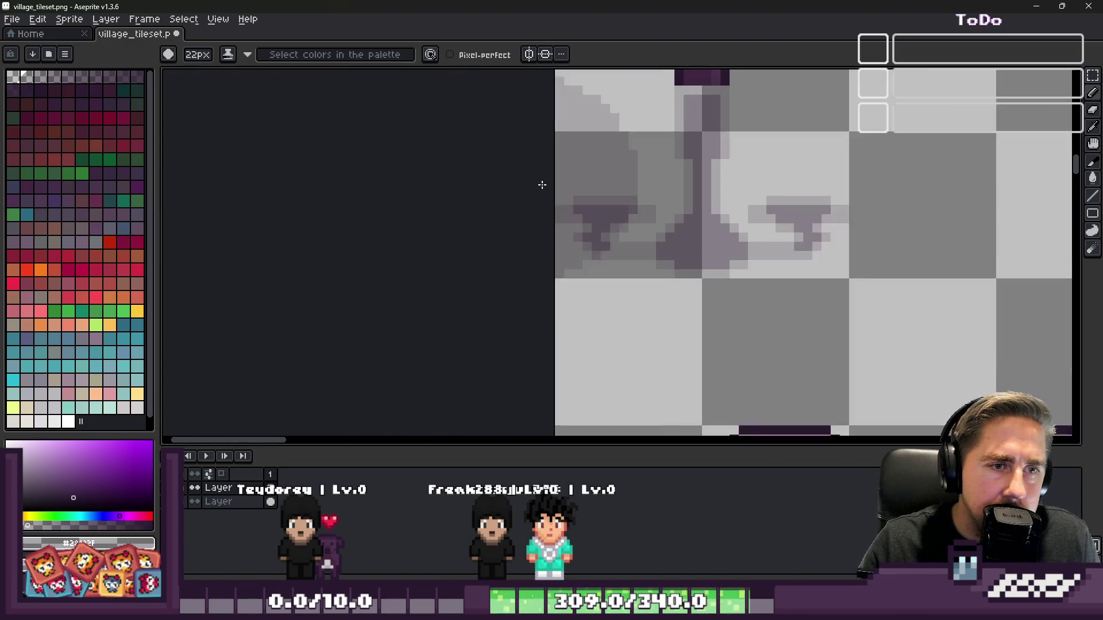
- Try selecting a block around the left shadow arm, undoing the stray black block edit
key("v")
scroll(565, 212, "down", 2)
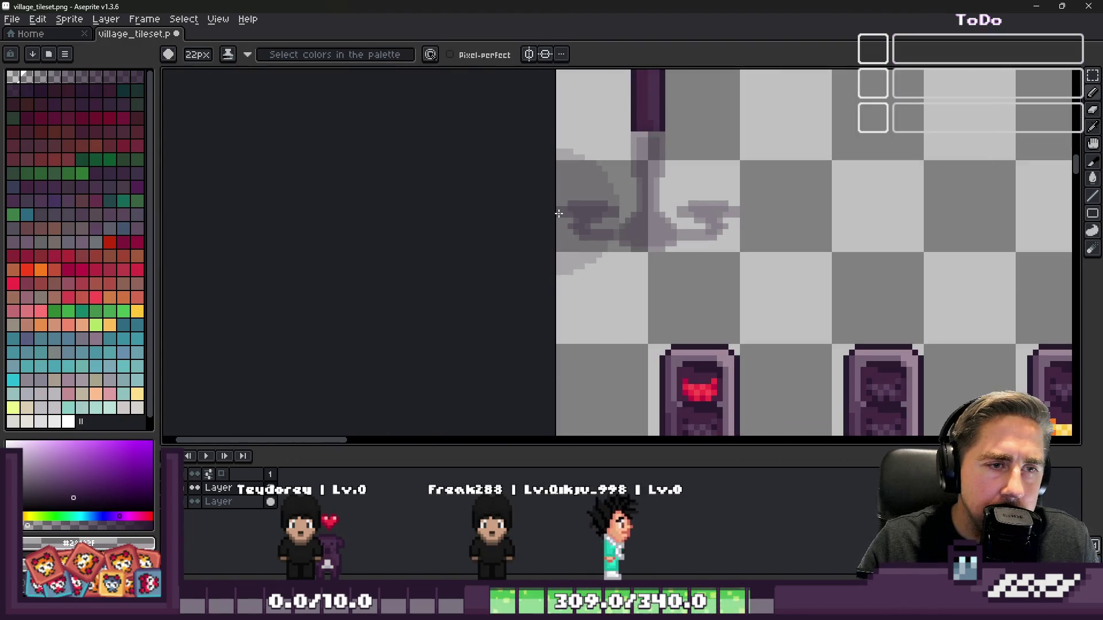
scroll(678, 315, "down", 3)
scroll(573, 286, "up", 5)
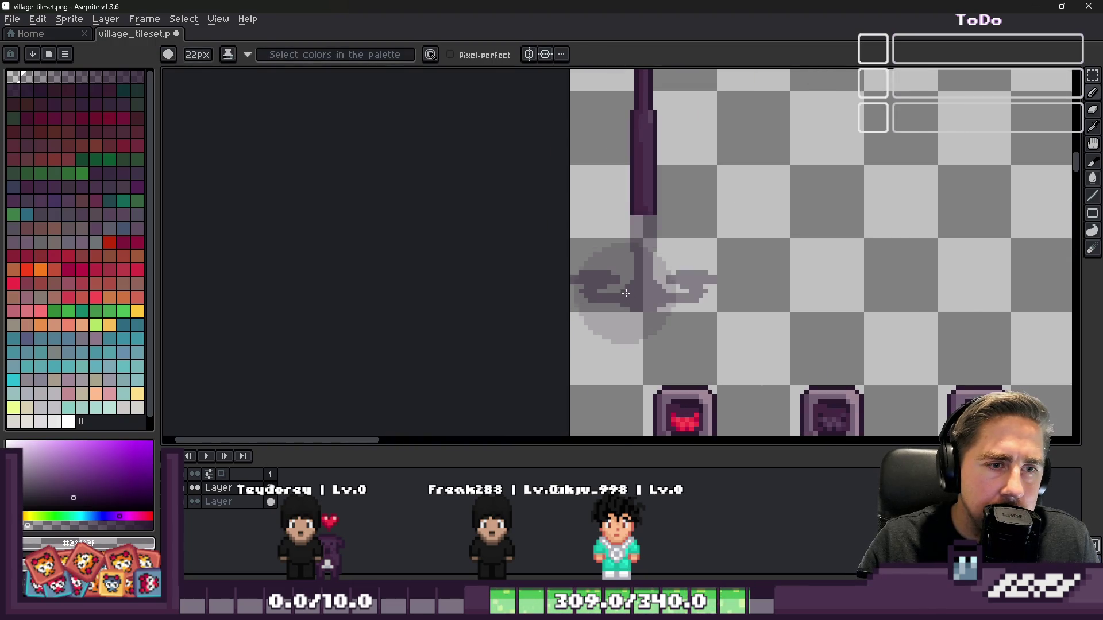
key("e")
scroll(554, 255, "down", 2)
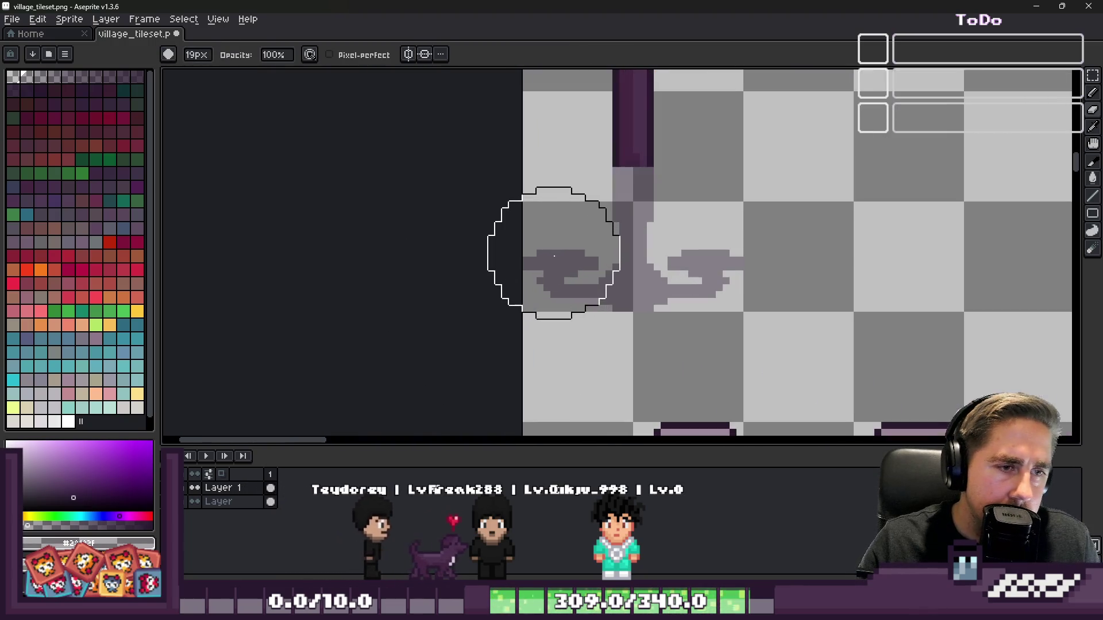
scroll(517, 253, "down", 2)
scroll(514, 248, "up", 5)
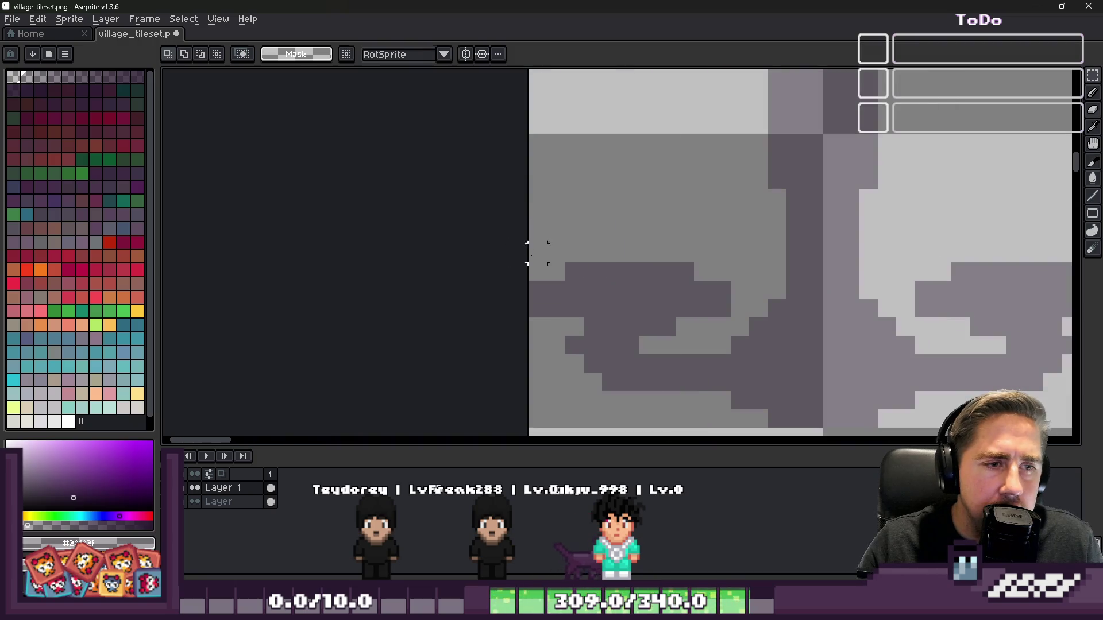
scroll(536, 257, "down", 18, "ctrl")
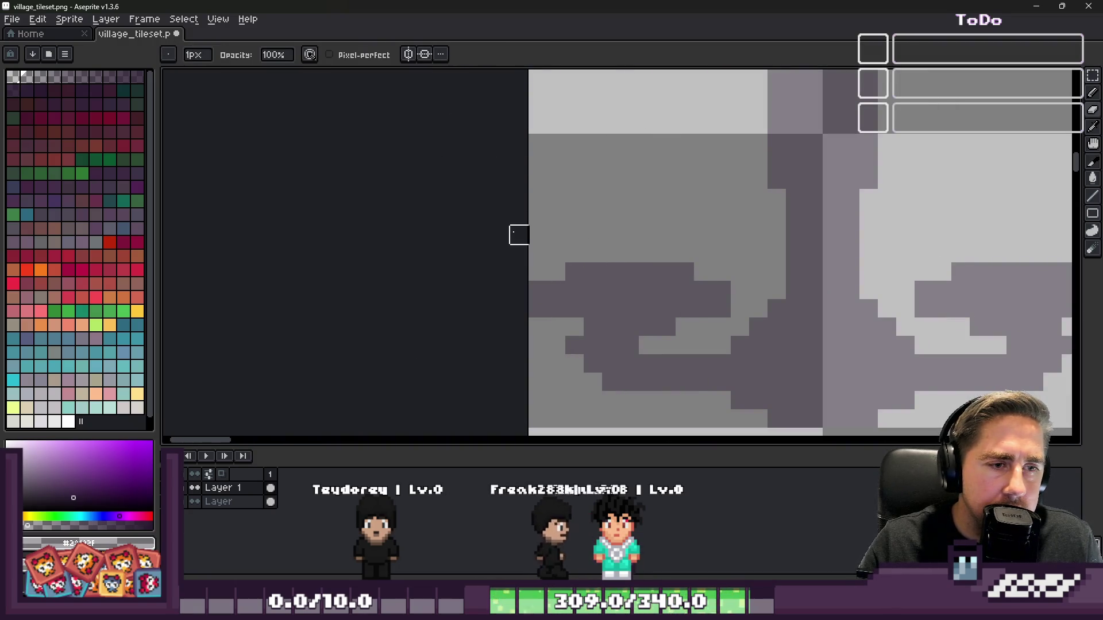
key("m")
left_click_drag(528, 207, 697, 432)
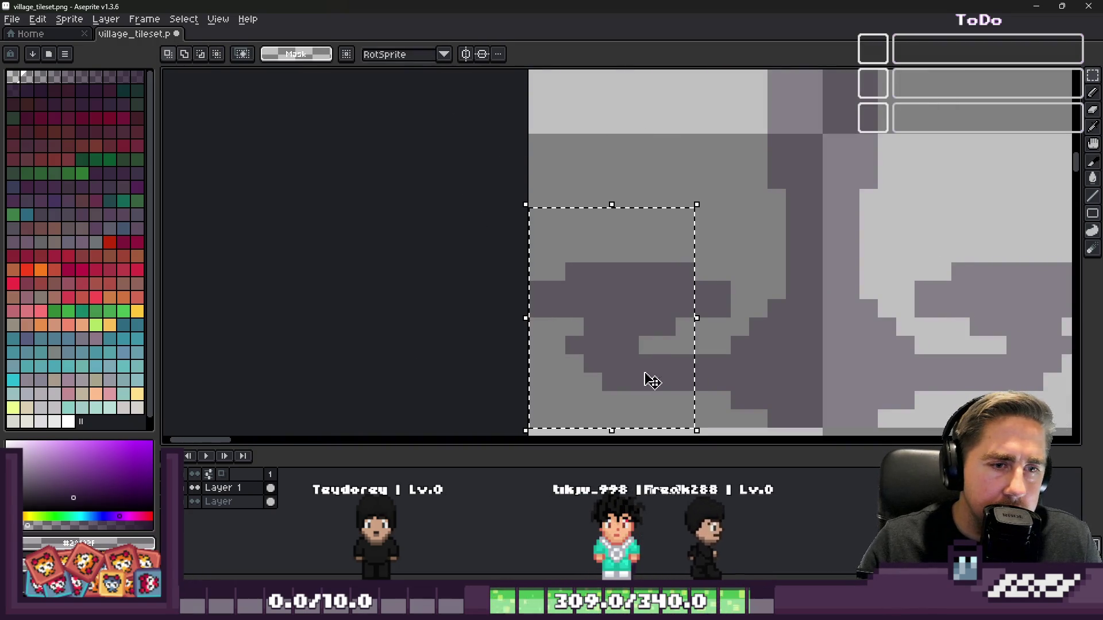
left_click(527, 243)
key("ctrl+z")
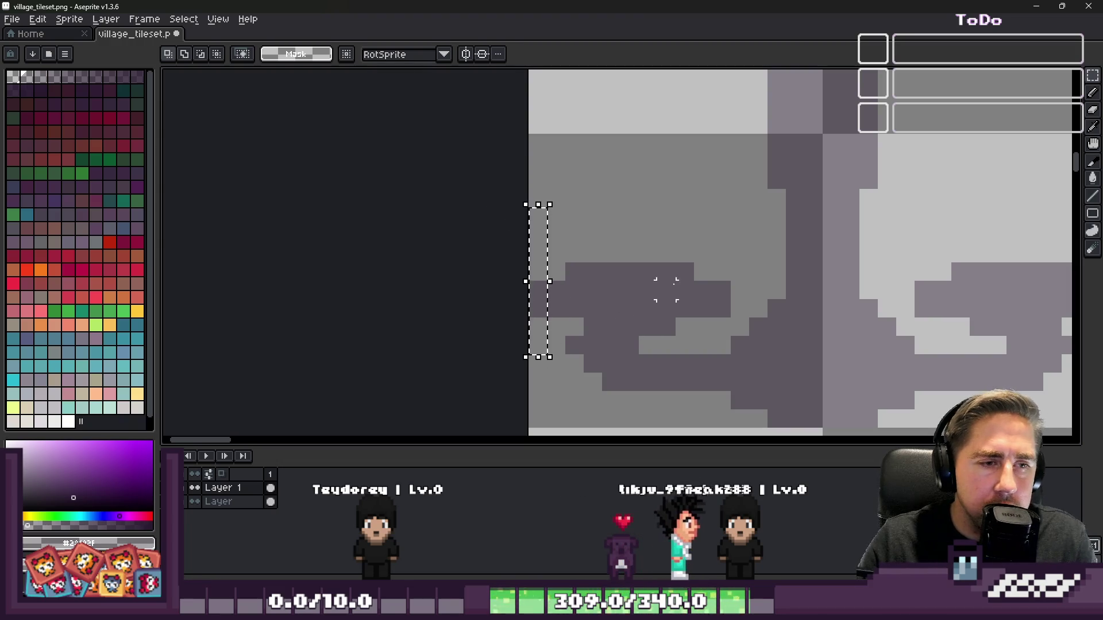
- Move a narrow column from the left shadow arm to the right arm, undoing a one-pixel shift
scroll(413, 201, "down", 3)
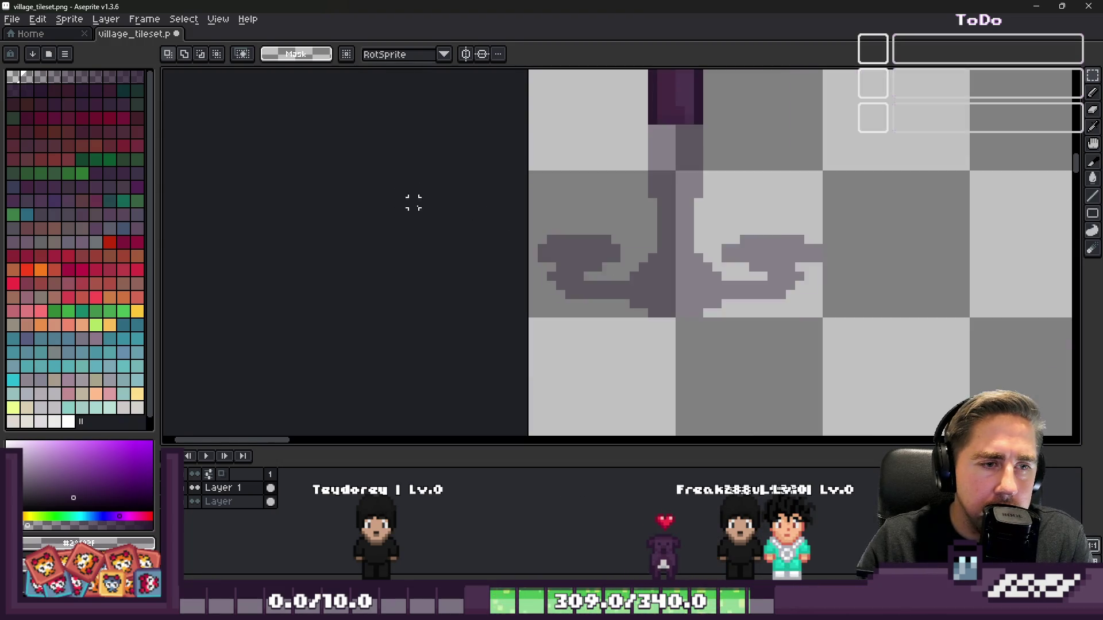
scroll(738, 252, "up", 3)
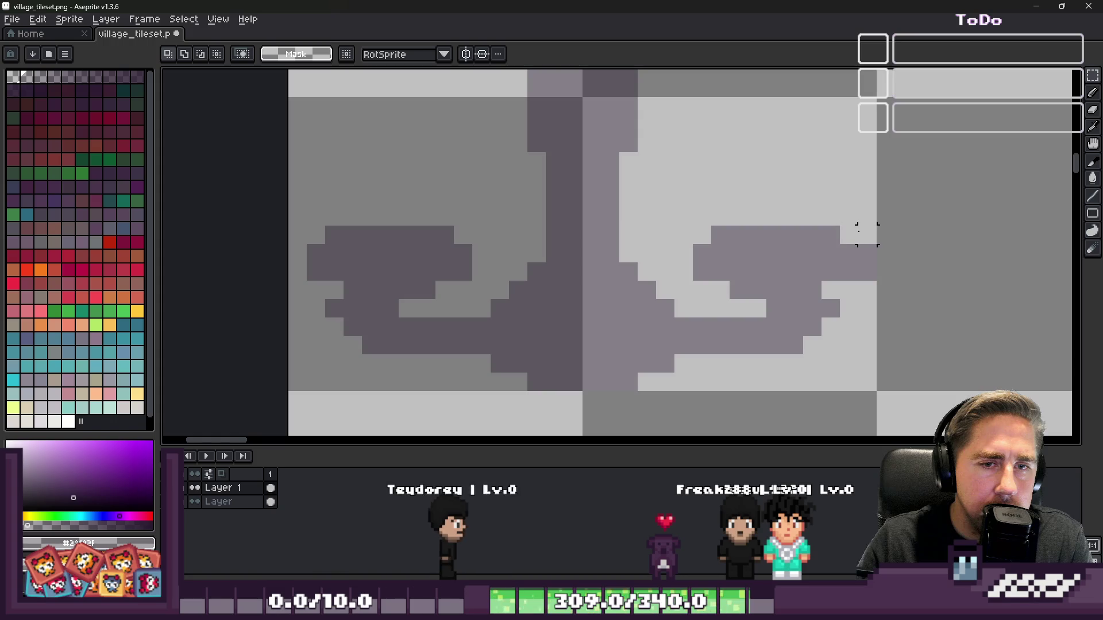
scroll(588, 236, "down", 2)
scroll(445, 202, "up", 2)
mouse_move(446, 187)
left_mouse_down()
mouse_move(603, 356)
mouse_move(566, 374)
mouse_move(560, 407)
left_mouse_up()
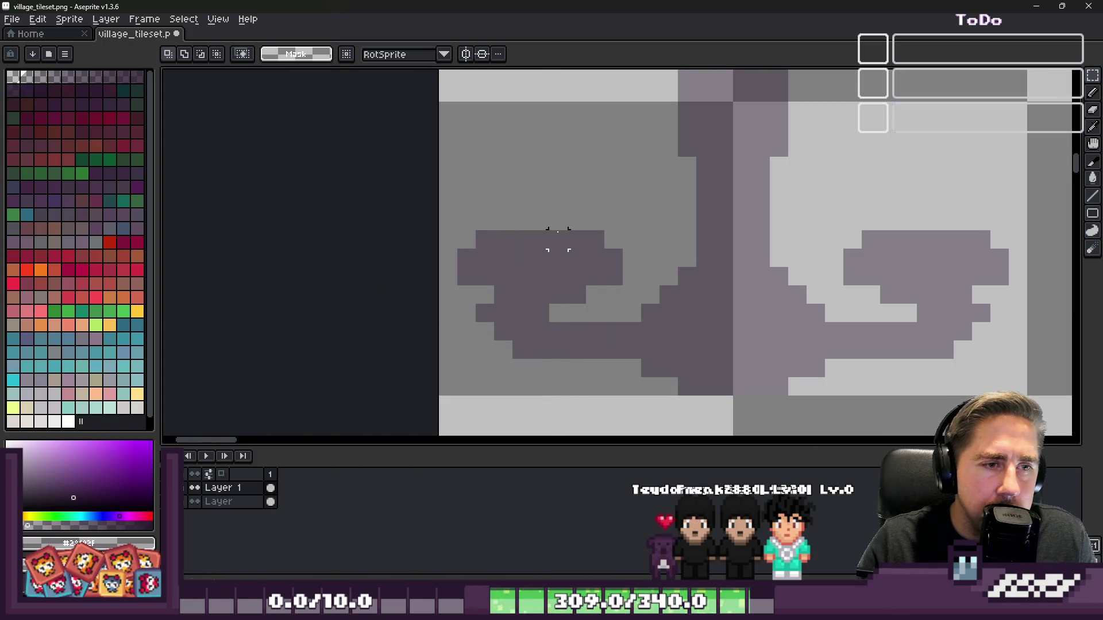
mouse_move(576, 313)
left_mouse_down()
mouse_move(751, 249)
mouse_move(906, 239)
mouse_move(907, 305)
left_mouse_up()
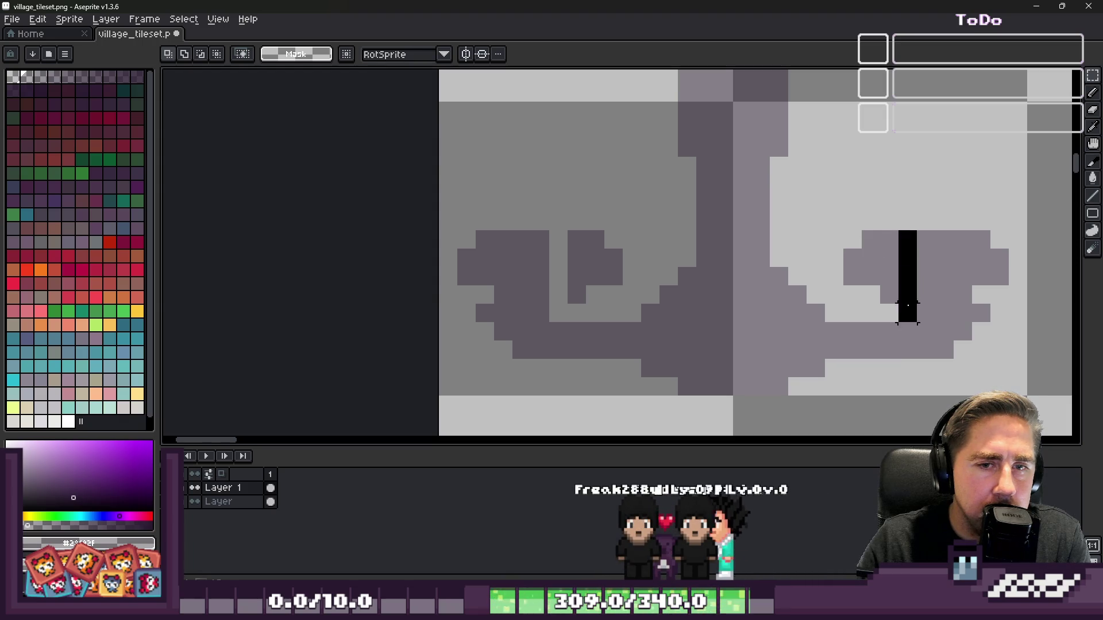
mouse_move(448, 184)
left_mouse_down()
mouse_move(512, 357)
mouse_move(547, 394)
mouse_move(566, 398)
left_mouse_up()
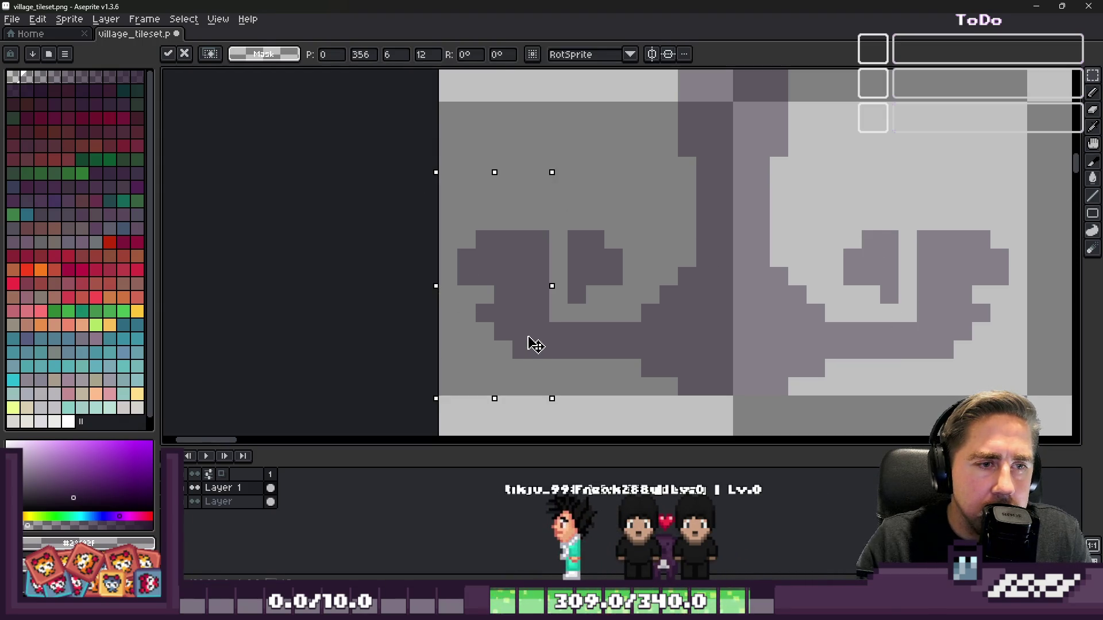
left_click_drag(529, 343, 545, 345)
key("Return")
key("ctrl+z")
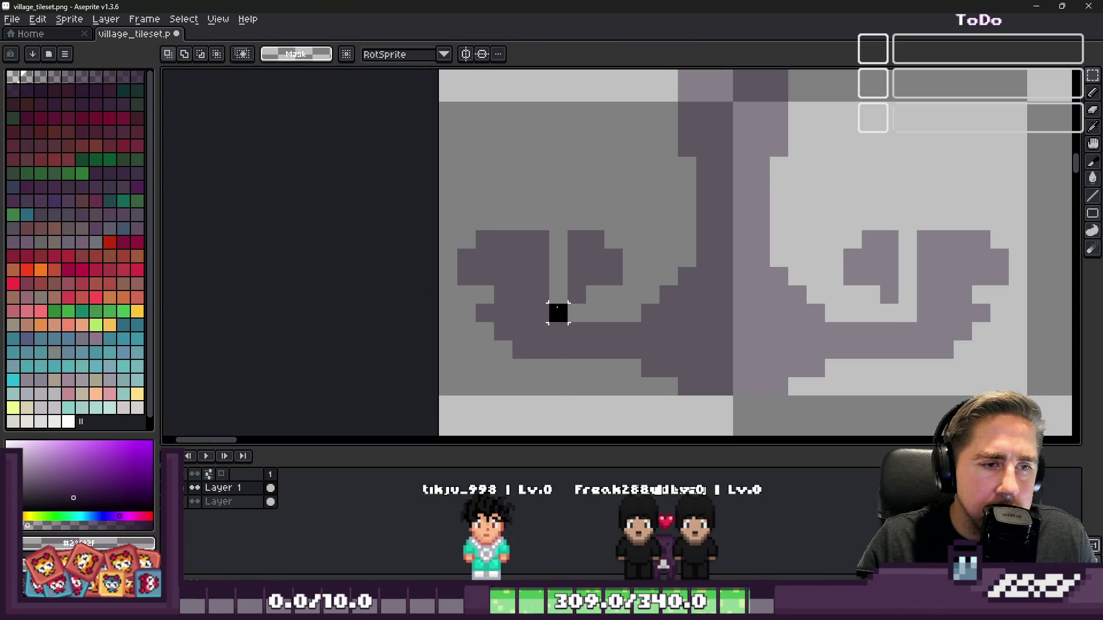
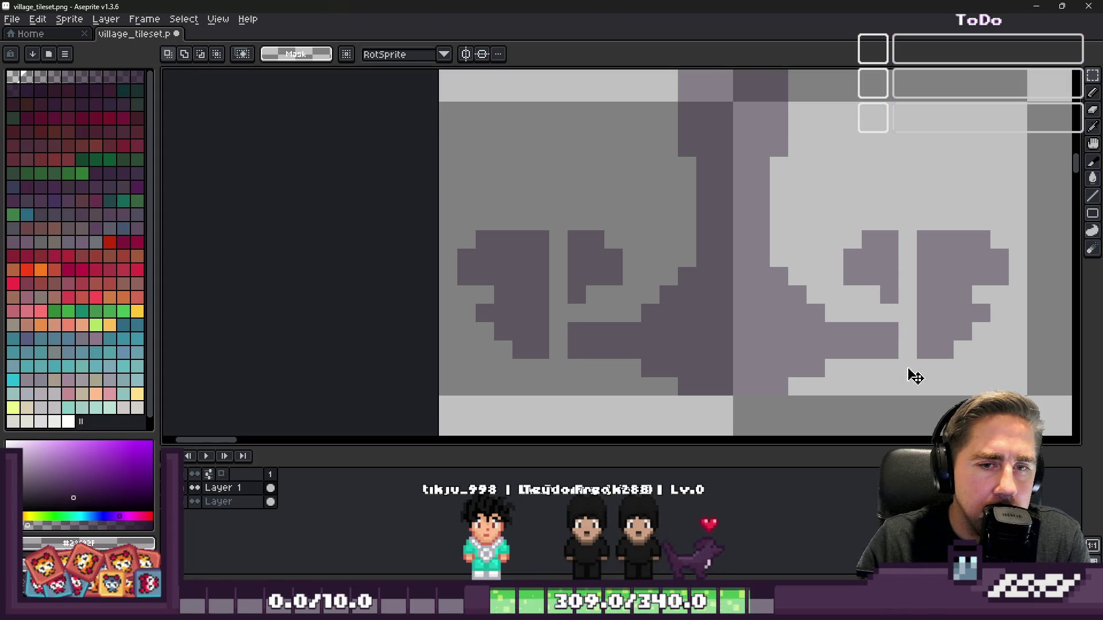
- Move the lamp base's left and right swirls one pixel inward
left_click_drag(442, 190, 551, 396)
left_click_drag(510, 316, 527, 320)
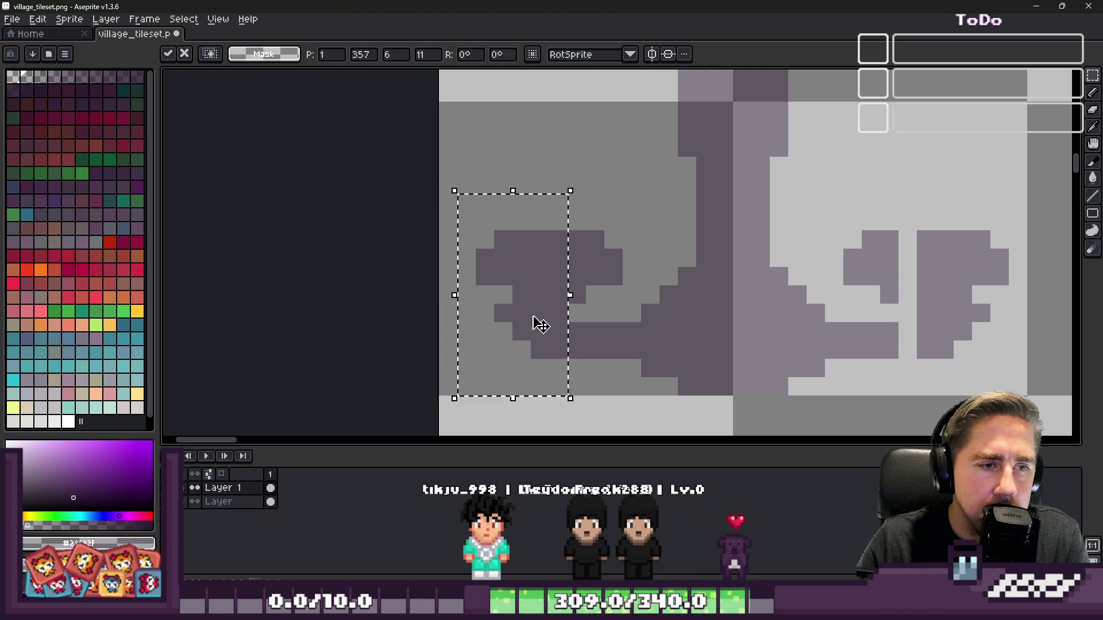
left_click_drag(898, 173, 1068, 428)
left_click_drag(980, 340, 943, 322)
left_click(465, 239)
scroll(926, 257, "down", 5)
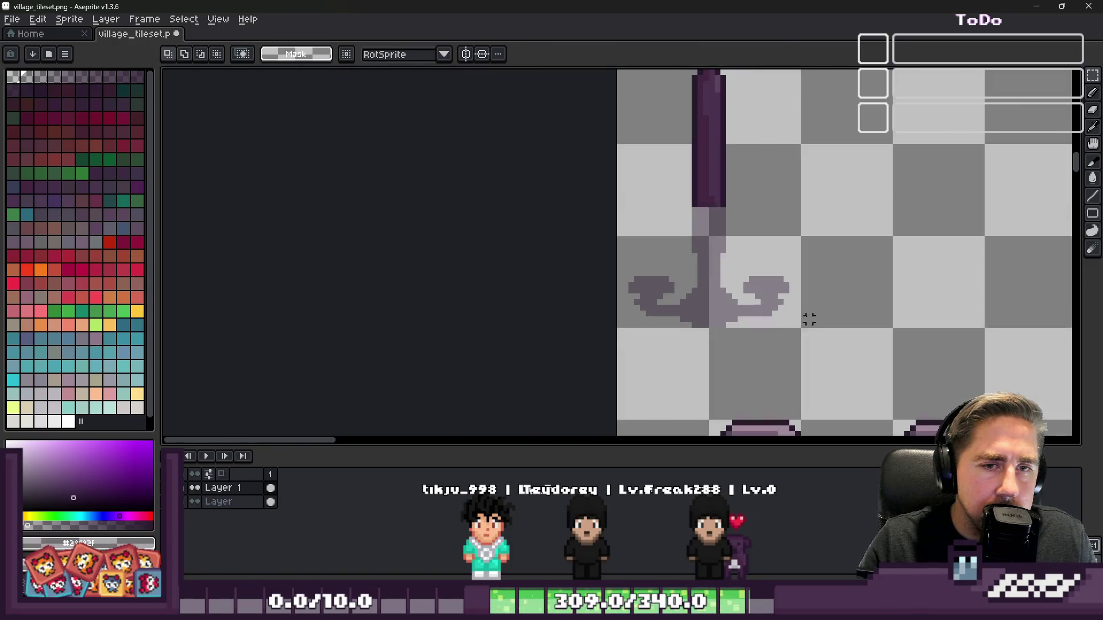
scroll(715, 325, "up", 4)
- Move the whole lamp base up so it sits under the post
mouse_move(633, 172)
left_mouse_down()
mouse_move(712, 199)
mouse_move(727, 187)
left_mouse_up()
left_click_drag(343, 185, 949, 352)
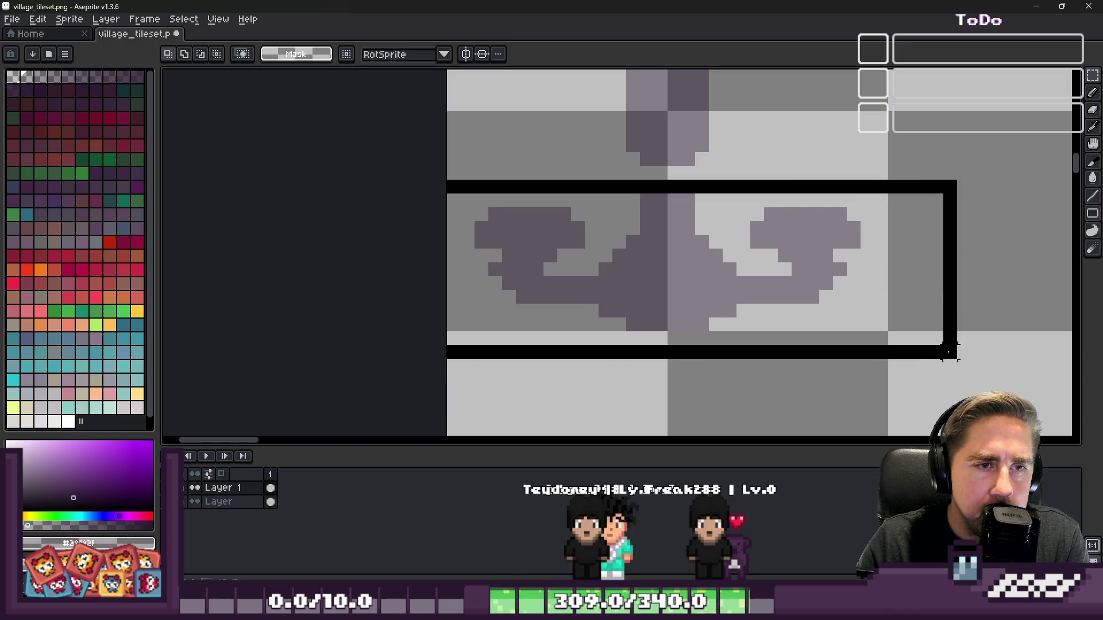
left_click_drag(621, 246, 615, 217)
key("ctrl+d")
scroll(603, 302, "down", 4)
scroll(604, 302, "up", 3)
- Apply the Outline effect to the lamp base twice
key("i")
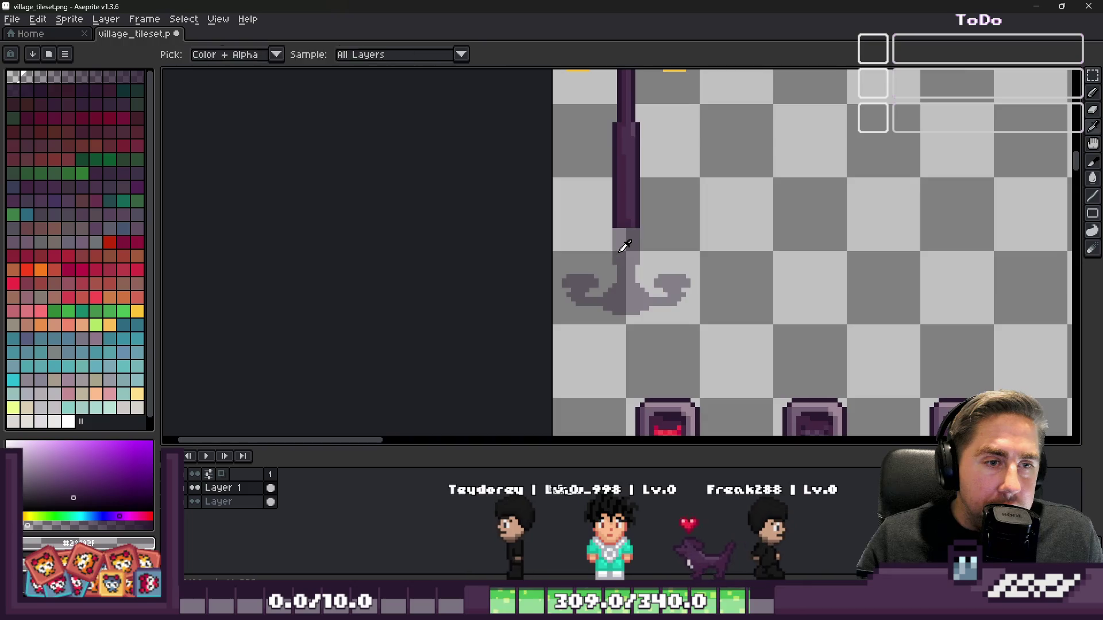
scroll(615, 235, "down", 3)
scroll(655, 209, "up", 5)
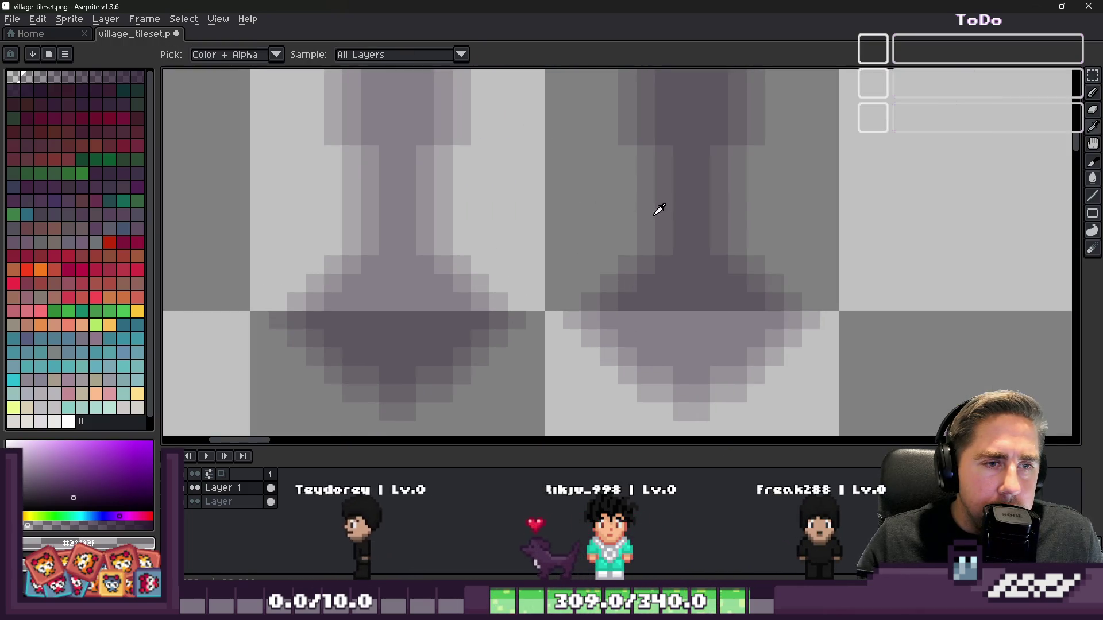
key("h")
key("shift+o")
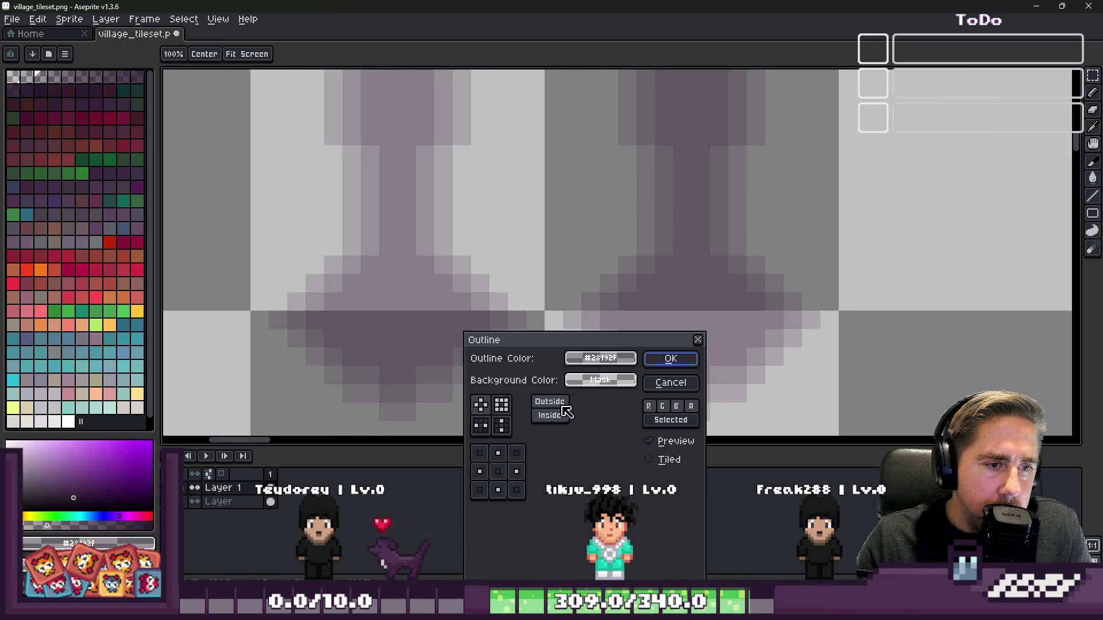
left_click(670, 359)
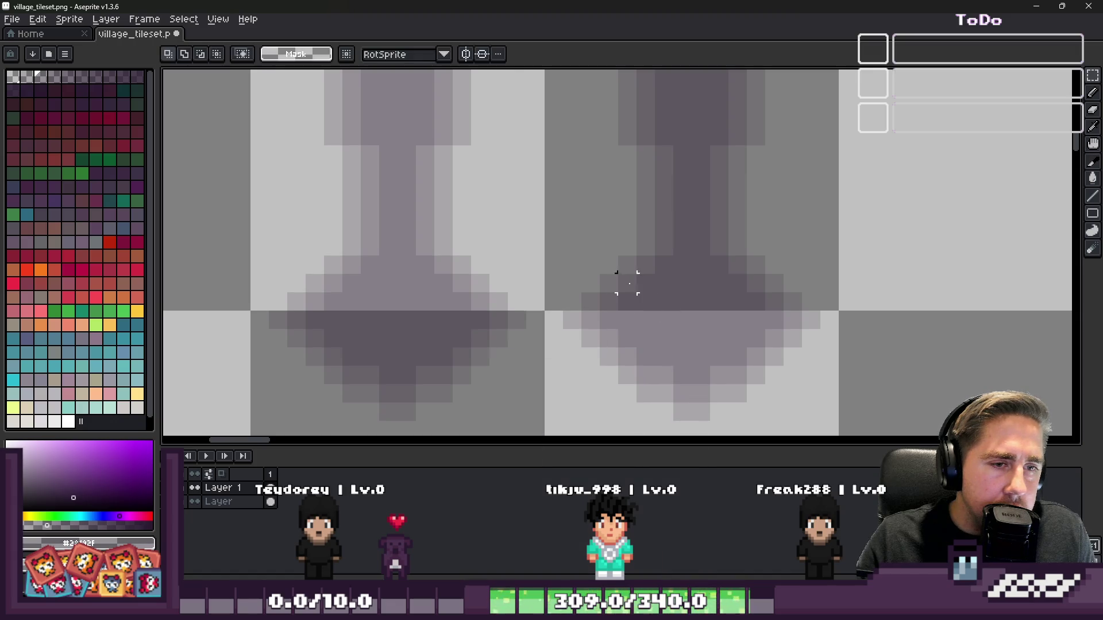
key("m")
key("shift+o")
left_click(654, 354)
scroll(628, 239, "down", 3)
scroll(561, 329, "up", 2)
scroll(628, 164, "up", 4)
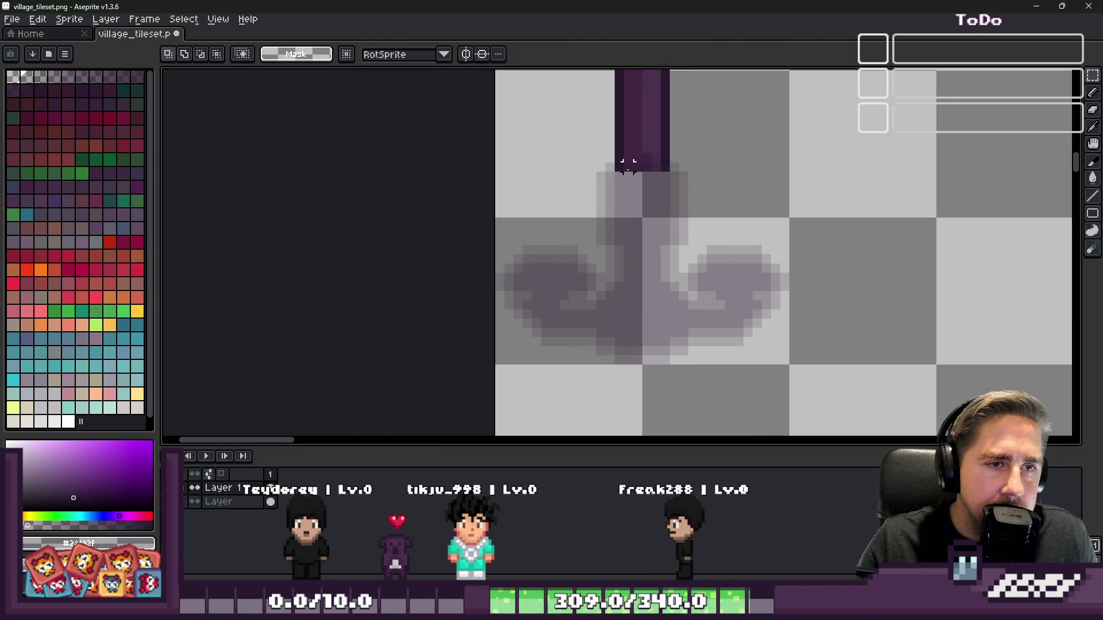
- Undo the stray pixel column and delete the stem's middle column
scroll(640, 261, "up", 2)
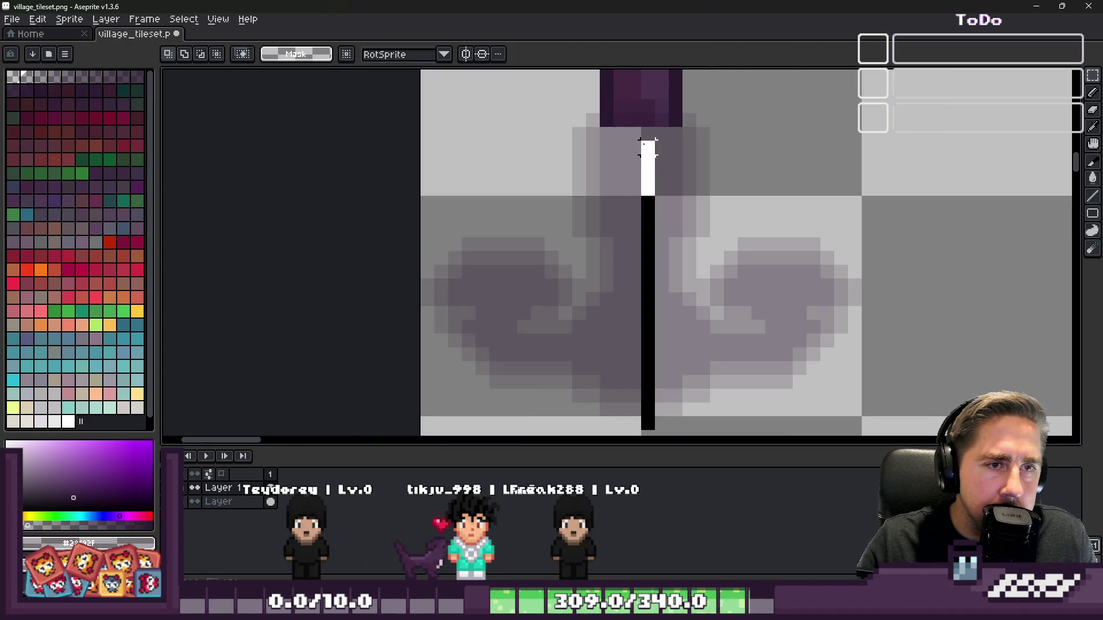
left_click(635, 138)
key("ctrl+z")
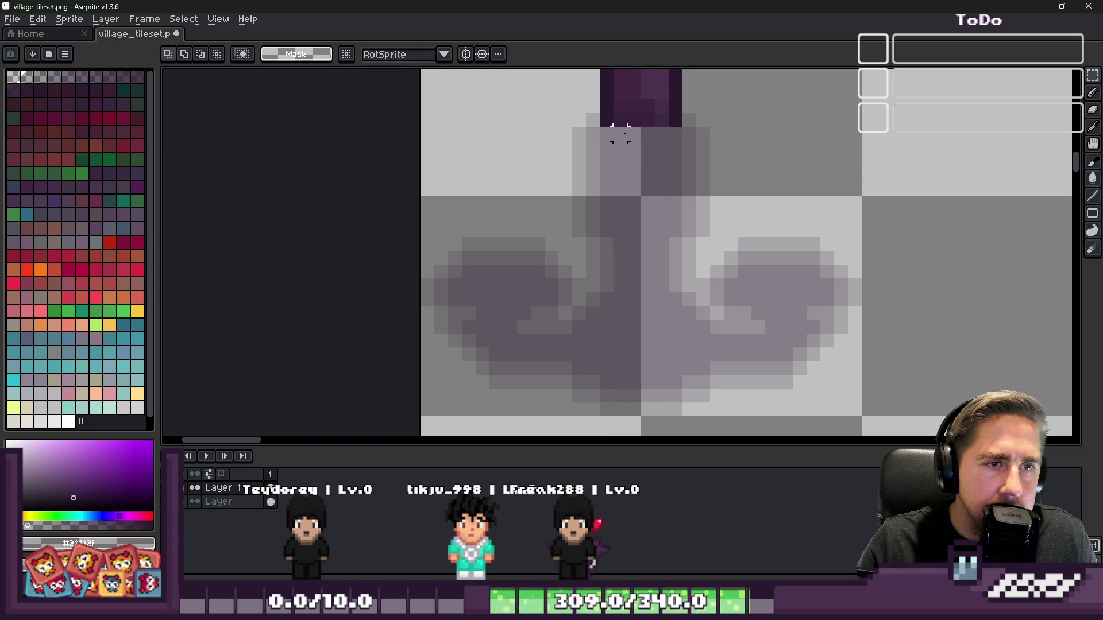
mouse_move(621, 134)
left_mouse_down()
mouse_move(664, 263)
mouse_move(662, 425)
left_mouse_up()
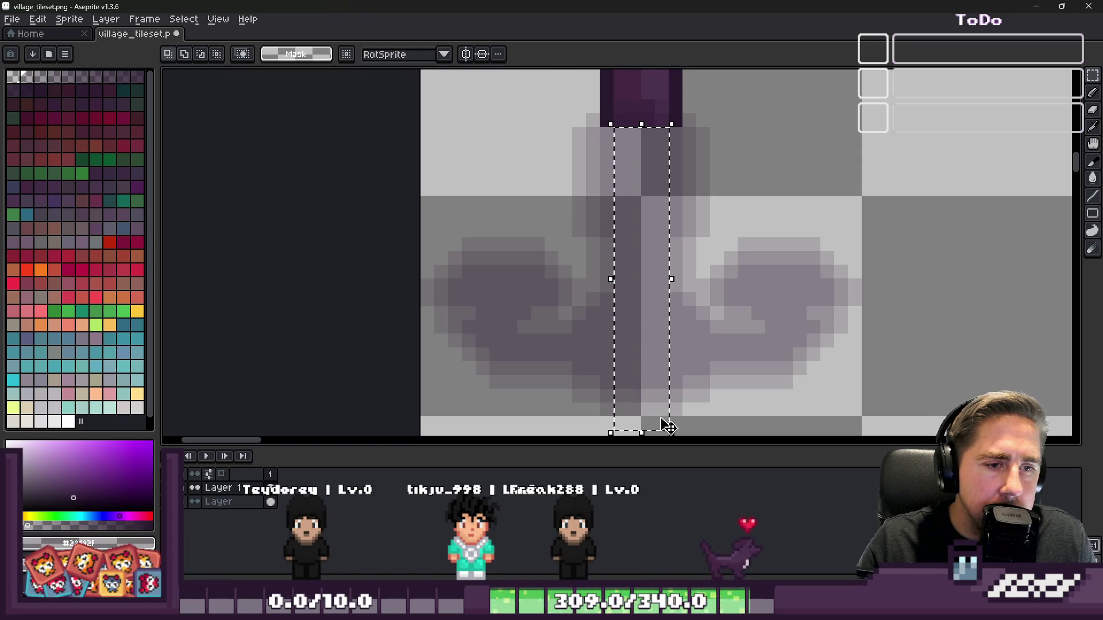
key("Delete")
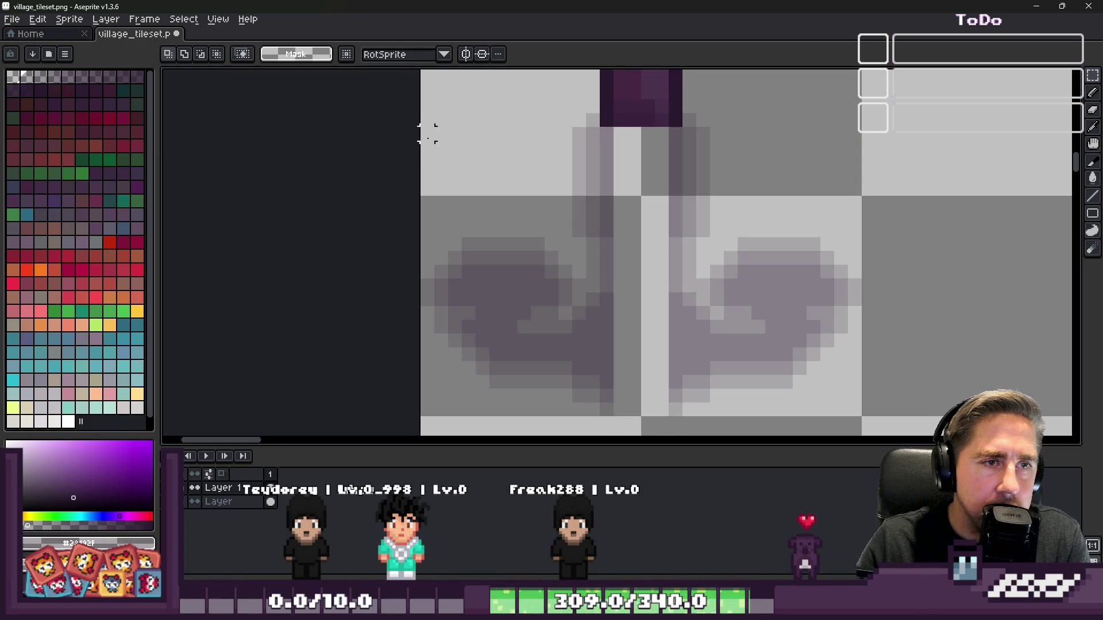
- Shift the stem's left and right halves one pixel inward to close the gap
left_click_drag(425, 134, 636, 419)
left_click_drag(581, 271, 620, 274)
left_click_drag(657, 132, 874, 433)
left_click_drag(771, 345, 745, 349)
left_click_drag(554, 97, 602, 143)
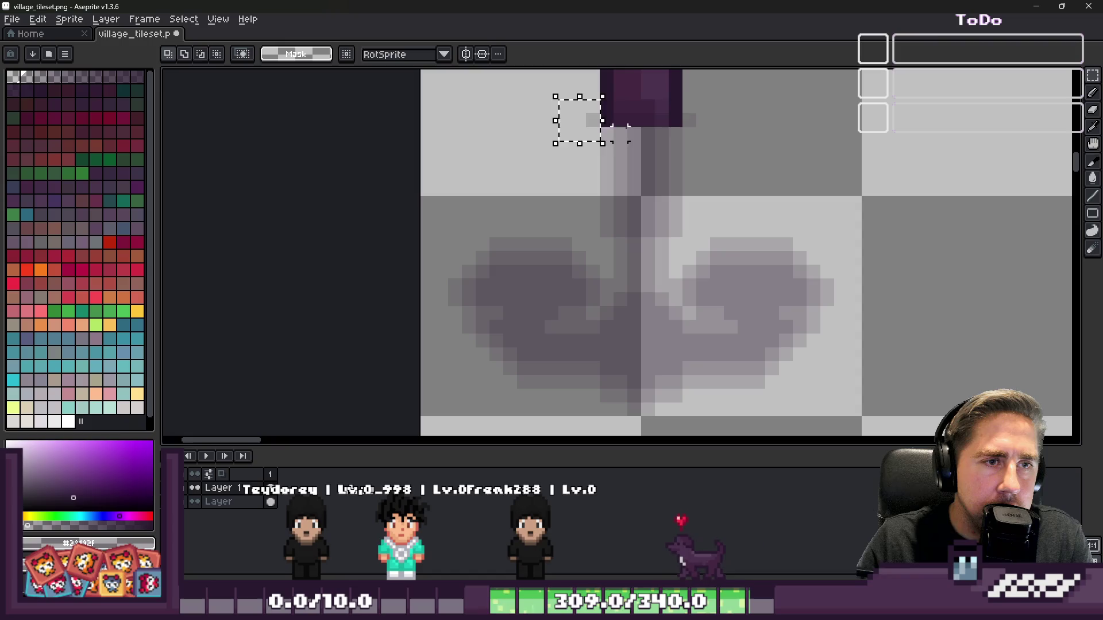
scroll(682, 98, "down", 8)
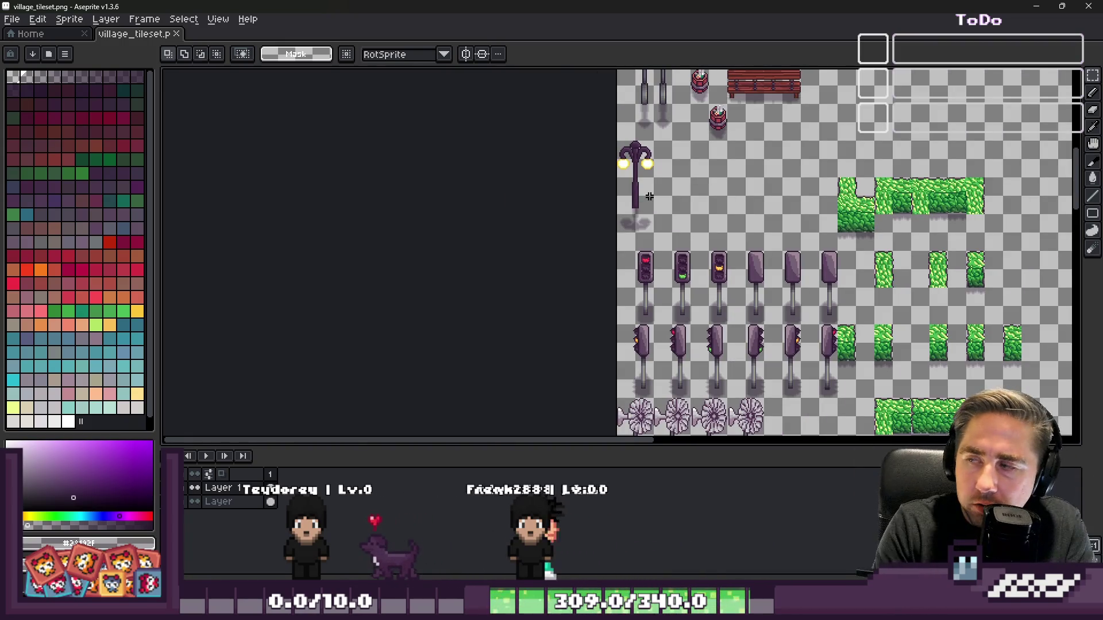
scroll(650, 196, "up", 2)
scroll(638, 189, "down", 2)
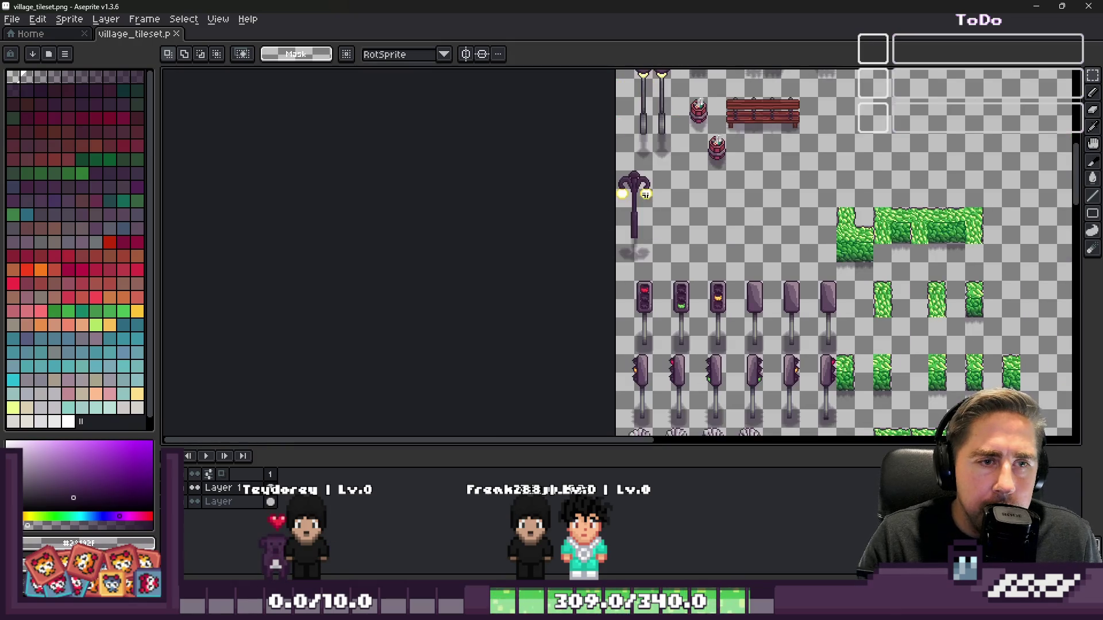
scroll(654, 187, "up", 3)
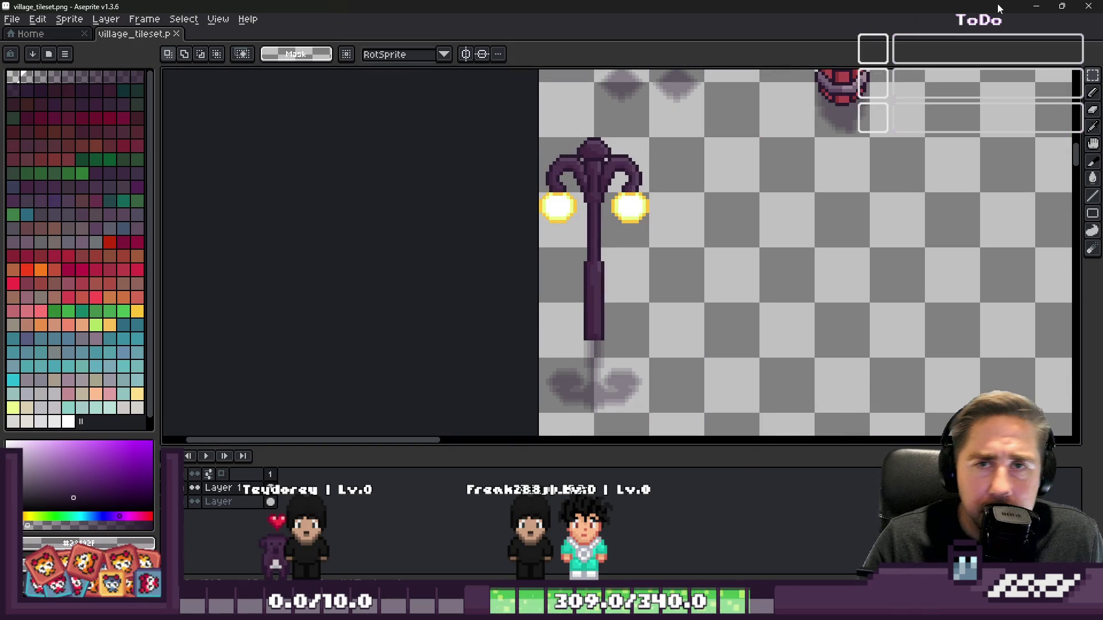
- Back in Godot, show the village_tileset.png atlas in an enlarged TileSet panel
left_click(1037, 9)
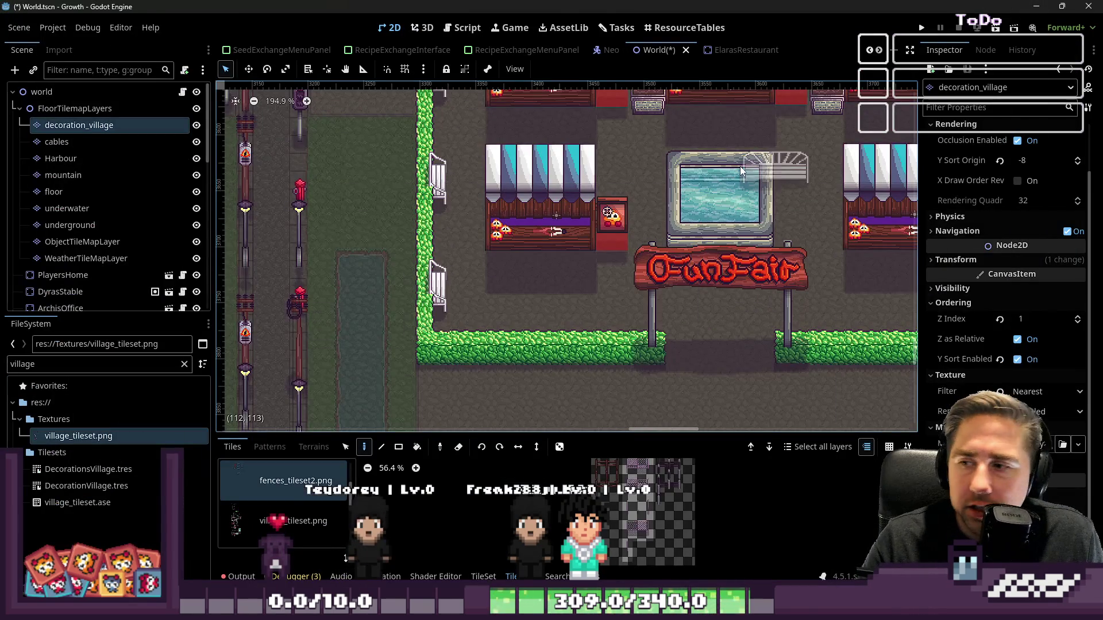
scroll(523, 310, "down", 3)
scroll(508, 384, "up", 2)
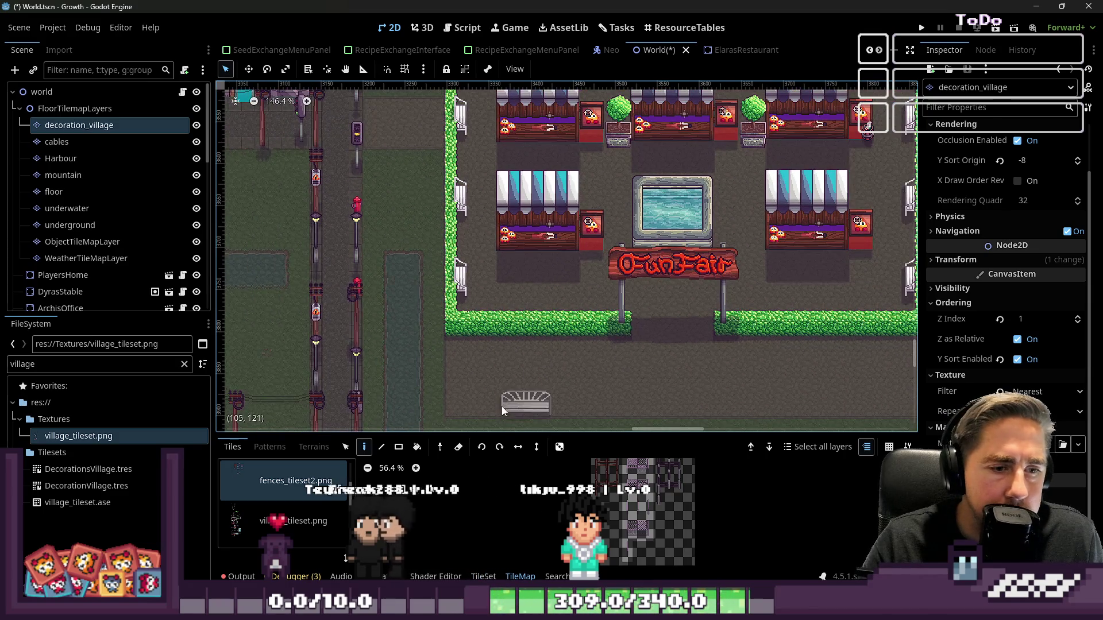
left_click_drag(511, 432, 511, 138)
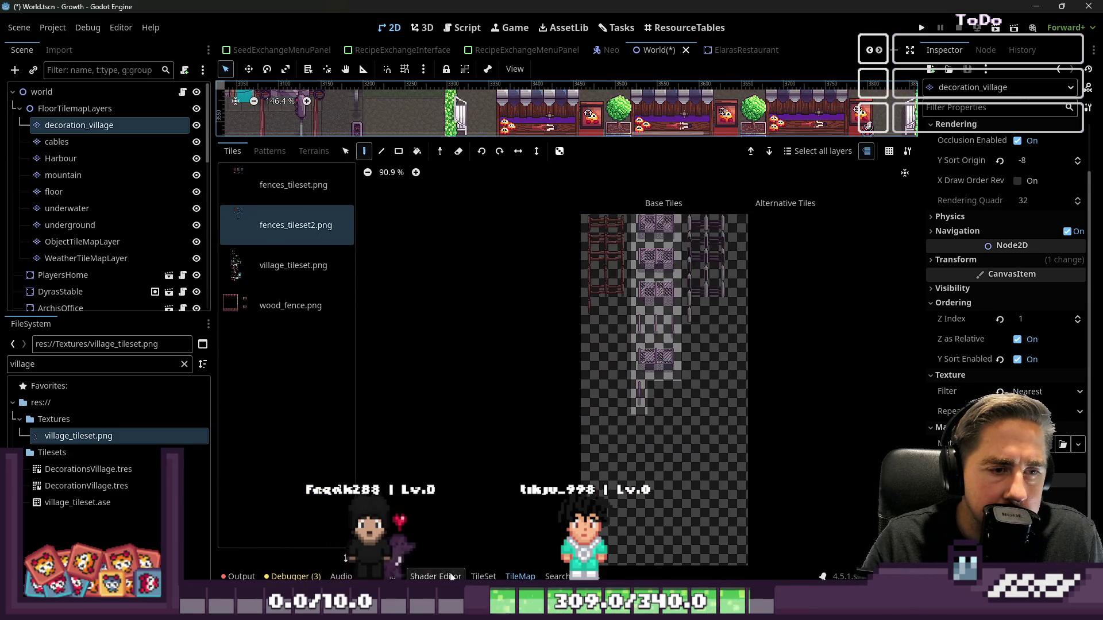
left_click(293, 263)
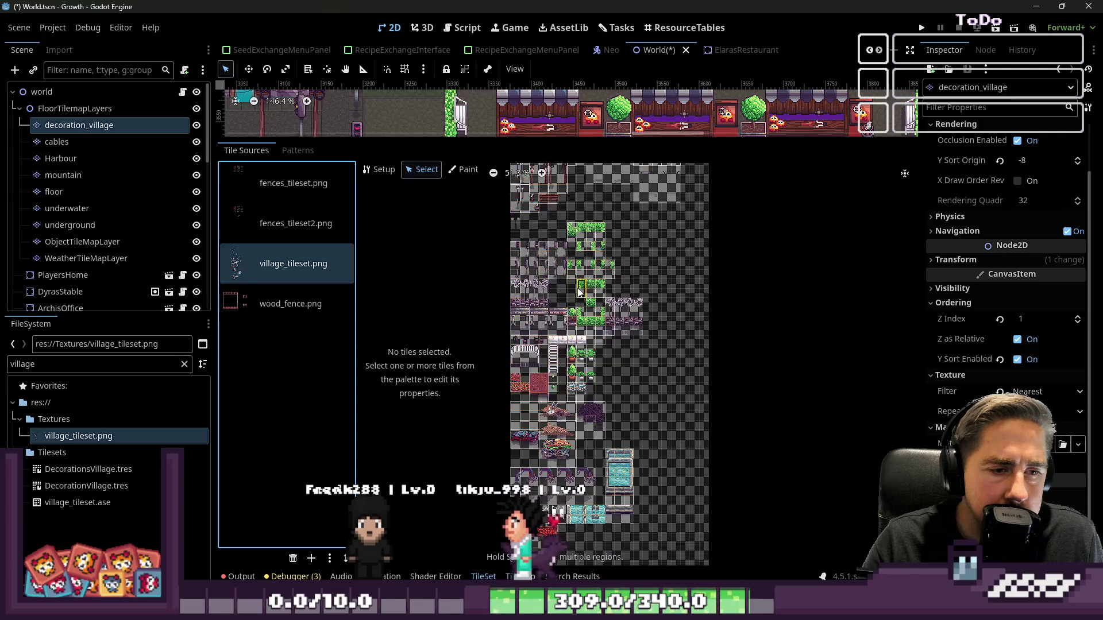
scroll(558, 401, "up", 10)
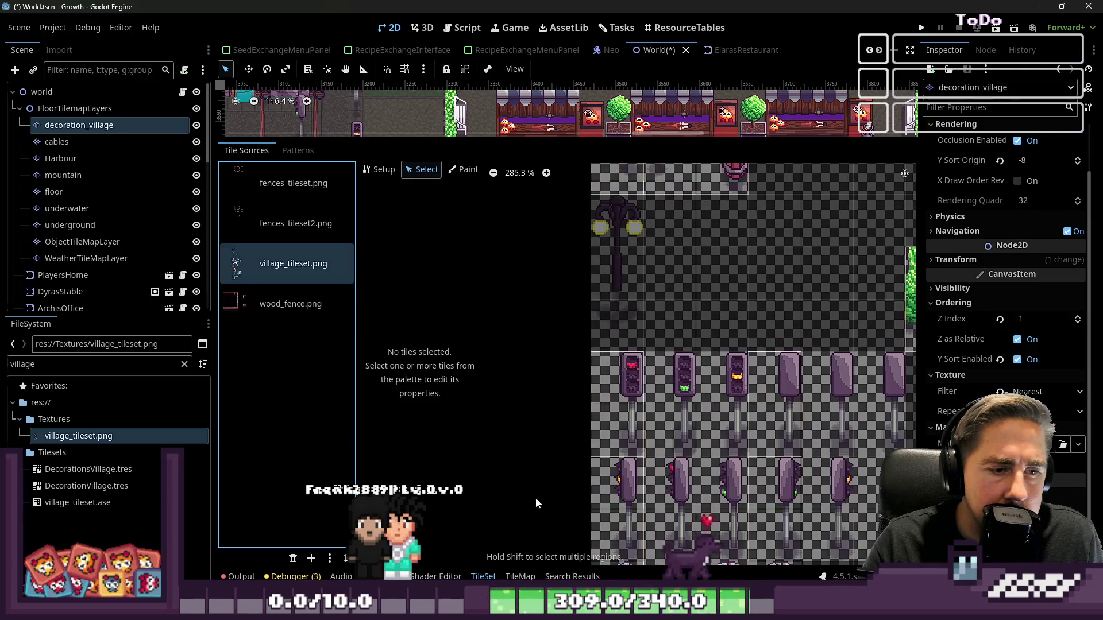
scroll(656, 191, "up", 4)
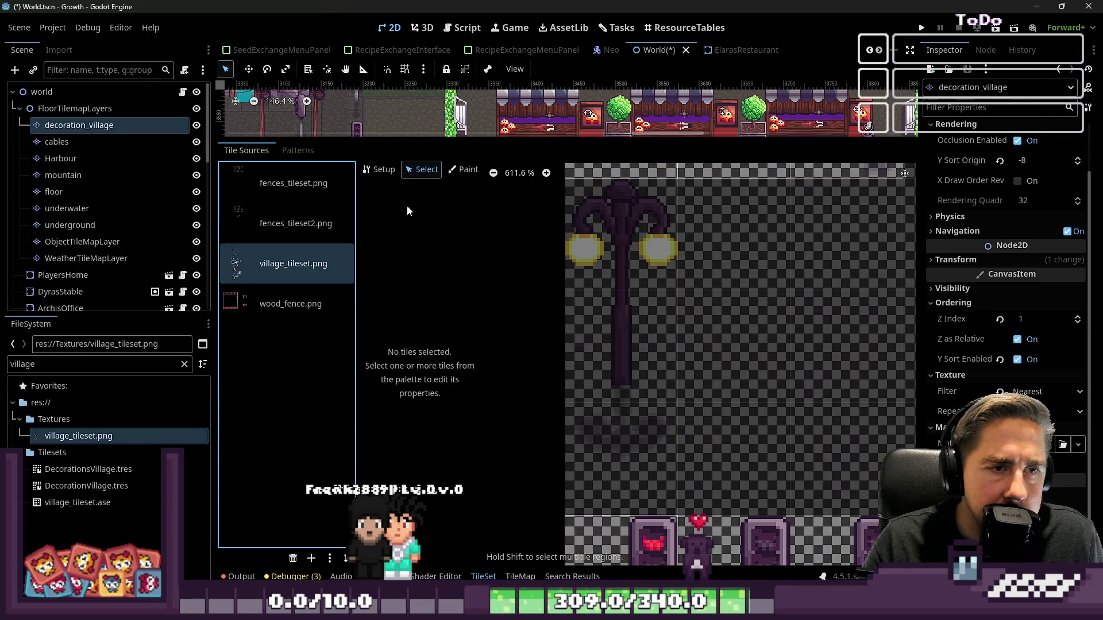
- Select the street lamp tile and stretch it to three tiles tall (1×3)
left_click(378, 168)
left_click(423, 169)
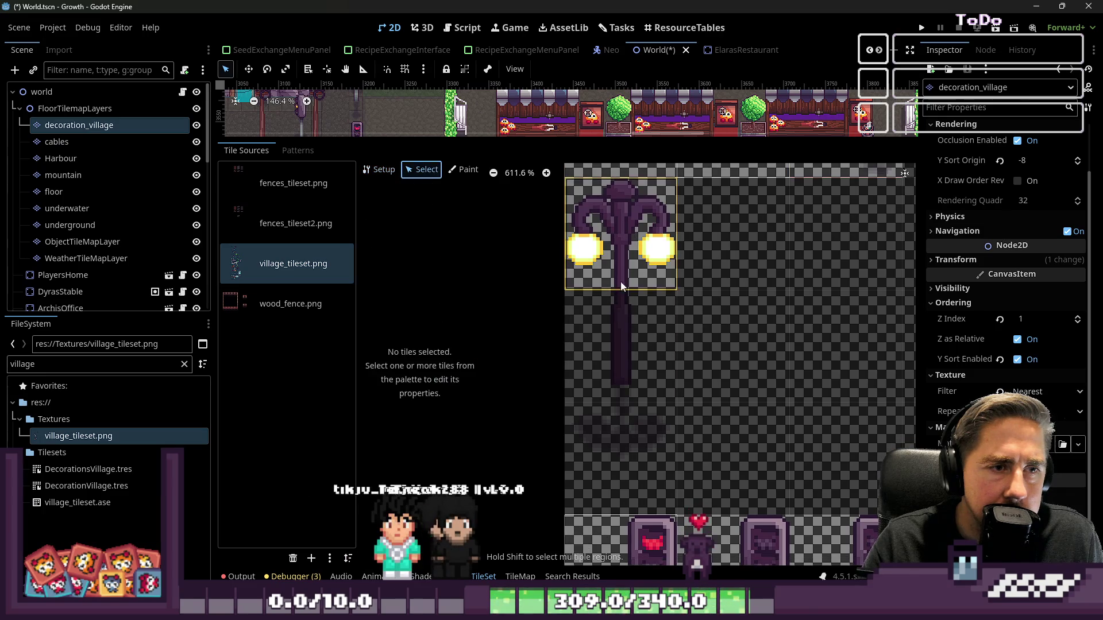
left_click(621, 290)
left_click_drag(623, 304, 616, 487)
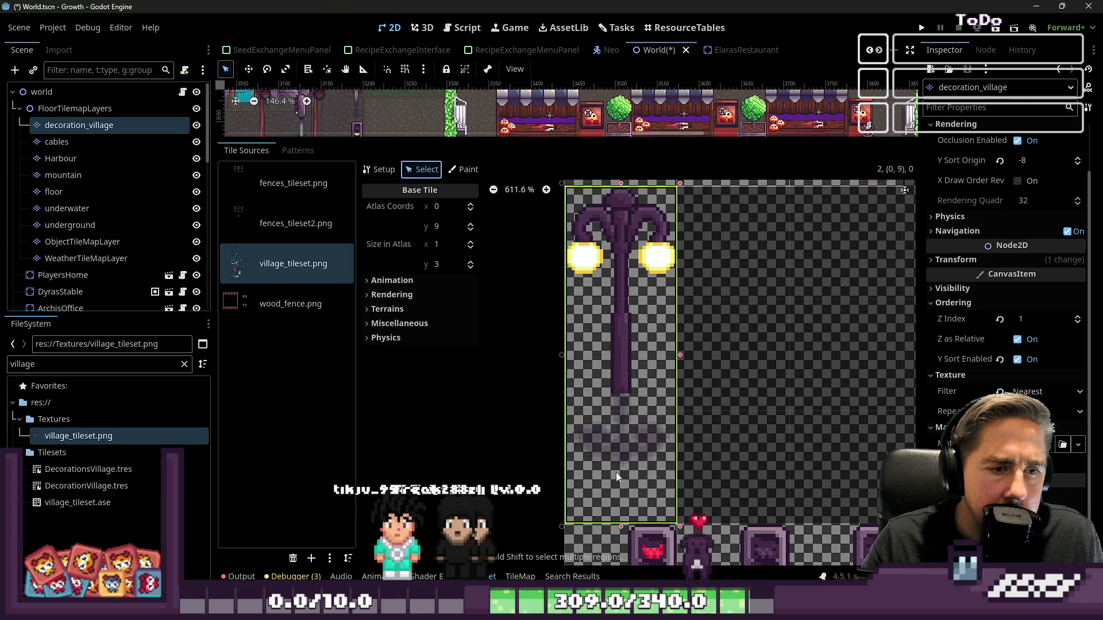
- In Paint mode, try Z Index, then Texture Origin with its value left at 0
left_click(468, 169)
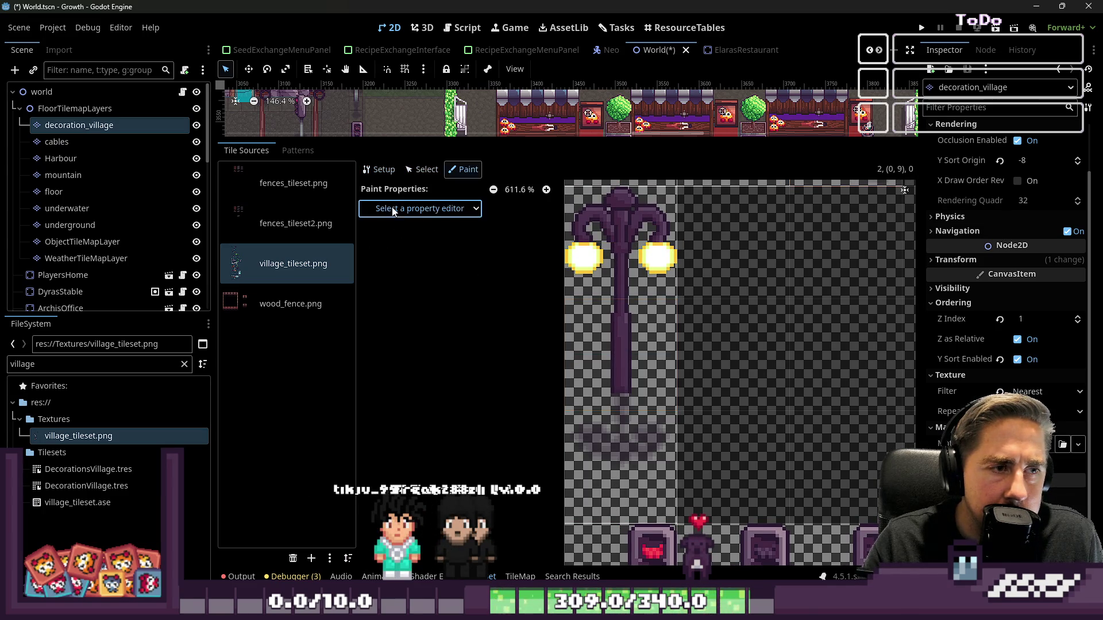
left_click(419, 208)
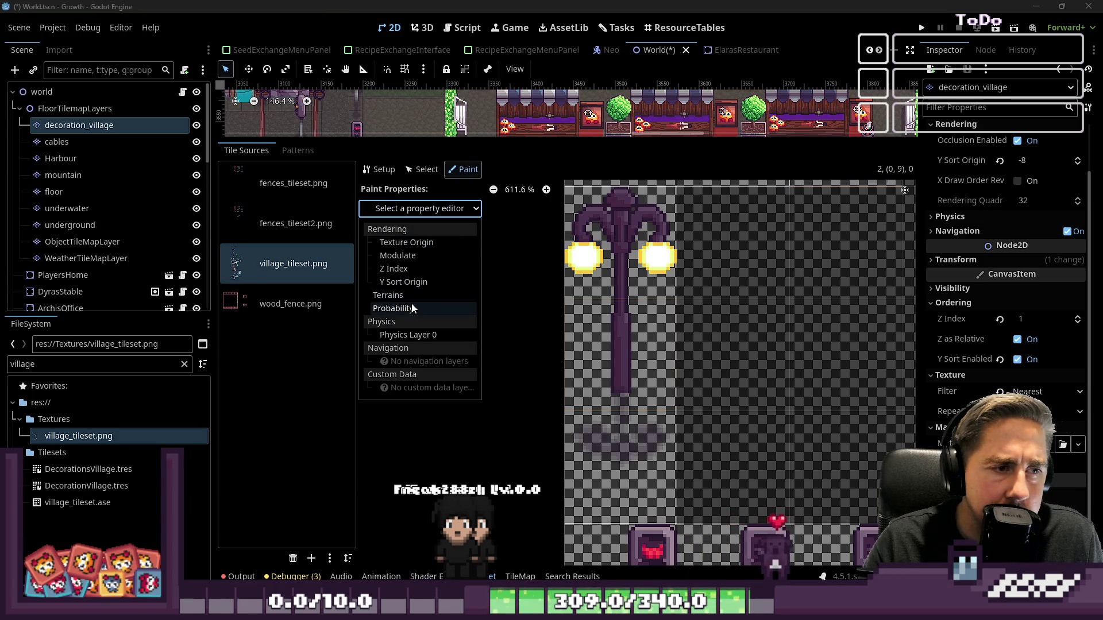
left_click(394, 269)
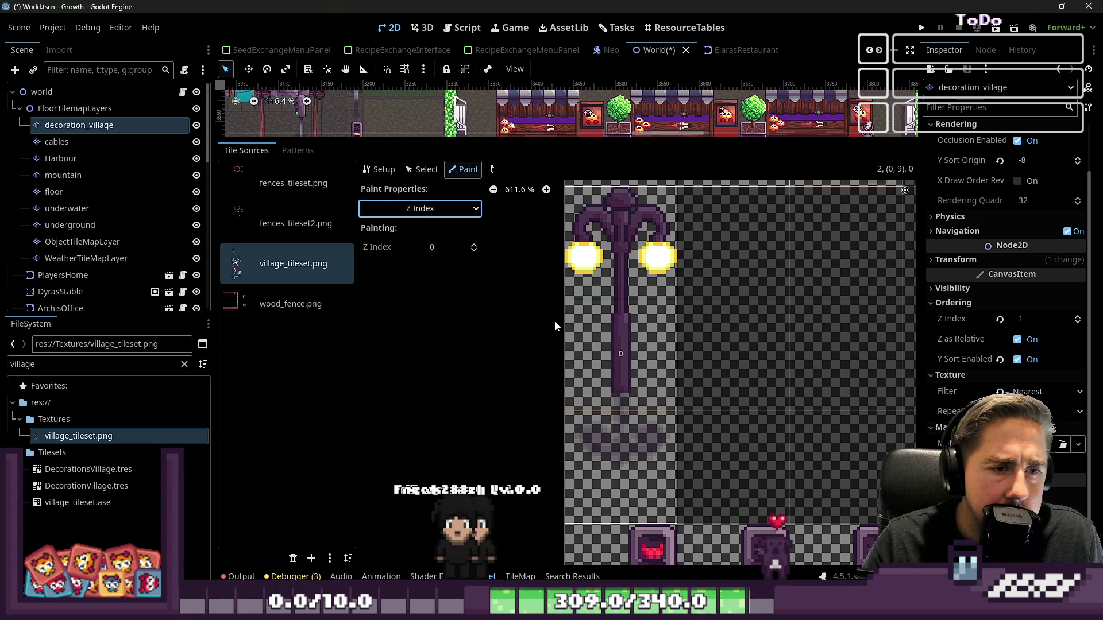
left_click(455, 213)
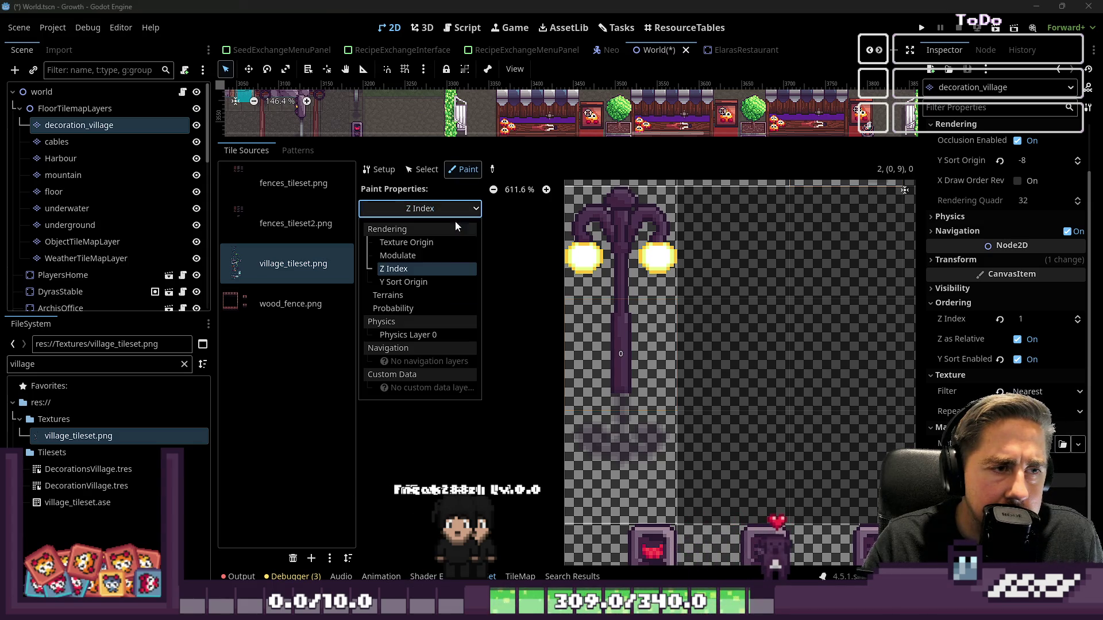
left_click(417, 245)
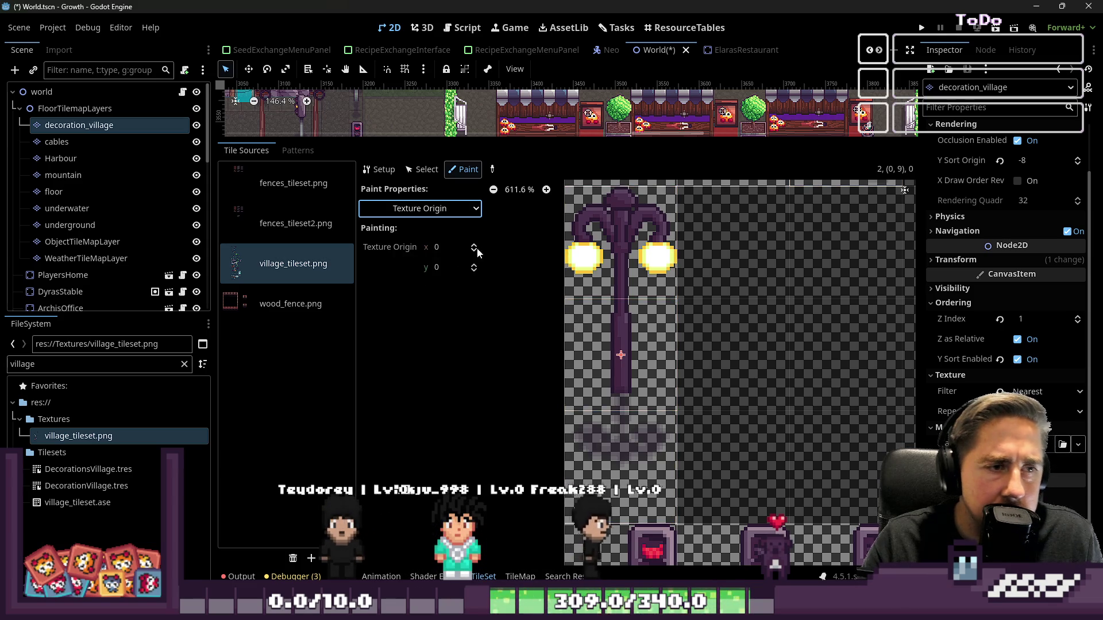
left_click(450, 244)
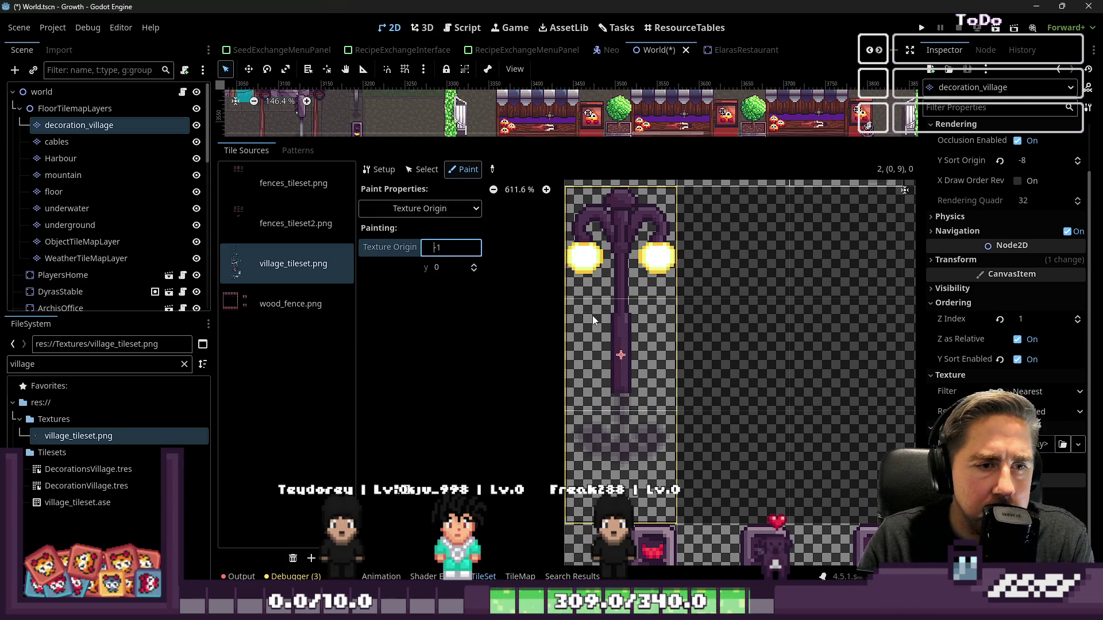
key("Return")
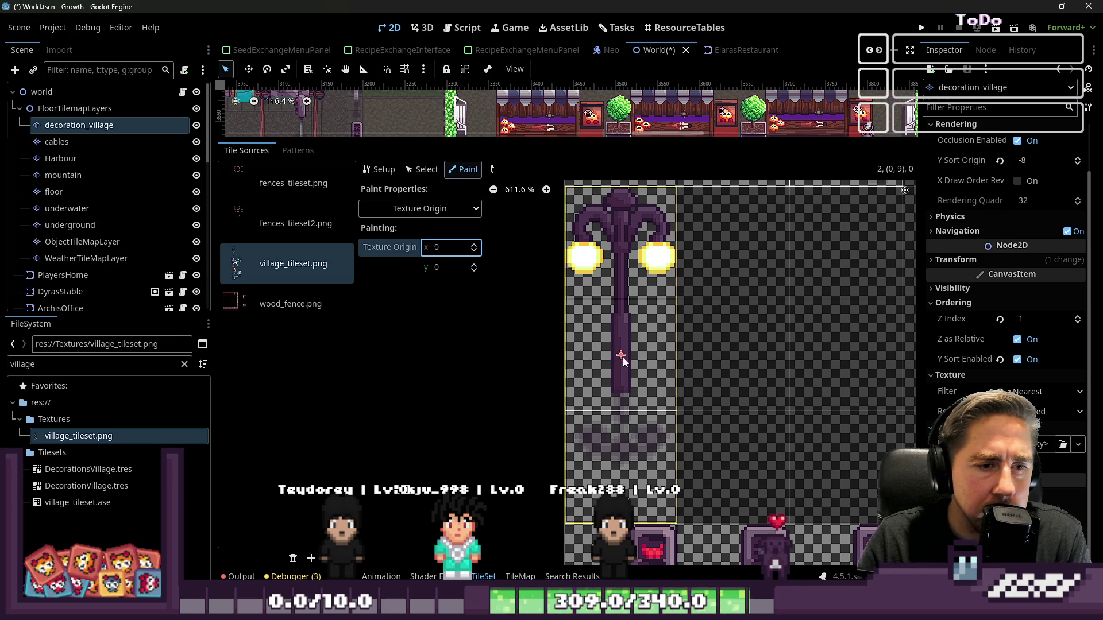
- Set the painted Y Sort Origin value to 12, then switch to Physics Layer 0
left_click(435, 209)
left_click(419, 281)
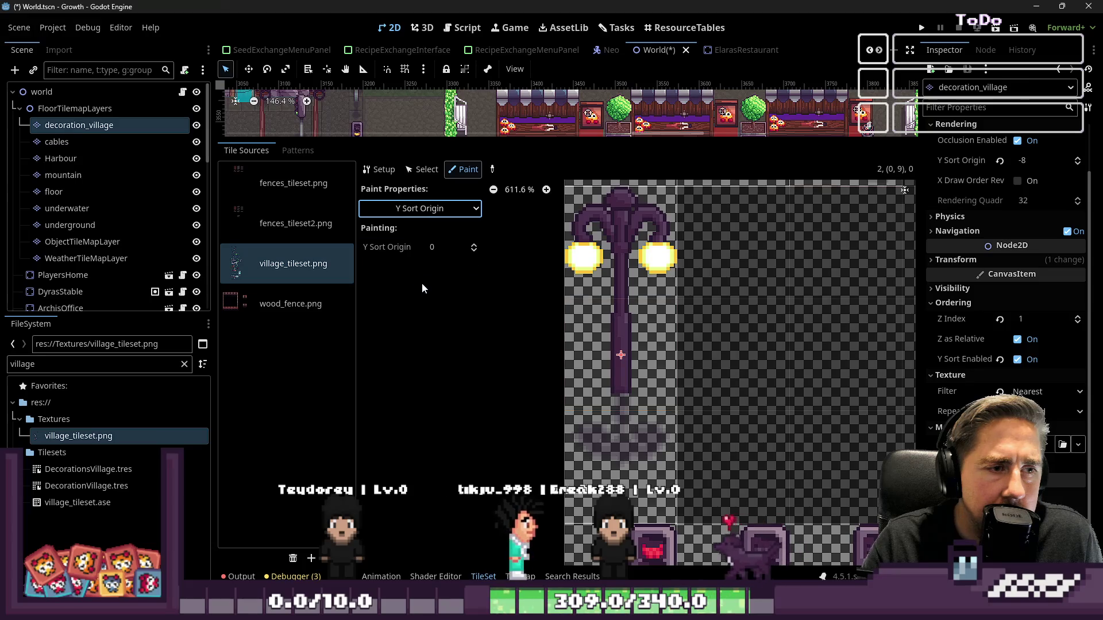
left_click(474, 247)
left_click(458, 246)
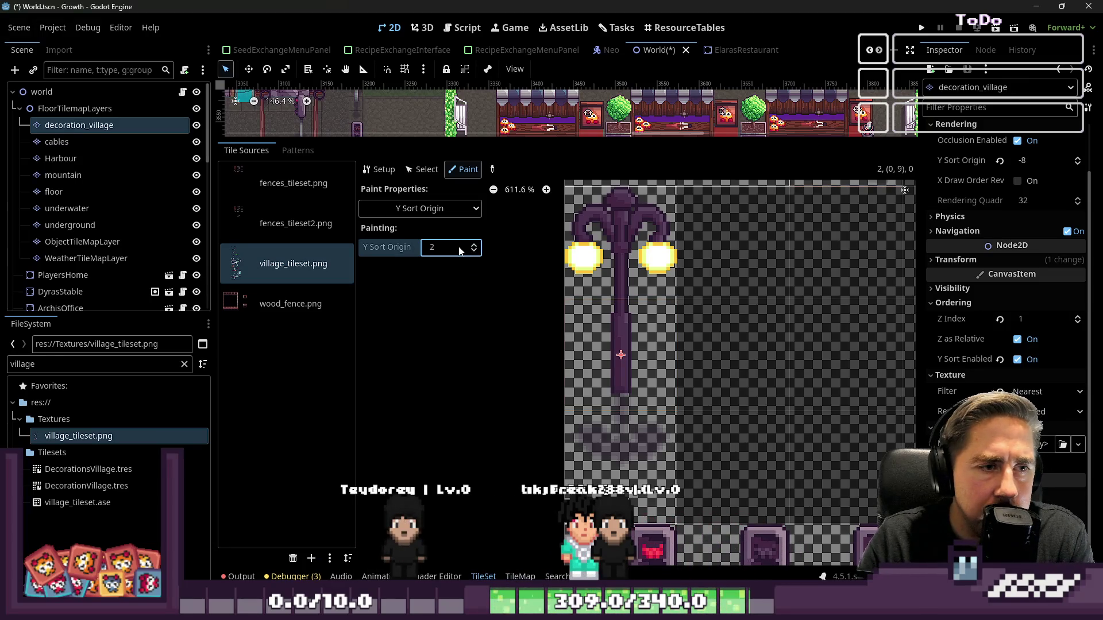
type("12")
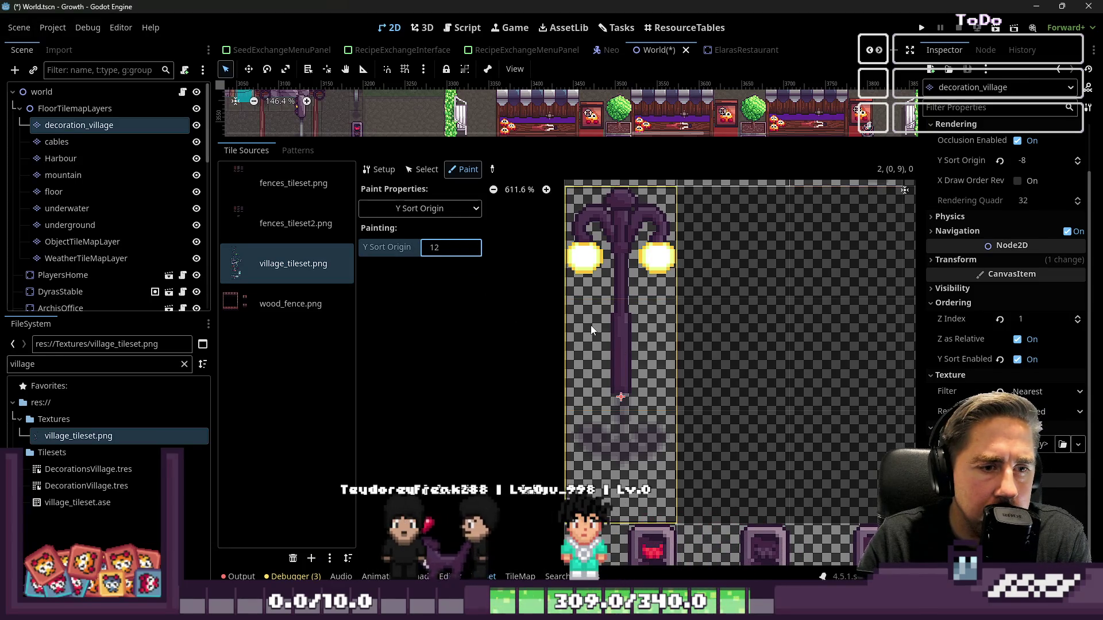
scroll(600, 387, "up", 5)
scroll(600, 388, "up", 1)
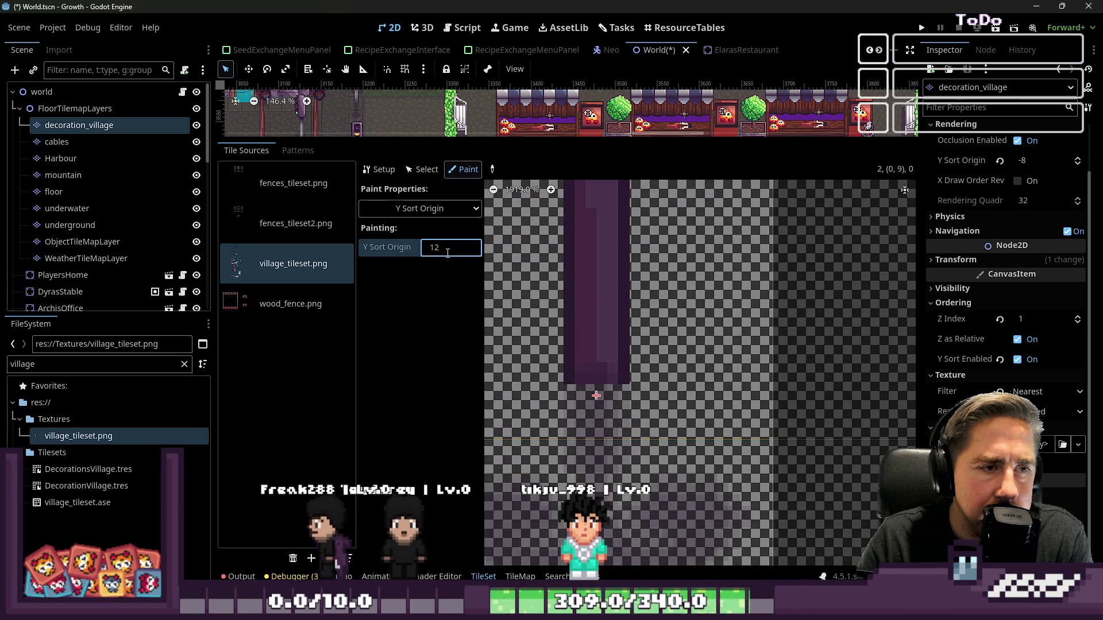
scroll(604, 402, "down", 5)
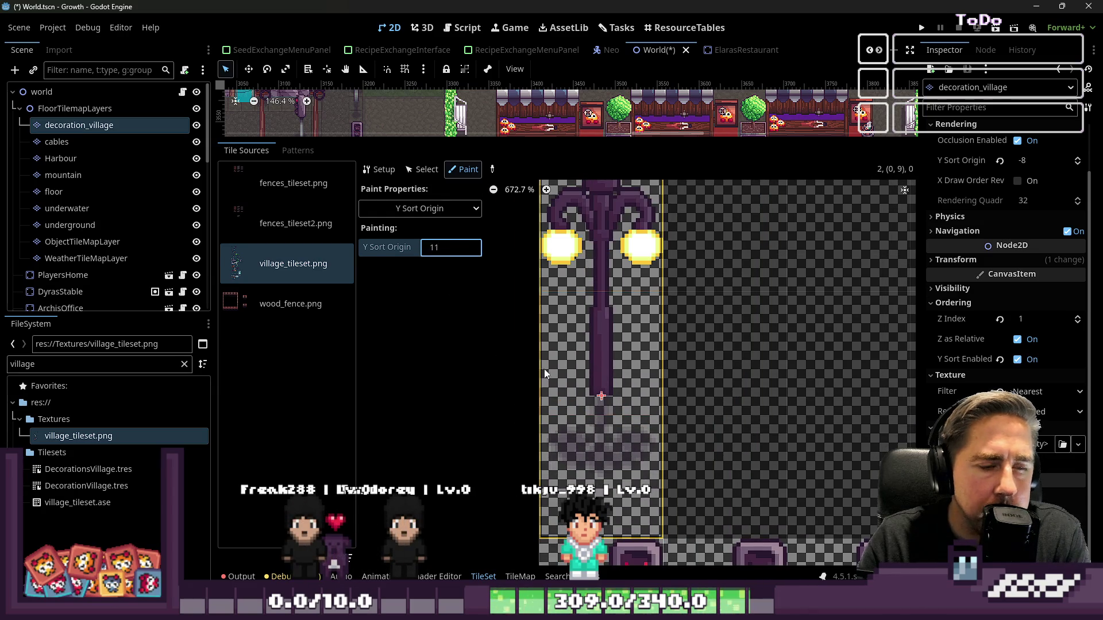
left_click(440, 213)
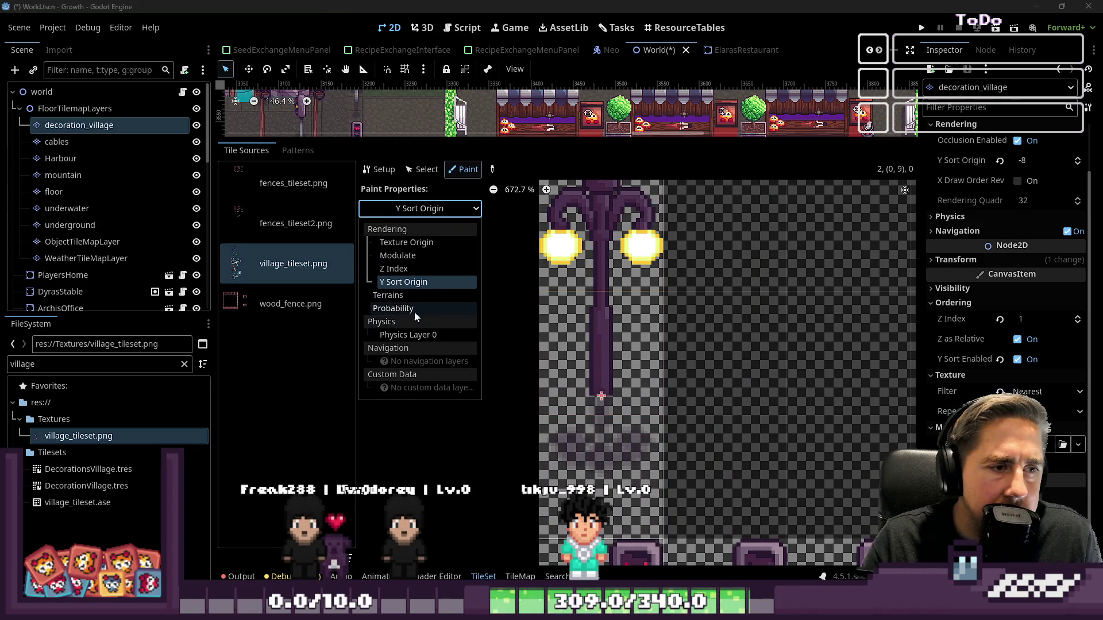
left_click(411, 339)
- Paint a collision shape onto the lamp post tile and expand the shape editor
left_click(604, 375)
scroll(592, 370, "up", 5)
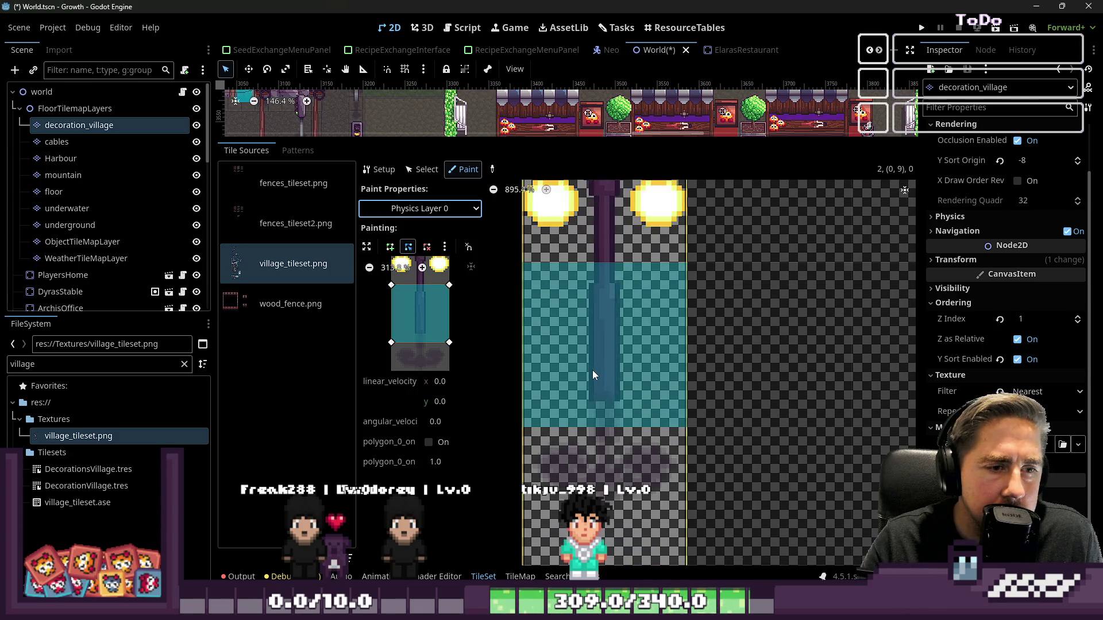
scroll(592, 370, "down", 2)
scroll(419, 309, "up", 6)
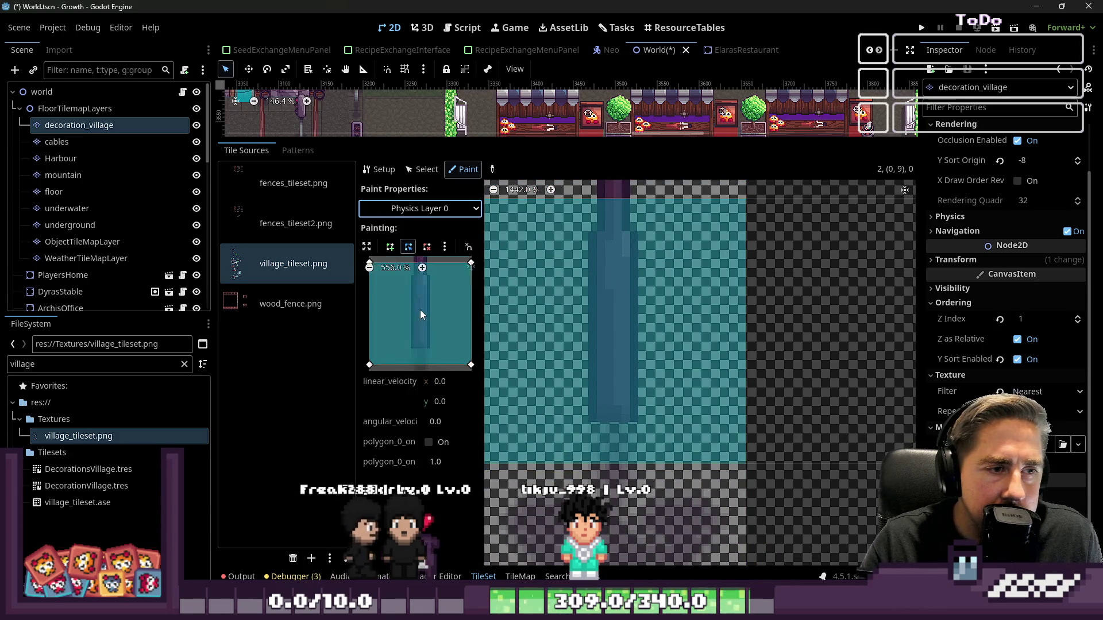
left_click(367, 247)
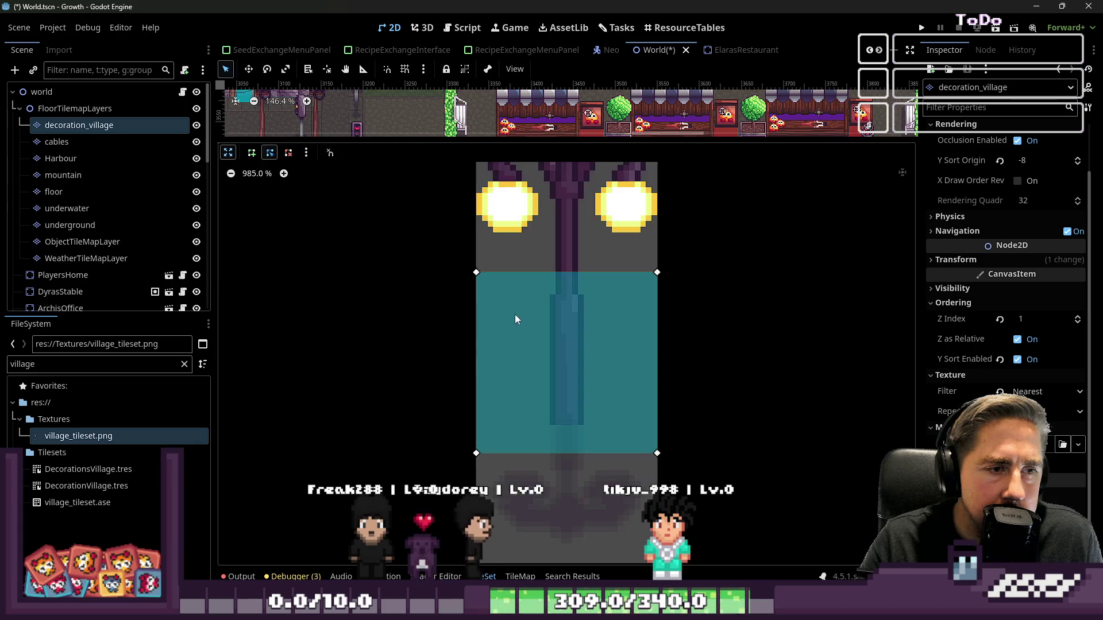
- Enable grid snapping for the collision shape with a step of 16
left_click(306, 153)
left_click(308, 154)
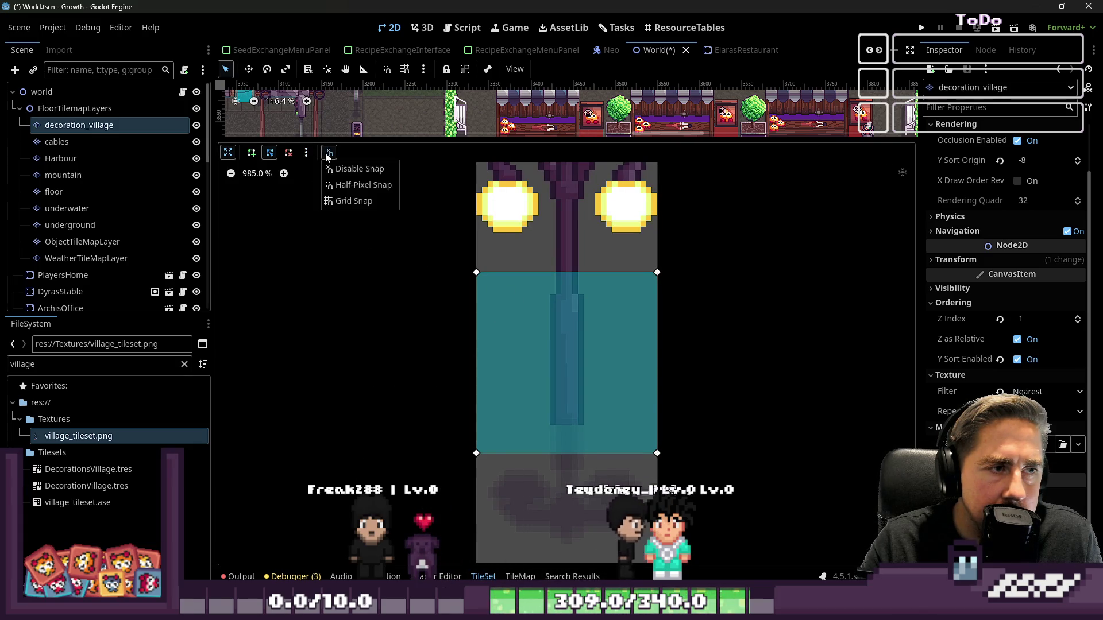
left_click(309, 155)
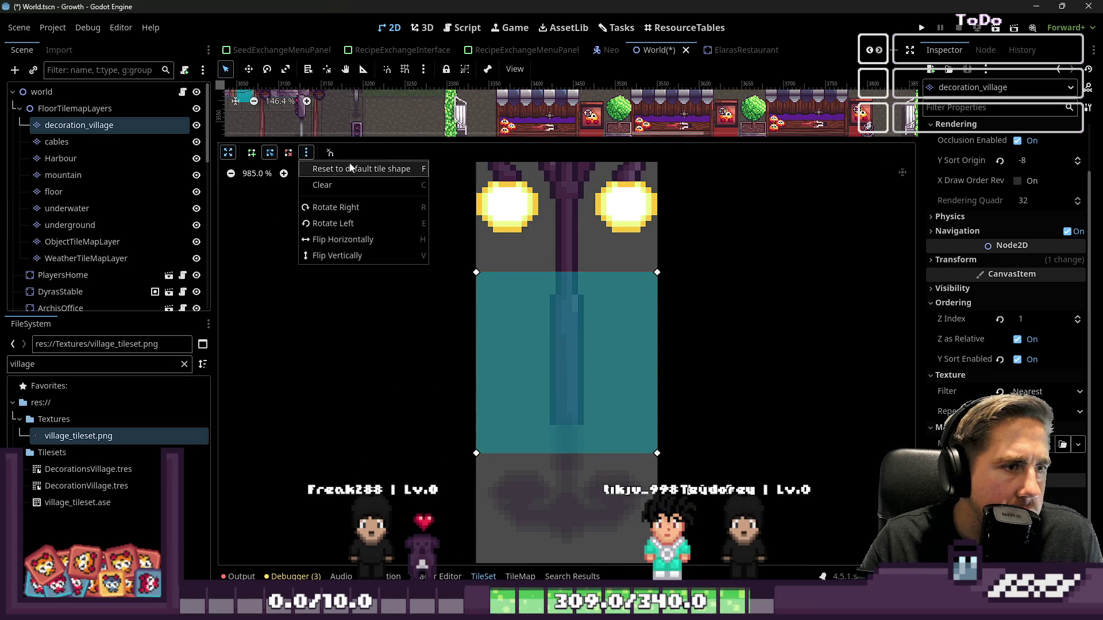
left_click(325, 154)
left_click(325, 154)
left_click(351, 197)
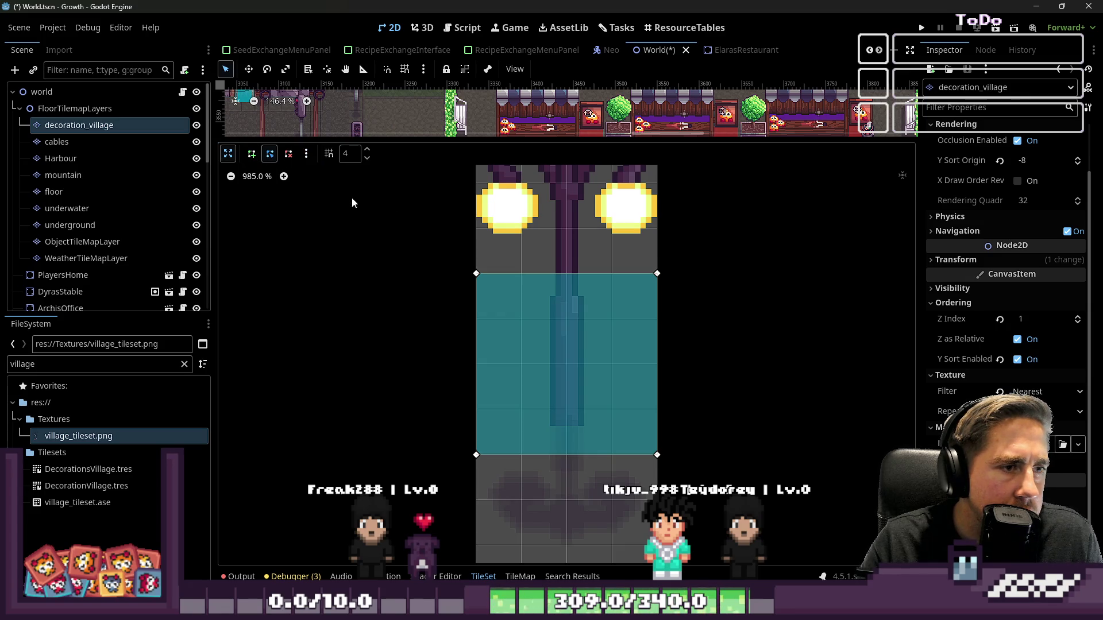
left_click(367, 150)
left_click(367, 151)
left_click(367, 151)
left_click(367, 150)
left_click(367, 150)
left_click(367, 150)
left_click(367, 150)
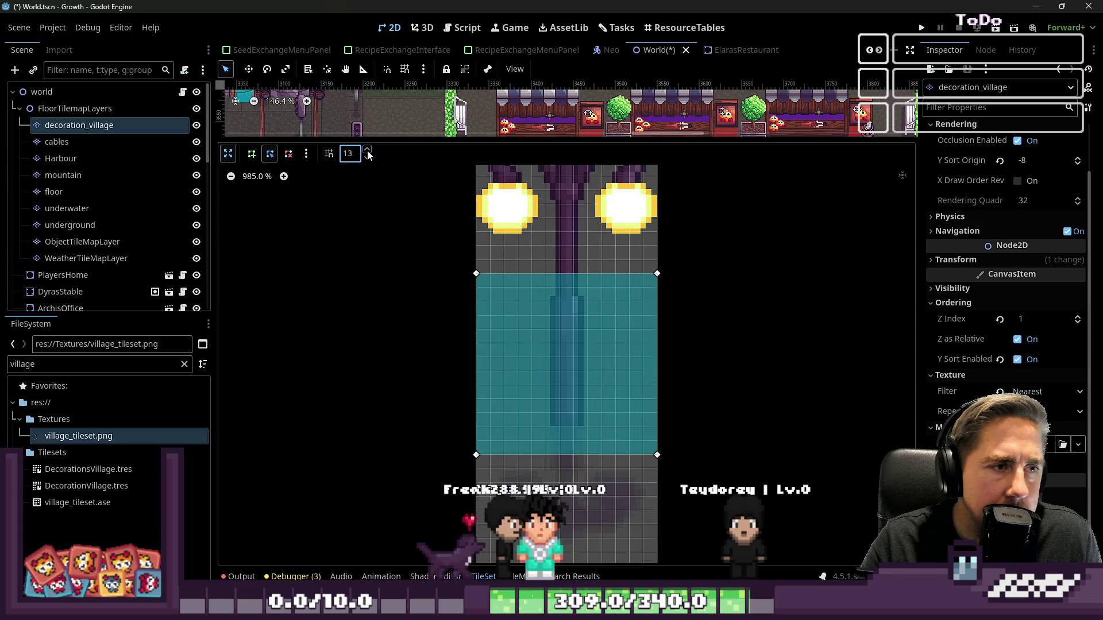
left_click(367, 150)
left_click(367, 151)
left_click(367, 151)
- Shrink the collision polygon to a small square at the post's base
mouse_move(477, 274)
left_mouse_down()
mouse_move(502, 340)
mouse_move(541, 390)
left_mouse_up()
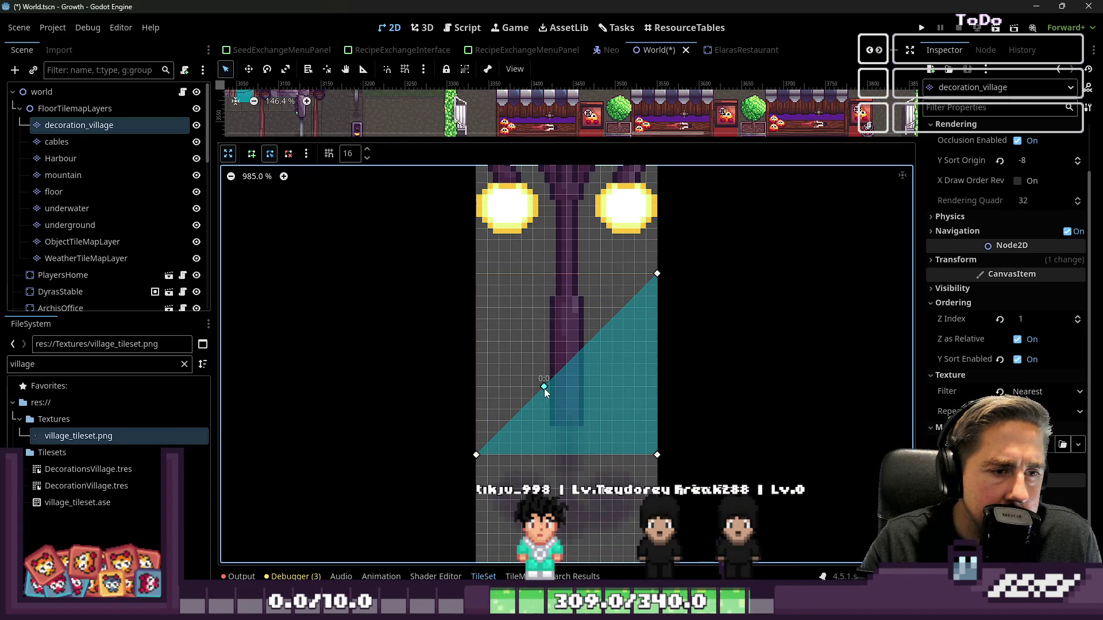
left_click_drag(477, 455, 487, 455)
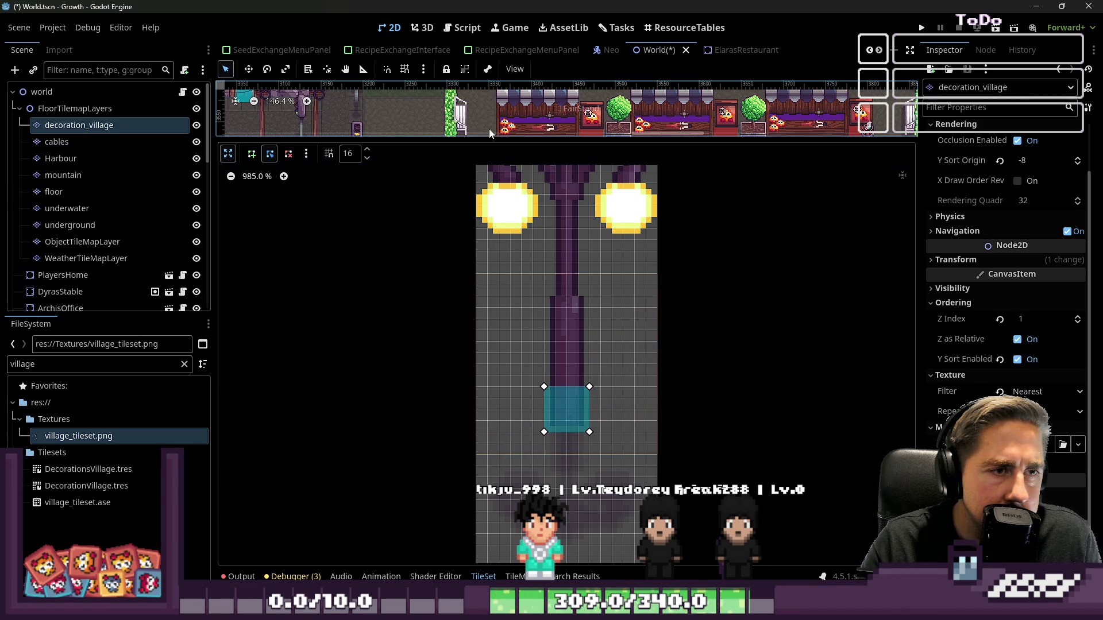
left_click_drag(481, 138, 482, 423)
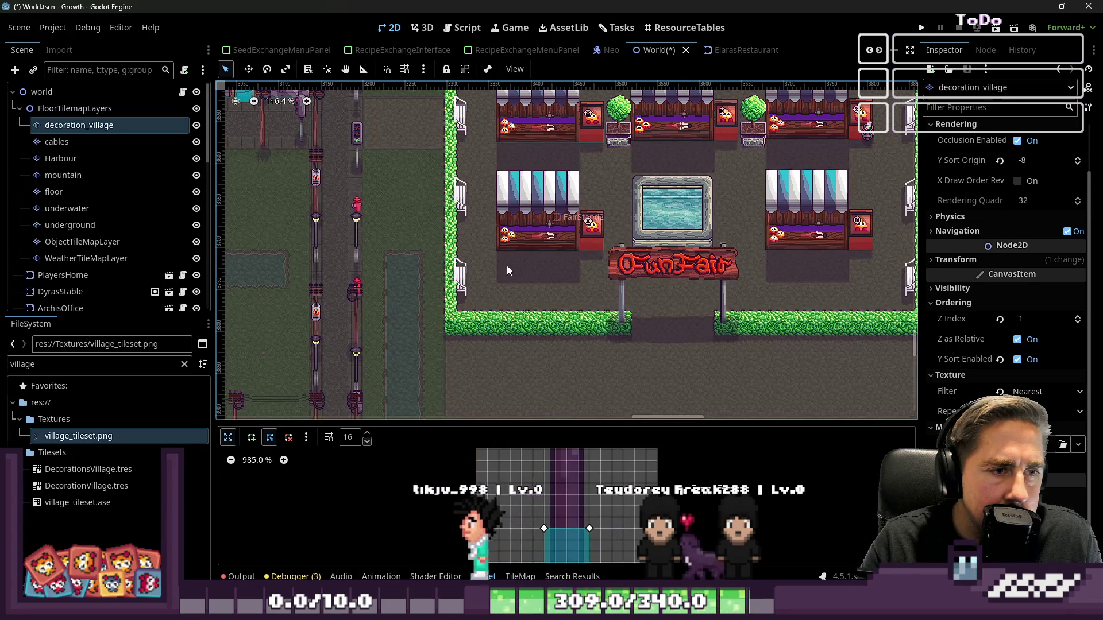
scroll(502, 258, "down", 1)
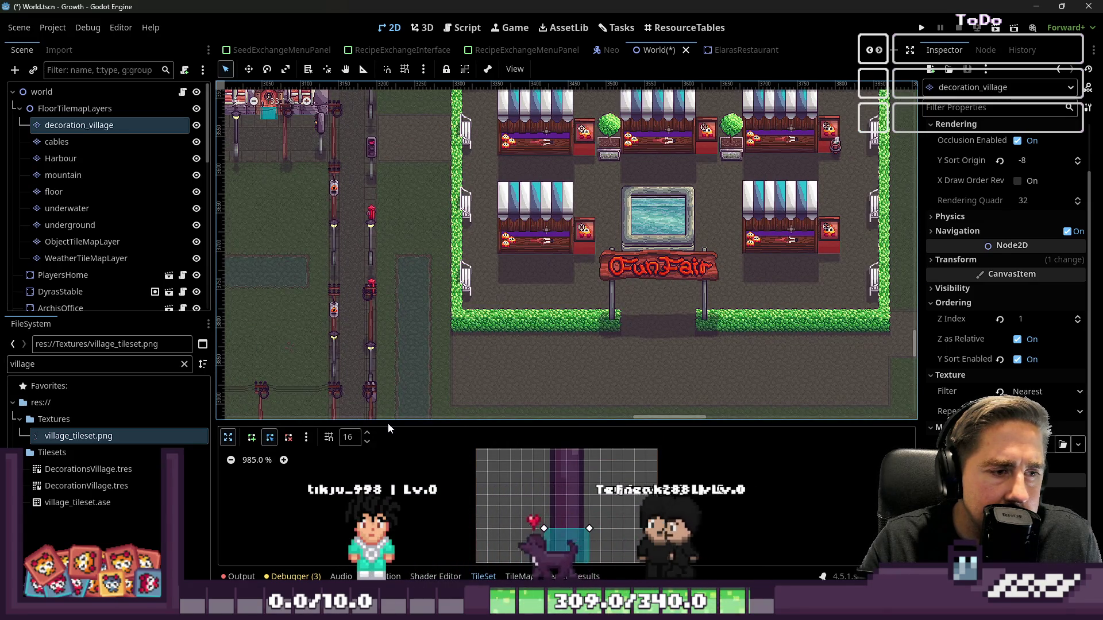
left_click_drag(388, 423, 449, 50)
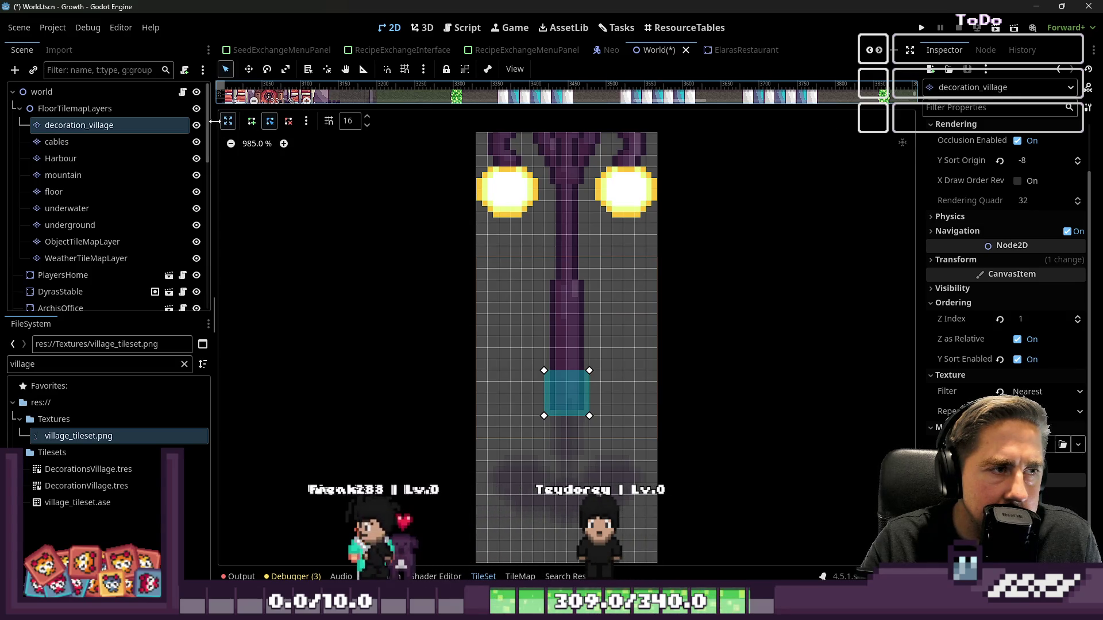
left_click(228, 121)
scroll(540, 310, "down", 3)
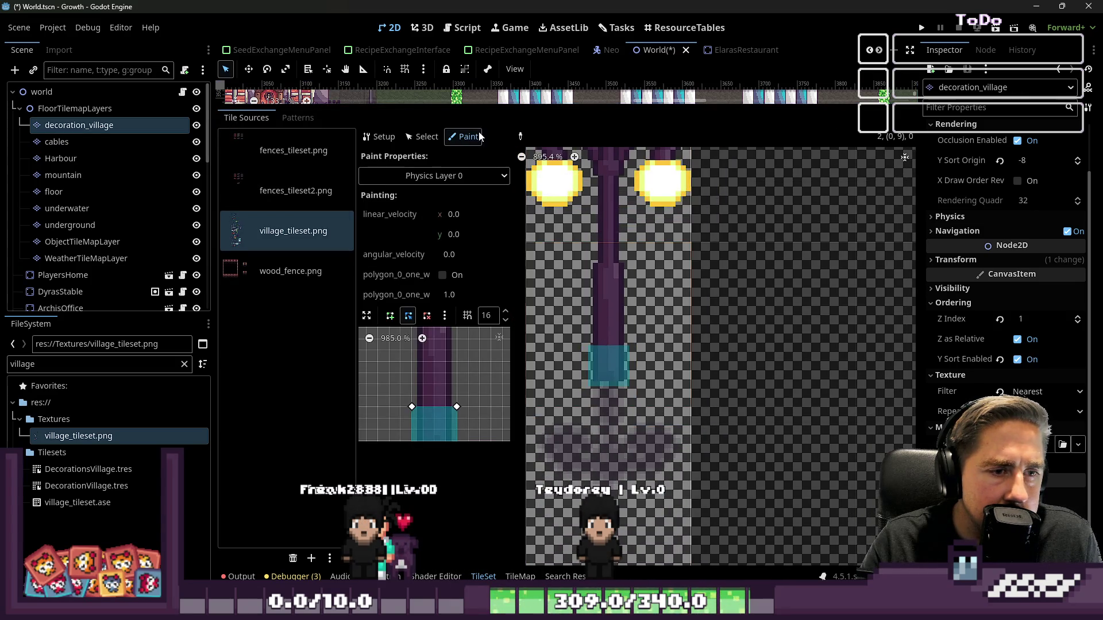
- Switch to the TileMap tab and enlarge the map view over the FunFair
left_click(520, 576)
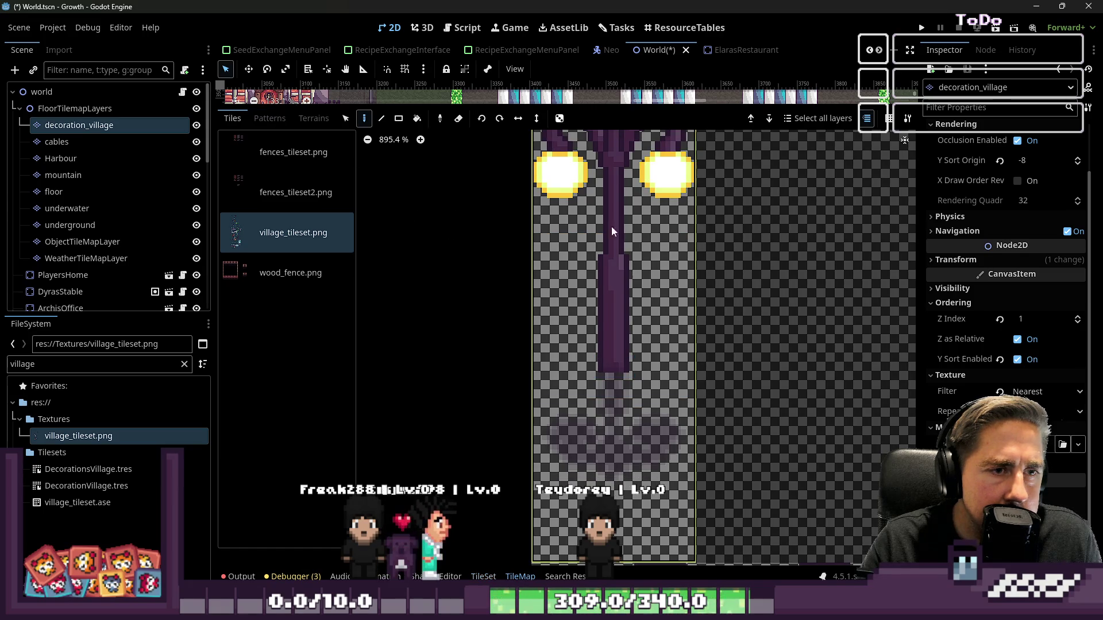
left_click_drag(528, 106, 529, 451)
scroll(482, 260, "up", 4)
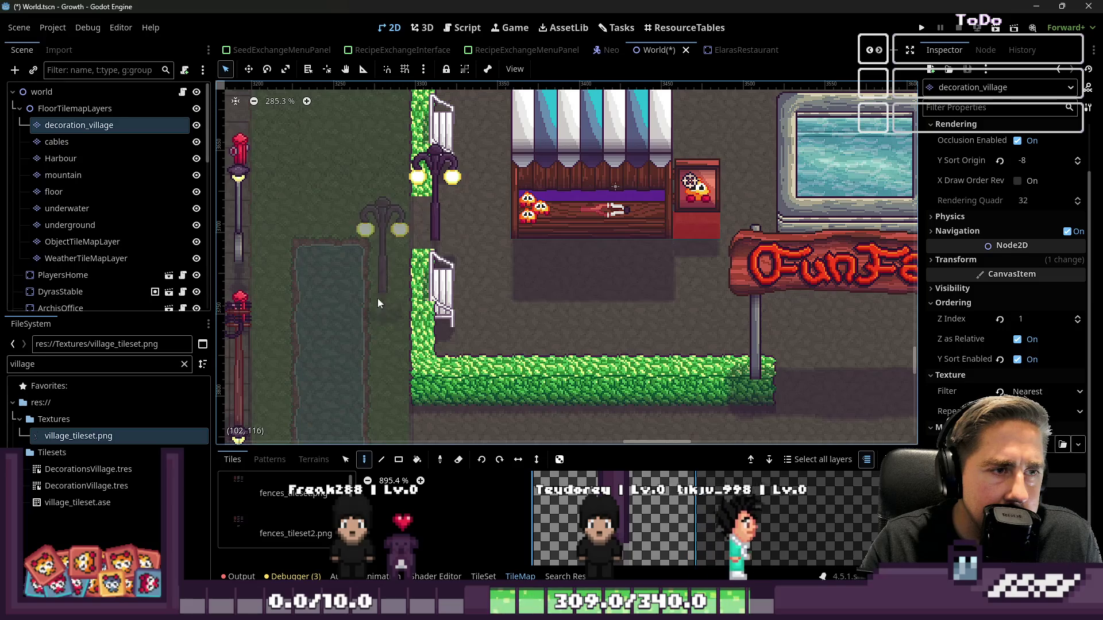
- Place lamp posts on the left and right of the fountain
scroll(493, 262, "down", 2)
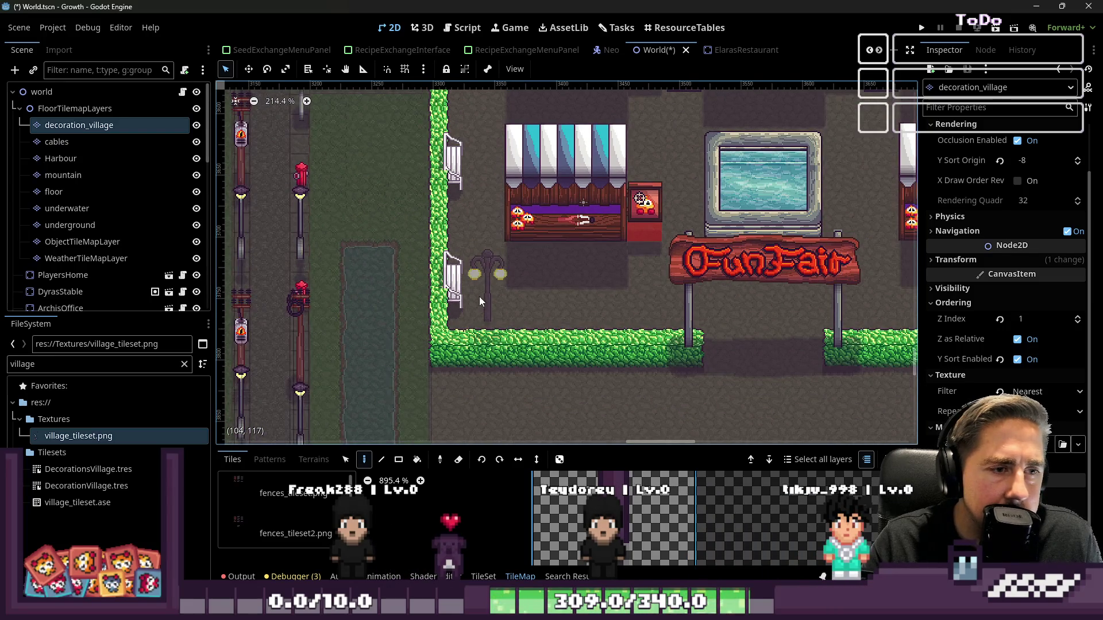
scroll(481, 301, "down", 2)
scroll(572, 313, "down", 1)
scroll(619, 221, "up", 2)
scroll(623, 194, "up", 2)
left_click(623, 195)
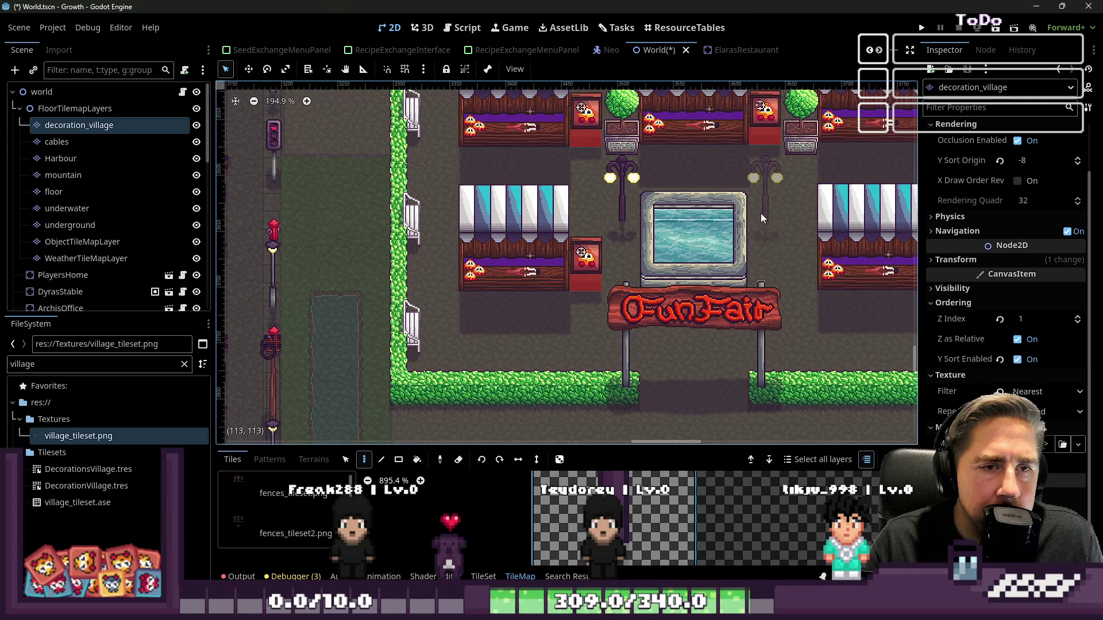
left_click(773, 220)
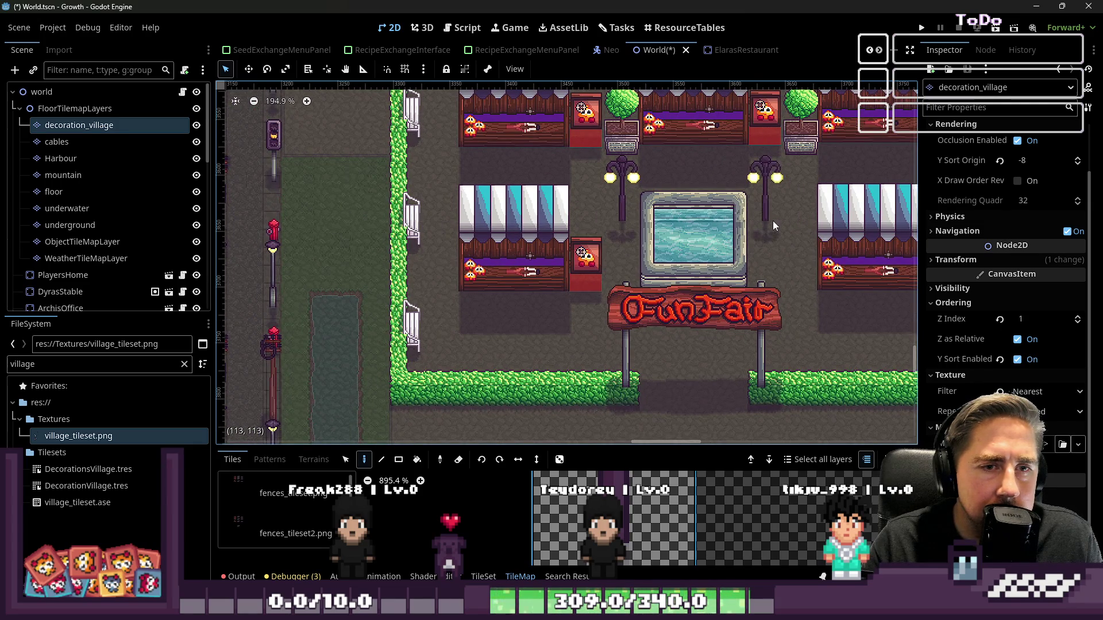
scroll(421, 255, "down", 3)
scroll(427, 213, "up", 2)
scroll(390, 195, "up", 2)
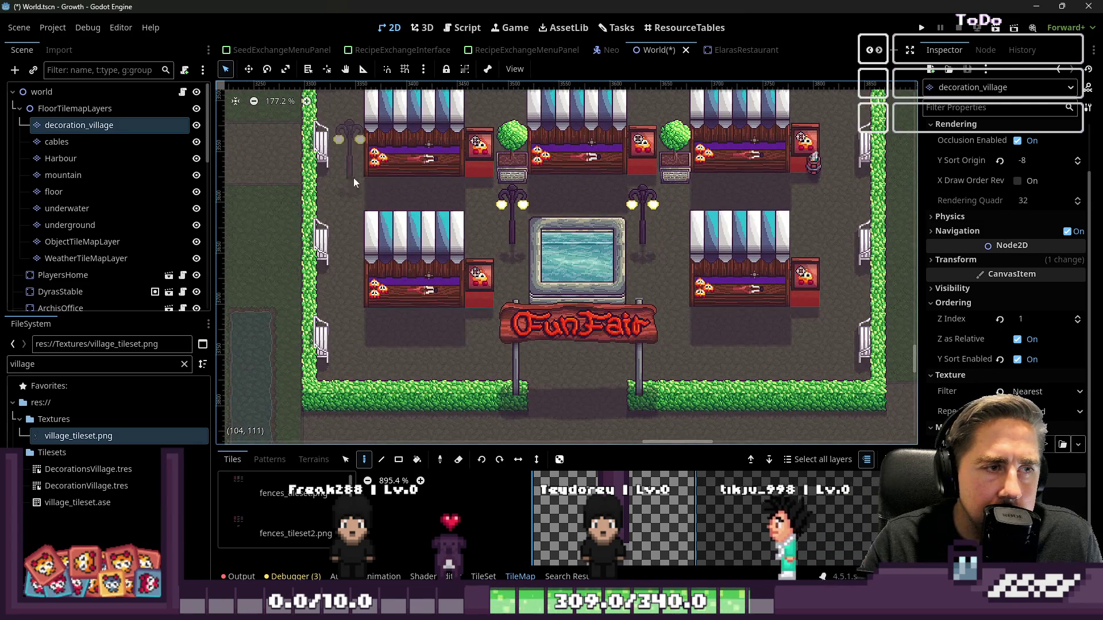
scroll(344, 218, "down", 3)
scroll(372, 275, "up", 2)
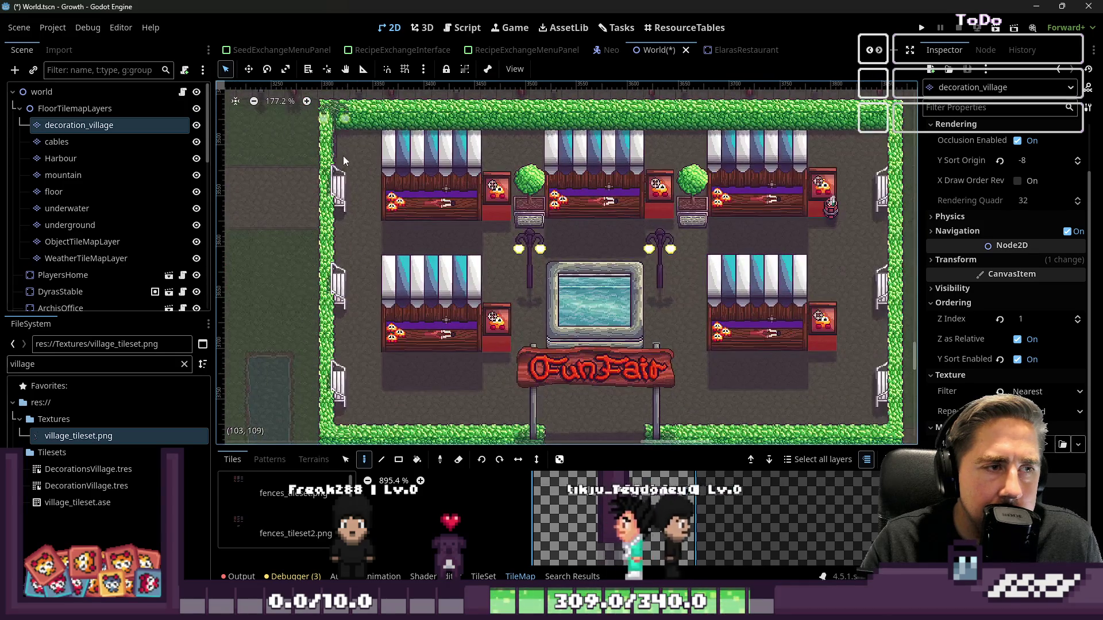
scroll(386, 217, "down", 3)
scroll(692, 388, "up", 4)
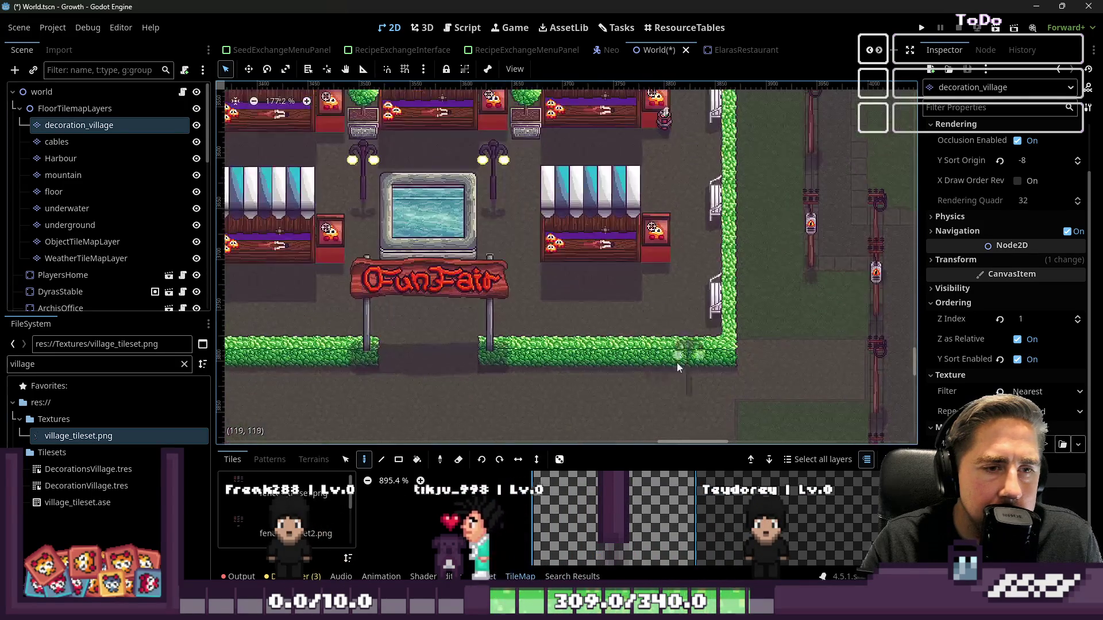
- Add lamp posts by the lower-right hedge, the FunFair sign and the upper-left stall
left_click(685, 325)
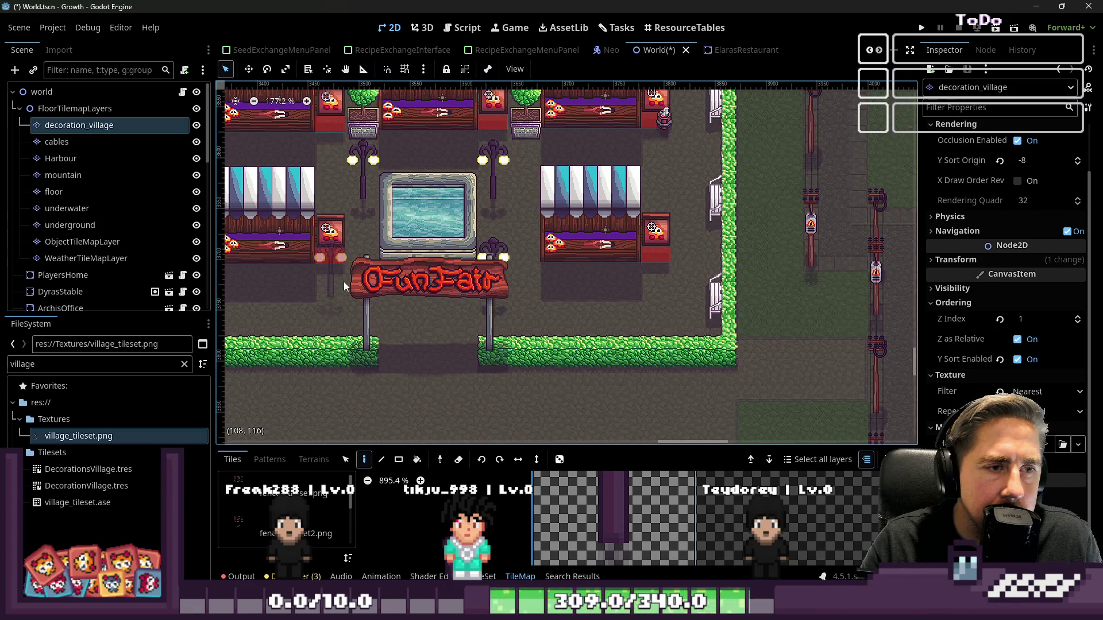
scroll(665, 277, "down", 5)
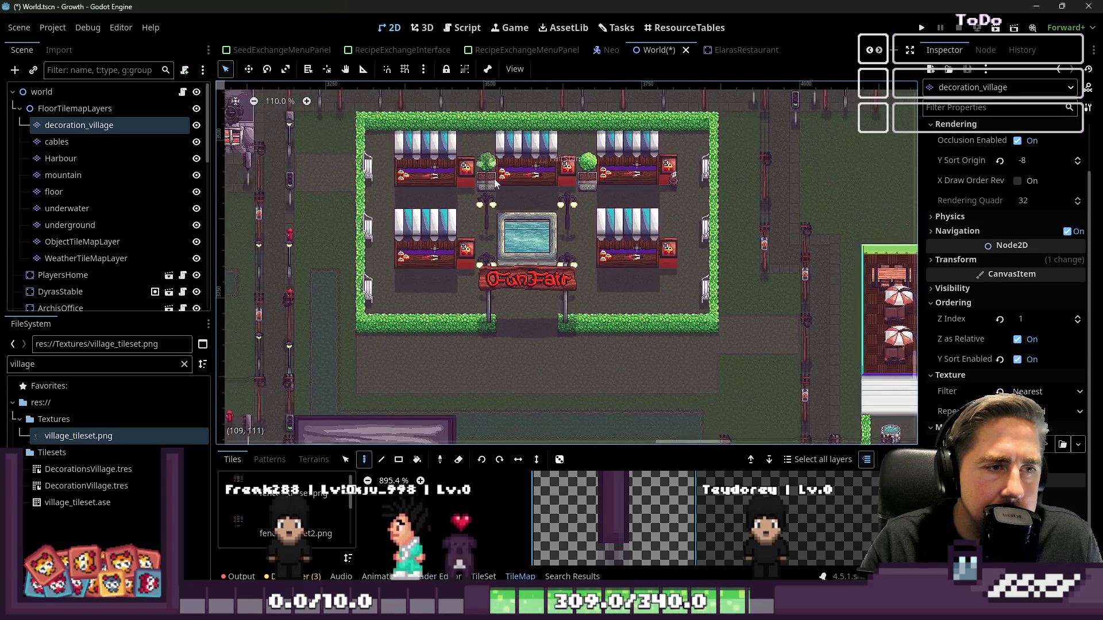
scroll(763, 251, "up", 6)
left_click(752, 247)
left_click(244, 252)
scroll(684, 283, "down", 4)
scroll(533, 182, "up", 6)
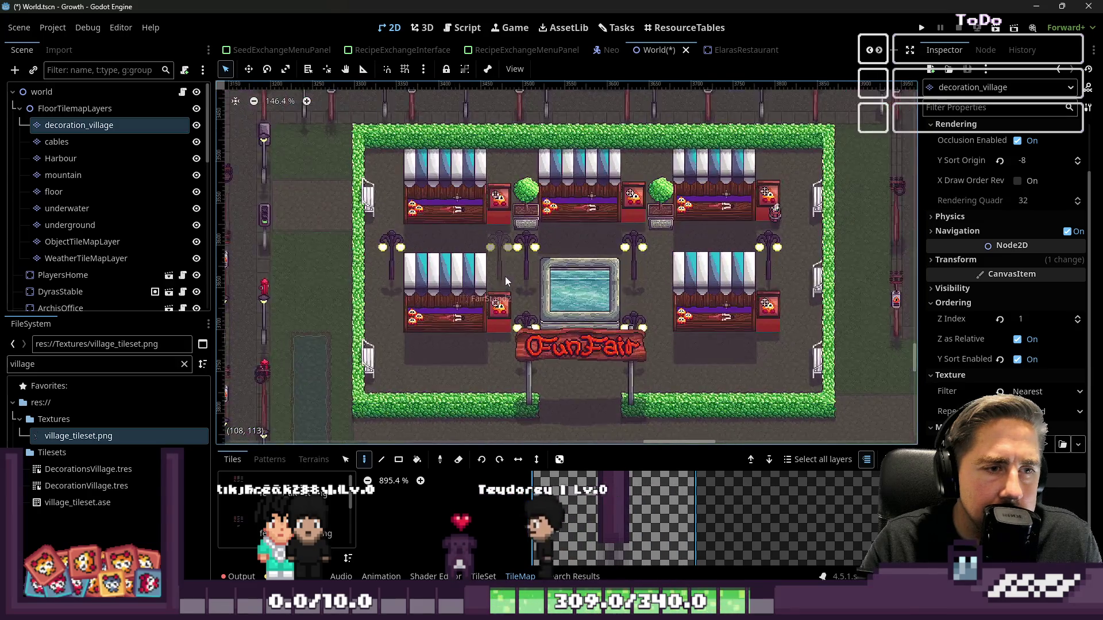
scroll(533, 182, "down", 1)
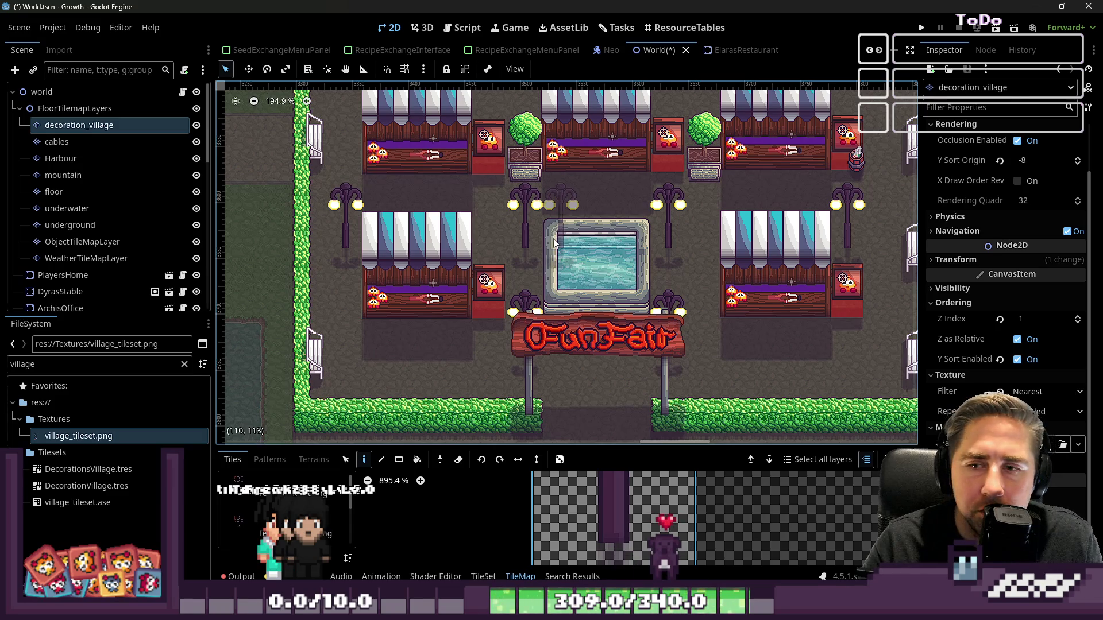
scroll(555, 241, "down", 1)
scroll(537, 410, "up", 2)
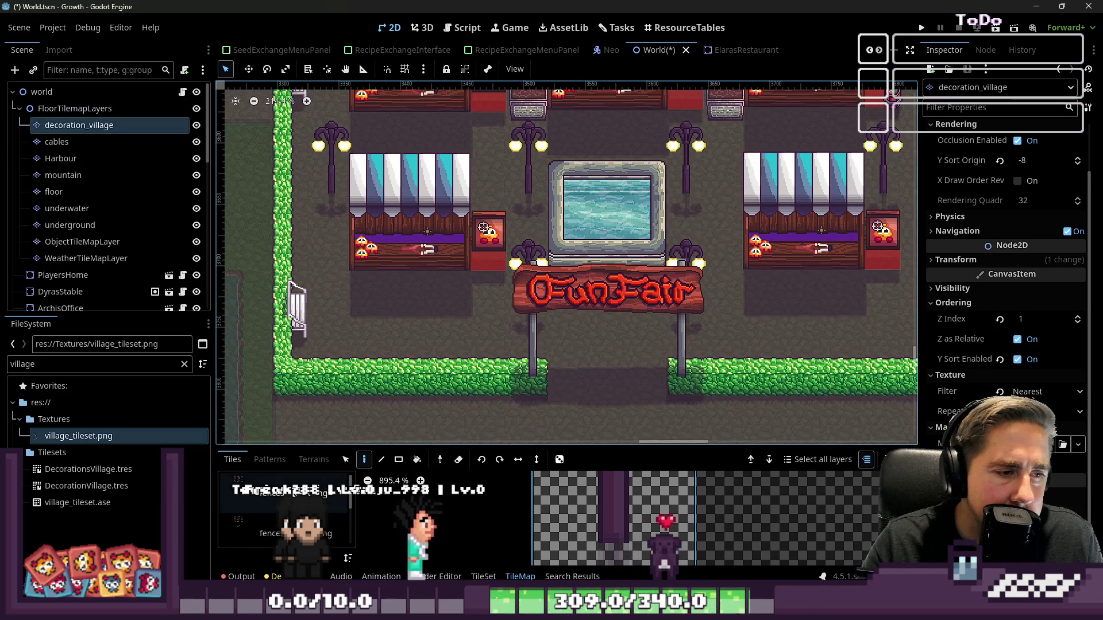
- Flip between the Patterns and Tiles palettes, then run the project to test
left_click(270, 461)
left_click(233, 459)
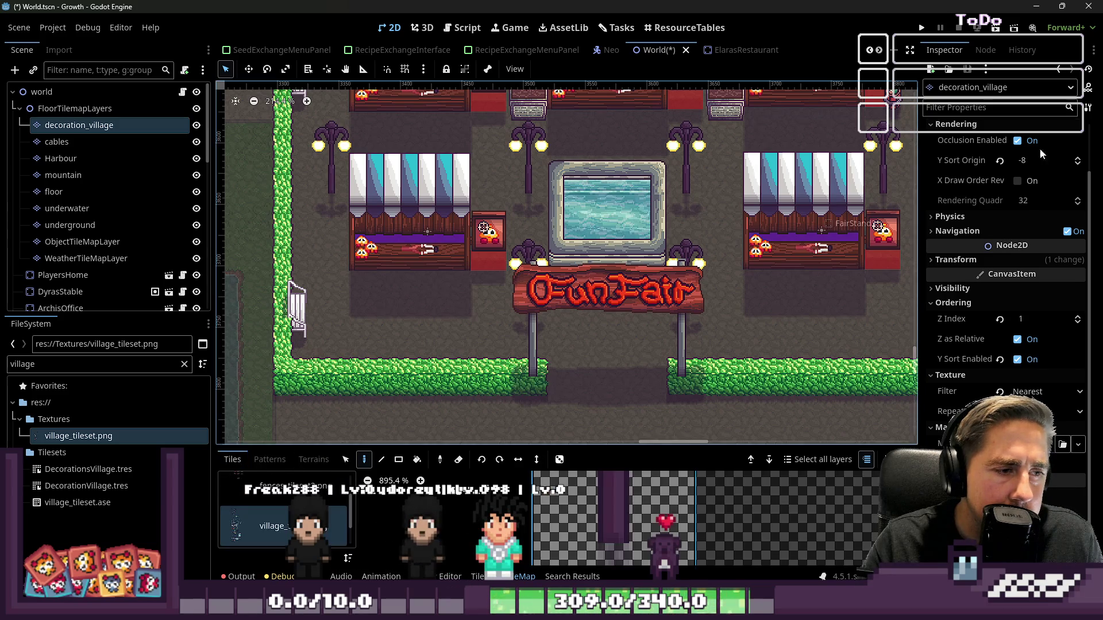
left_click(920, 29)
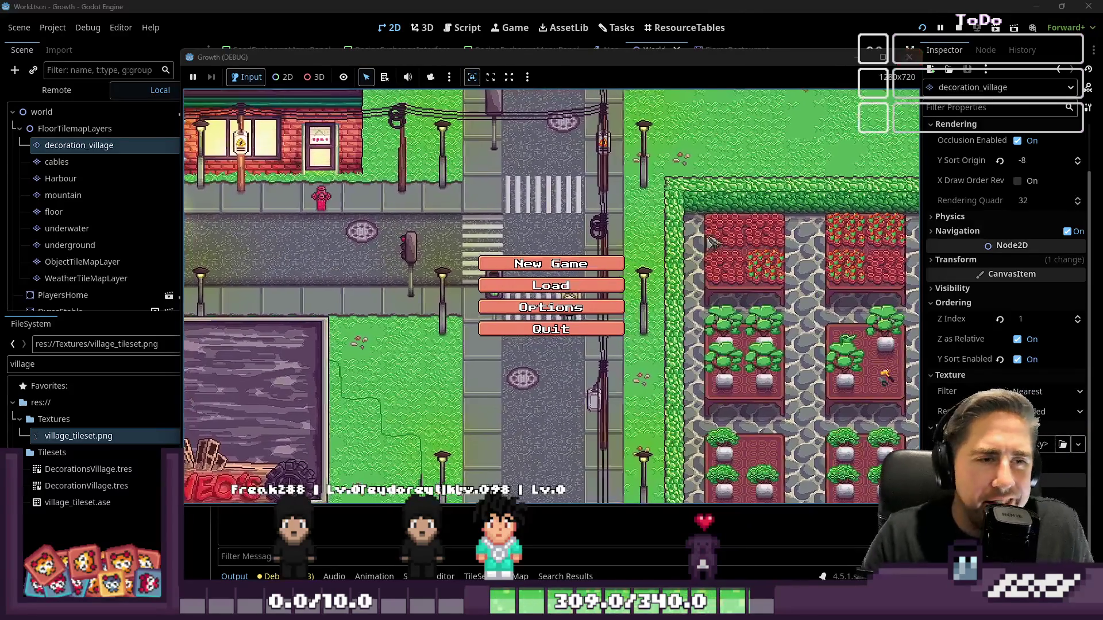
- Delete both old saved games and start a New Game with a character named 'asd'
left_click(579, 292)
left_click(591, 300)
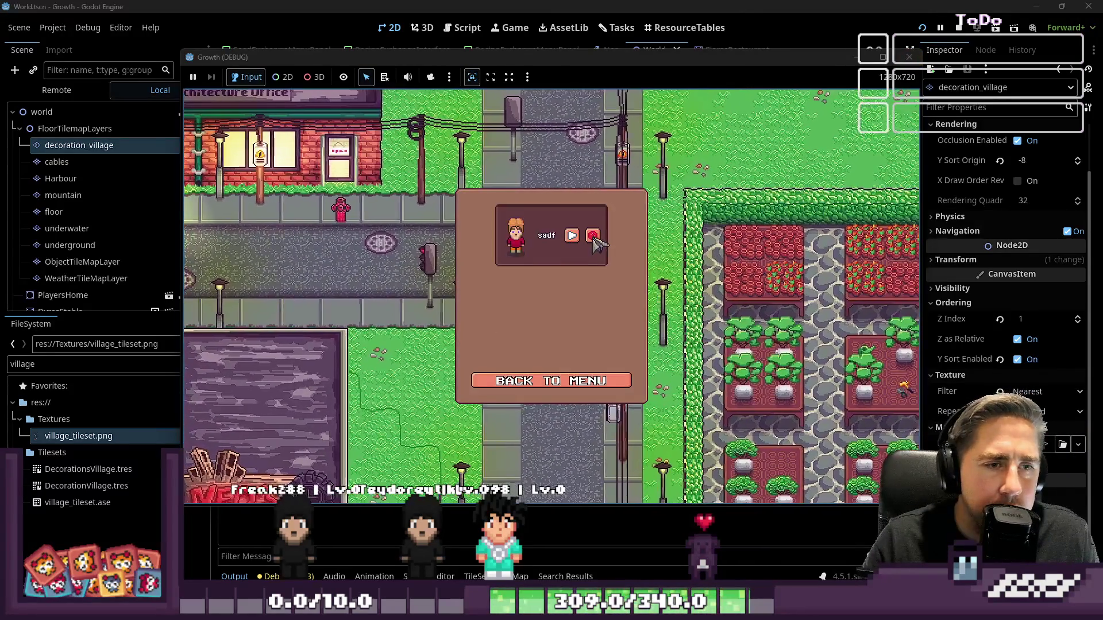
left_click(591, 234)
left_click(569, 381)
left_click(568, 270)
type("asd")
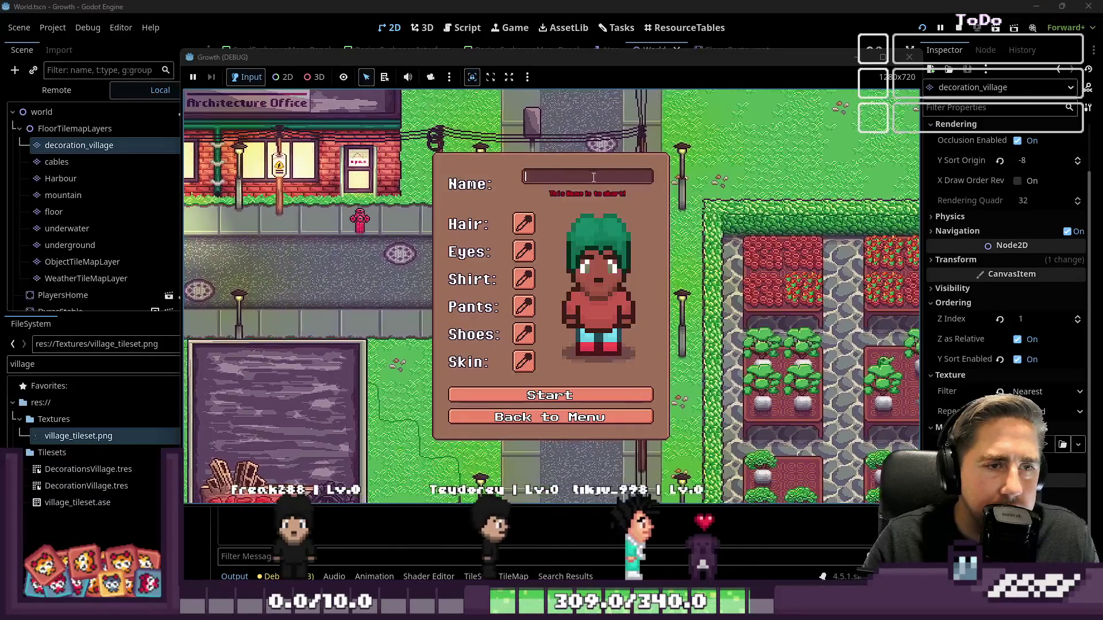
left_click(572, 389)
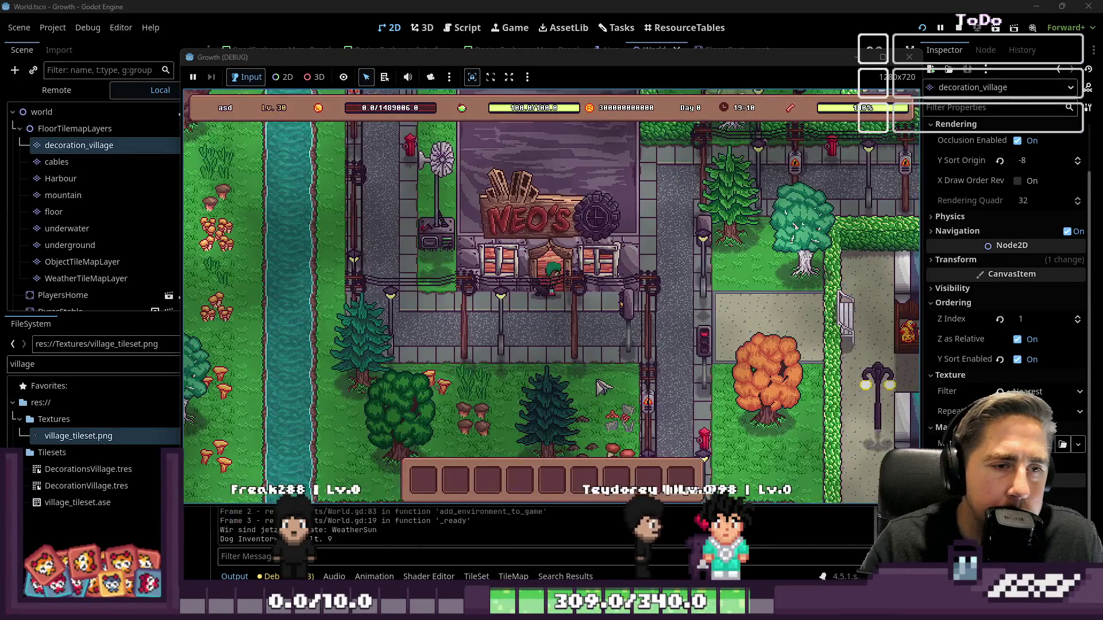
- Walk the character through the FunFair gate, north past the sign and west past the fountain
key("d")
key("s")
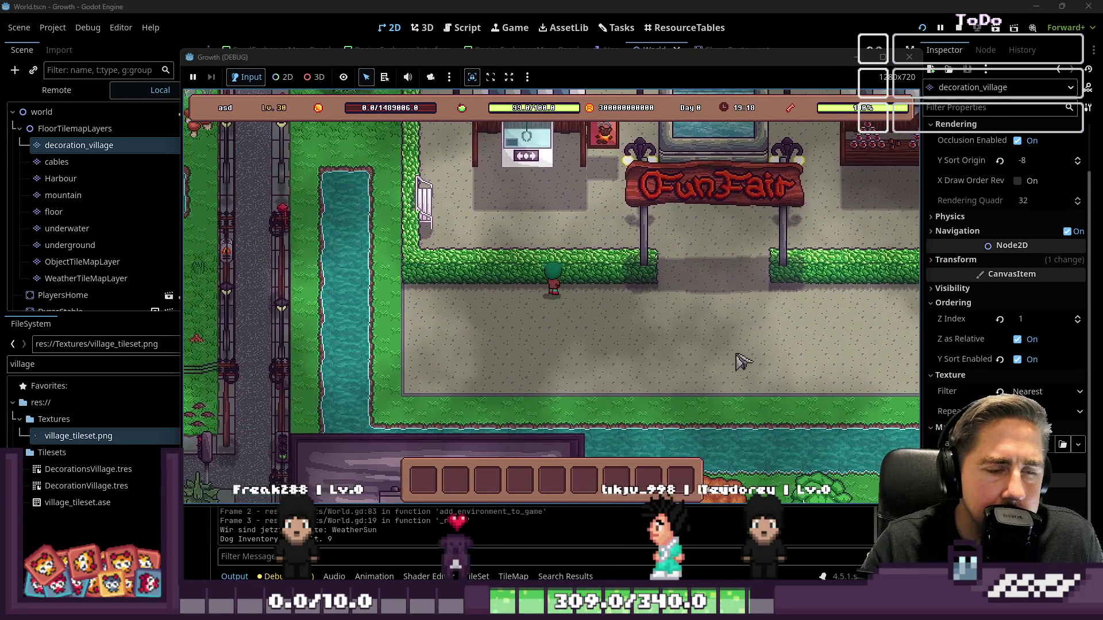
key("d")
key("w")
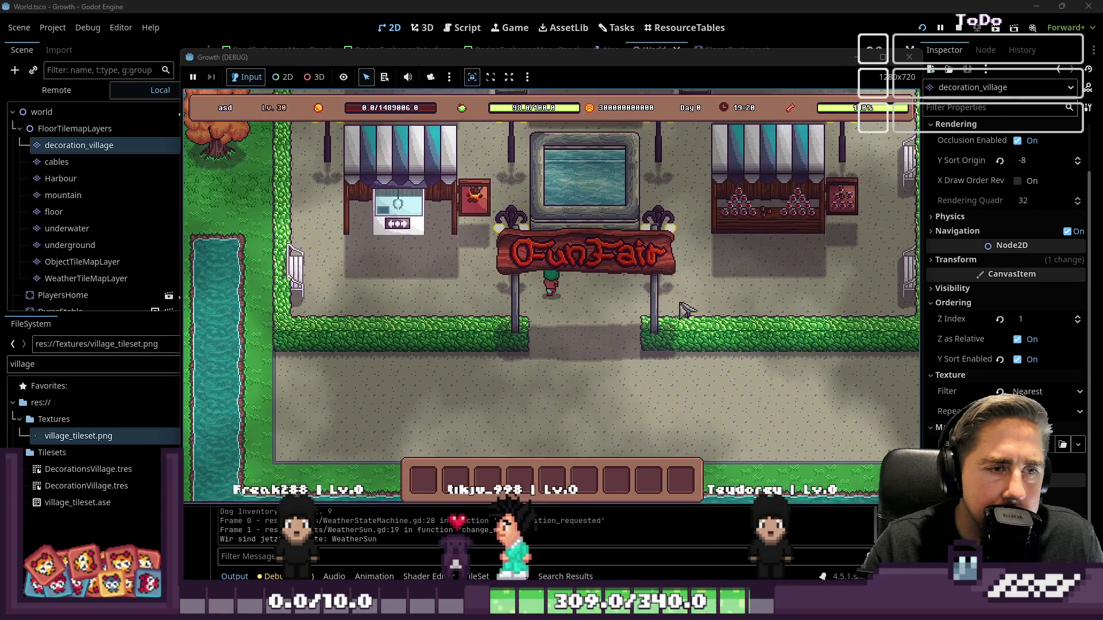
key("w")
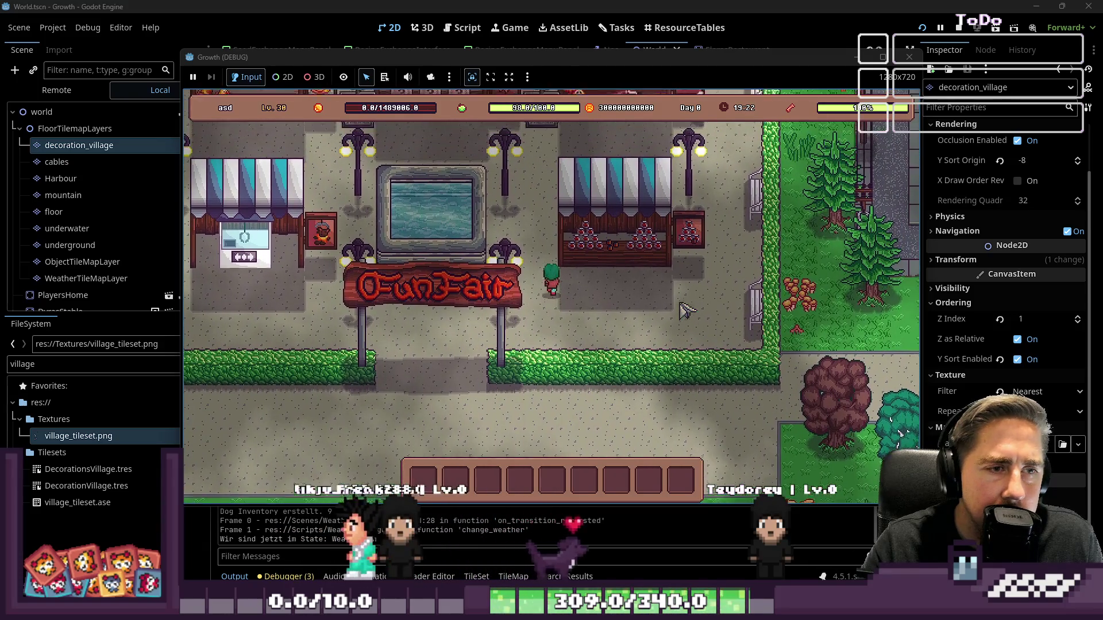
key("w")
key("a")
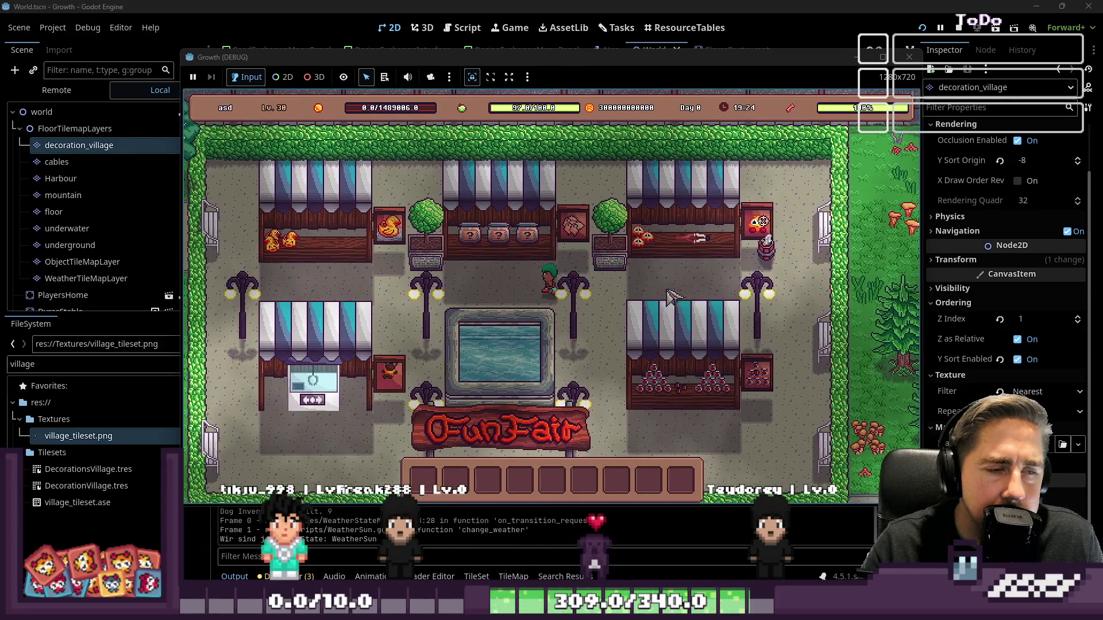
- Walk back south along the hedge and below the stall to check overlap, then stop the game
key("s")
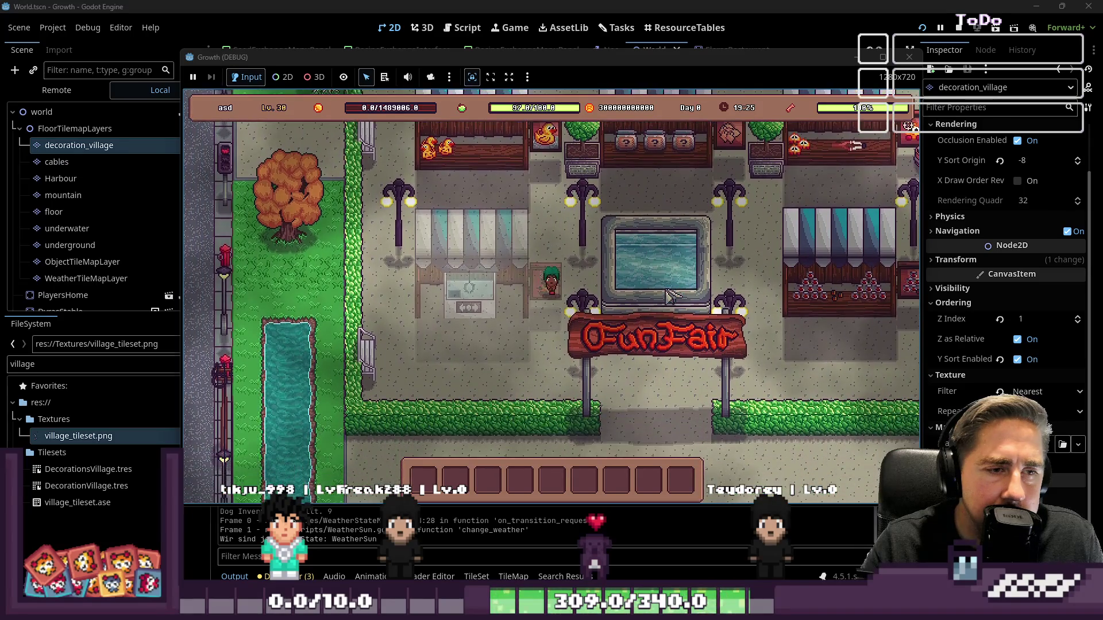
key("s")
key("a")
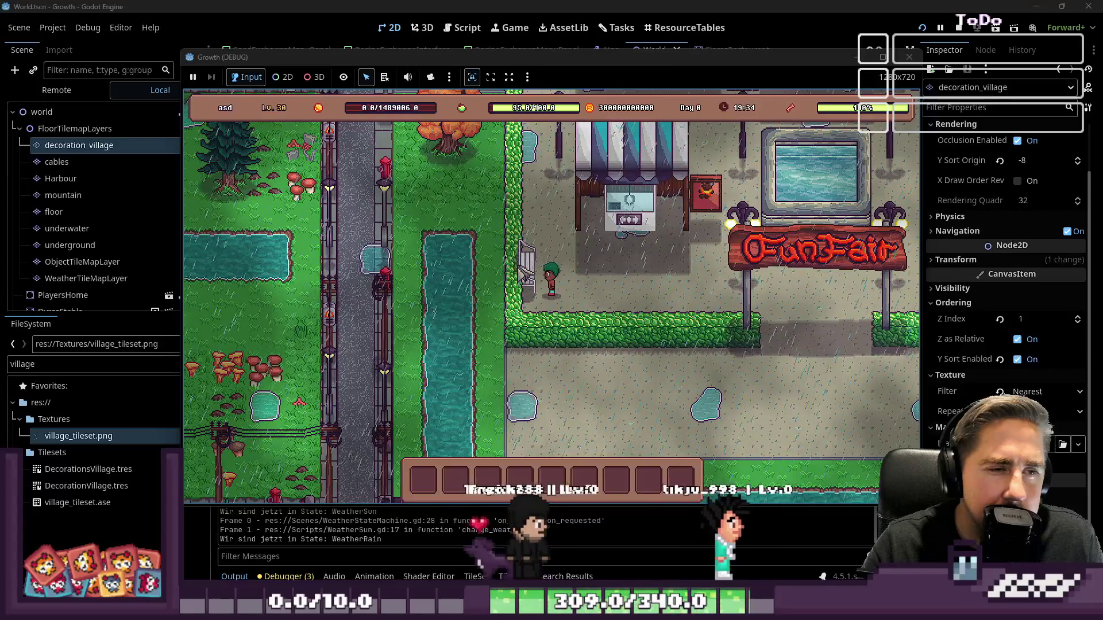
key("w")
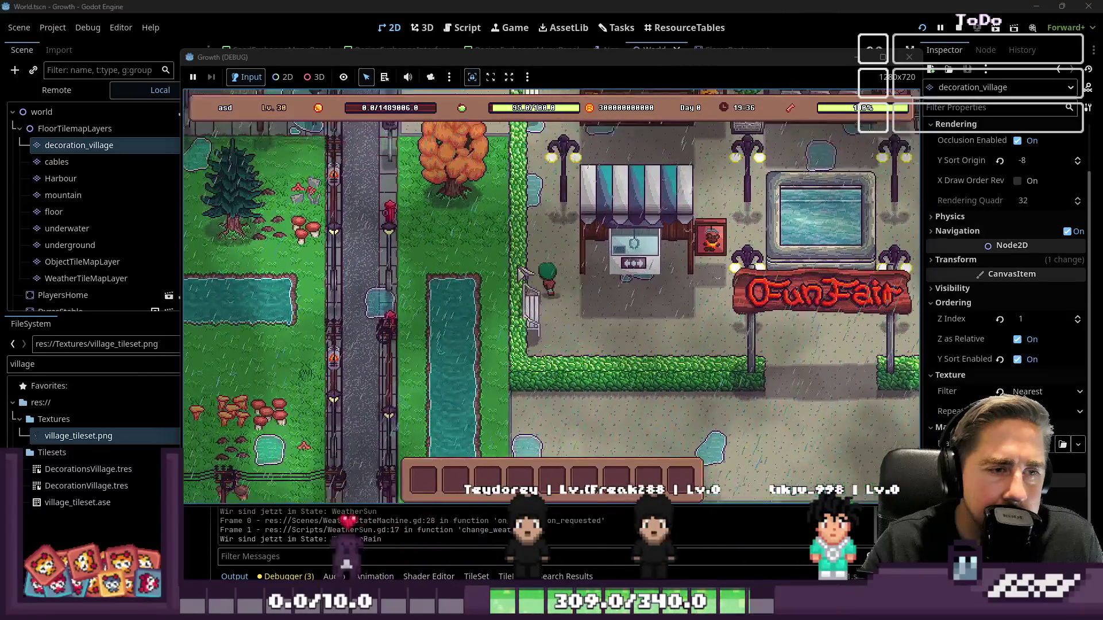
key("s")
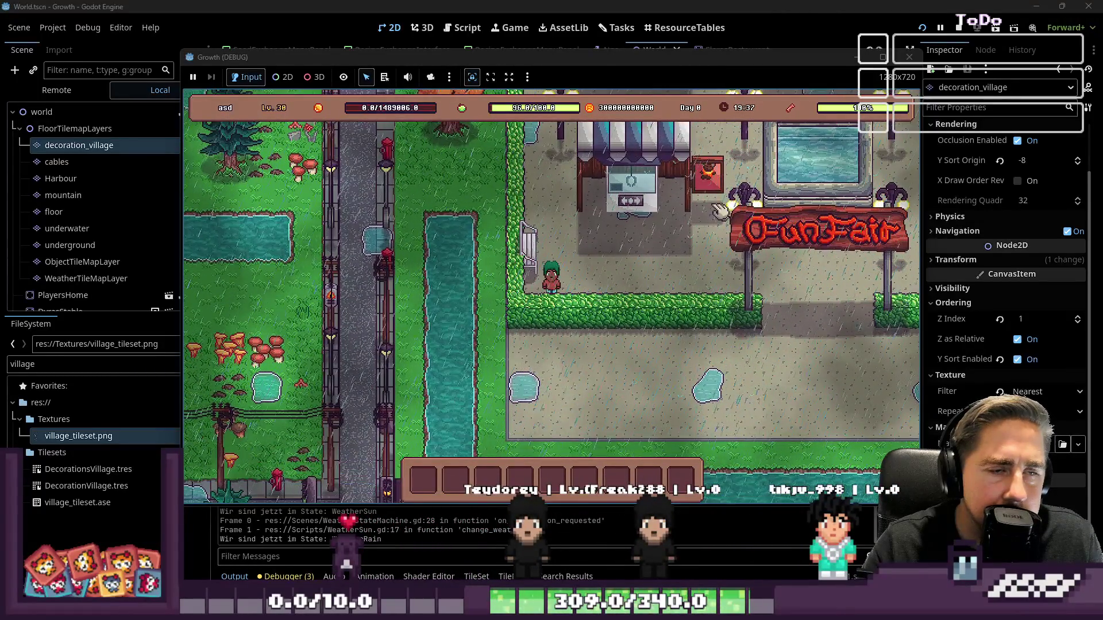
key("d")
key("d")
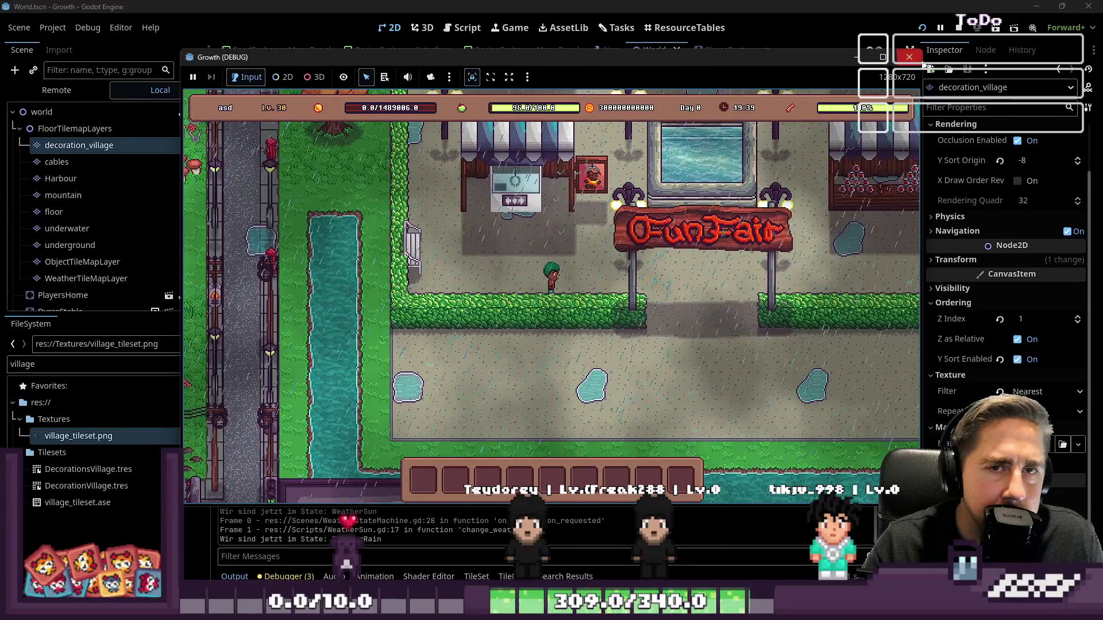
left_click(909, 55)
left_click(536, 297)
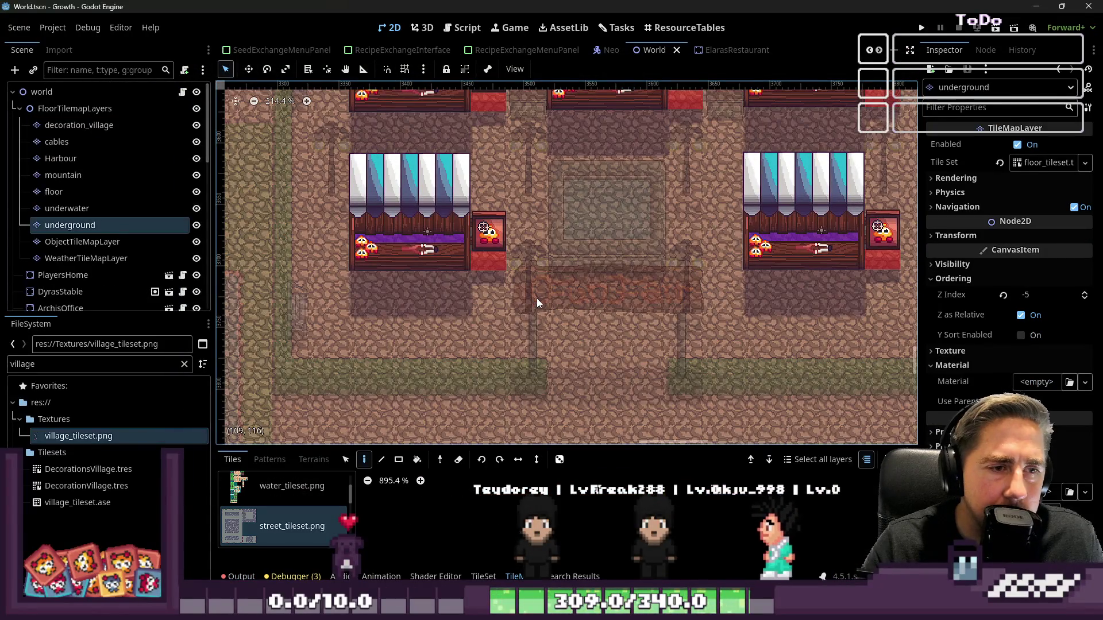
- Select the decoration_village tile layer and give the tile atlas more room
left_click(55, 141)
left_click(56, 125)
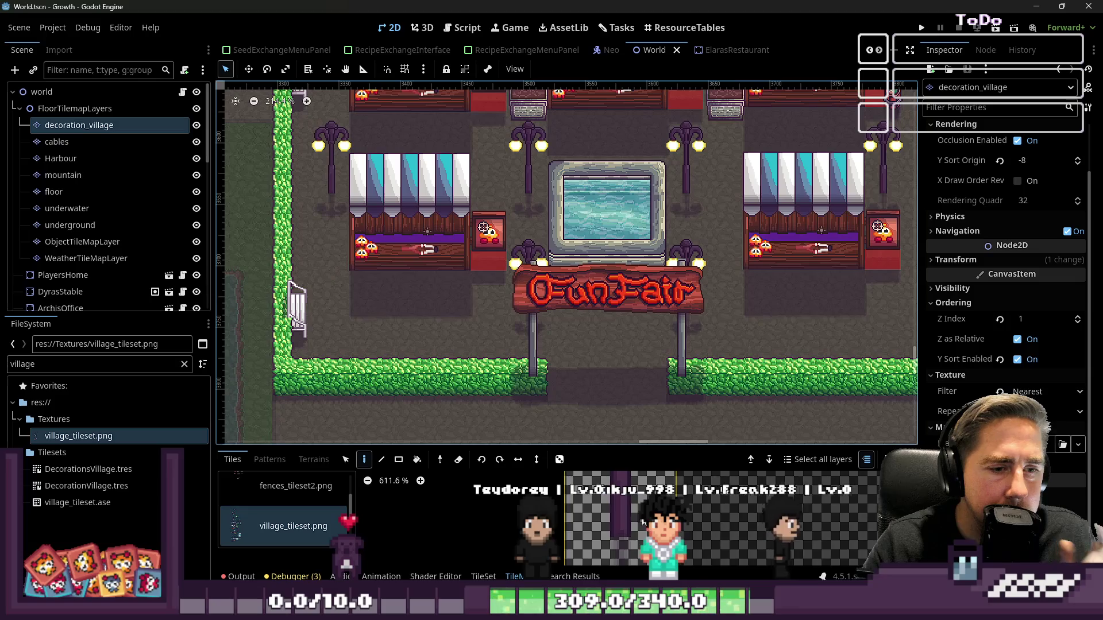
left_click_drag(633, 446, 633, 112)
scroll(668, 455, "down", 5)
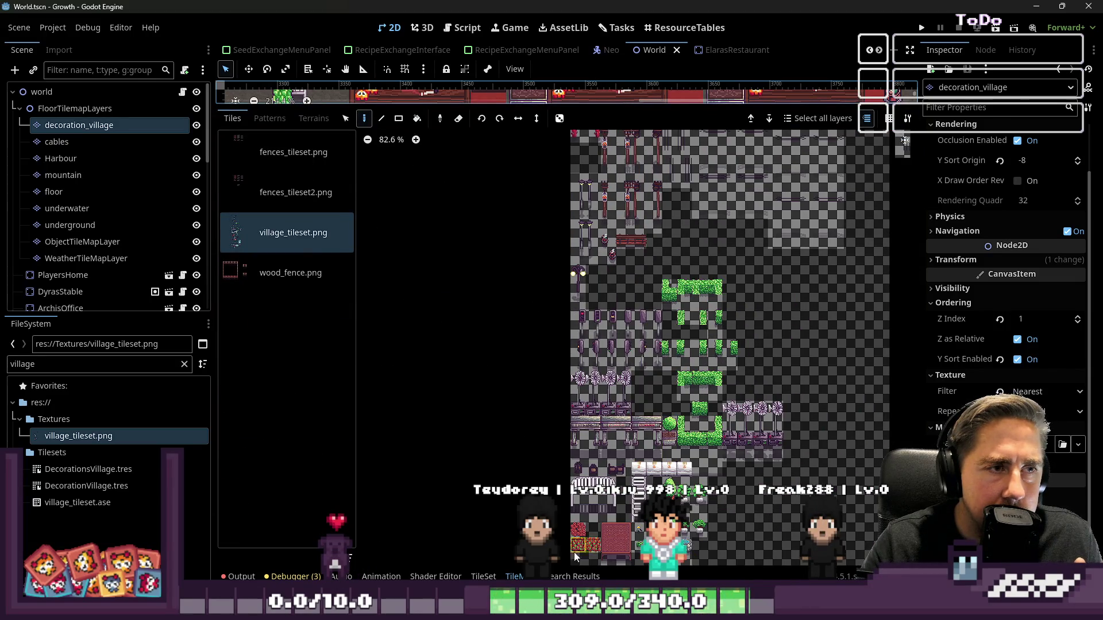
- Show the village_tileset atlas in the TileSet editor and choose Y Sort Origin as the painted property
left_click(483, 576)
left_click(421, 137)
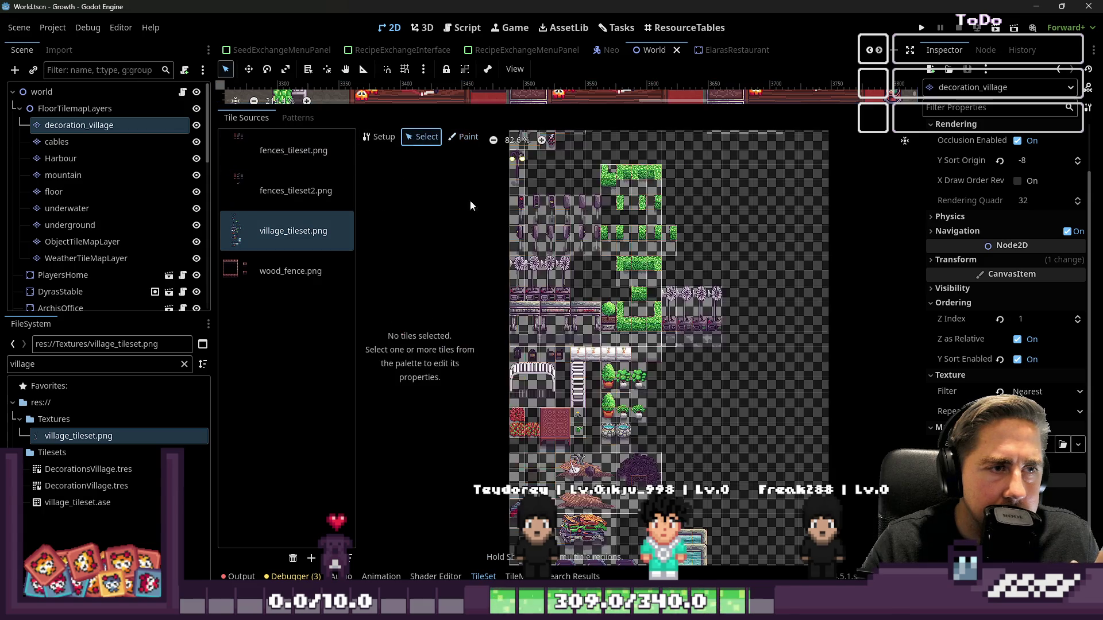
scroll(653, 360, "up", 2)
scroll(602, 514, "up", 2)
left_click(463, 136)
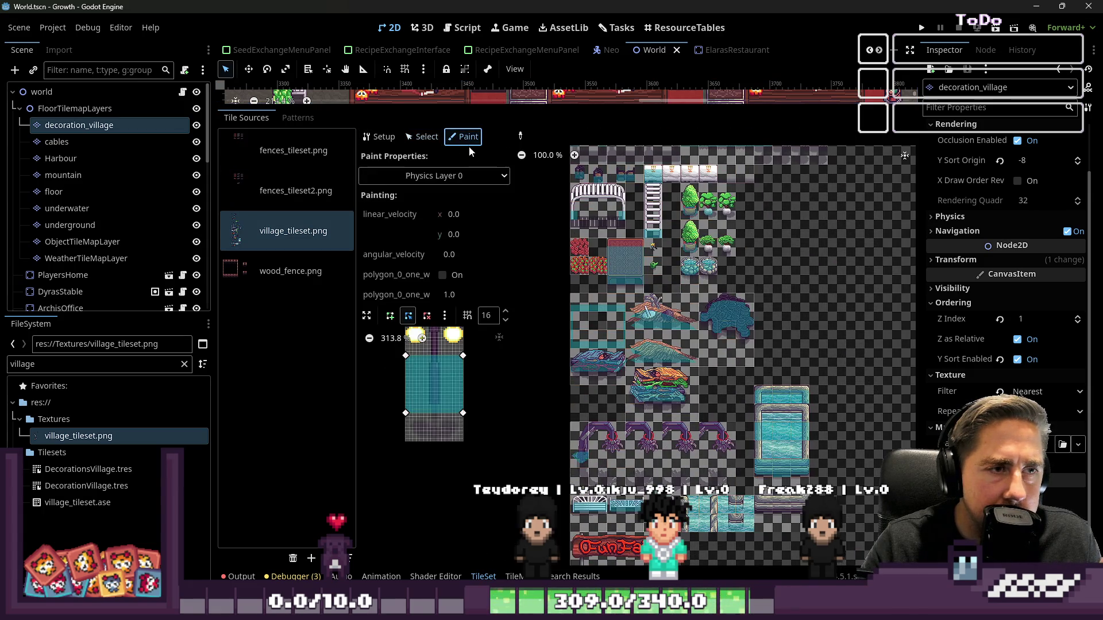
left_click(435, 176)
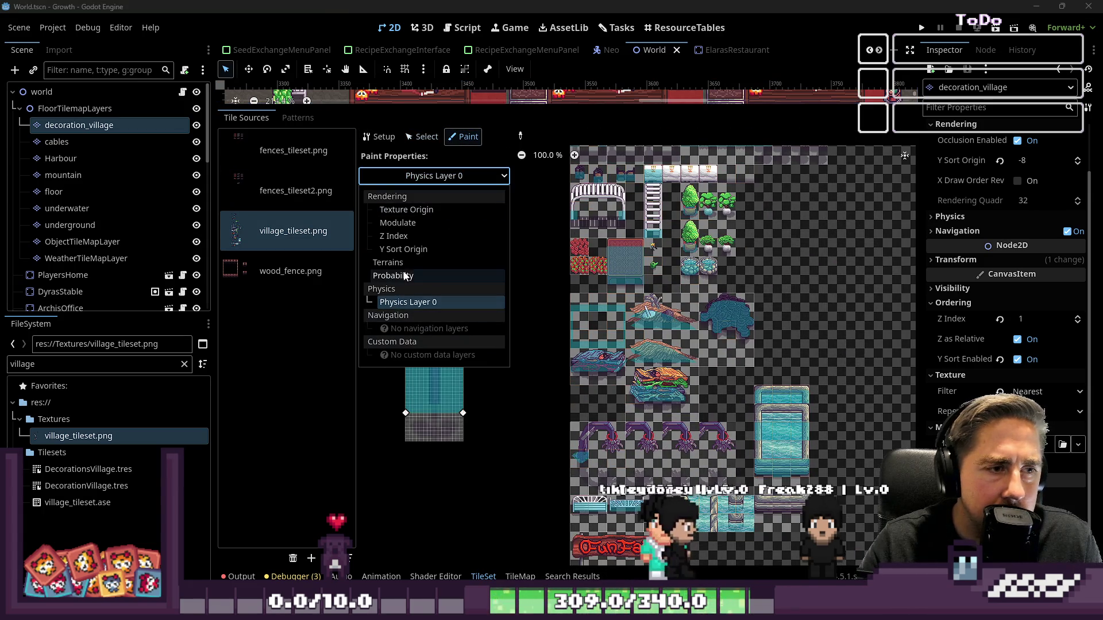
left_click(404, 249)
- Paint a Y Sort Origin of 8 onto the FunFair sign tile
scroll(708, 372, "down", 3)
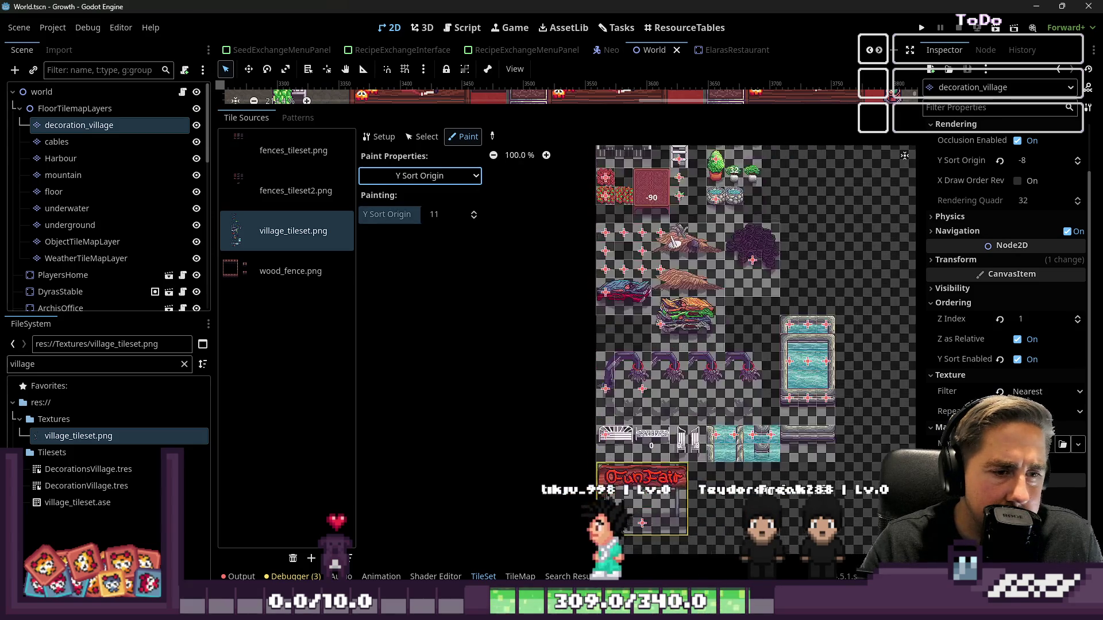
scroll(633, 532, "up", 2)
scroll(633, 532, "up", 4)
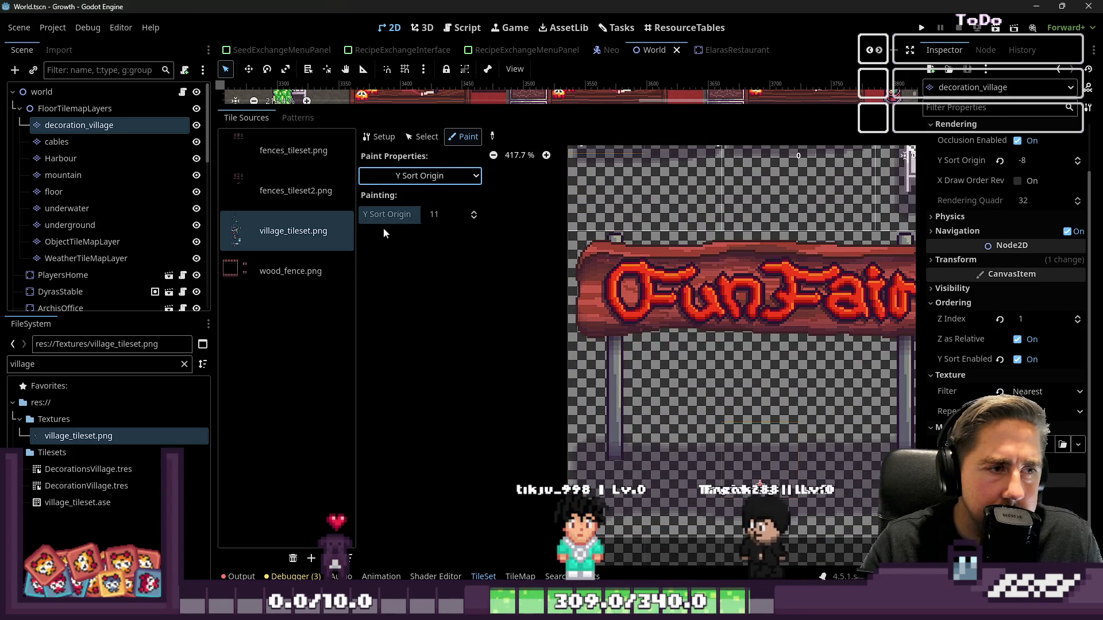
key("Up")
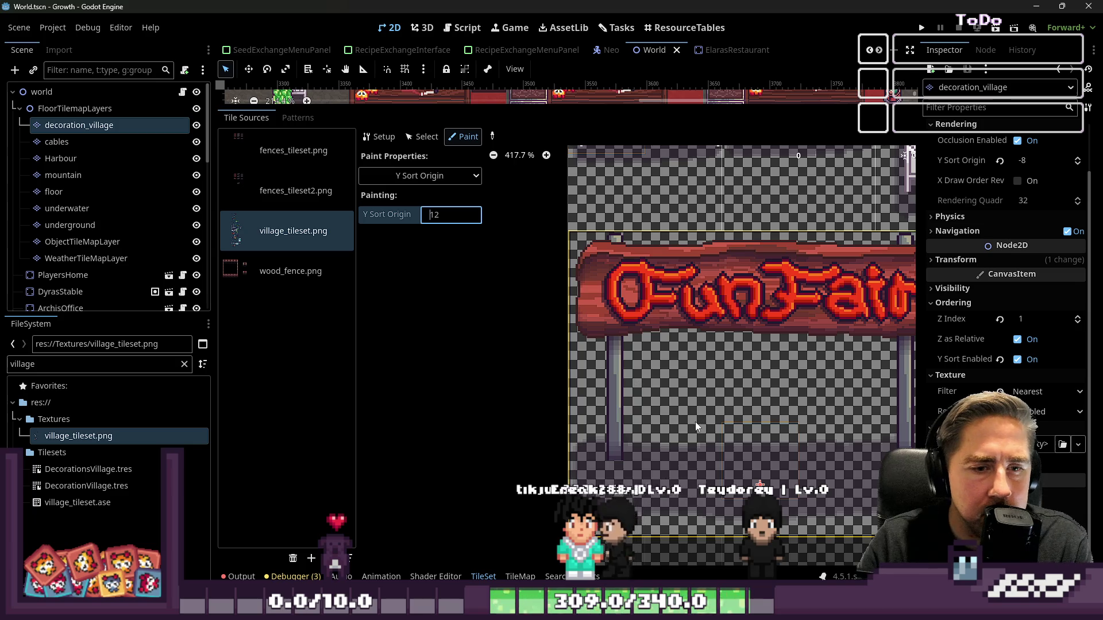
key("Down")
key("Down")
key("Down")
left_click(733, 461)
- Adjust the Y Sort Origin paint value down to -1
scroll(703, 468, "right", 2)
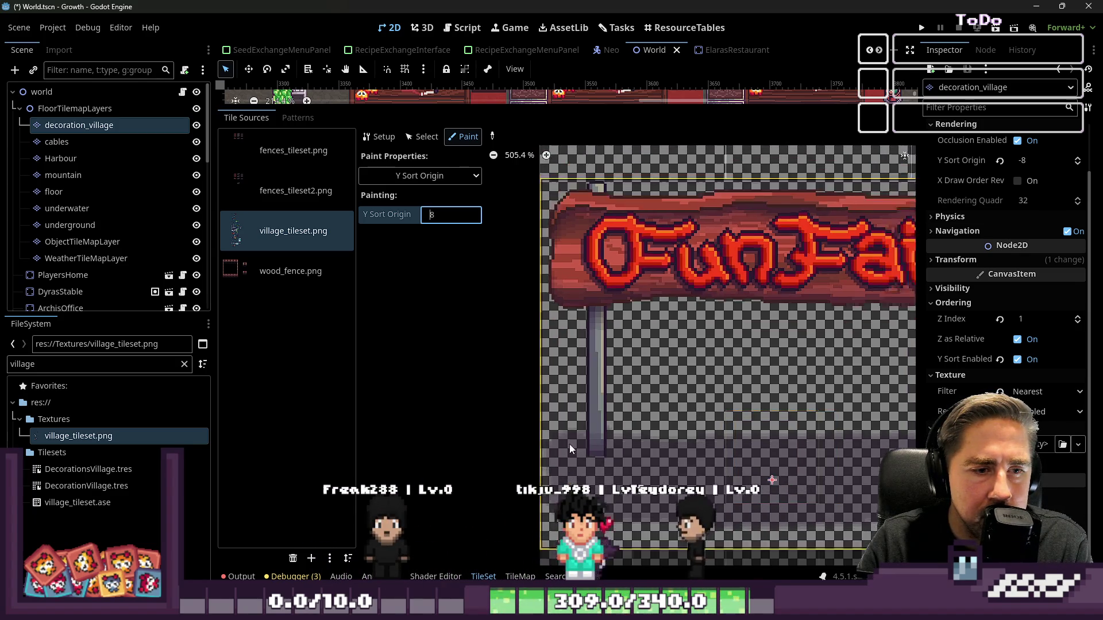
key("BackSpace")
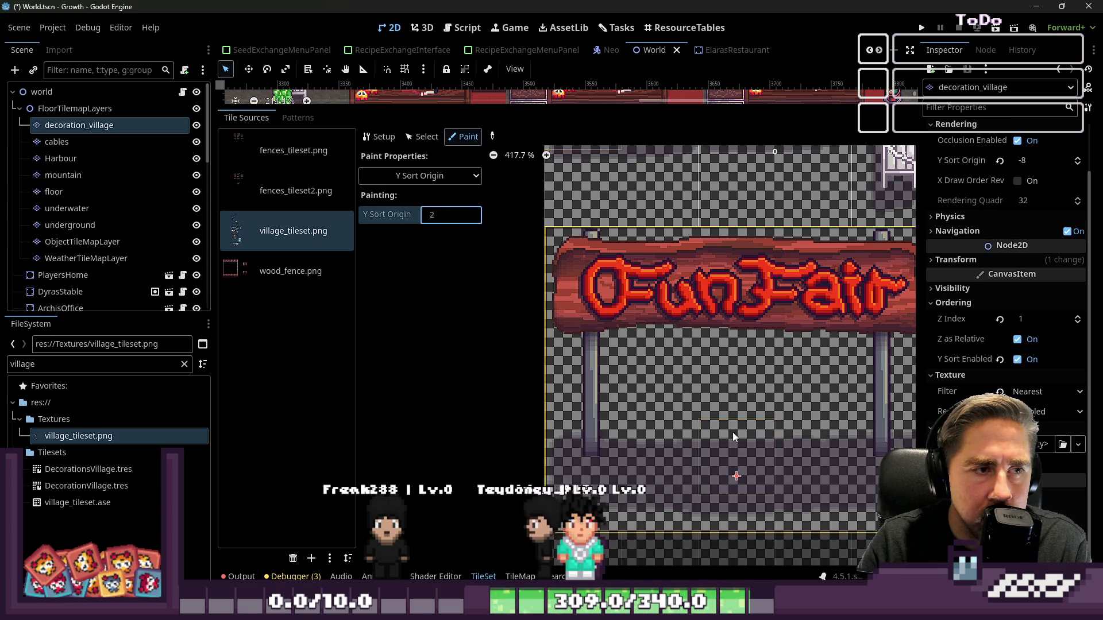
type("1")
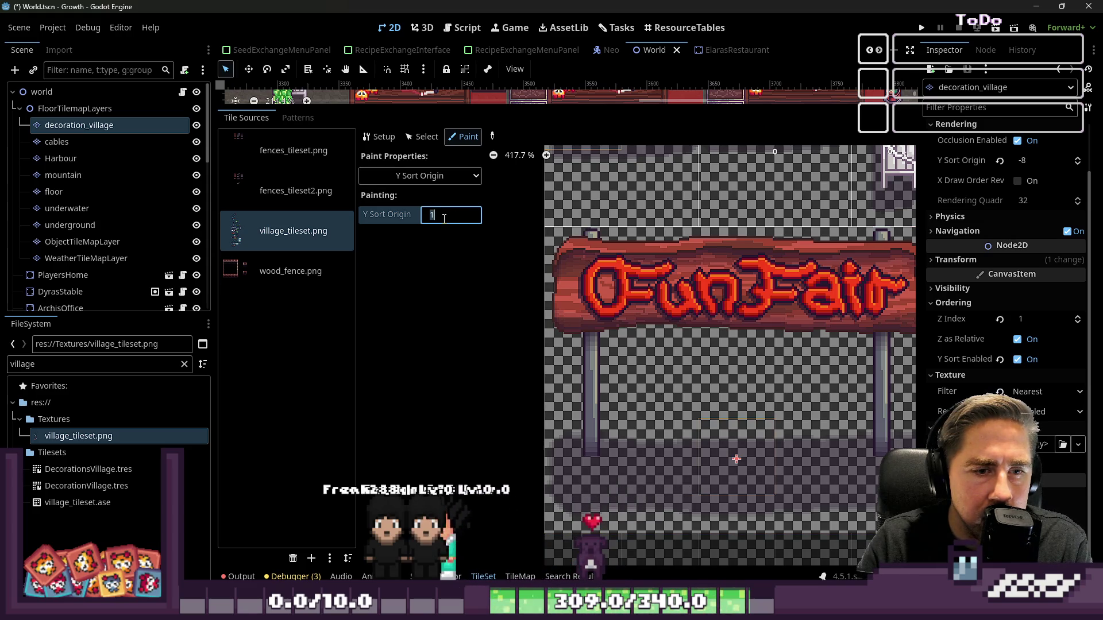
key("Down")
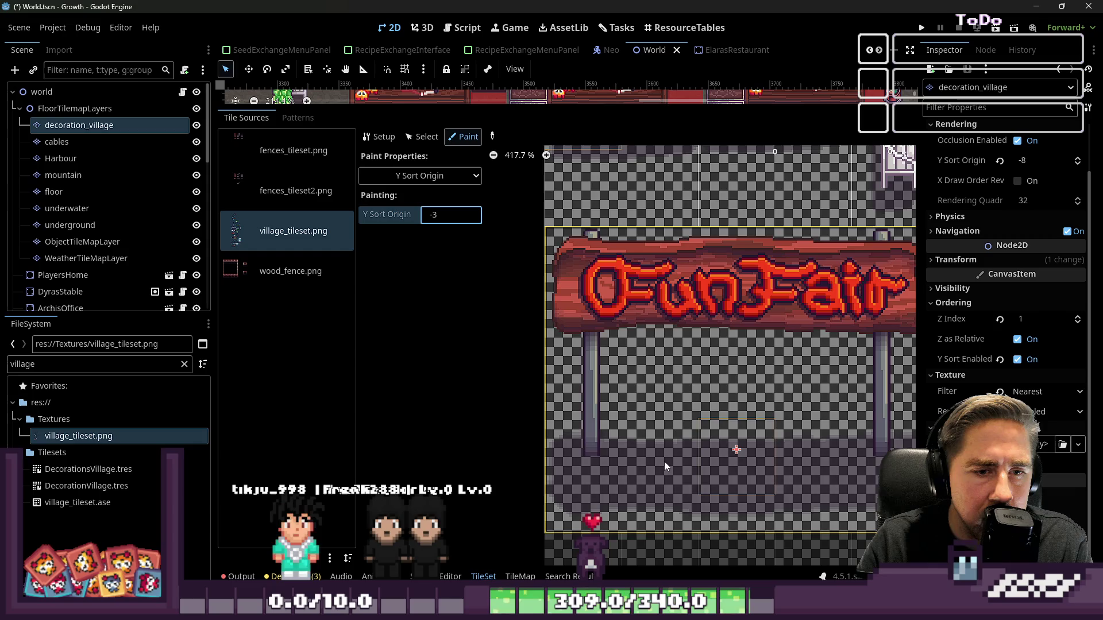
scroll(698, 480, "up", 3)
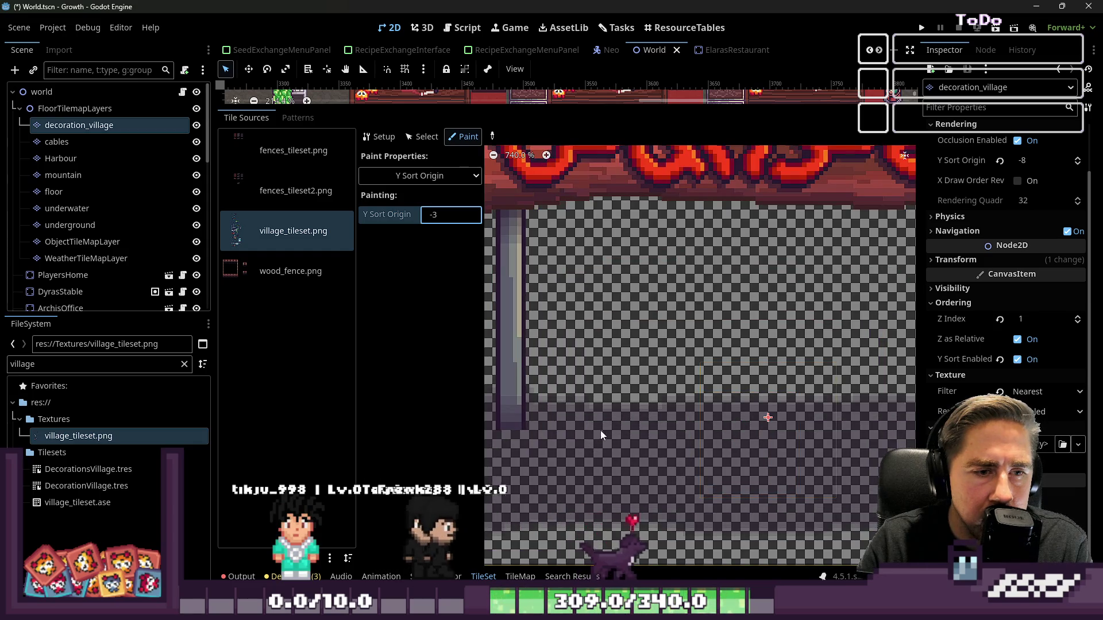
key("Up")
key("Up")
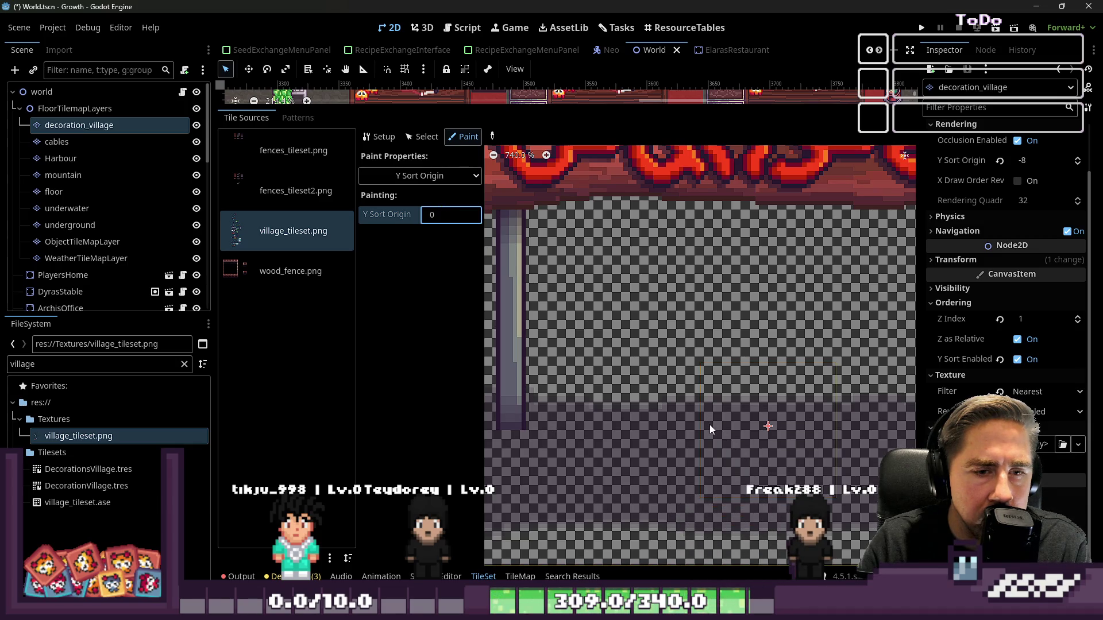
- Enlarge the scene view so the FunFair area shows above the atlas
scroll(700, 466, "down", 3)
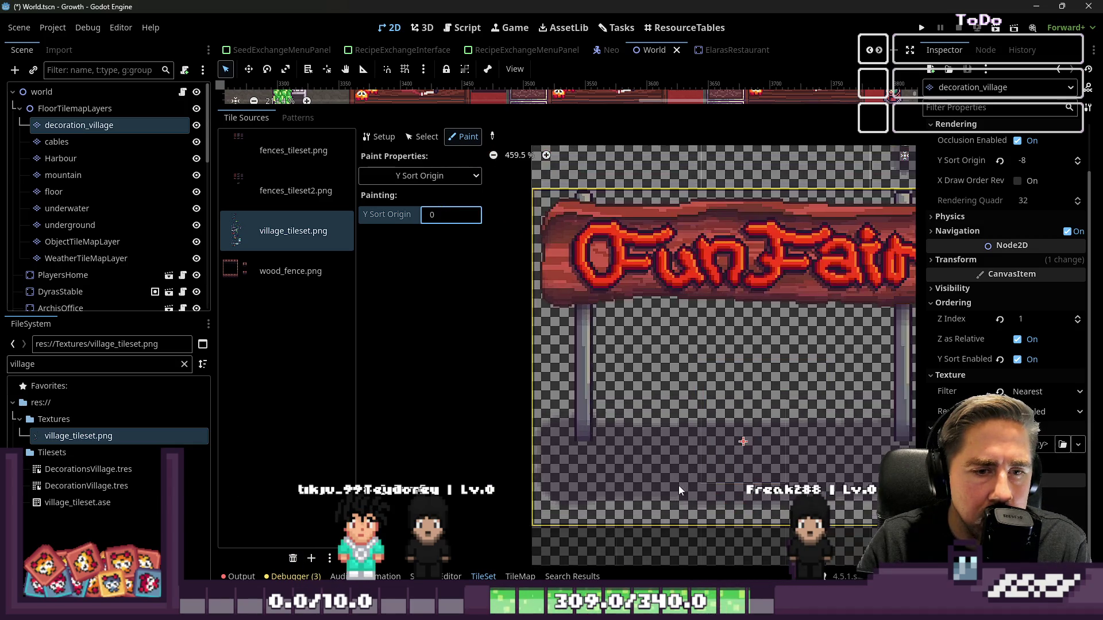
scroll(694, 472, "down", 5)
scroll(649, 388, "down", 1)
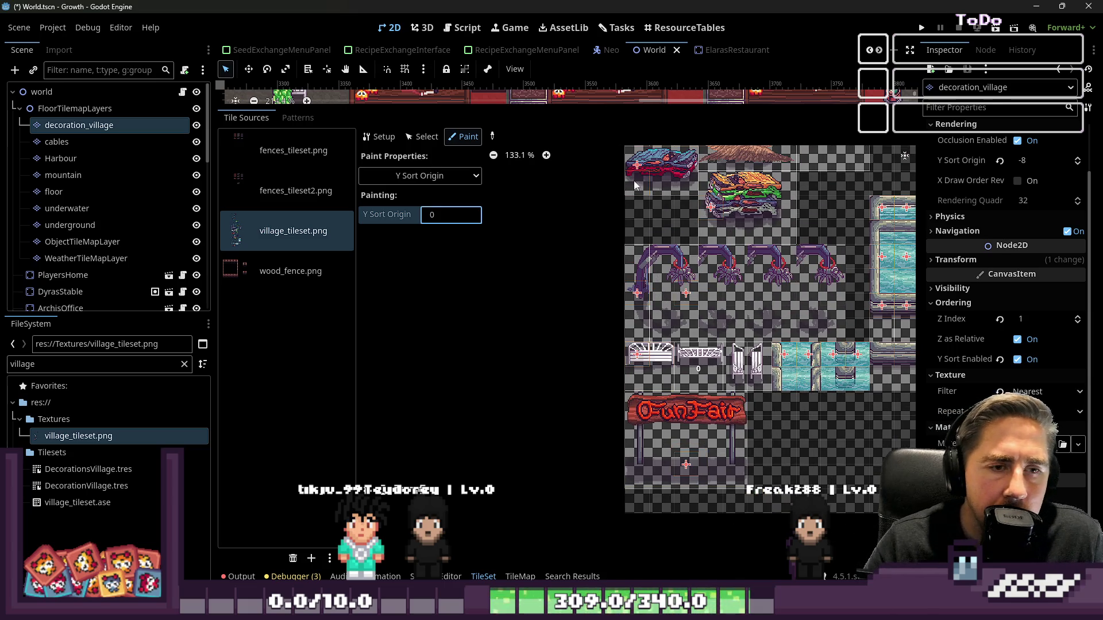
mouse_move(630, 106)
left_mouse_down()
mouse_move(660, 443)
mouse_move(633, 380)
mouse_move(633, 265)
left_mouse_up()
scroll(685, 397, "down", 5)
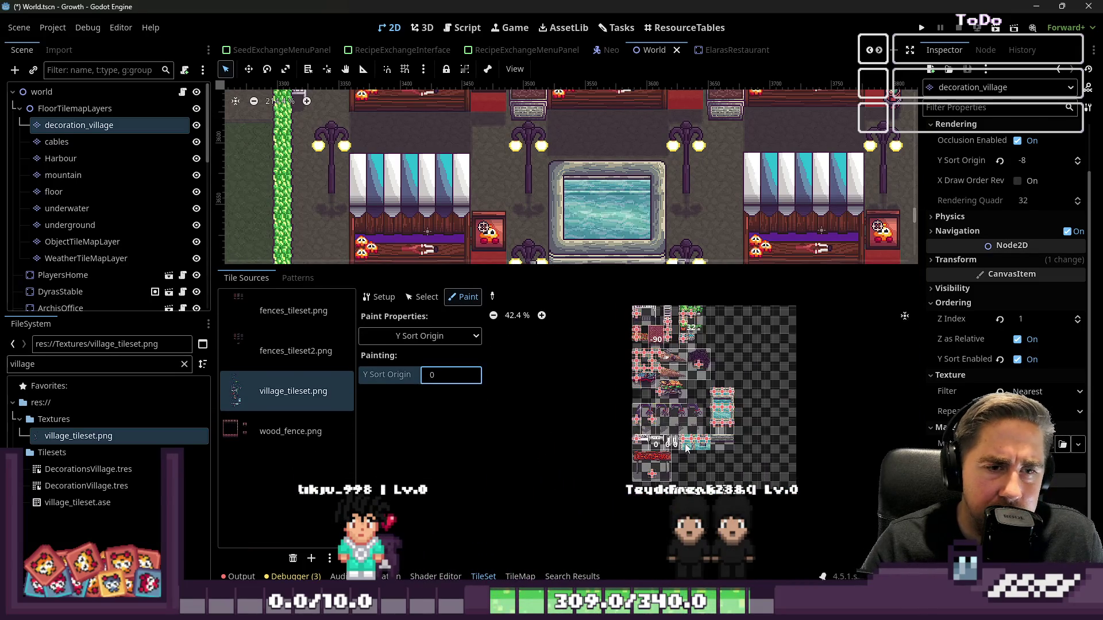
- Zoom the atlas in on the hedge tiles
scroll(685, 396, "up", 5)
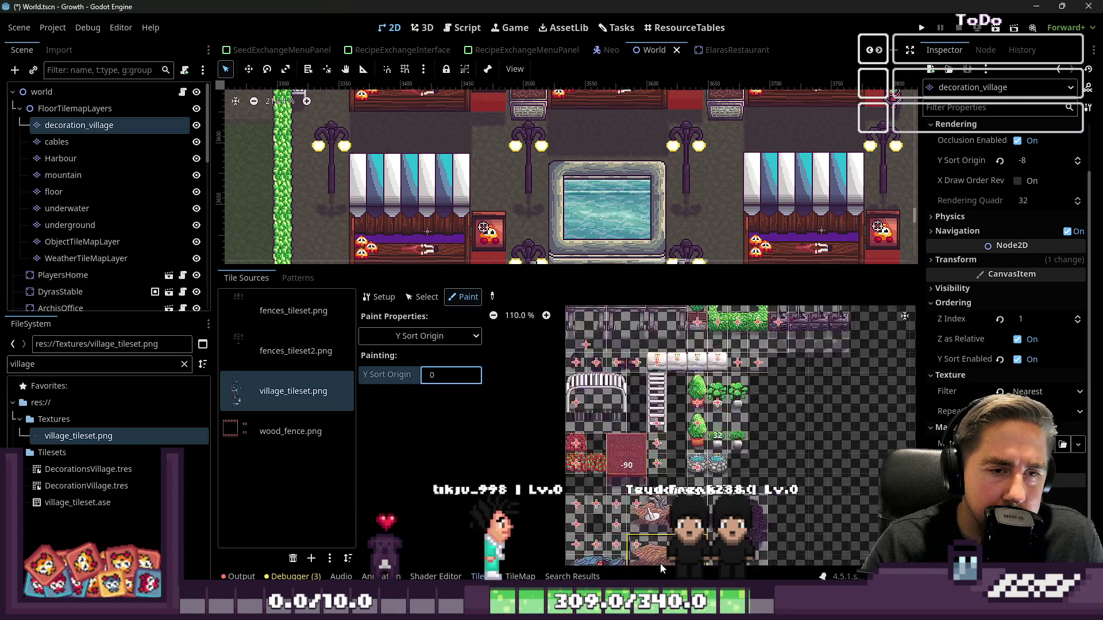
scroll(723, 369, "up", 2)
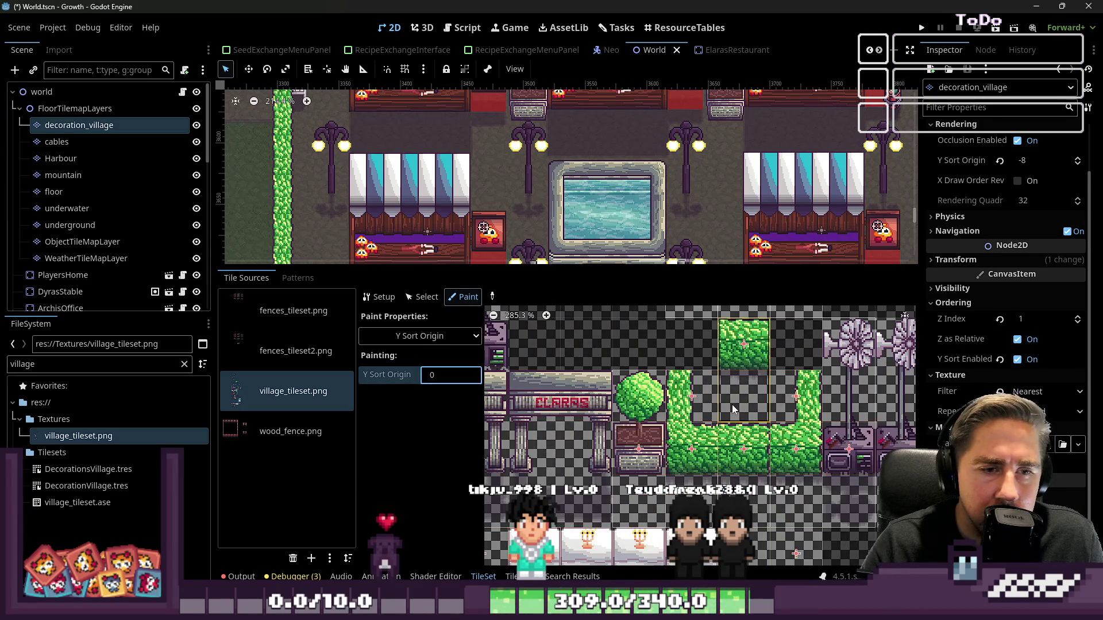
scroll(725, 323, "up", 2)
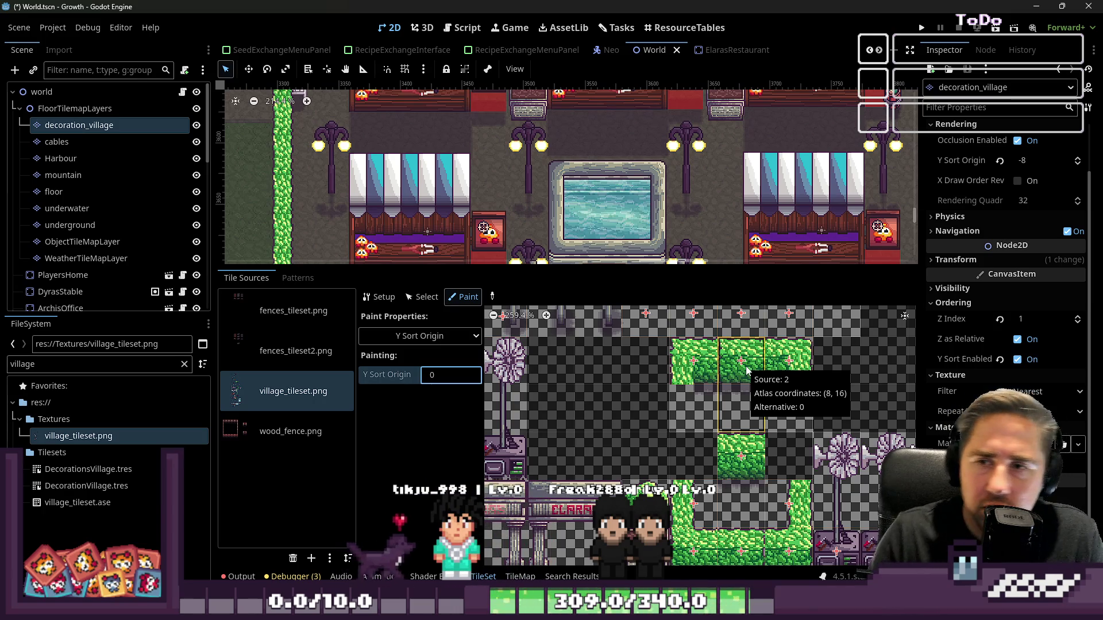
scroll(687, 421, "down", 2)
scroll(685, 421, "down", 5)
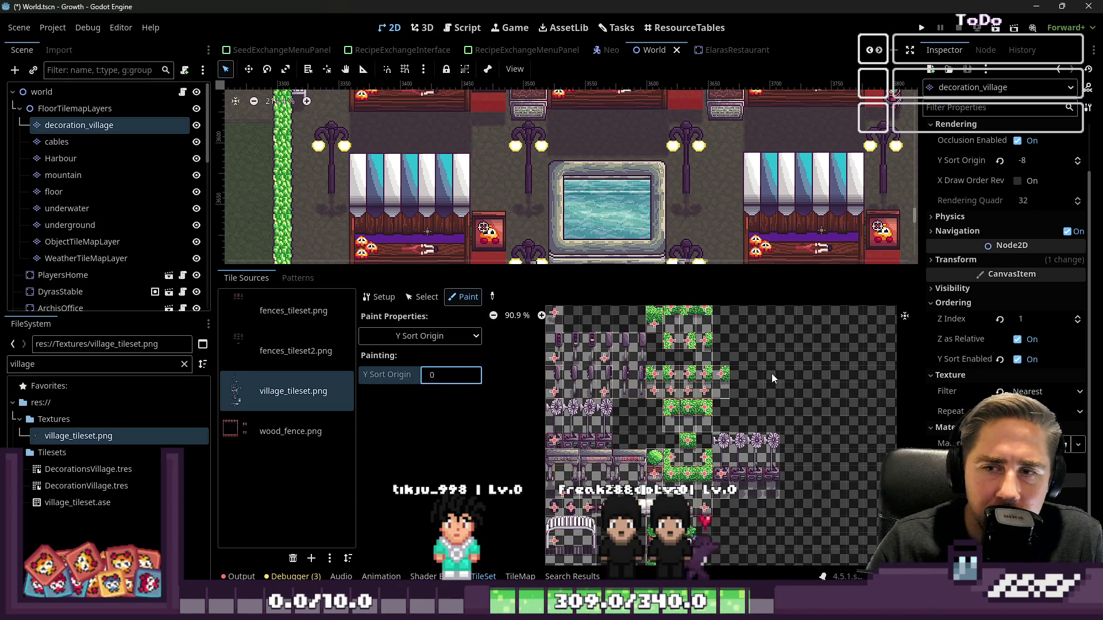
scroll(701, 393, "up", 7)
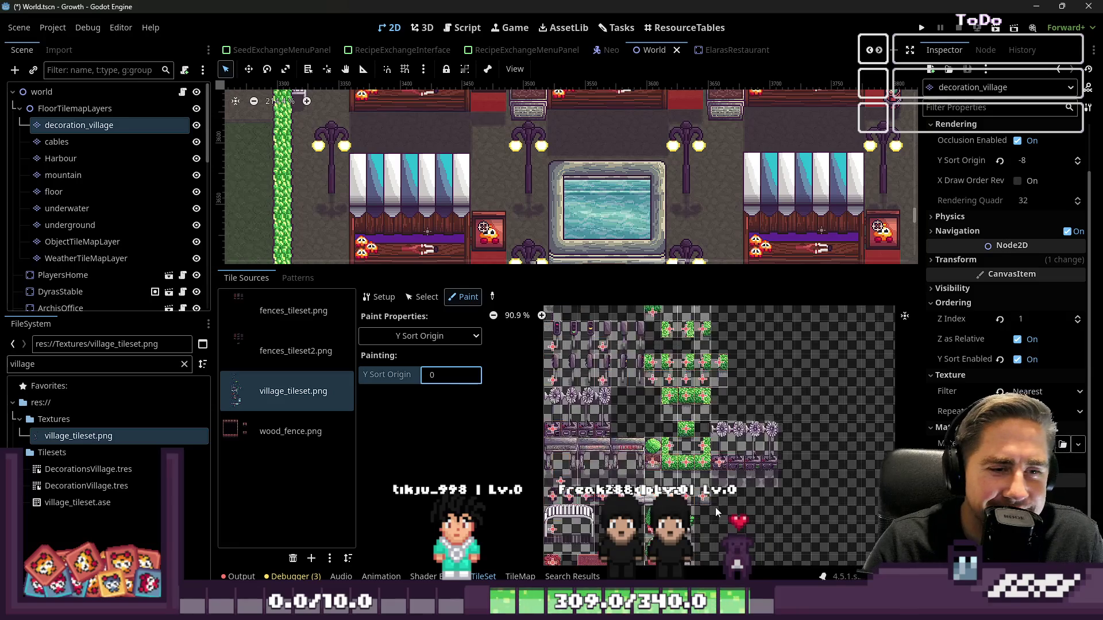
scroll(718, 484, "up", 2)
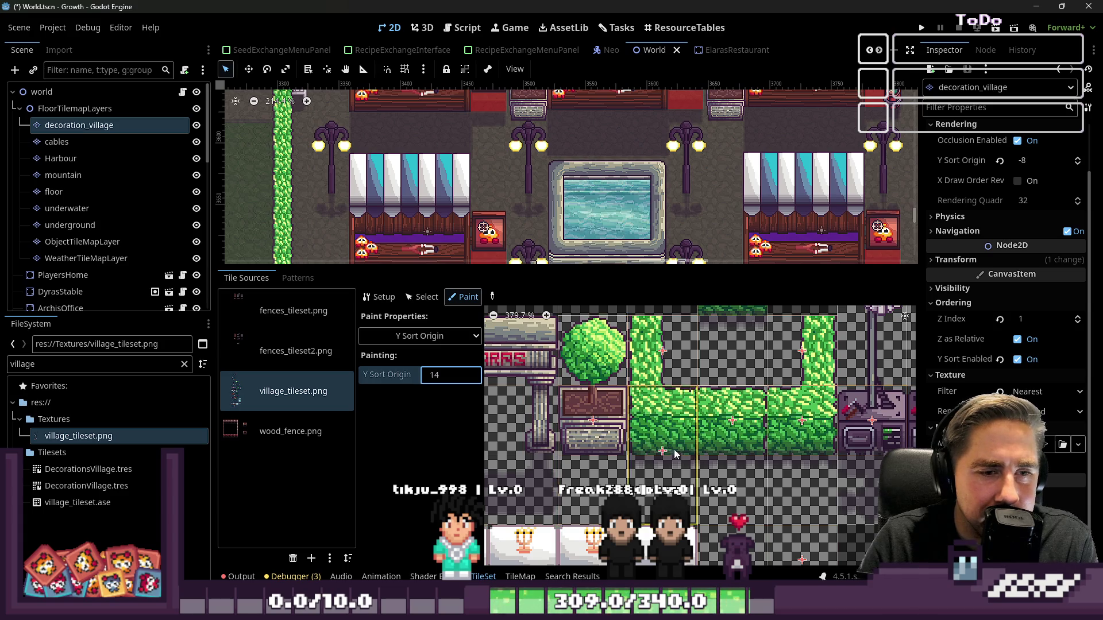
scroll(665, 450, "up", 9)
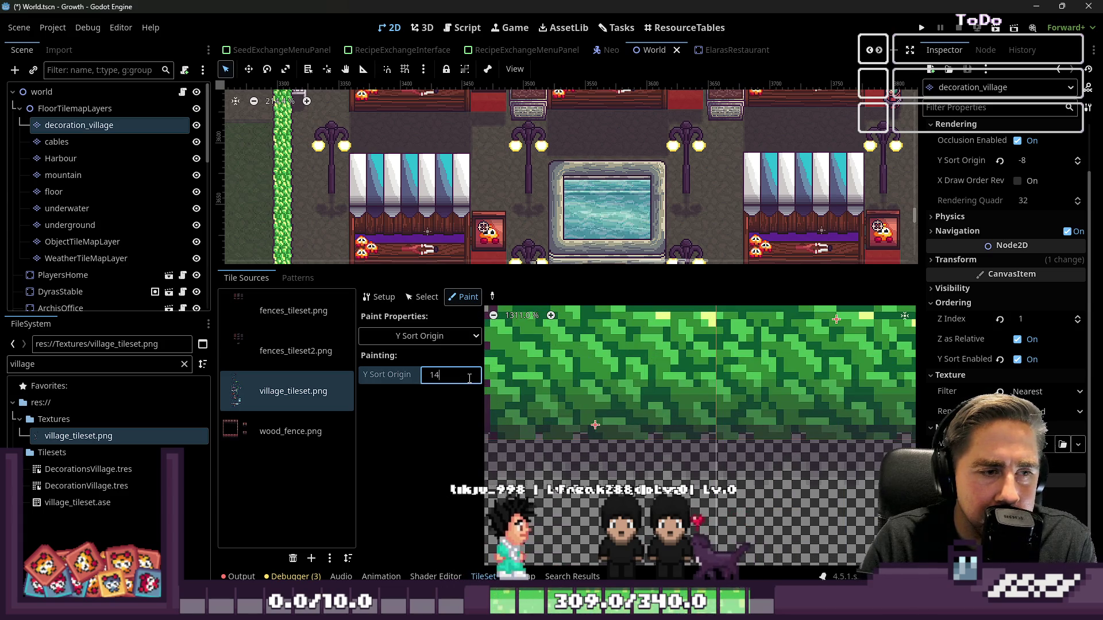
- Change the Y Sort Origin paint value to 16 and paint it onto a tall hedge tile
key("BackSpace")
type("6")
scroll(628, 400, "down", 6)
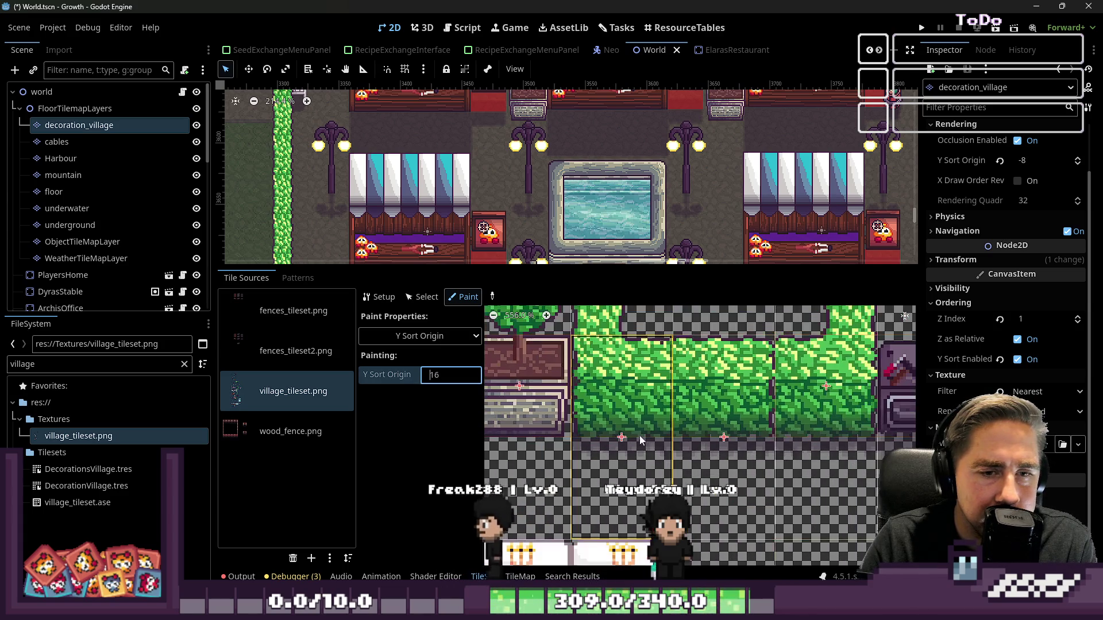
scroll(750, 456, "down", 2)
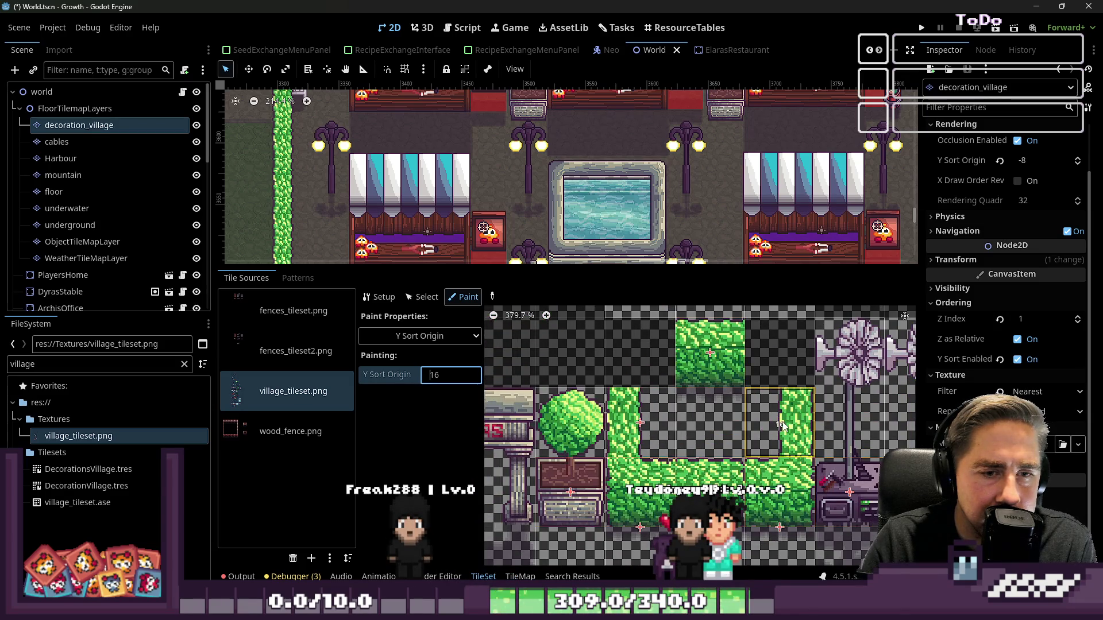
scroll(676, 459, "down", 1)
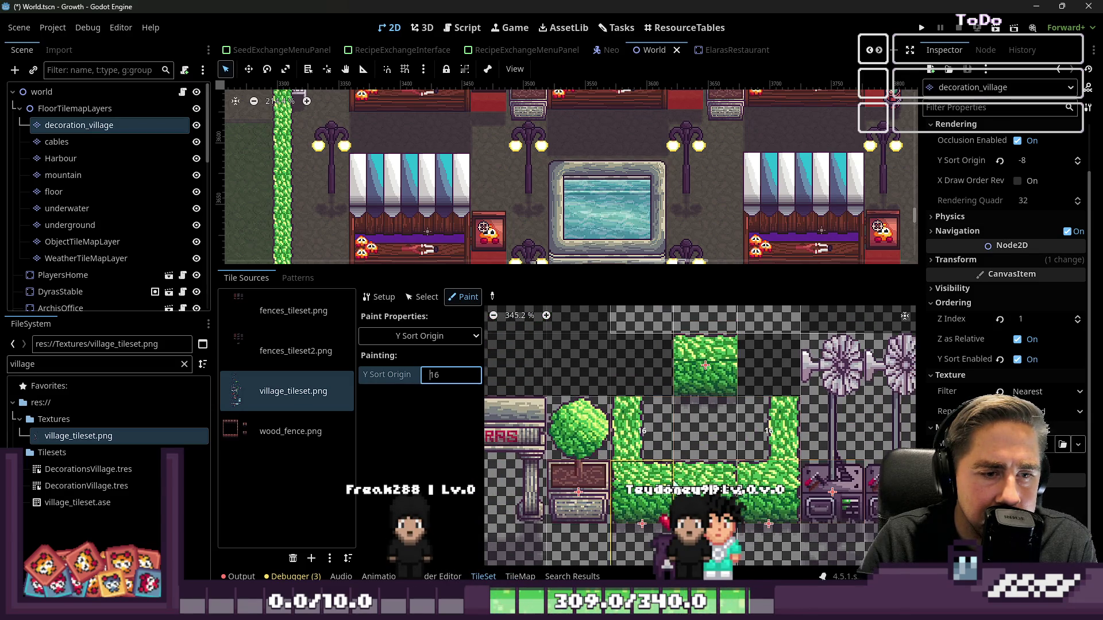
scroll(705, 356, "up", 3)
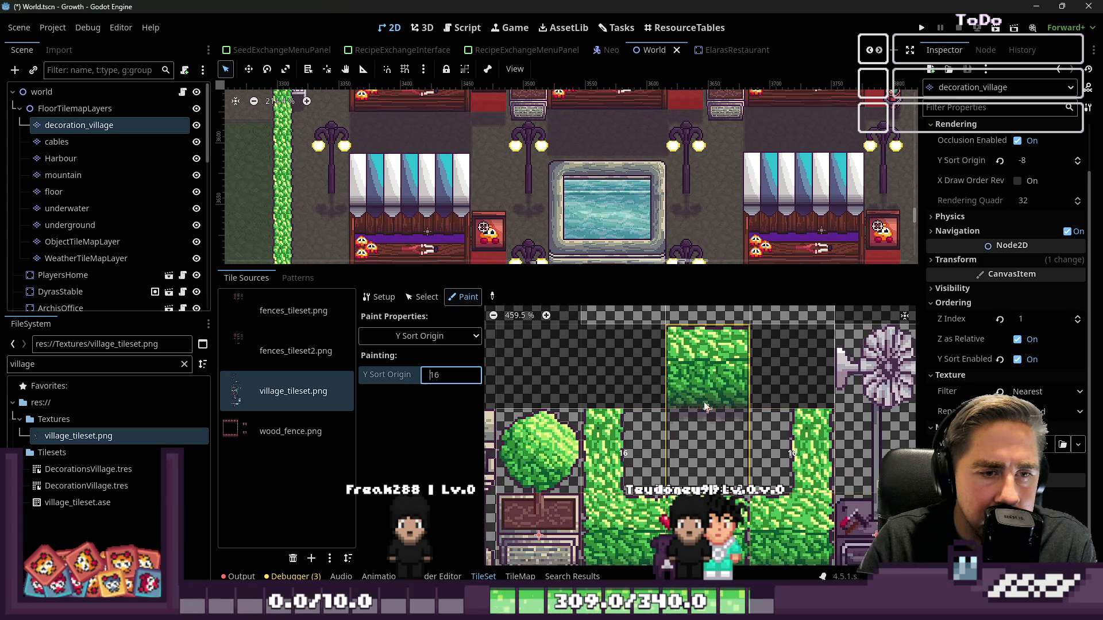
scroll(709, 396, "down", 5)
scroll(729, 400, "up", 2)
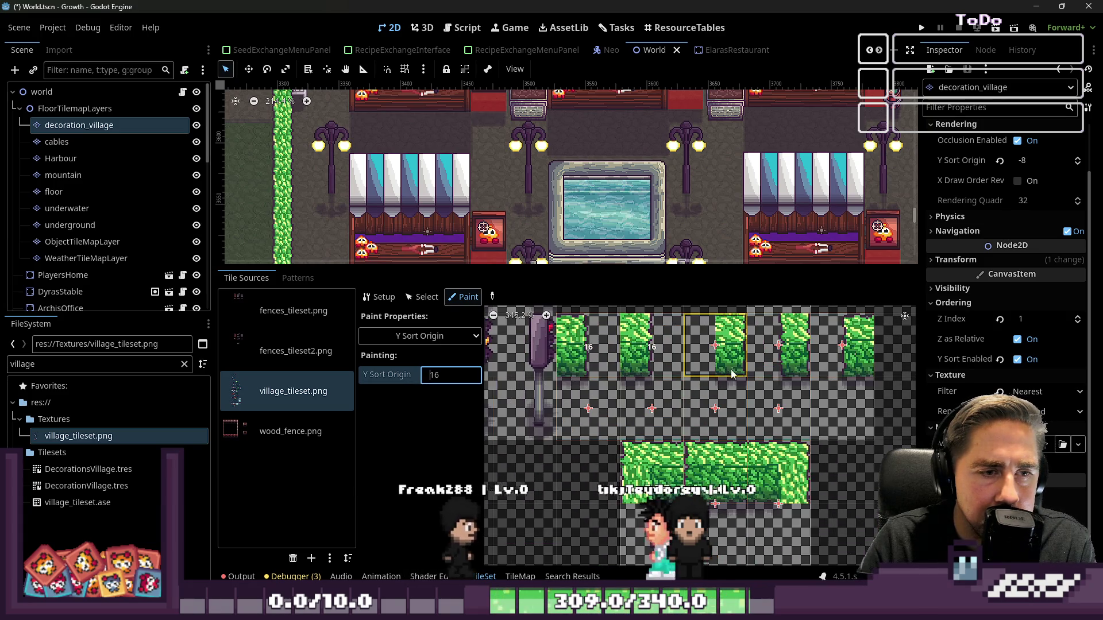
left_click(796, 362)
- Paint Y Sort Origin 16 onto two more tall hedge tiles
scroll(833, 367, "down", 5)
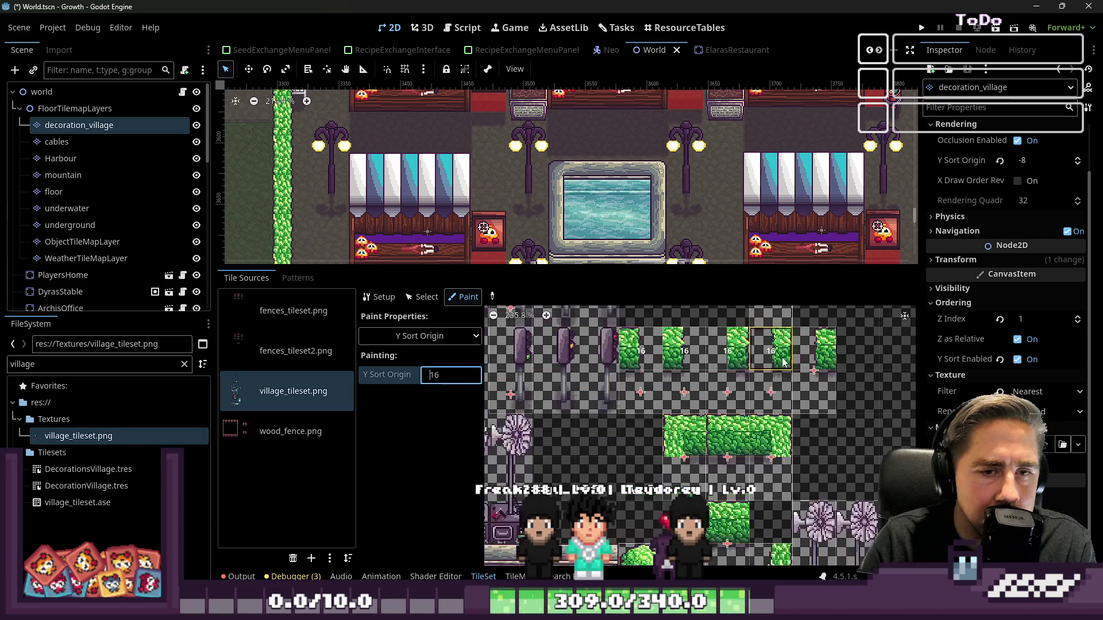
left_click(715, 367)
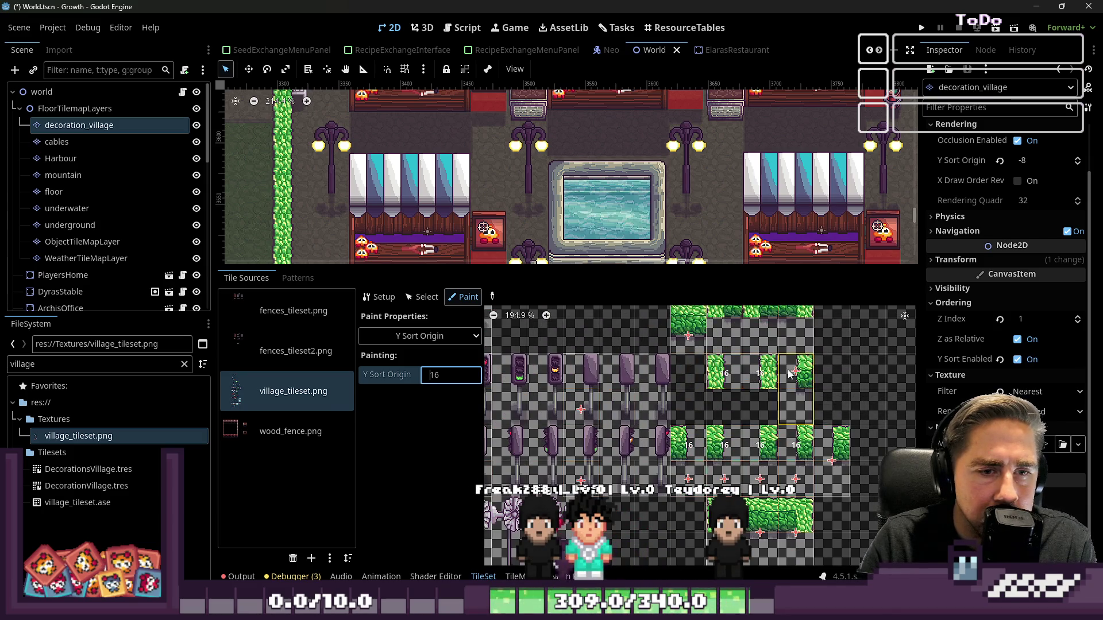
scroll(790, 374, "up", 1)
left_click(698, 363)
scroll(695, 355, "up", 5)
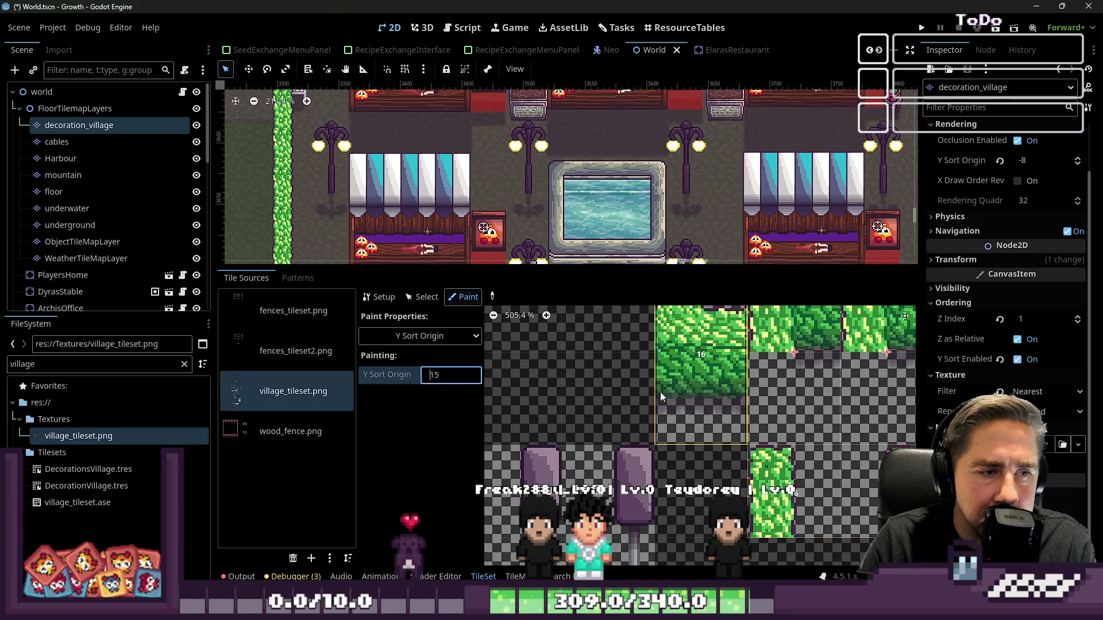
scroll(688, 393, "up", 8)
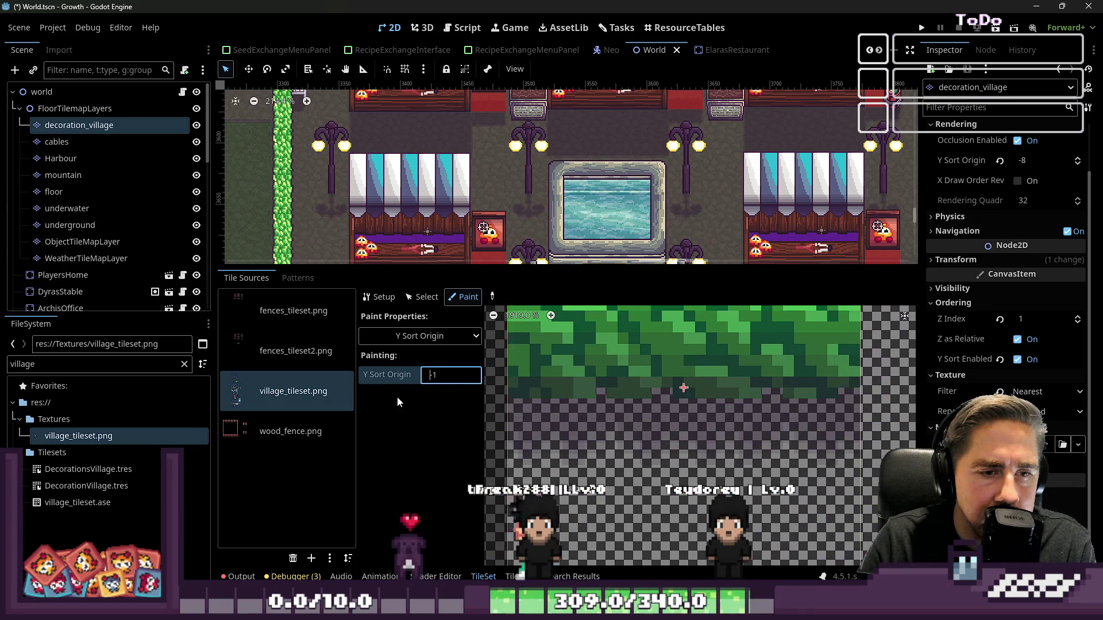
- Paint Y Sort Origin -16 onto a hedge tile, then change the value to -15
type("-")
scroll(656, 439, "down", 8)
scroll(718, 408, "up", 1)
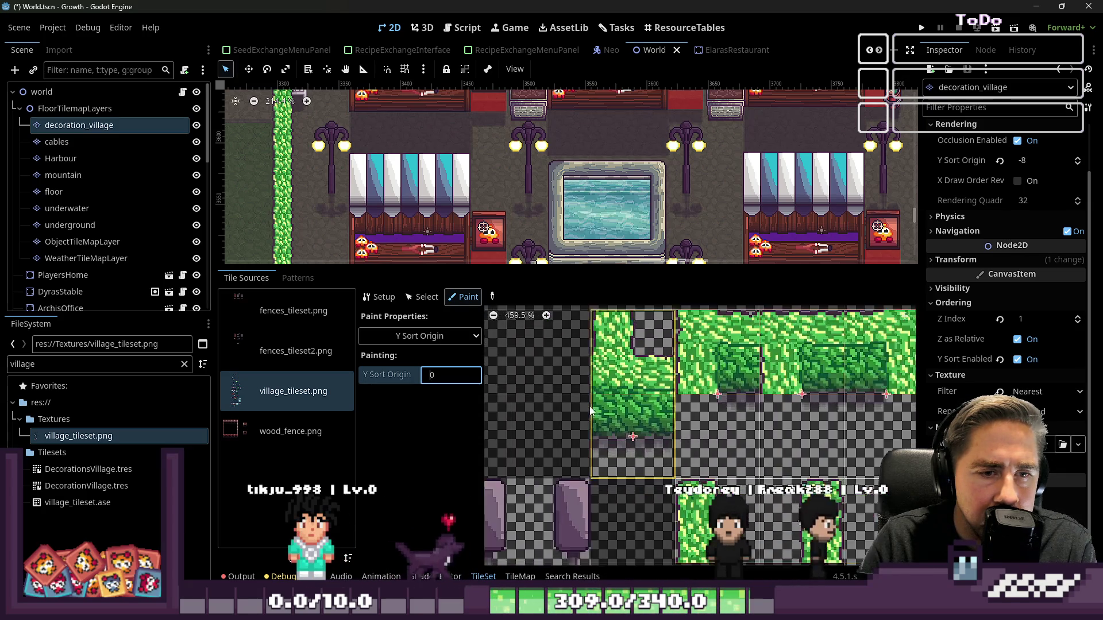
scroll(828, 400, "down", 6)
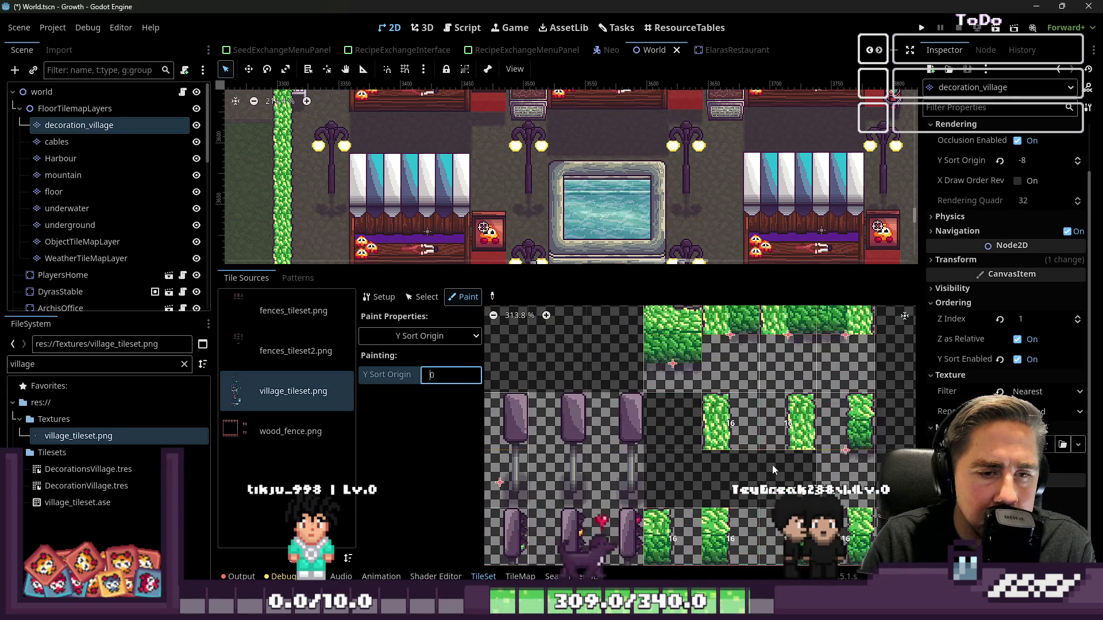
scroll(666, 371, "up", 8)
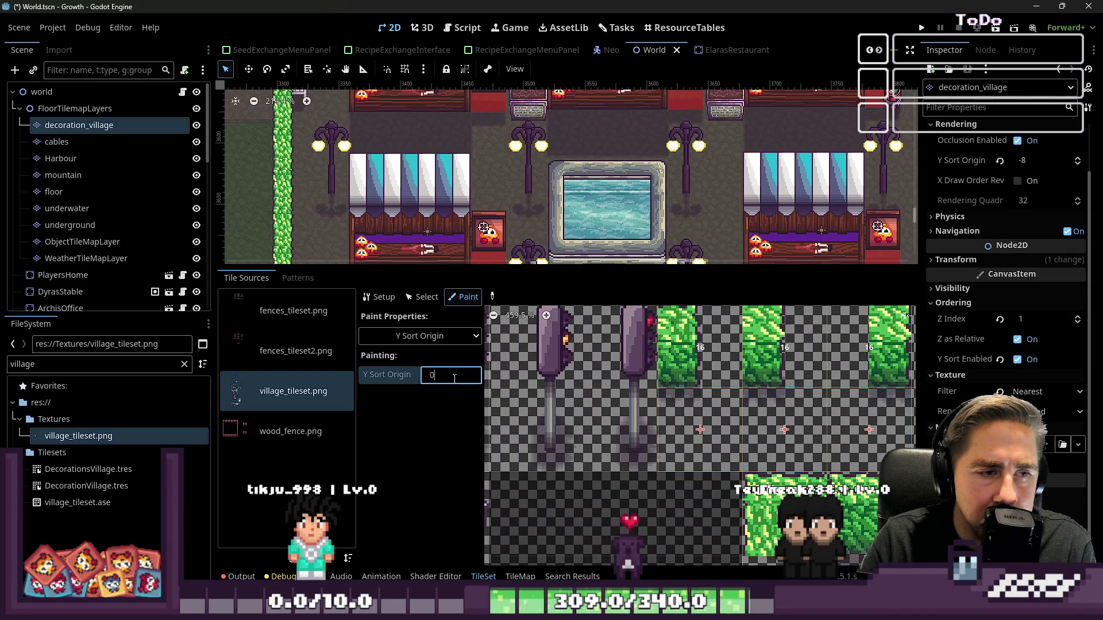
double_click(455, 379)
type("-1")
type("6")
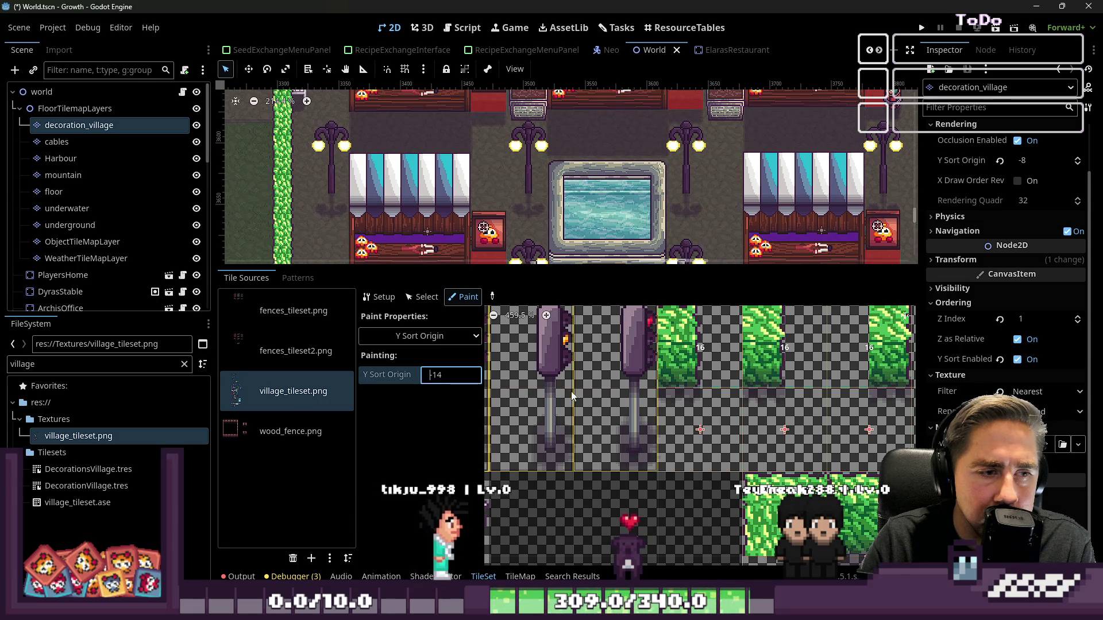
scroll(724, 372, "up", 3)
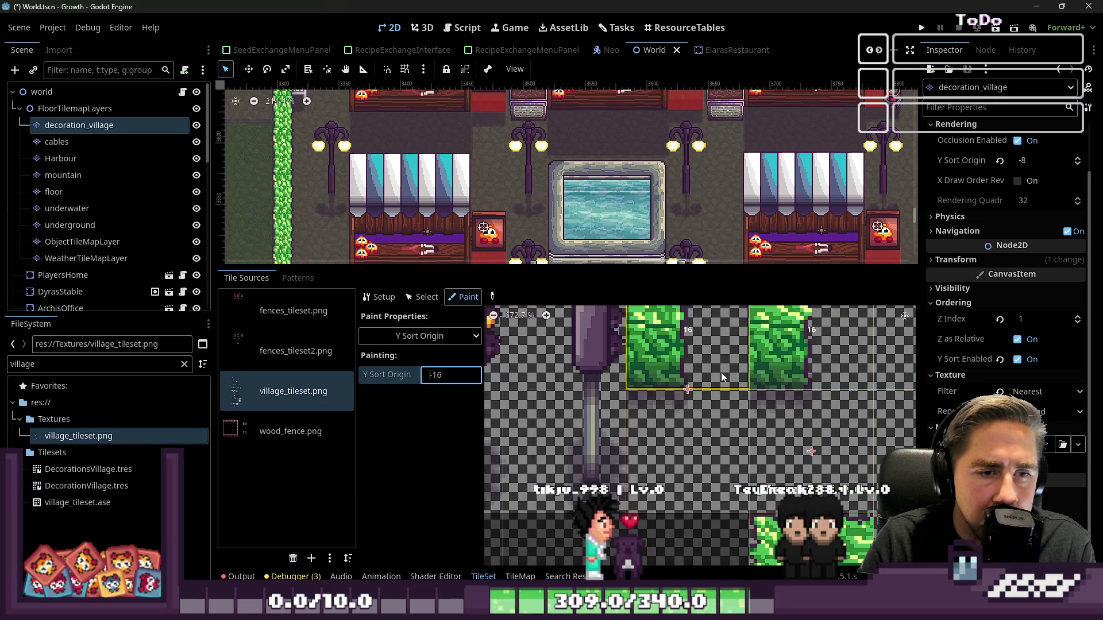
scroll(711, 395, "down", 4)
left_click(714, 385)
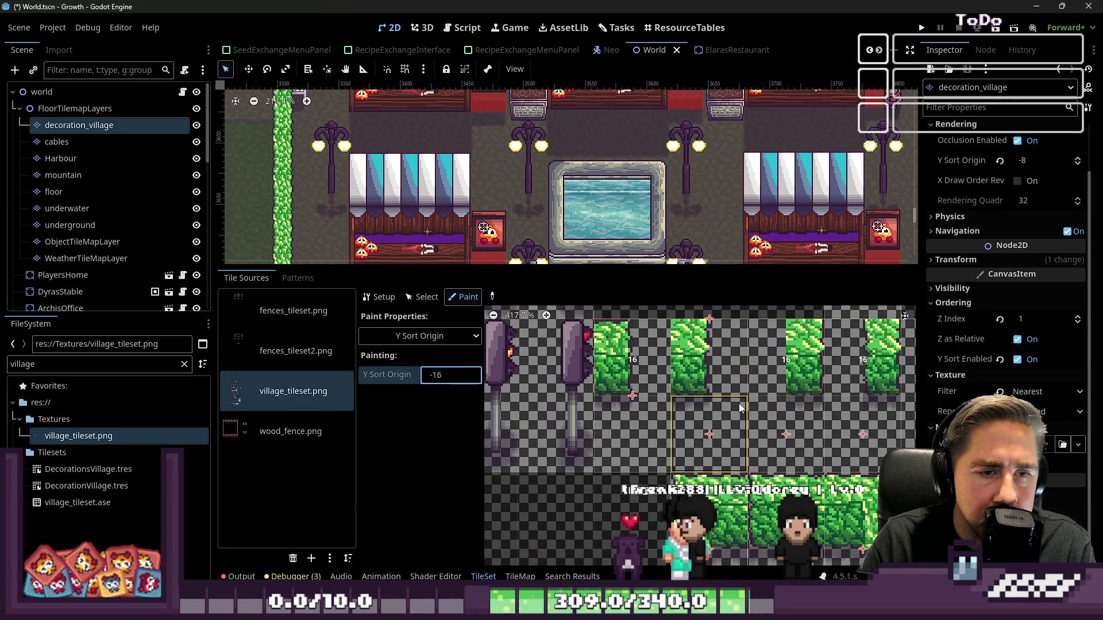
key("BackSpace")
type("5")
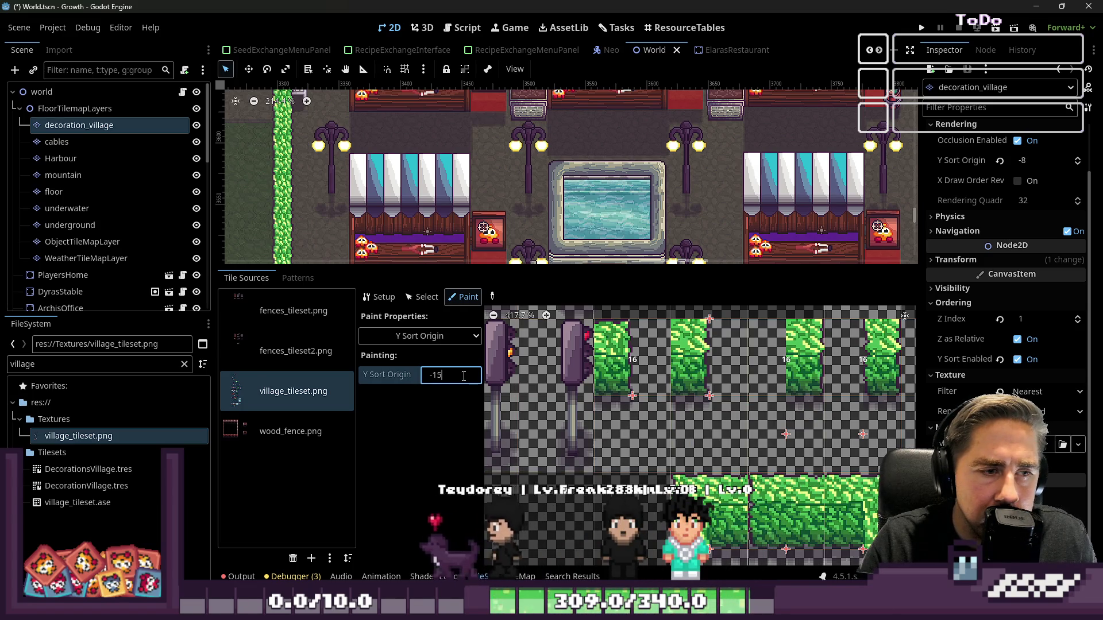
left_click(426, 299)
left_click(640, 414)
left_click(707, 435)
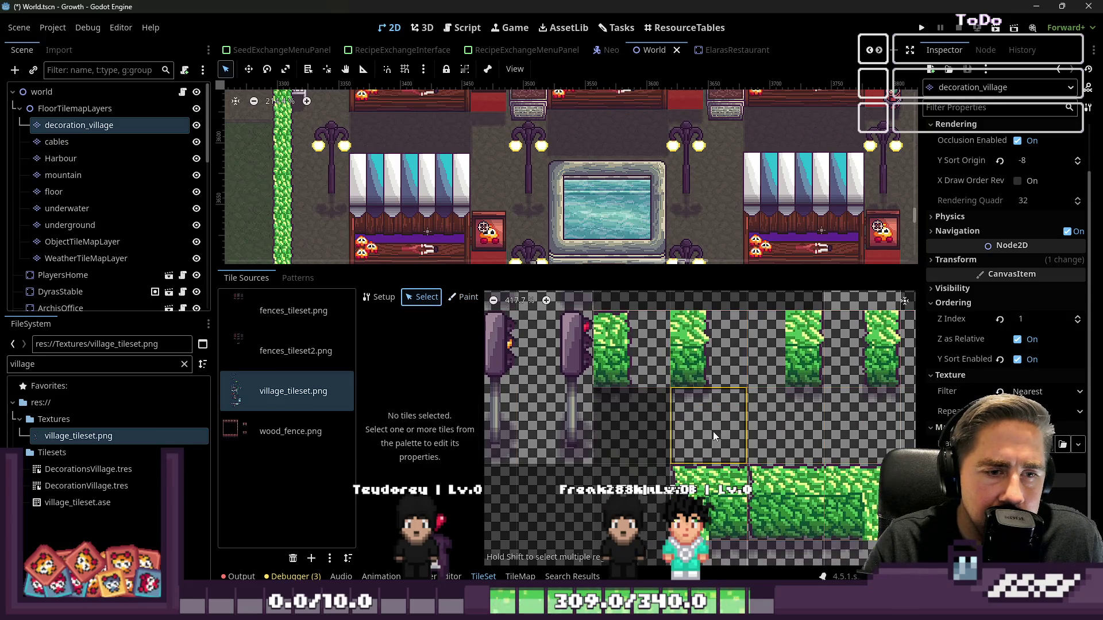
right_click(715, 431)
left_click(731, 438)
right_click(789, 417)
left_click(803, 424)
scroll(785, 400, "down", 1)
right_click(850, 402)
left_click(873, 409)
scroll(873, 409, "up", 1)
right_click(873, 409)
left_click(896, 416)
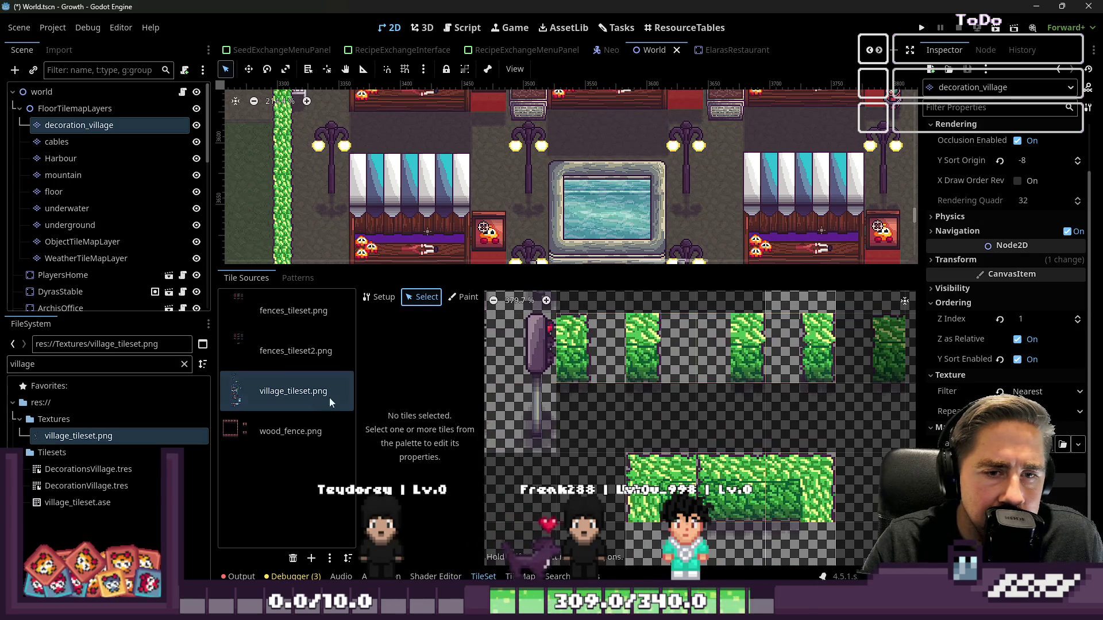
left_click(798, 378)
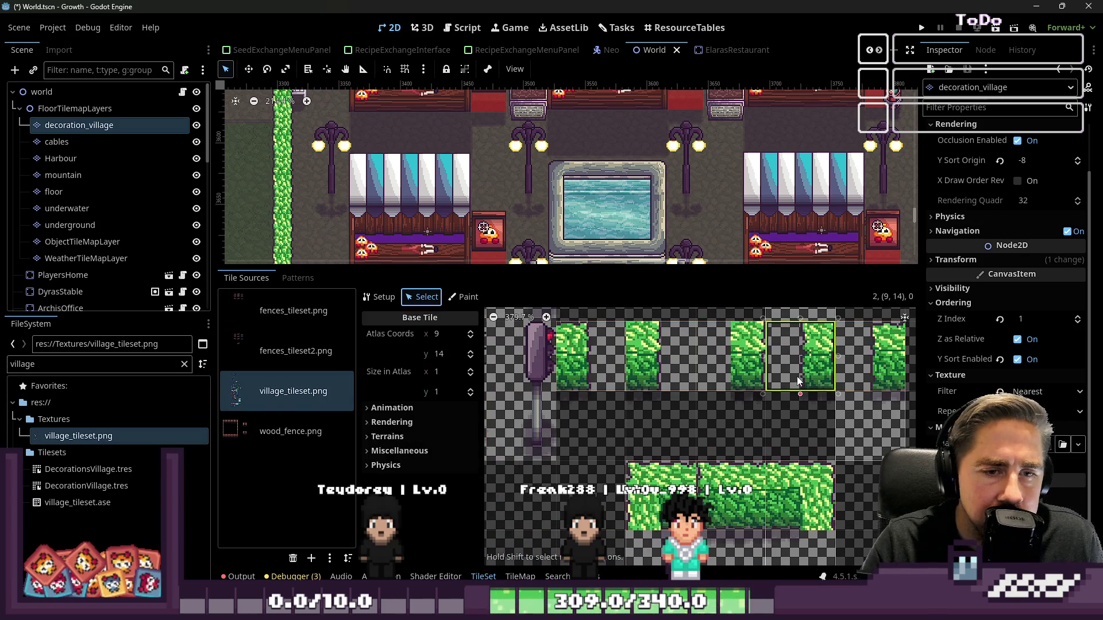
left_click_drag(806, 438, 803, 460)
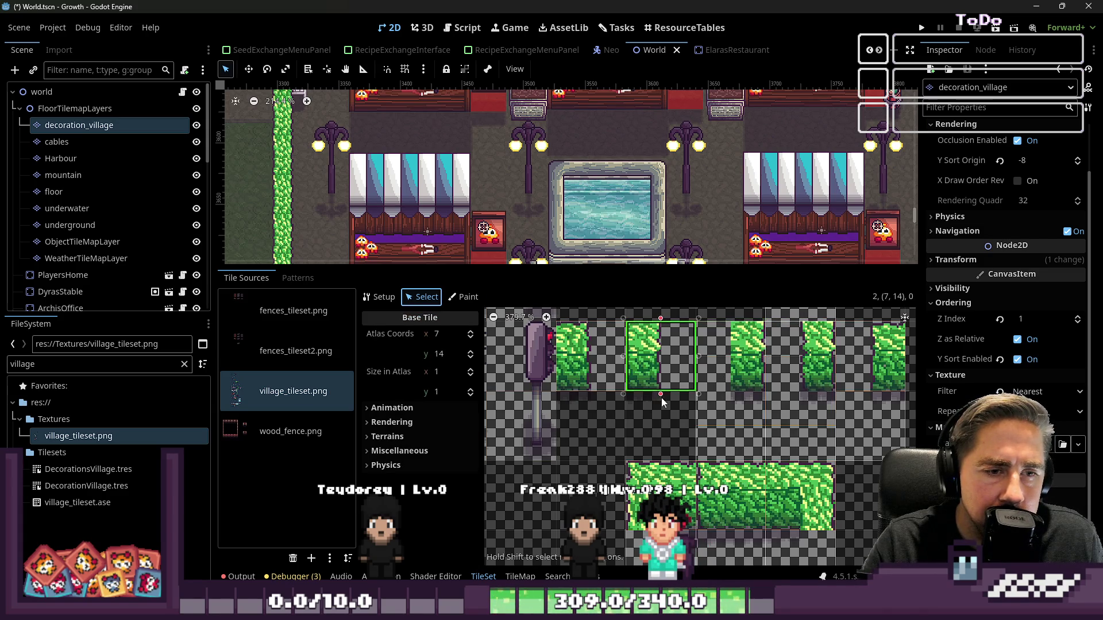
left_click_drag(661, 412, 661, 454)
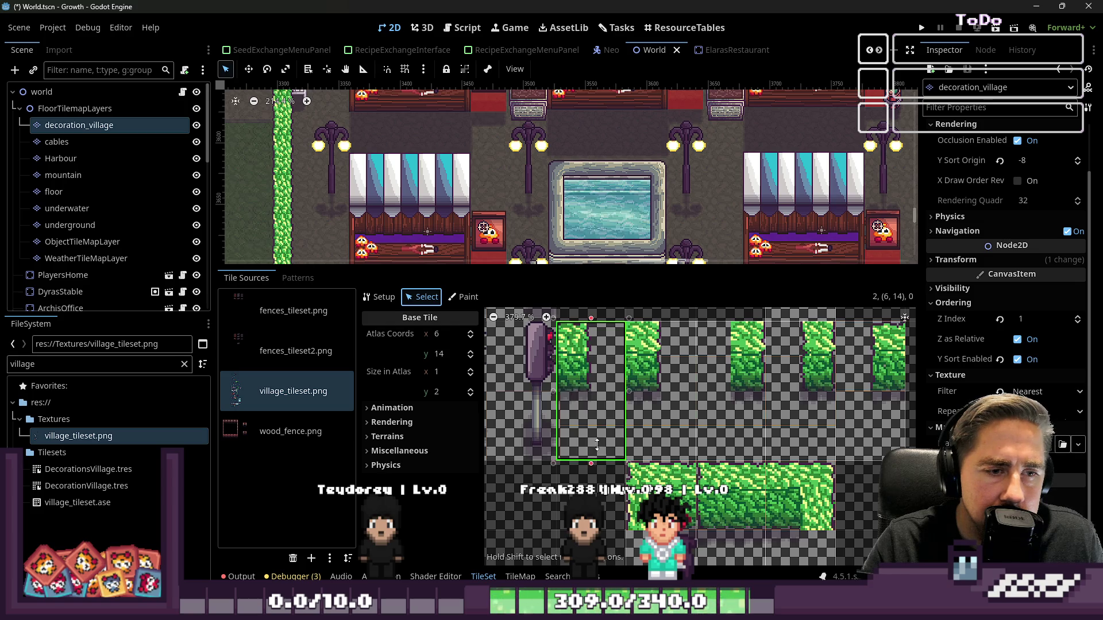
left_click_drag(596, 443, 597, 460)
scroll(609, 453, "down", 3)
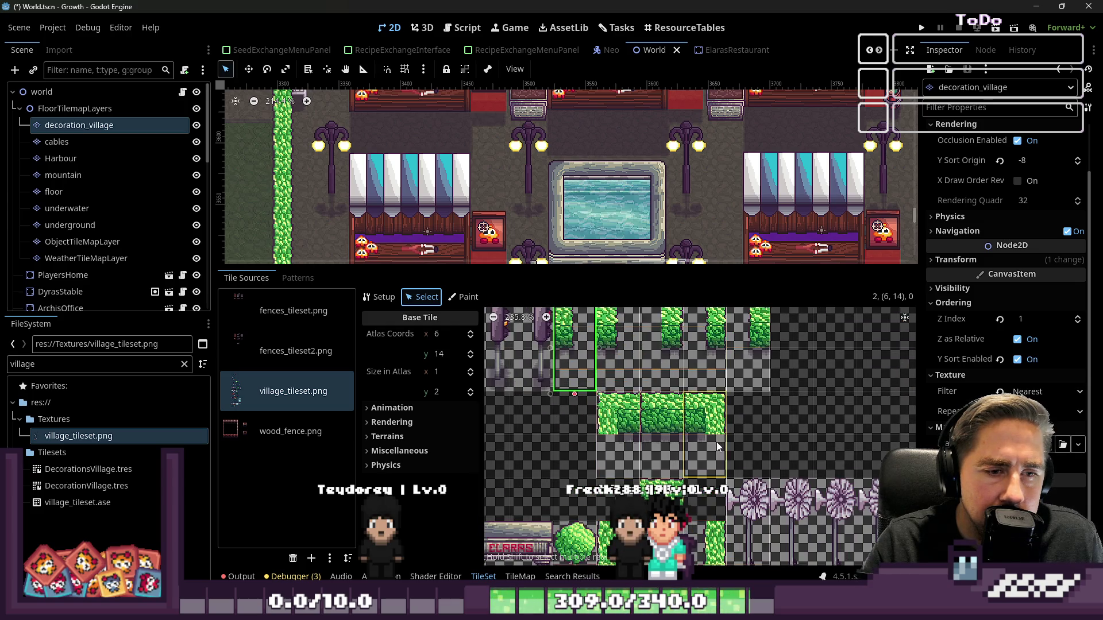
scroll(716, 443, "down", 2)
scroll(683, 475, "down", 1)
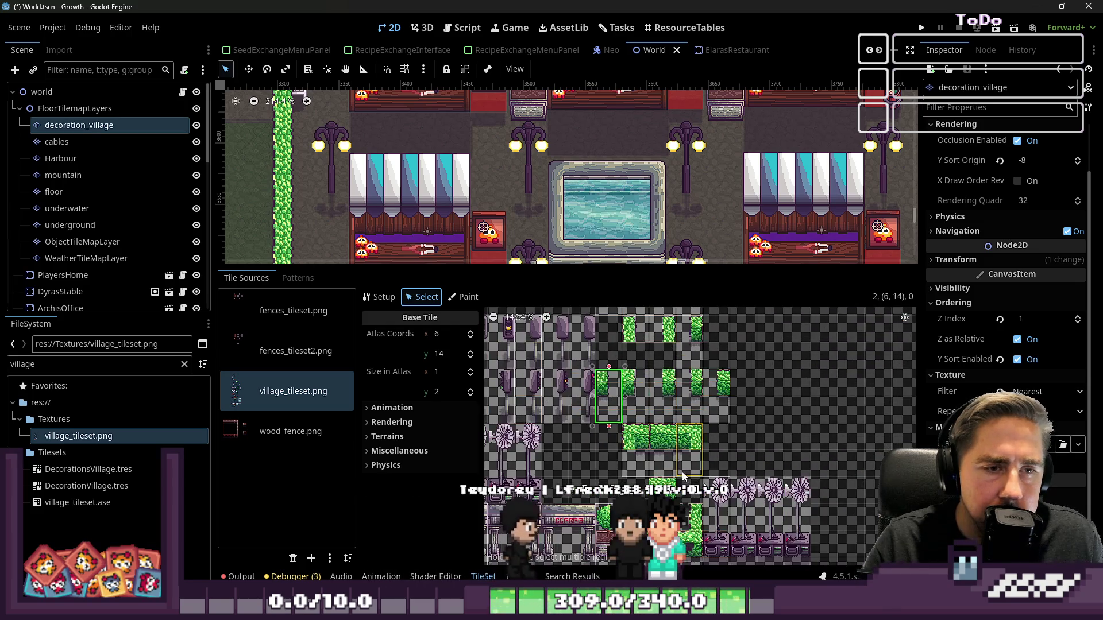
scroll(630, 320, "up", 6)
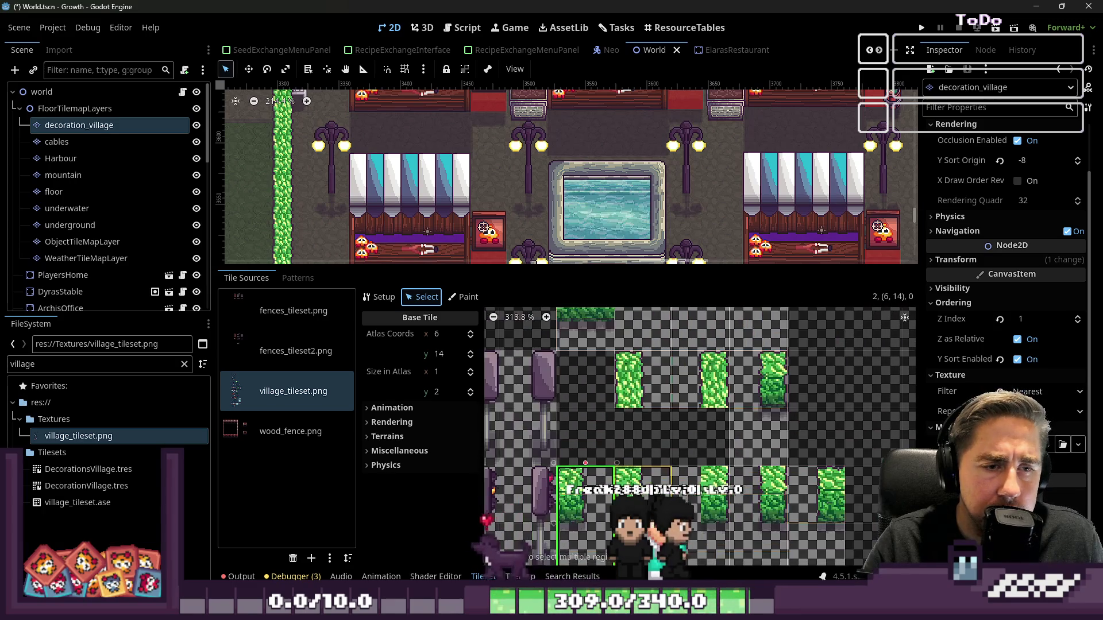
scroll(680, 421, "down", 5)
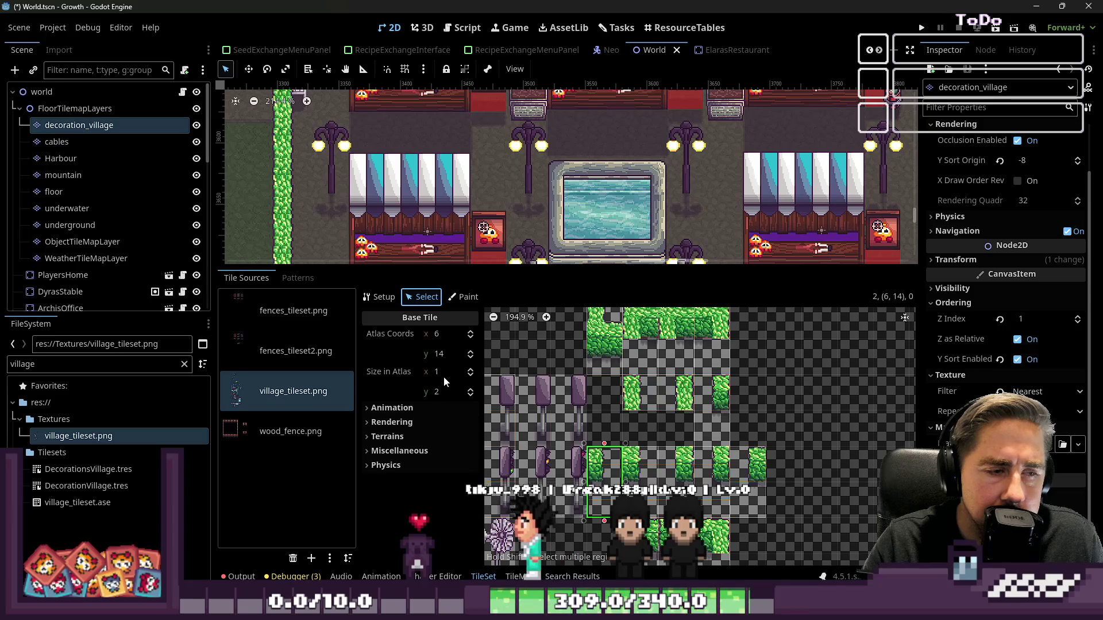
left_click(463, 297)
- Choose Texture Origin as the painted tile property and set its y value to -16
scroll(610, 477, "up", 3)
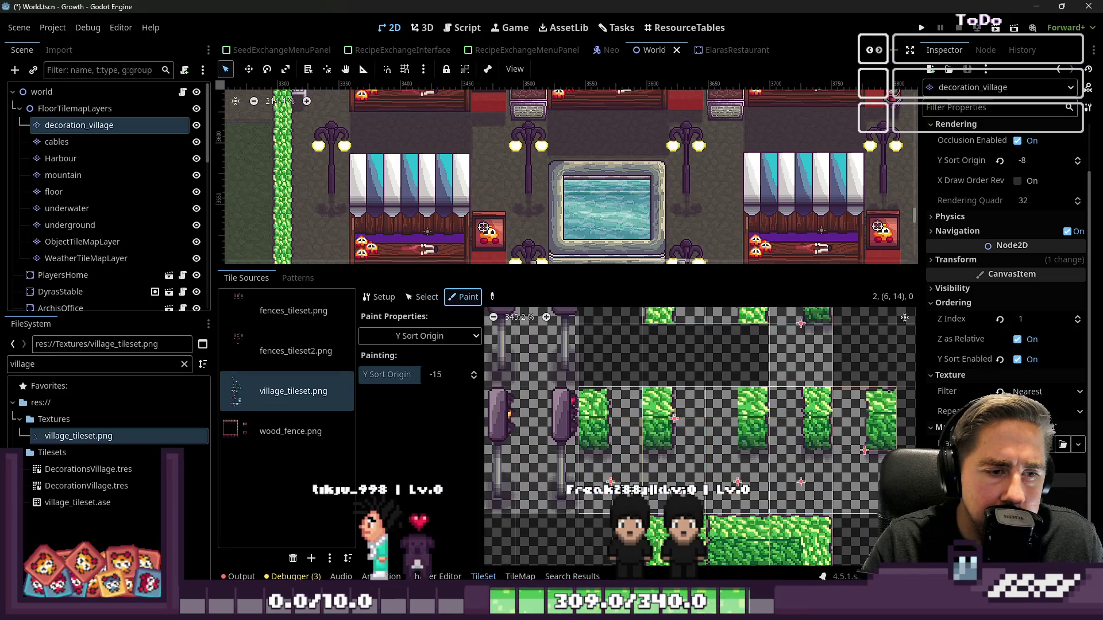
scroll(611, 476, "up", 3)
left_click(419, 336)
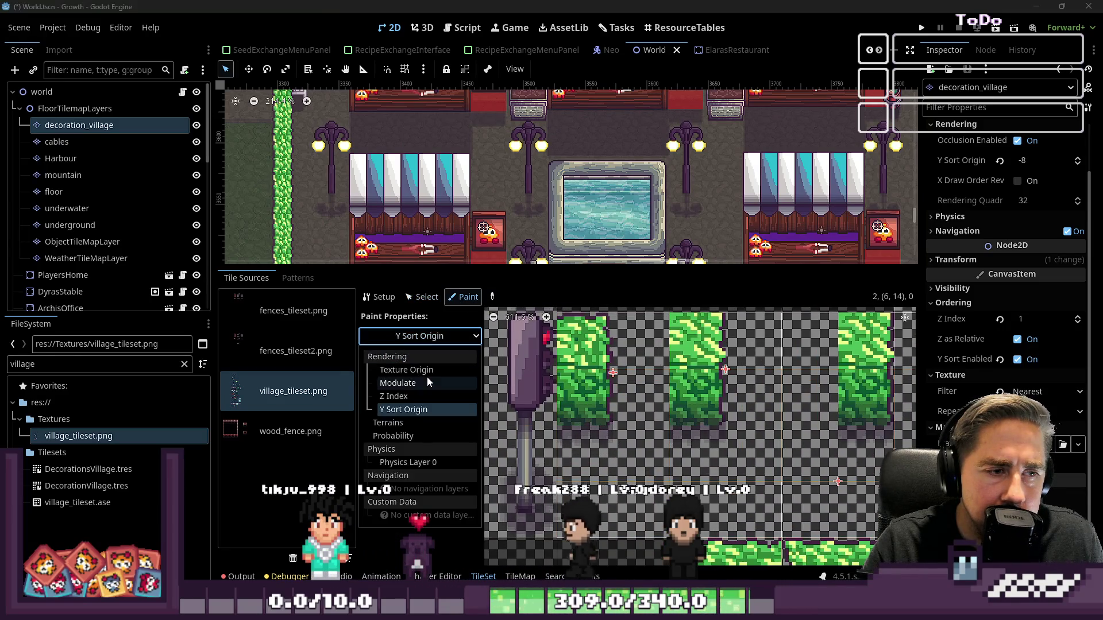
left_click(422, 371)
scroll(684, 418, "down", 2)
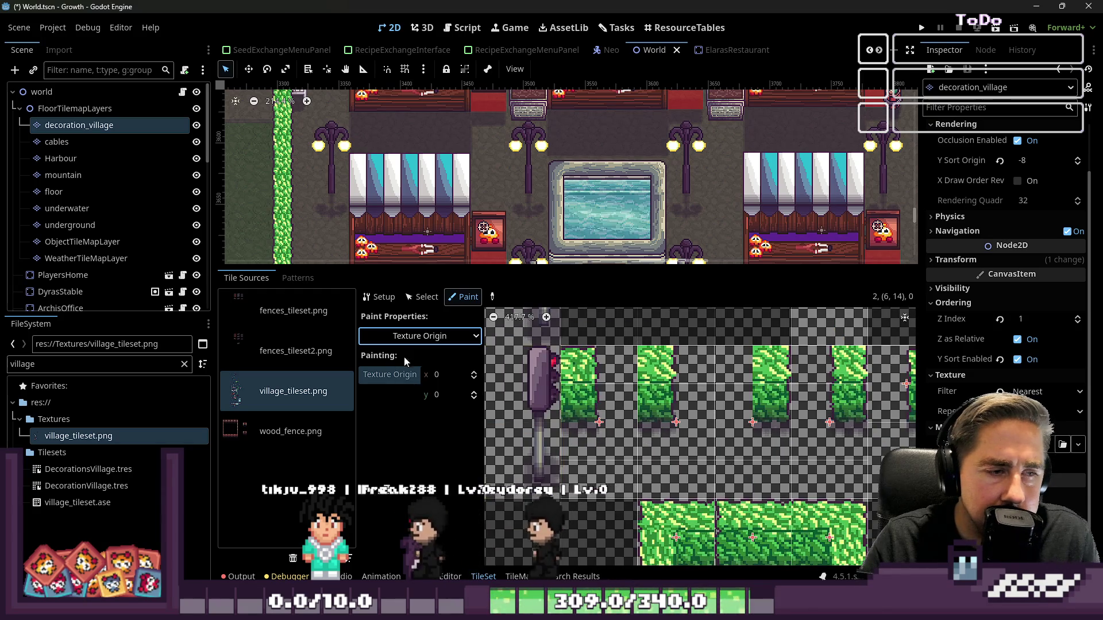
left_click(449, 394)
type("-1")
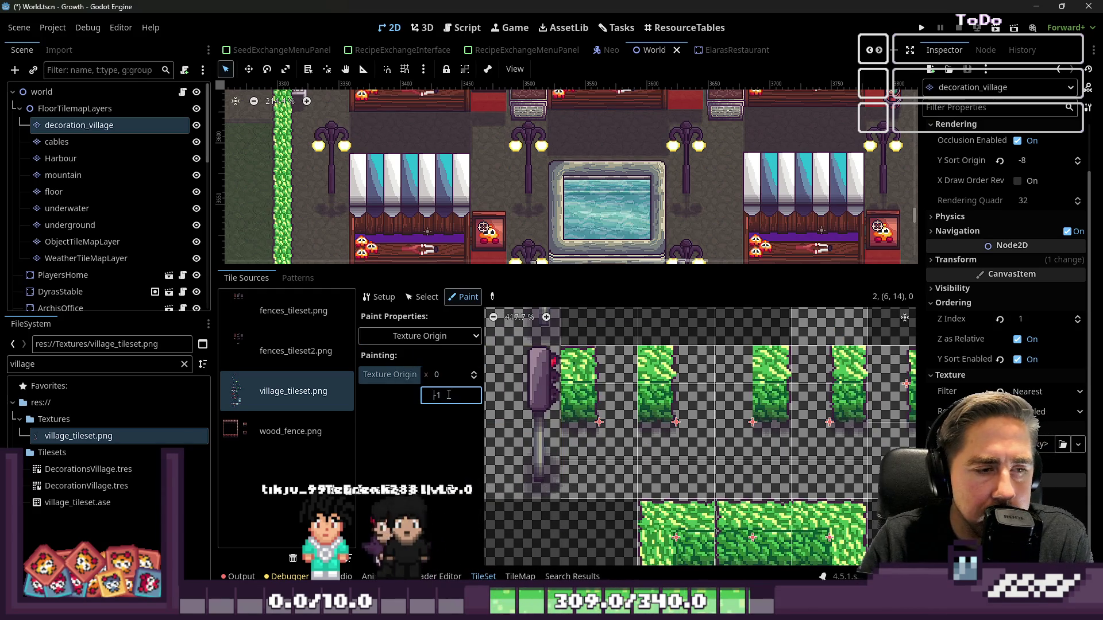
key("BackSpace")
type("6")
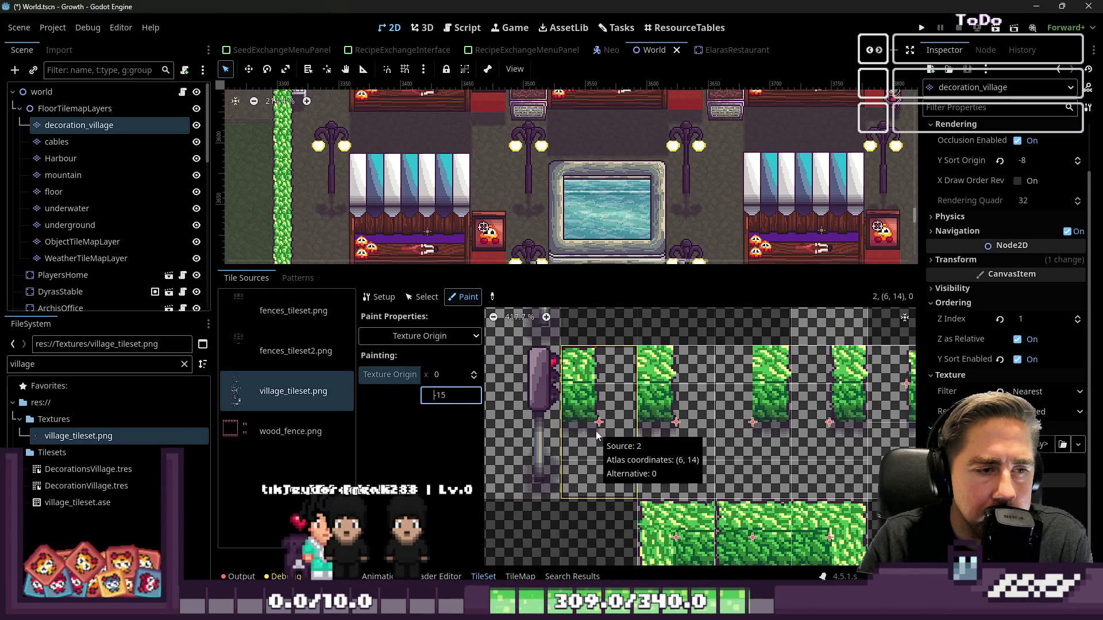
scroll(701, 428, "up", 1)
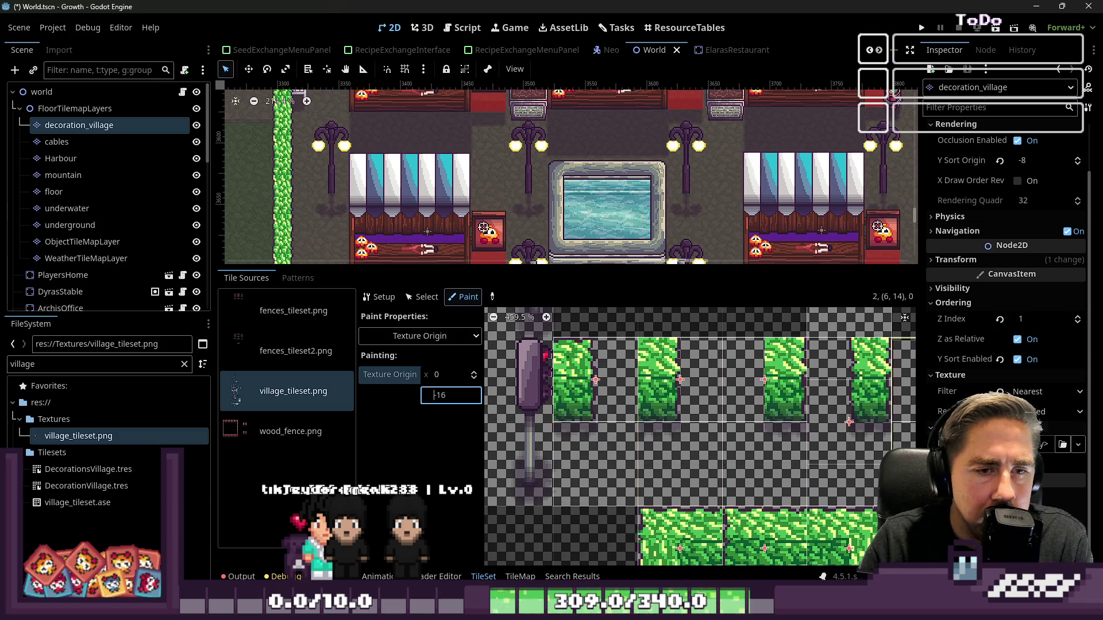
scroll(802, 403, "down", 1)
scroll(802, 404, "down", 1)
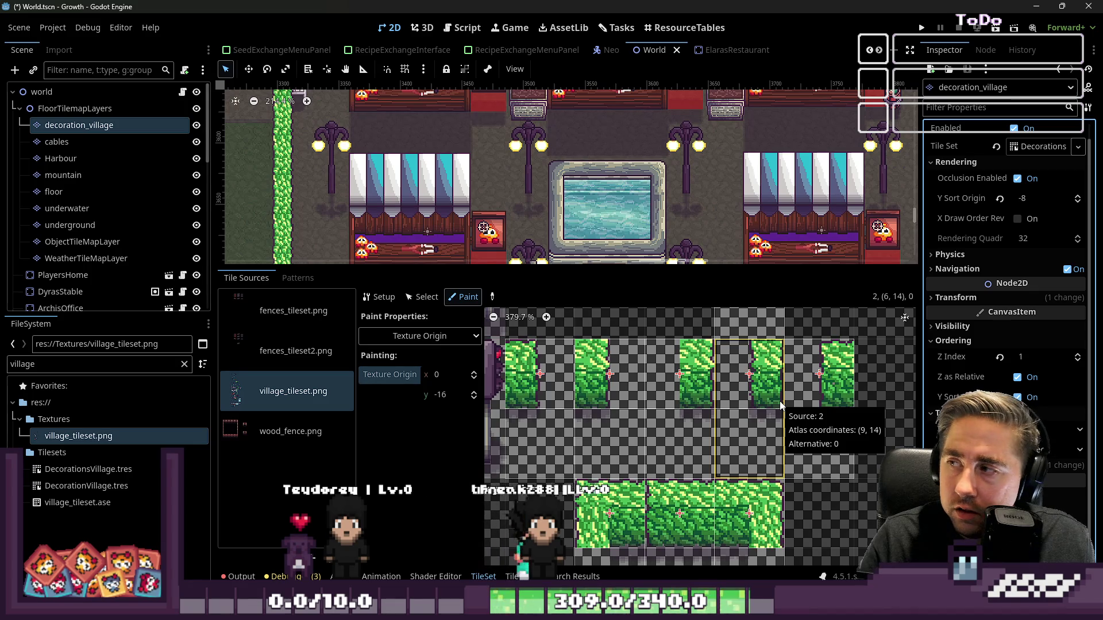
left_click(419, 336)
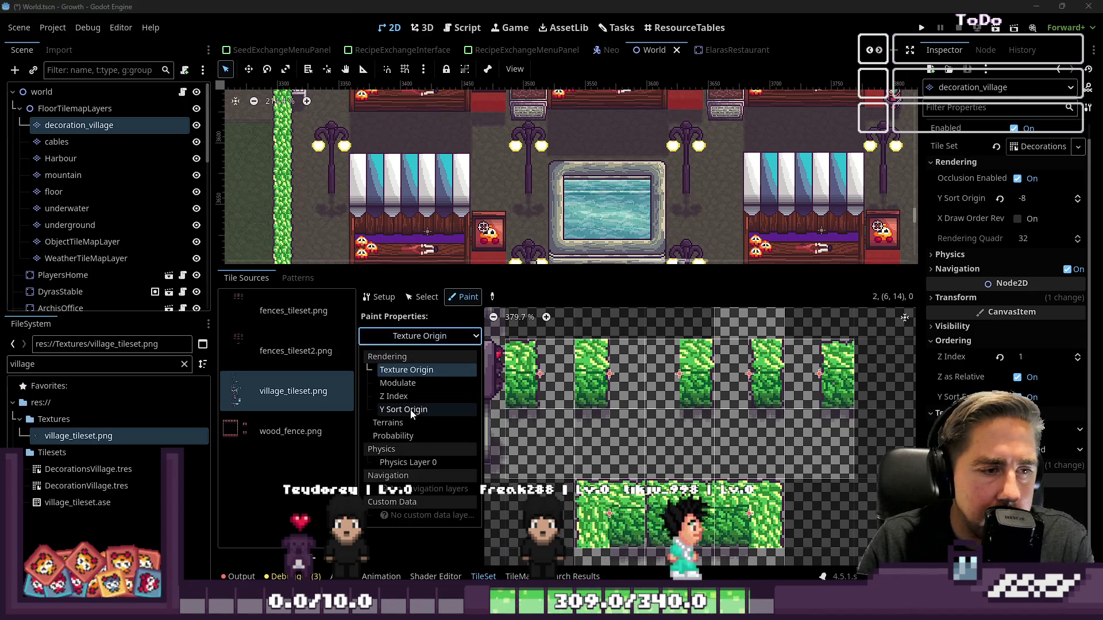
- Switch the painted property to Y Sort Origin 16 and paint it onto two hedge tiles
left_click(412, 409)
scroll(544, 405, "up", 1)
left_click(449, 383)
type("1")
left_click(523, 415)
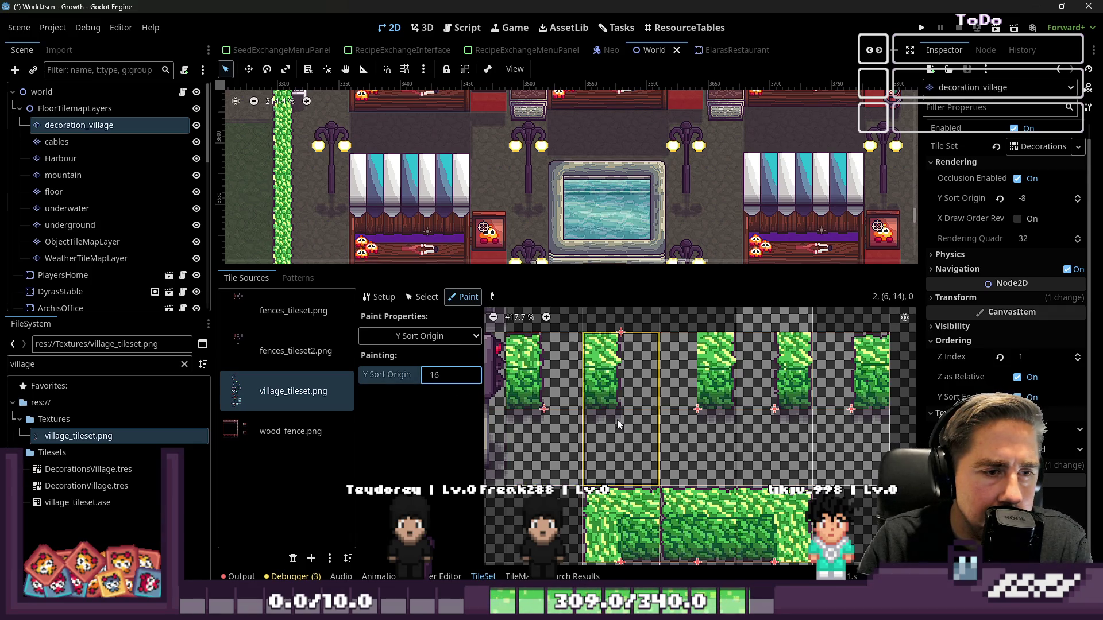
left_click(590, 416)
- Enlarge the level view and zoom around the FunFair hedges
scroll(819, 428, "down", 6)
left_click_drag(620, 266, 620, 449)
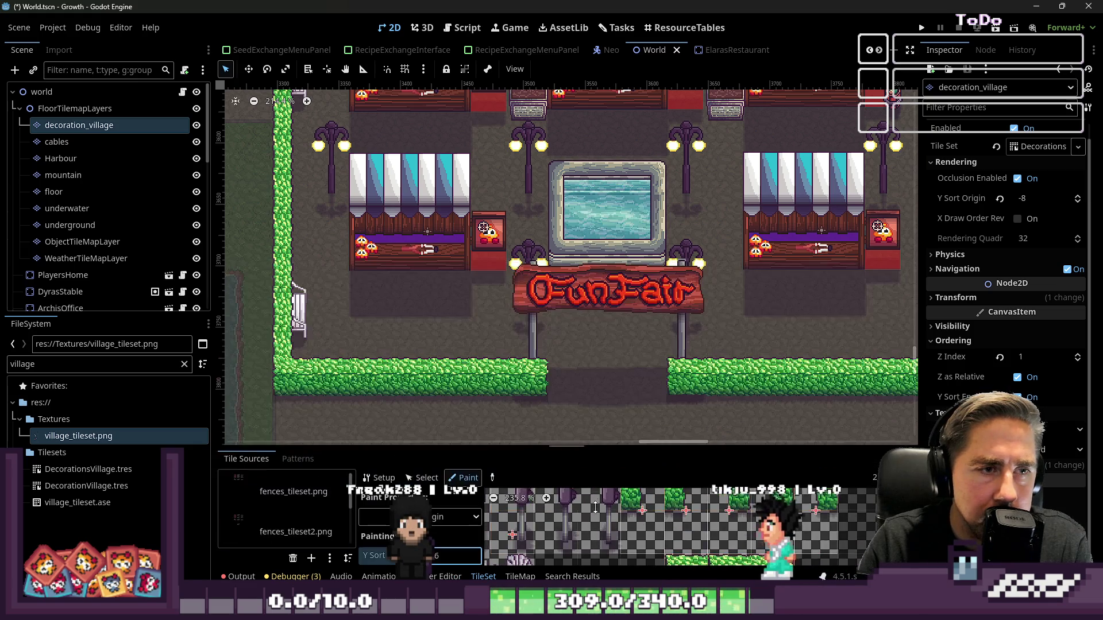
scroll(462, 302, "down", 2)
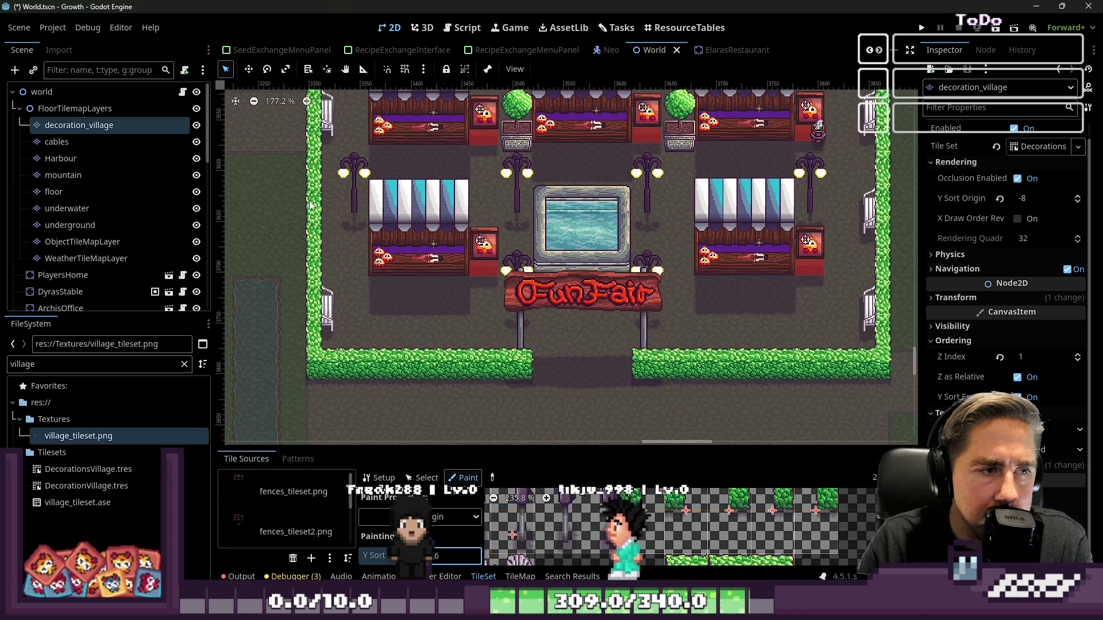
scroll(320, 136, "up", 12)
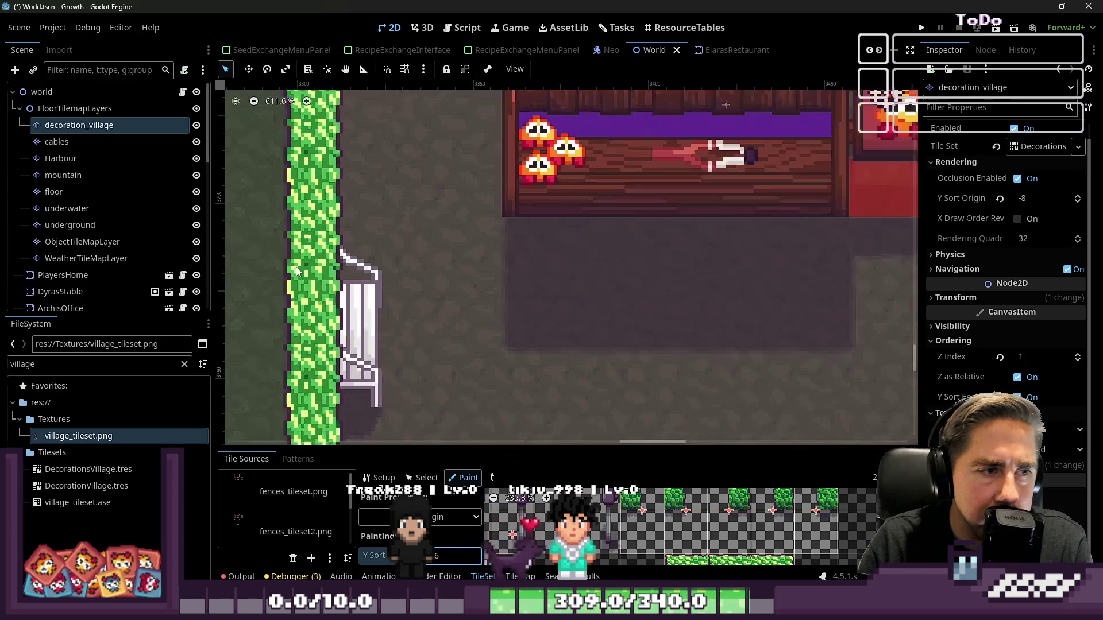
scroll(306, 285, "down", 12)
scroll(667, 347, "up", 6)
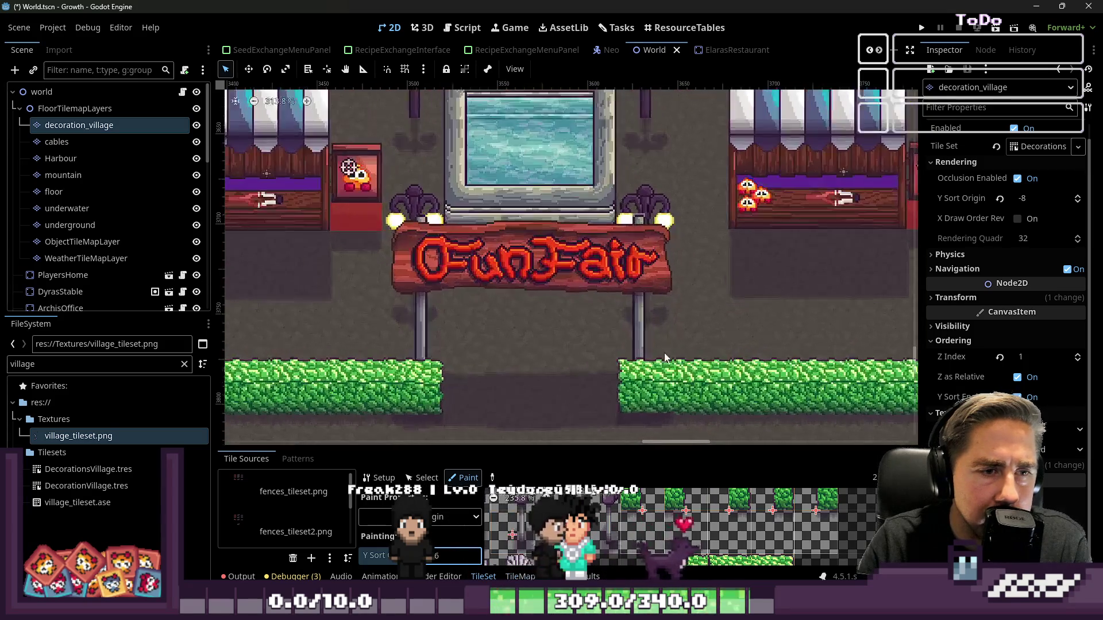
scroll(599, 386, "down", 6)
scroll(496, 415, "up", 3)
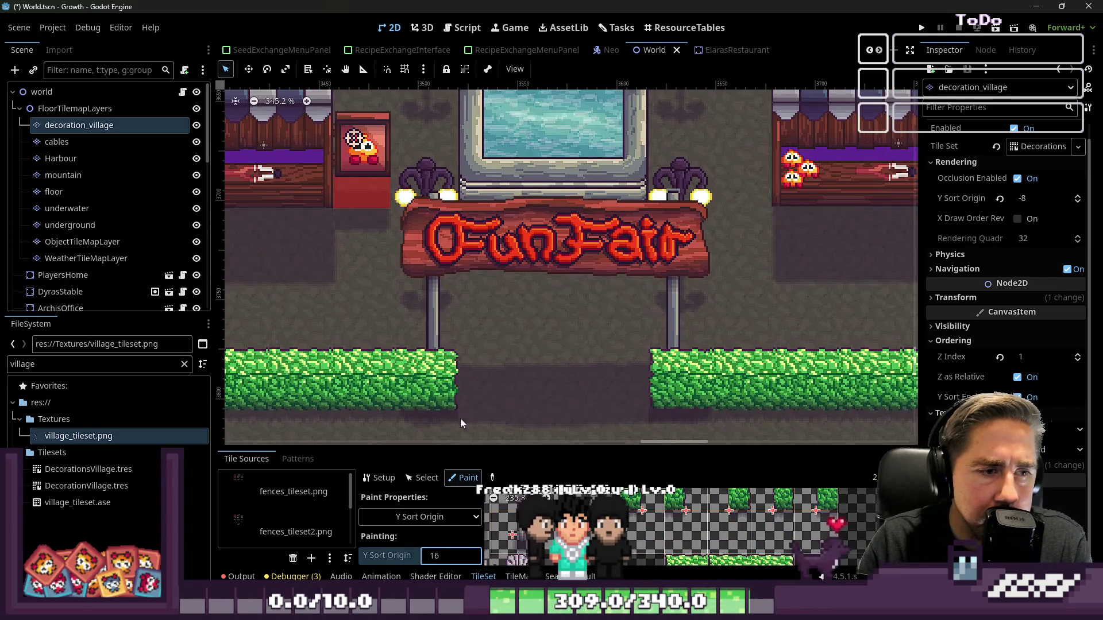
scroll(577, 411, "up", 1)
scroll(514, 389, "down", 3)
scroll(506, 243, "up", 1)
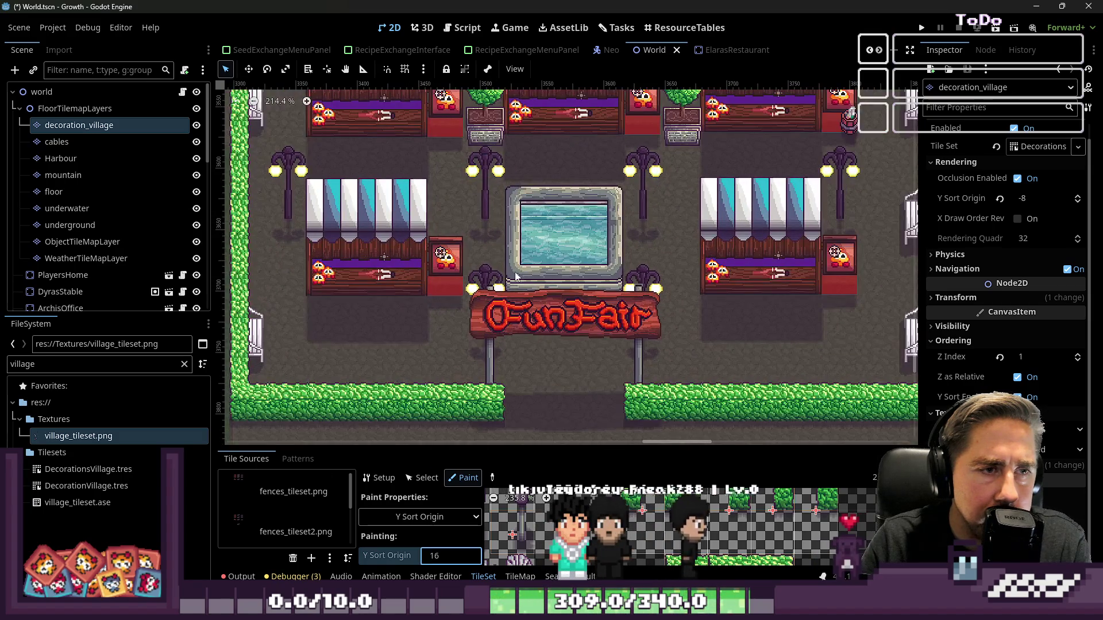
scroll(524, 402, "down", 5)
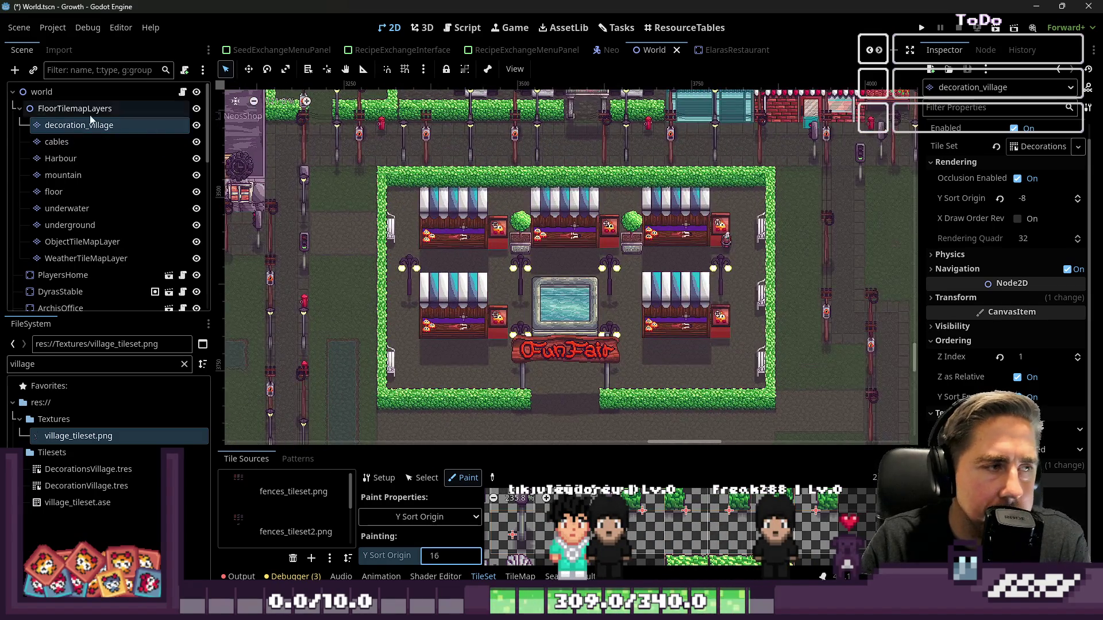
- Select the world root node and then the FairStand4 stall to inspect it
left_click(64, 95)
scroll(550, 255, "up", 12)
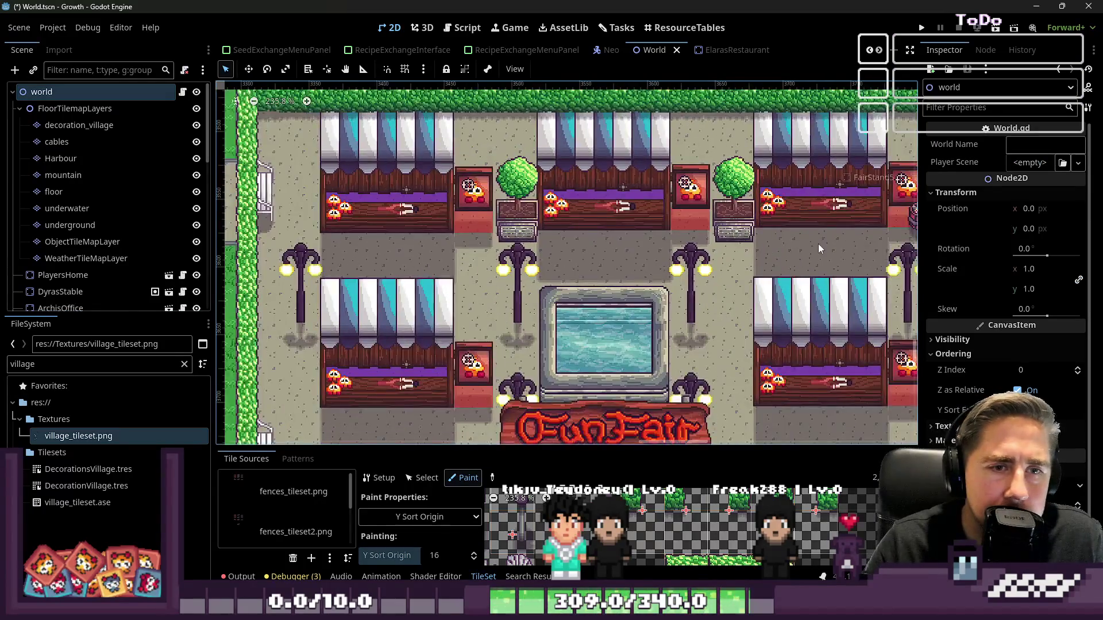
scroll(640, 196, "up", 4)
left_click(671, 188)
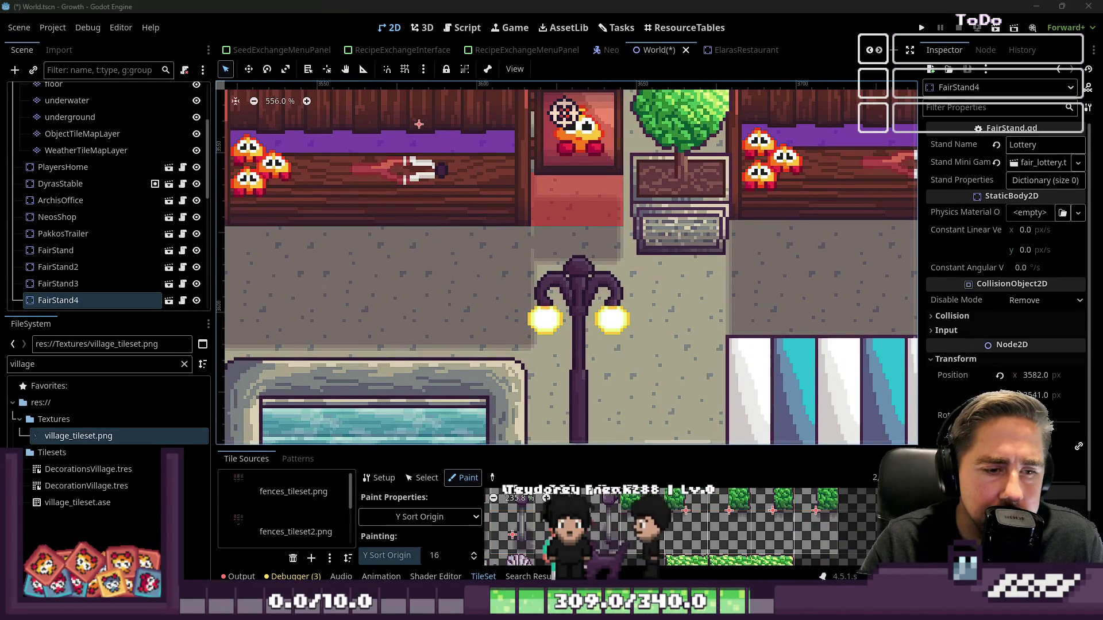
left_click(655, 551)
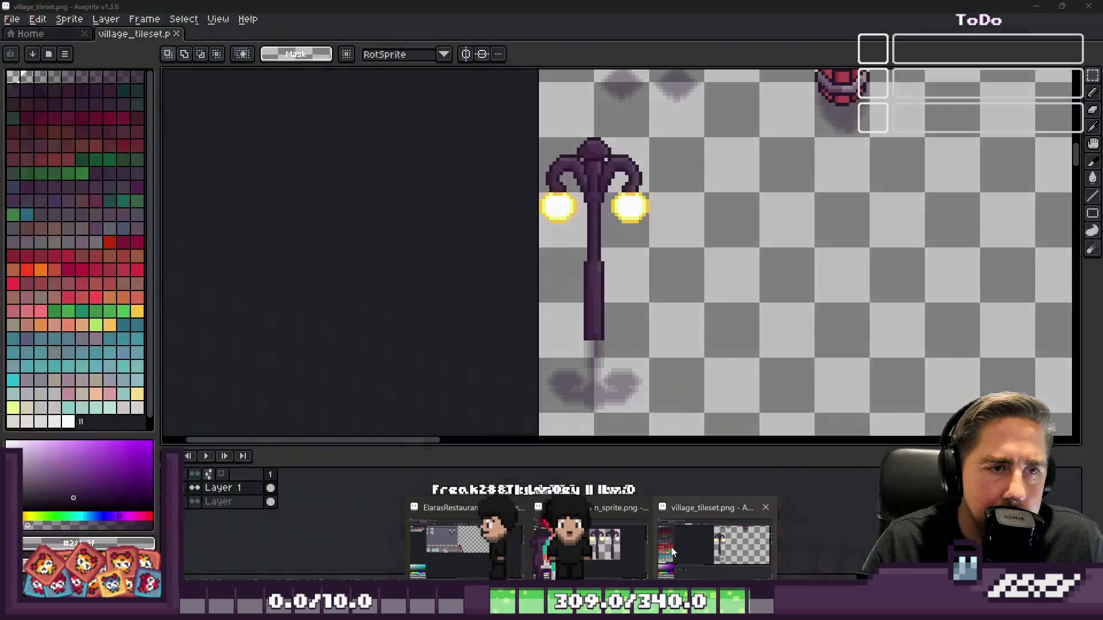
- Extend the selection to cover the potted tree and planter, working on Layer 1
scroll(726, 181, "down", 5)
scroll(726, 181, "down", 1)
scroll(632, 218, "up", 3)
scroll(607, 213, "down", 2)
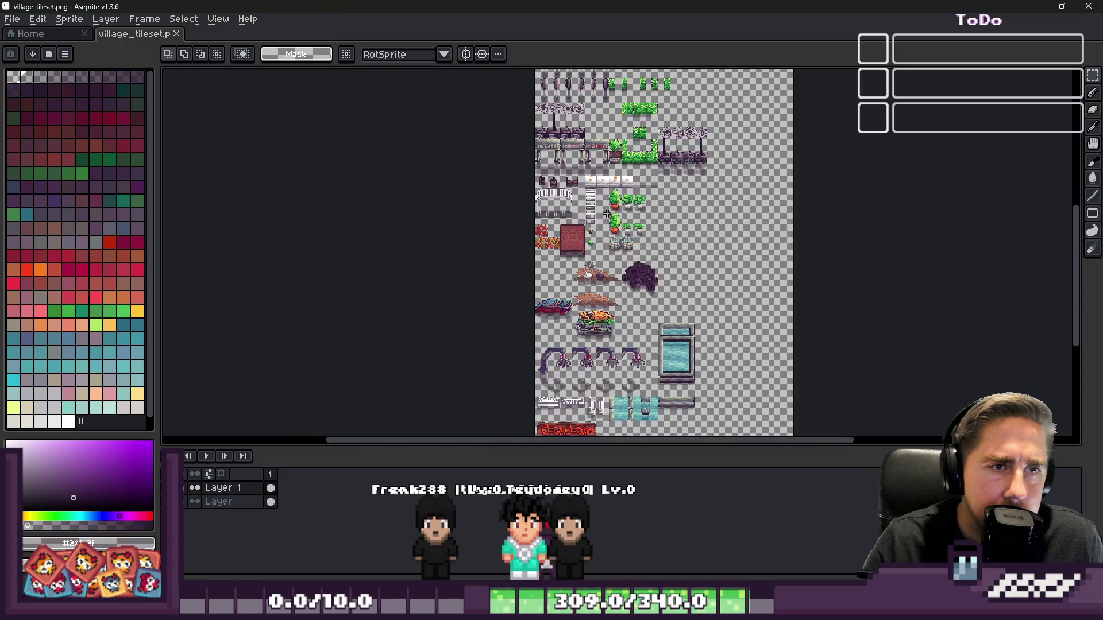
scroll(607, 214, "up", 4)
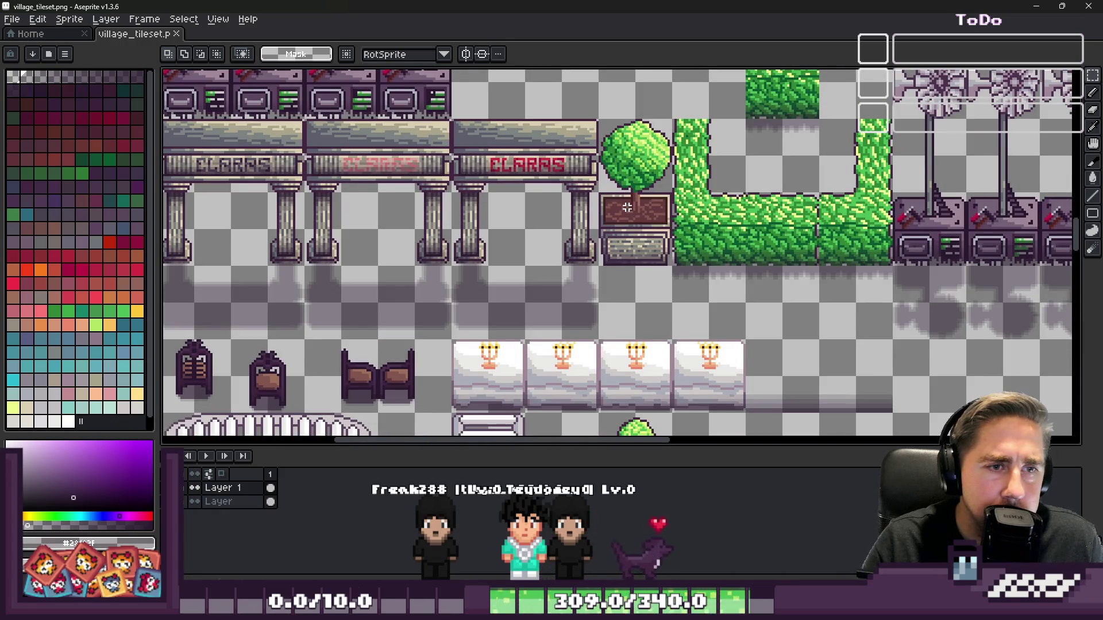
scroll(624, 175, "up", 1)
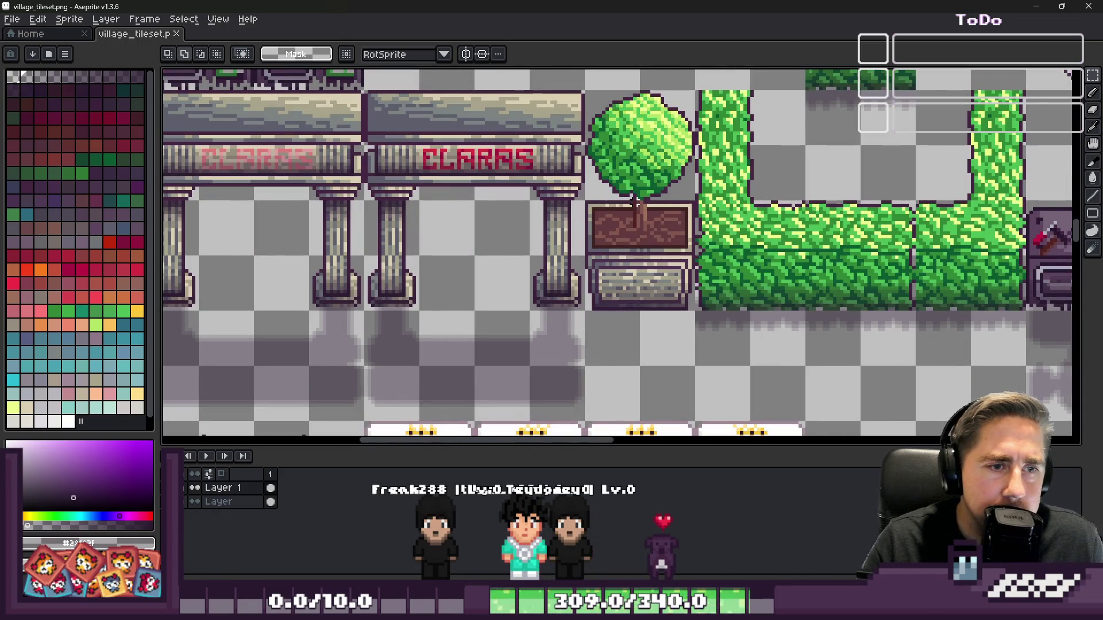
mouse_move(624, 194)
left_mouse_down()
mouse_move(630, 185)
mouse_move(643, 402)
mouse_move(661, 340)
mouse_move(628, 317)
mouse_move(623, 288)
left_mouse_up()
left_click(224, 488)
- Paste a vertically flipped copy of the tree and planter and place it below the original
key("ctrl+v")
key("shift+v")
scroll(661, 347, "down", 3)
scroll(626, 333, "up", 4)
key("Return")
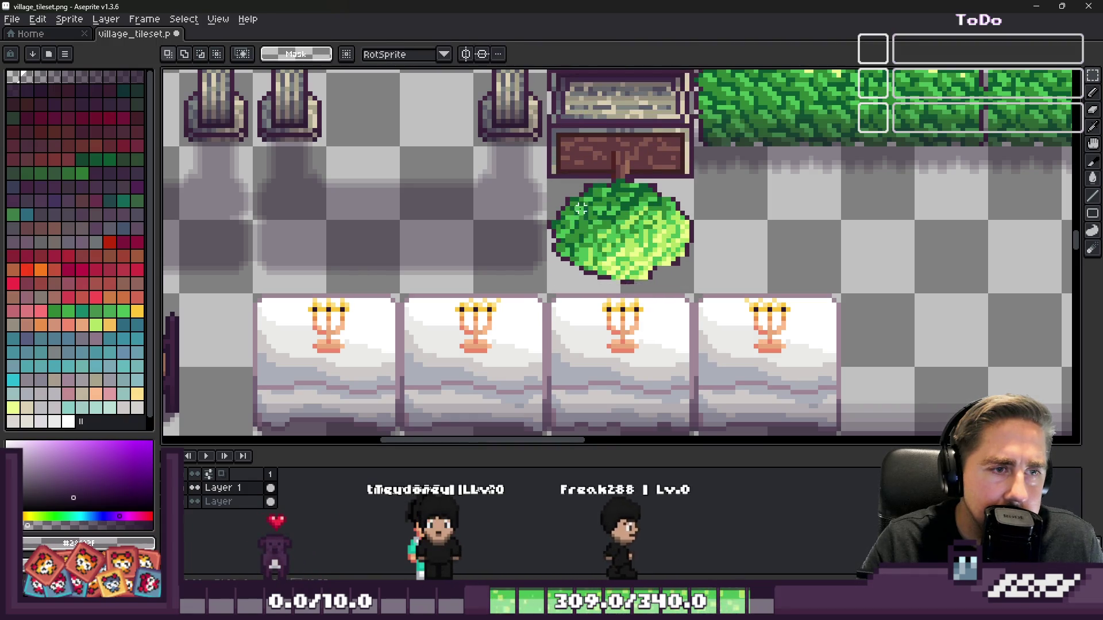
scroll(551, 190, "up", 2)
- Move the flipped tree's detached leaf strips back against the canopy to form one rounded bush
left_click_drag(569, 170, 570, 337)
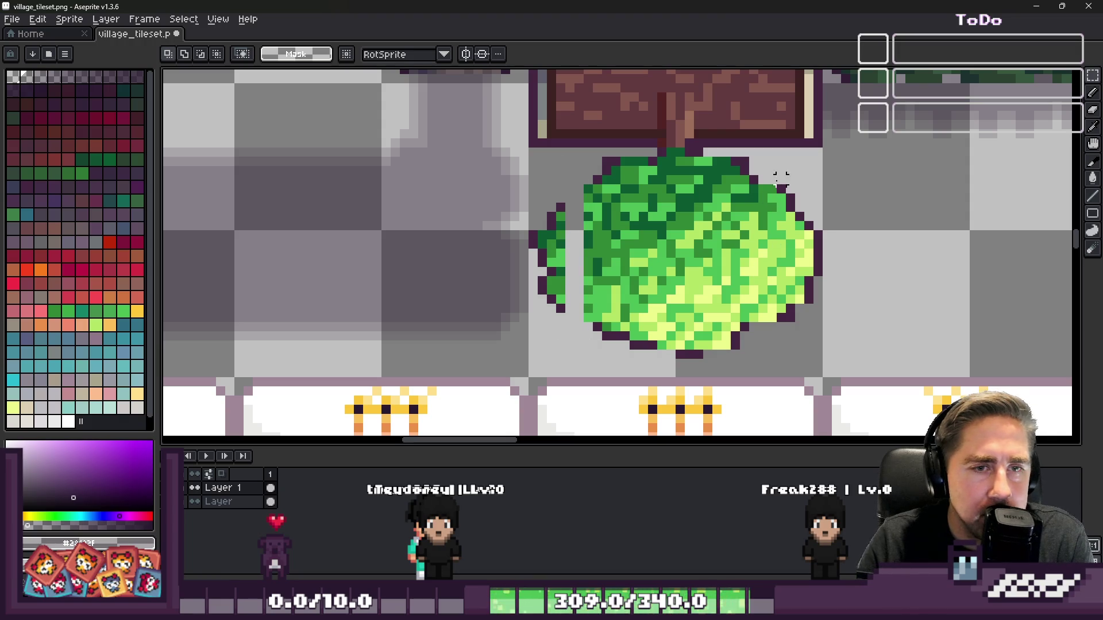
mouse_move(781, 151)
left_mouse_down()
mouse_move(832, 320)
mouse_move(793, 296)
left_mouse_up()
key("ctrl+d")
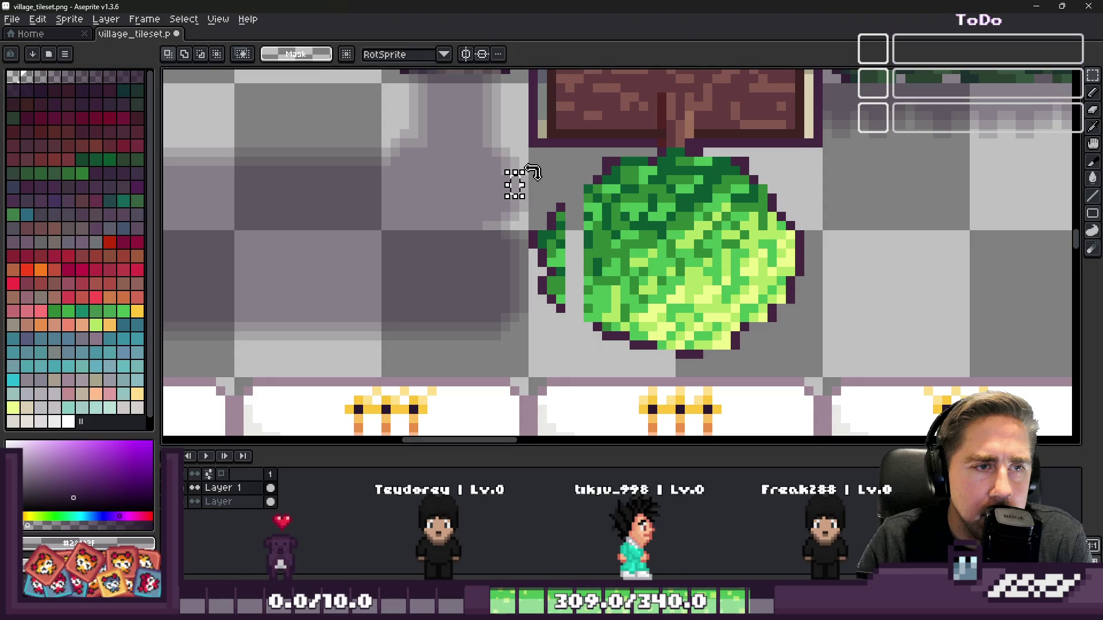
left_click_drag(516, 177, 537, 173)
key("Escape")
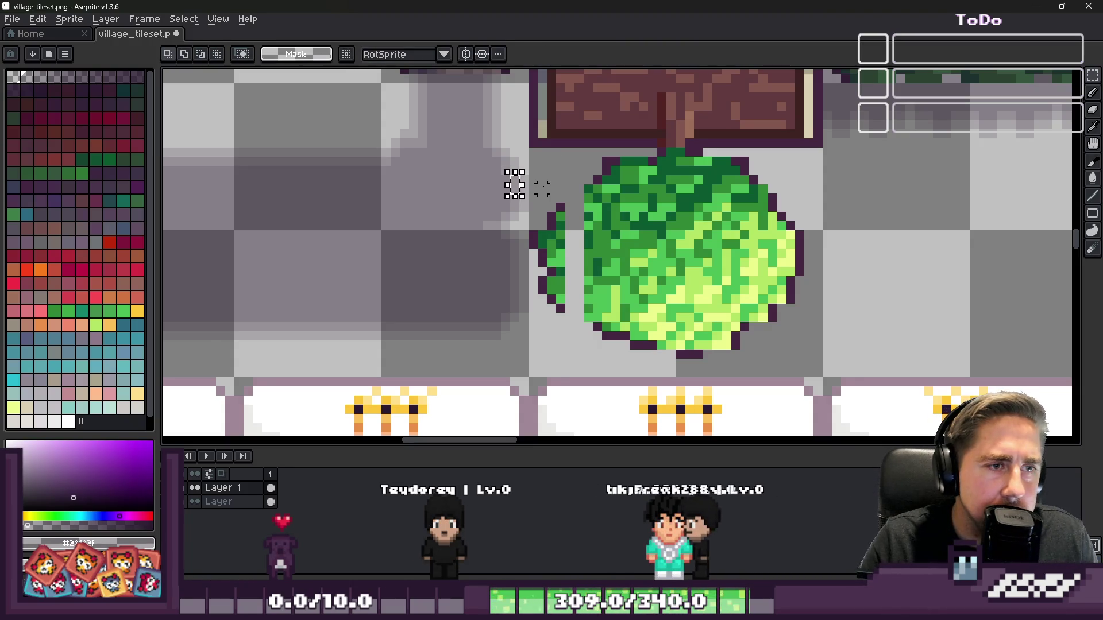
left_click_drag(570, 299, 584, 290)
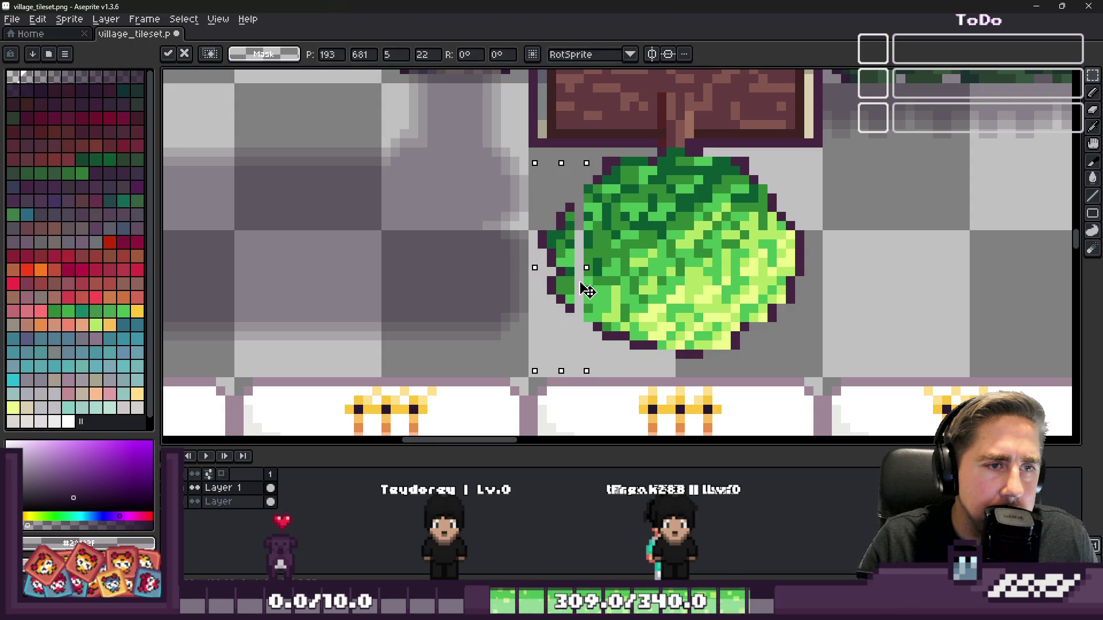
key("Return")
- Zoom in and marquee the column of stacked planters with the round bush below
scroll(595, 287, "down", 1)
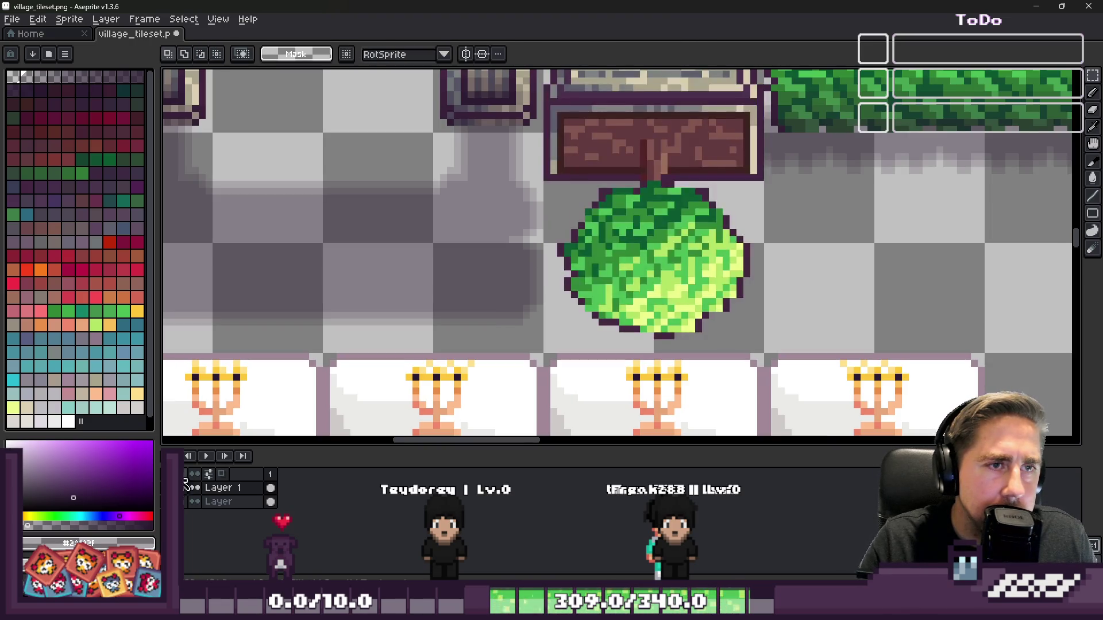
scroll(648, 388, "down", 1)
scroll(648, 388, "up", 2)
scroll(545, 221, "up", 2)
scroll(532, 236, "down", 1)
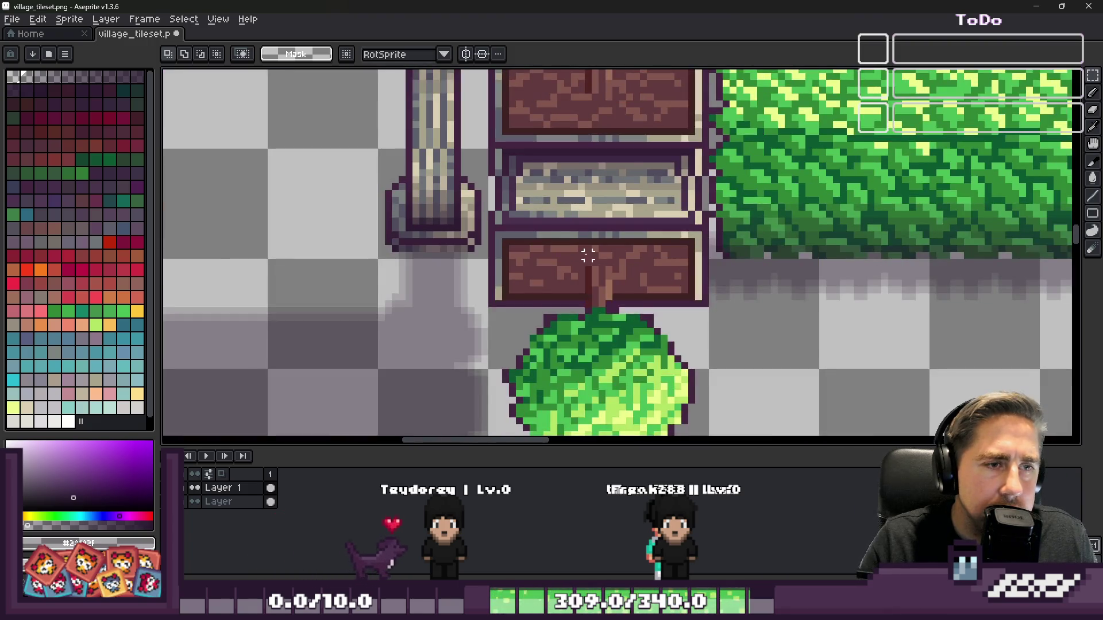
scroll(532, 235, "down", 2)
left_click_drag(499, 103, 652, 402)
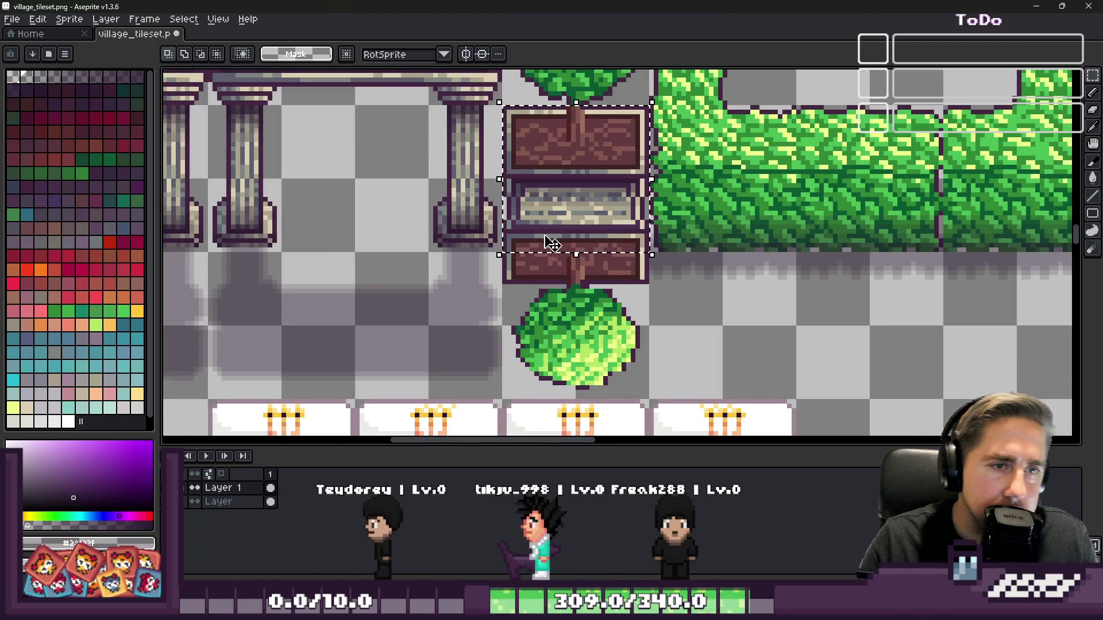
- Select the round bush's pixels with Select > Select Color and delete them
key("ctrl+d")
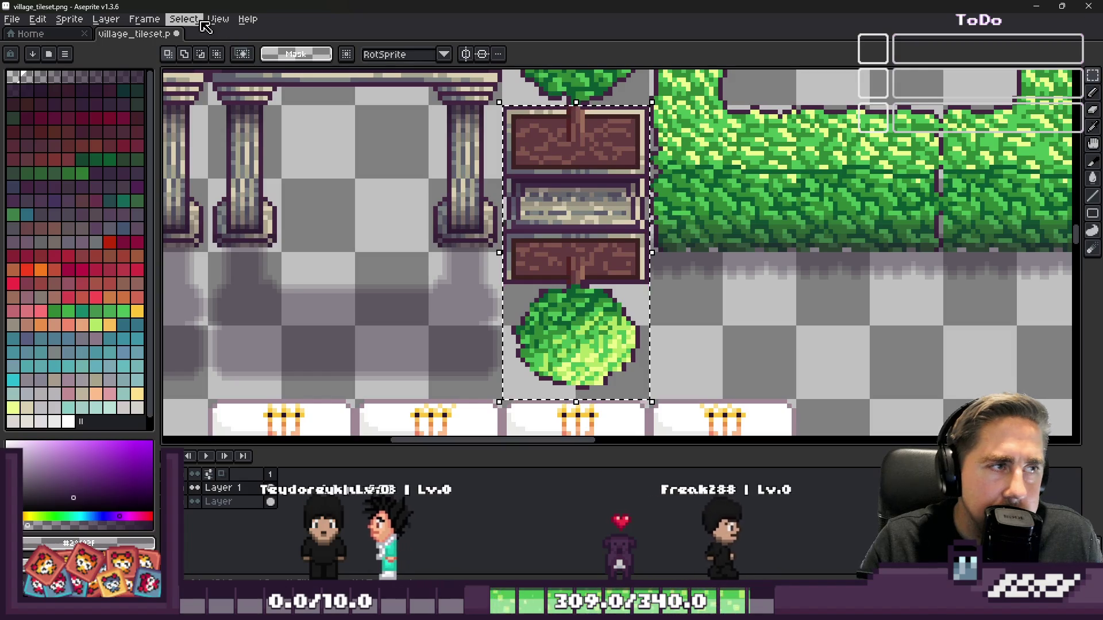
key("i")
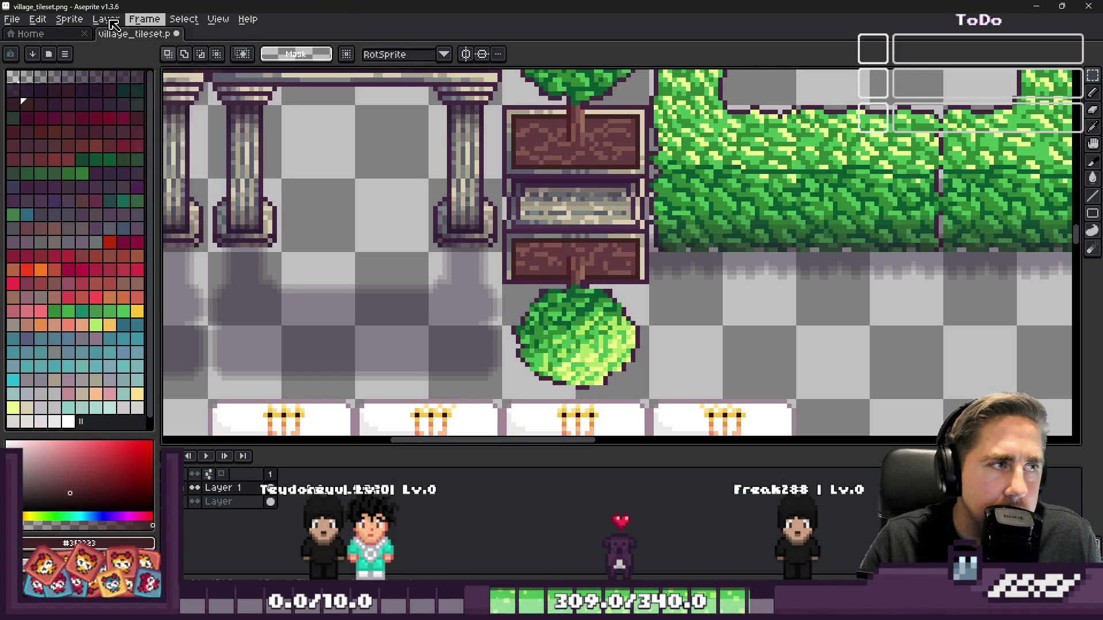
left_click(69, 19)
left_click(193, 41)
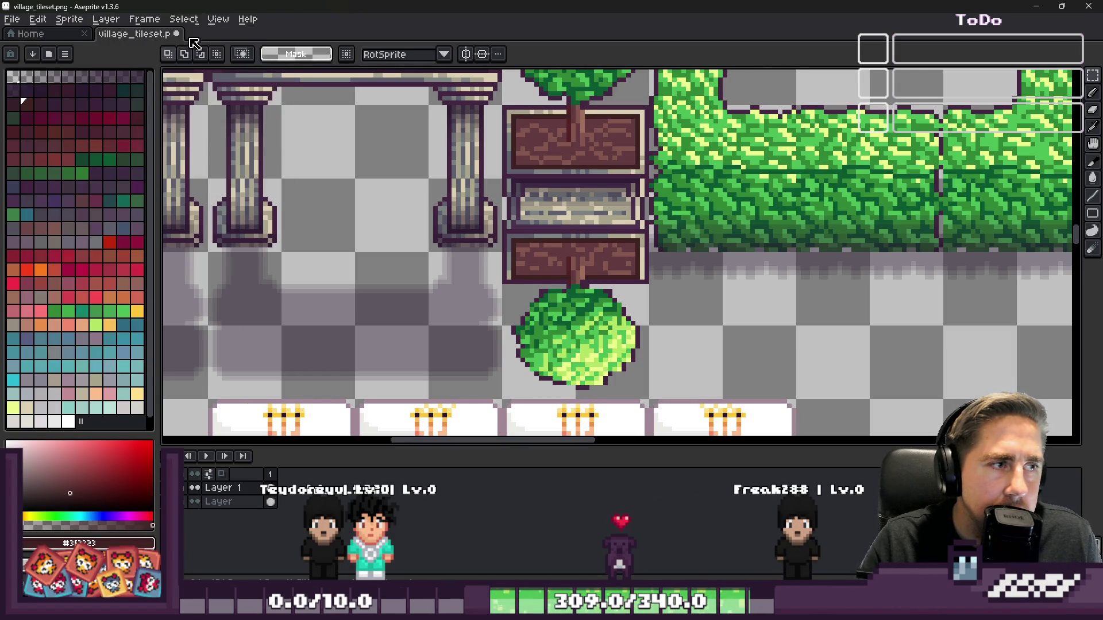
left_click(187, 22)
left_click(207, 90)
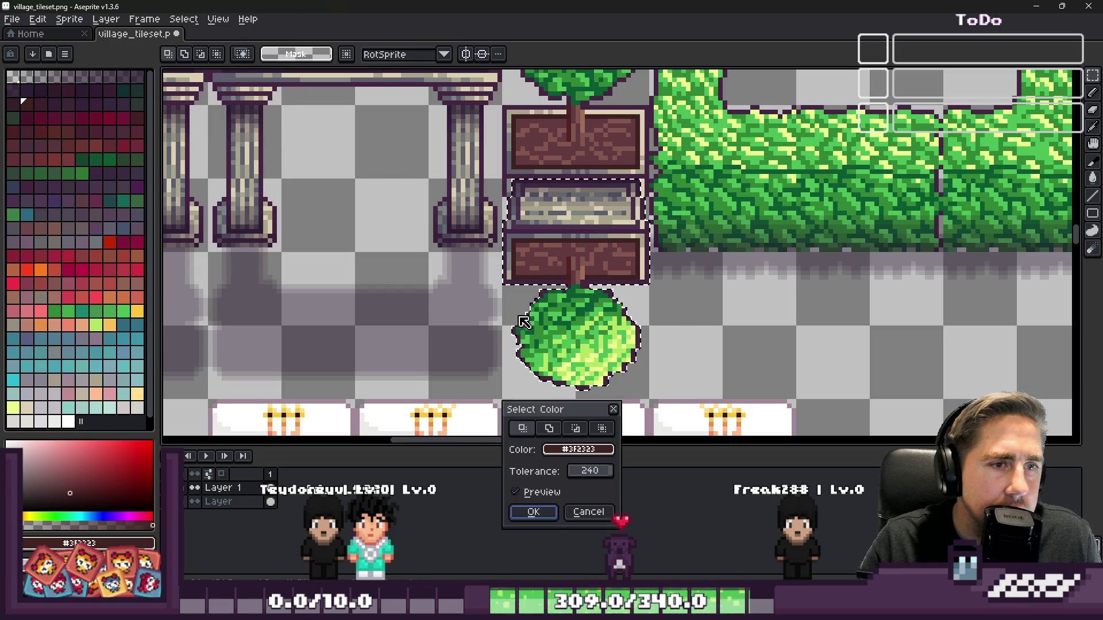
left_click(534, 512)
key("b")
scroll(572, 194, "down", 3)
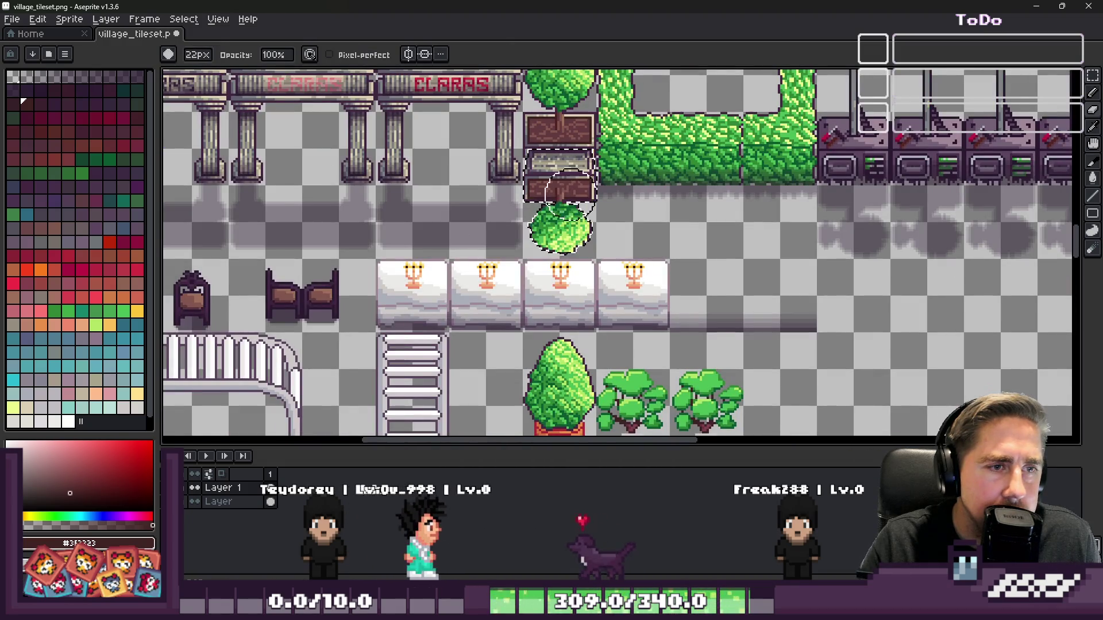
scroll(572, 194, "up", 1)
key("Delete")
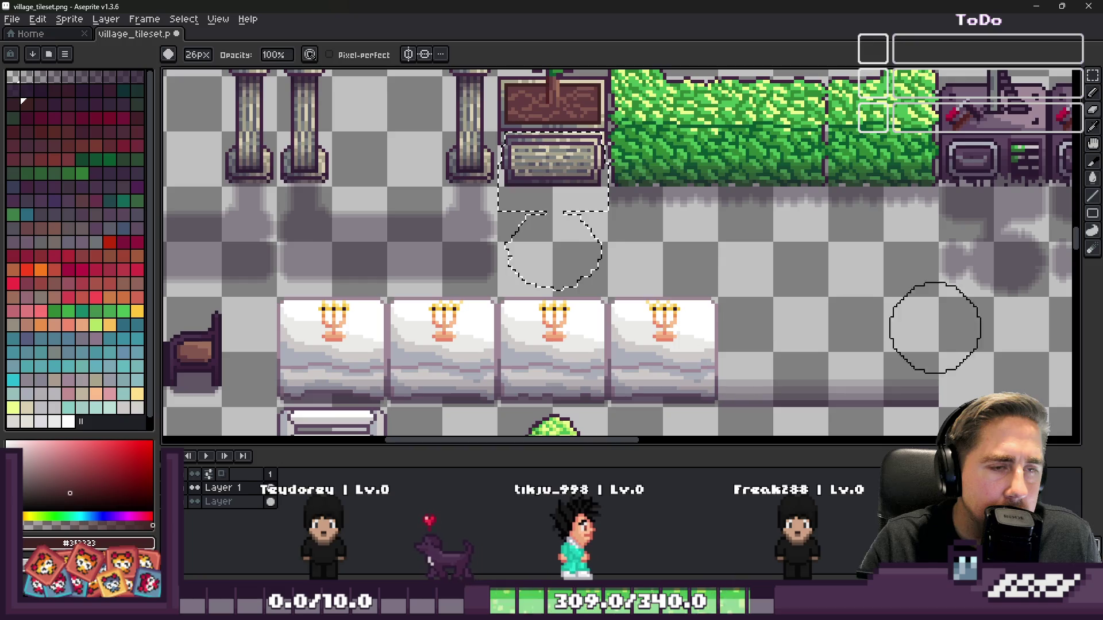
- Paint a darker shadow into the emptied space, including the lower bowl-shaped area
scroll(571, 209, "up", 1)
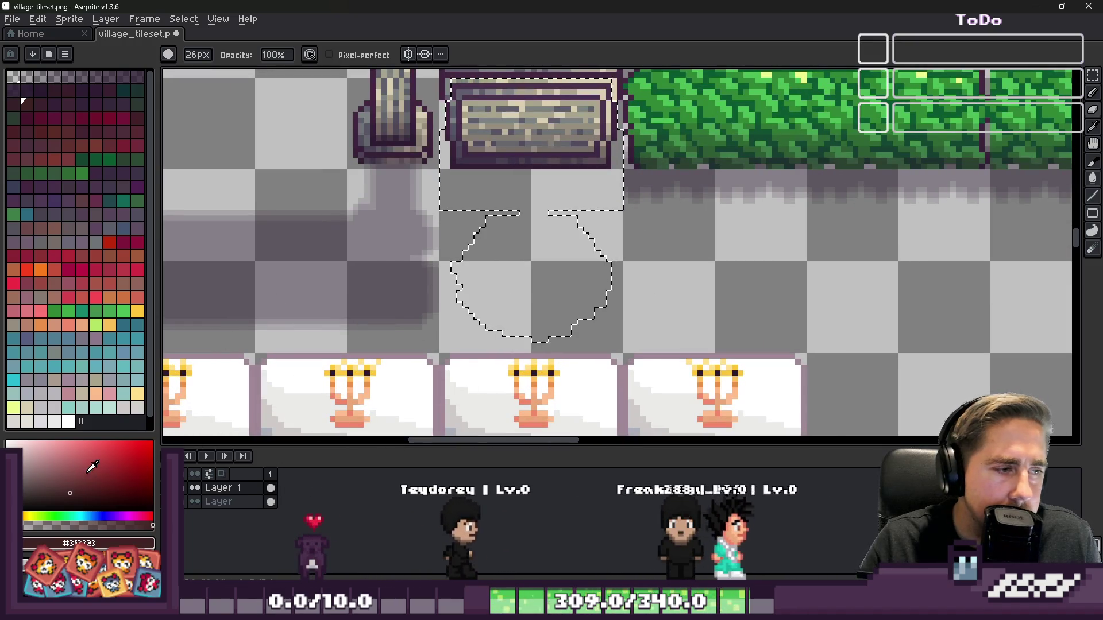
scroll(489, 233, "down", 1)
mouse_move(404, 254)
left_mouse_down()
mouse_move(492, 226)
mouse_move(445, 157)
left_mouse_up()
left_click_drag(488, 270, 551, 270)
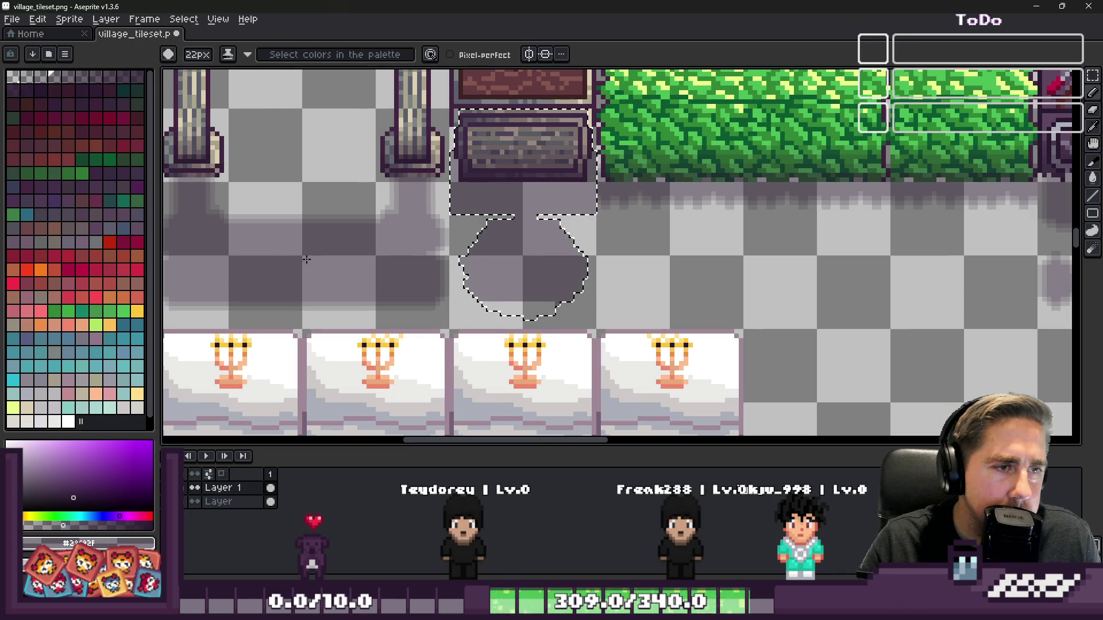
scroll(581, 321, "down", 5)
scroll(632, 265, "up", 4)
scroll(630, 365, "down", 4)
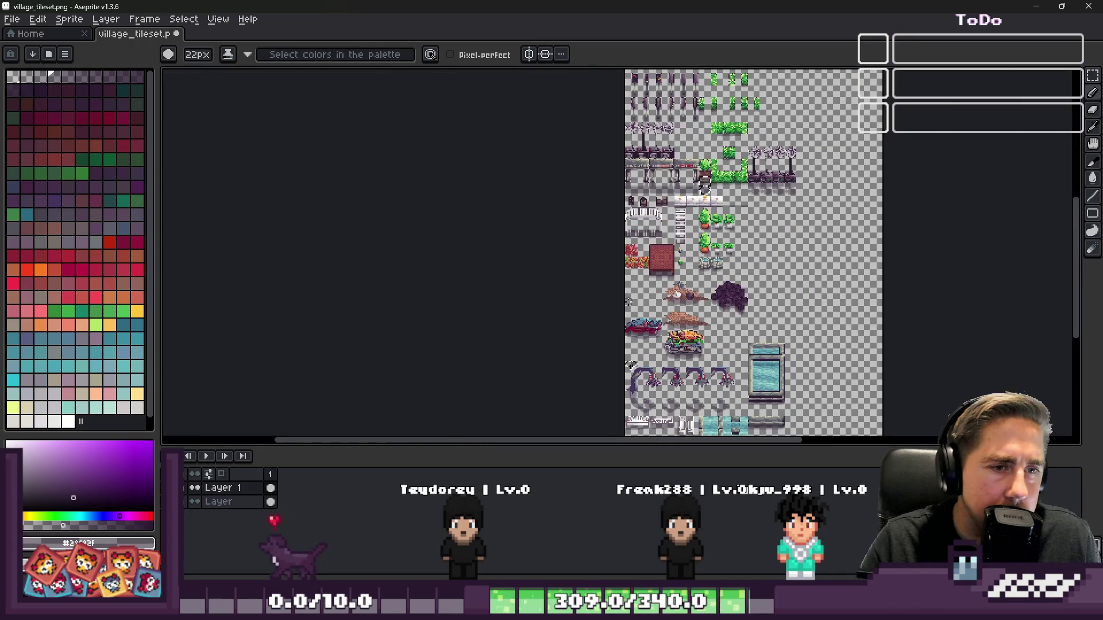
- Move Layer 1 below the other layer in the layers panel
scroll(726, 170, "up", 4)
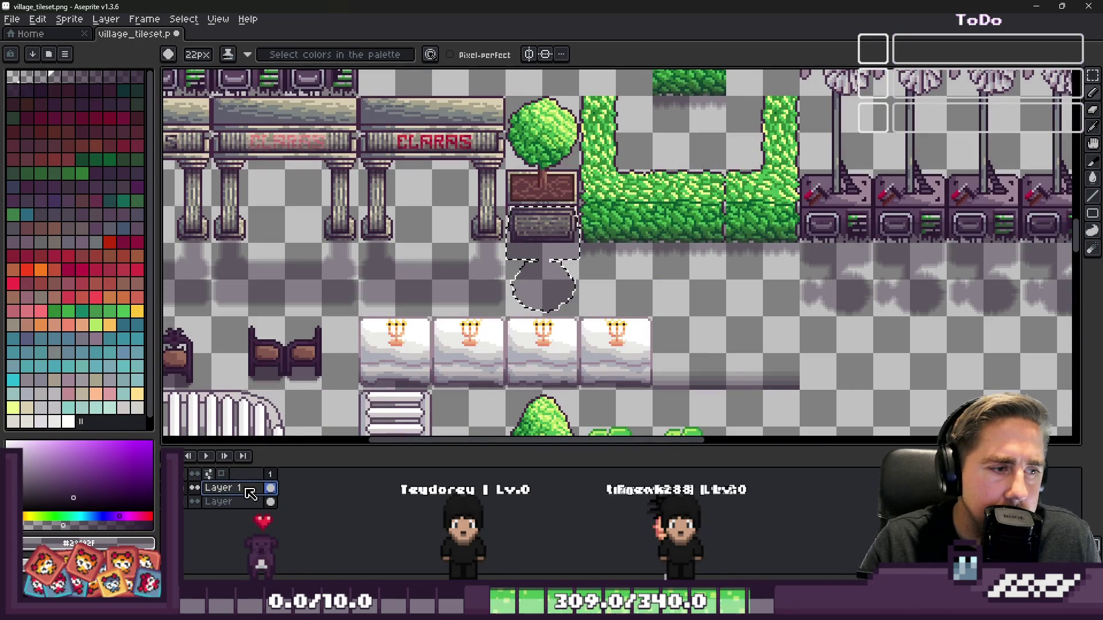
left_click_drag(252, 510, 252, 509)
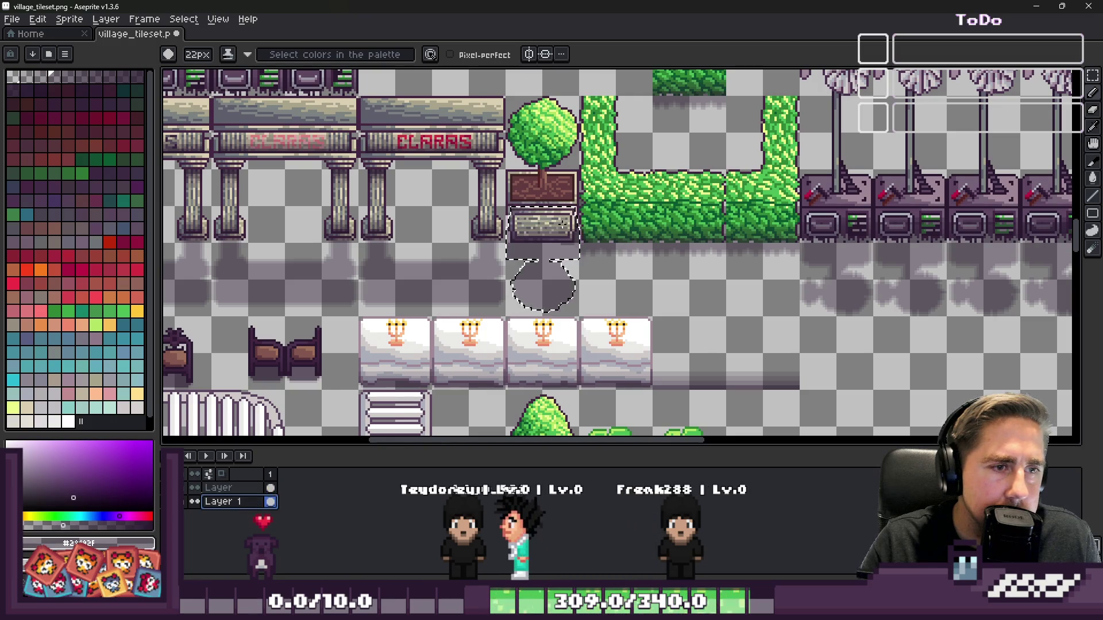
scroll(528, 251, "up", 2)
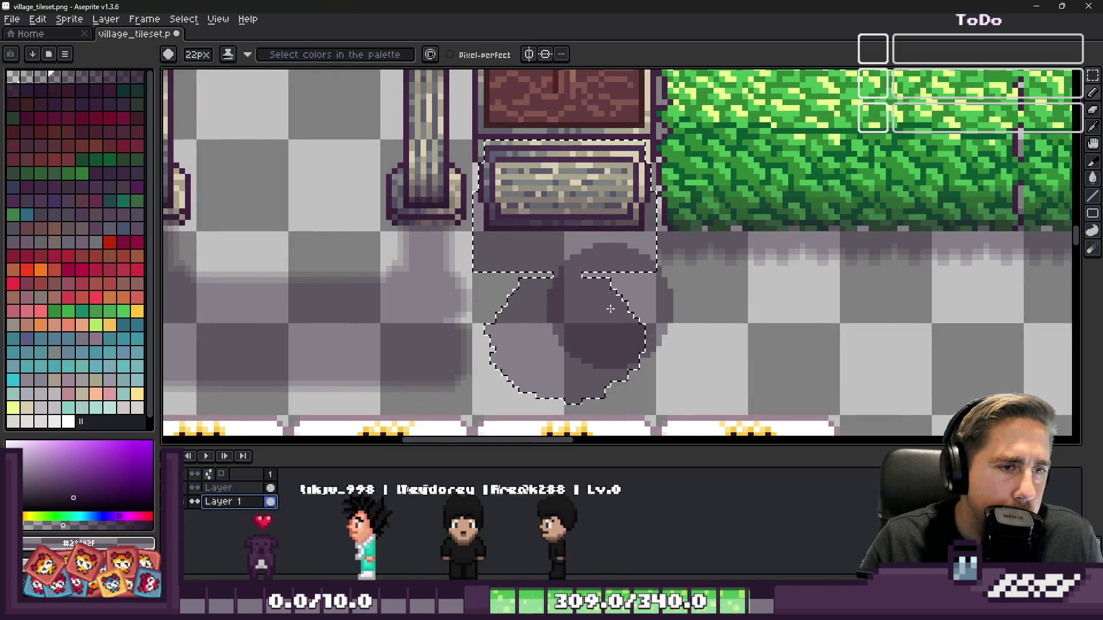
scroll(484, 204, "up", 3)
- Touch up the shadow's edges with thin 2px pencil strokes, darkening and lightening strips
key("b")
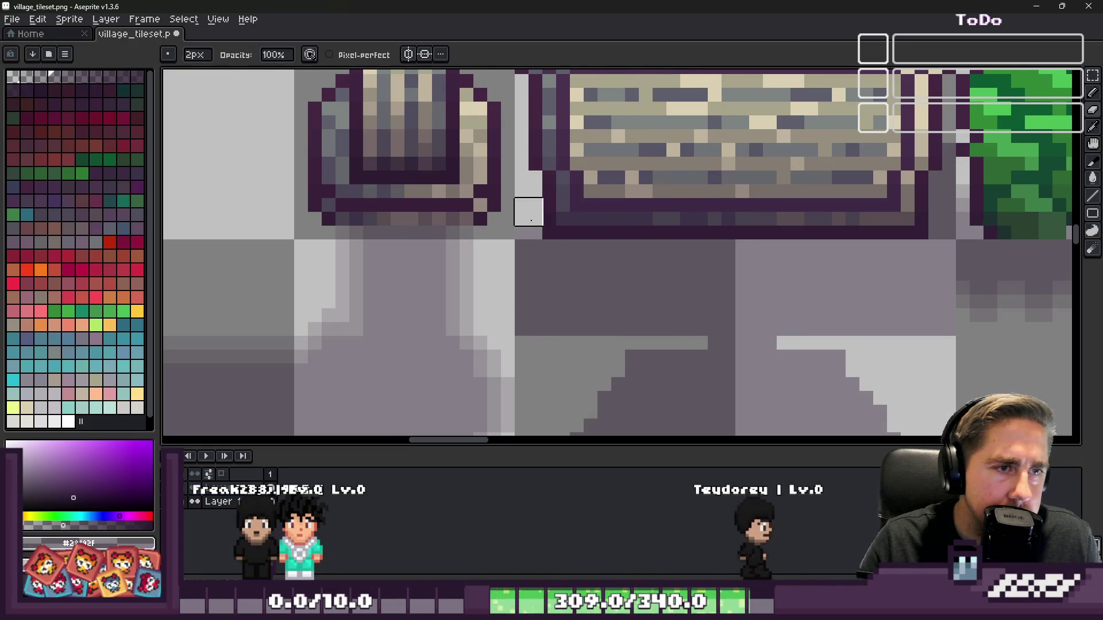
left_click_drag(528, 190, 528, 321)
scroll(624, 231, "down", 5)
scroll(684, 303, "up", 3)
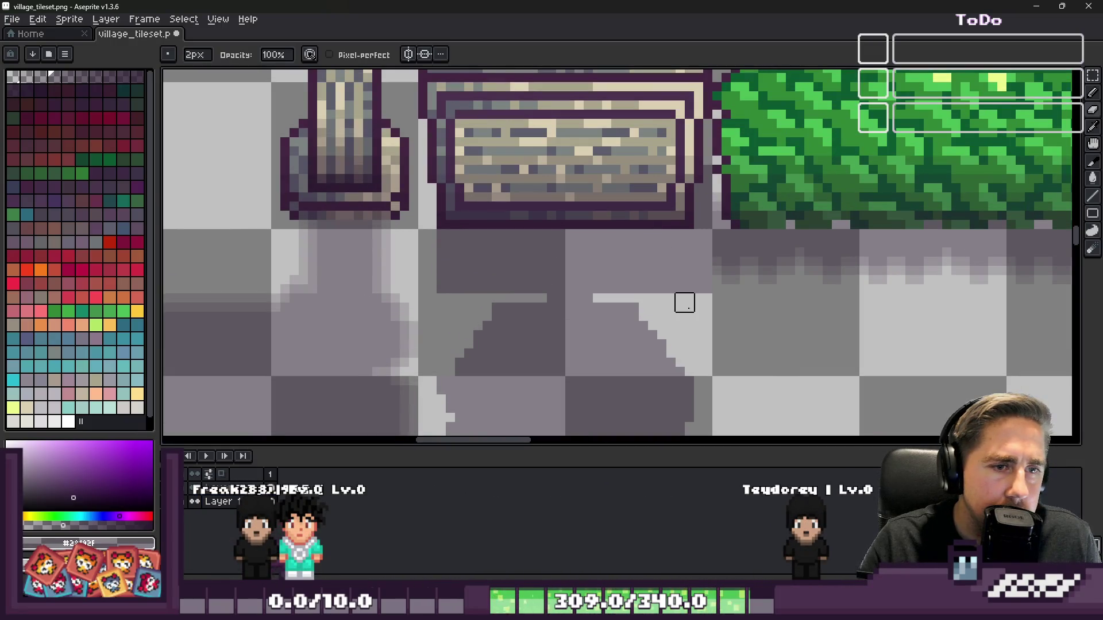
scroll(655, 156, "down", 2)
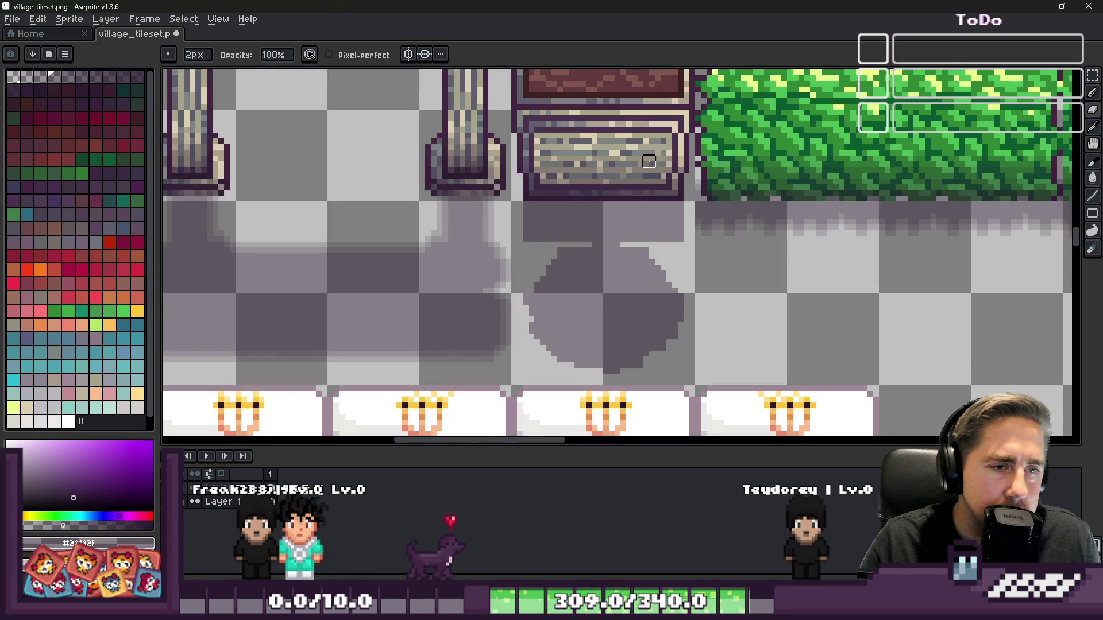
scroll(502, 202, "up", 2)
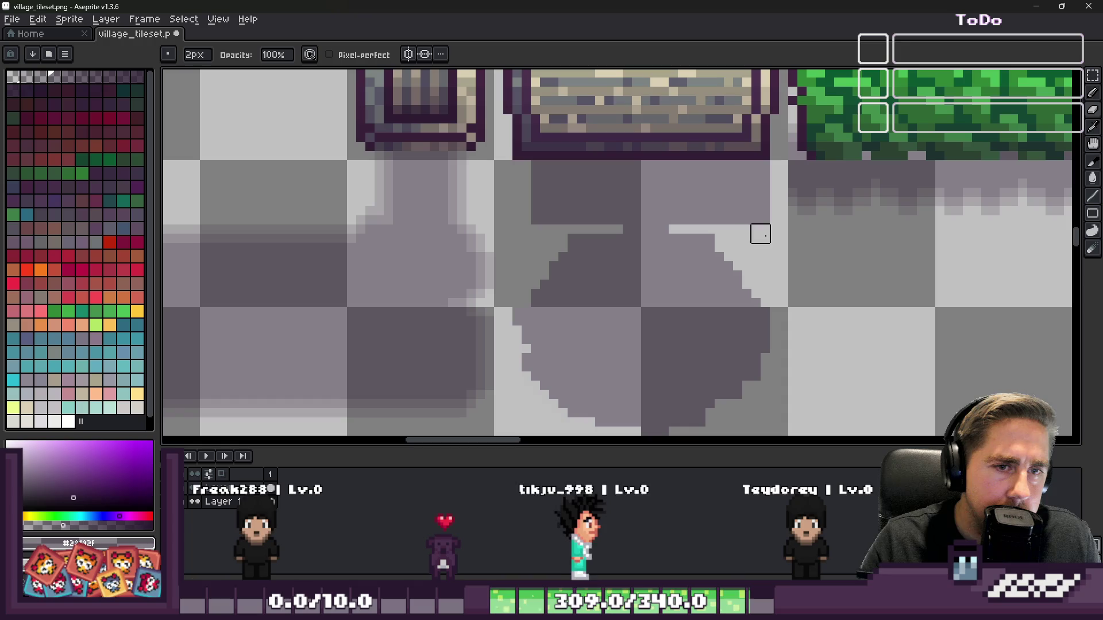
left_click_drag(760, 234, 760, 163)
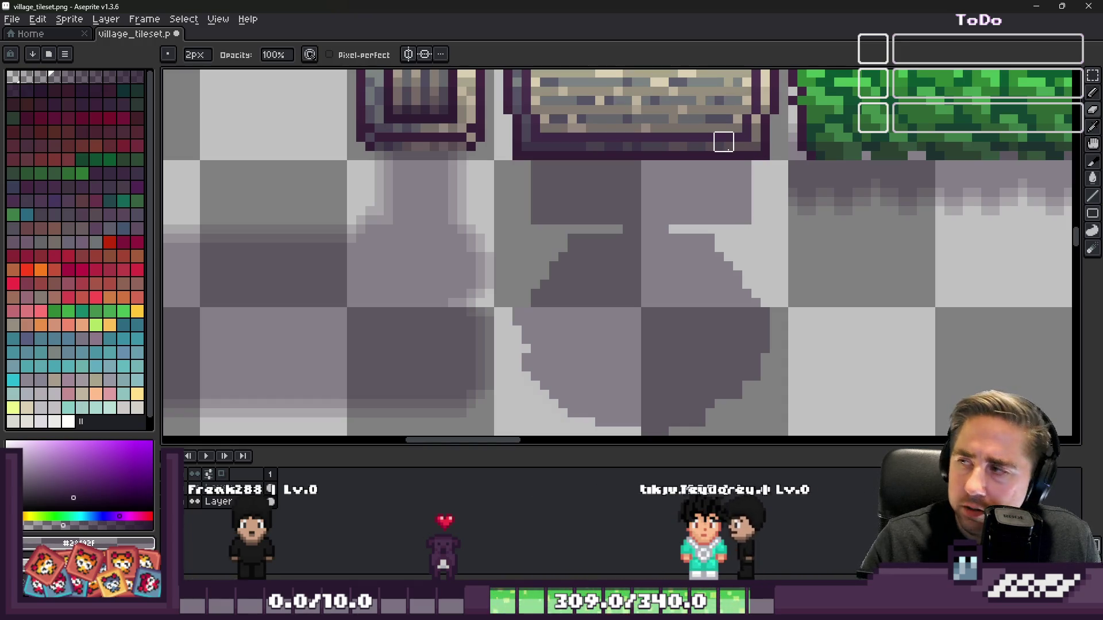
- Marquee-select the shadow tile below the planter
key("m")
left_click_drag(660, 234, 641, 274)
scroll(614, 234, "down", 2)
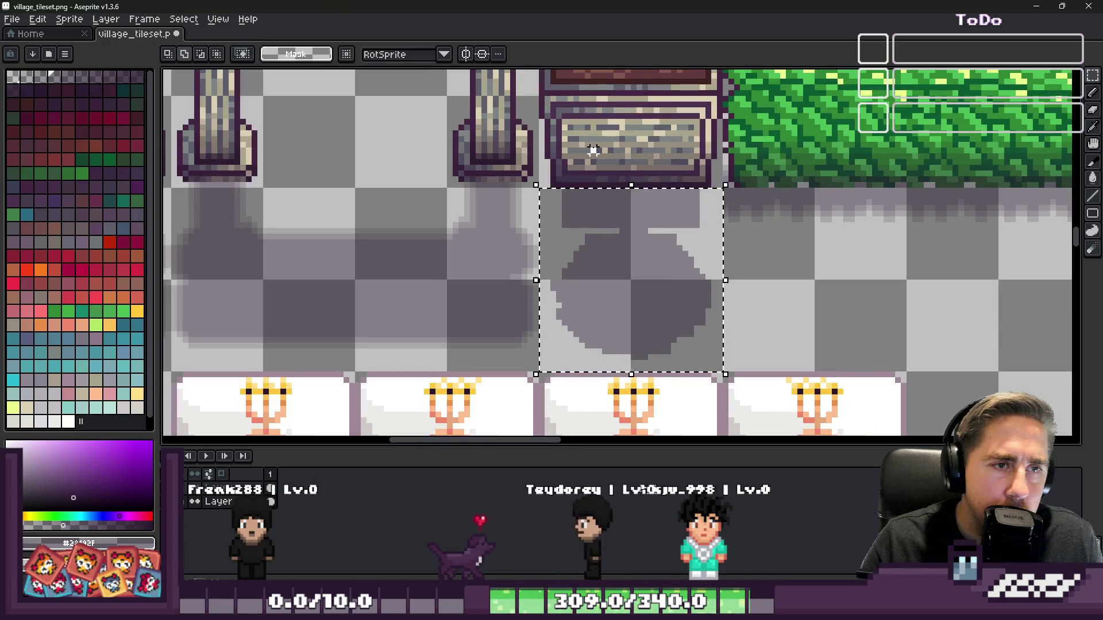
- Apply the Shift+O outline effect to the selected tile's pixels
scroll(538, 225, "up", 1)
key("i")
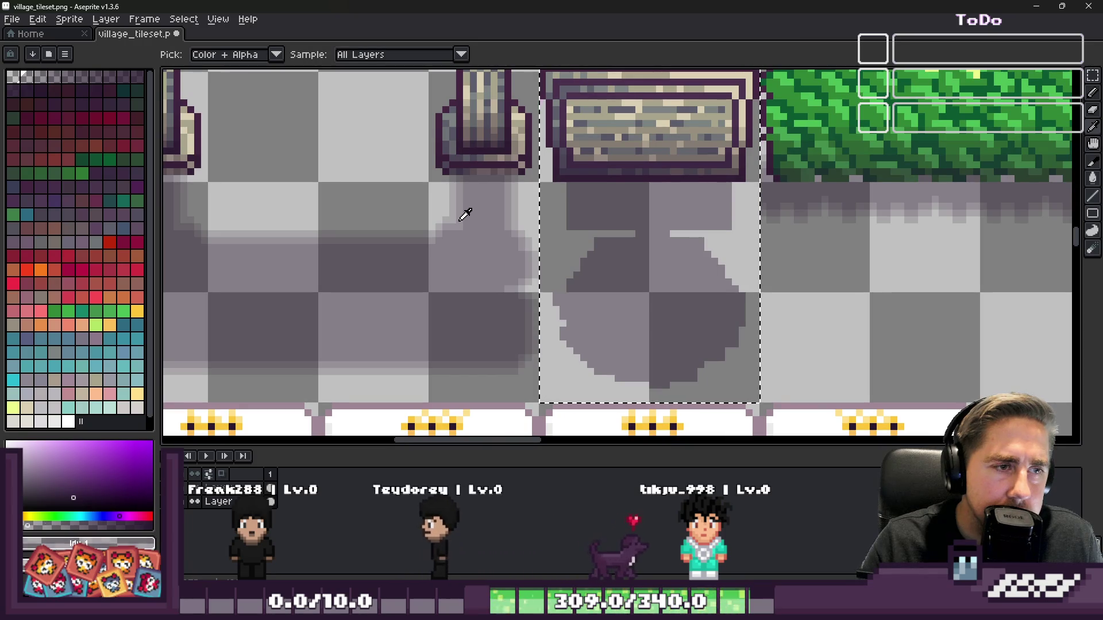
key("h")
key("shift+o")
key("Return")
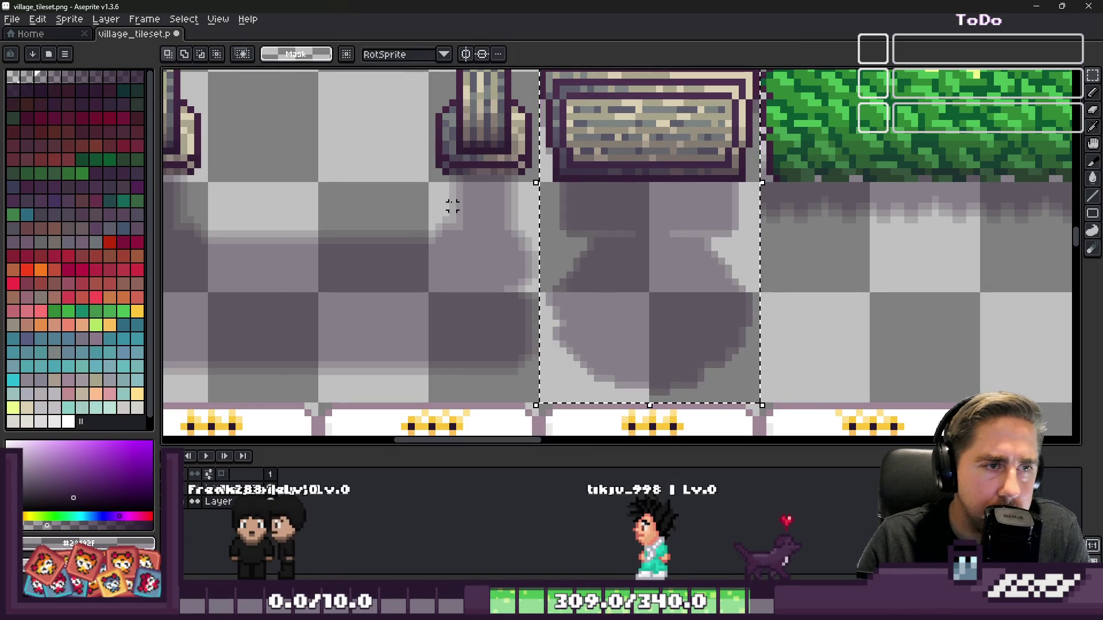
scroll(450, 209, "up", 2)
key("m")
key("shift+o")
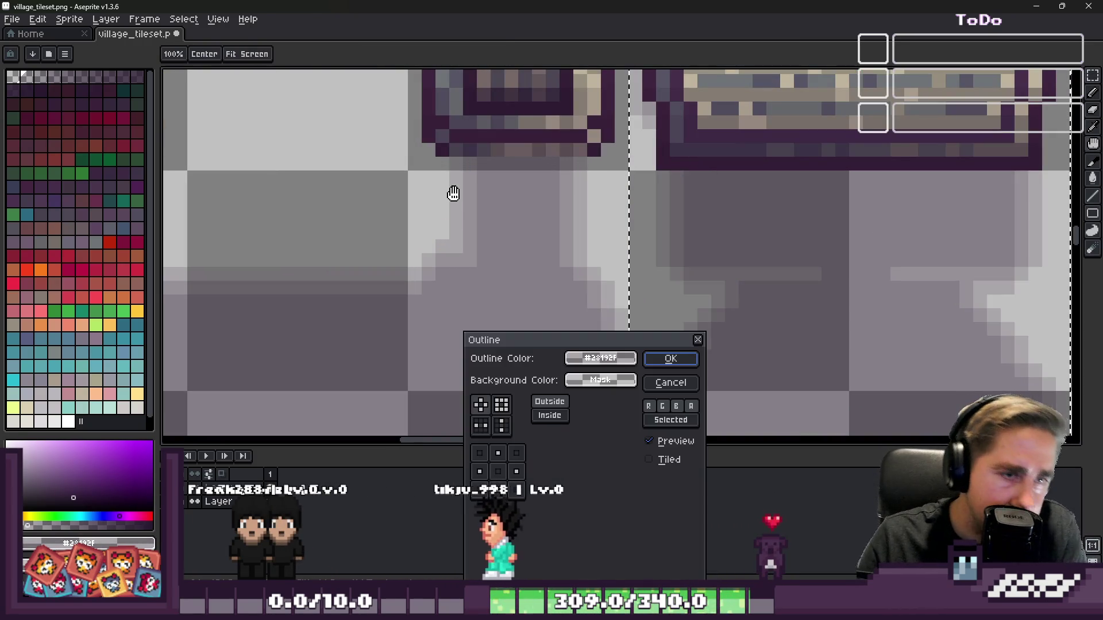
key("Return")
- Enlarge the brush to 10px and look over the tile
scroll(711, 258, "down", 2)
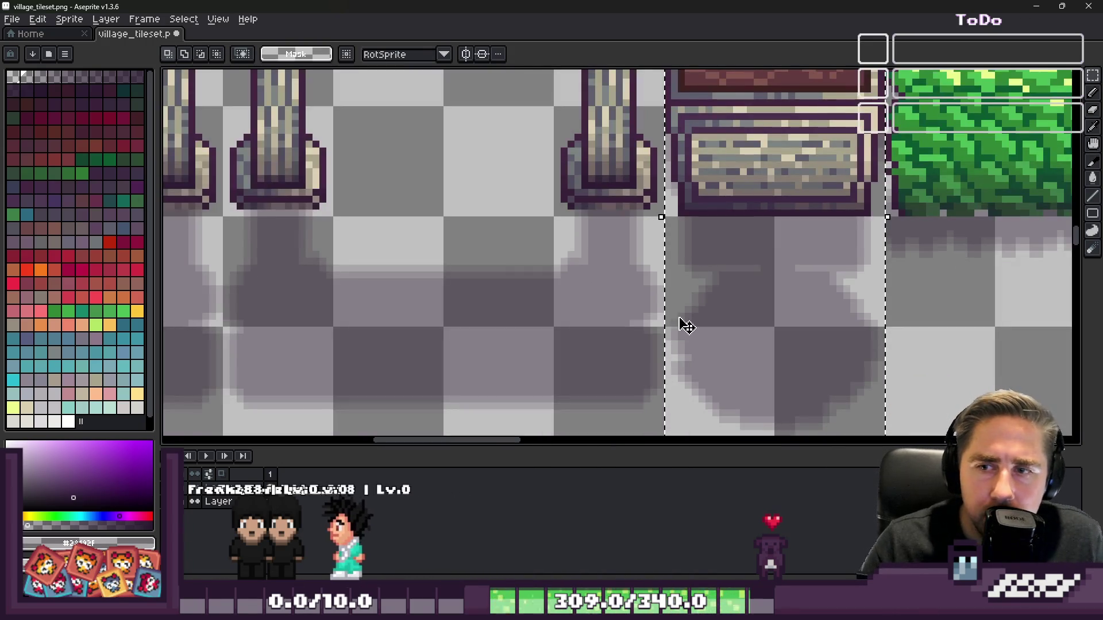
scroll(692, 306, "down", 2)
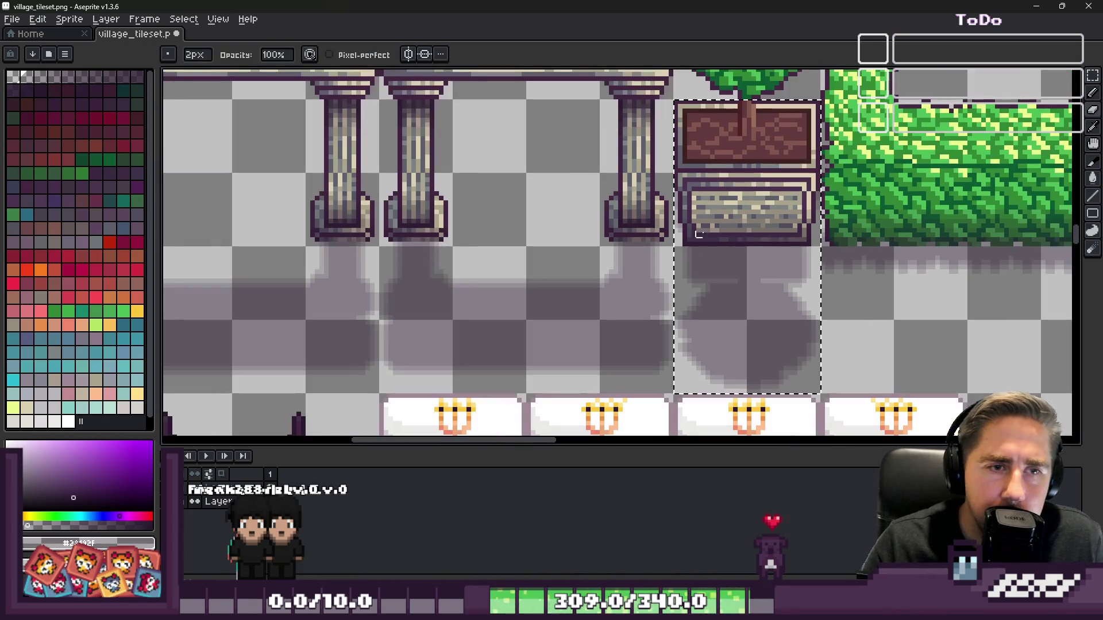
scroll(710, 212, "up", 2)
key("plus")
key("plus")
key("plus")
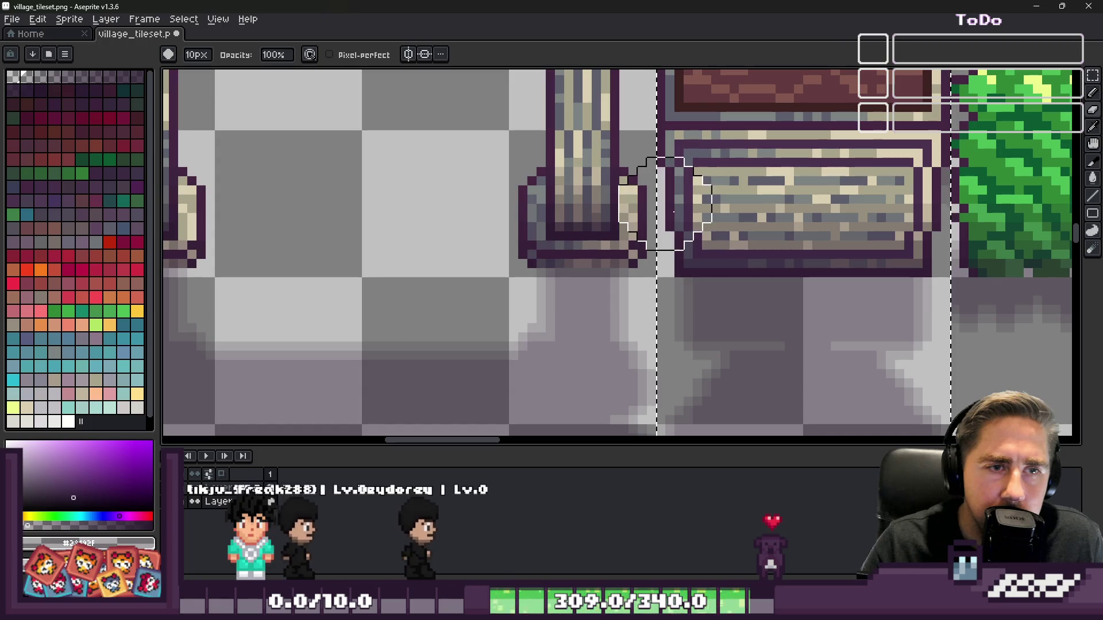
scroll(935, 182, "down", 2)
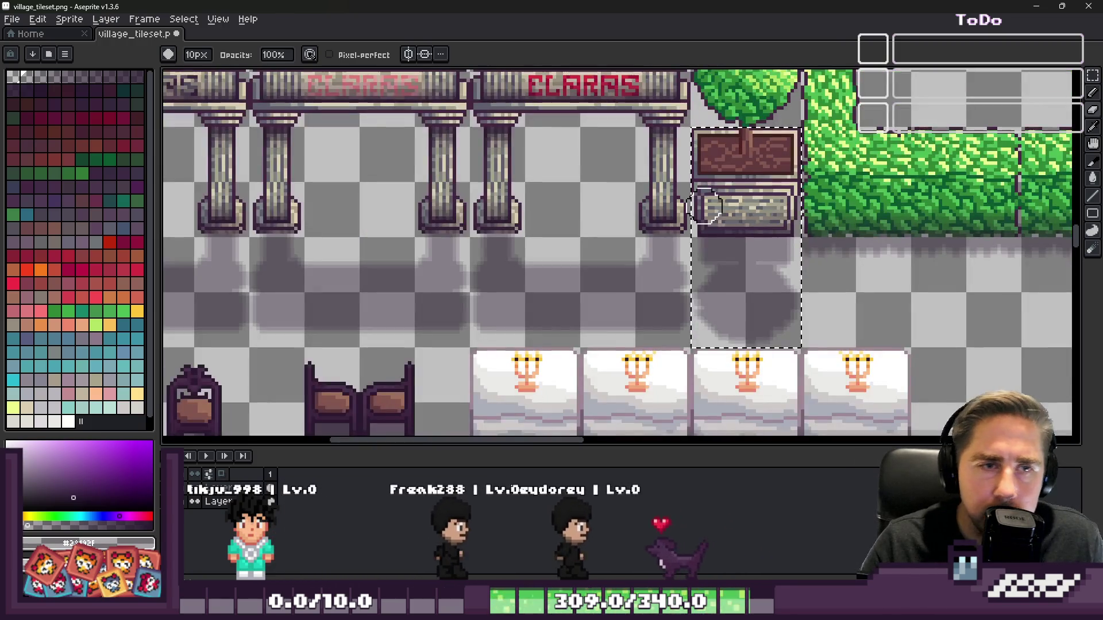
scroll(635, 241, "down", 1)
scroll(781, 272, "up", 1)
scroll(781, 272, "down", 2)
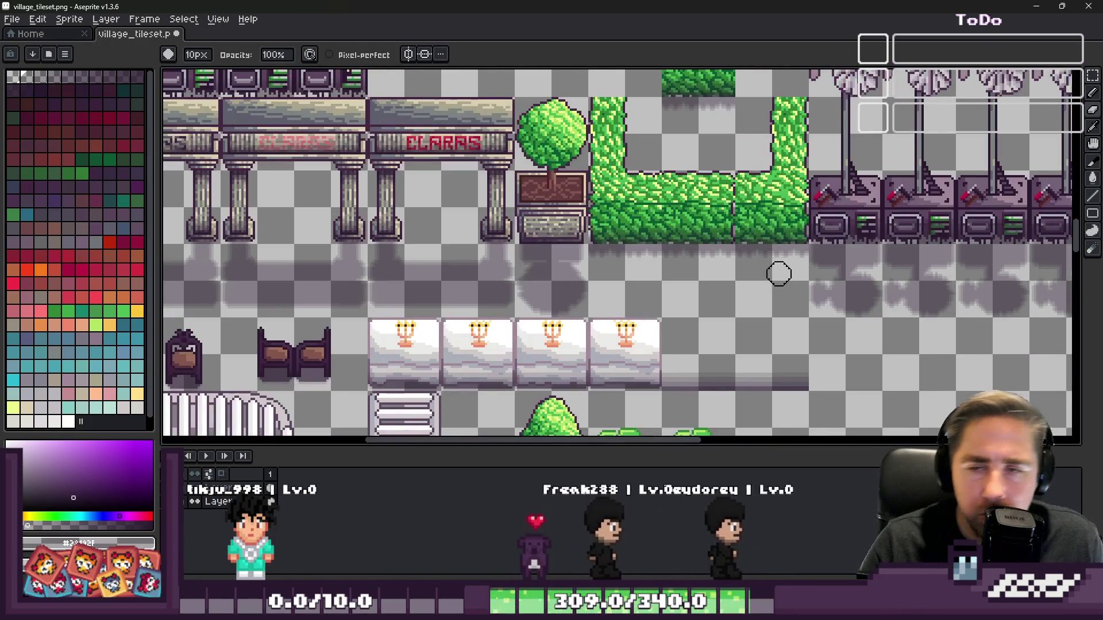
scroll(582, 286, "up", 2)
scroll(589, 337, "down", 2)
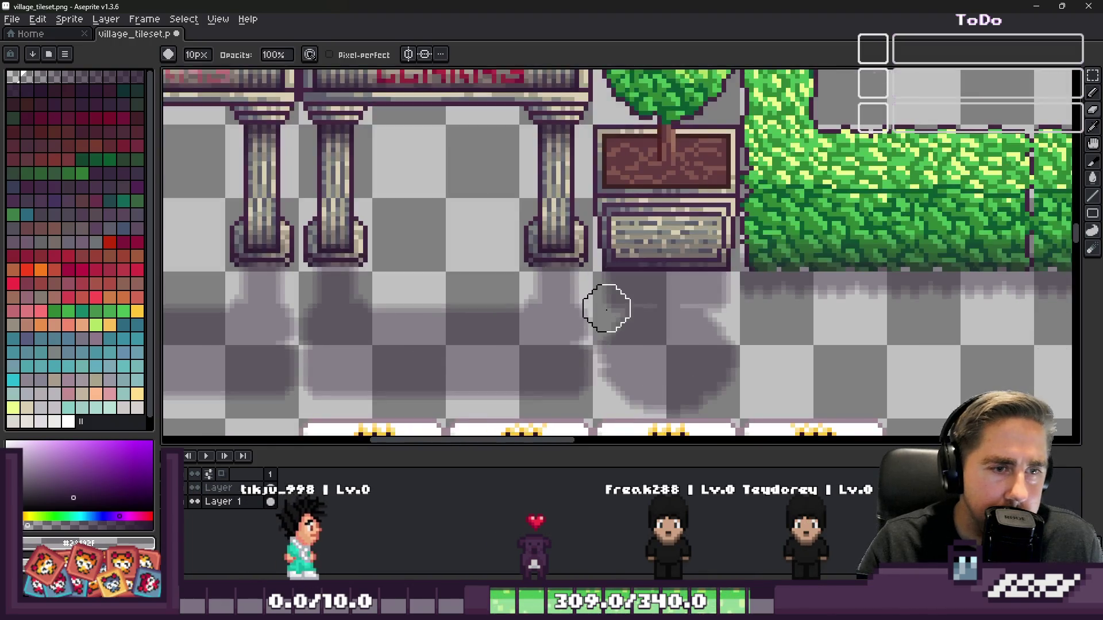
scroll(595, 260, "down", 2)
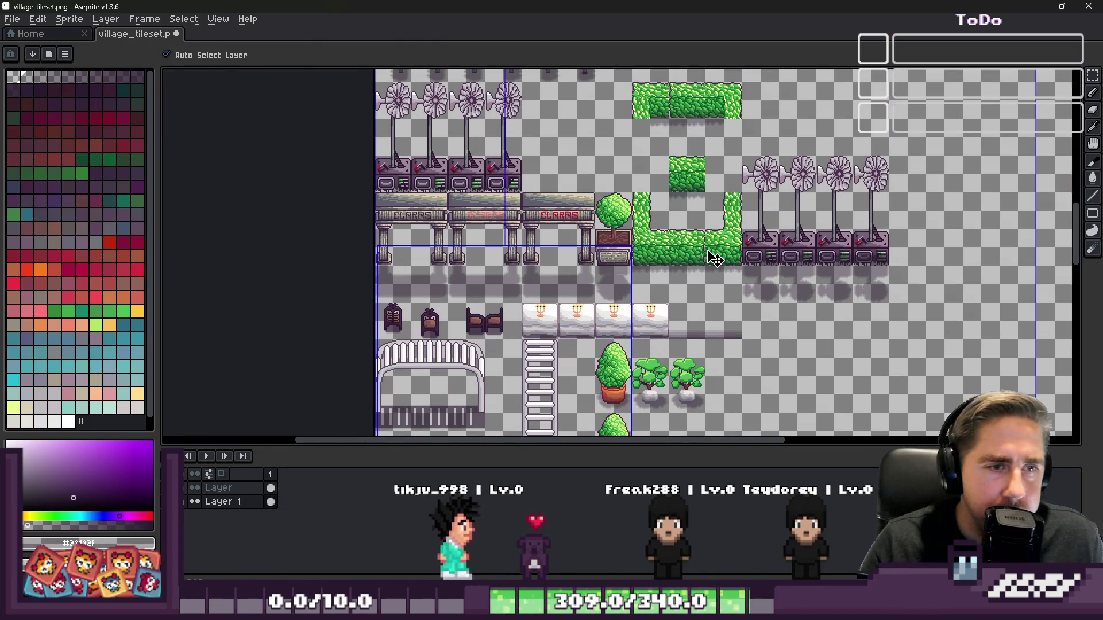
scroll(604, 293, "up", 1)
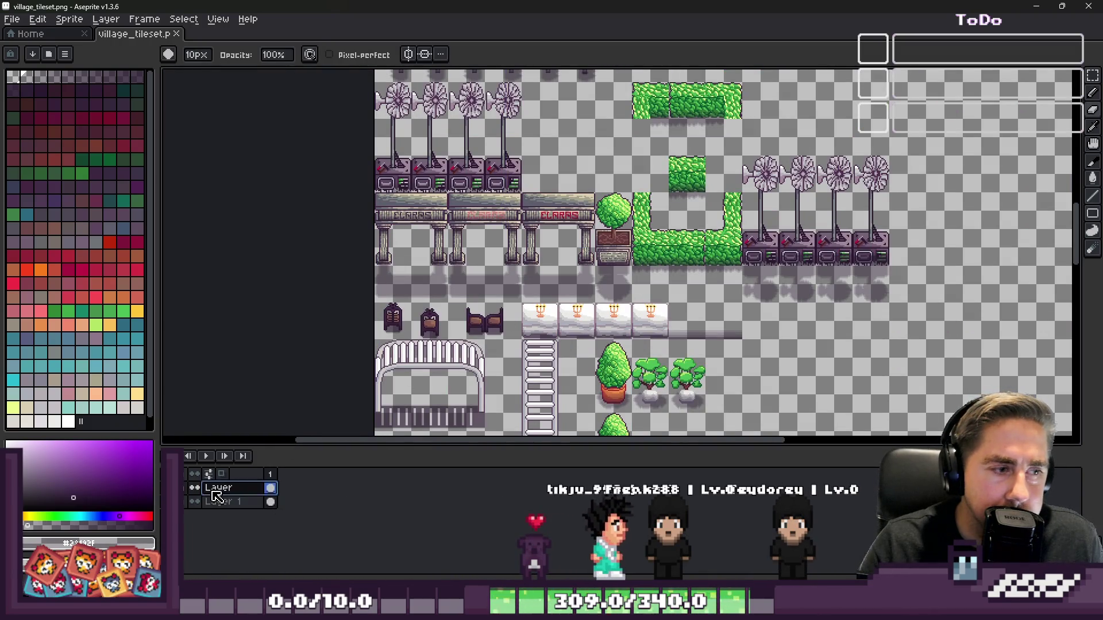
- Minimize Aseprite to bring the Godot FunFair scene back into view
left_click(1037, 7)
scroll(528, 212, "up", 3)
scroll(528, 213, "down", 2)
scroll(622, 247, "up", 2)
scroll(622, 247, "down", 3)
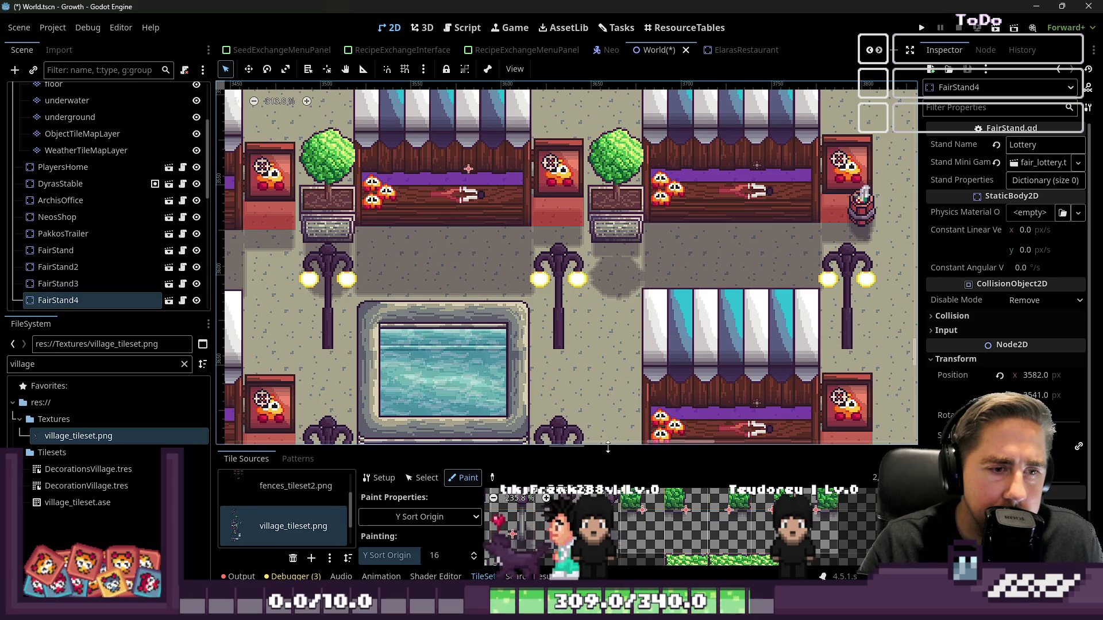
- Enlarge the TileSet panel to inspect atlas tiles, then shrink it to see the whole FunFair
left_click_drag(608, 449, 609, 154)
scroll(608, 478, "up", 5)
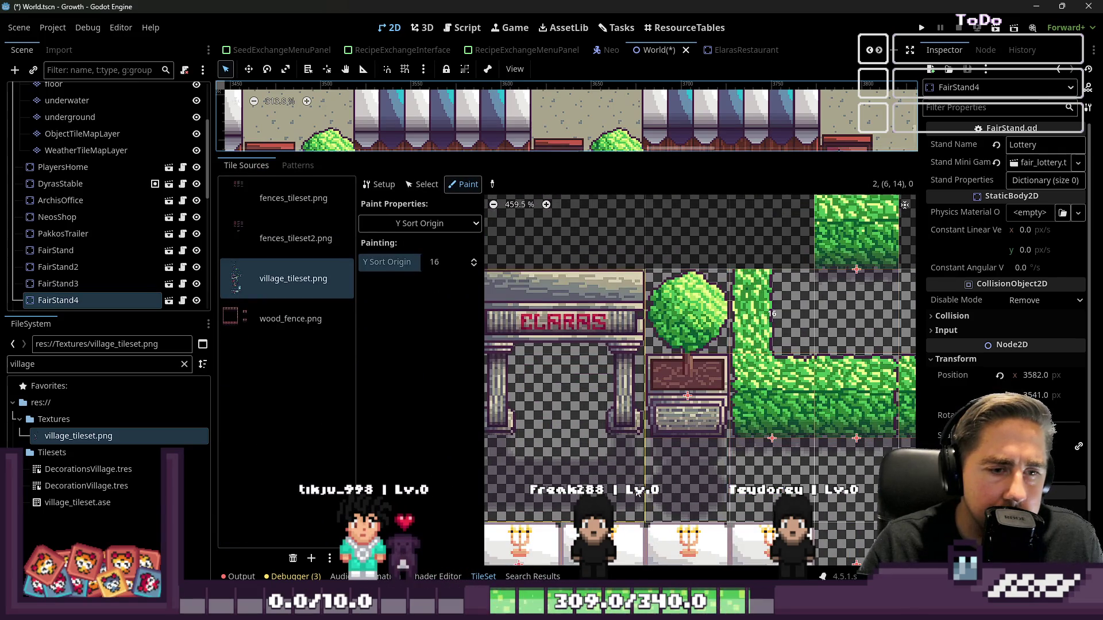
left_click_drag(663, 154, 664, 448)
scroll(527, 361, "down", 4)
scroll(526, 360, "up", 1)
scroll(522, 357, "down", 2)
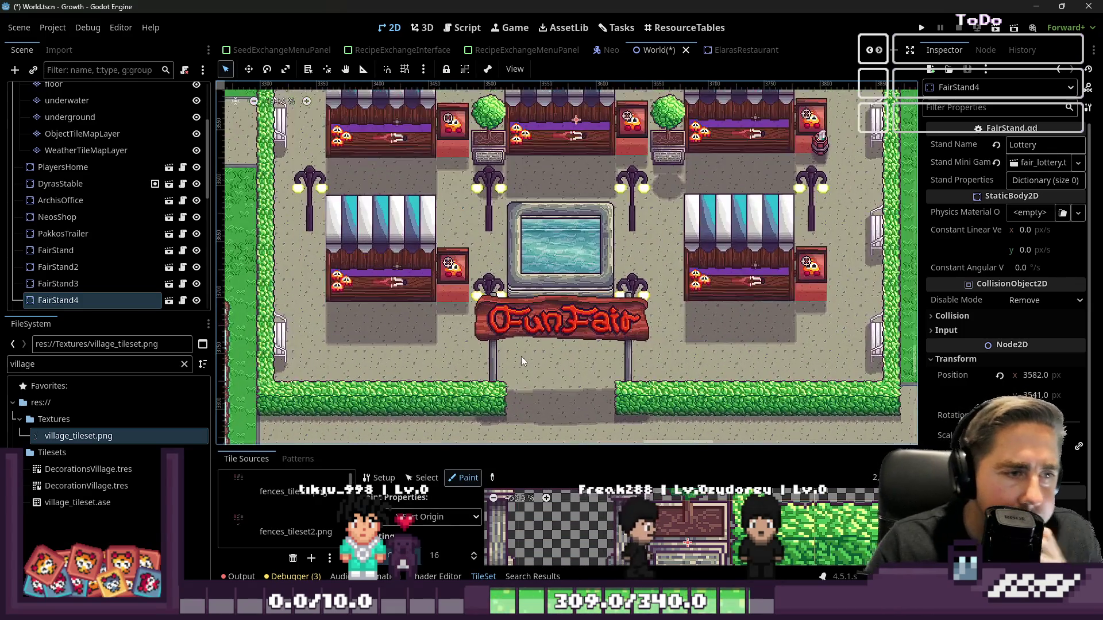
scroll(519, 388, "down", 1)
scroll(509, 386, "down", 2)
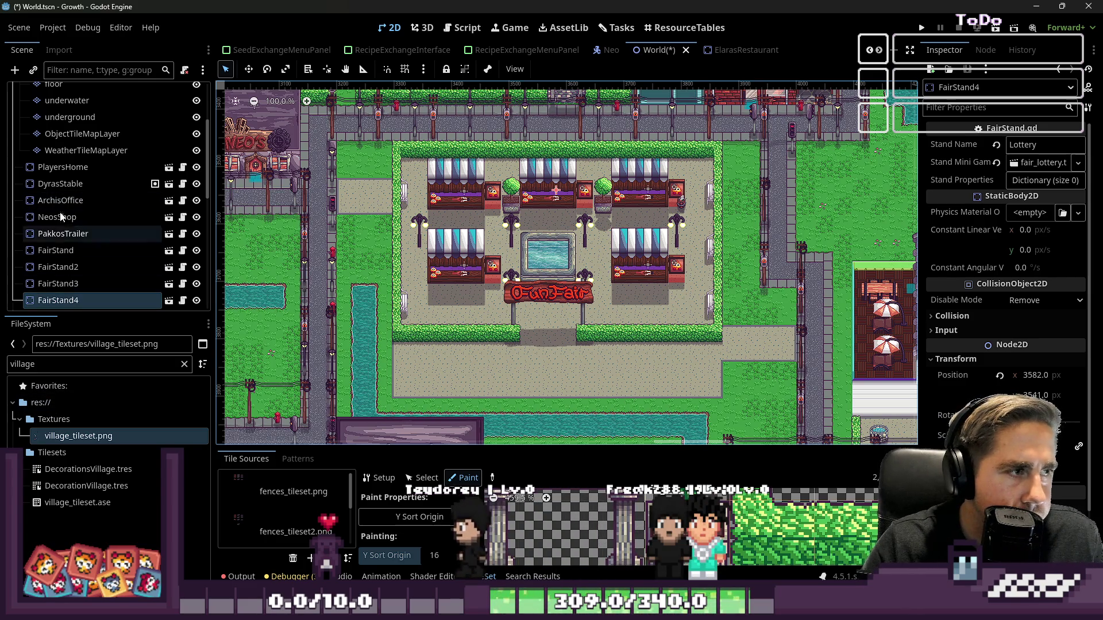
- Filter the FileSystem dock with 'floor' to find floor_tileset.png
left_click(17, 364)
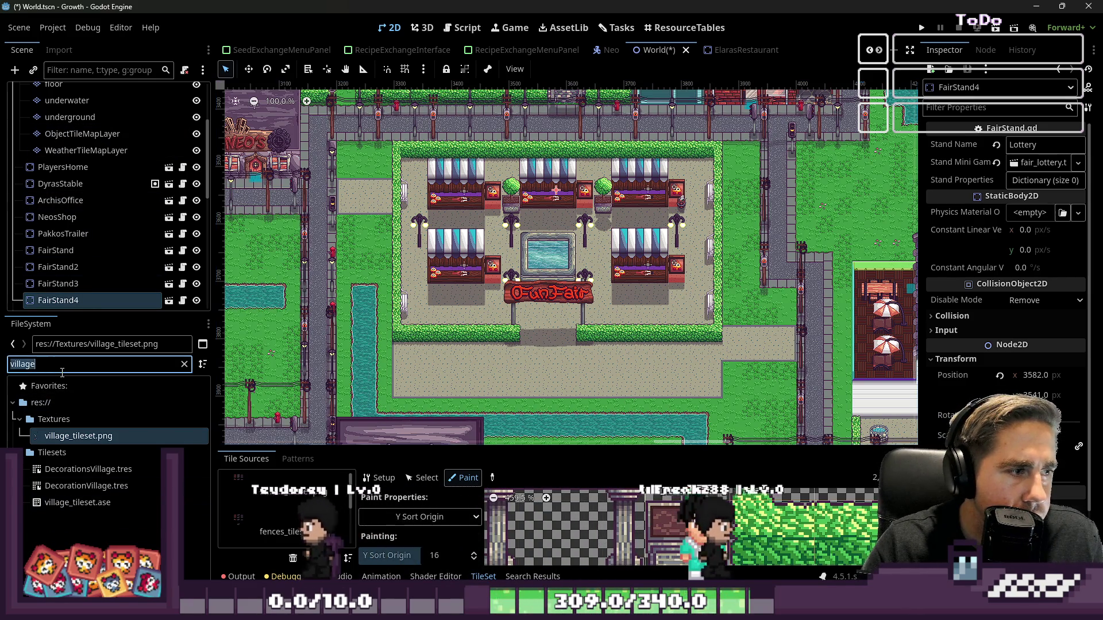
type("floor")
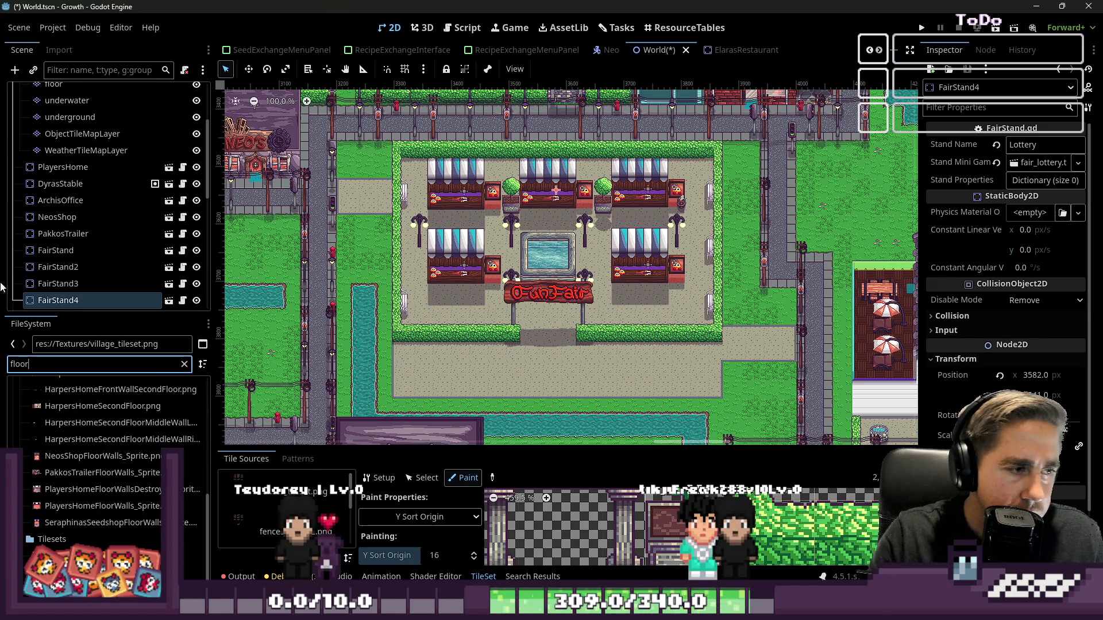
scroll(35, 412, "up", 5)
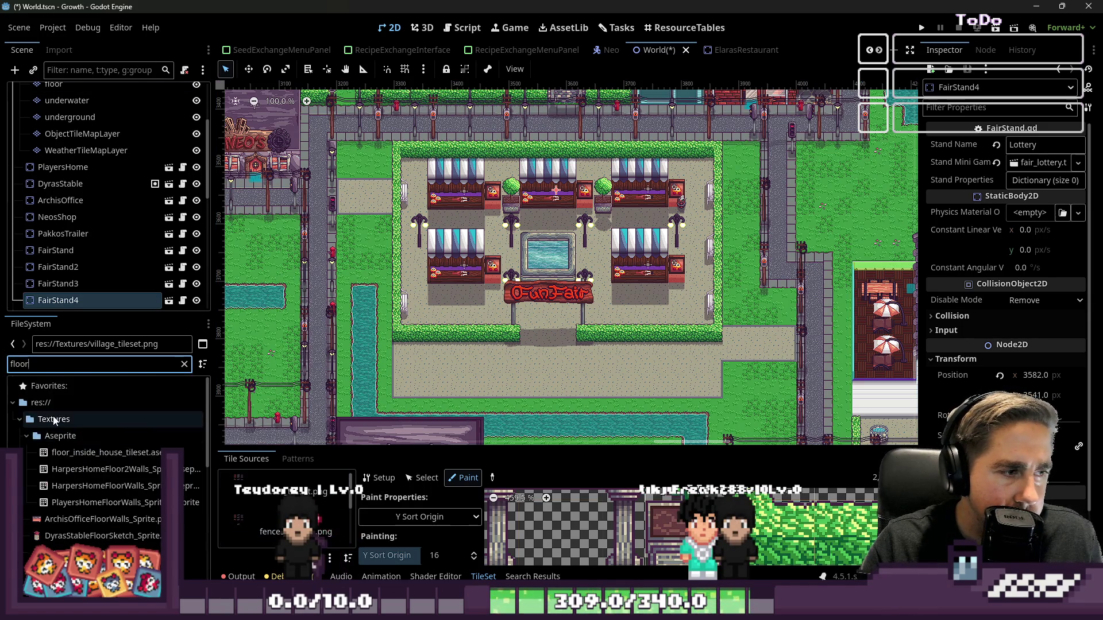
scroll(68, 462, "down", 3)
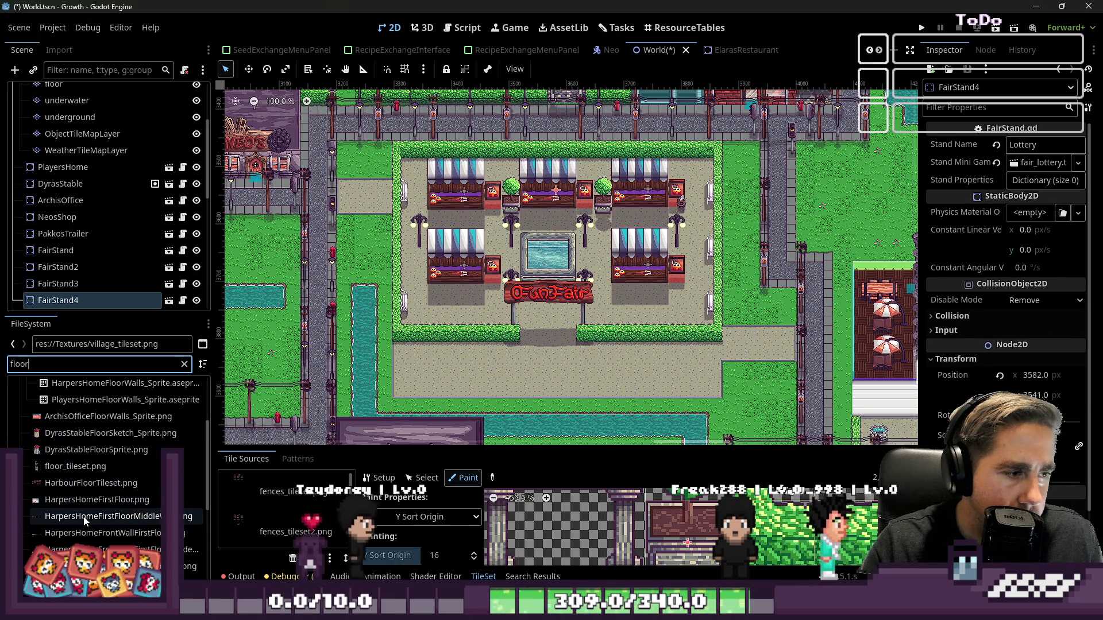
right_click(82, 474)
- Open floor_tileset.png in Aseprite via Godot's Open in External Program
left_click(190, 471)
scroll(569, 348, "down", 3)
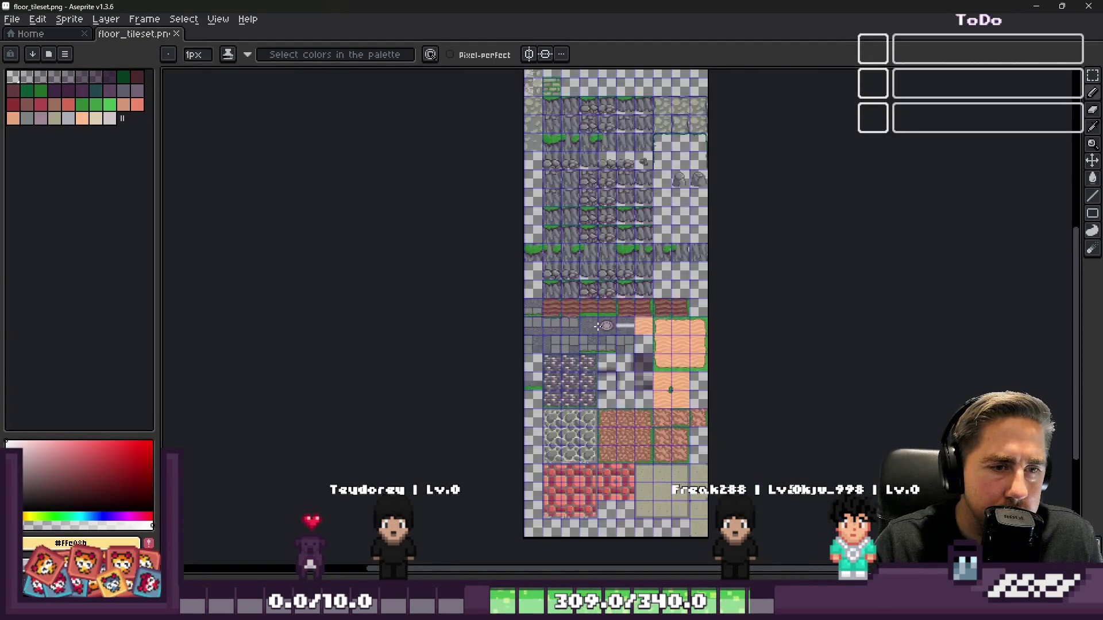
scroll(538, 201, "up", 2)
scroll(537, 184, "down", 2)
scroll(598, 476, "up", 2)
scroll(598, 407, "down", 2)
scroll(598, 407, "up", 5)
scroll(614, 259, "down", 1)
scroll(623, 236, "up", 1)
- Move a sand tile from the bordered sand block into the empty row below
key("m")
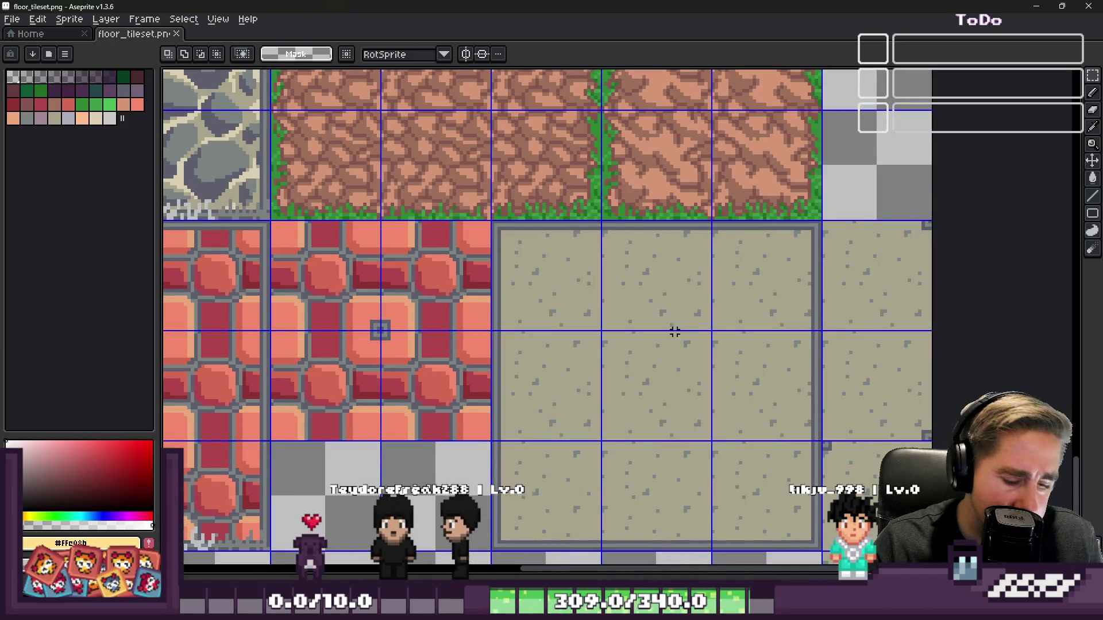
scroll(671, 373, "down", 1)
scroll(689, 322, "up", 1)
scroll(712, 242, "up", 1)
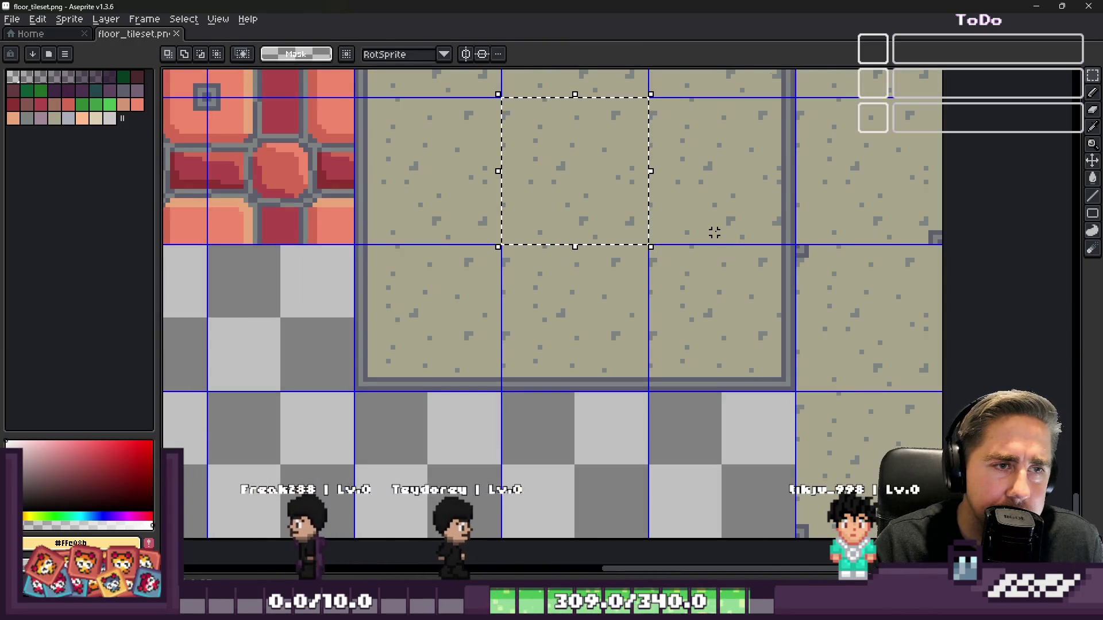
scroll(737, 268, "down", 1)
scroll(737, 269, "down", 1)
scroll(539, 307, "up", 4)
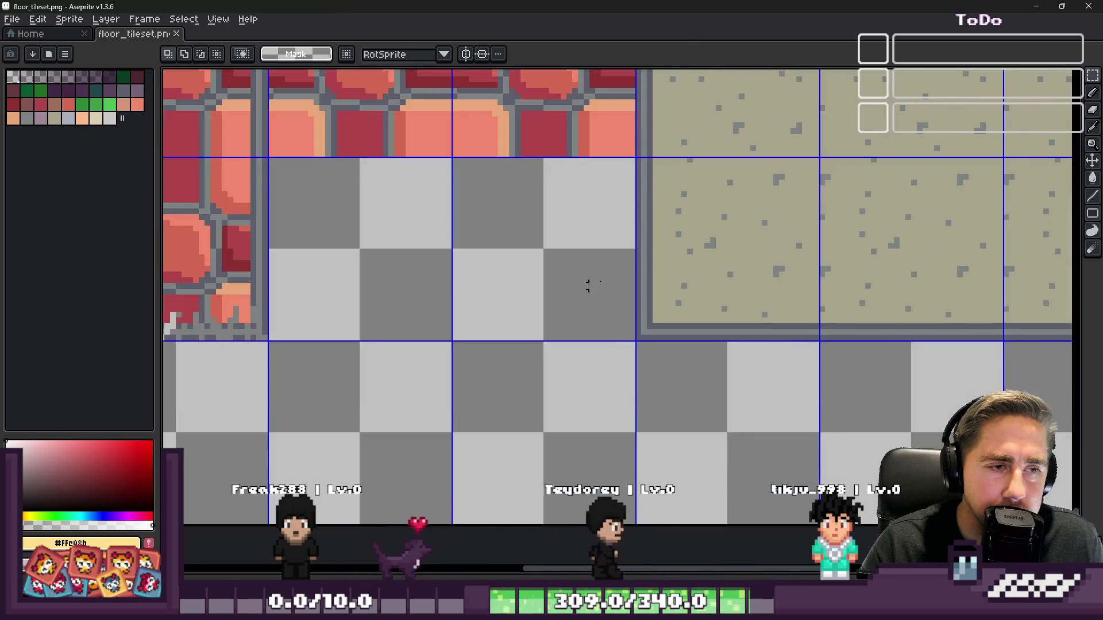
left_click_drag(827, 173, 759, 229)
scroll(793, 189, "down", 2)
left_click_drag(833, 152, 540, 381)
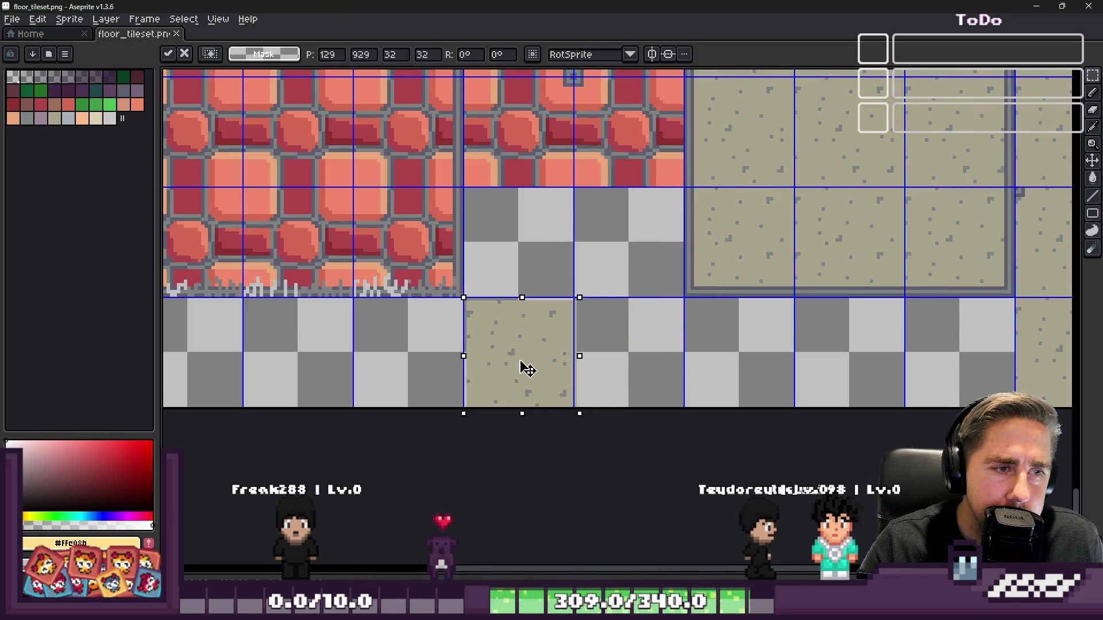
key("ctrl+d")
- Marquee-select the top-left grass tile
scroll(574, 322, "up", 2)
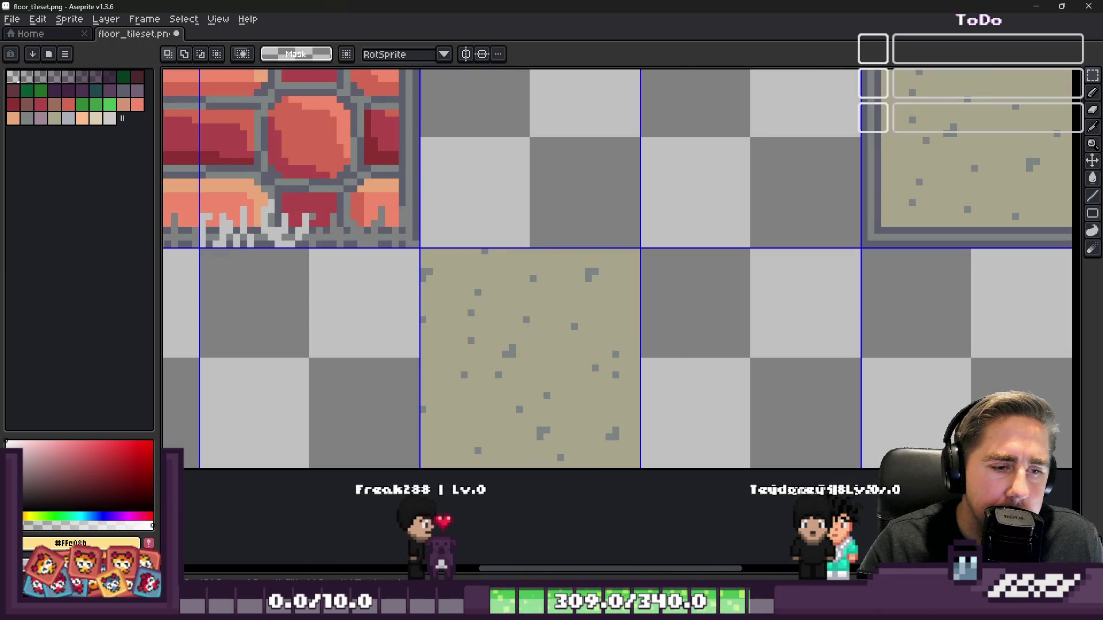
scroll(718, 356, "down", 8)
scroll(655, 143, "up", 5)
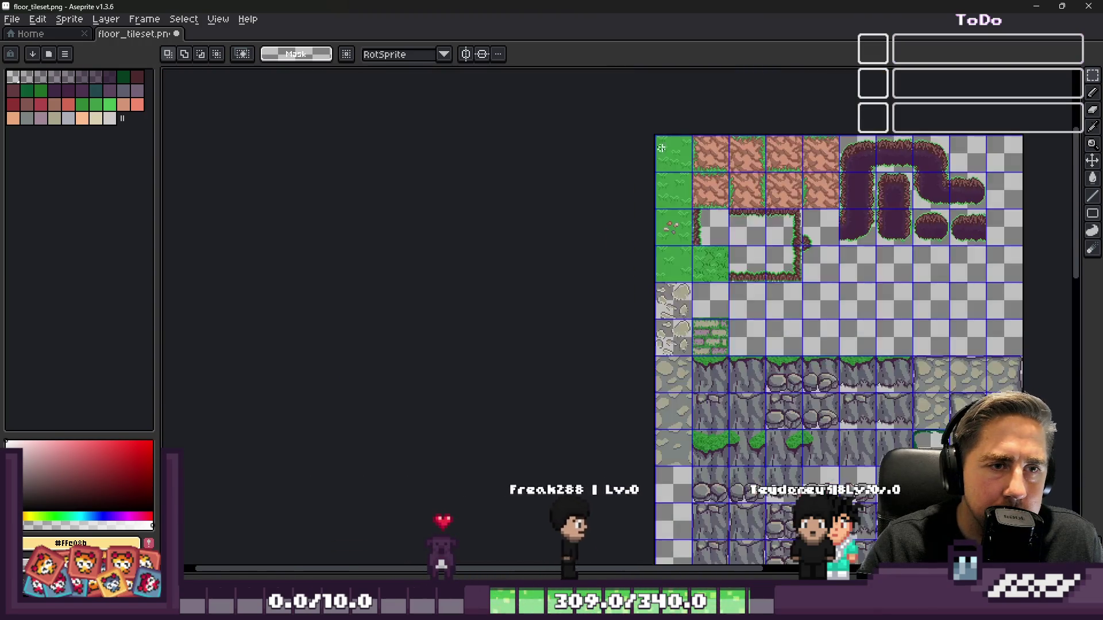
scroll(655, 143, "up", 4)
left_click_drag(570, 87, 715, 229)
scroll(505, 162, "down", 2)
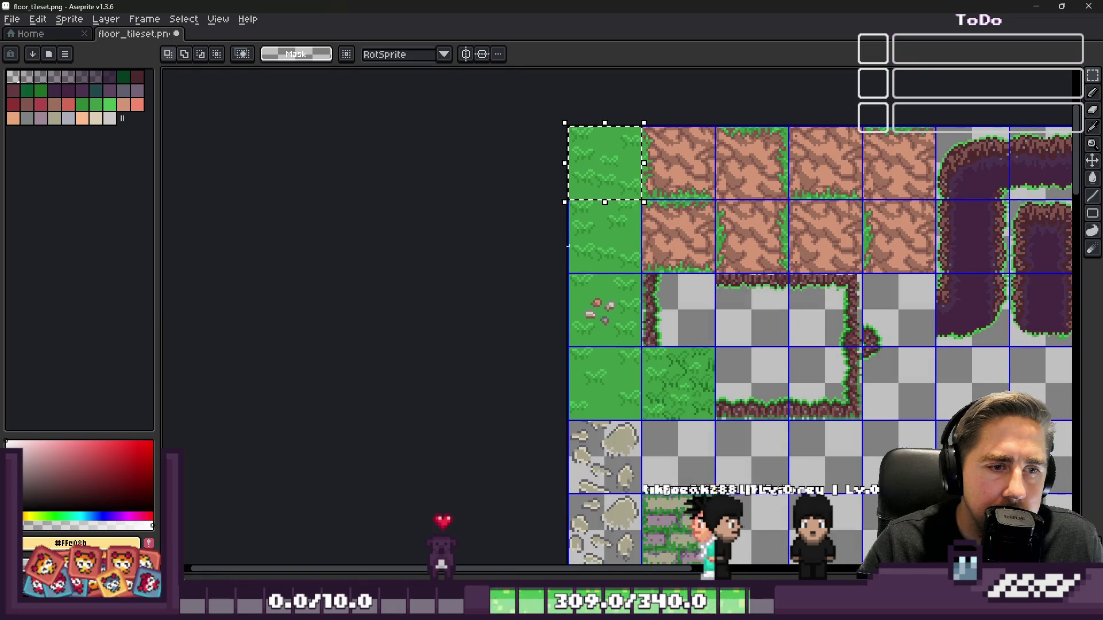
scroll(661, 422, "up", 1)
- Select the darker grass tile, shift the selection one tile right, and shrink Aseprite's window
left_click_drag(634, 316, 684, 381)
scroll(617, 322, "down", 1)
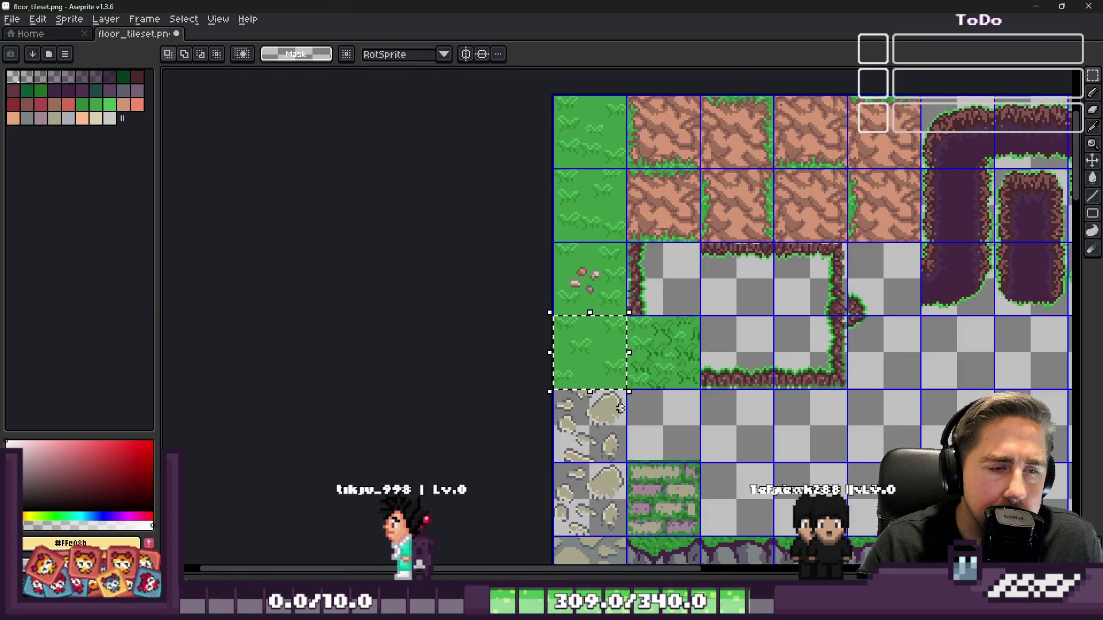
left_click_drag(604, 362, 677, 362)
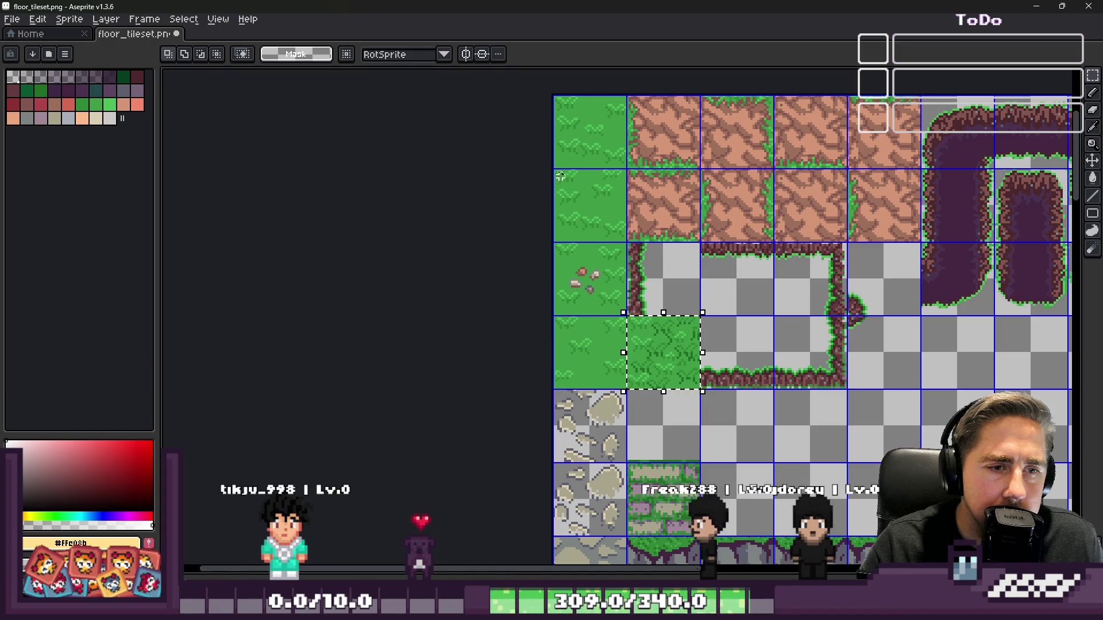
scroll(592, 141, "down", 3)
scroll(557, 183, "up", 3)
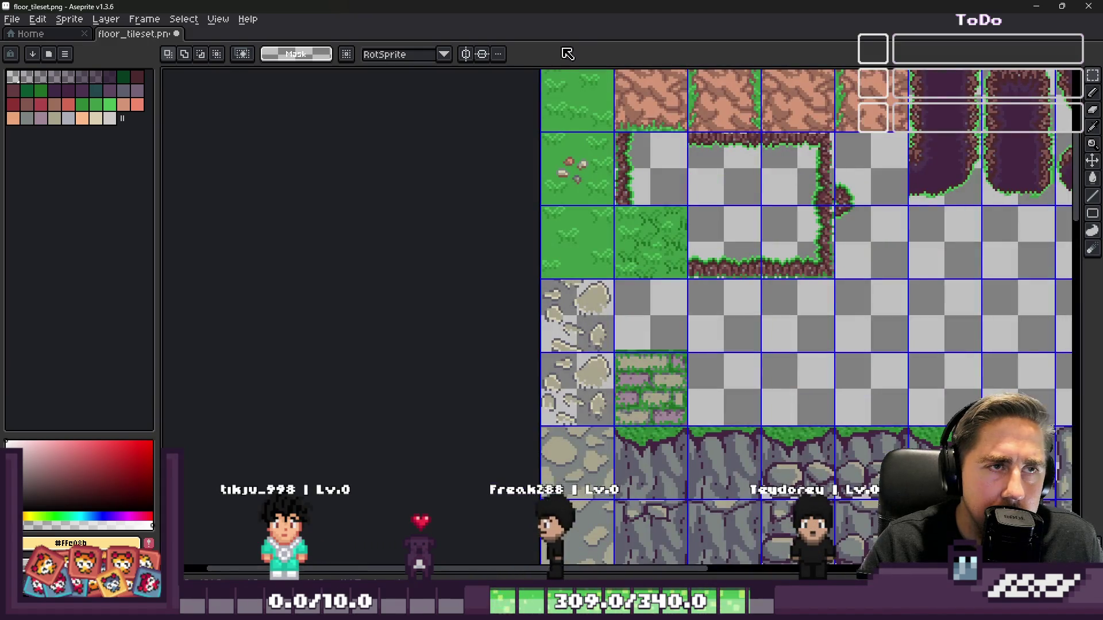
scroll(580, 75, "down", 1)
left_click_drag(505, 5, 566, 412)
scroll(873, 216, "up", 1)
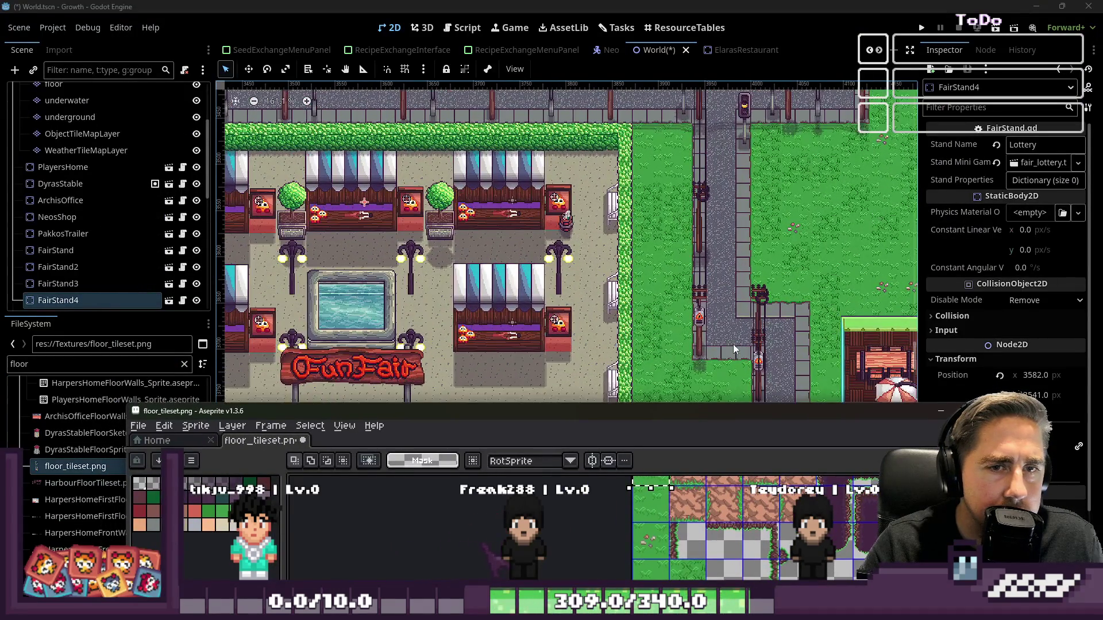
- Maximize Aseprite and drag the sand tile one tile further right along the lower row
double_click(671, 409)
scroll(675, 304, "down", 4)
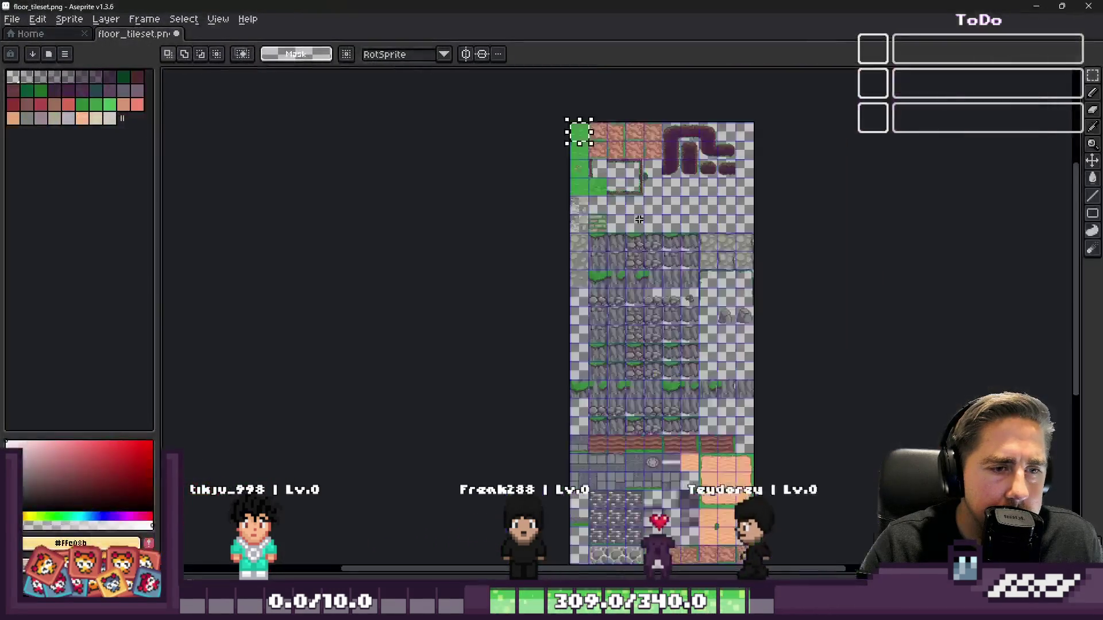
scroll(674, 304, "up", 5)
scroll(674, 304, "down", 5)
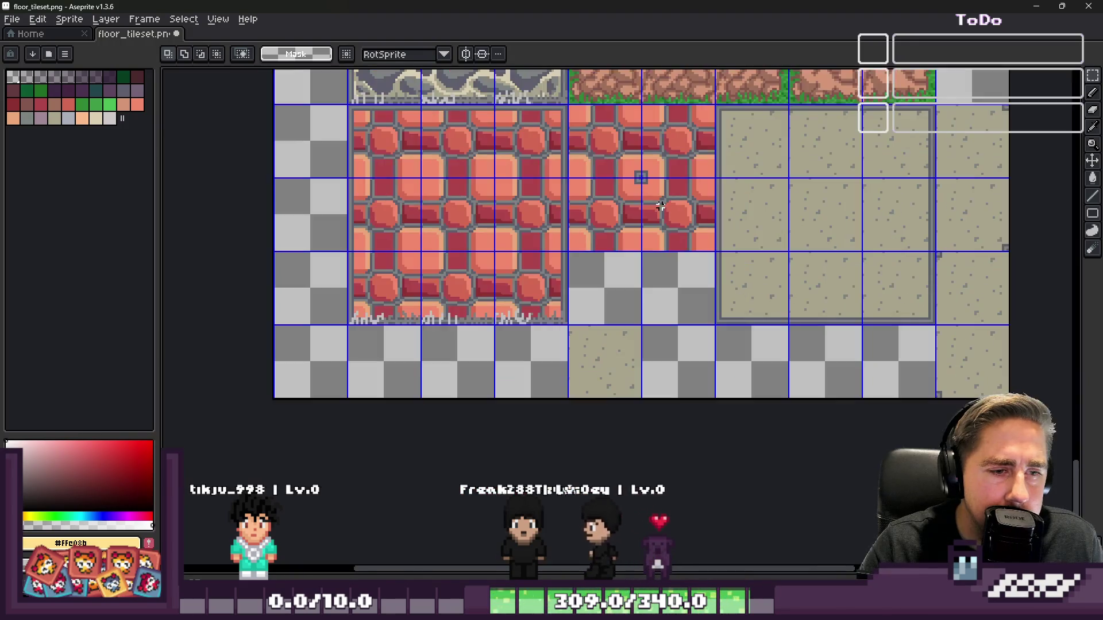
scroll(614, 345, "up", 2)
mouse_move(644, 404)
left_mouse_down()
mouse_move(912, 443)
mouse_move(315, 275)
left_mouse_up()
mouse_move(450, 335)
left_mouse_down()
mouse_move(433, 337)
mouse_move(558, 347)
left_mouse_up()
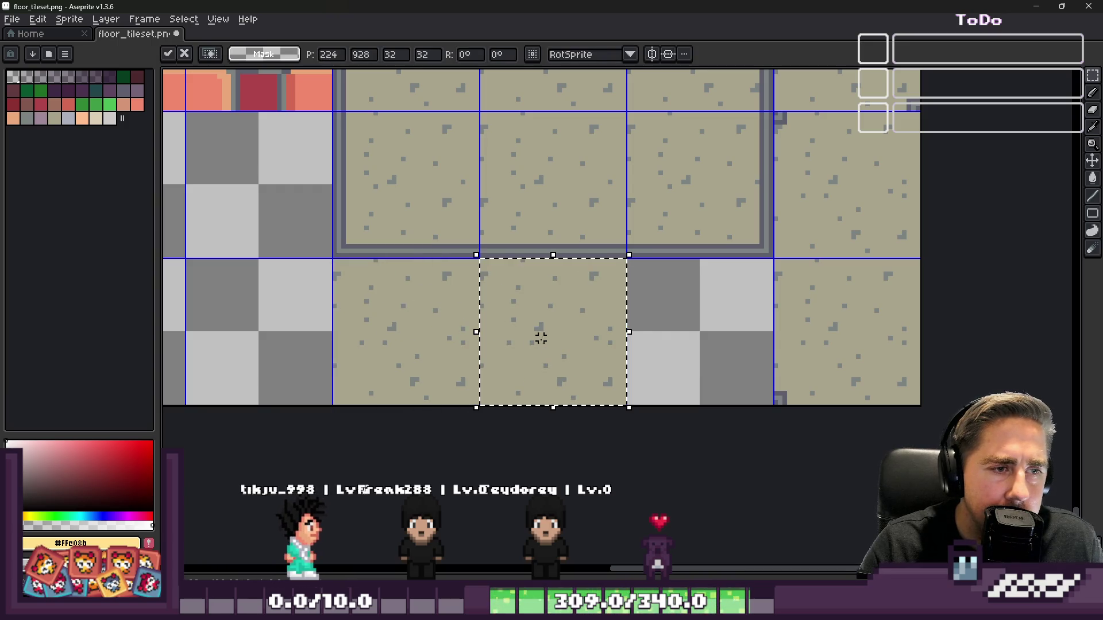
left_click(964, 237)
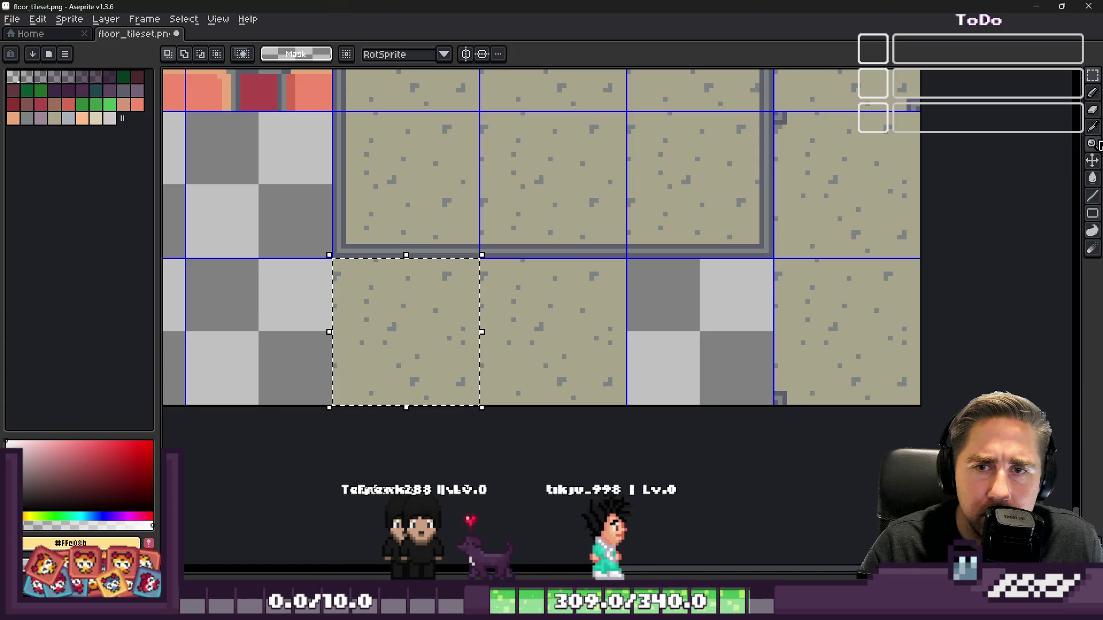
left_click(1093, 258)
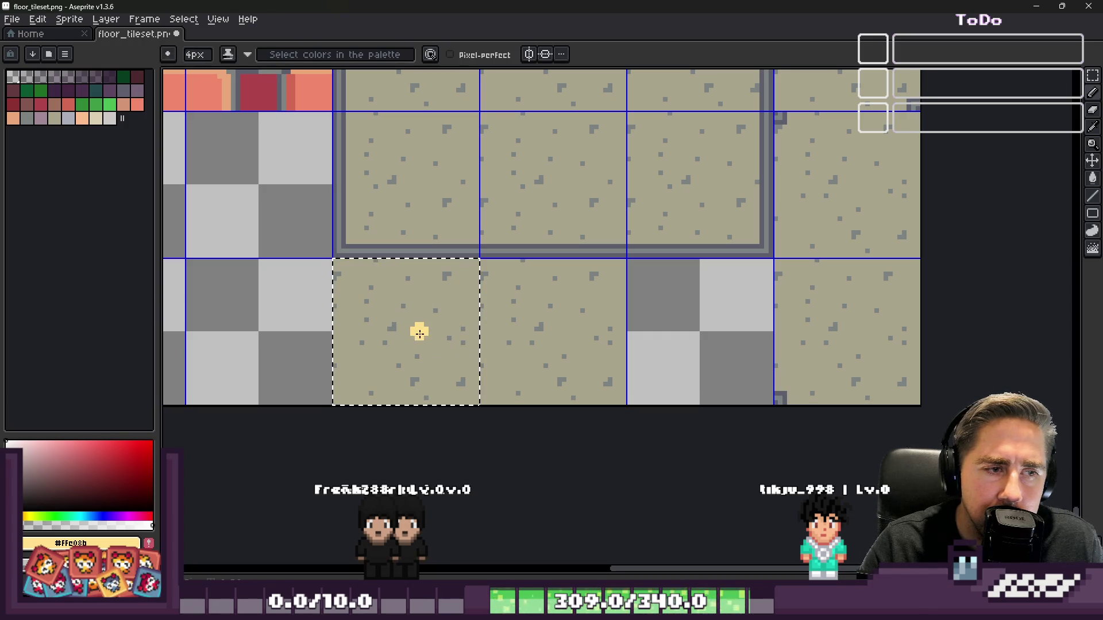
- Try spraying grey speckles sampled from the sand tile, undoing the test strokes
key("ctrl+z")
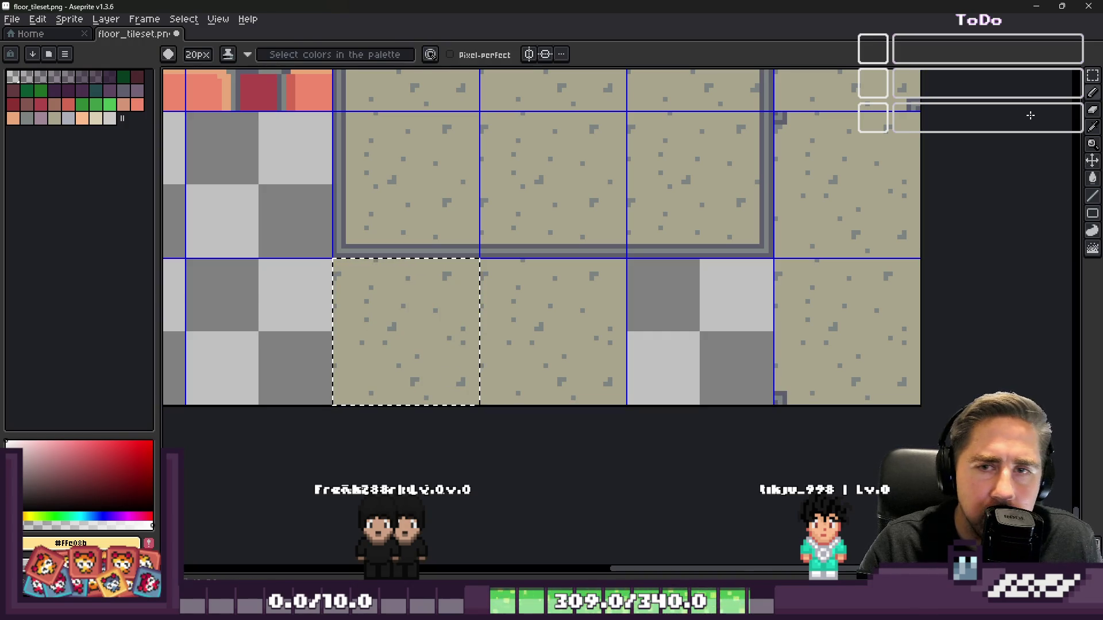
left_click(1076, 93)
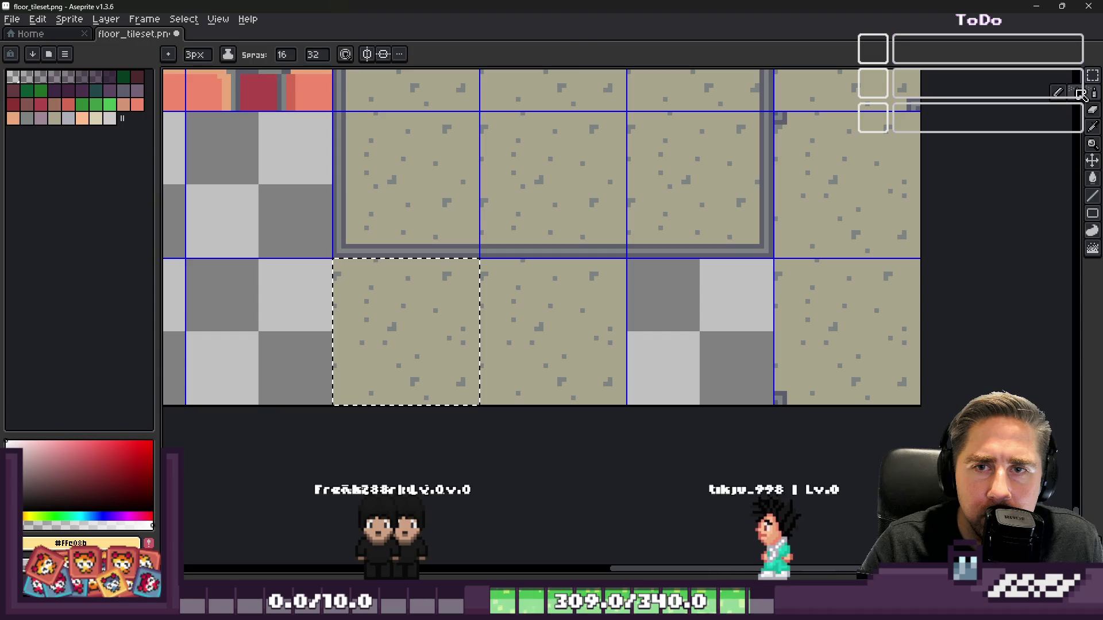
left_click(399, 343)
key("ctrl+z")
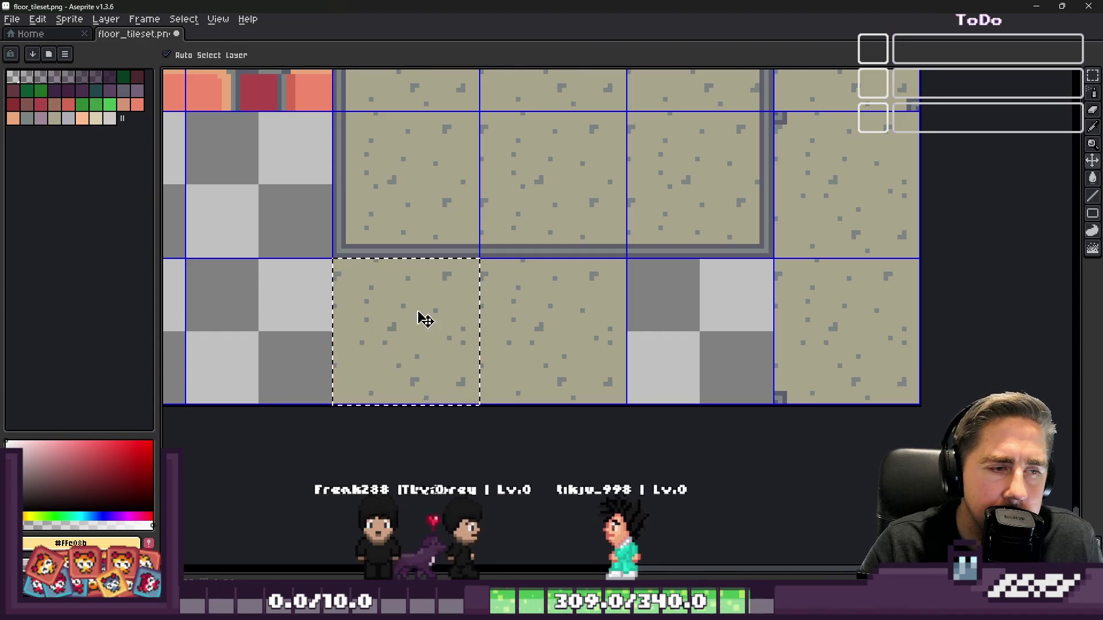
scroll(413, 343, "up", 2)
left_click(395, 370, "alt")
mouse_move(400, 366)
left_mouse_down()
mouse_move(339, 441)
mouse_move(454, 377)
left_mouse_up()
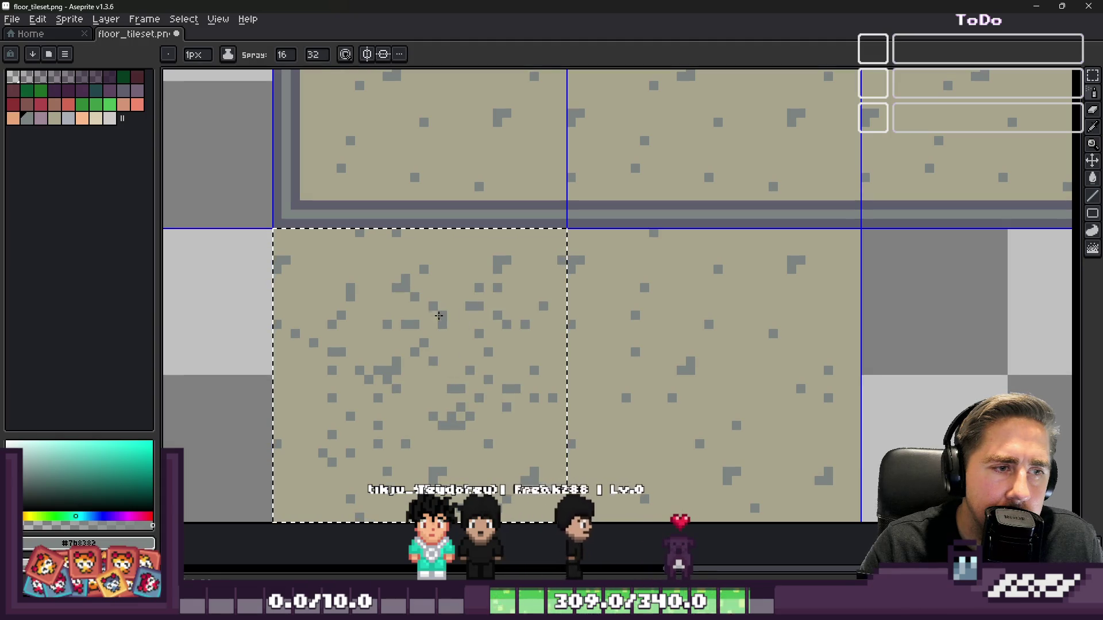
left_click_drag(448, 316, 437, 304)
scroll(459, 315, "down", 5)
scroll(483, 316, "up", 2)
key("ctrl+z")
scroll(484, 304, "up", 3)
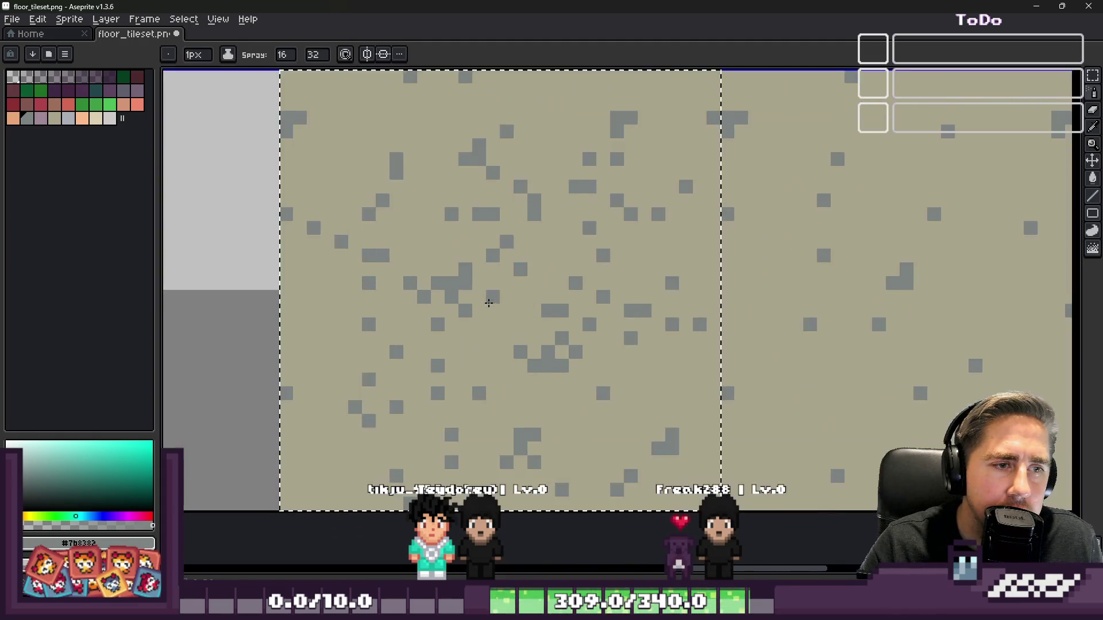
scroll(485, 304, "down", 4)
scroll(466, 216, "up", 3)
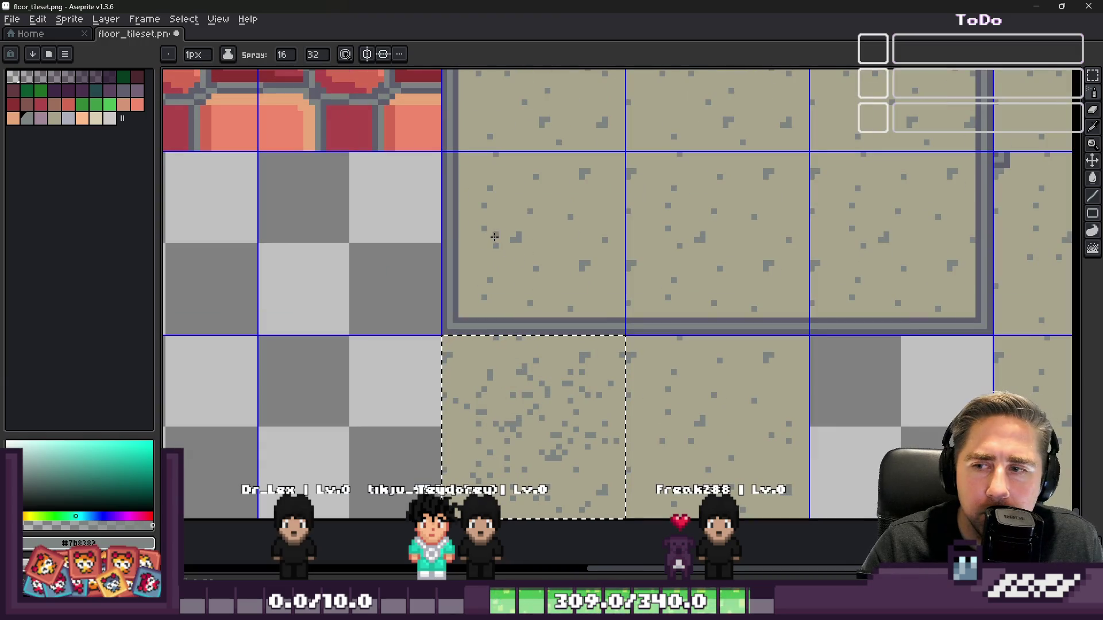
scroll(590, 316, "up", 5)
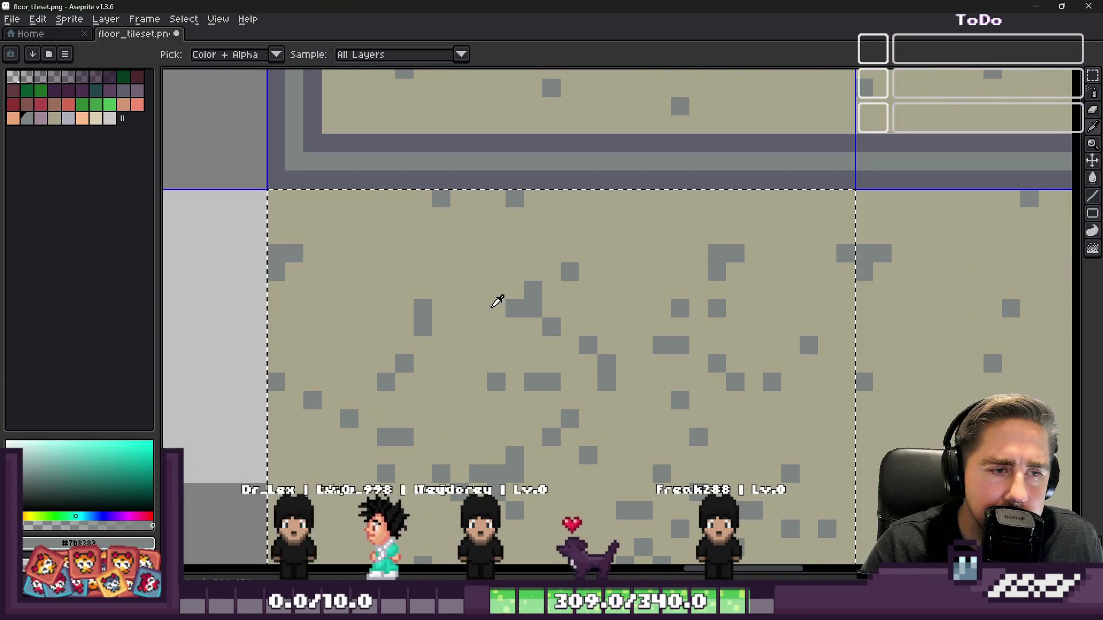
- Load the default palette and spray dark grey-purple speckles over the tile, undoing the last stroke
left_click(65, 54)
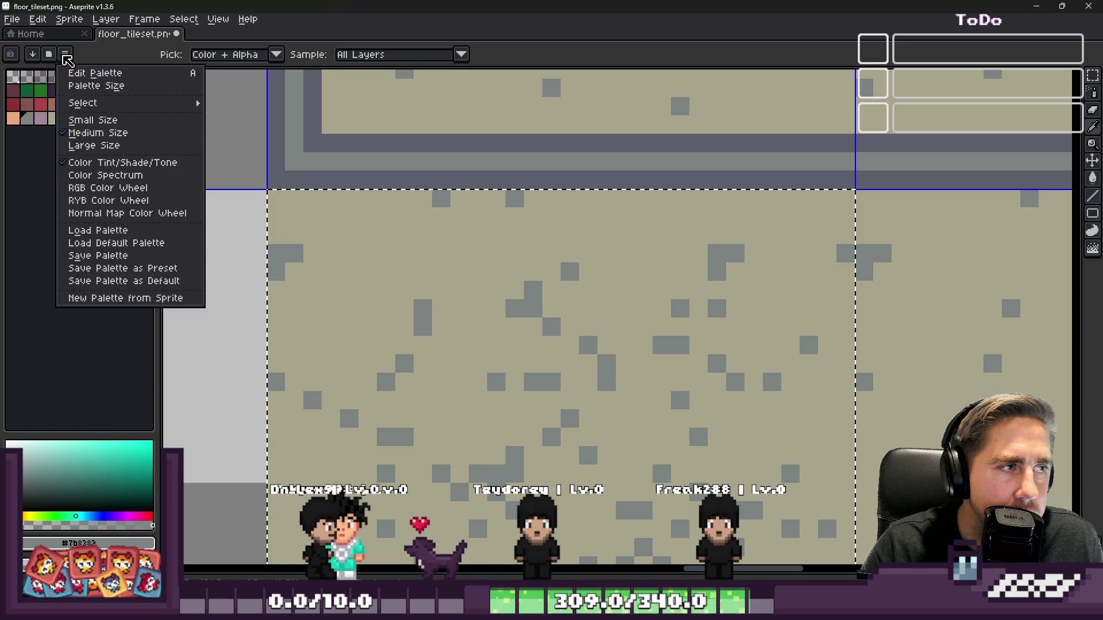
left_click(154, 254)
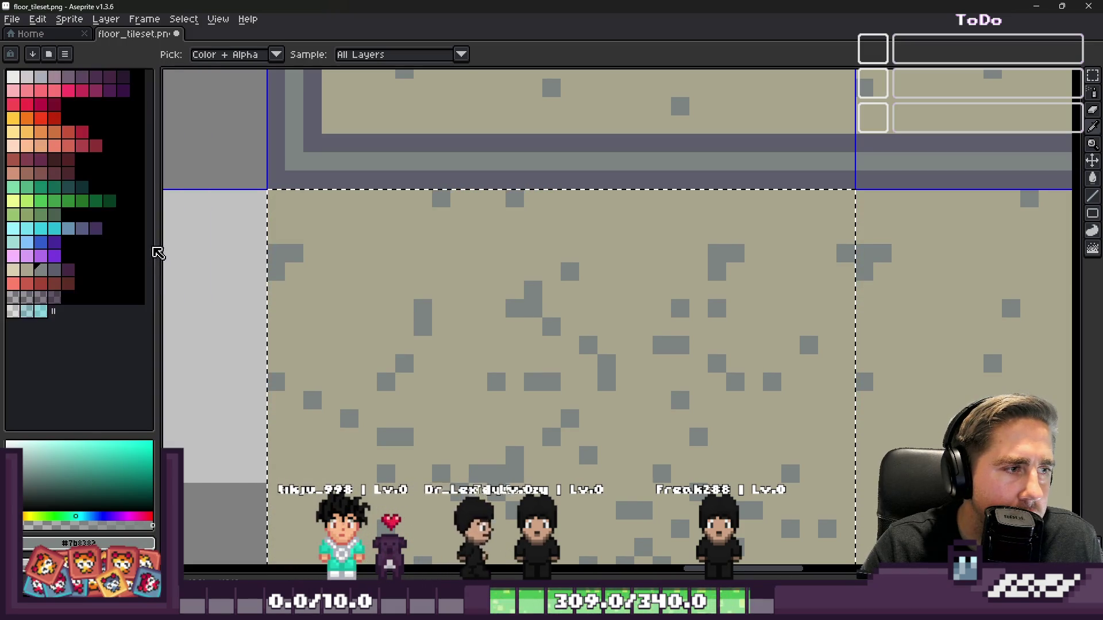
left_click(54, 270)
left_click_drag(532, 363, 598, 391)
scroll(598, 391, "down", 5)
scroll(441, 338, "down", 2)
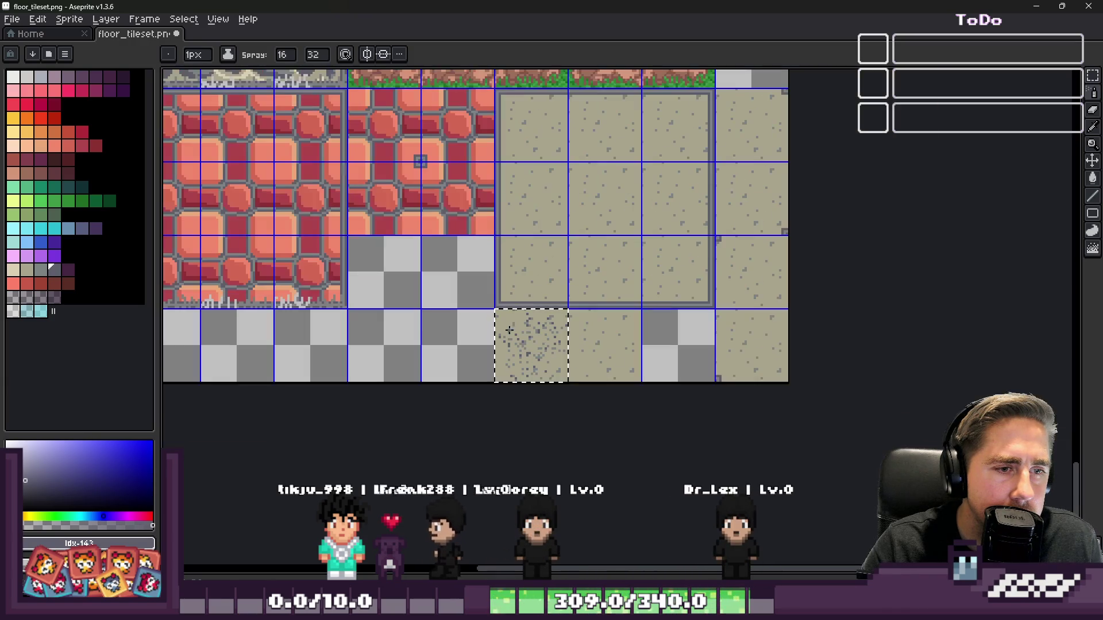
scroll(542, 374, "up", 1)
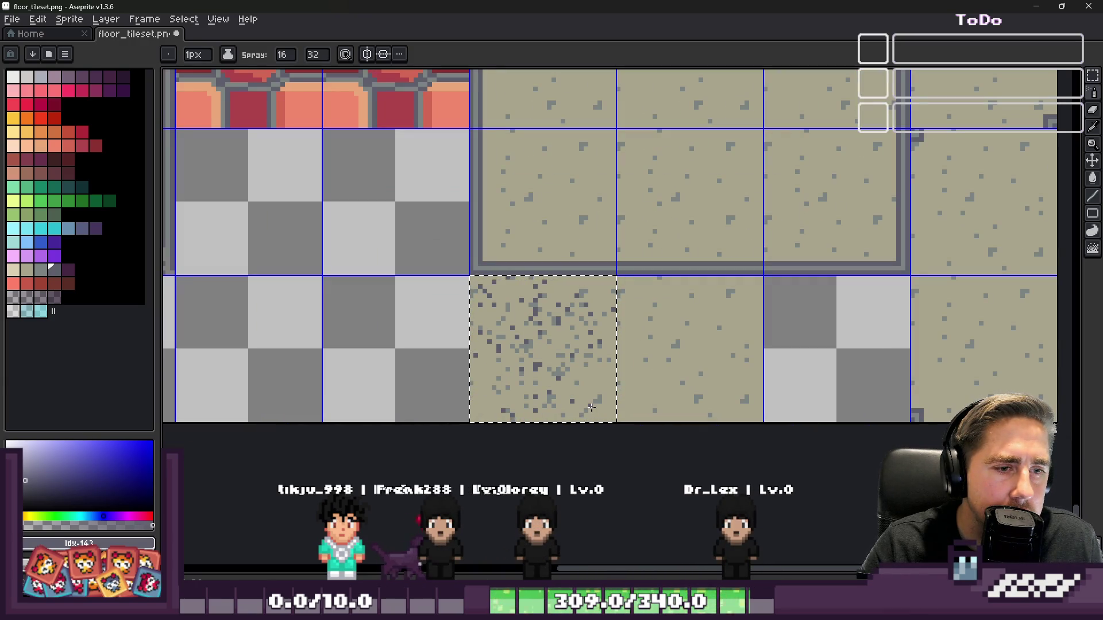
left_click_drag(488, 392, 525, 351)
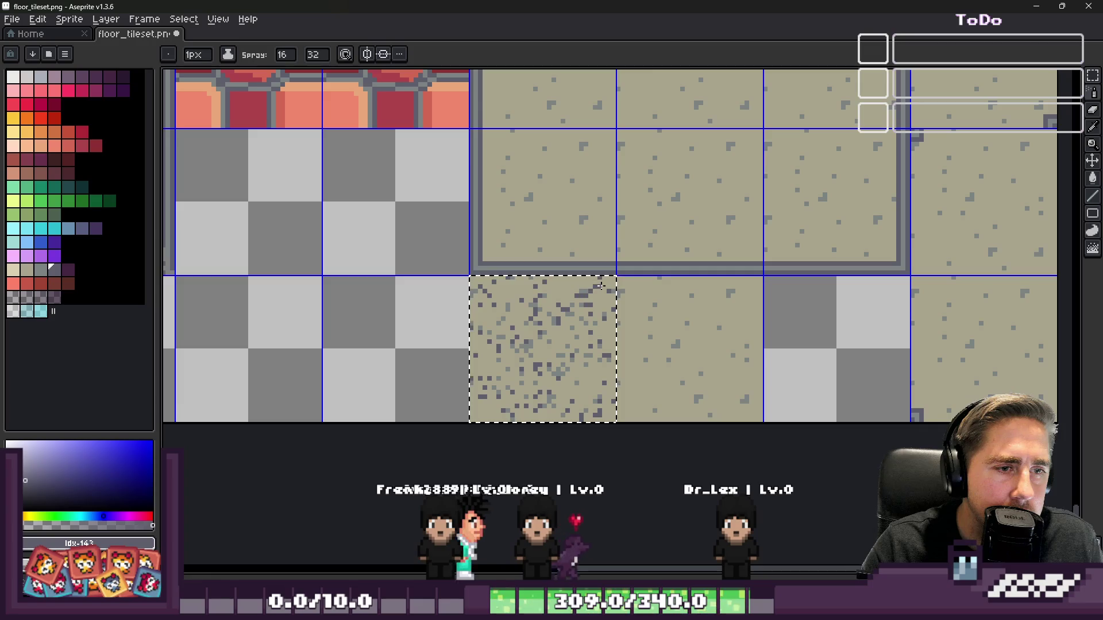
scroll(600, 286, "down", 3)
scroll(553, 368, "up", 3)
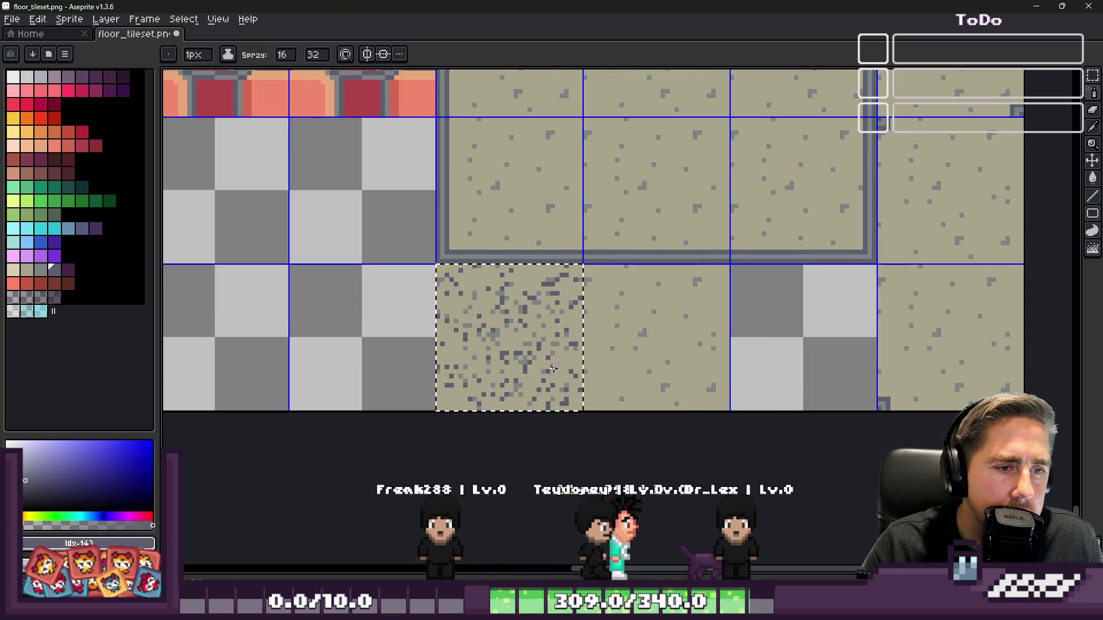
scroll(443, 320, "down", 1)
scroll(444, 325, "up", 1)
scroll(441, 326, "down", 1)
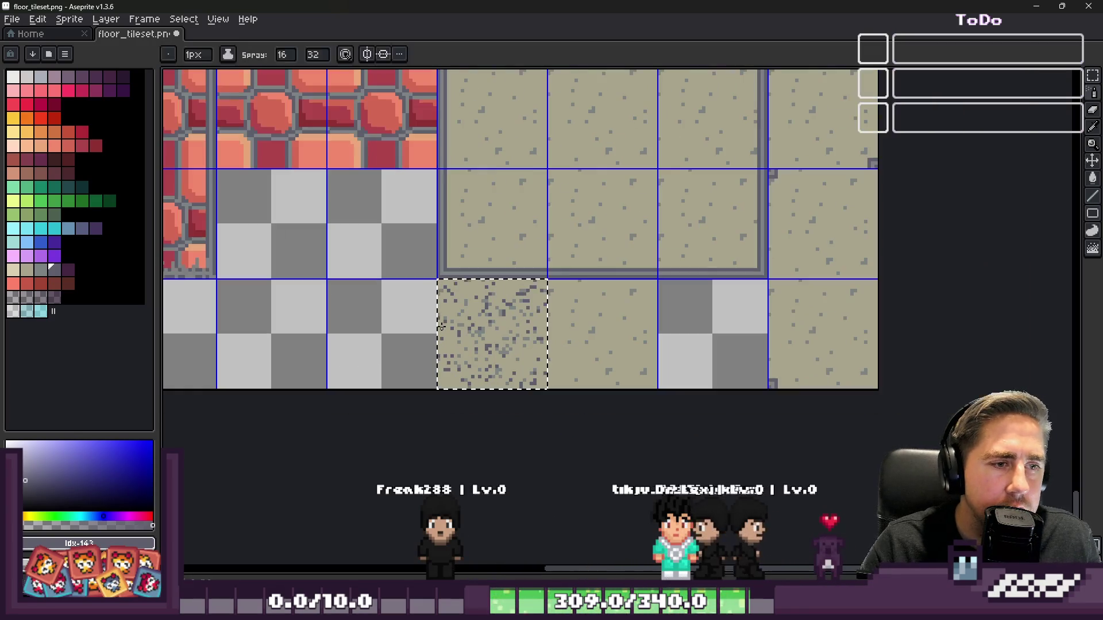
key("ctrl+z")
key("ctrl+z")
scroll(459, 335, "up", 2)
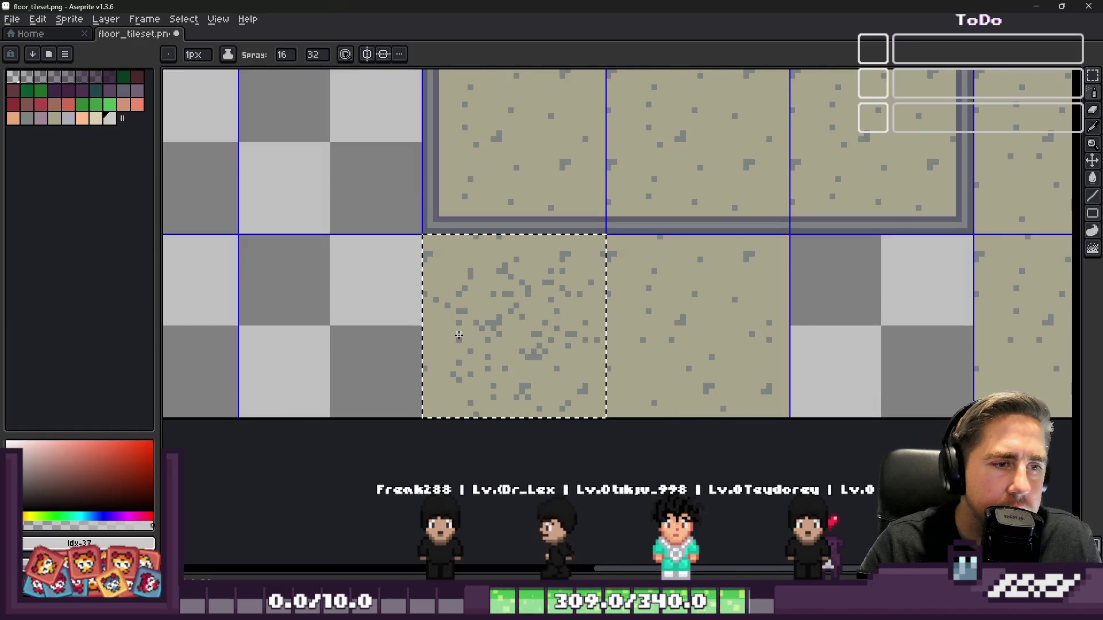
- Spray cream speckles over the tile after sampling its tan colour, then undo the stroke
key("ctrl+z")
scroll(500, 346, "up", 1)
key("i")
left_click(492, 278)
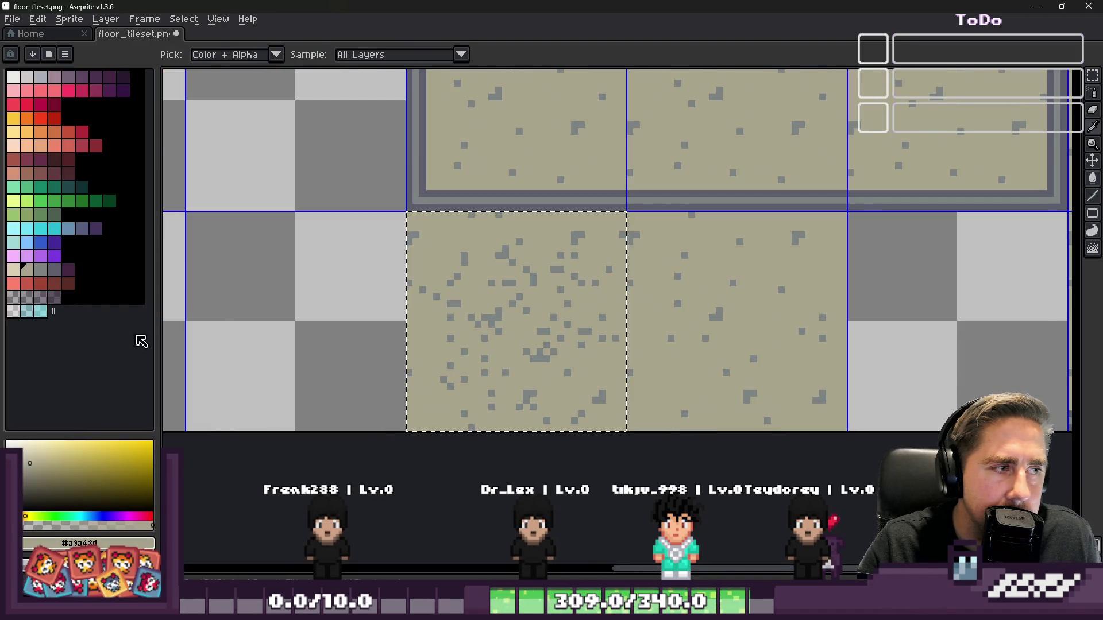
left_click(12, 273)
key("shift+b")
left_click_drag(448, 264, 507, 361)
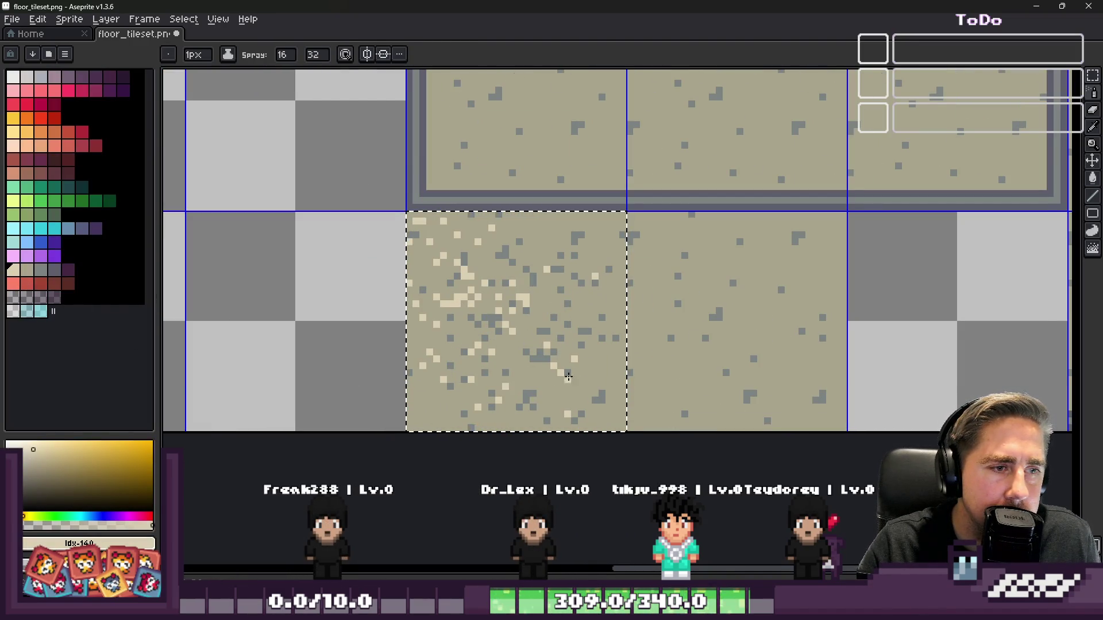
key("ctrl+z")
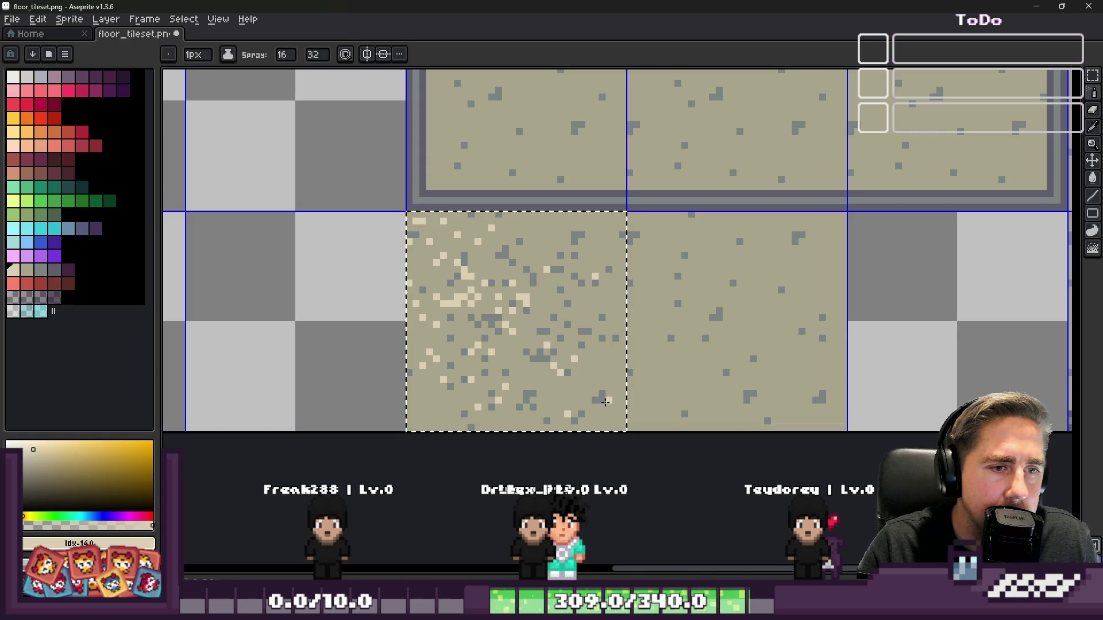
- Clear the two bottom-row sand tiles back to transparency and minimize Aseprite
scroll(500, 234, "down", 6)
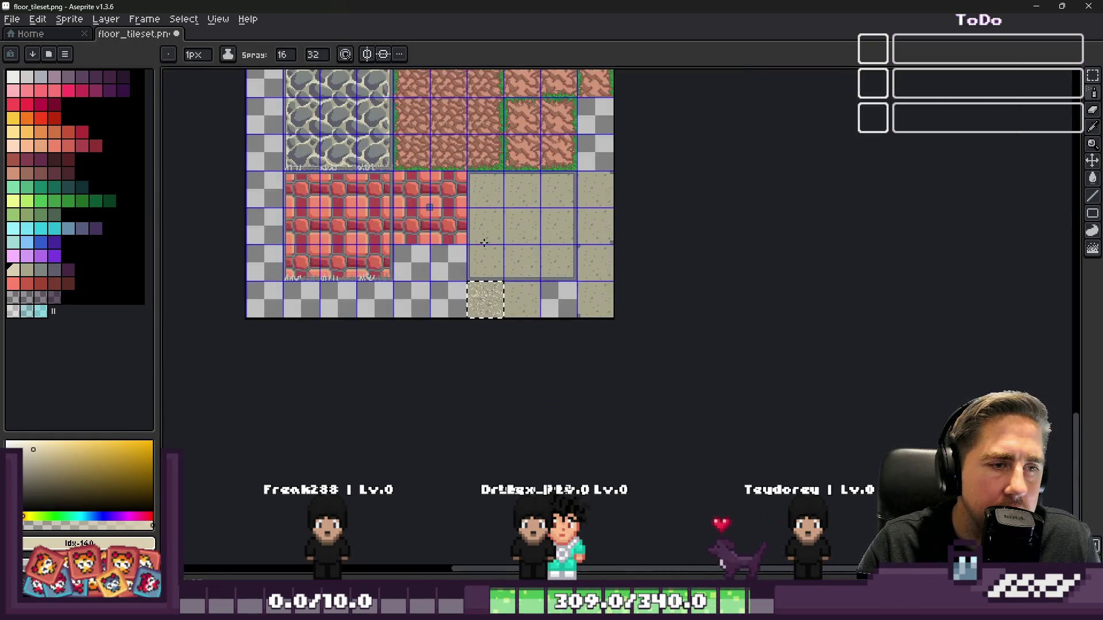
scroll(480, 239, "up", 1)
key("v")
key("shift+b")
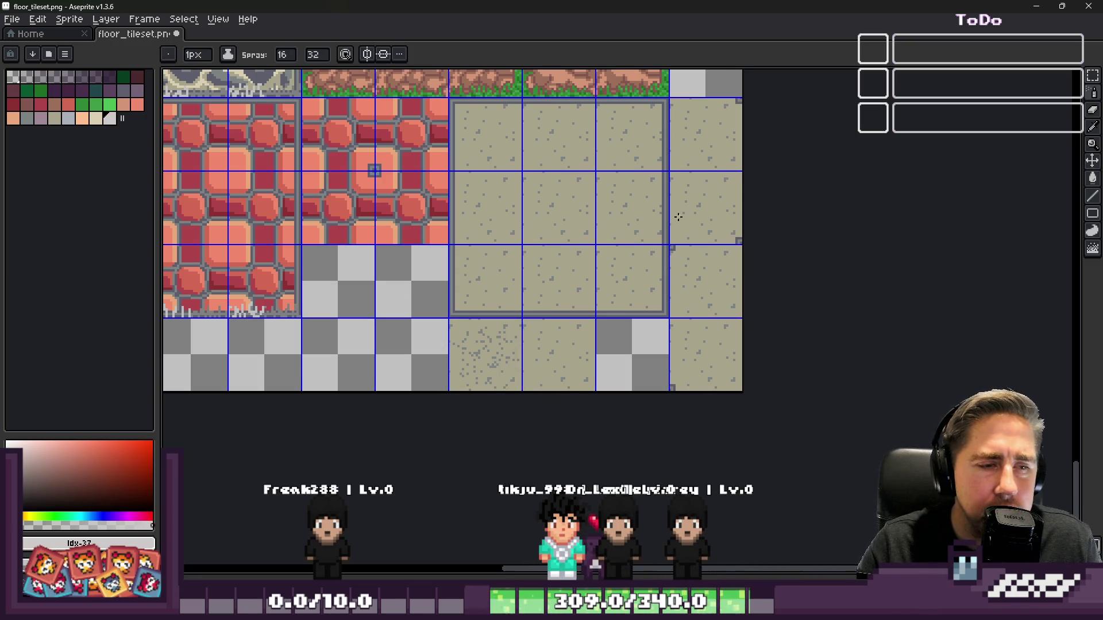
scroll(515, 353, "up", 2)
key("m")
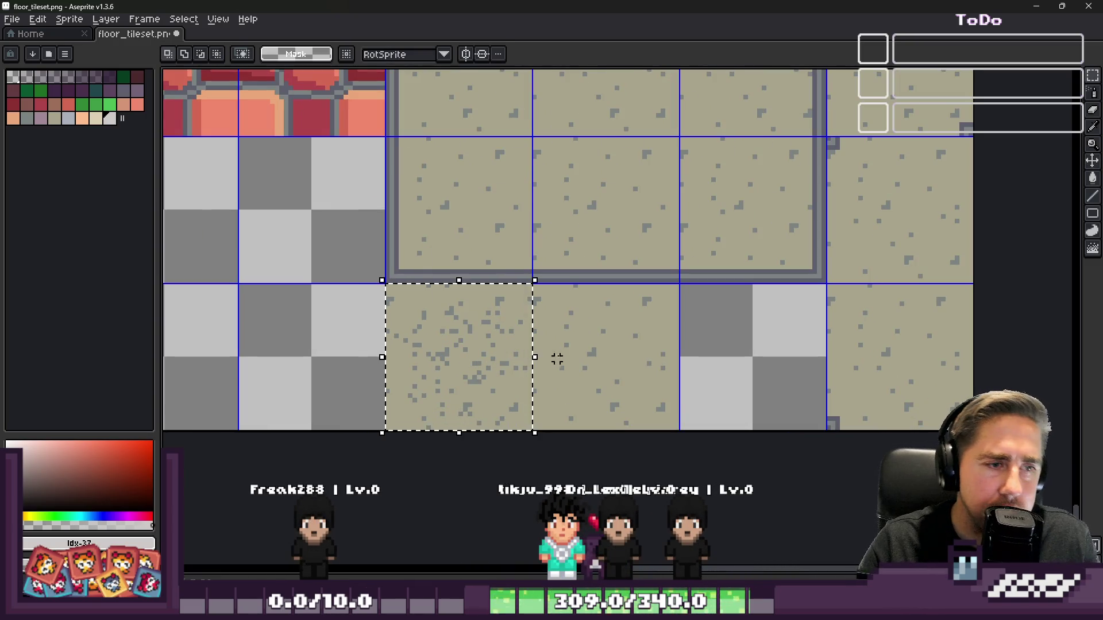
key("ctrl+z")
key("ctrl+z")
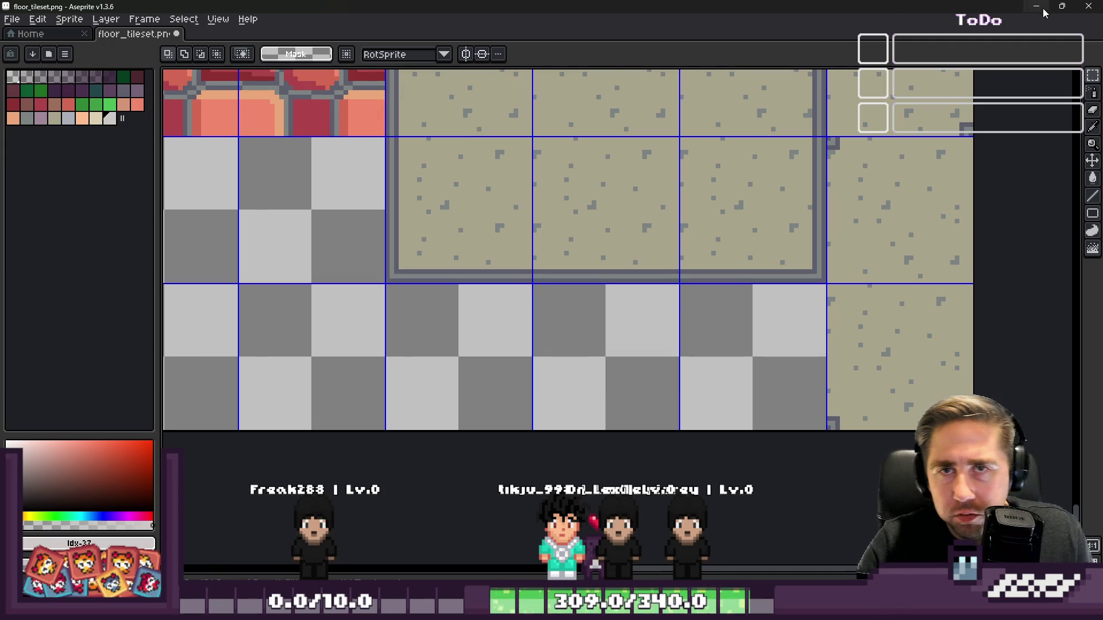
left_click(1043, 8)
- Select the floor TileMapLayer and paint dark floor tiles along the path, extending it leftward
scroll(470, 190, "down", 2)
scroll(470, 189, "left", 5)
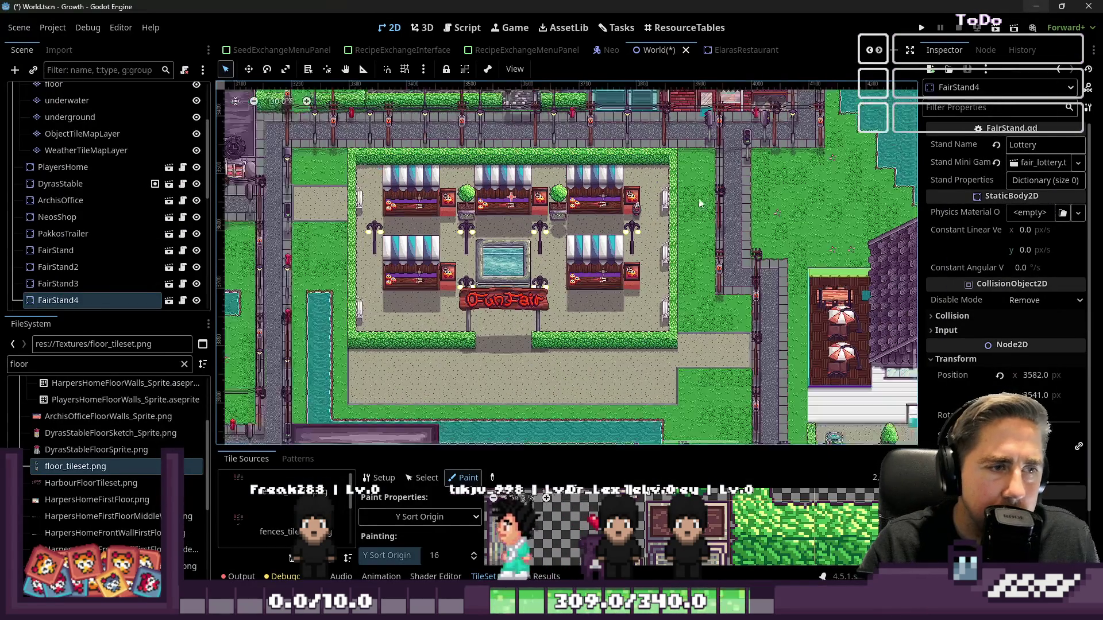
scroll(470, 190, "down", 3)
scroll(438, 391, "down", 1)
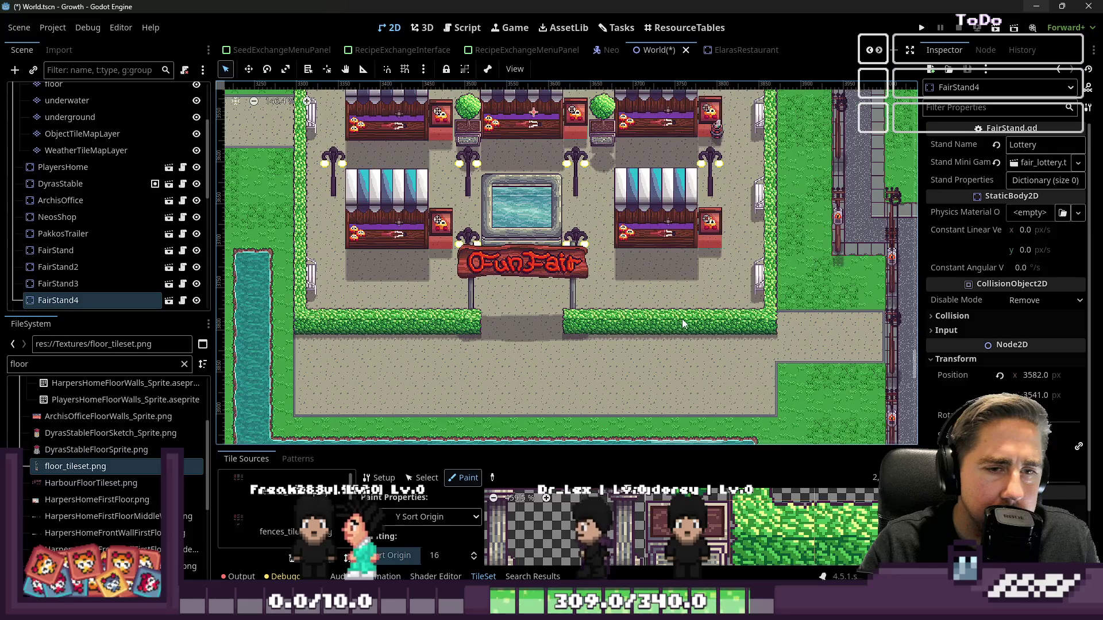
scroll(662, 294, "left", 2)
scroll(771, 370, "up", 5)
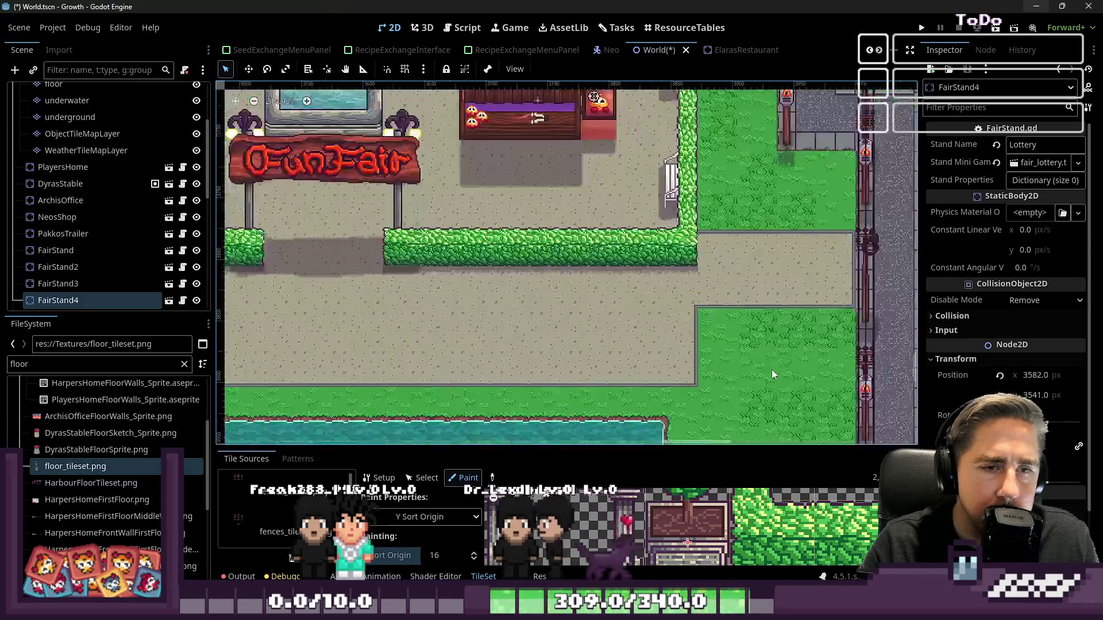
scroll(57, 190, "up", 1)
left_click(54, 112)
scroll(309, 167, "down", 2)
left_click_drag(659, 211, 733, 257)
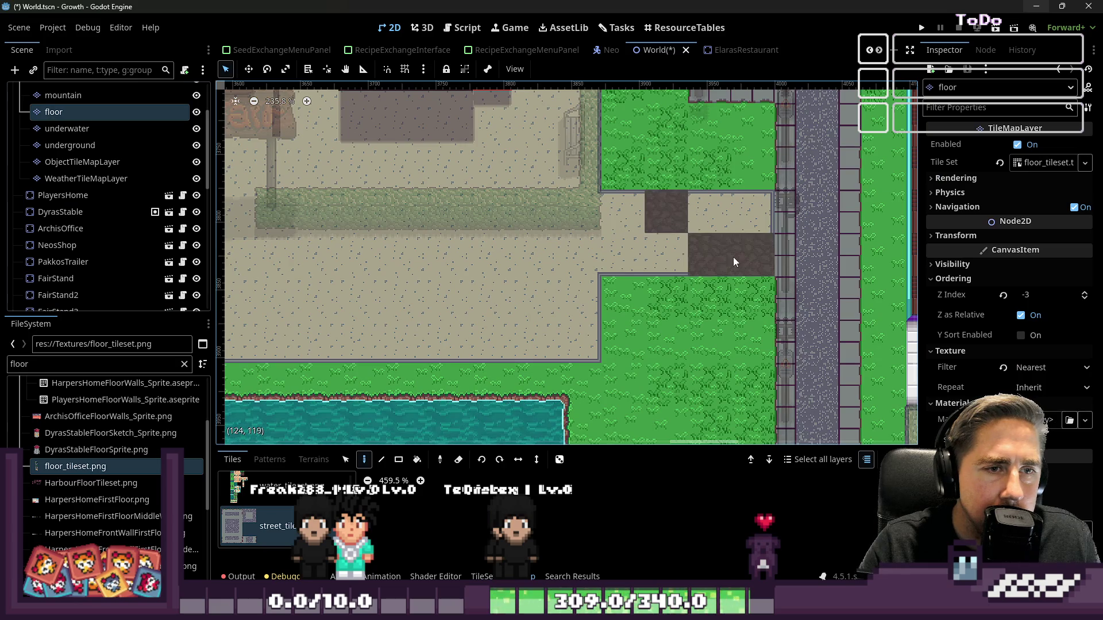
mouse_move(670, 228)
left_mouse_down()
mouse_move(615, 272)
mouse_move(573, 270)
left_mouse_up()
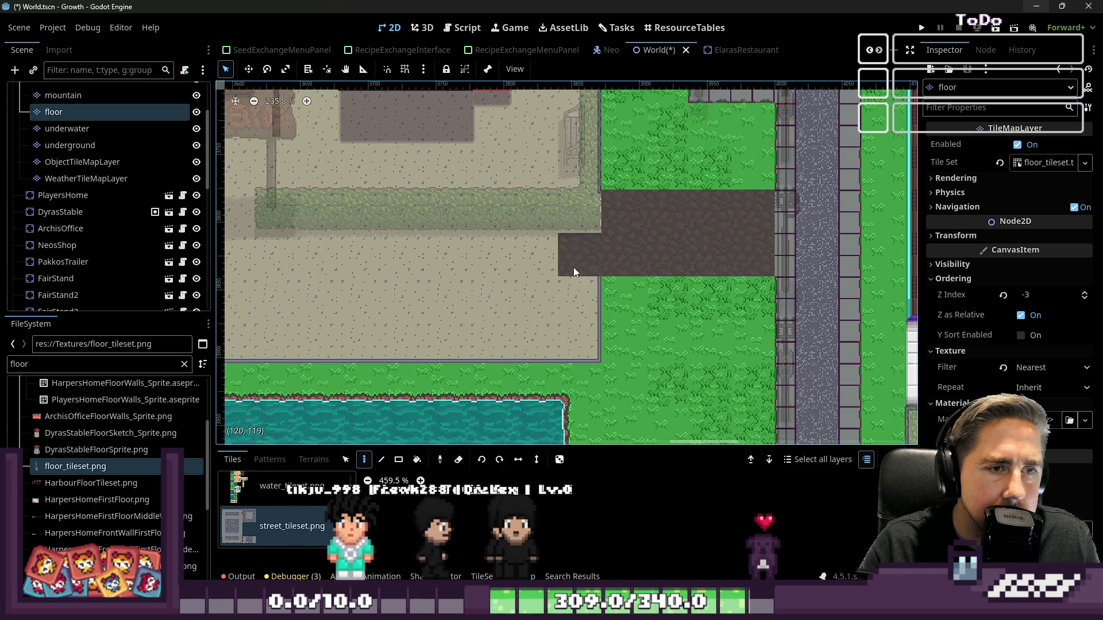
mouse_move(574, 212)
left_mouse_down()
mouse_move(551, 253)
mouse_move(524, 229)
mouse_move(369, 265)
mouse_move(585, 218)
left_mouse_up()
scroll(682, 241, "down", 4)
scroll(473, 253, "up", 4)
scroll(585, 218, "down", 3)
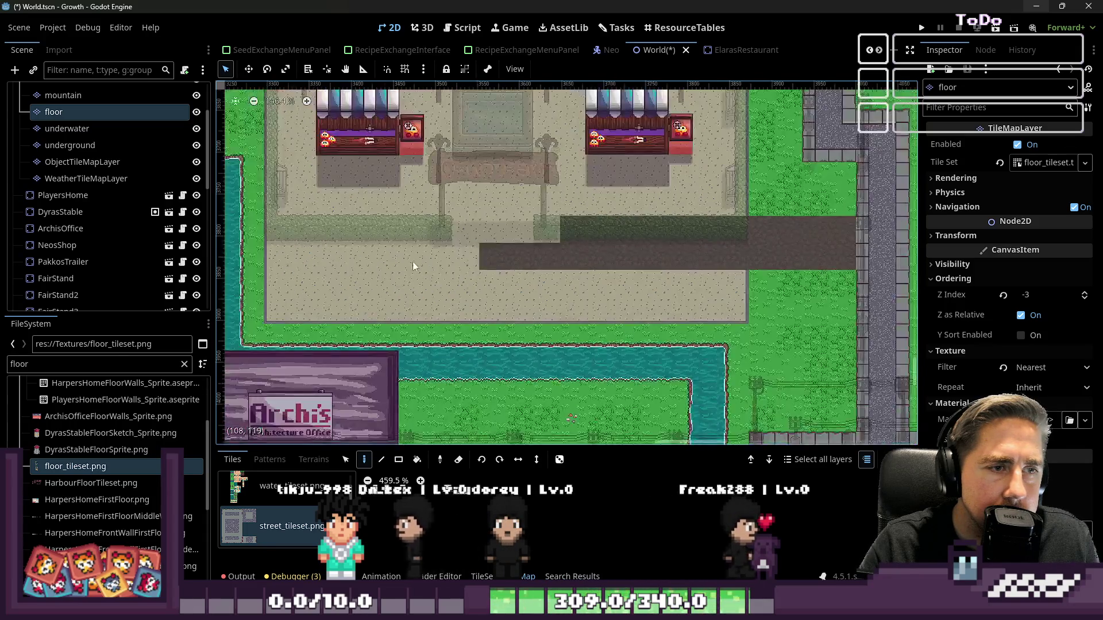
scroll(305, 251, "up", 2)
- Fill rectangles of the path rows with dark floor tiles and bring up the terrain list
left_click_drag(405, 271, 679, 246)
mouse_move(303, 262)
left_mouse_down()
mouse_move(316, 340)
mouse_move(364, 312)
mouse_move(397, 356)
mouse_move(664, 270)
left_mouse_up()
scroll(664, 271, "right", 3)
scroll(664, 271, "down", 1)
left_click_drag(738, 349, 503, 291)
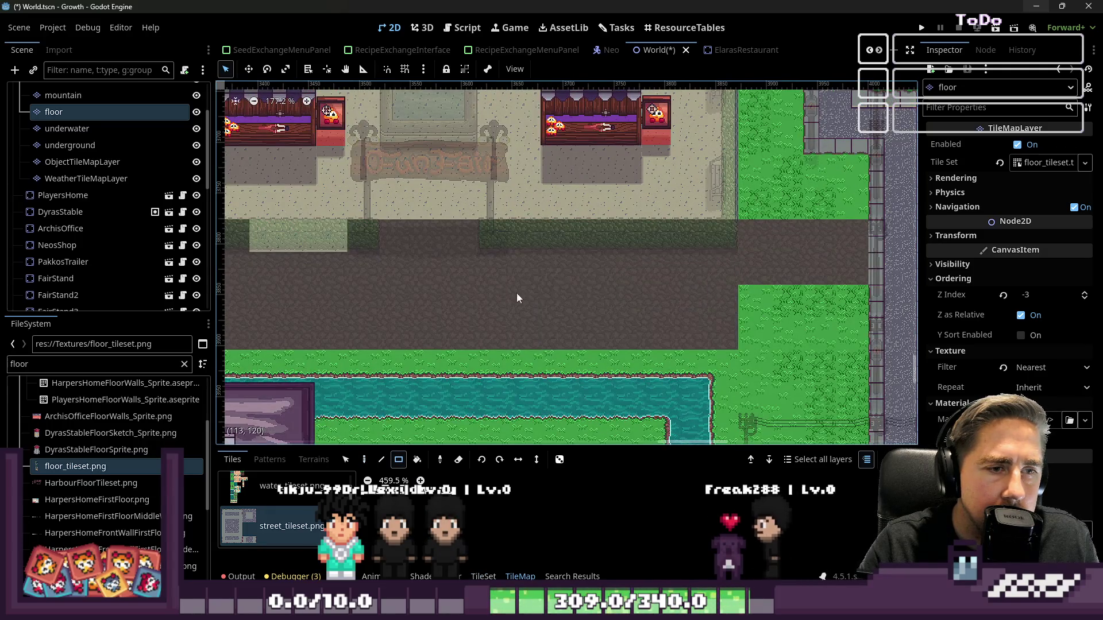
scroll(503, 291, "down", 3)
scroll(418, 198, "up", 2)
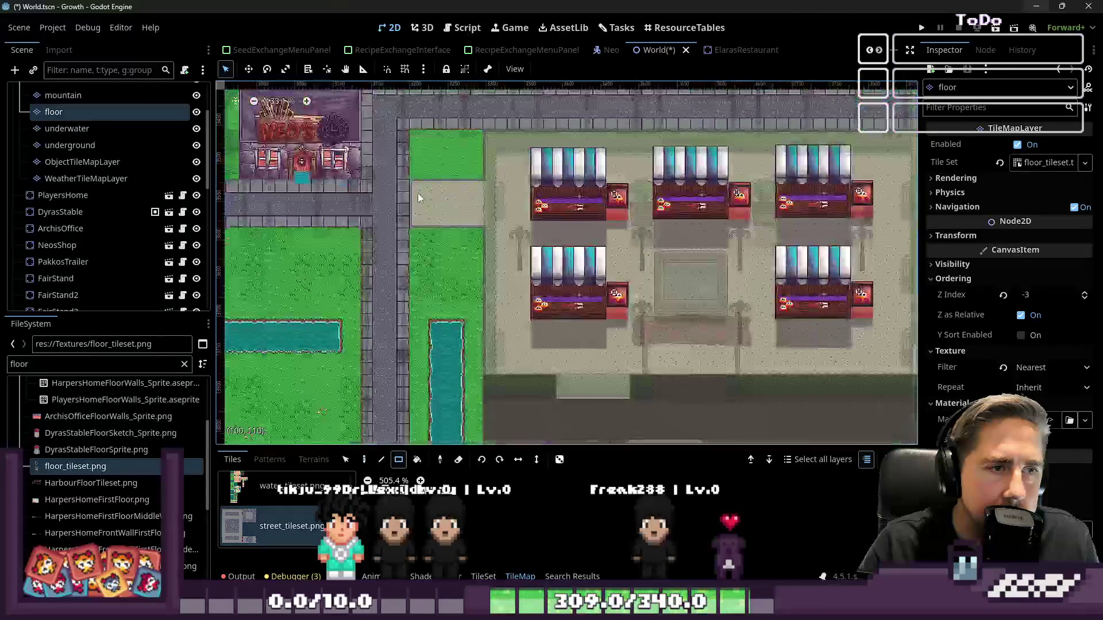
scroll(419, 198, "up", 4)
scroll(489, 216, "down", 1)
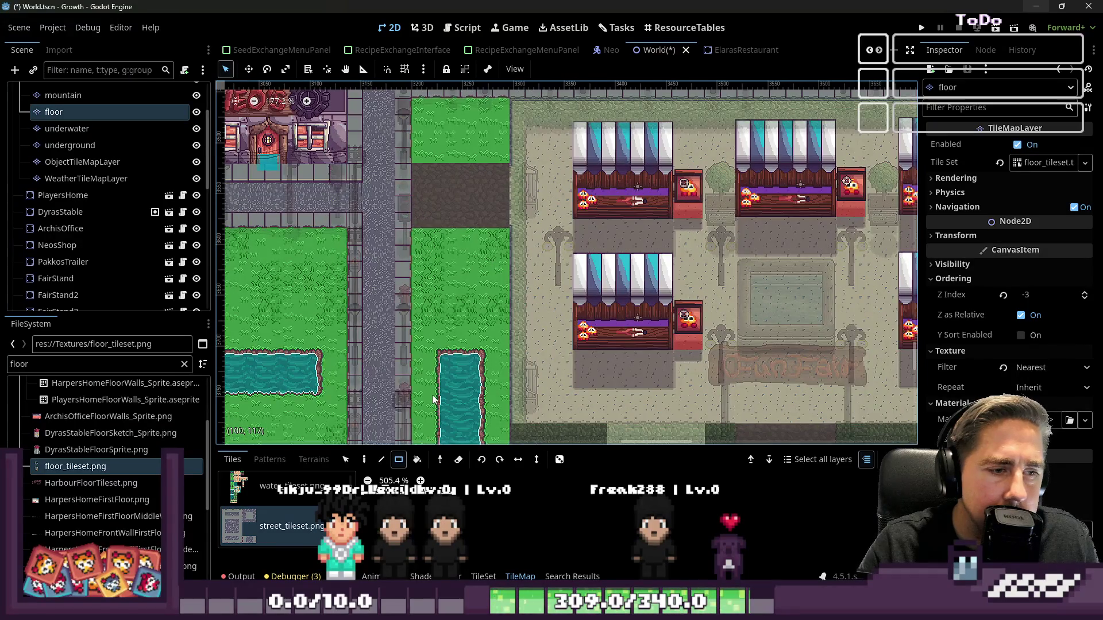
left_click(314, 460)
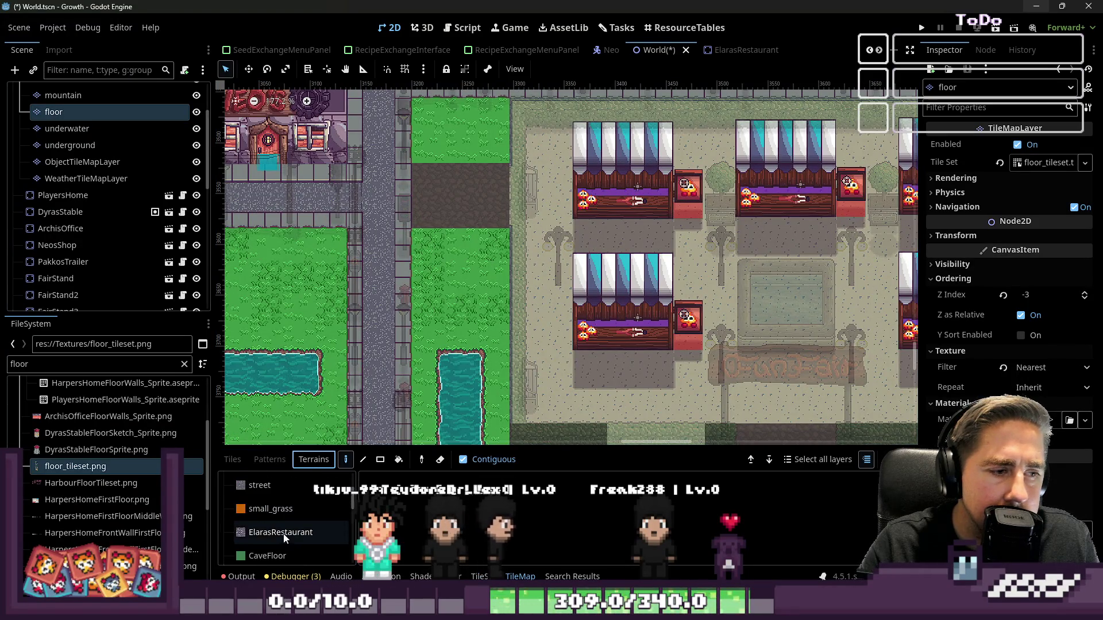
- Paint the funfair_floor terrain across the bottom walkway strip
left_click(270, 513)
scroll(387, 197, "down", 4)
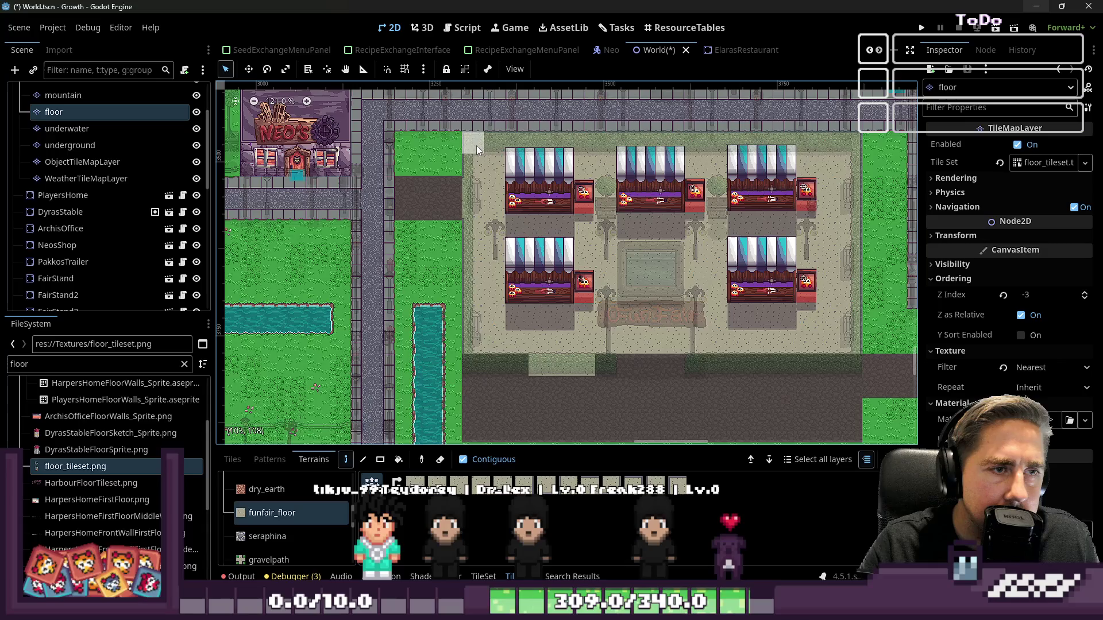
left_click_drag(850, 367, 700, 366)
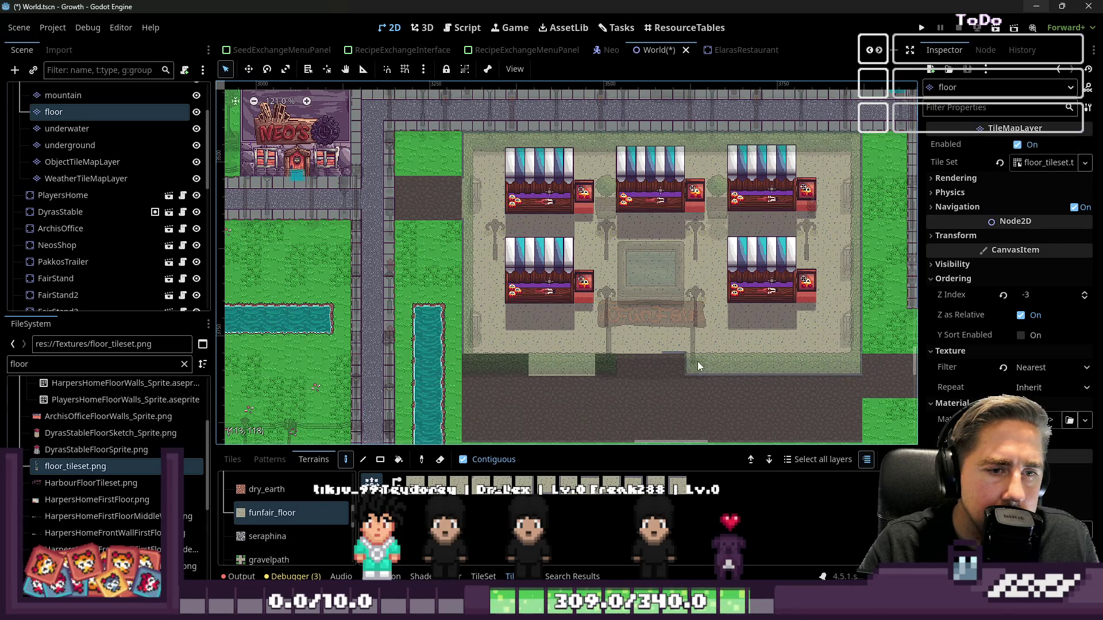
left_click_drag(542, 366, 488, 367)
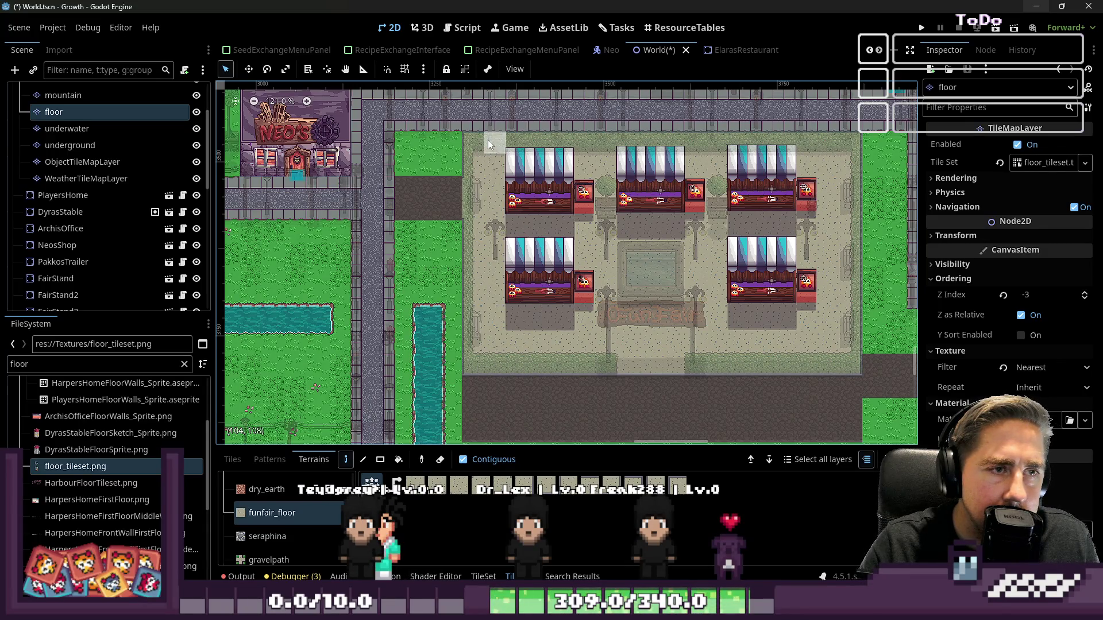
scroll(801, 338, "up", 4)
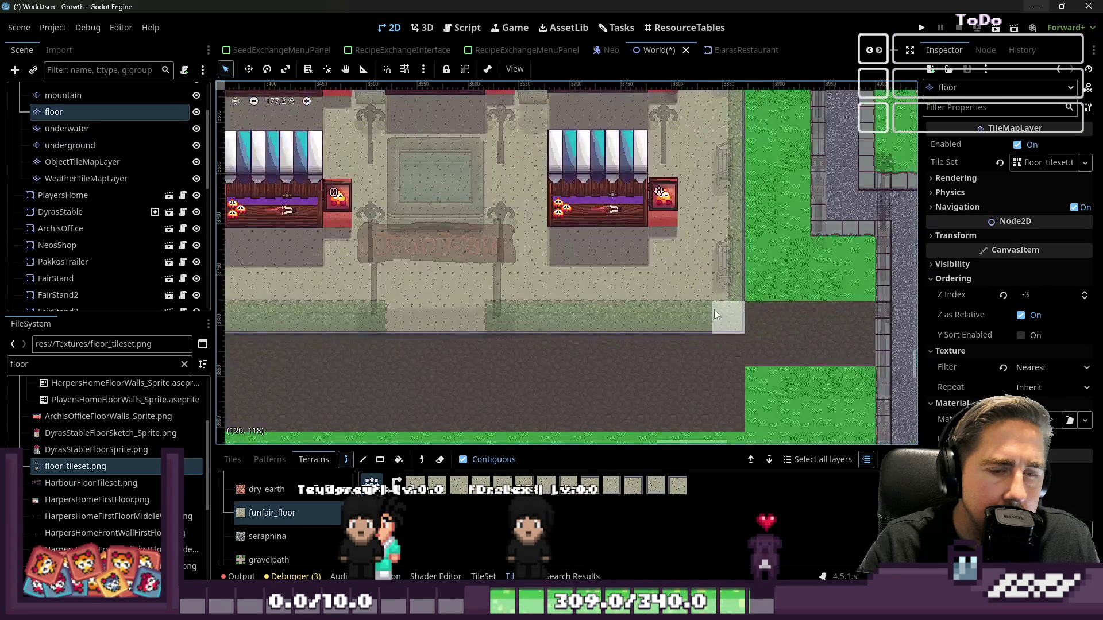
scroll(715, 315, "down", 2)
scroll(670, 283, "up", 1)
- Extend funfair_floor over the L-shaped patch, dirt notch and dark path strip under the stalls
mouse_move(798, 306)
left_mouse_down()
mouse_move(727, 312)
mouse_move(716, 333)
mouse_move(777, 334)
mouse_move(377, 330)
mouse_move(385, 274)
mouse_move(444, 273)
mouse_move(388, 319)
mouse_move(428, 326)
mouse_move(477, 309)
left_mouse_up()
mouse_move(624, 316)
left_mouse_down()
mouse_move(701, 329)
mouse_move(383, 339)
left_mouse_up()
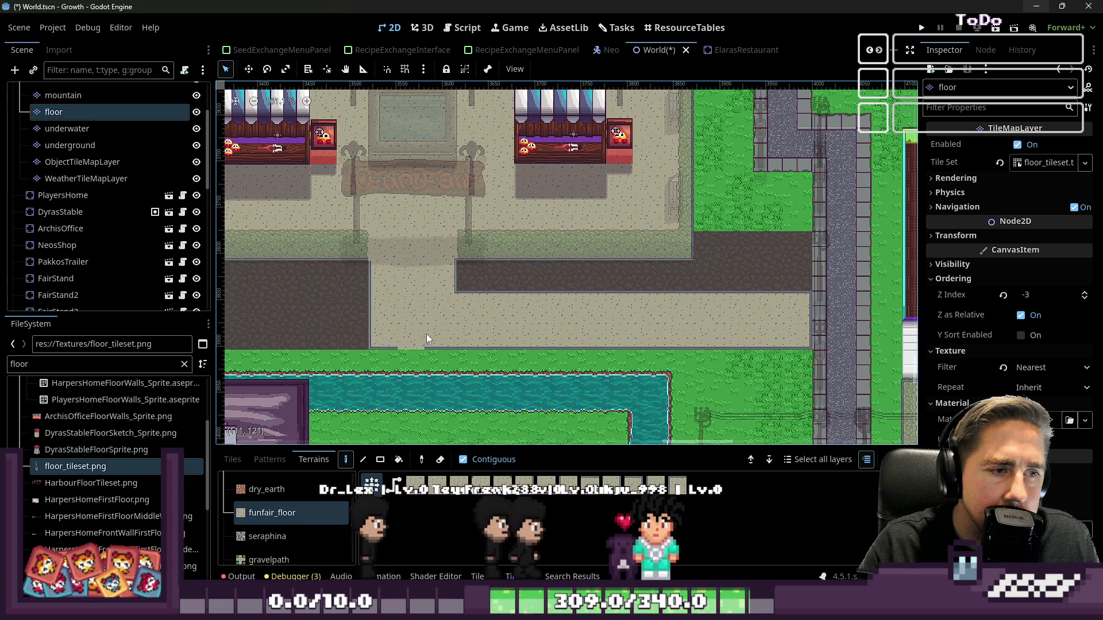
scroll(395, 339, "up", 4)
scroll(394, 336, "up", 5)
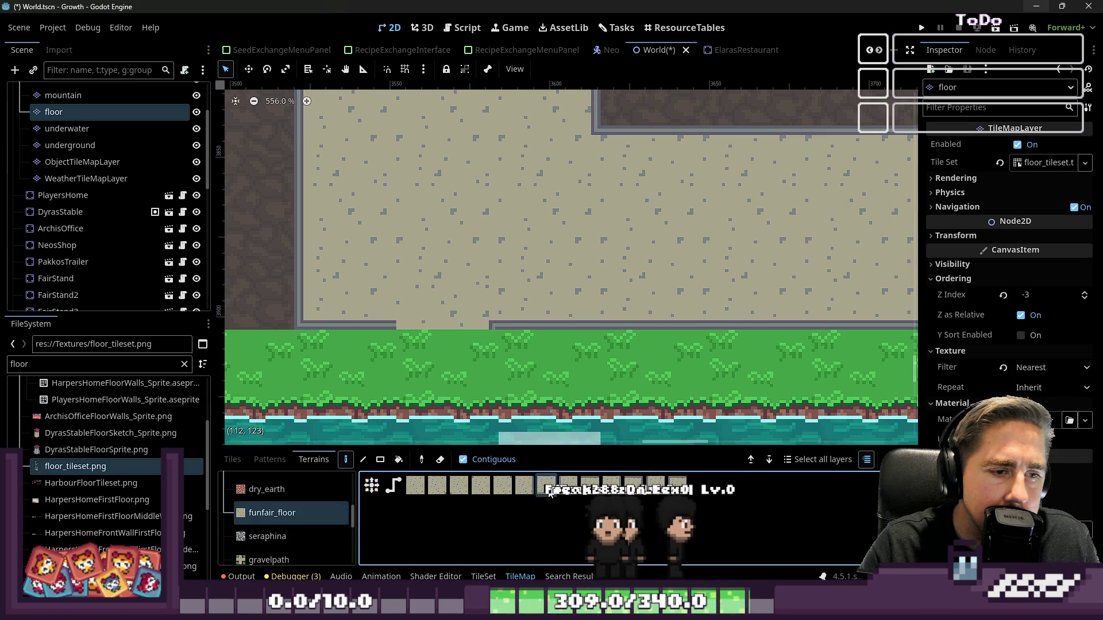
scroll(437, 309, "down", 6)
scroll(473, 291, "down", 3)
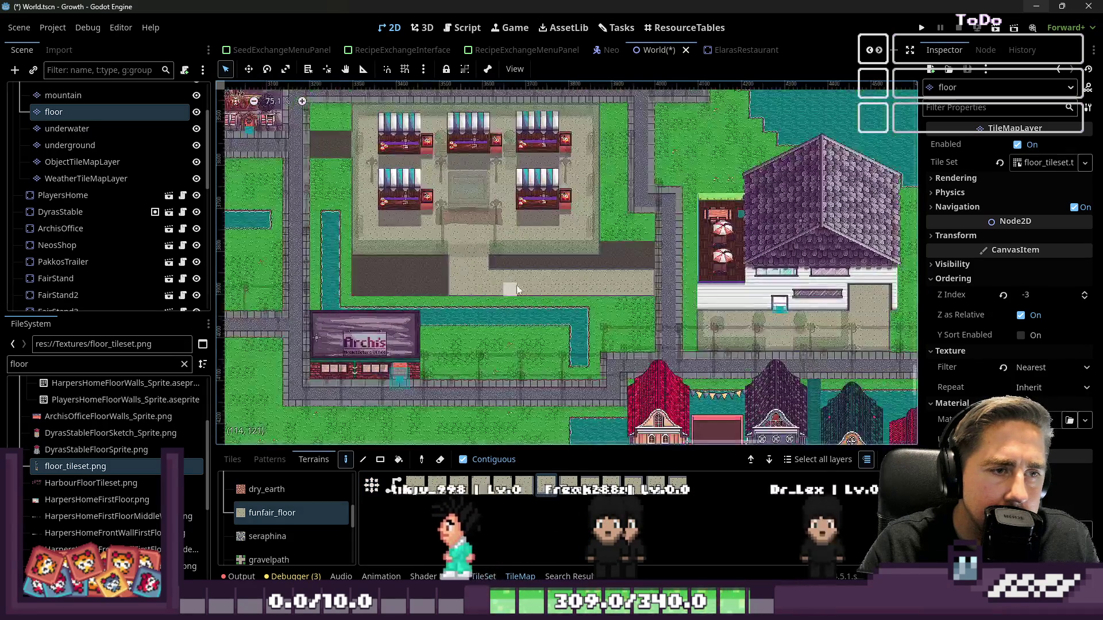
scroll(520, 285, "up", 4)
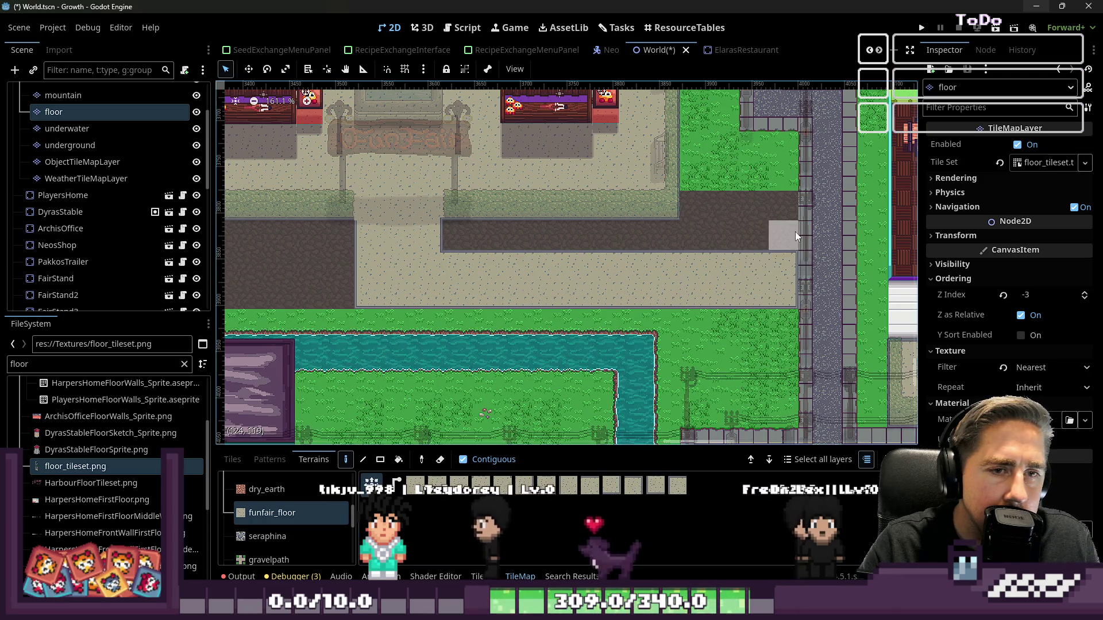
mouse_move(643, 235)
left_mouse_down()
mouse_move(471, 239)
mouse_move(574, 211)
left_mouse_up()
scroll(669, 217, "up", 3)
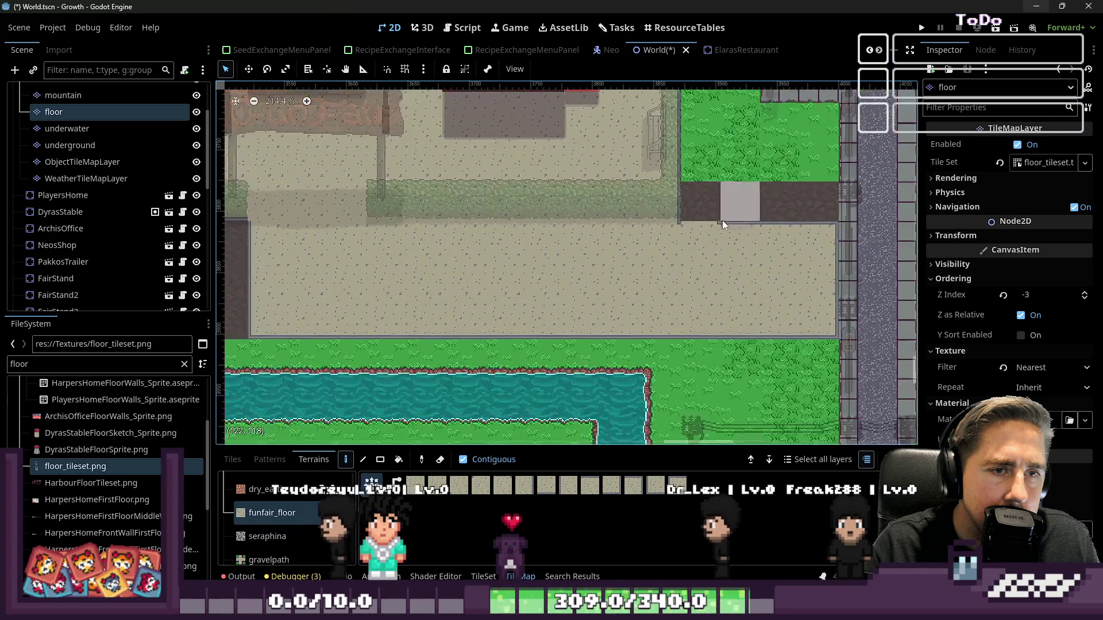
scroll(768, 298, "down", 3)
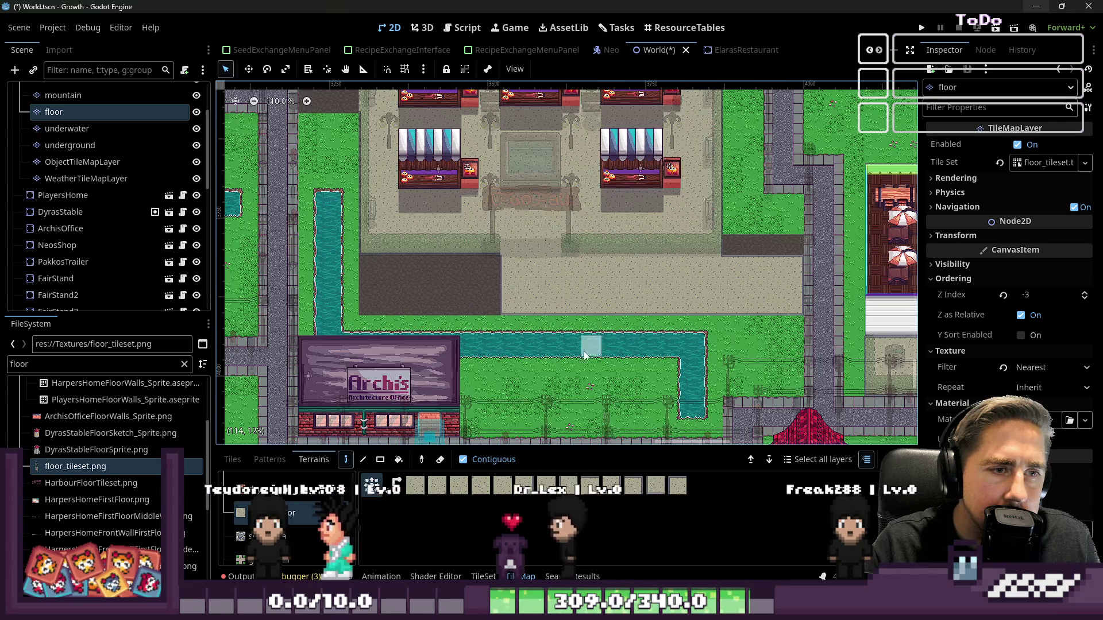
scroll(592, 339, "down", 1)
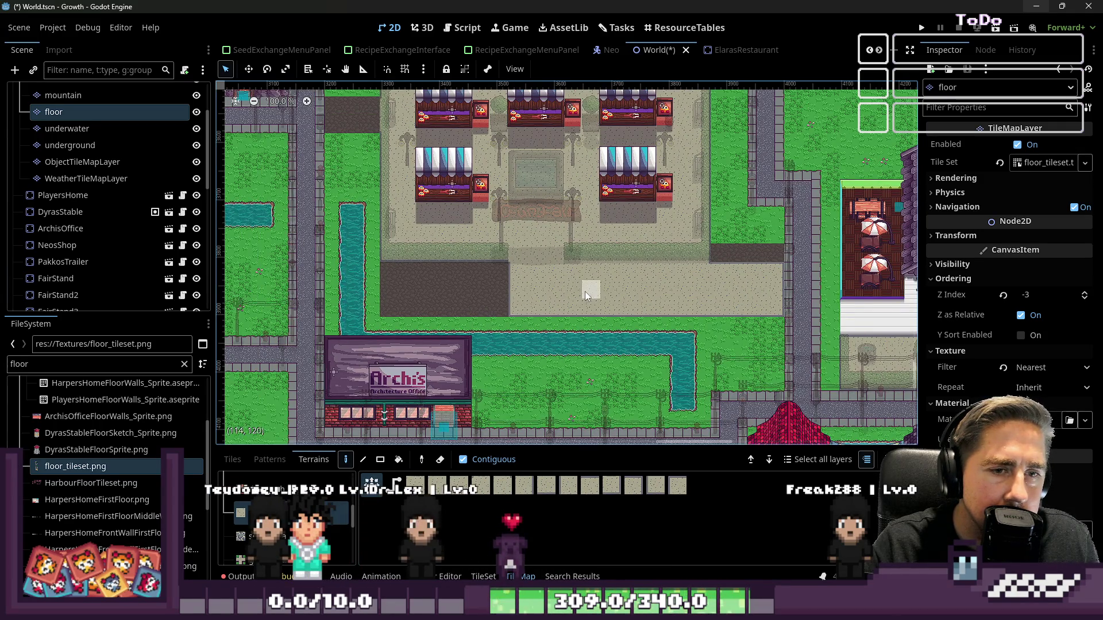
scroll(584, 291, "down", 1)
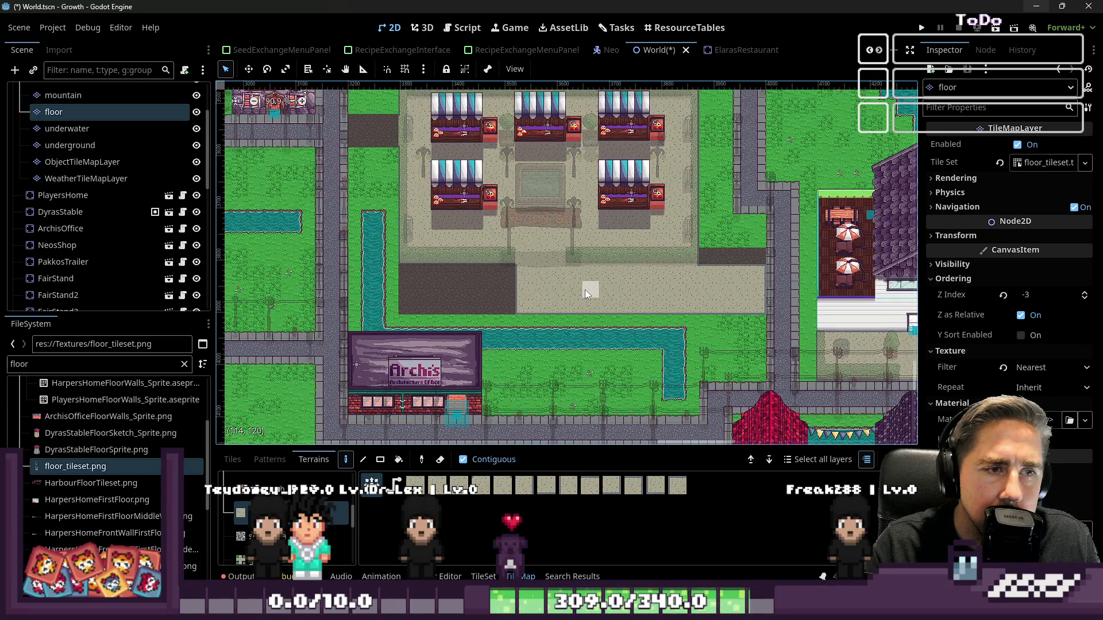
scroll(469, 288, "up", 3)
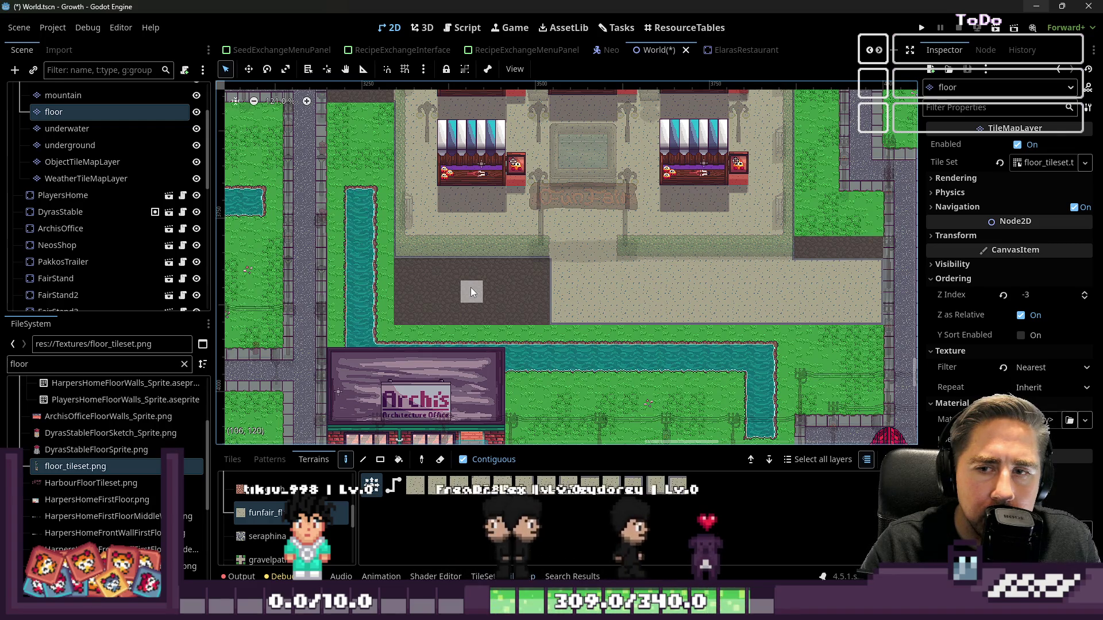
scroll(471, 292, "down", 1)
scroll(471, 292, "down", 10)
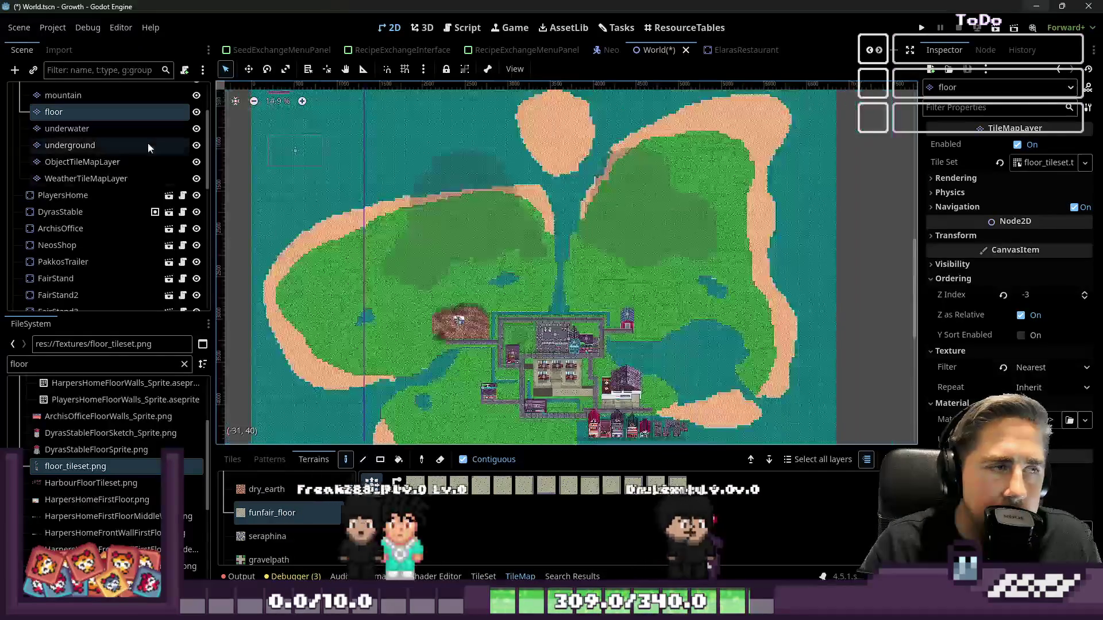
left_click(96, 95)
scroll(506, 254, "up", 20)
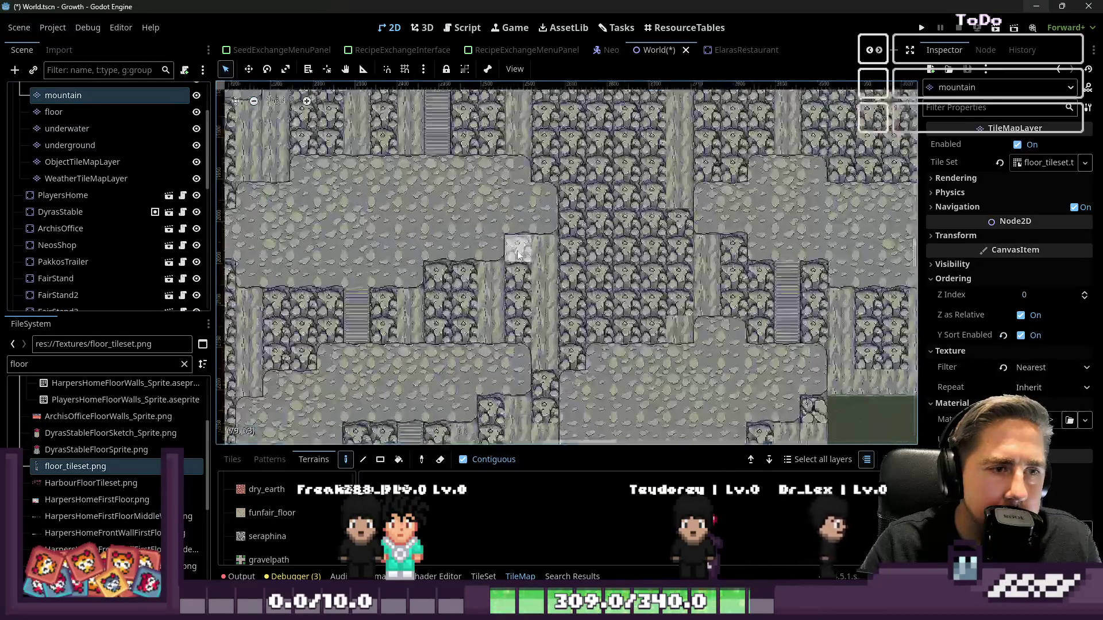
scroll(718, 276, "up", 3)
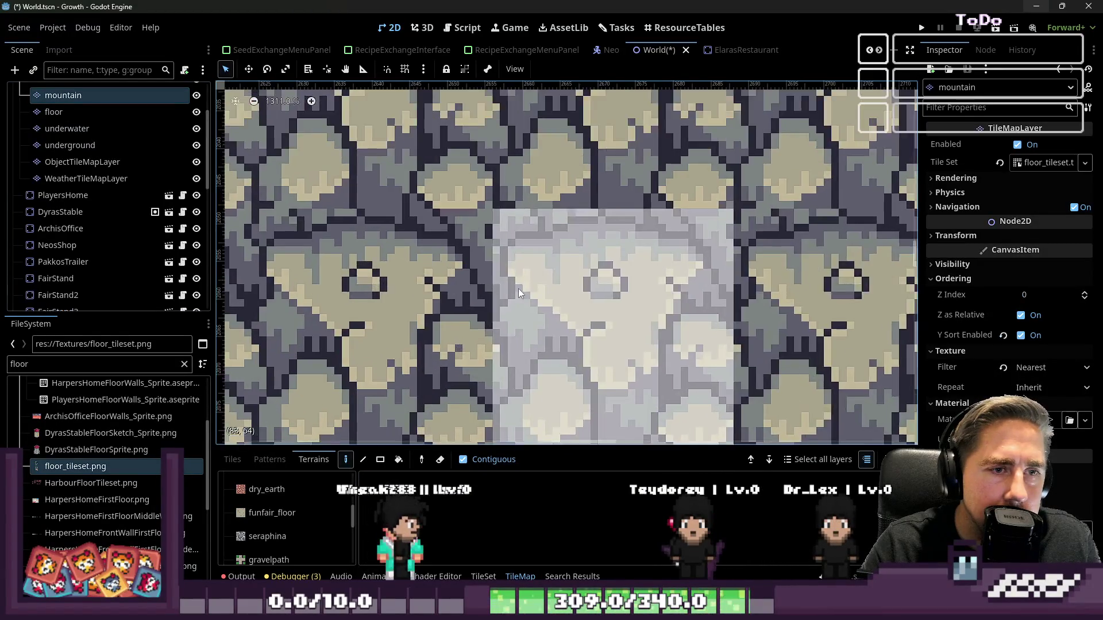
scroll(577, 257, "down", 6)
scroll(578, 256, "down", 9)
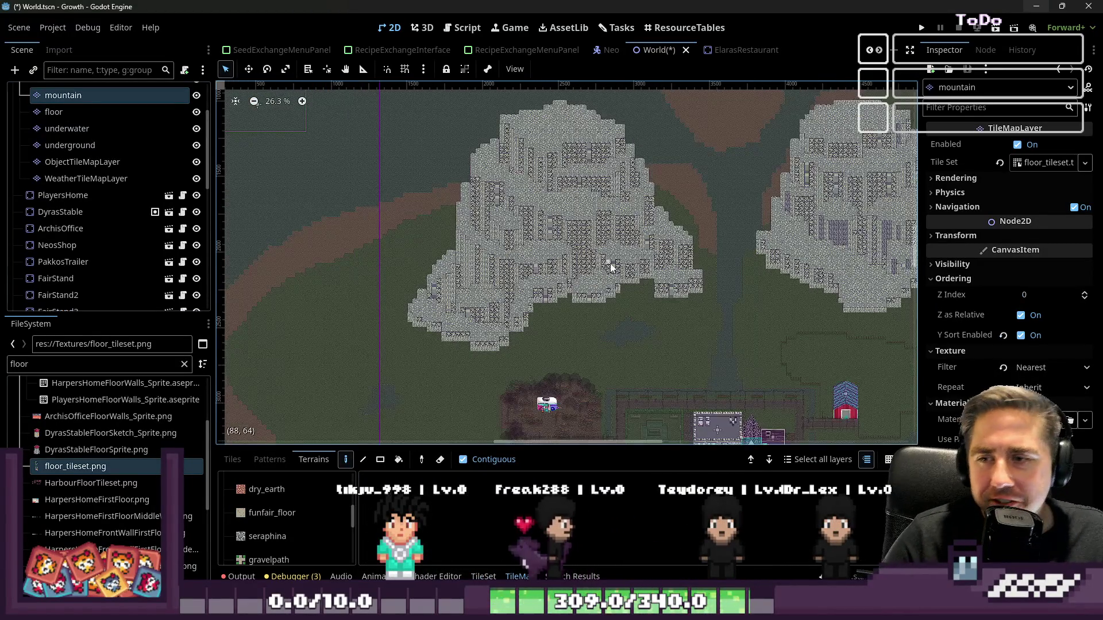
scroll(641, 265, "down", 5)
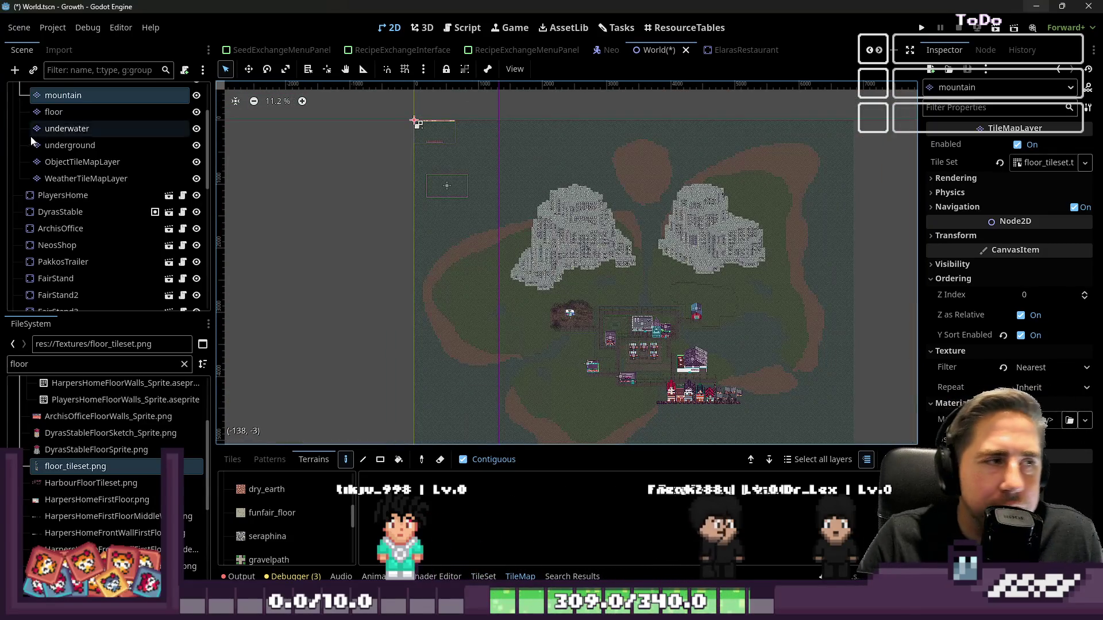
left_click(75, 107)
scroll(645, 338, "up", 4)
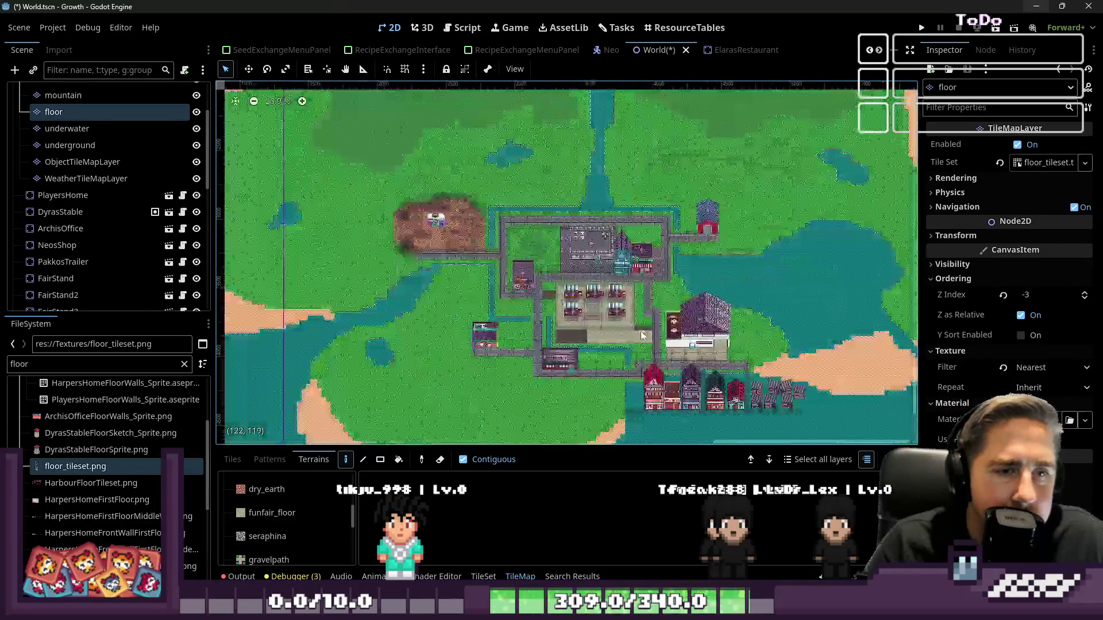
scroll(644, 338, "up", 8)
left_click(579, 294)
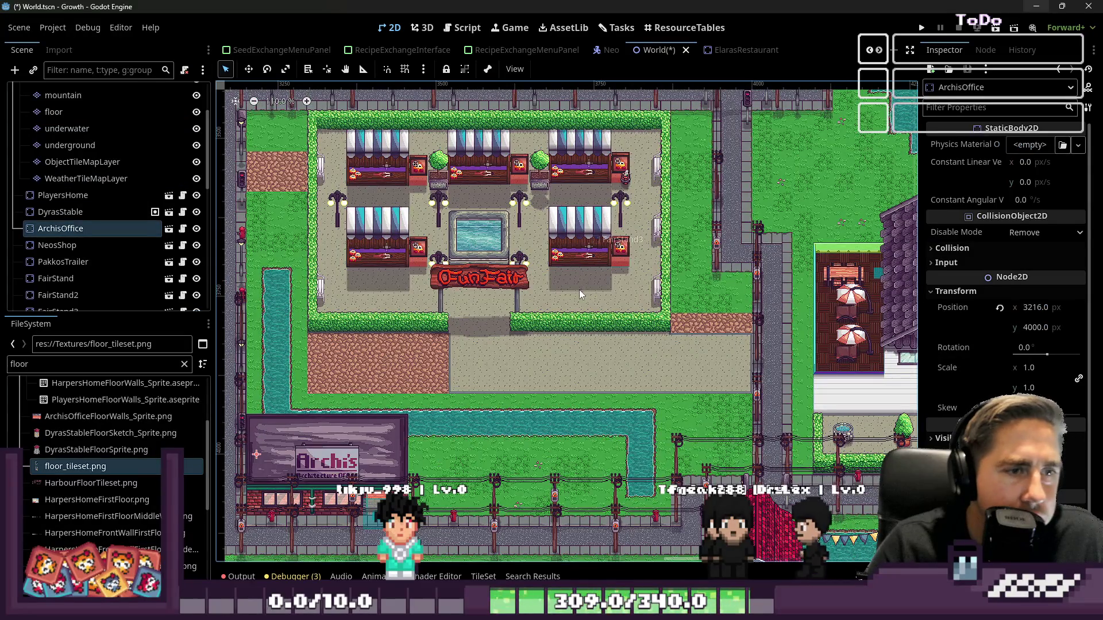
- Paint grass terrain from Terrain Set 0 over the dark patch southwest of the FunFair plaza
scroll(446, 330, "up", 1)
scroll(91, 228, "up", 2)
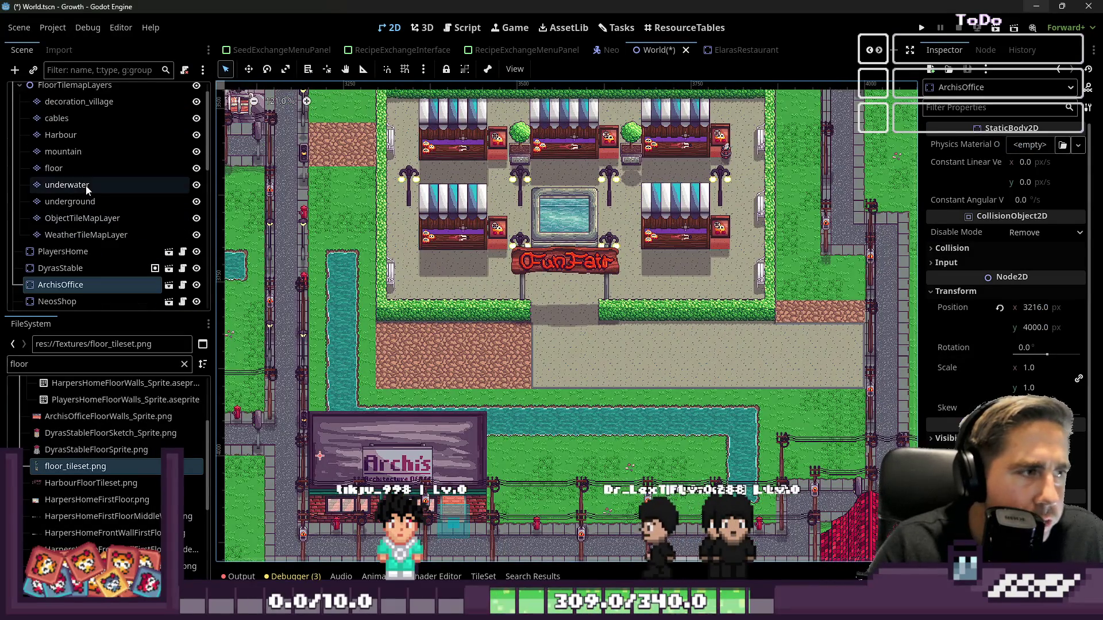
left_click(60, 169)
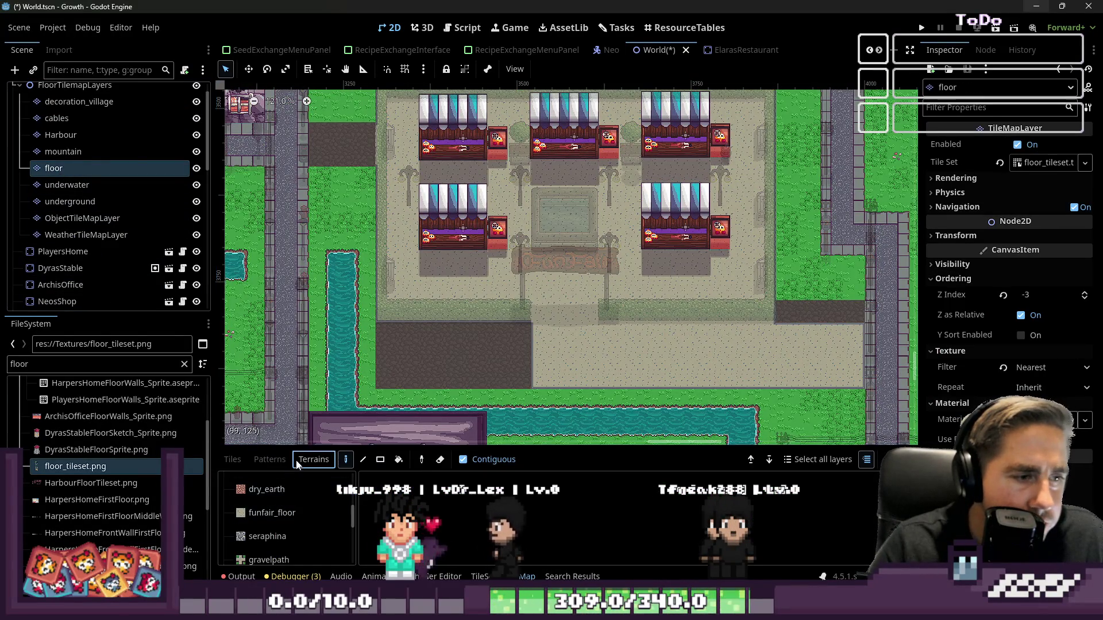
scroll(309, 532, "up", 3)
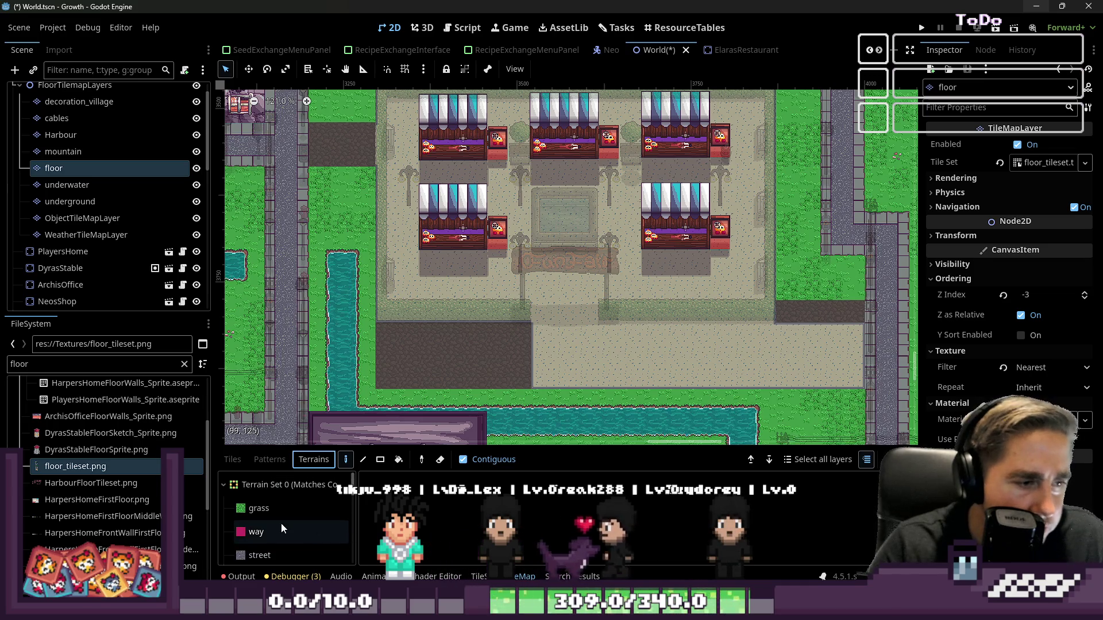
left_click(287, 509)
scroll(414, 346, "up", 4)
mouse_move(550, 409)
left_mouse_down()
mouse_move(571, 323)
mouse_move(562, 346)
left_mouse_up()
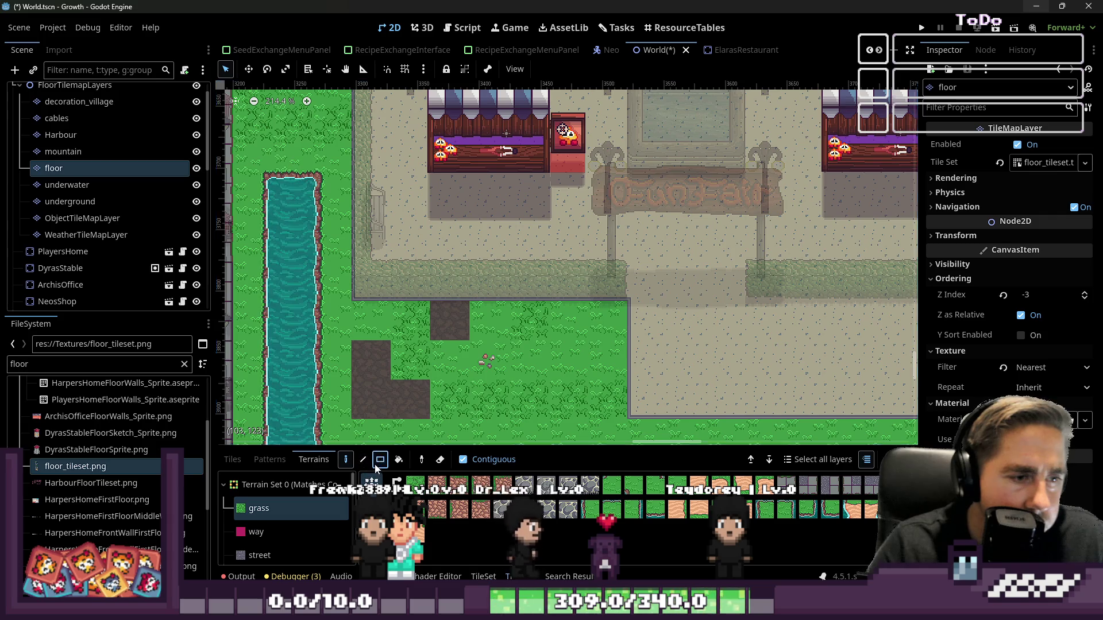
left_click_drag(371, 315, 545, 419)
scroll(547, 330, "down", 3)
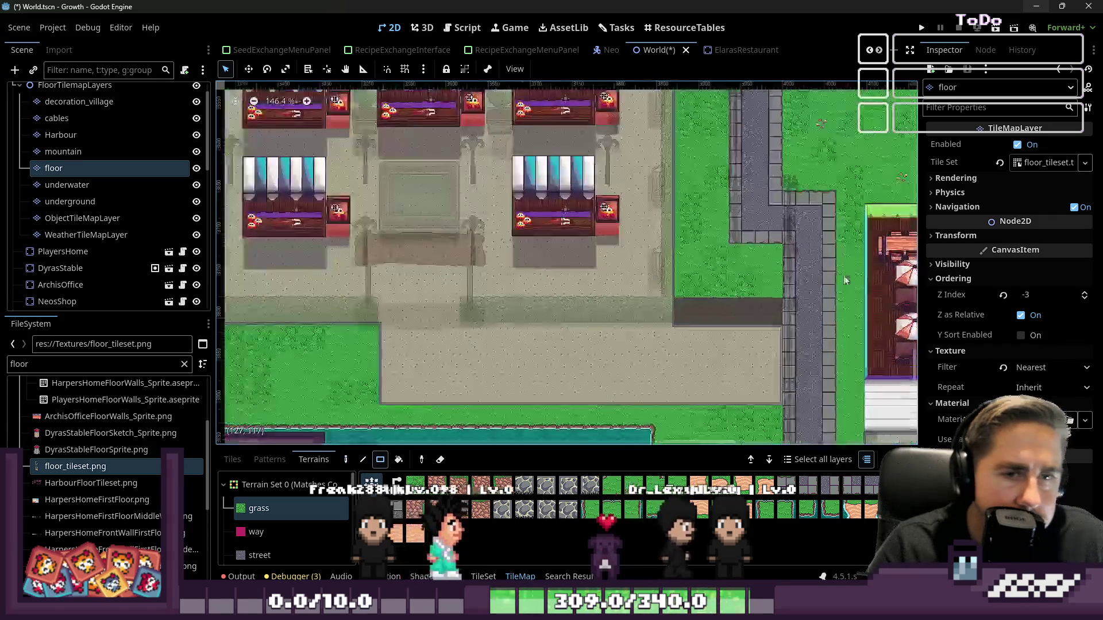
scroll(761, 319, "down", 1)
scroll(681, 278, "down", 1)
scroll(572, 328, "down", 2)
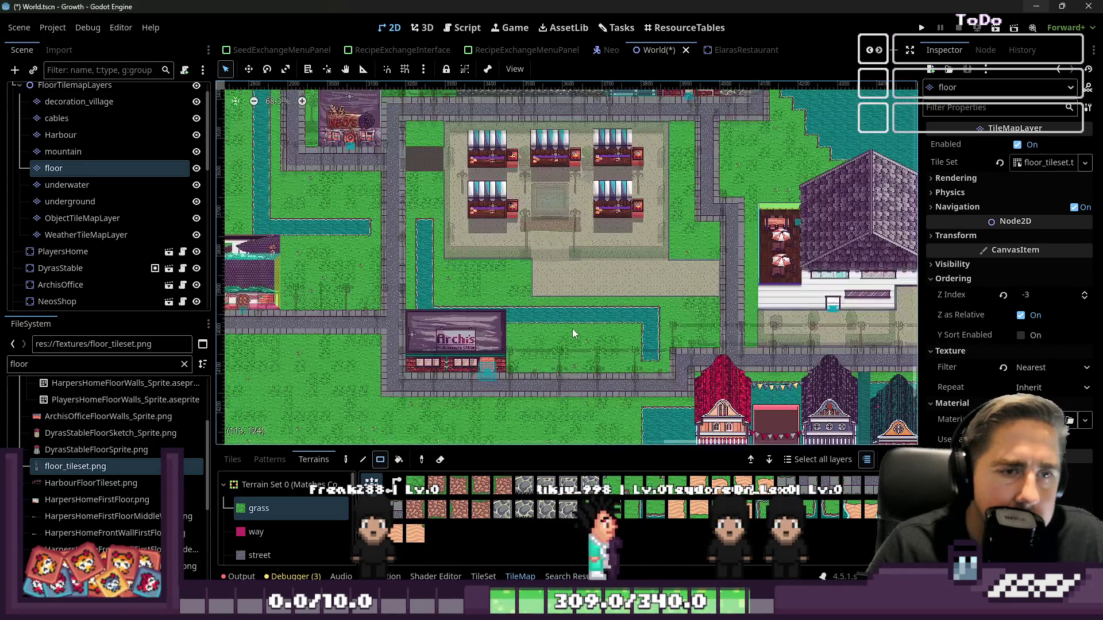
scroll(396, 132, "up", 6)
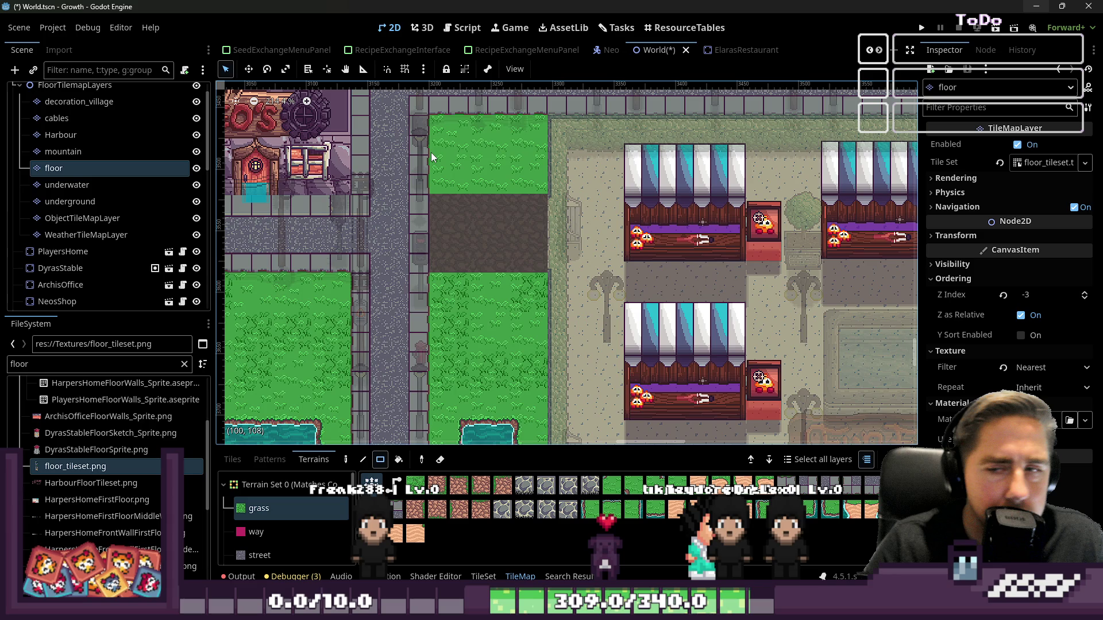
- Drag a grass-terrain rectangle over the dirt patch beside Neo's shop on the floor layer
scroll(431, 153, "down", 1)
left_click_drag(431, 153, 550, 147)
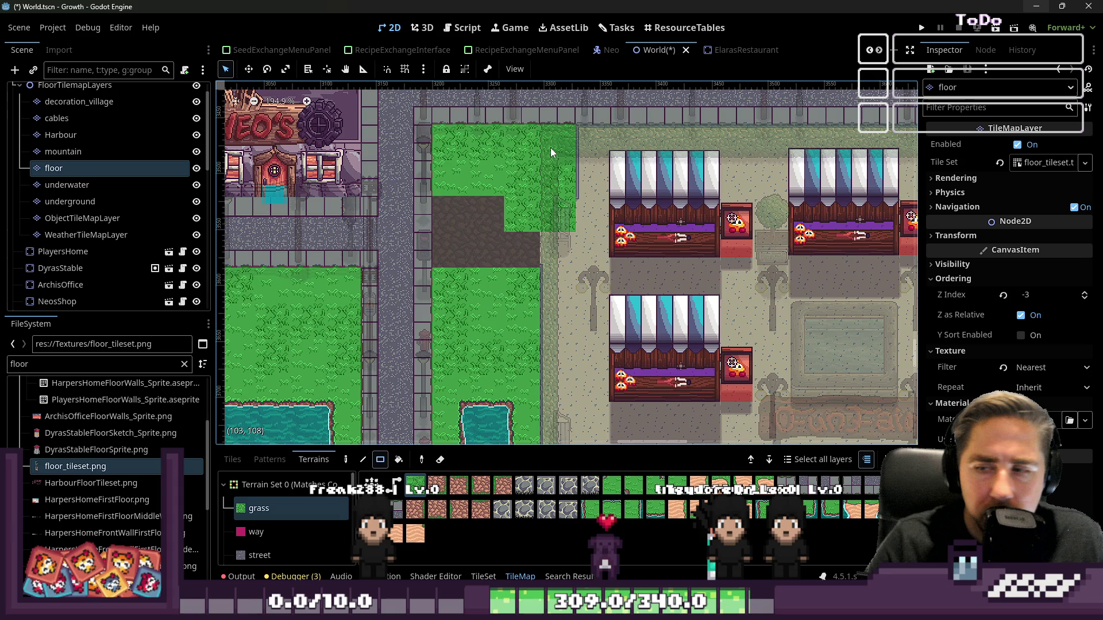
scroll(525, 248, "down", 6)
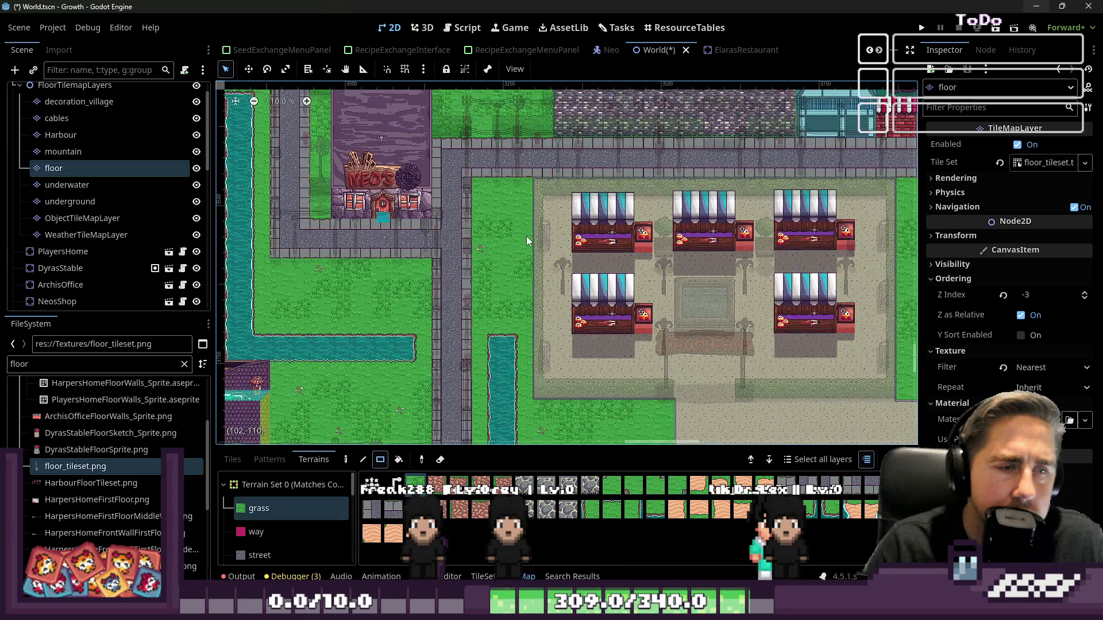
scroll(527, 236, "down", 6)
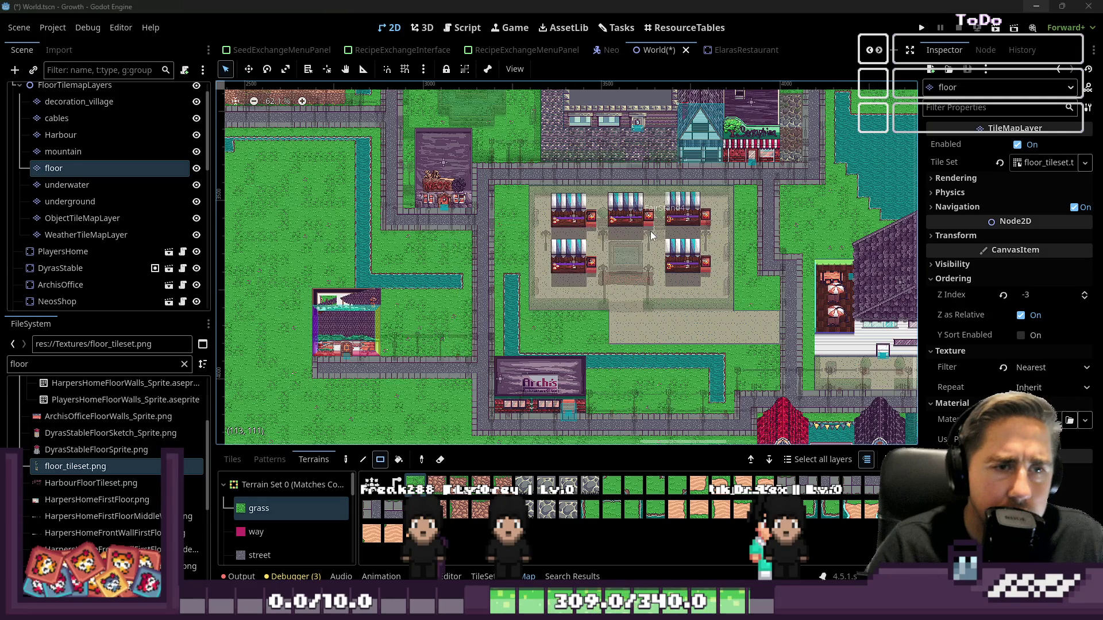
scroll(501, 266, "up", 5)
scroll(509, 292, "up", 5)
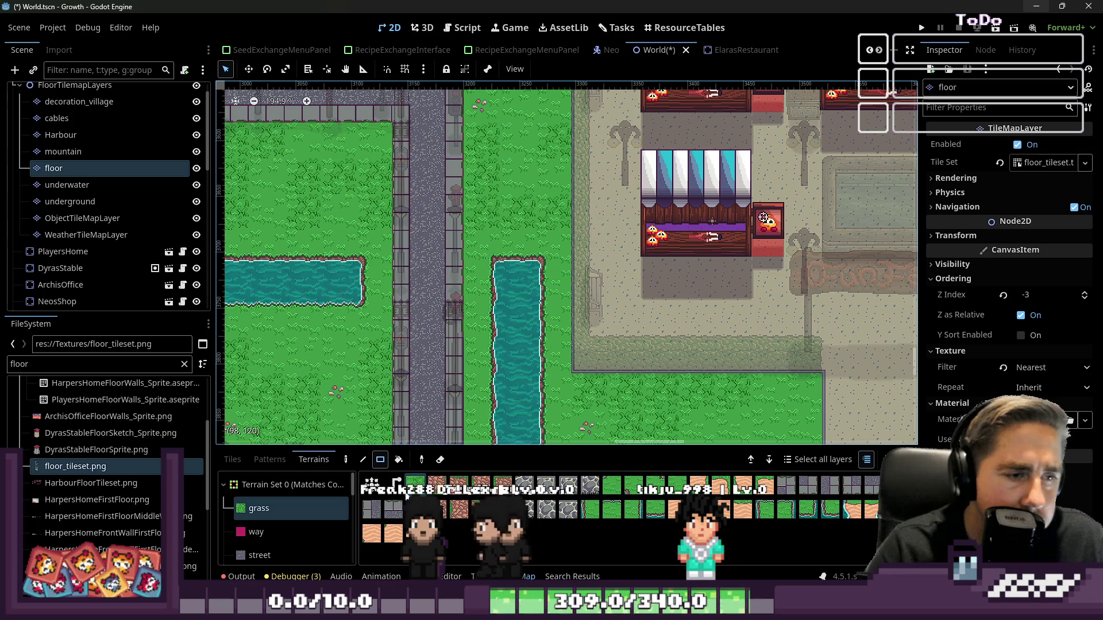
left_click(422, 460)
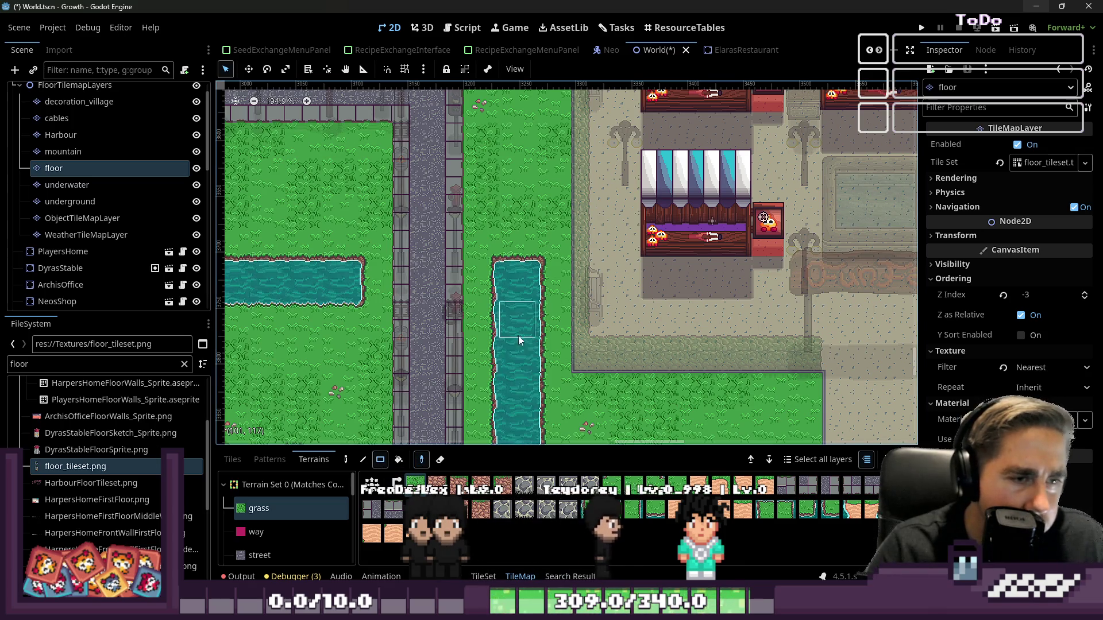
left_click(546, 372)
left_click_drag(550, 309, 495, 384)
left_click(418, 460)
left_click(524, 364)
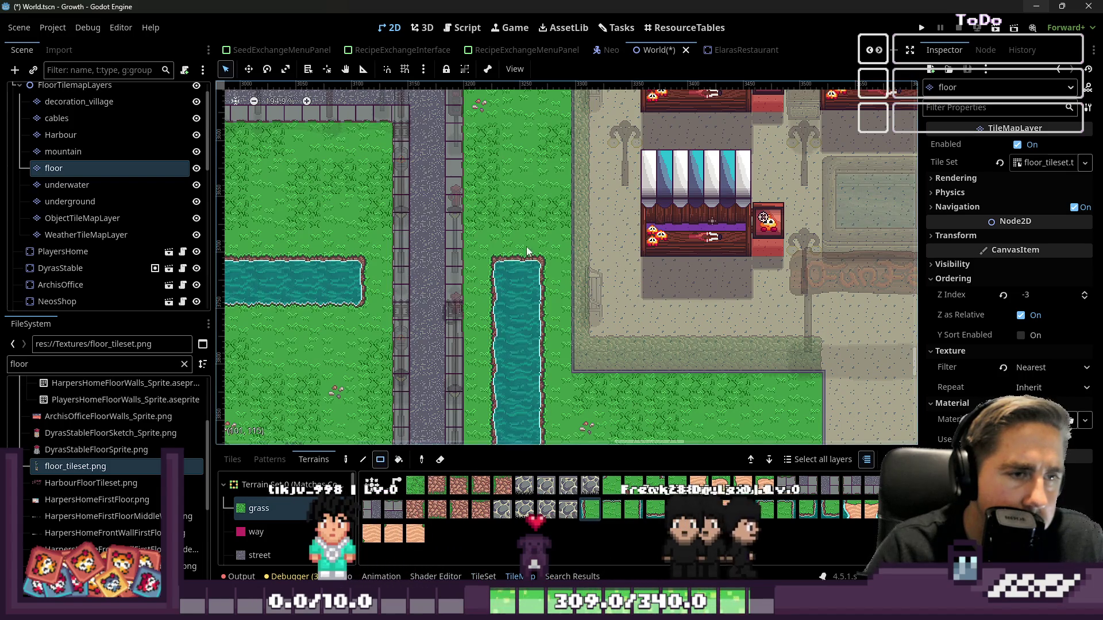
left_click_drag(561, 229, 477, 136)
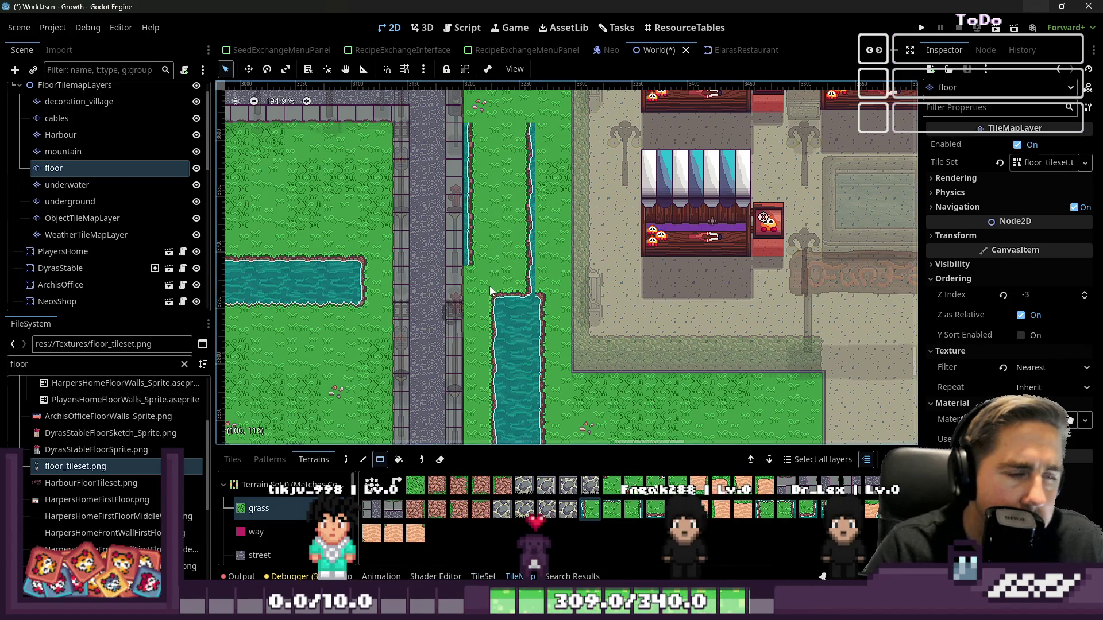
key("ctrl+z")
left_click(421, 459)
left_click(346, 460)
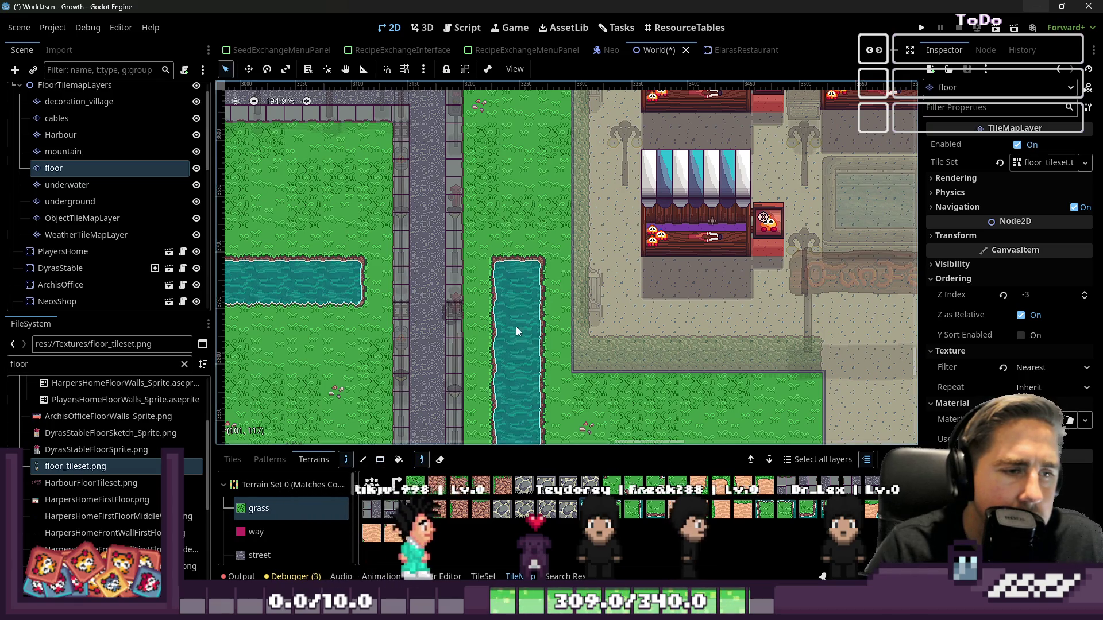
left_click(501, 275)
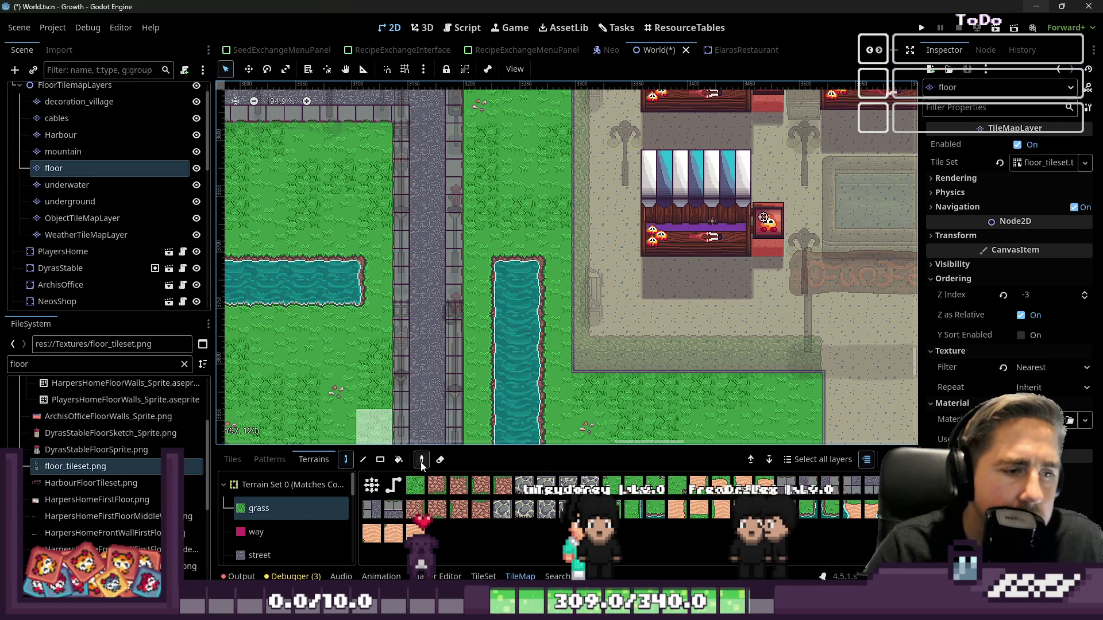
left_click(512, 277, "ctrl")
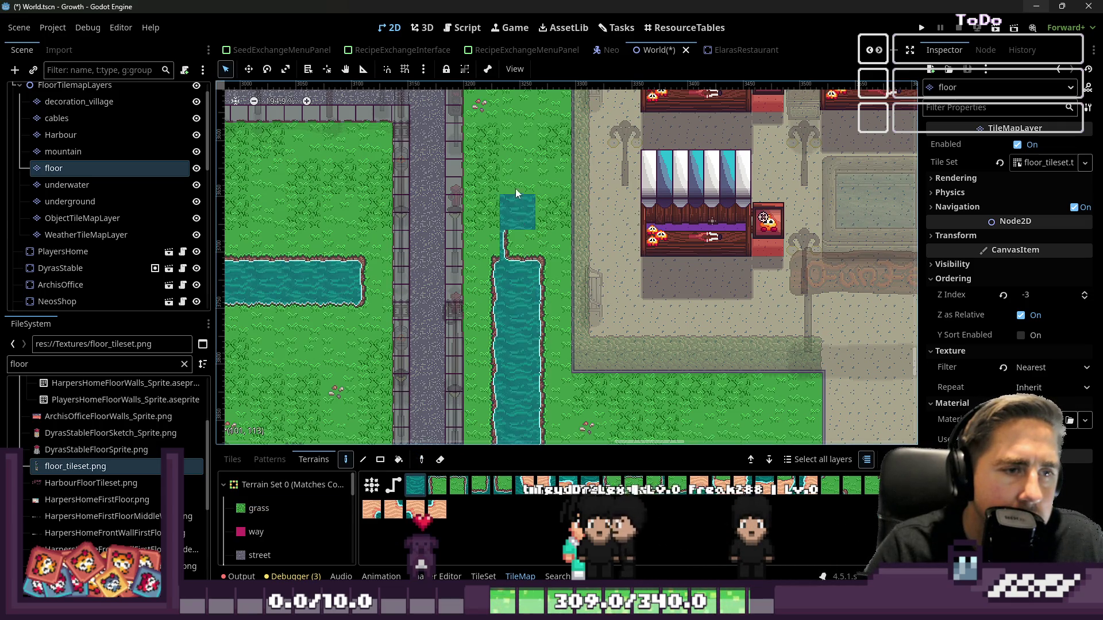
mouse_move(517, 172)
left_mouse_down()
mouse_move(485, 251)
mouse_move(502, 231)
mouse_move(533, 246)
mouse_move(538, 171)
mouse_move(487, 226)
mouse_move(516, 130)
mouse_move(527, 267)
left_mouse_up()
scroll(506, 257, "down", 4)
scroll(503, 266, "up", 3)
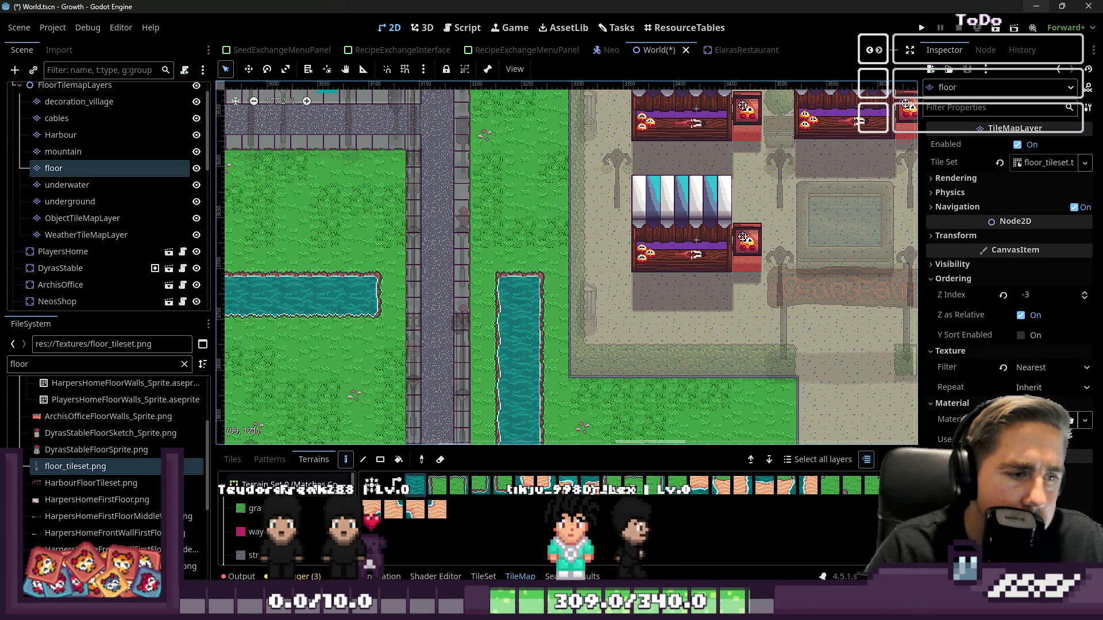
- Switch to the Tiles atlas and sample the plain water tile from the channel
left_click(232, 460)
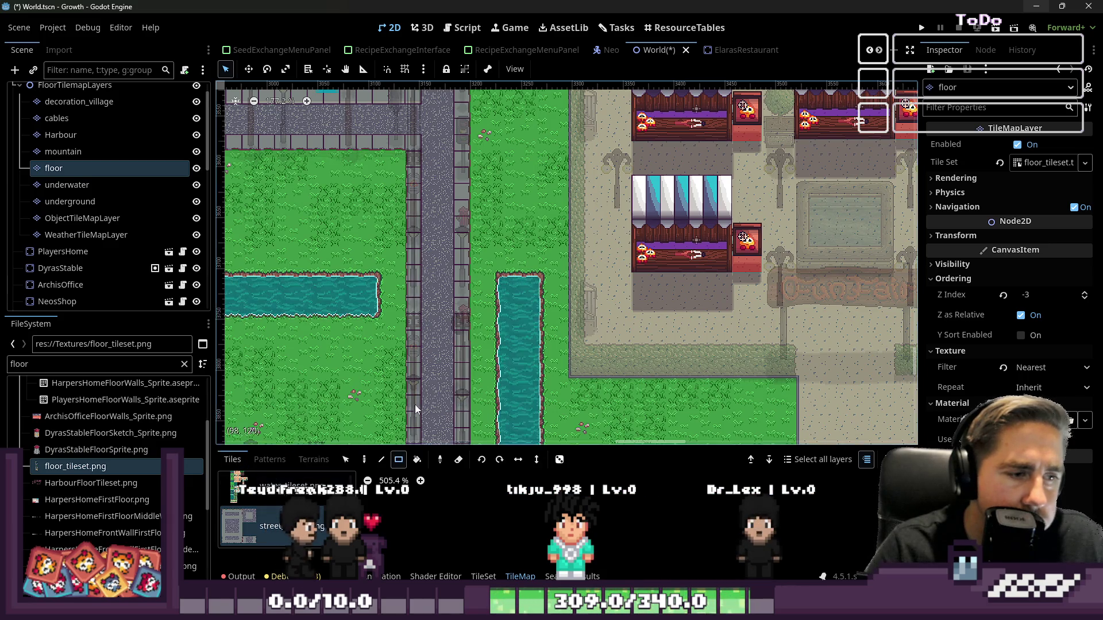
left_click(440, 459)
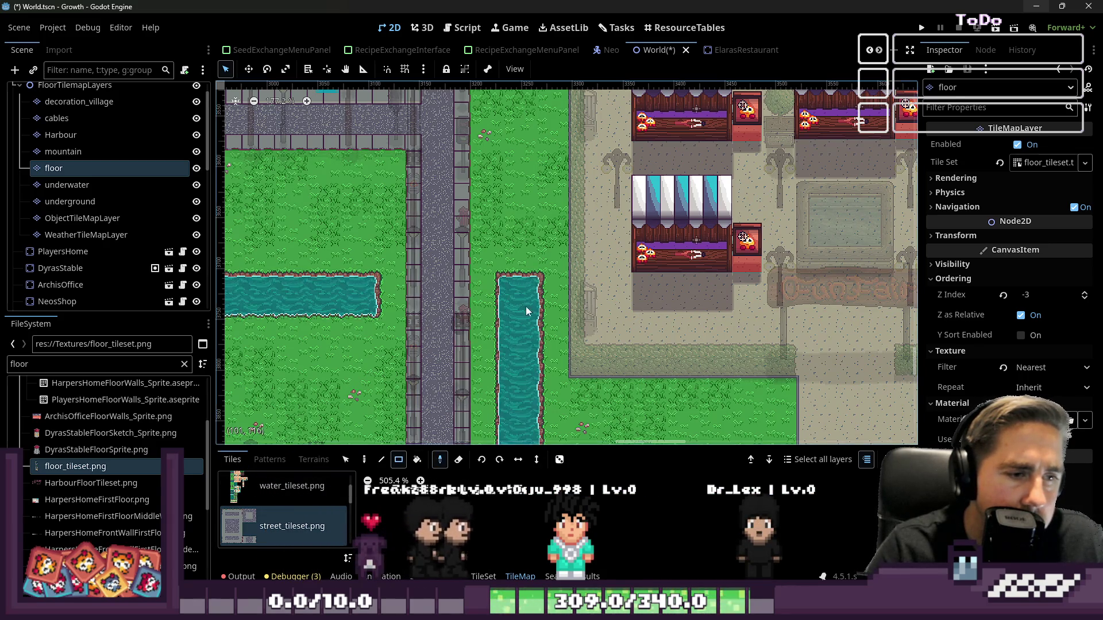
left_click(498, 300)
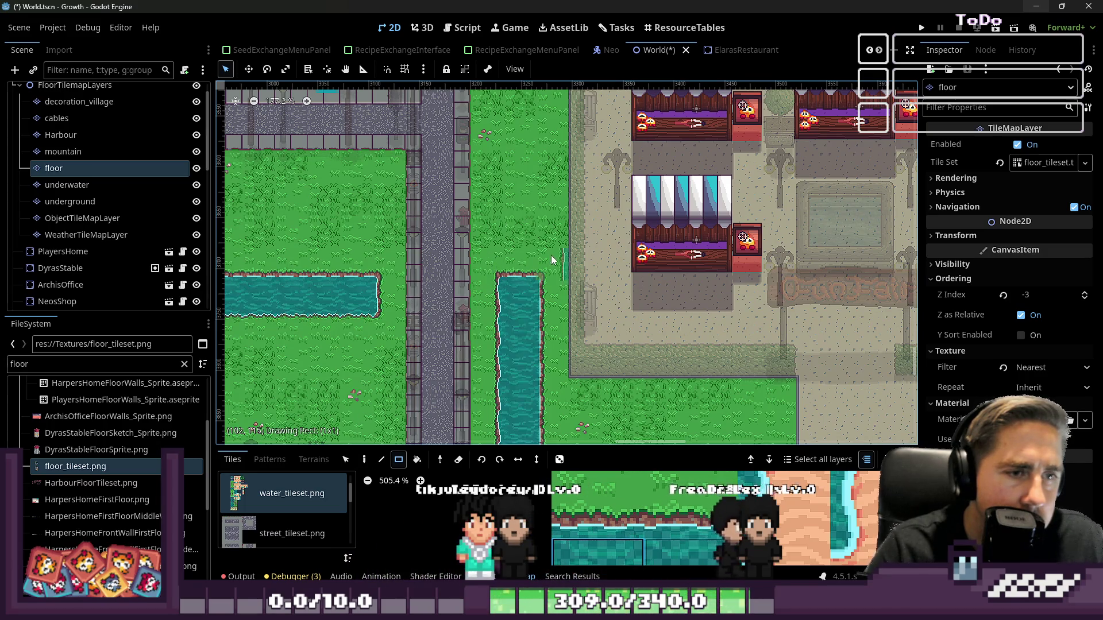
- Fill a 2x3 block of water above the channel to extend it toward the road
left_click_drag(509, 210, 508, 211)
scroll(509, 213, "down", 4)
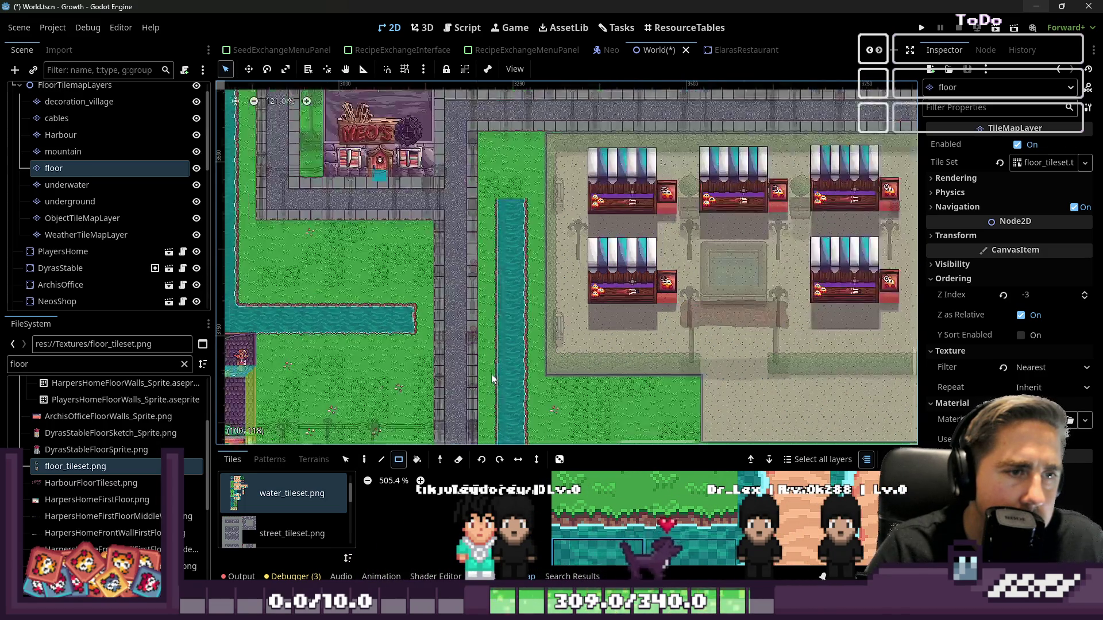
scroll(509, 215, "up", 5)
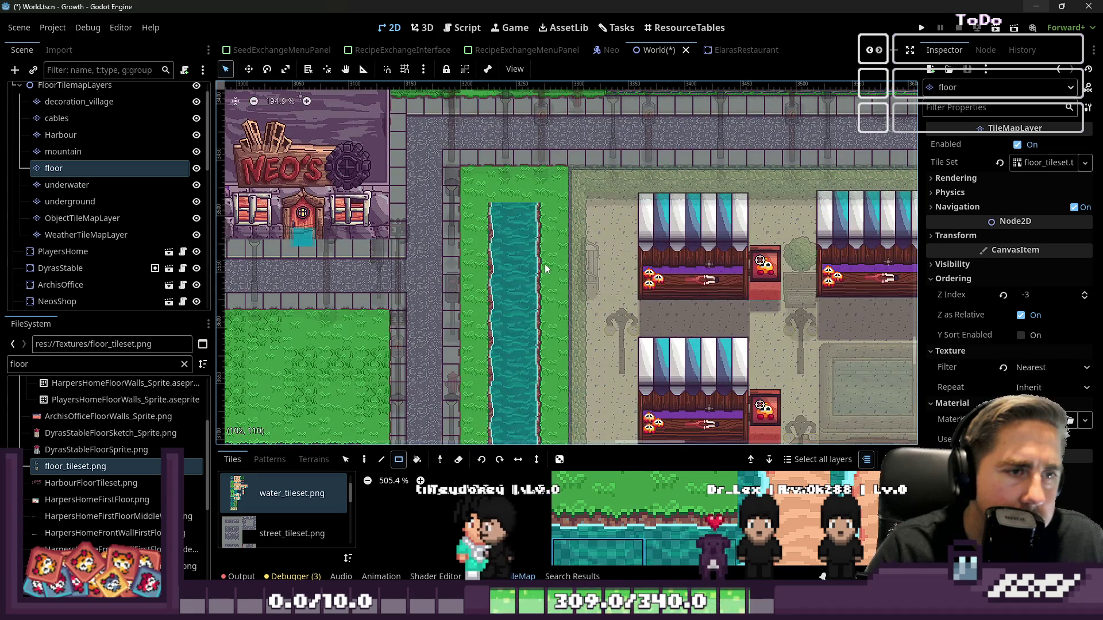
scroll(517, 304, "down", 10)
scroll(487, 340, "up", 2)
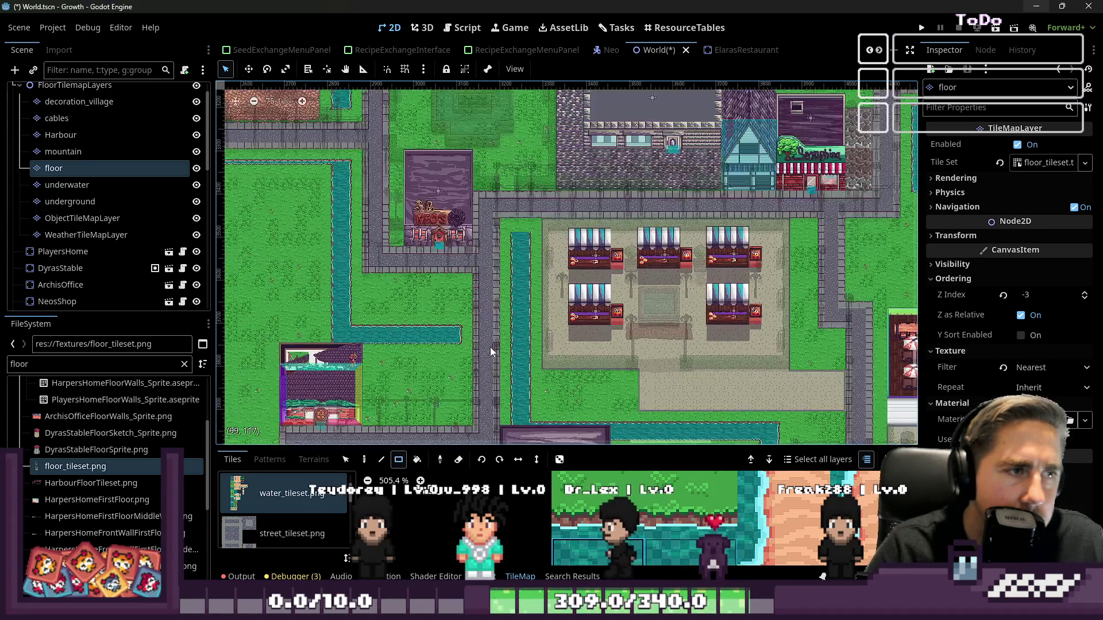
scroll(491, 347, "left", 6)
scroll(490, 299, "up", 1)
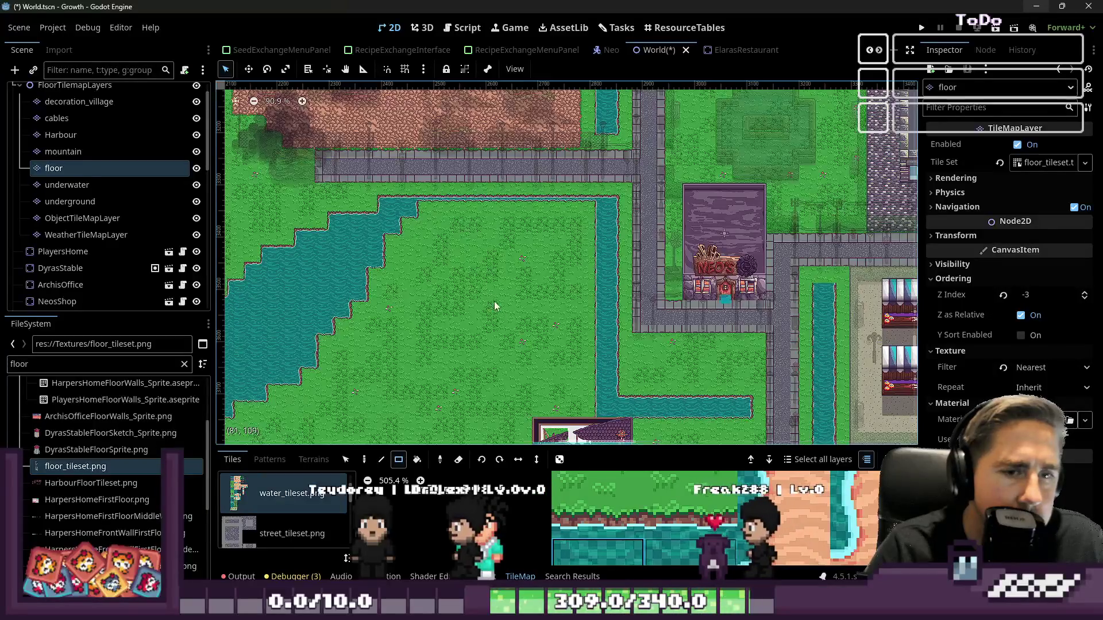
scroll(490, 299, "up", 7)
scroll(491, 299, "down", 5)
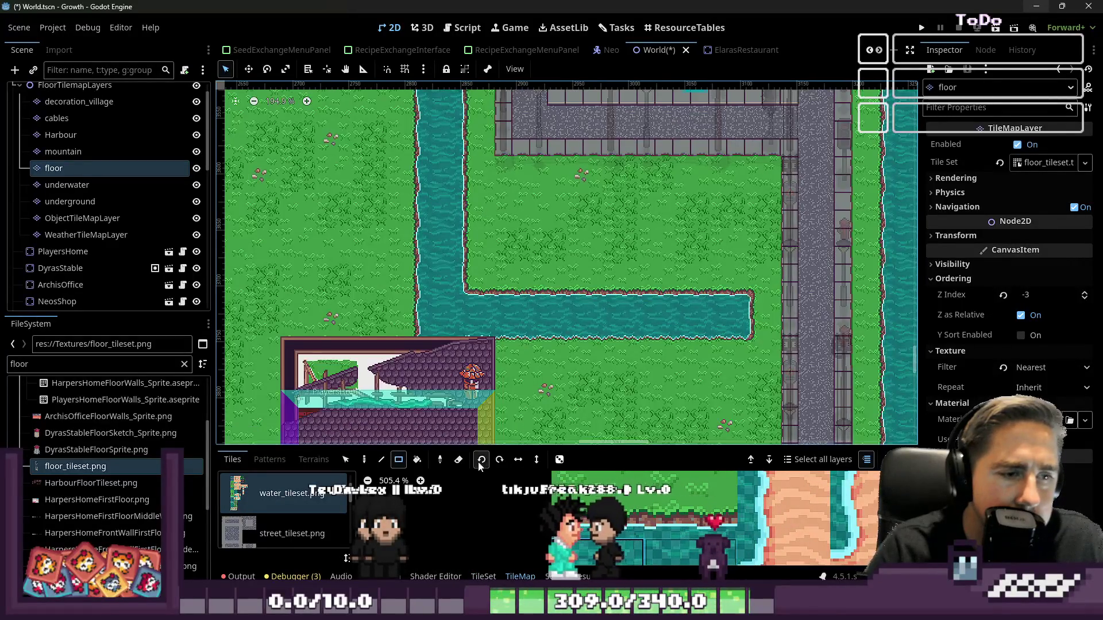
scroll(546, 270, "up", 2)
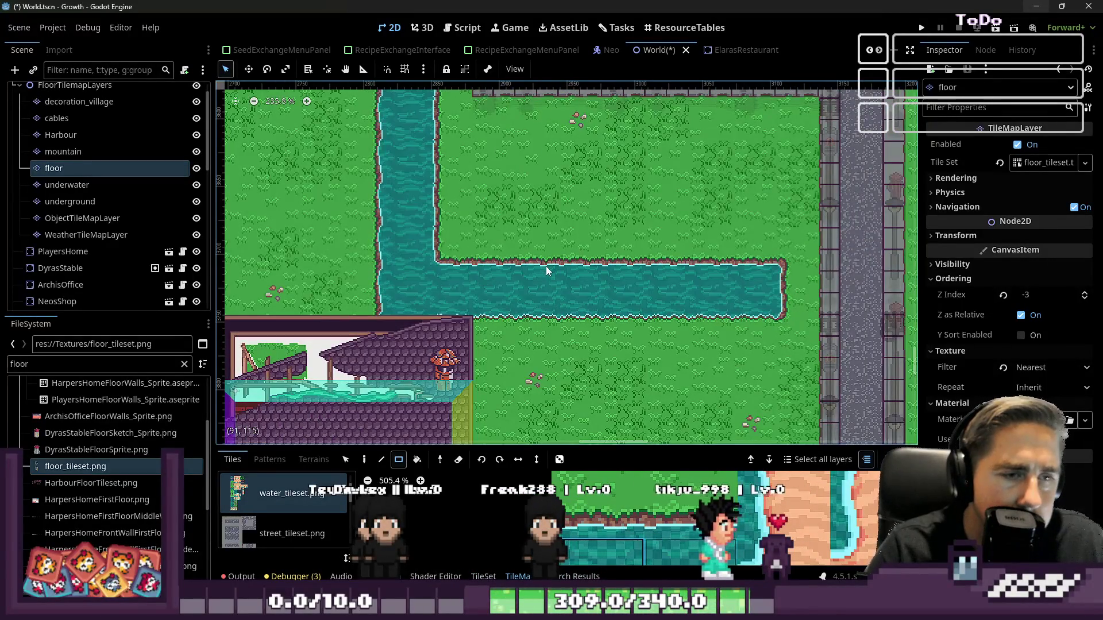
- Turn the tile picker back on to sample another tile from the map
key("p")
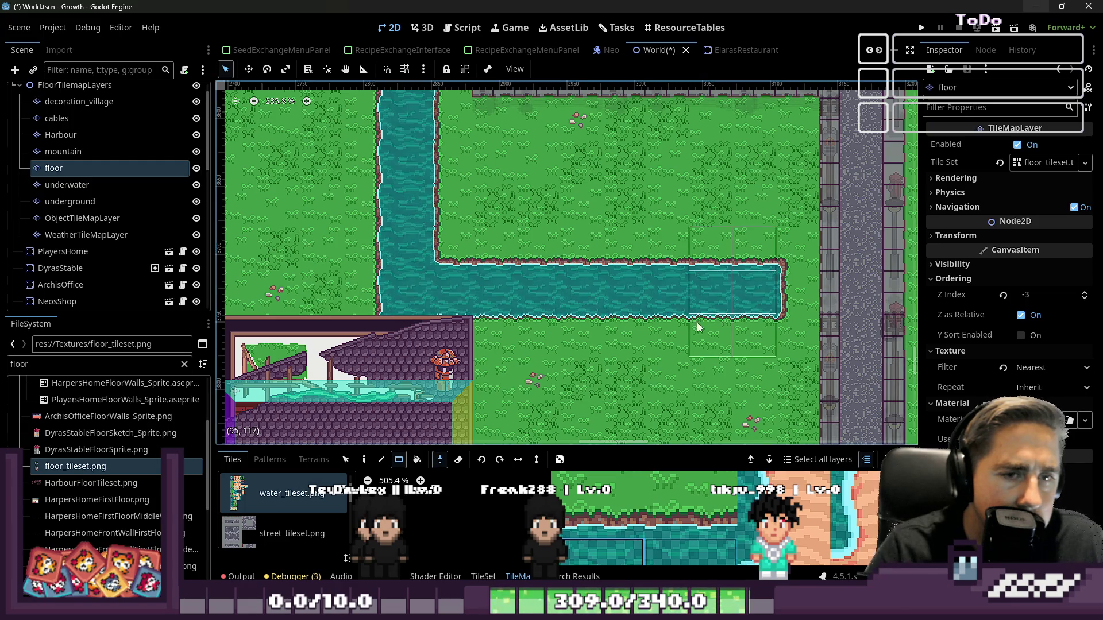
scroll(632, 313, "down", 15)
scroll(574, 258, "up", 12)
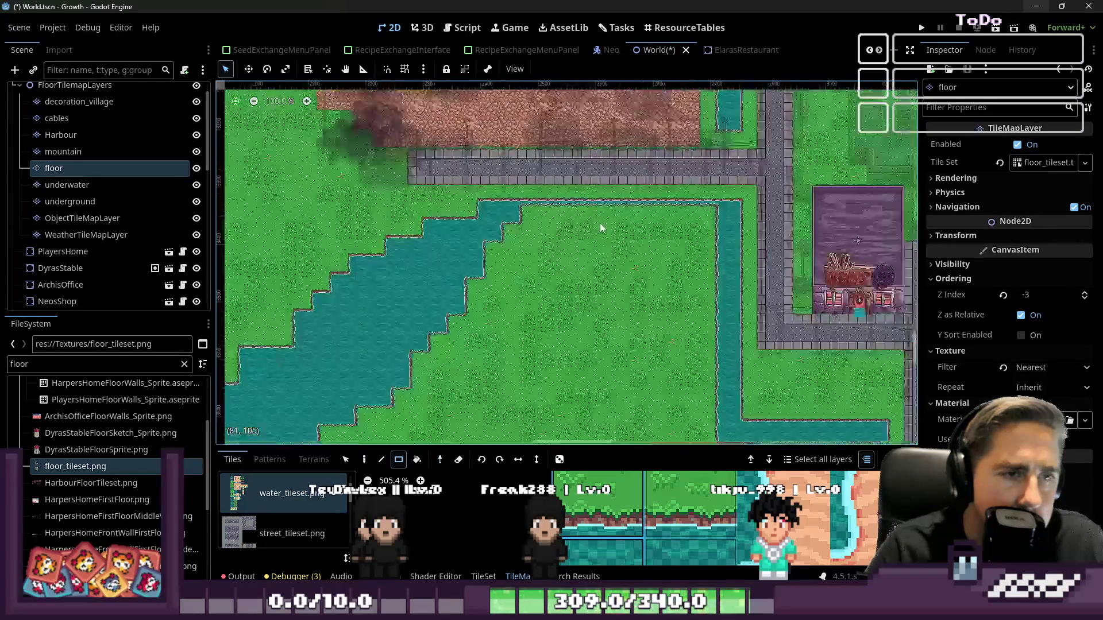
- Paint grass tiles along the channel's top bank, reshaping the pond's upper inner corner
mouse_move(403, 215)
left_mouse_down()
mouse_move(458, 247)
mouse_move(517, 222)
mouse_move(734, 220)
mouse_move(730, 207)
left_mouse_up()
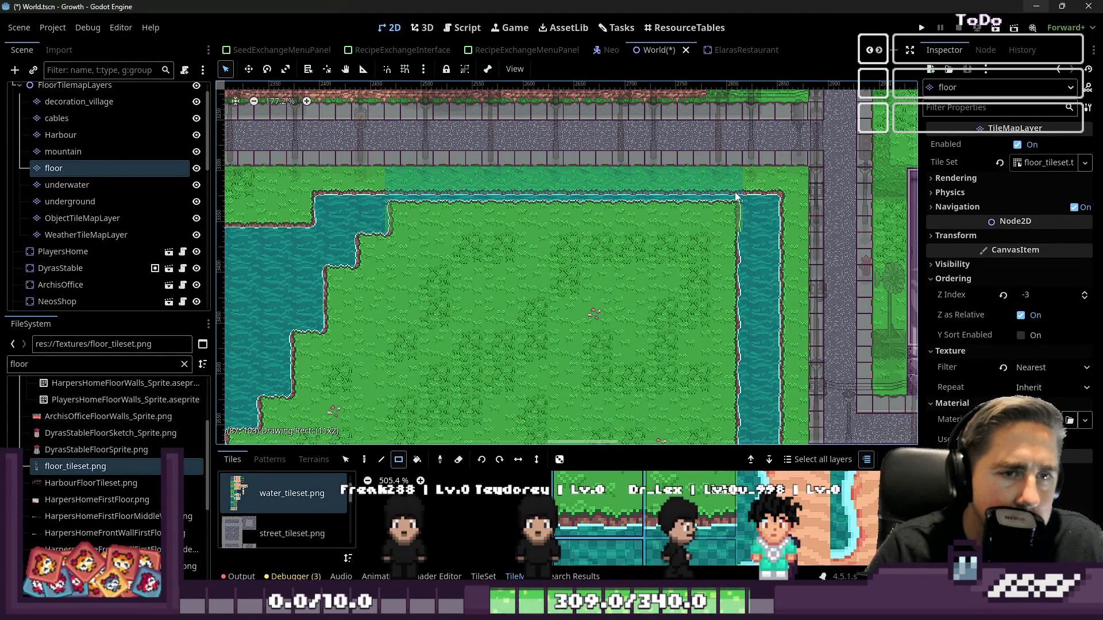
left_click_drag(736, 248, 710, 224)
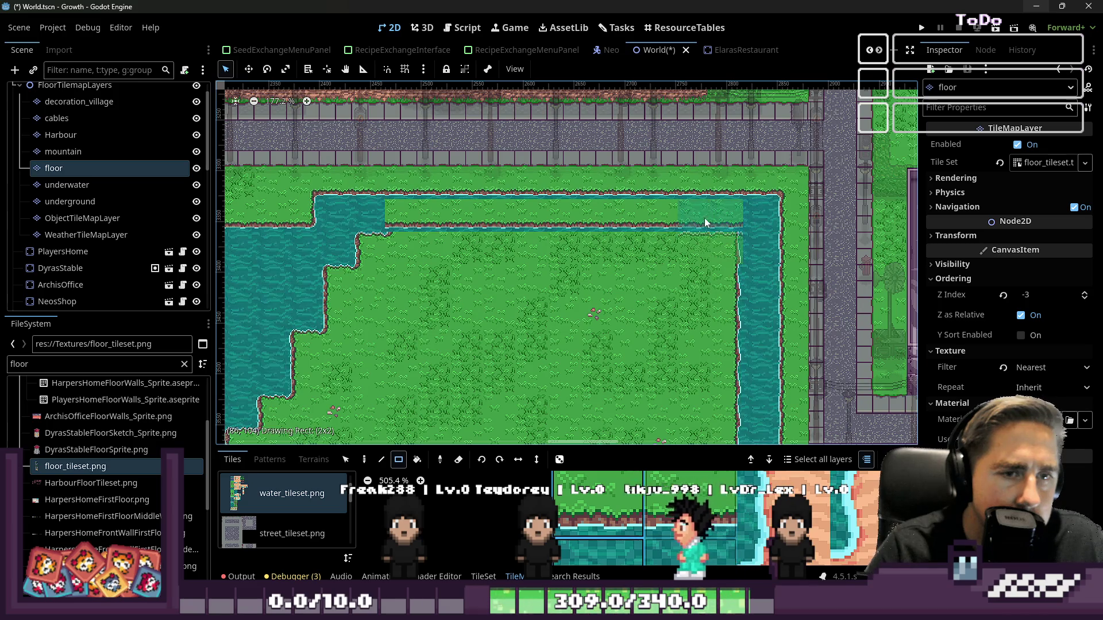
left_click_drag(535, 212, 361, 208)
scroll(374, 257, "down", 1)
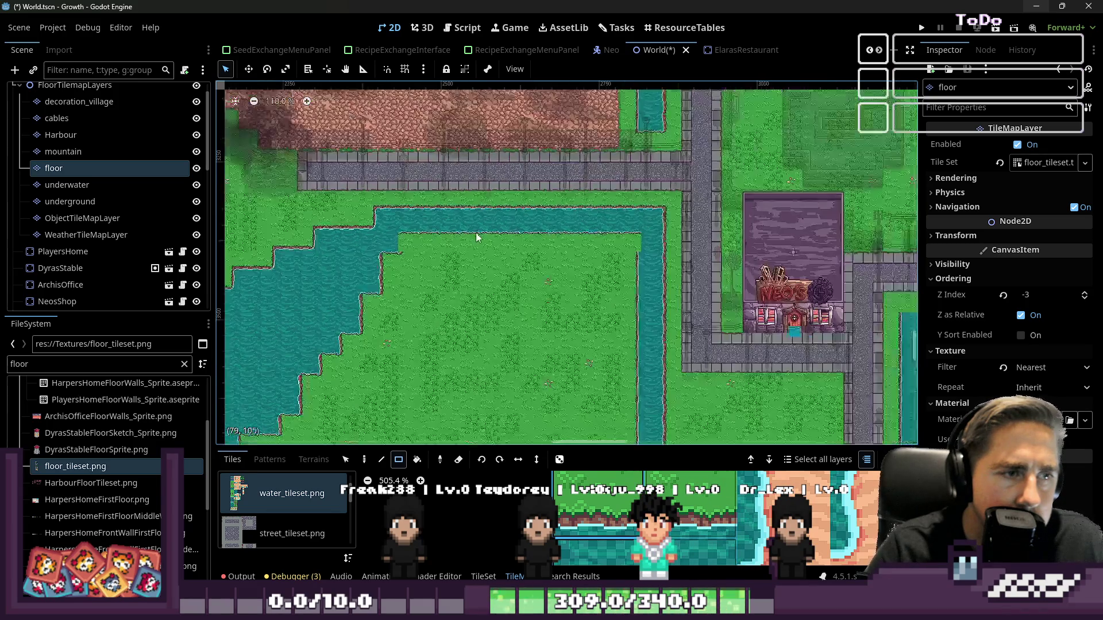
scroll(374, 257, "up", 4)
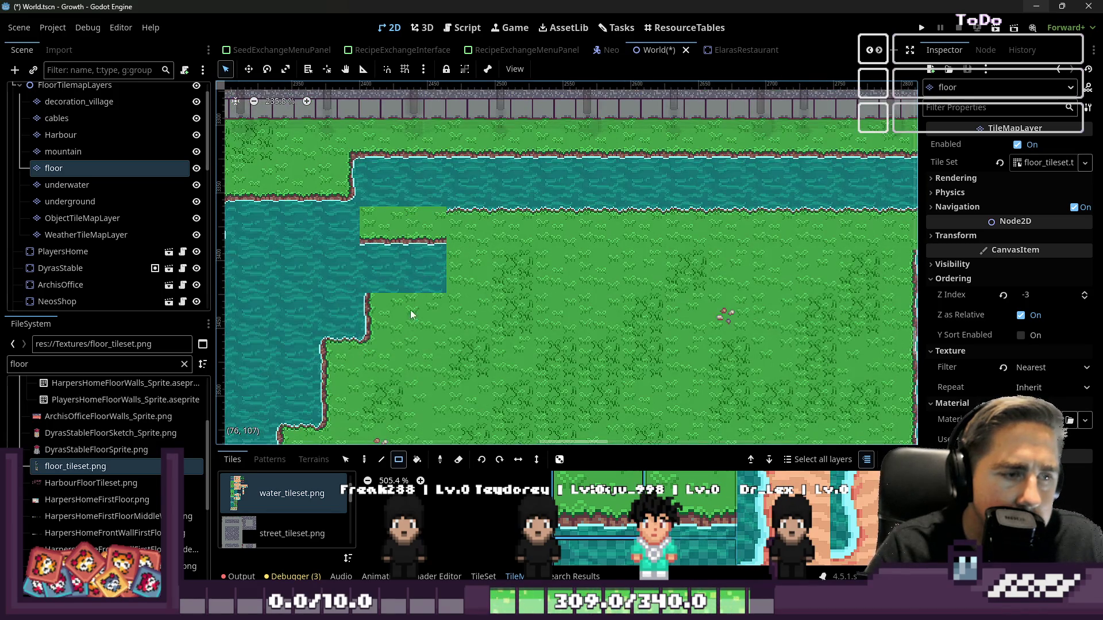
scroll(678, 517, "down", 8)
scroll(668, 492, "up", 3)
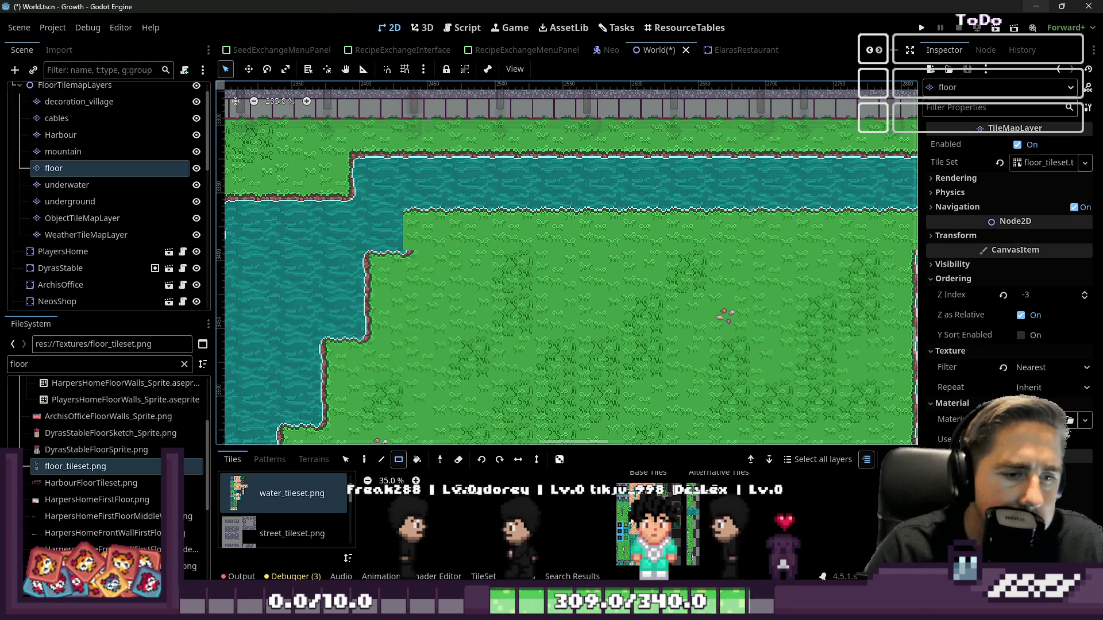
scroll(668, 492, "down", 3)
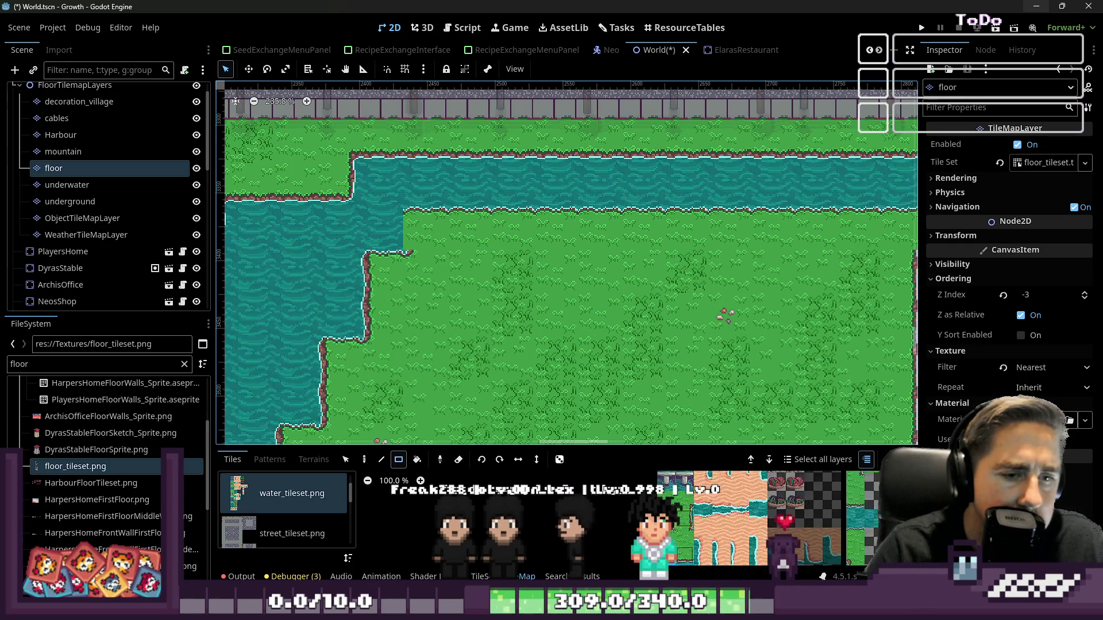
scroll(668, 492, "up", 7)
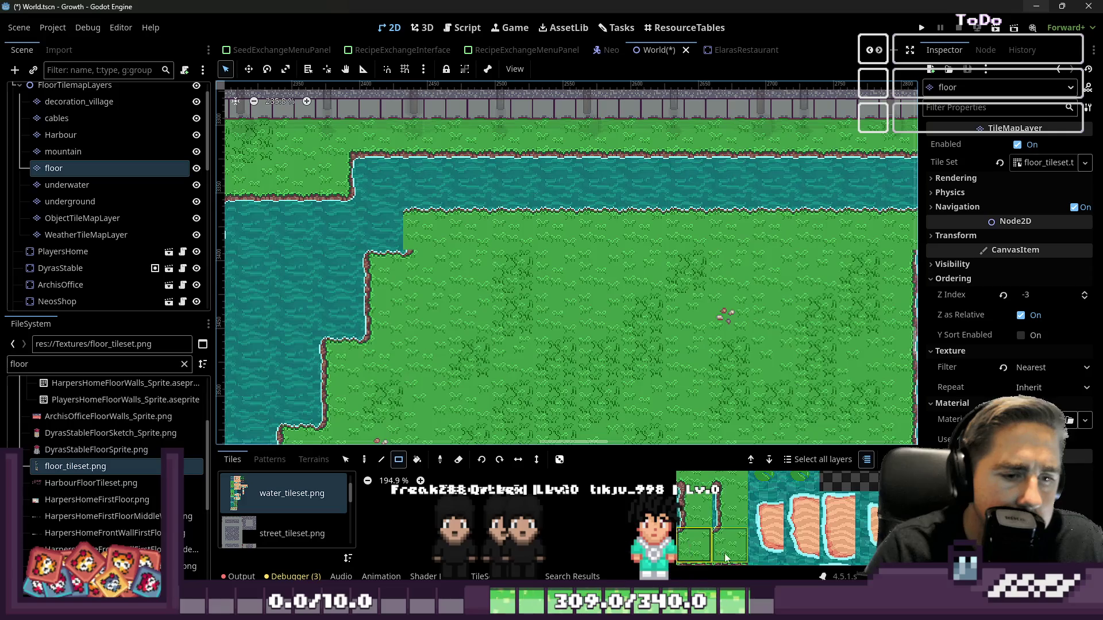
scroll(666, 506, "down", 10)
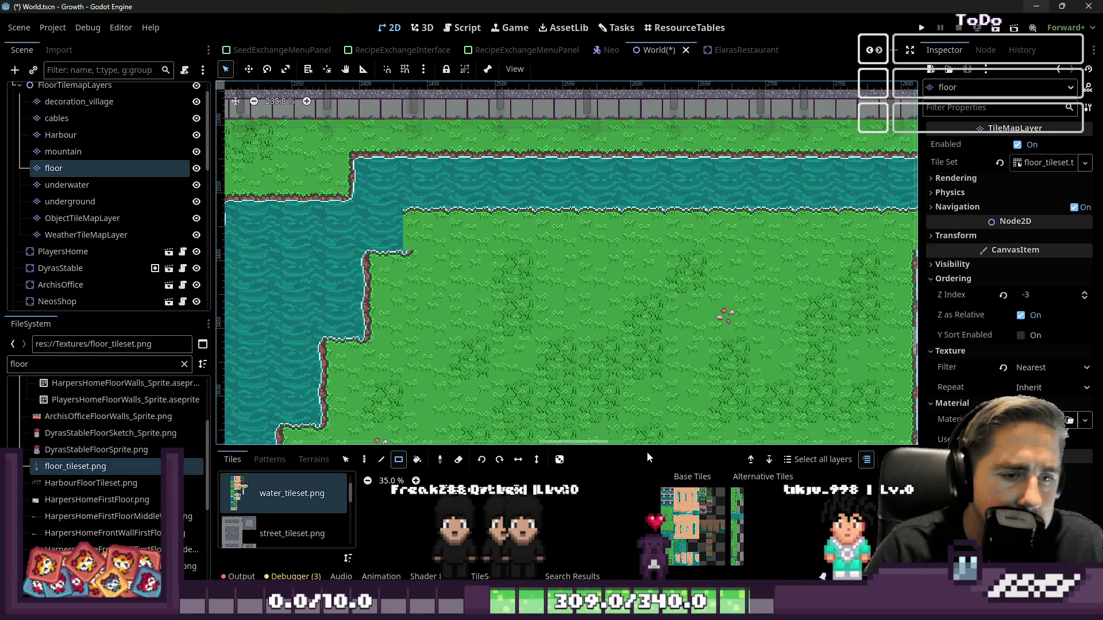
- Enlarge the TileMap panel and pick the cliff-edge grass tile from the atlas
left_click_drag(650, 449, 789, 235)
scroll(674, 460, "up", 12)
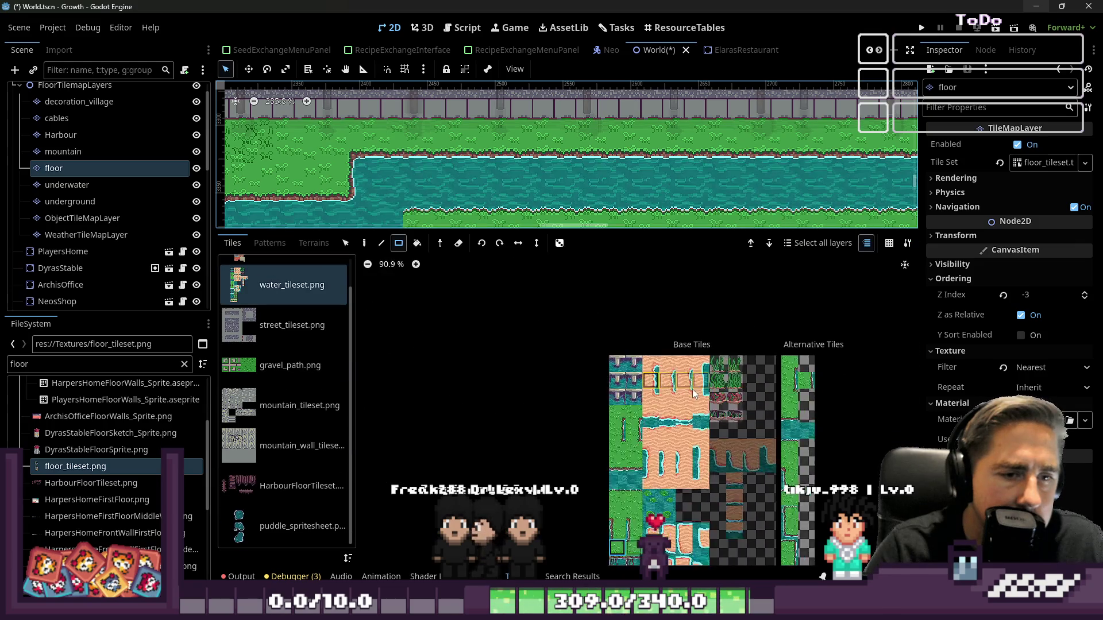
scroll(452, 136, "up", 3)
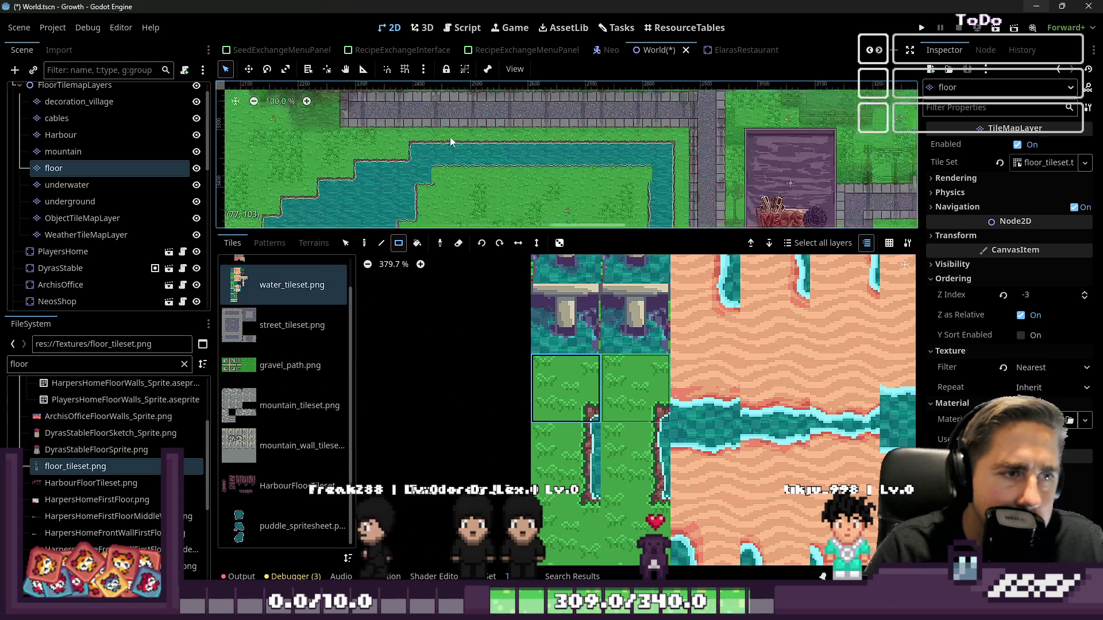
left_click(613, 447)
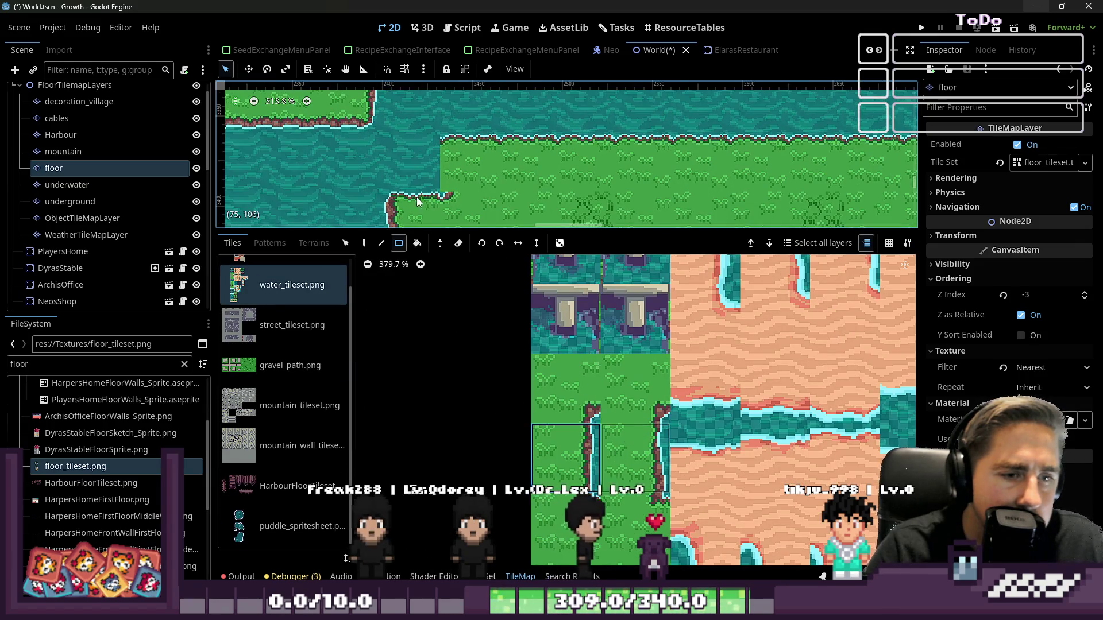
scroll(746, 402, "down", 6)
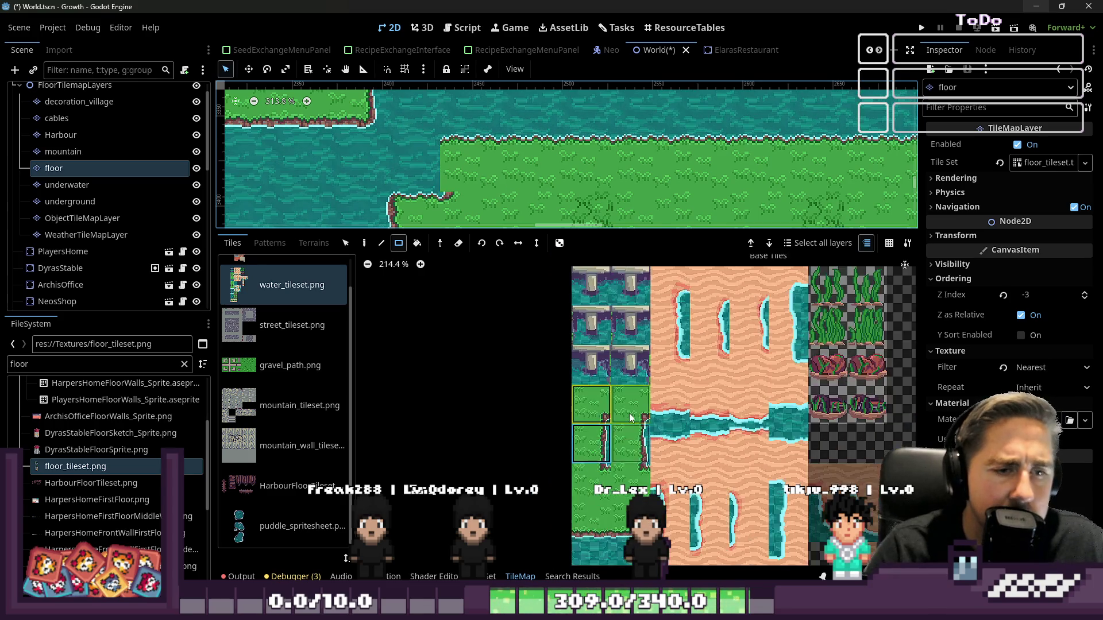
scroll(747, 402, "up", 4)
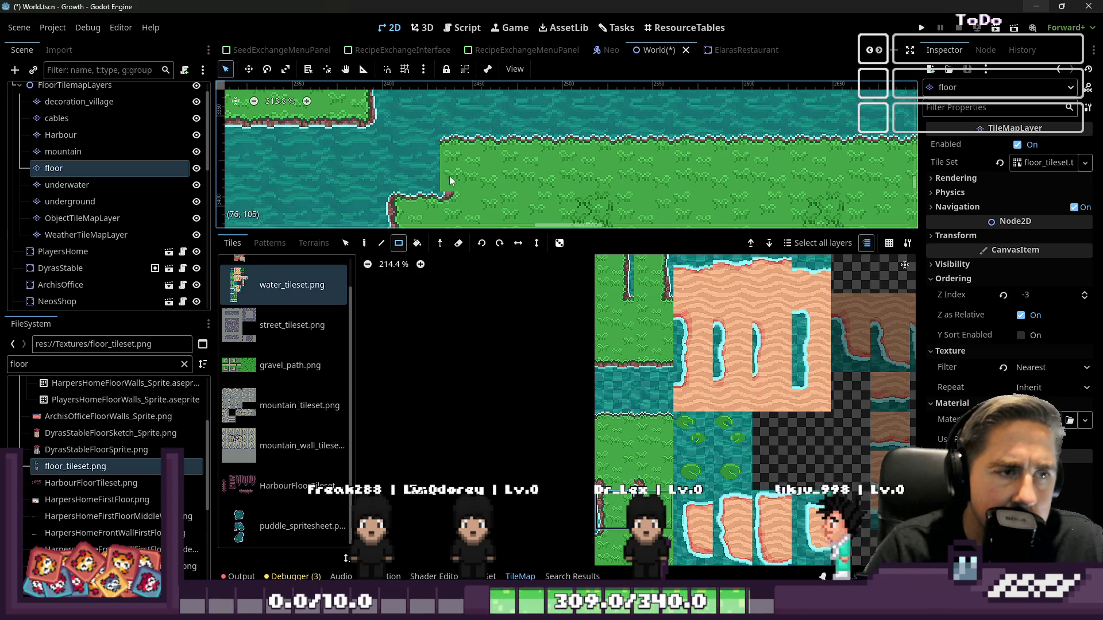
- Paint cliff-edge tiles down the grass edge of the river bank
left_click_drag(451, 162, 457, 176)
scroll(632, 411, "down", 6)
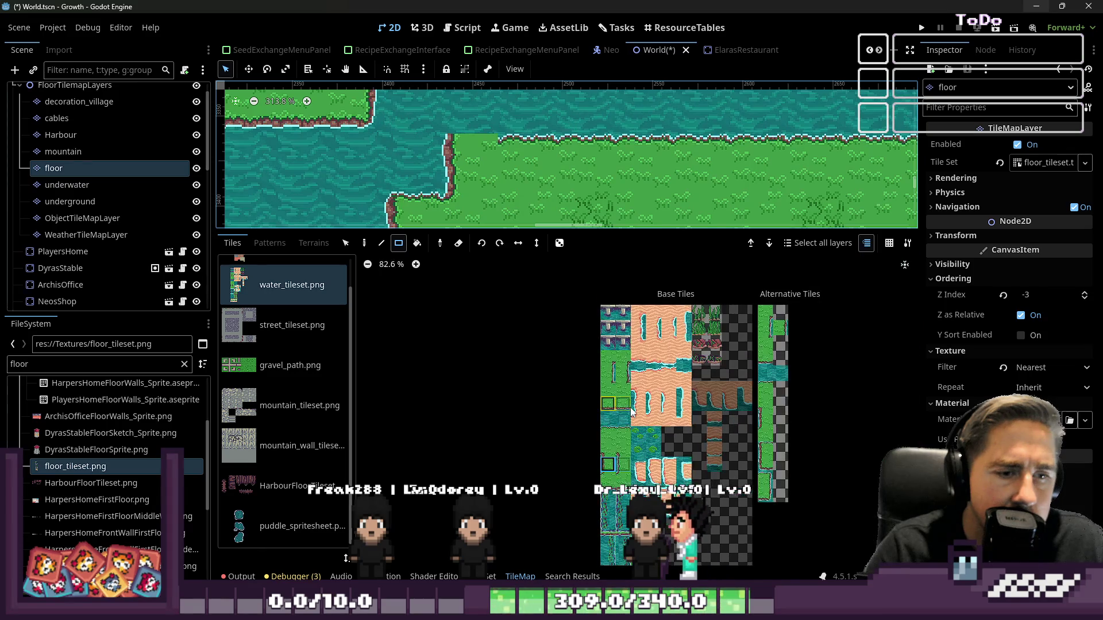
scroll(631, 411, "up", 5)
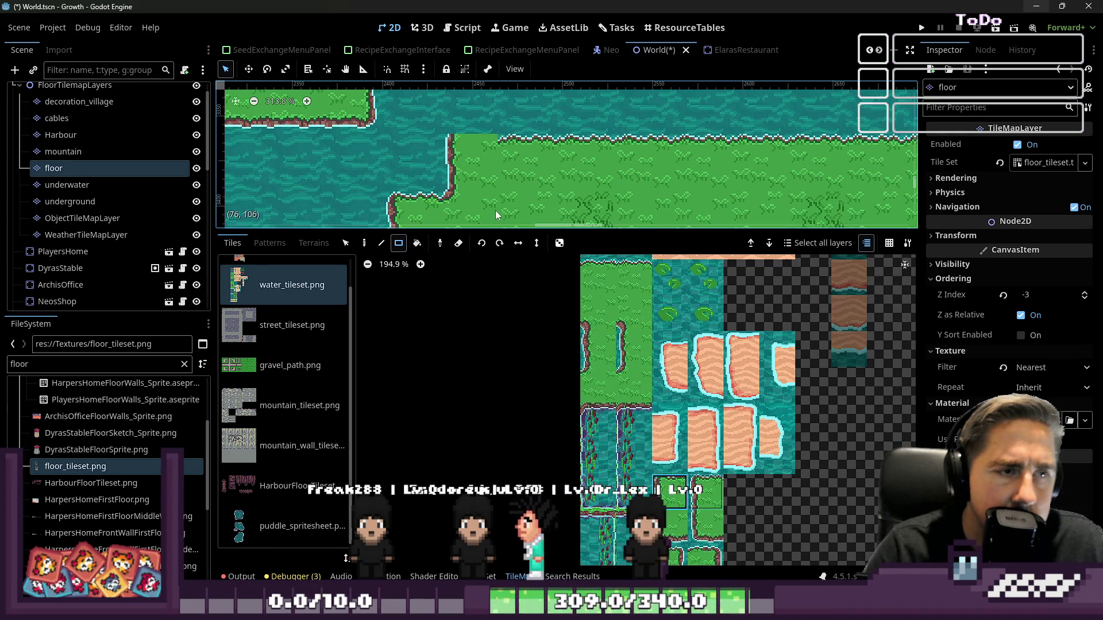
scroll(477, 169, "down", 7)
scroll(546, 161, "right", 5)
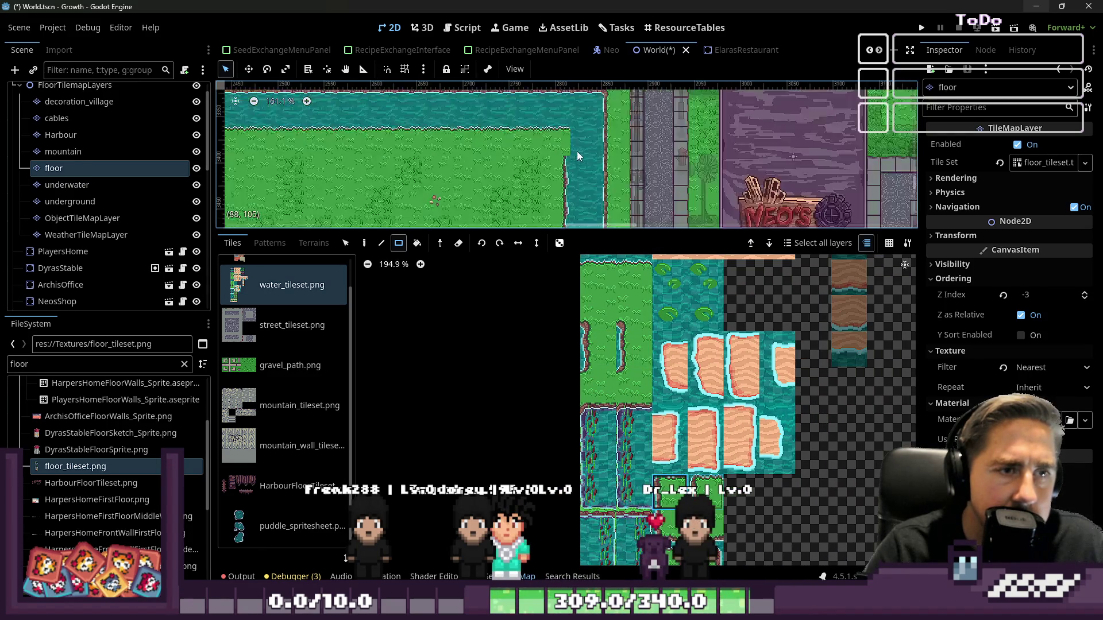
scroll(578, 155, "up", 1)
scroll(579, 156, "left", 2)
scroll(637, 494, "down", 3)
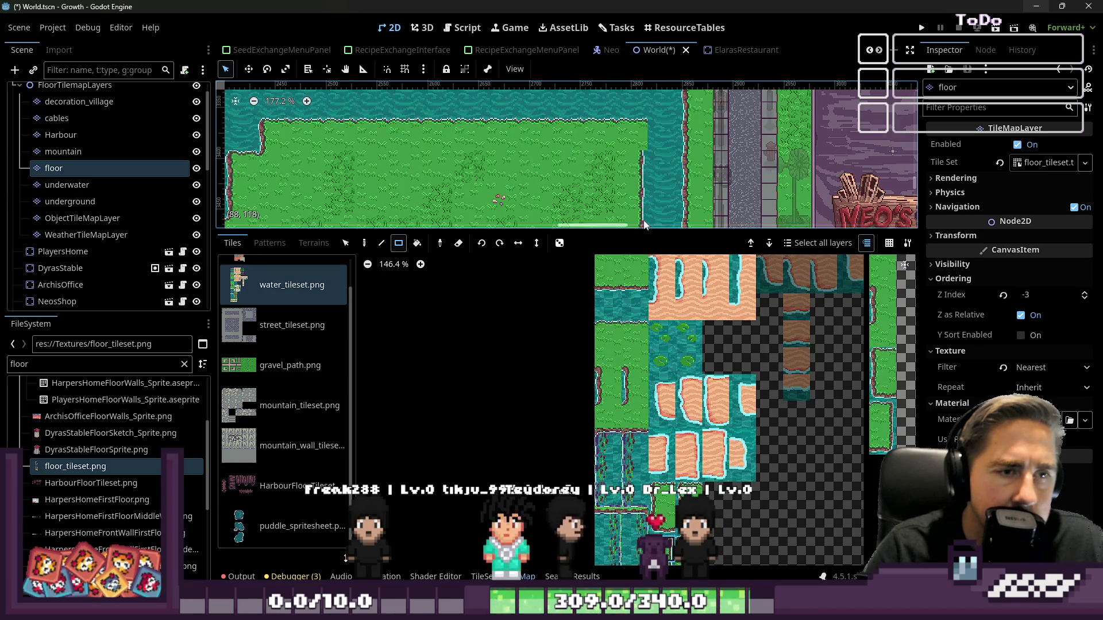
- Fix the grass area's top-right corner tile and restore room for the map view
left_click(626, 138)
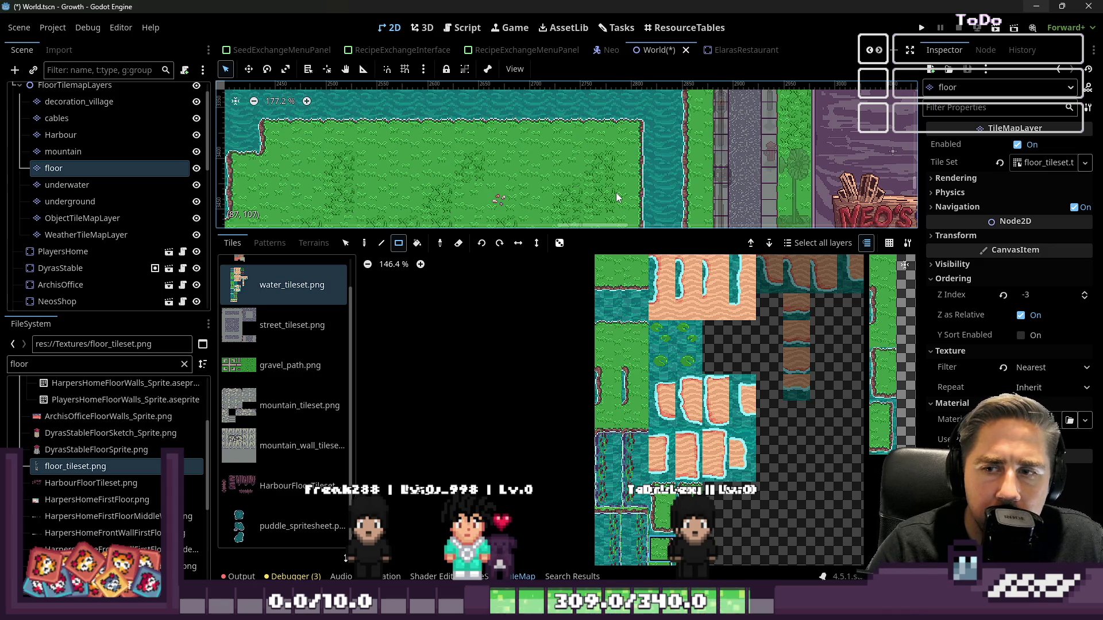
scroll(506, 177, "down", 8)
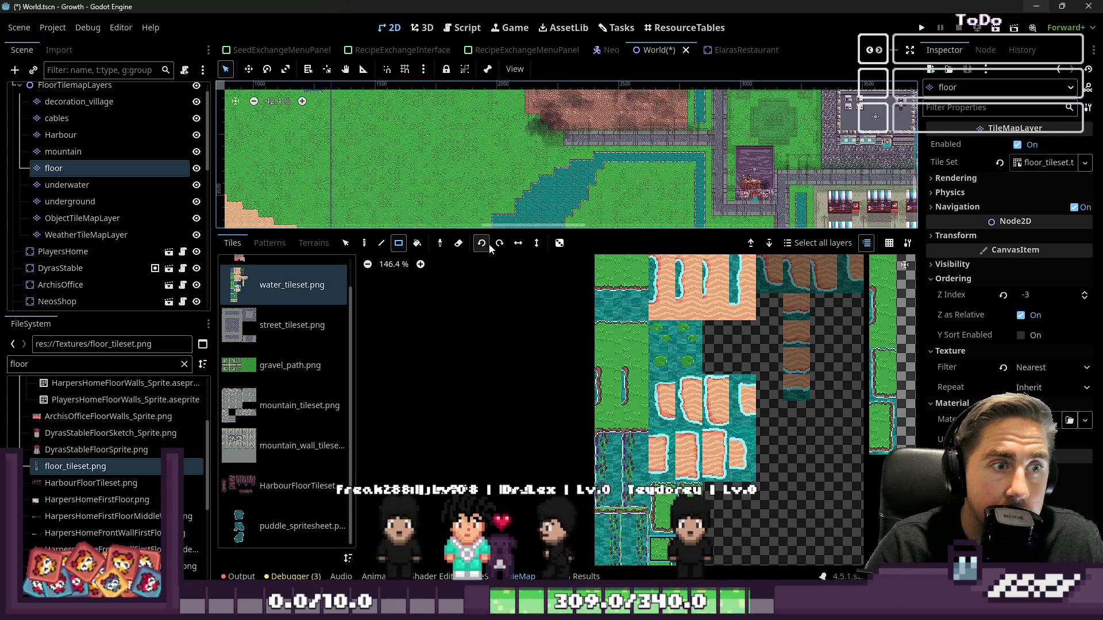
scroll(540, 222, "down", 2)
left_click_drag(517, 234, 517, 451)
scroll(539, 222, "up", 7)
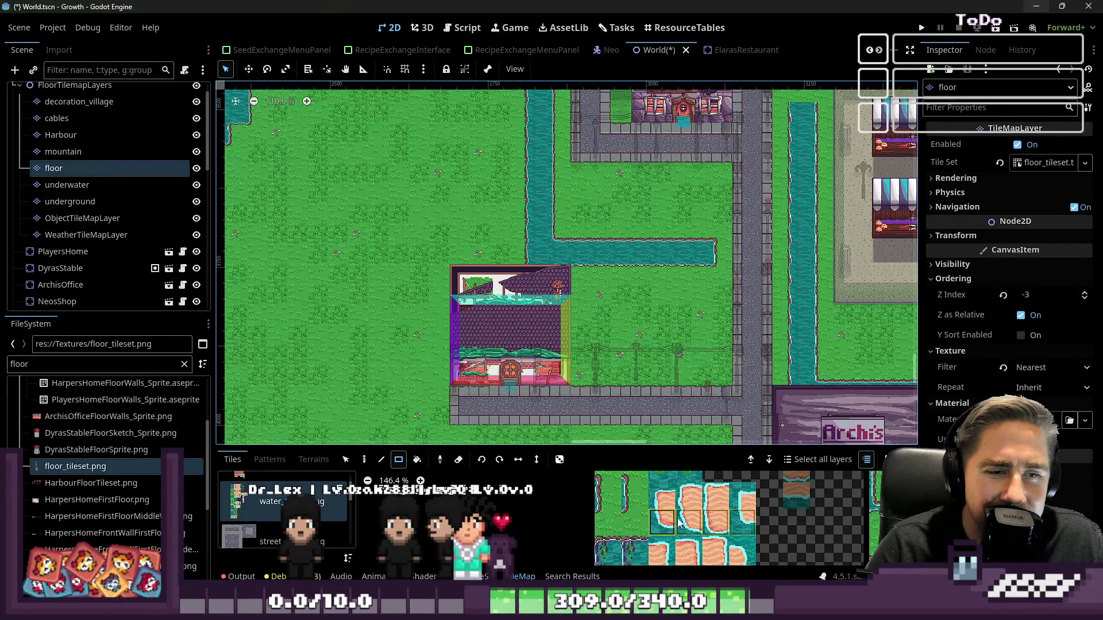
scroll(517, 287, "up", 6)
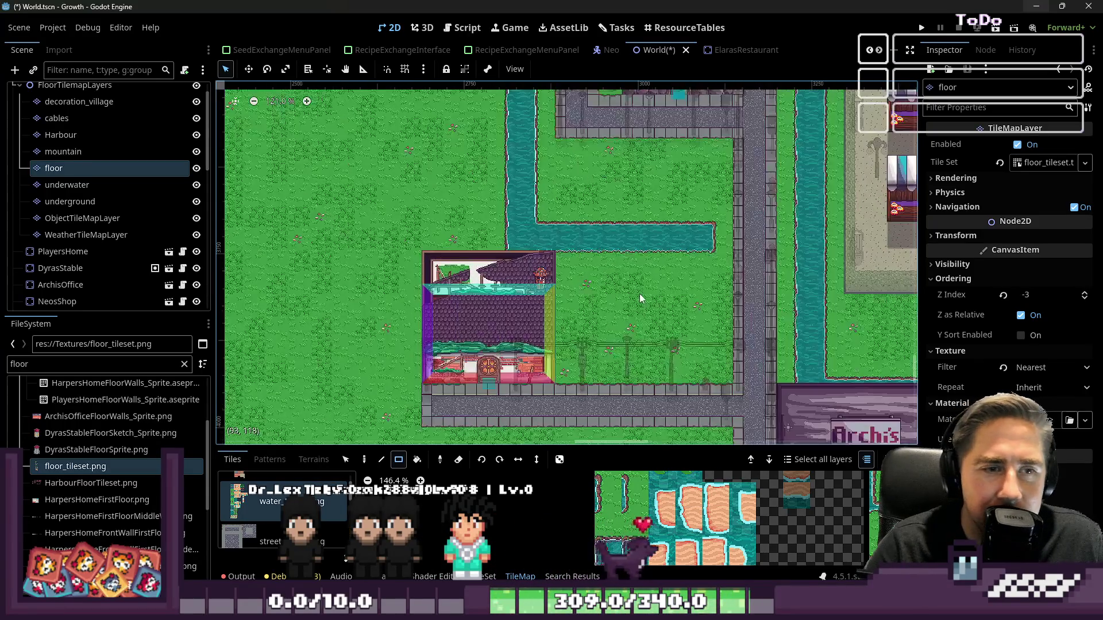
- Navigate the map to the water channel beside Neo's shop
scroll(114, 190, "down", 5)
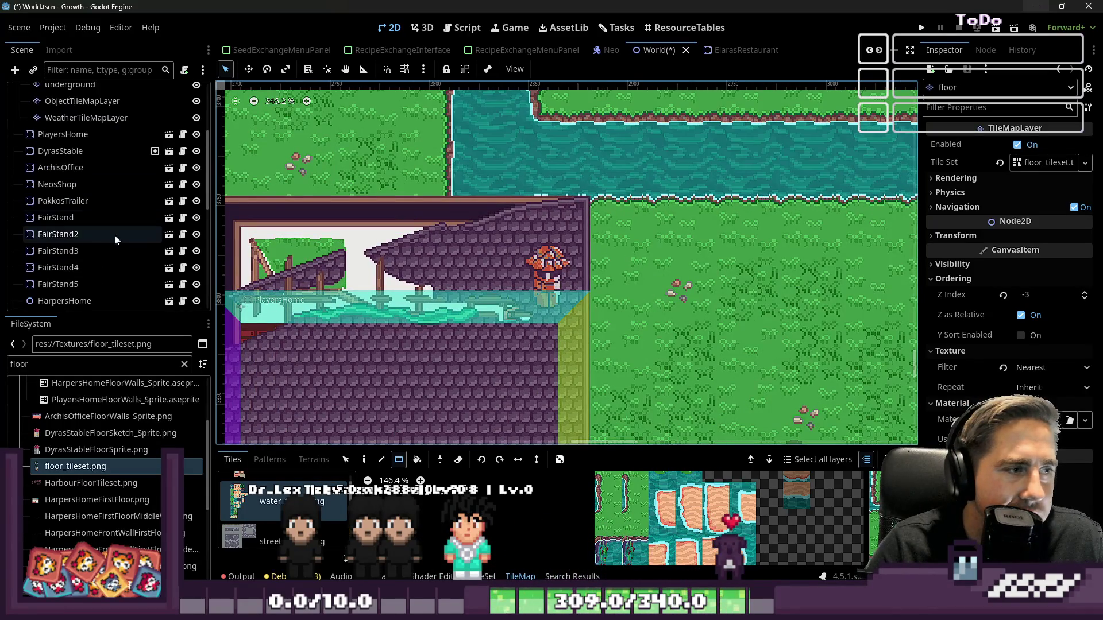
scroll(239, 257, "down", 1)
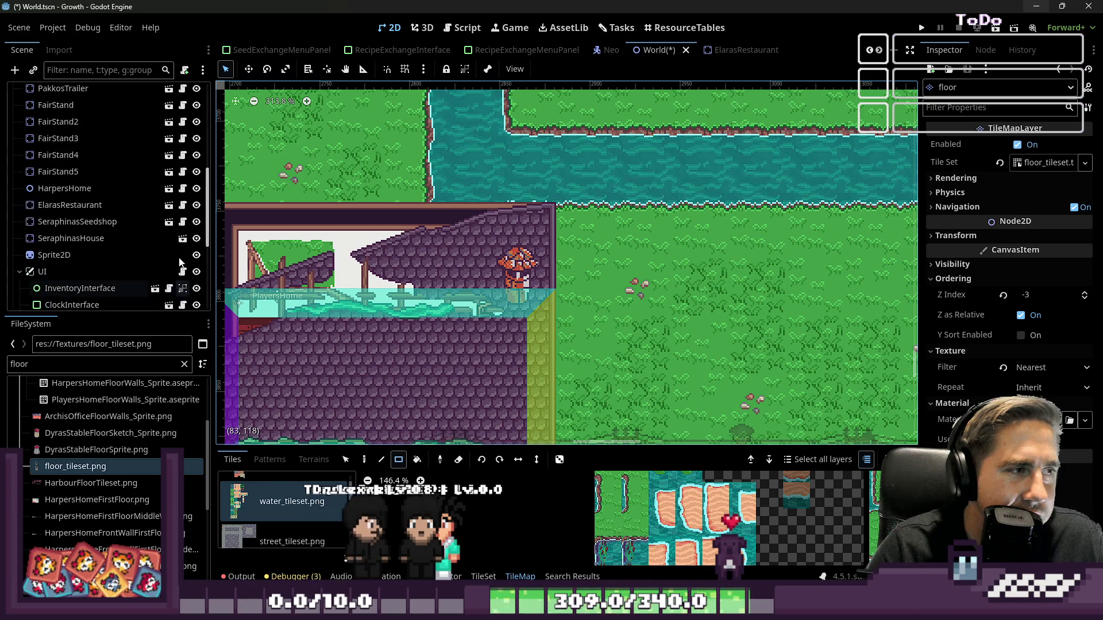
scroll(55, 284, "down", 2)
scroll(493, 256, "down", 20)
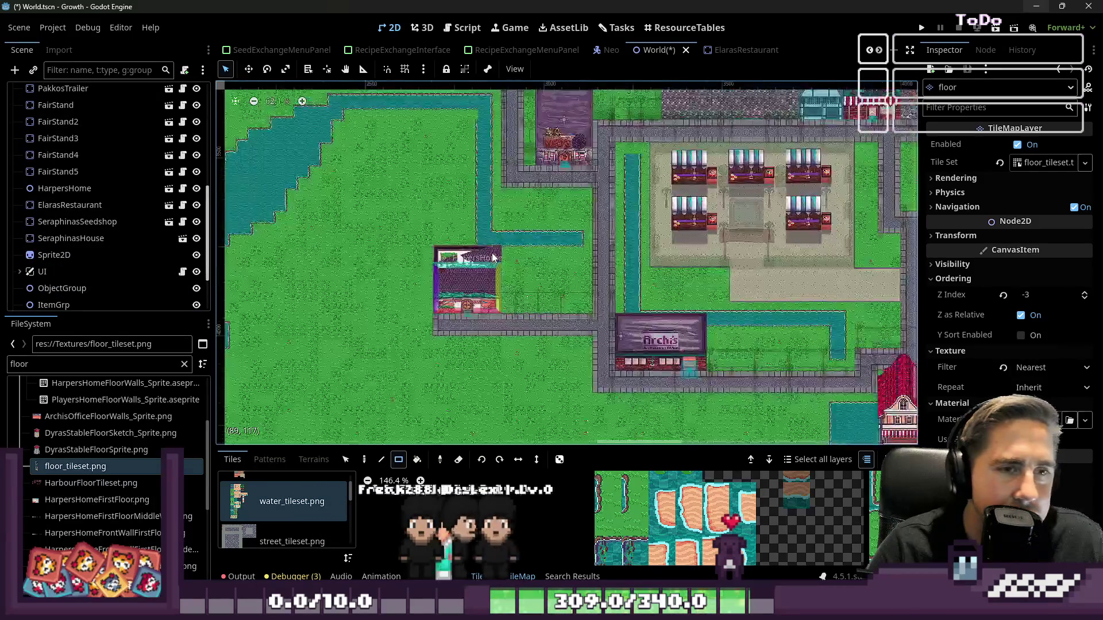
scroll(642, 257, "up", 9)
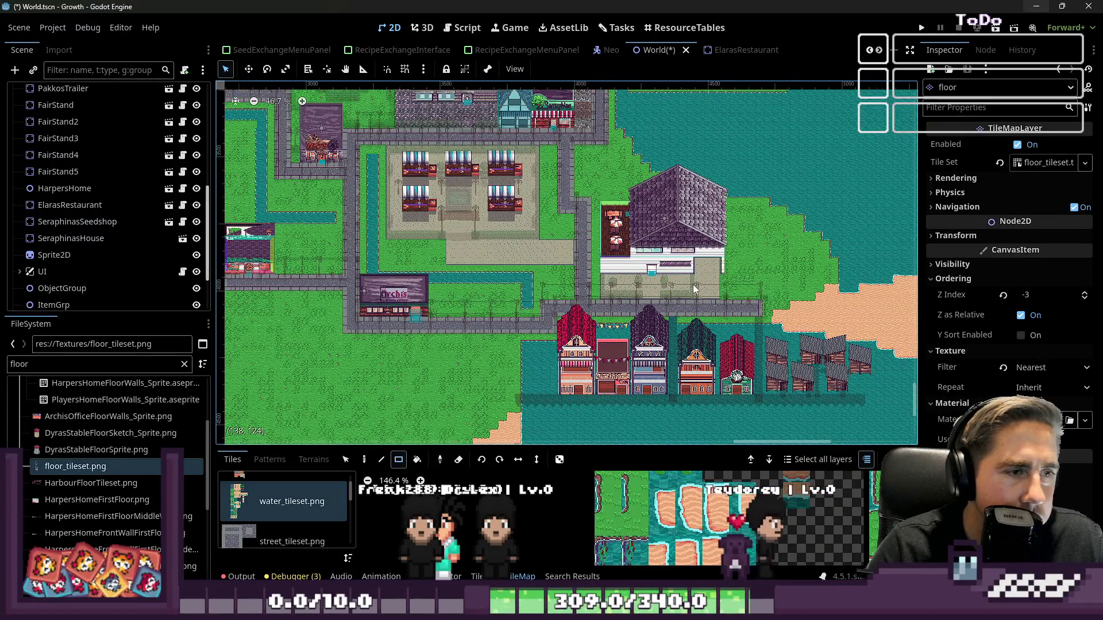
scroll(423, 237, "up", 5)
scroll(591, 236, "up", 3)
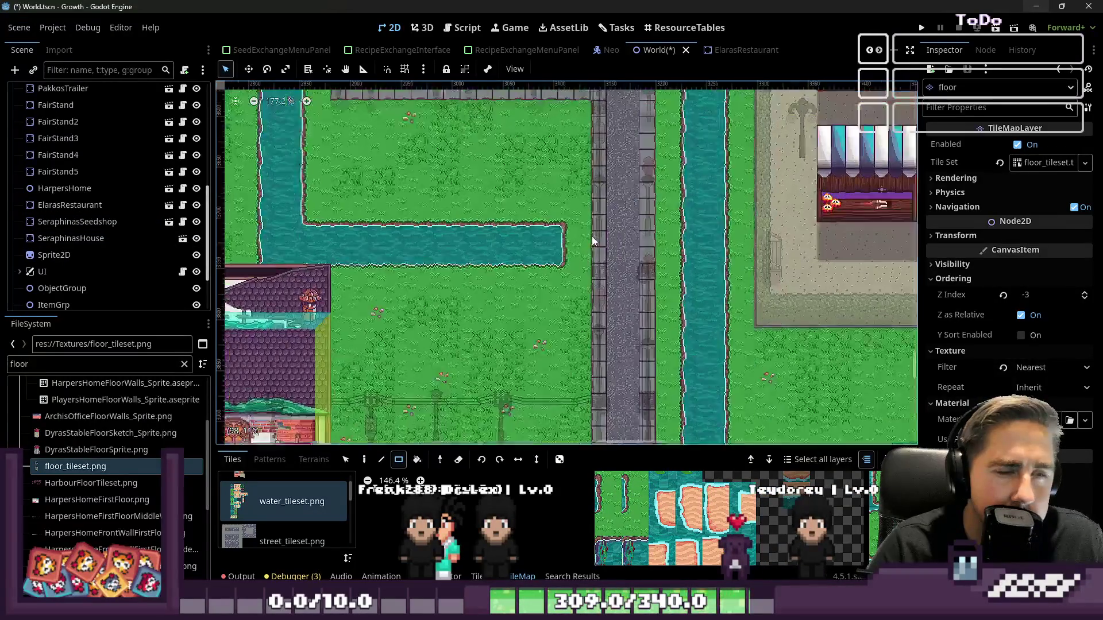
scroll(577, 367, "down", 4)
scroll(640, 233, "up", 5)
scroll(639, 233, "up", 1)
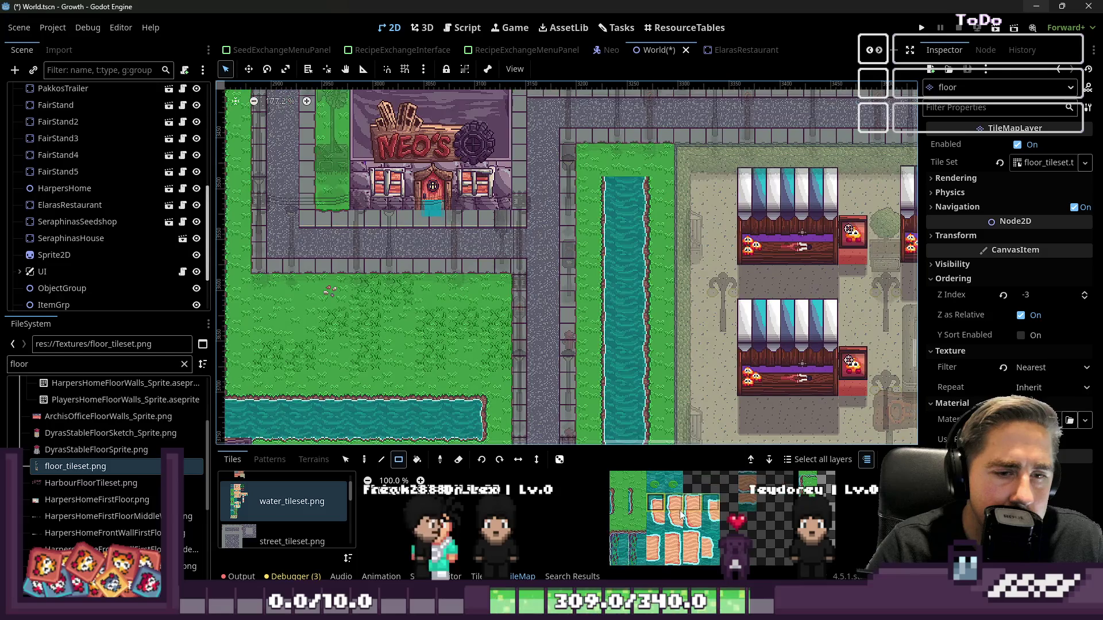
scroll(672, 534, "down", 5)
scroll(672, 535, "up", 7)
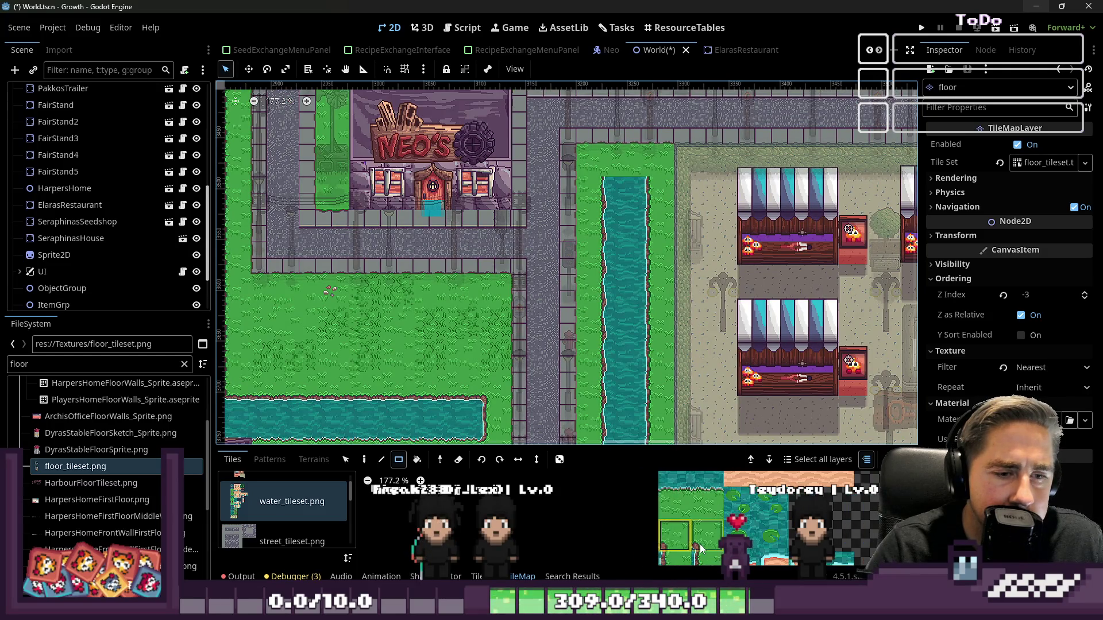
scroll(641, 184, "up", 6)
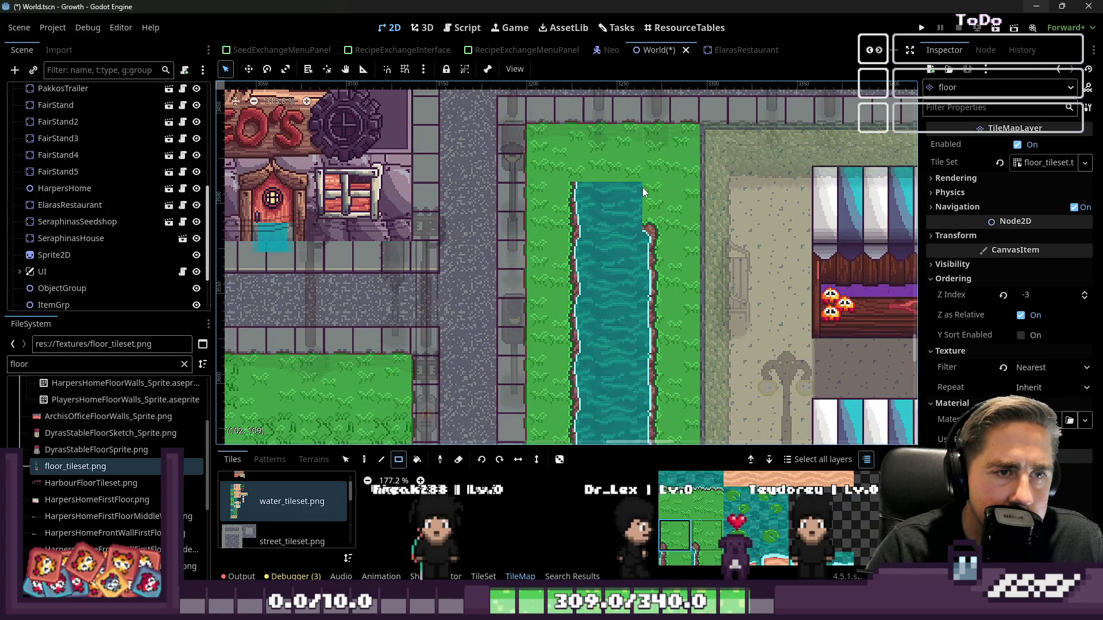
- Paint bank tiles down the channel's right edge, repainting its top corner
left_click_drag(642, 187, 649, 157)
left_click_drag(649, 442, 649, 229)
scroll(746, 517, "down", 10)
scroll(747, 517, "down", 12)
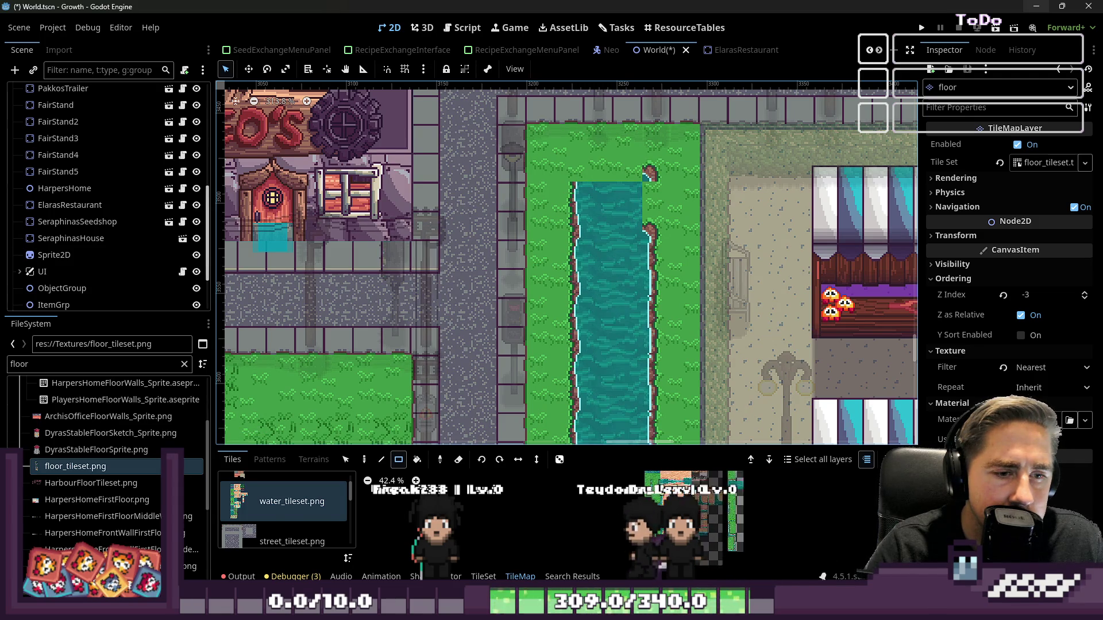
left_click_drag(690, 447, 689, 221)
scroll(640, 418, "up", 15)
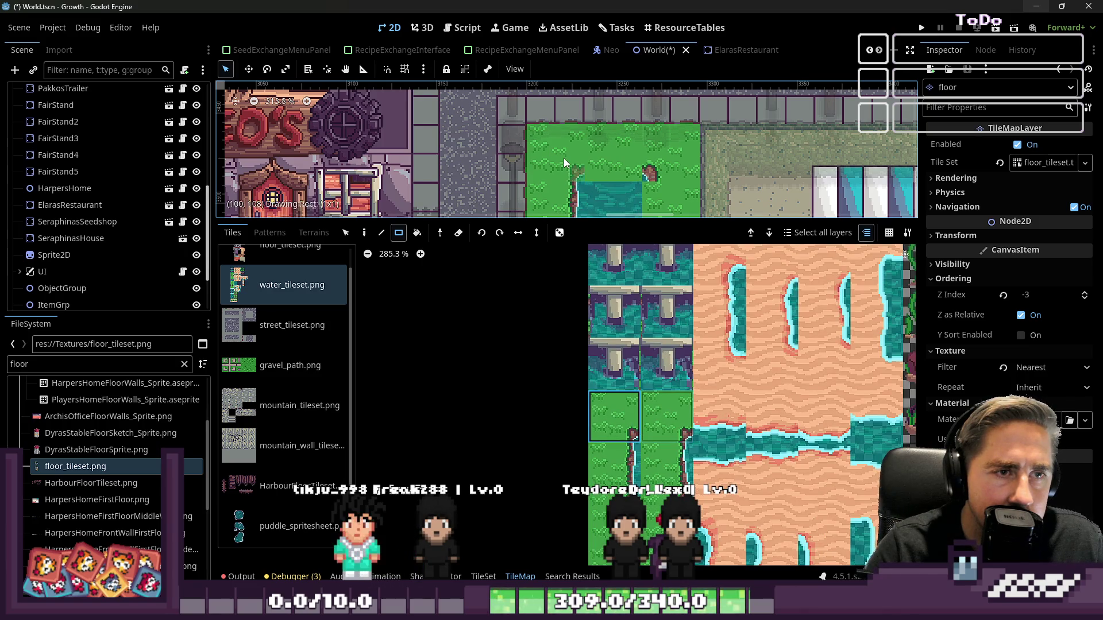
scroll(563, 157, "down", 6)
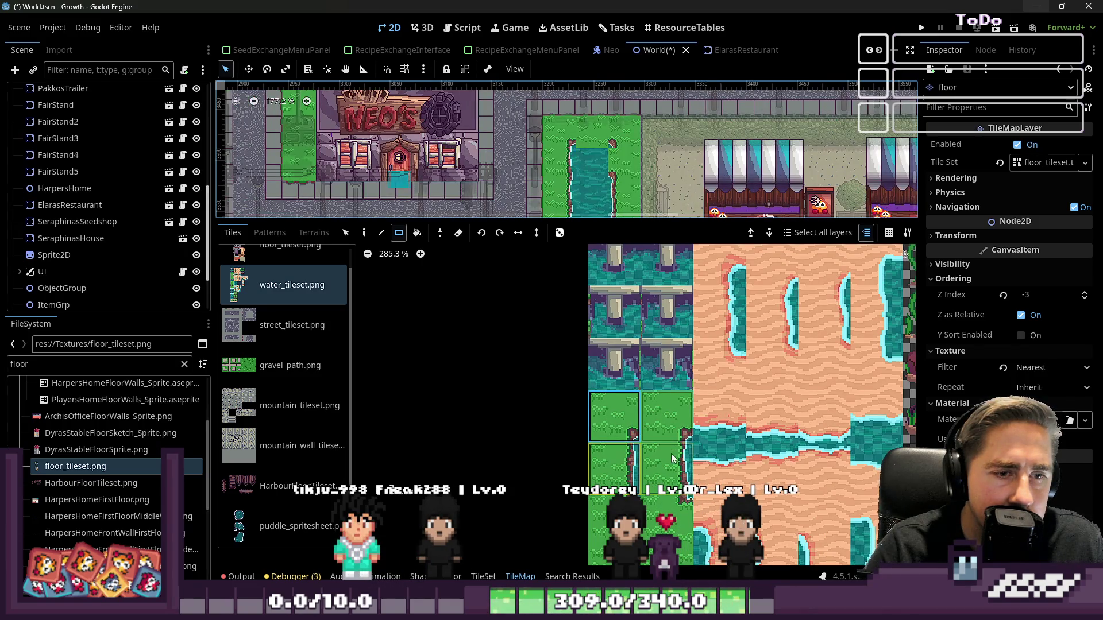
scroll(672, 356, "down", 5)
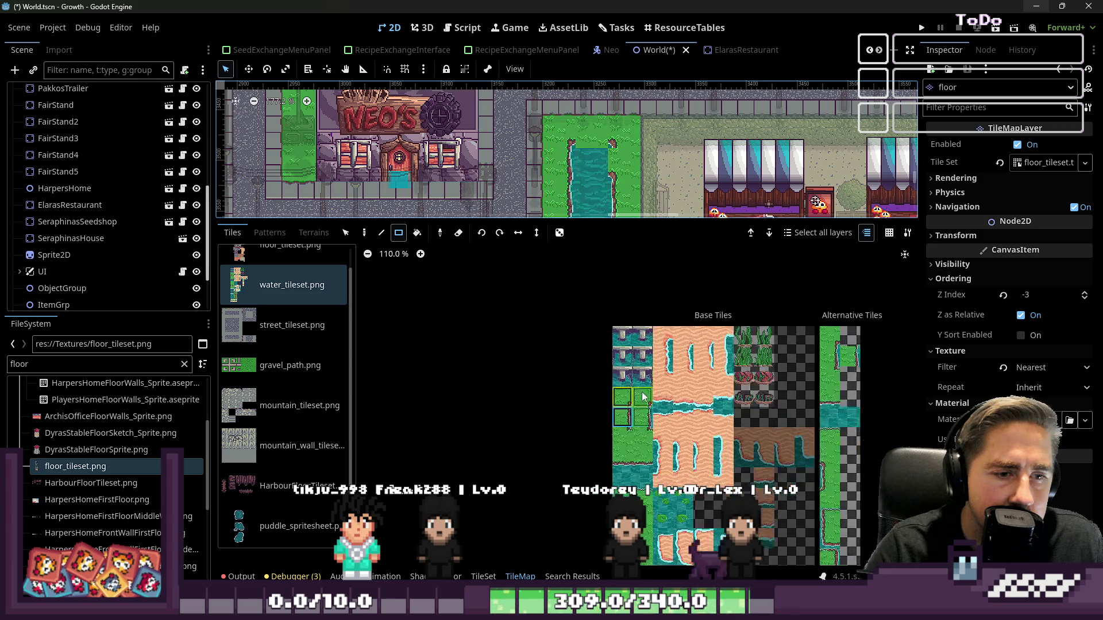
scroll(610, 161, "up", 3)
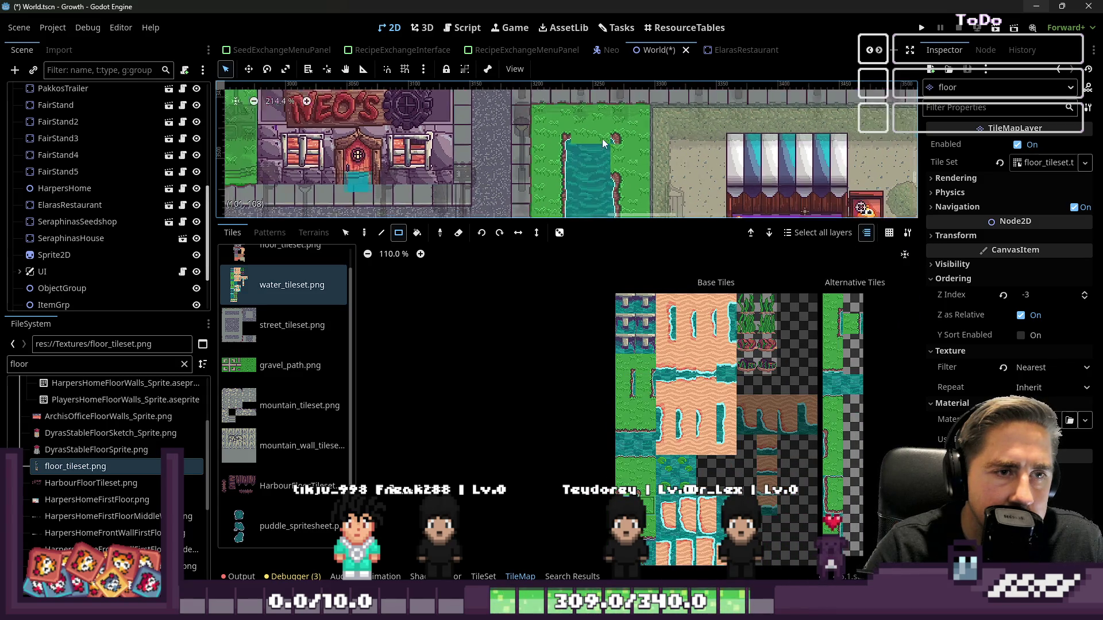
scroll(682, 382, "down", 3)
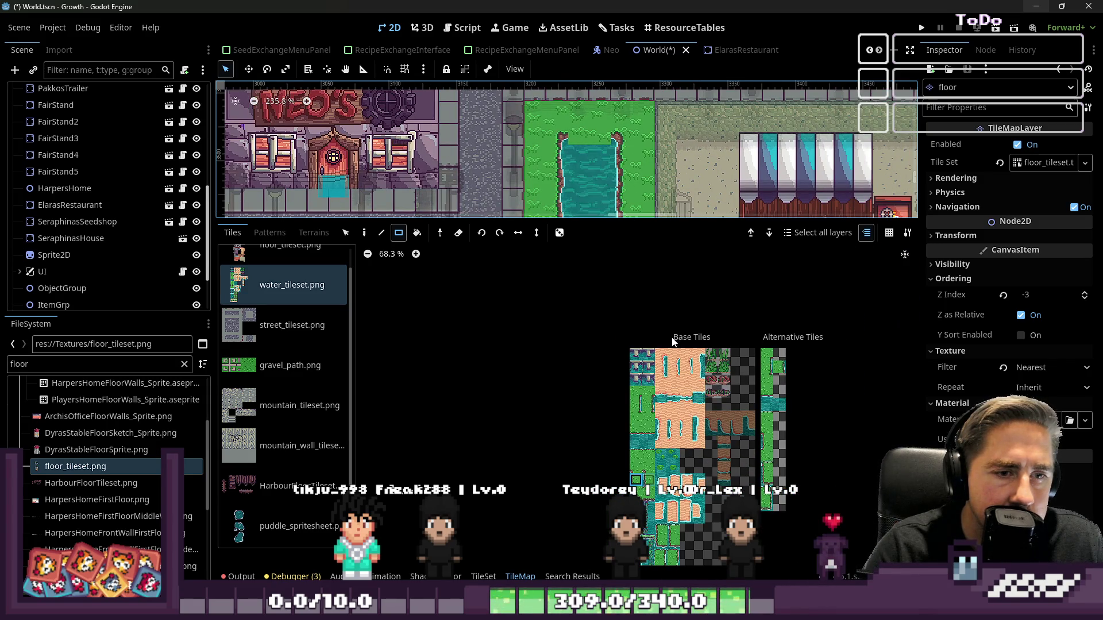
scroll(676, 534, "up", 4)
scroll(677, 540, "up", 3)
scroll(644, 435, "up", 4)
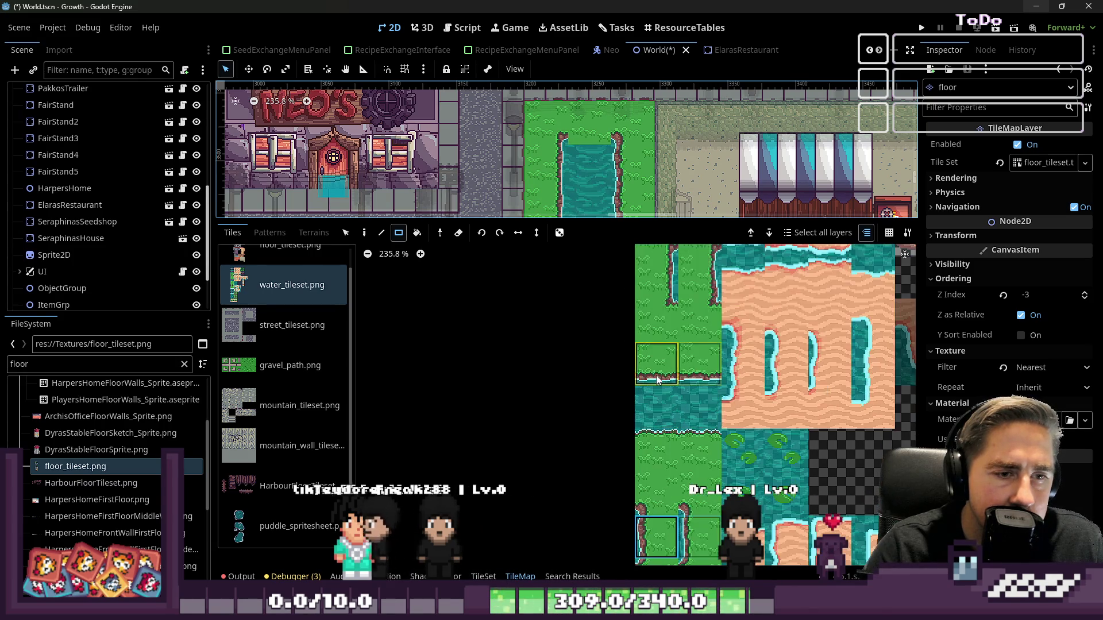
scroll(595, 141, "down", 12)
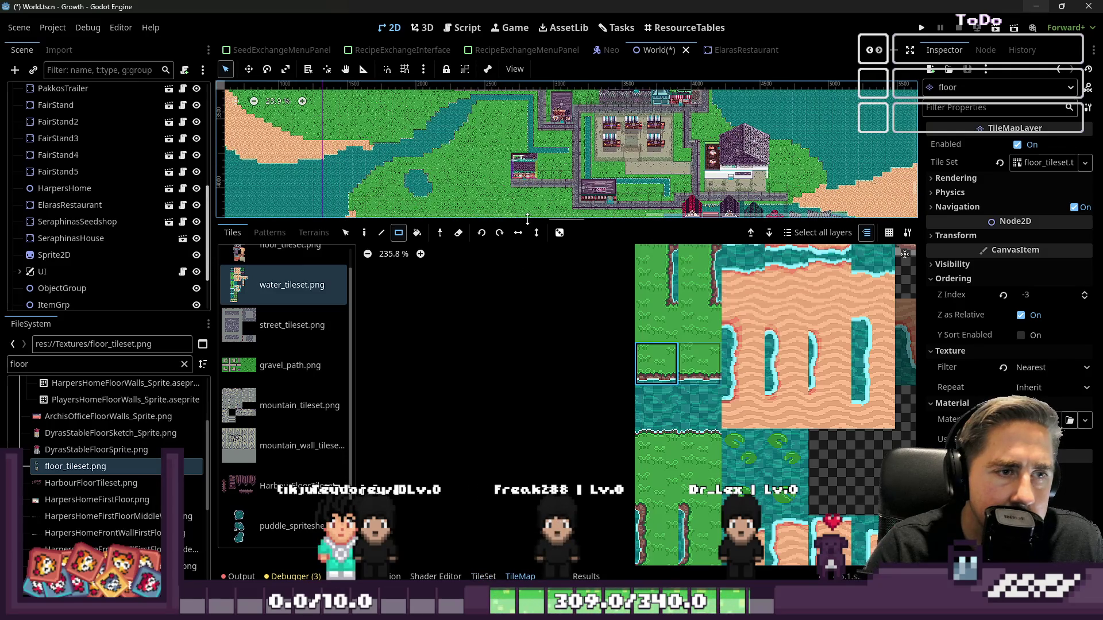
left_click_drag(527, 218, 528, 446)
scroll(532, 307, "up", 5)
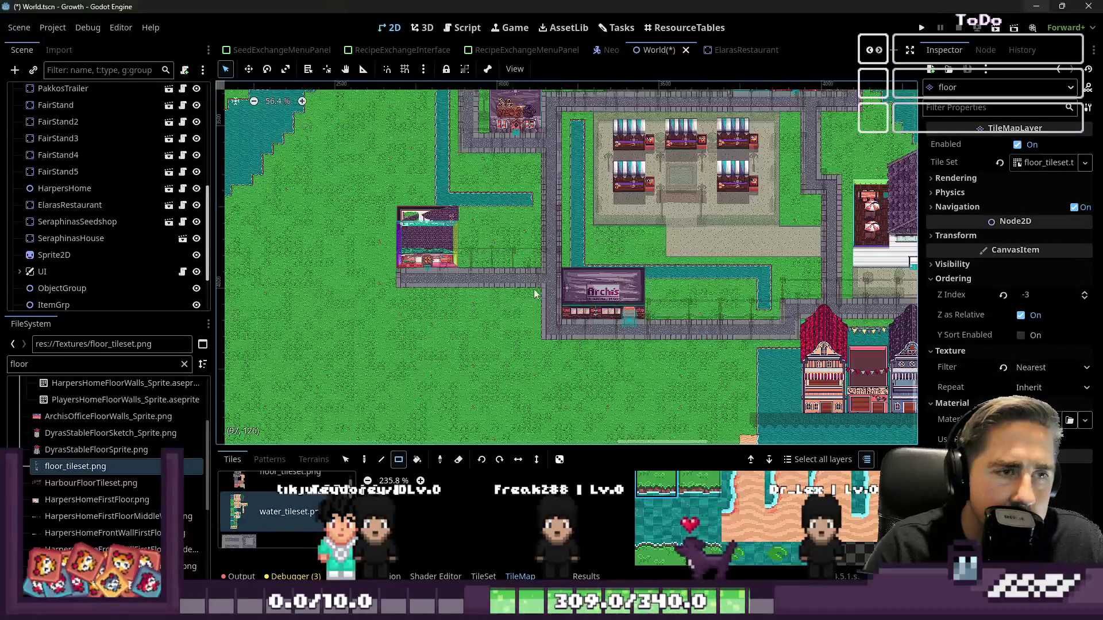
- Pick the 3x3 block of tiles at the river's end as the brush
scroll(531, 307, "up", 8)
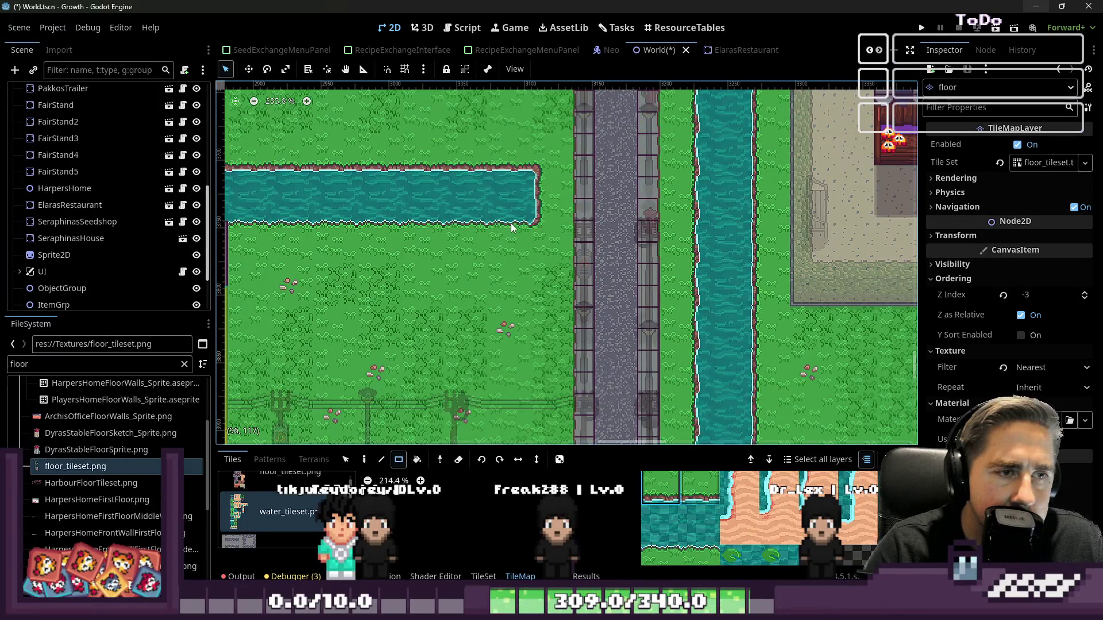
key("p")
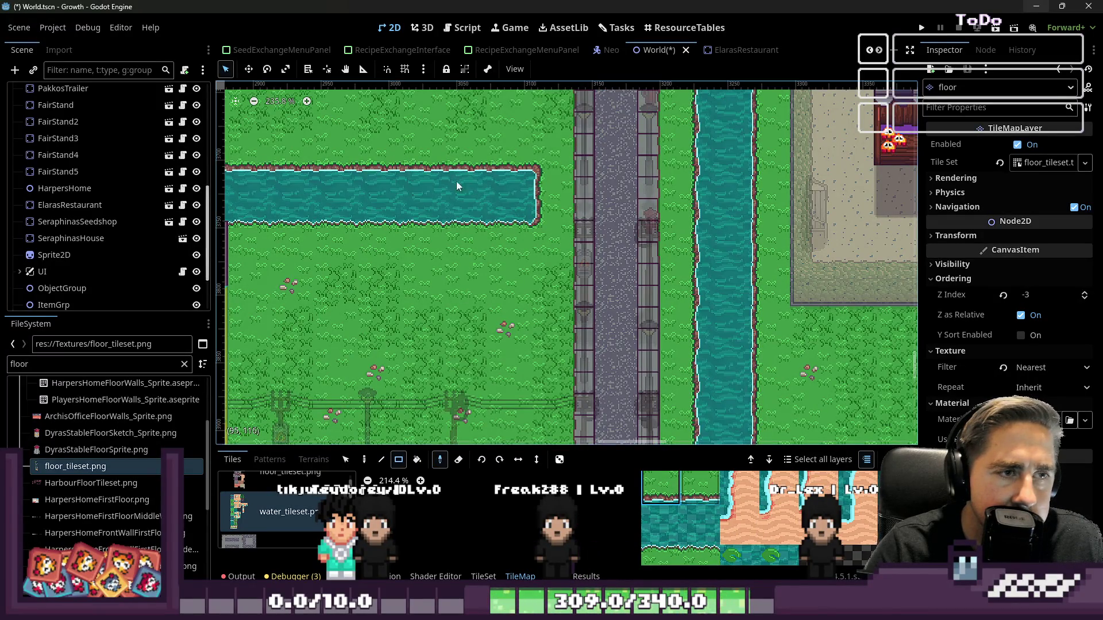
mouse_move(532, 159)
left_mouse_down()
mouse_move(477, 209)
mouse_move(483, 228)
left_mouse_up()
- Drag the TileMap panel splitter upward to enlarge the tile atlas
scroll(585, 284, "down", 6)
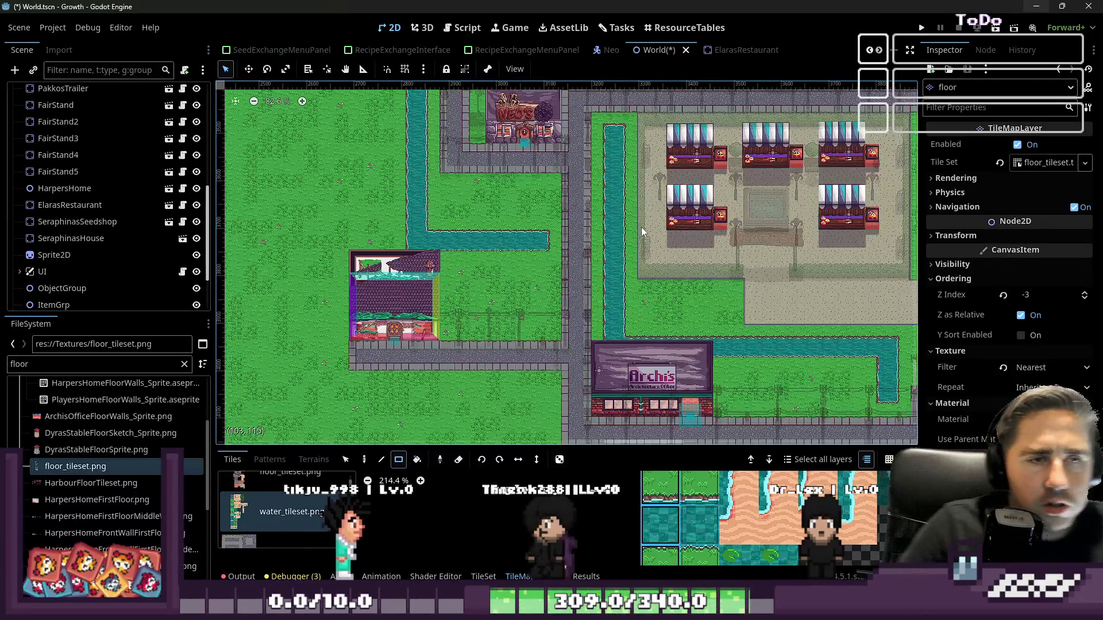
scroll(591, 161, "down", 1)
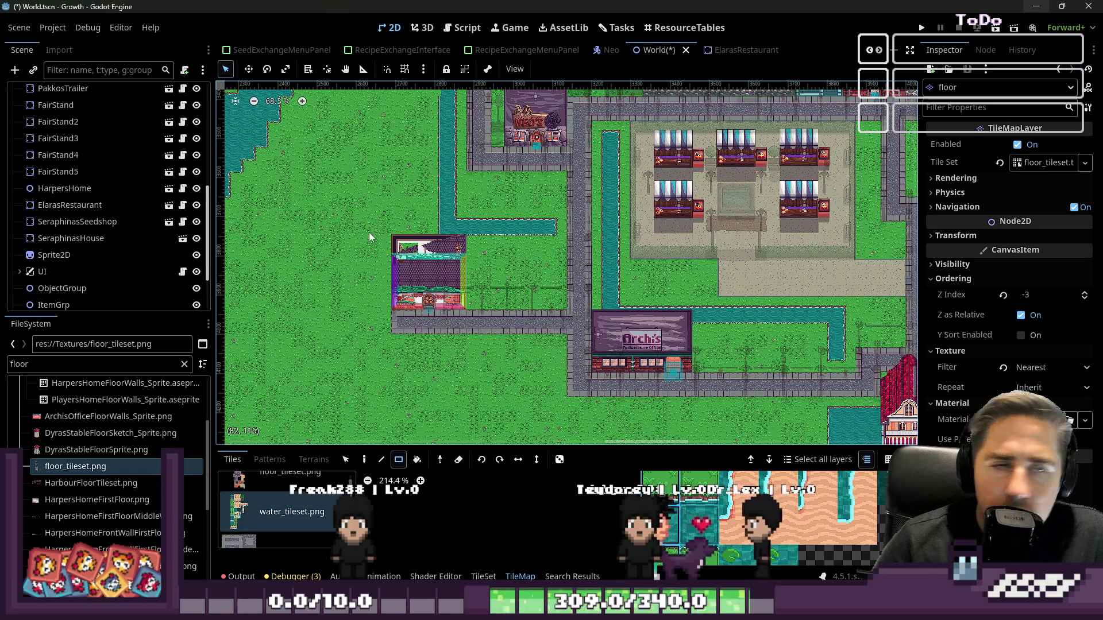
scroll(458, 167, "up", 6)
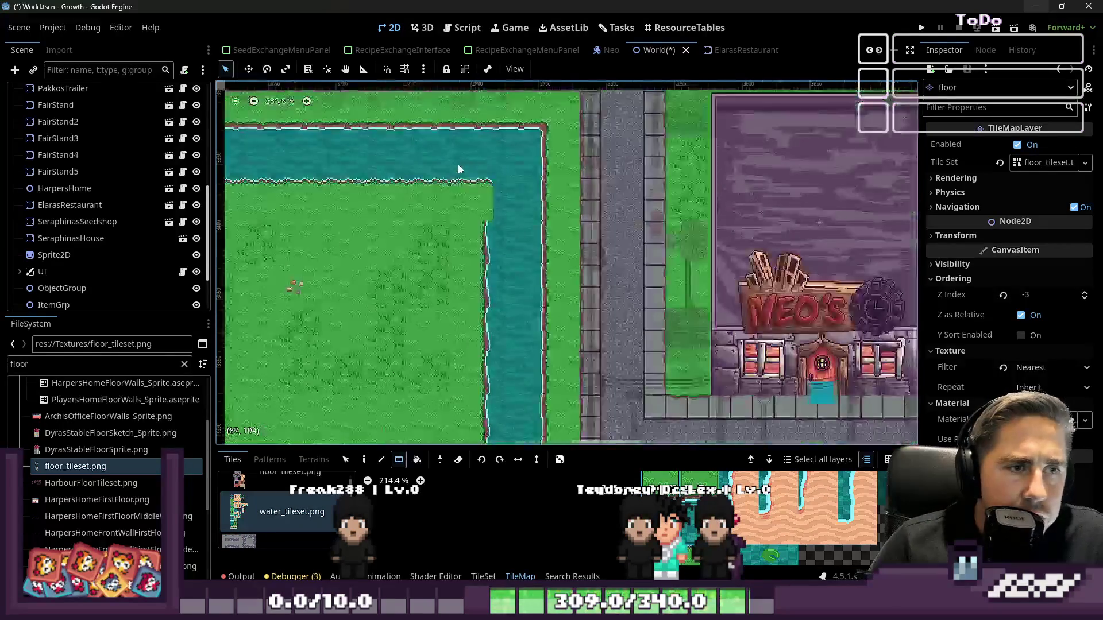
scroll(458, 167, "up", 4)
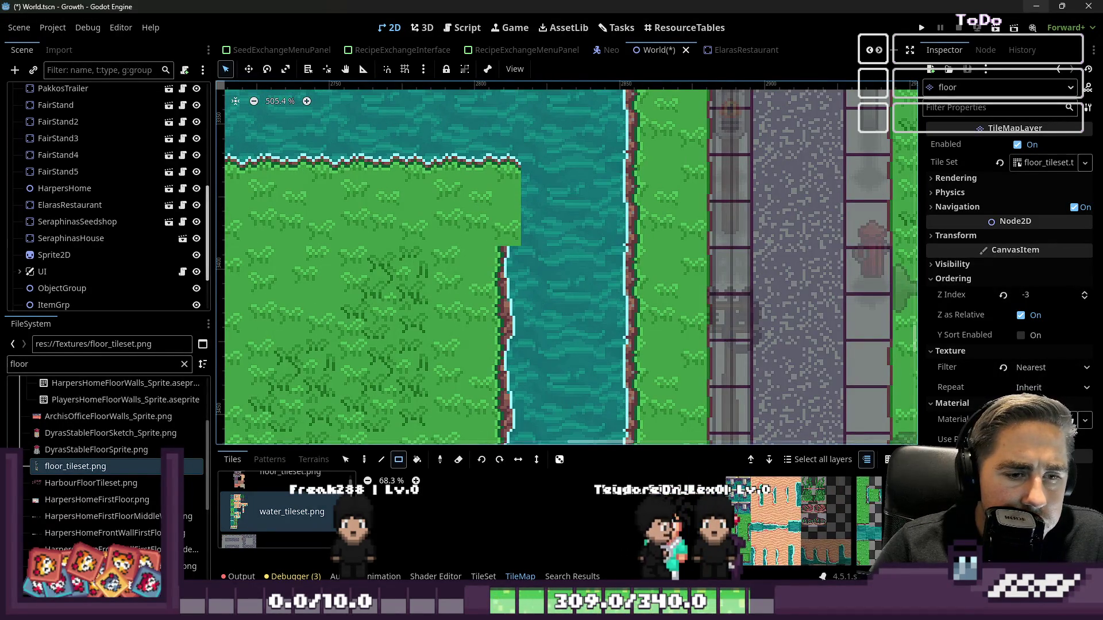
scroll(804, 517, "down", 3)
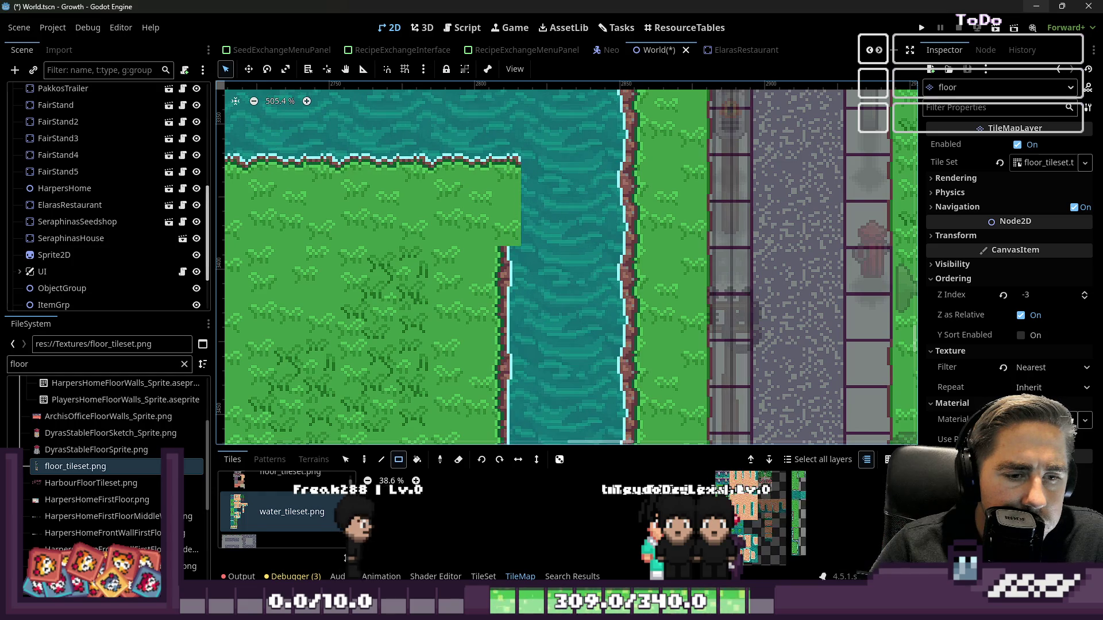
scroll(751, 541, "up", 5)
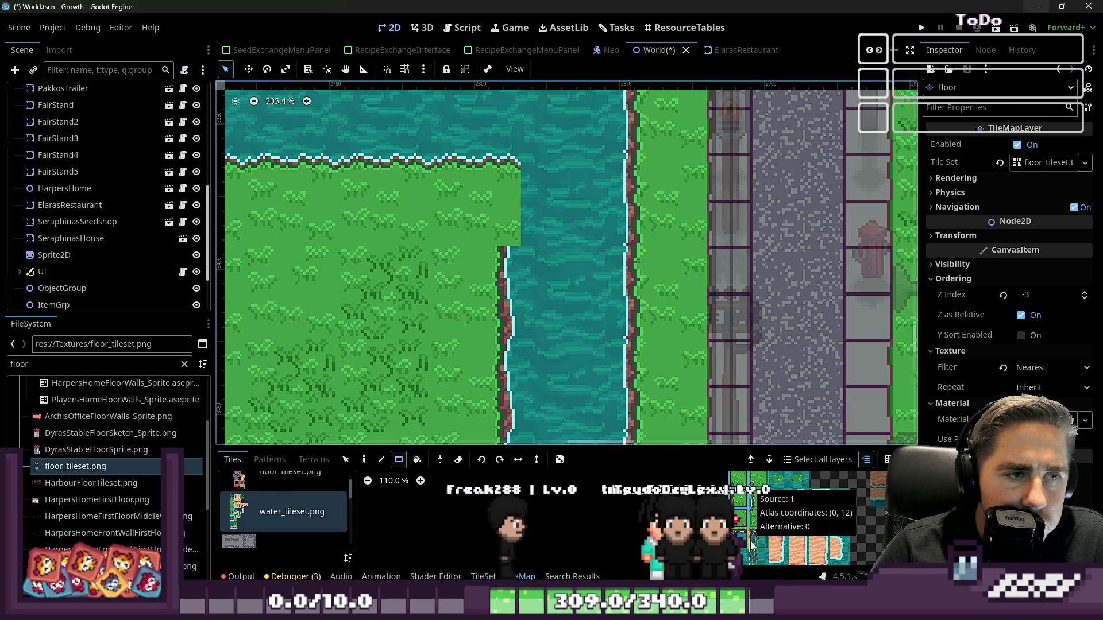
scroll(752, 551, "down", 5)
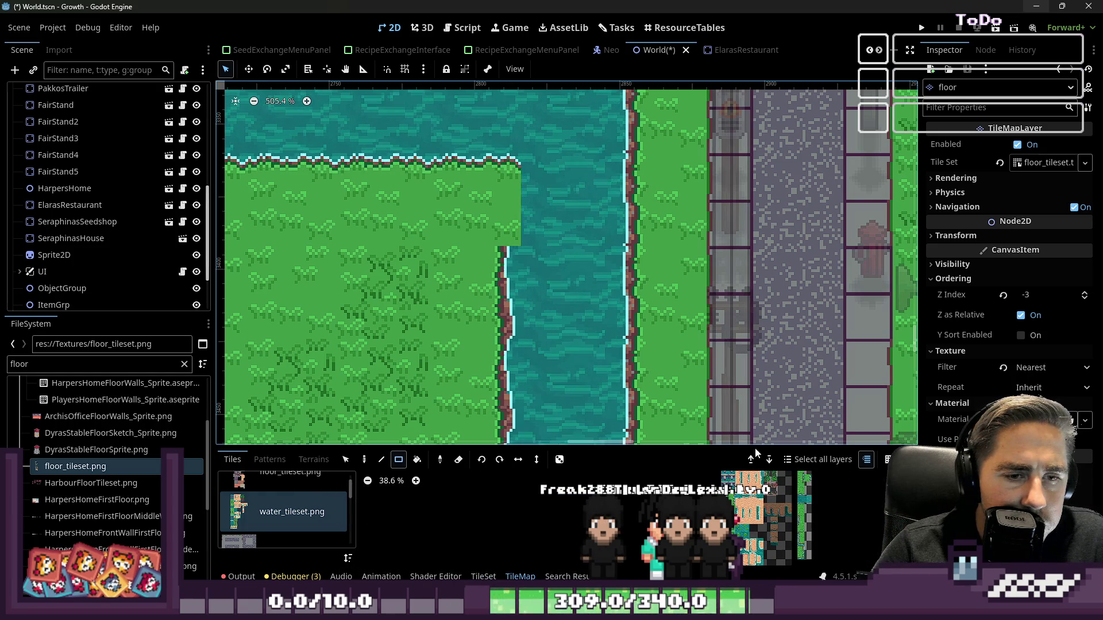
left_click_drag(756, 453, 756, 202)
scroll(771, 346, "up", 7)
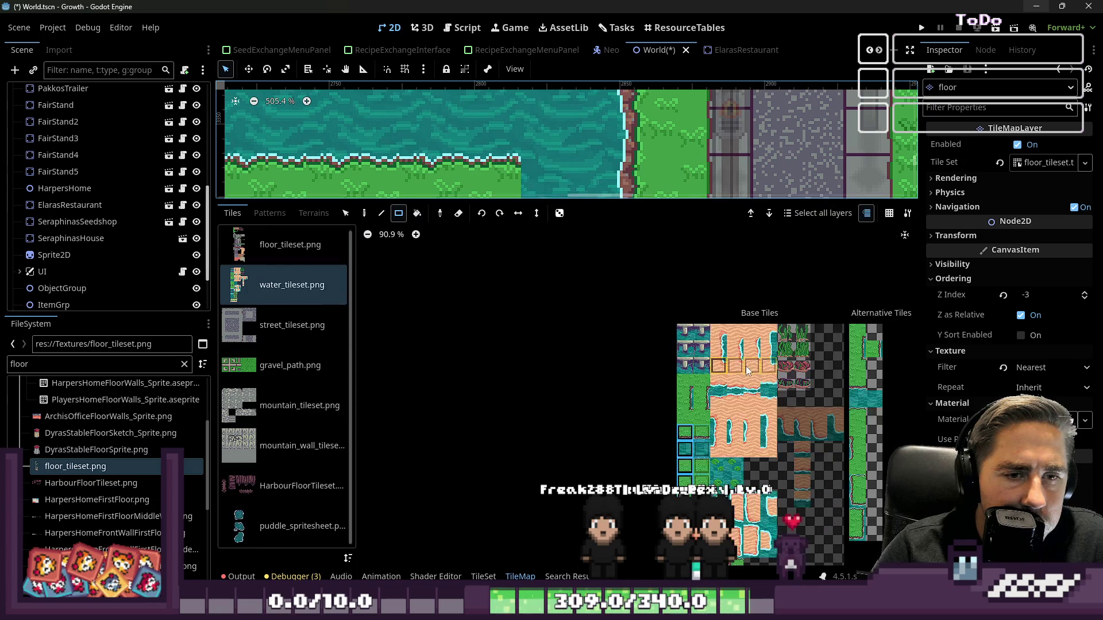
- Inspect the atlas tiles, then drag the splitter down so the map fills the editor
scroll(632, 366, "down", 2)
scroll(804, 367, "up", 2)
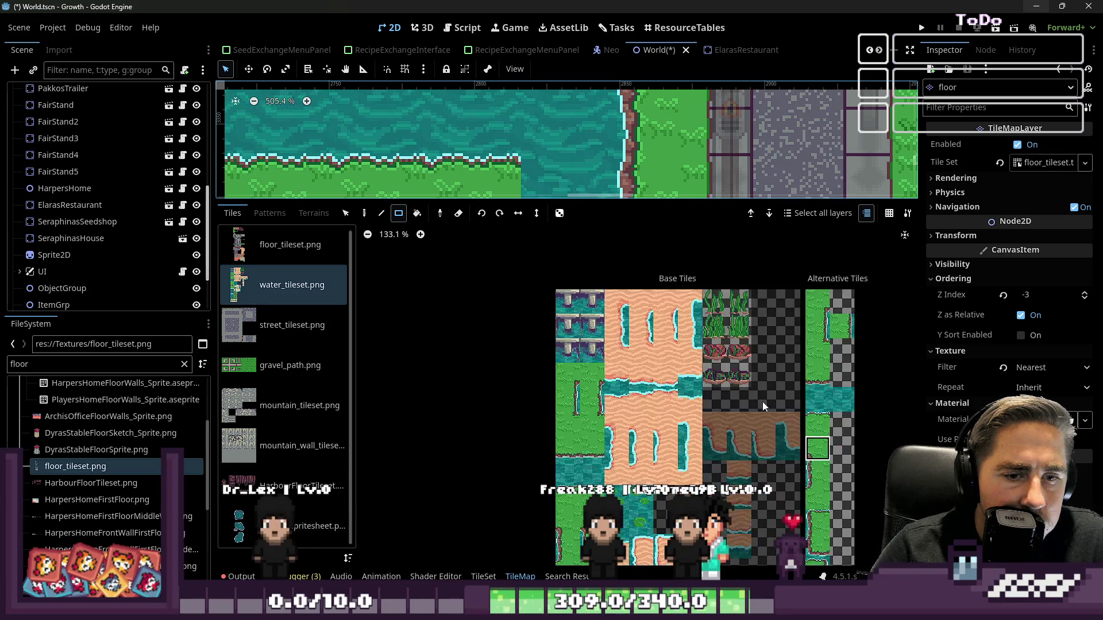
scroll(815, 508, "down", 1)
scroll(810, 503, "up", 2)
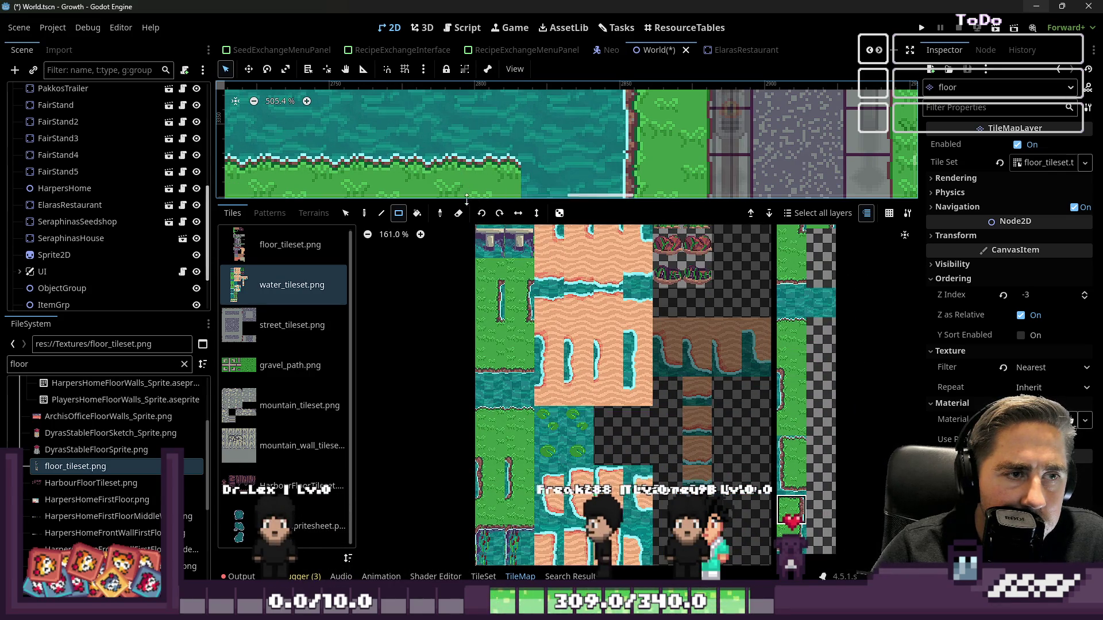
mouse_move(470, 201)
left_mouse_down()
mouse_move(446, 325)
mouse_move(448, 442)
left_mouse_up()
scroll(508, 199, "down", 14)
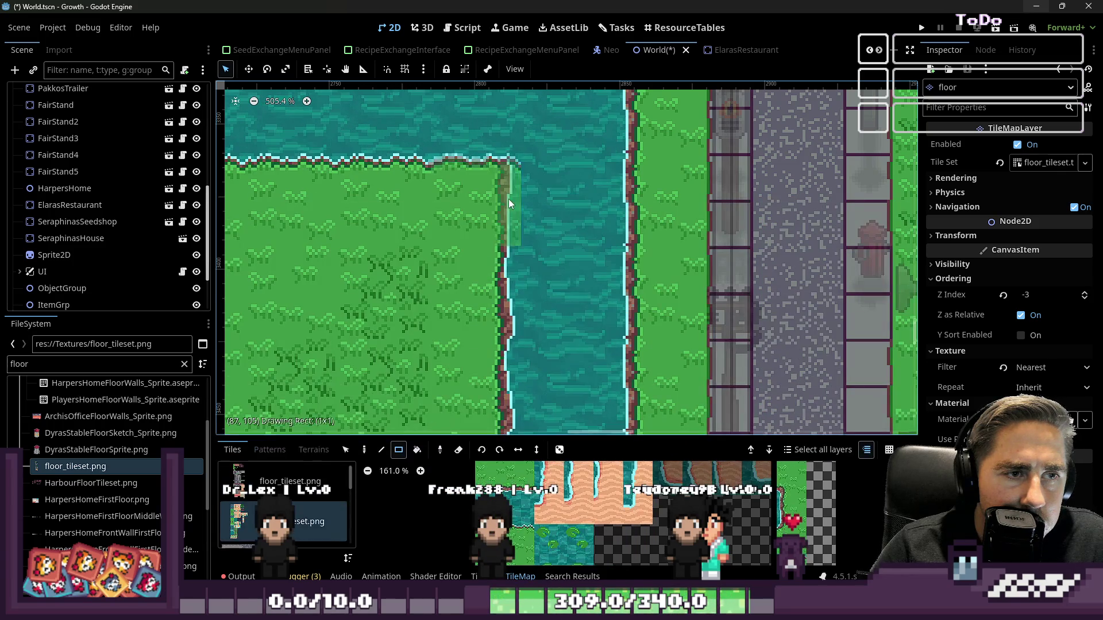
scroll(676, 178, "down", 6)
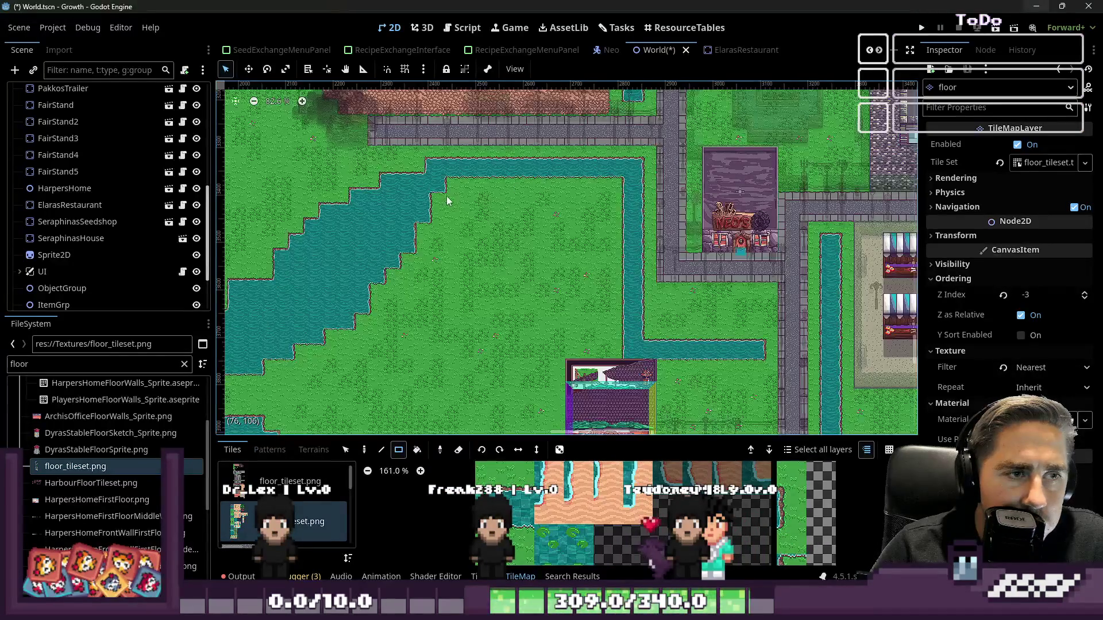
- Hide the PlayersHome building with its eye icon
scroll(495, 282, "up", 9)
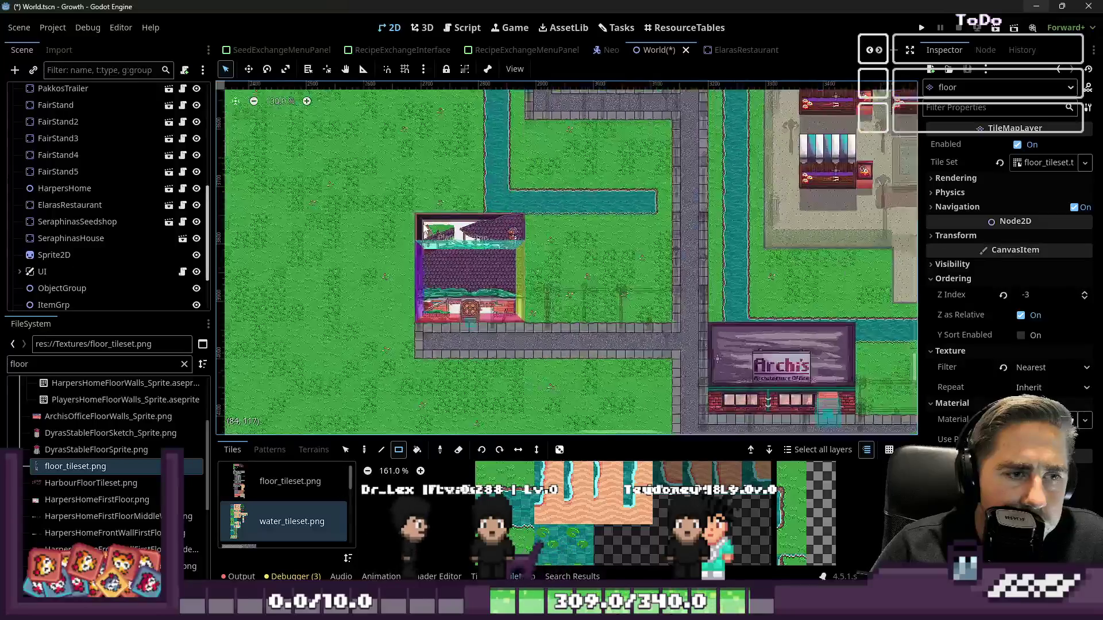
scroll(142, 242, "up", 5)
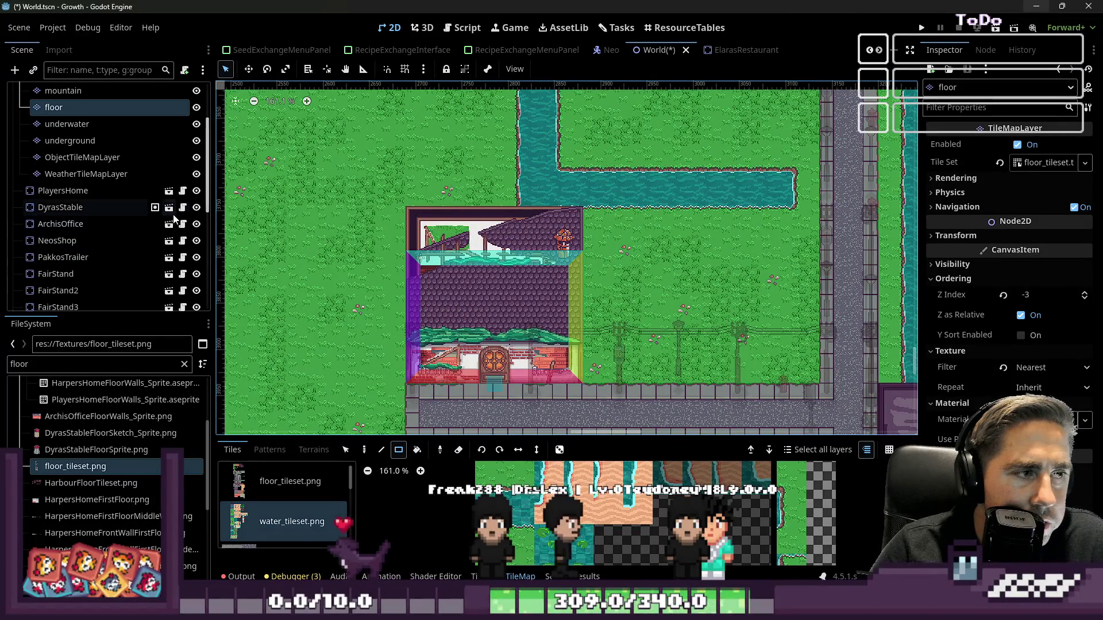
left_click(196, 191)
scroll(540, 221, "up", 4)
scroll(538, 218, "up", 8)
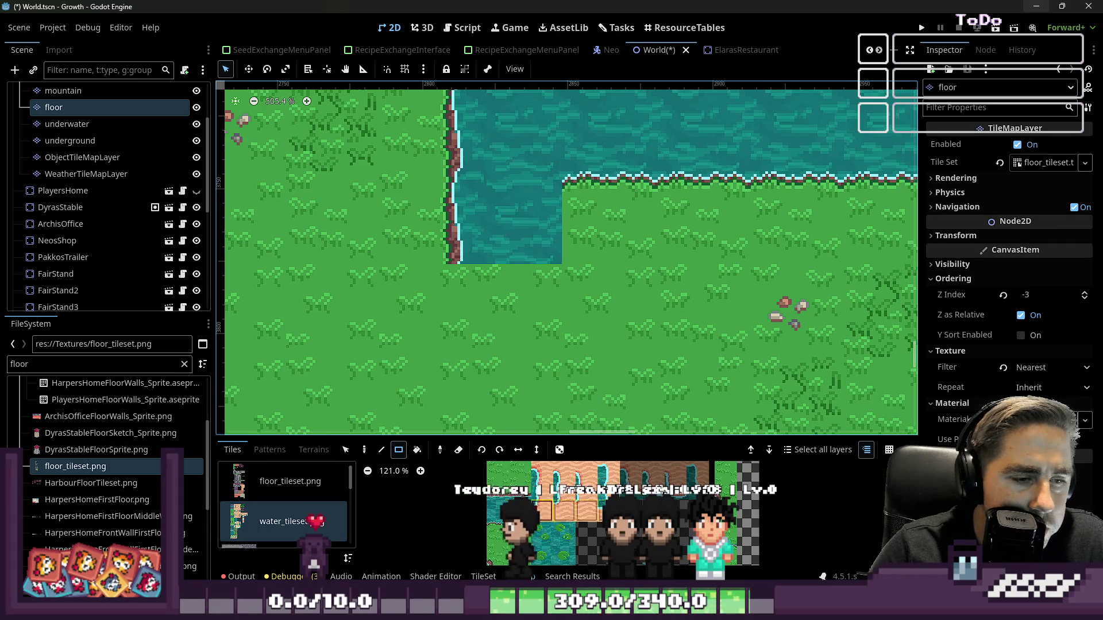
- Paint grass over the 2x2 water notch at the river bend, then select the mountain layer
scroll(506, 517, "down", 5)
scroll(493, 529, "up", 5)
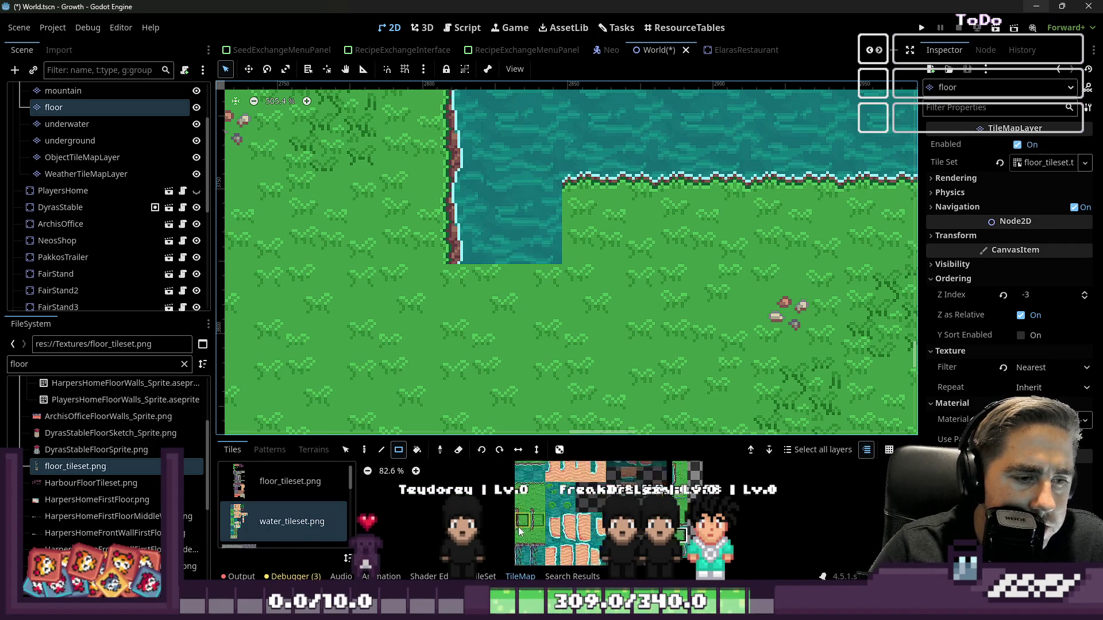
scroll(582, 472, "down", 1)
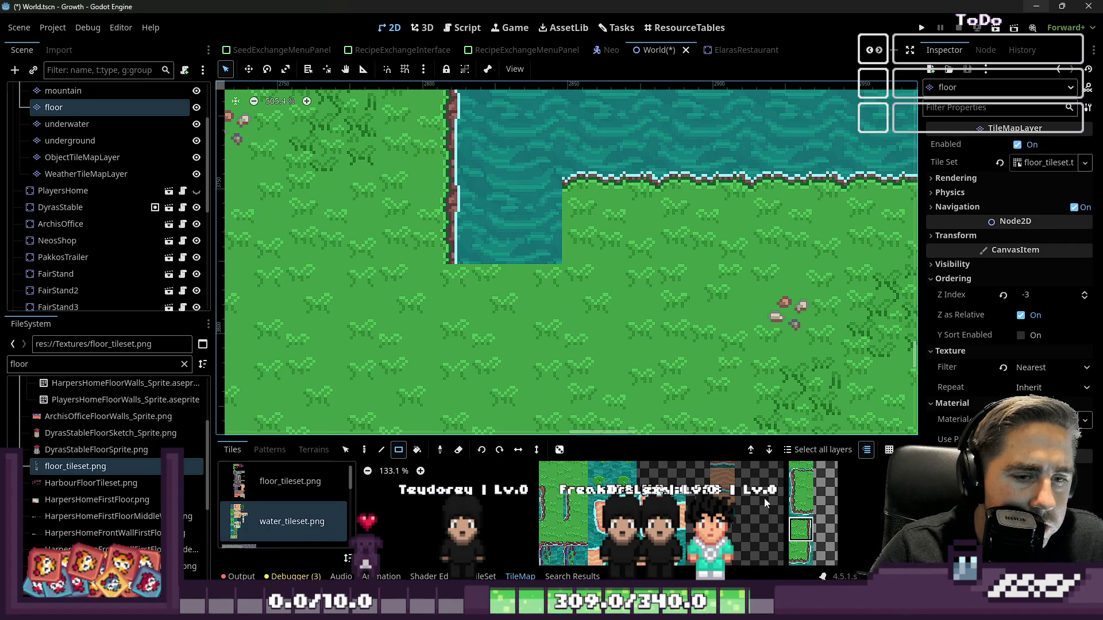
scroll(816, 509, "down", 2)
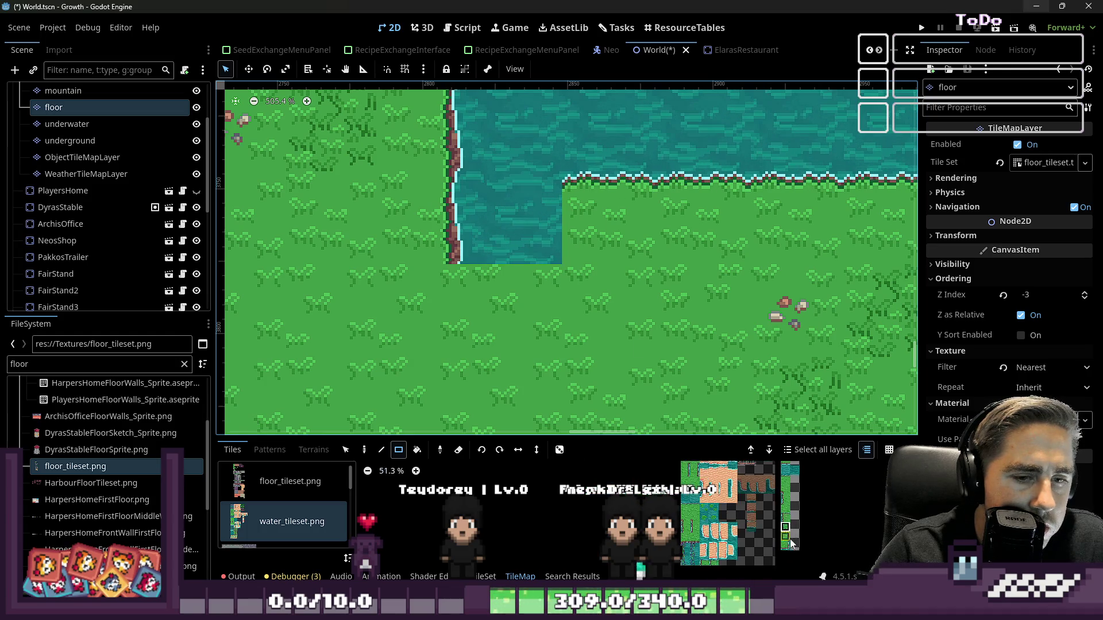
scroll(807, 491, "down", 1)
mouse_move(540, 241)
left_mouse_down()
mouse_move(480, 198)
mouse_move(459, 262)
left_mouse_up()
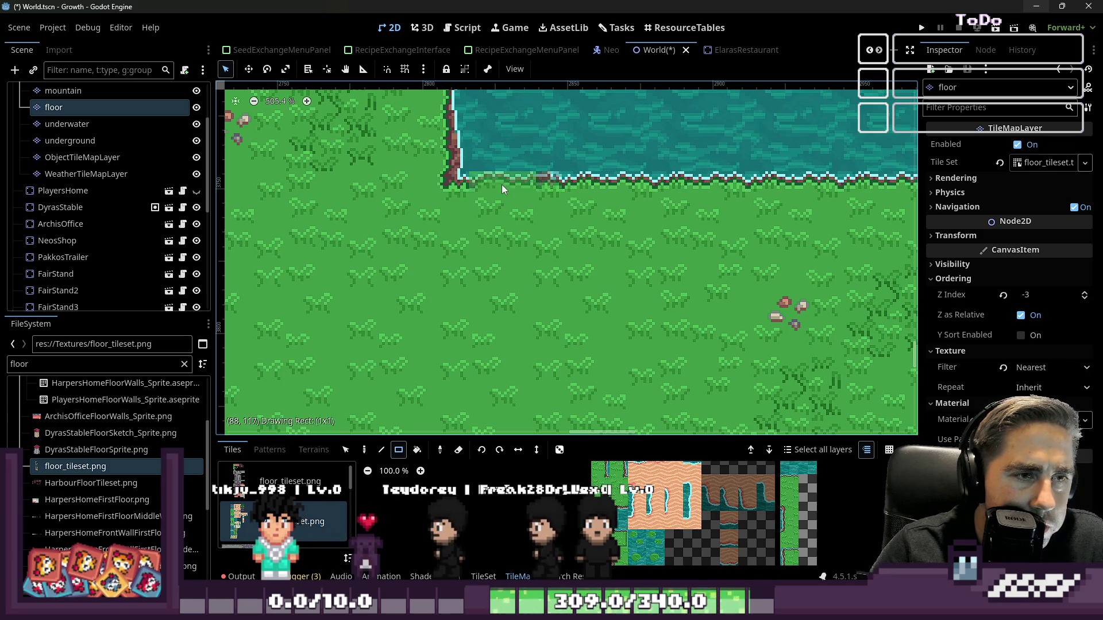
scroll(494, 327, "down", 10)
scroll(504, 310, "down", 2)
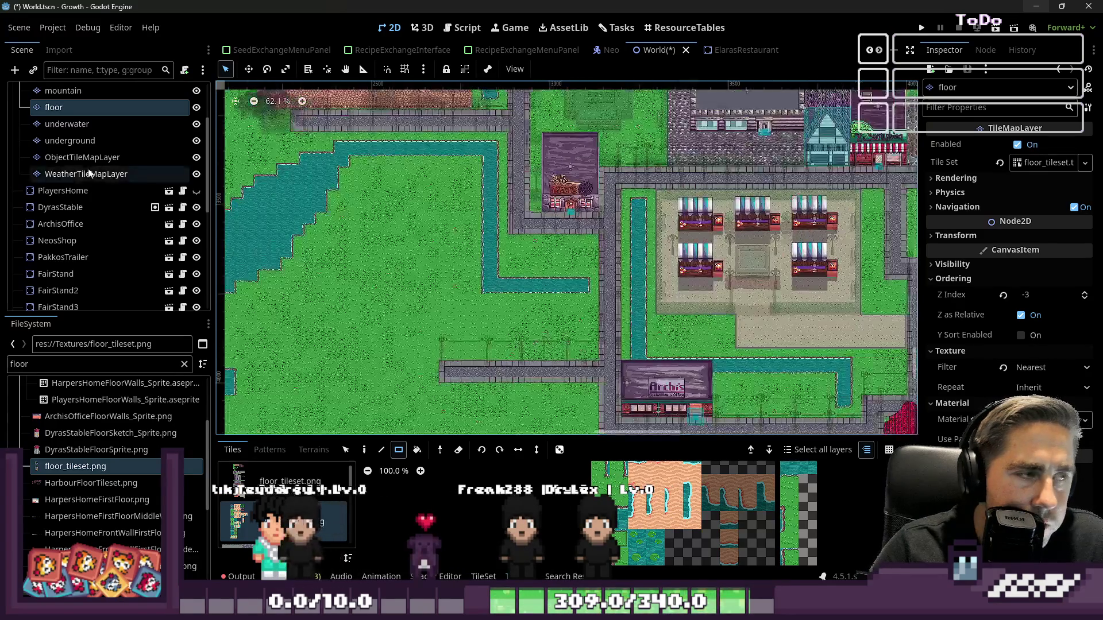
key("Up")
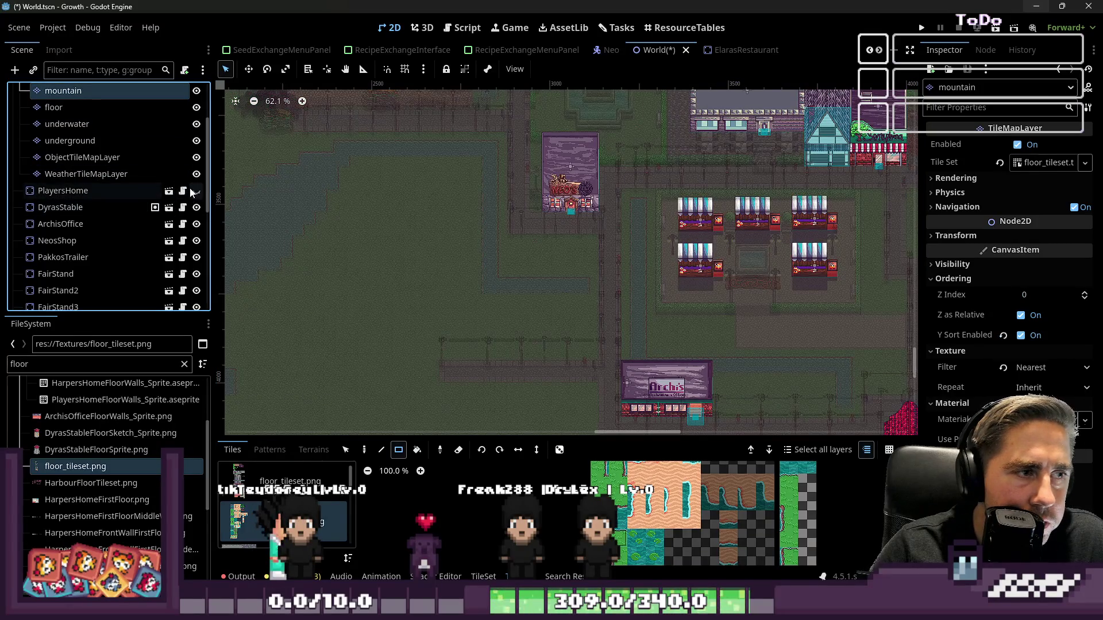
scroll(539, 276, "right", 5)
scroll(739, 247, "up", 4)
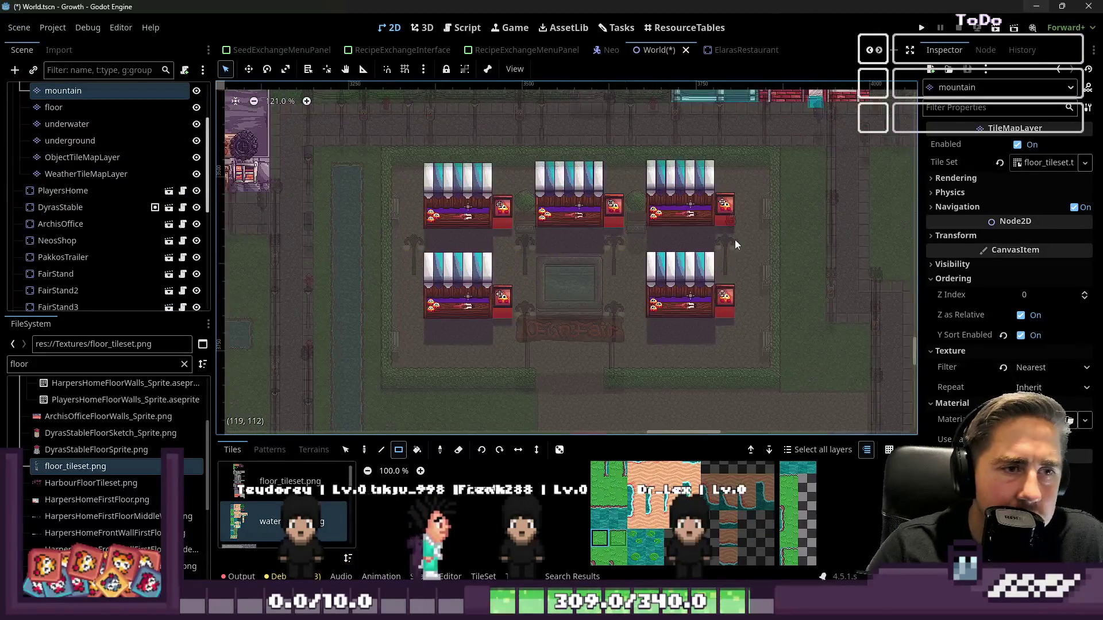
scroll(638, 233, "up", 1)
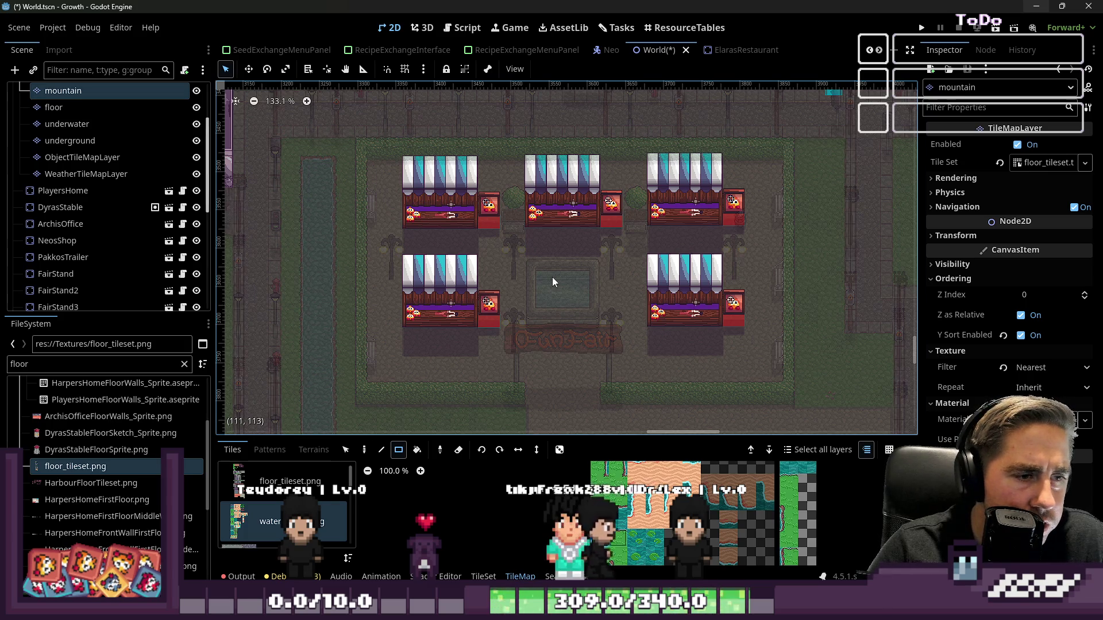
scroll(33, 146, "up", 3)
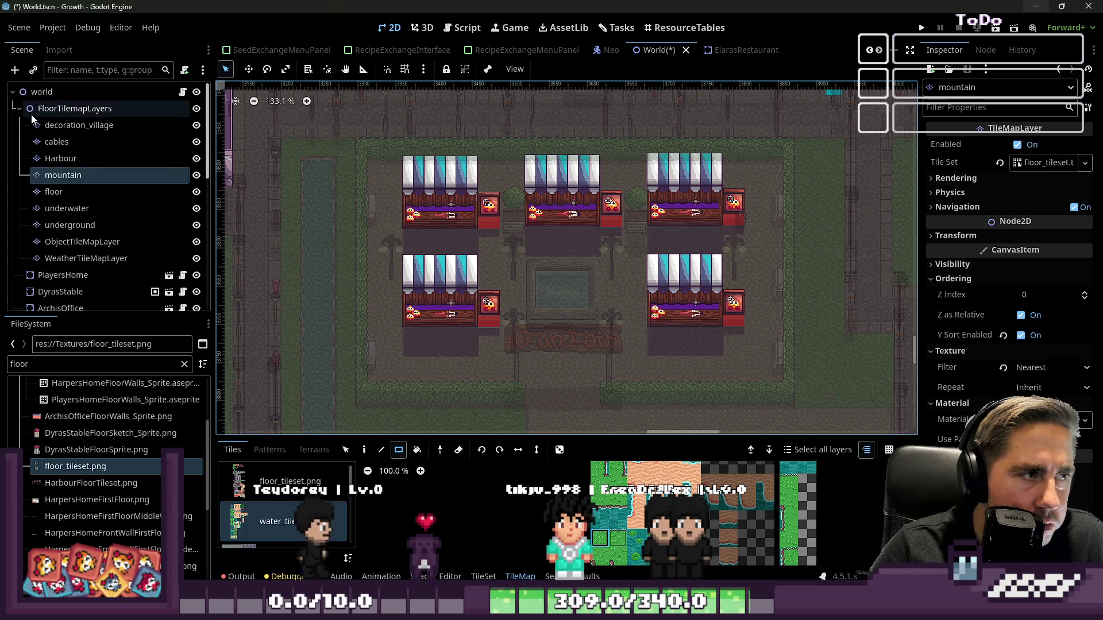
- Select the decoration_village layer in the Scene tree
left_click(53, 91)
scroll(590, 322, "up", 2)
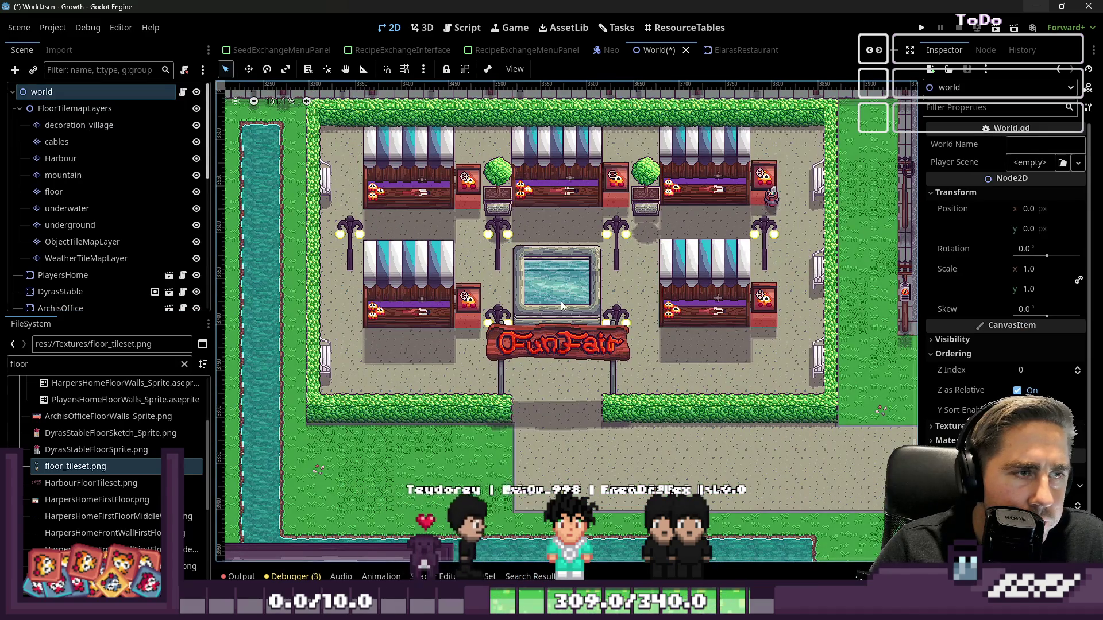
left_click(87, 124)
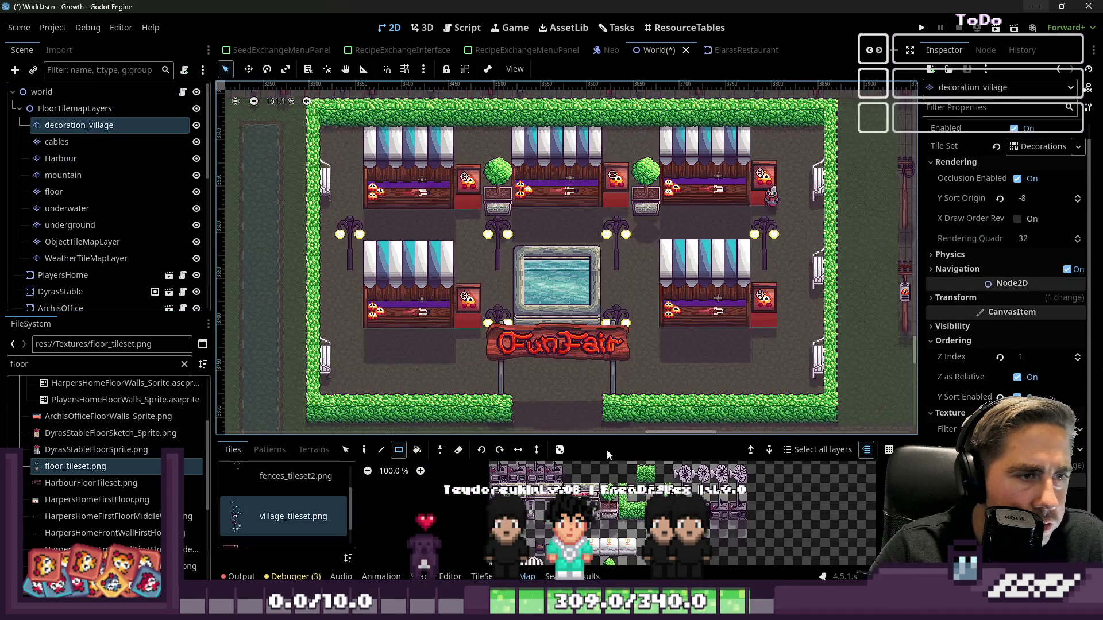
- Enlarge the village_tileset atlas and choose the barrel tile for painting
left_click_drag(584, 440, 583, 212)
scroll(624, 472, "up", 8)
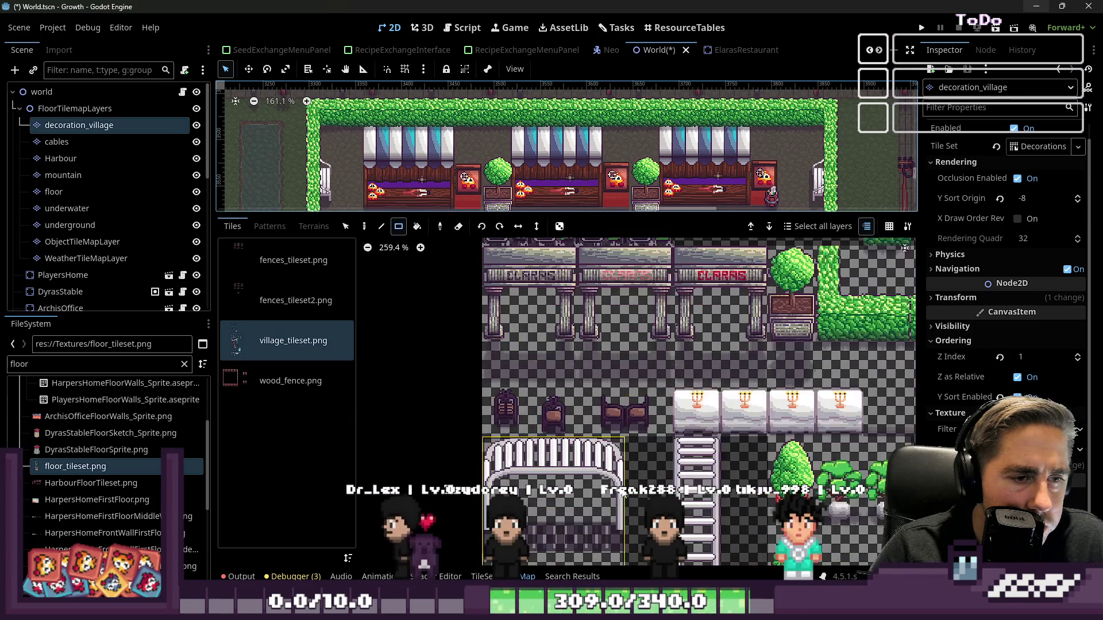
scroll(639, 288, "up", 5)
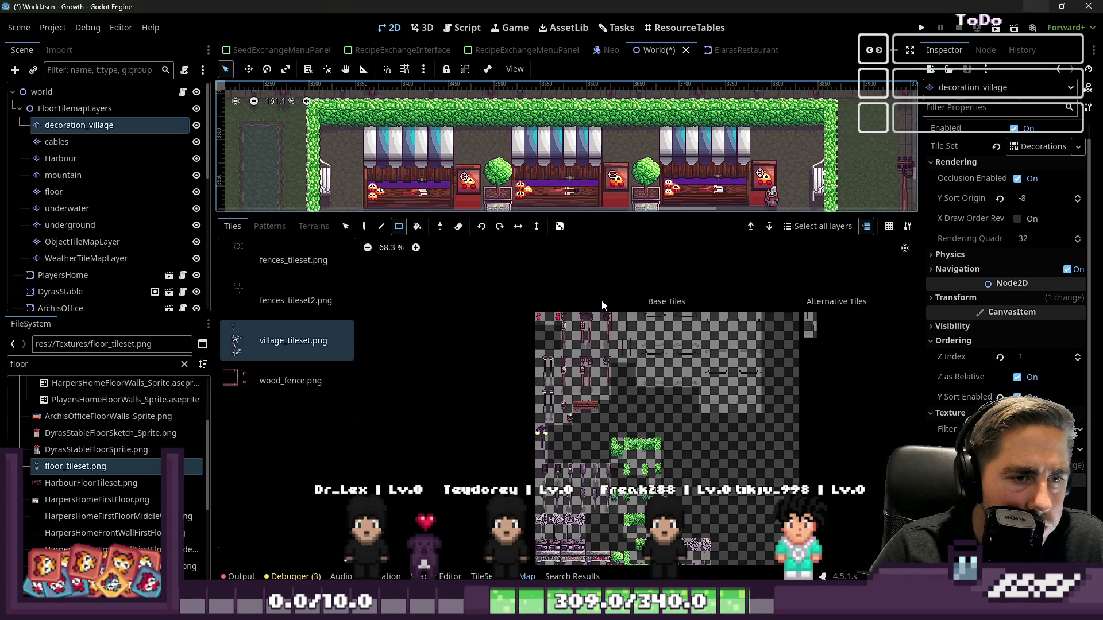
left_click(591, 418)
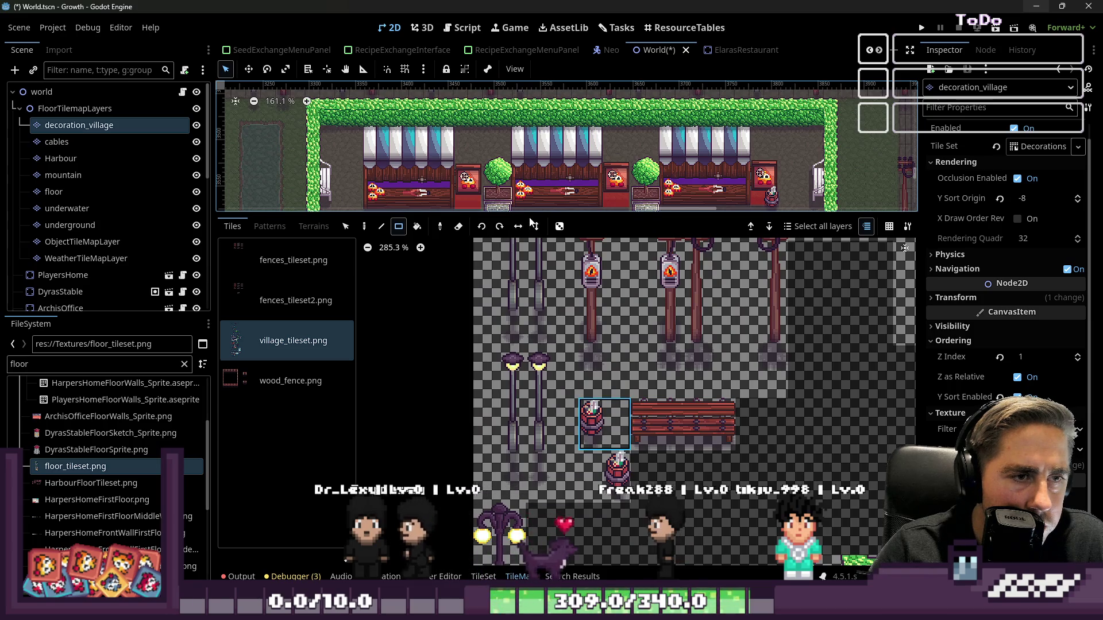
left_click(530, 209)
- Enlarge the map view over the tile panel and switch to single-tile painting
left_click_drag(530, 211, 529, 447)
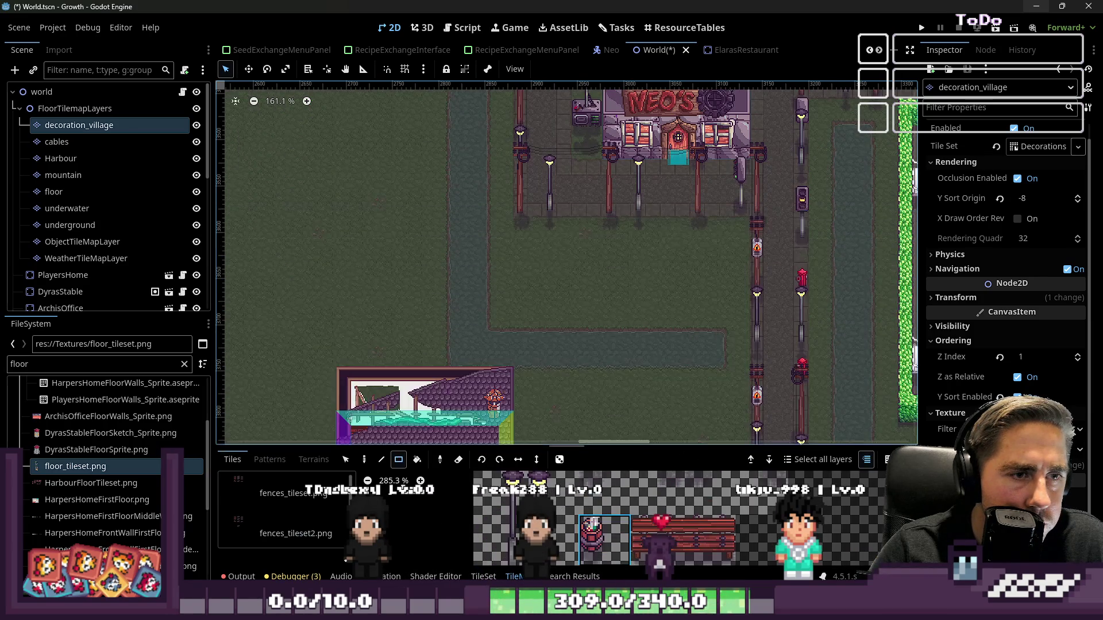
scroll(410, 212, "up", 5)
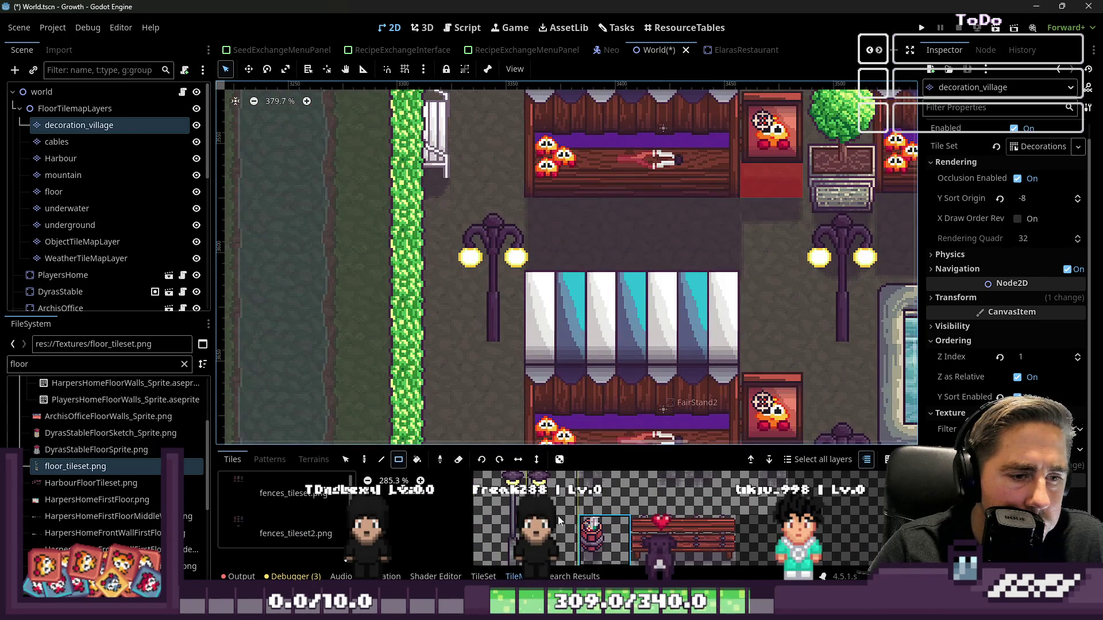
scroll(456, 218, "down", 3)
key("d")
- Paint a barrel beside the pool, undoing the one that replaced the lamp post and placing it lower
scroll(451, 229, "up", 2)
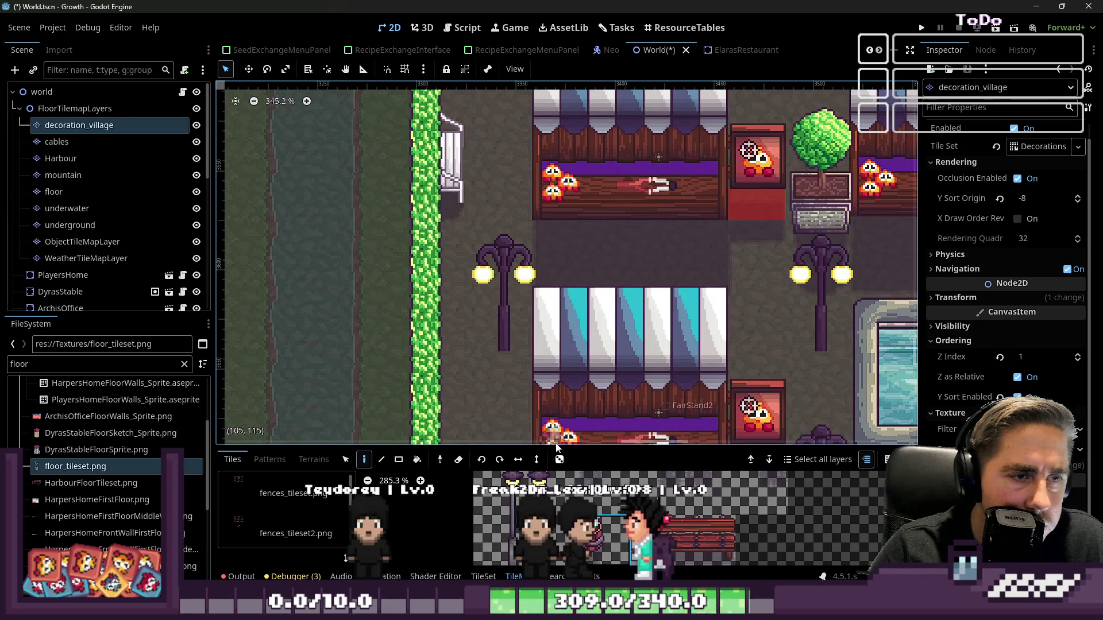
scroll(450, 231, "right", 3)
scroll(276, 264, "up", 2)
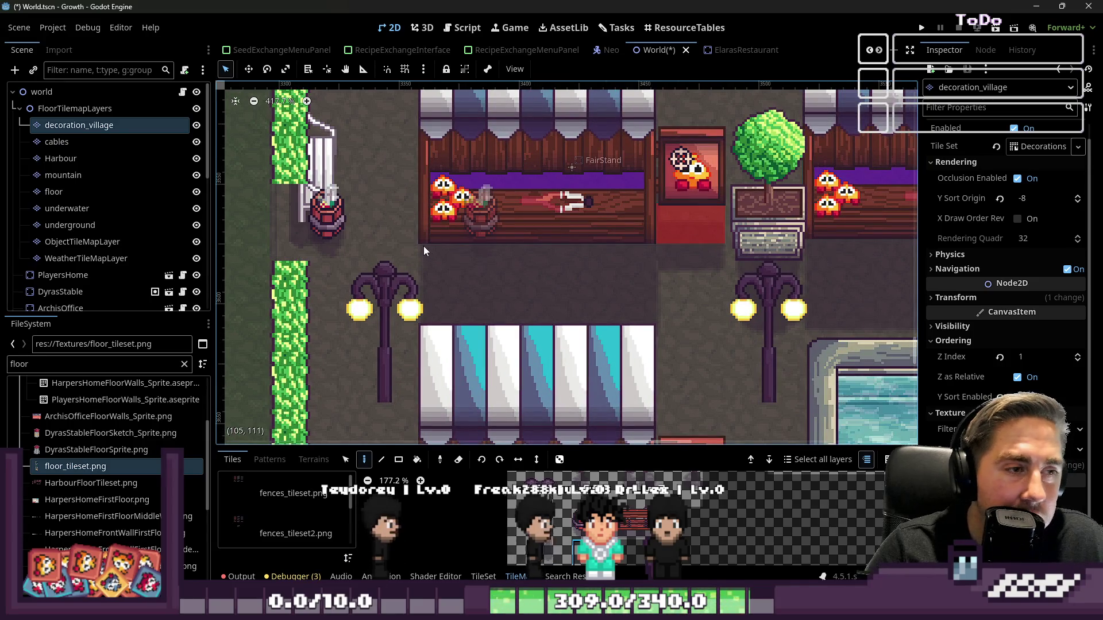
scroll(333, 267, "down", 1)
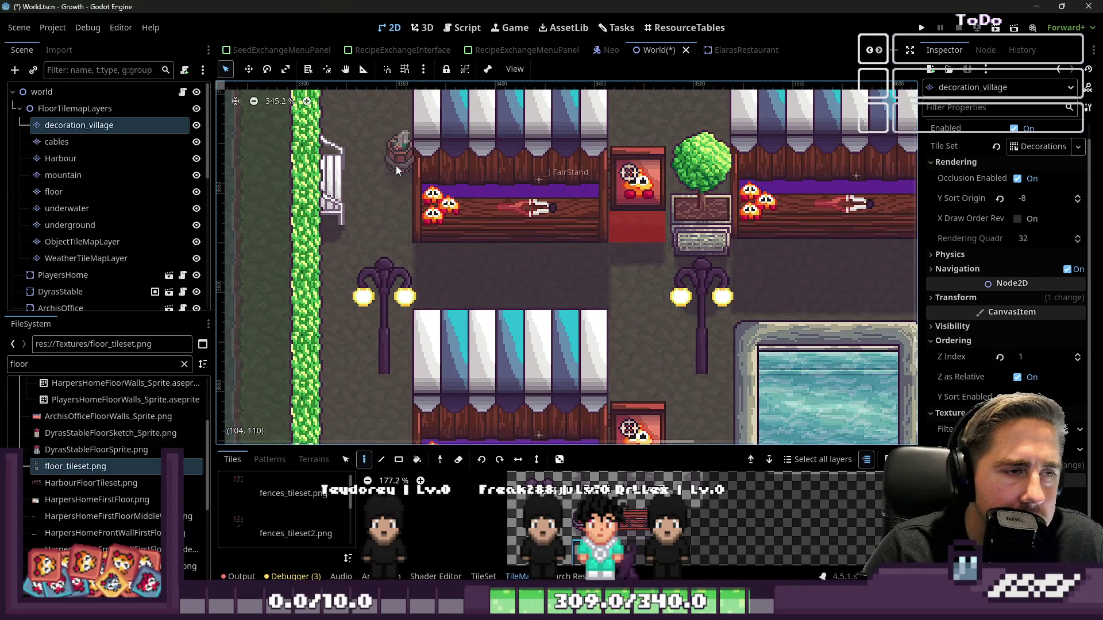
scroll(402, 201, "down", 4)
scroll(612, 296, "up", 3)
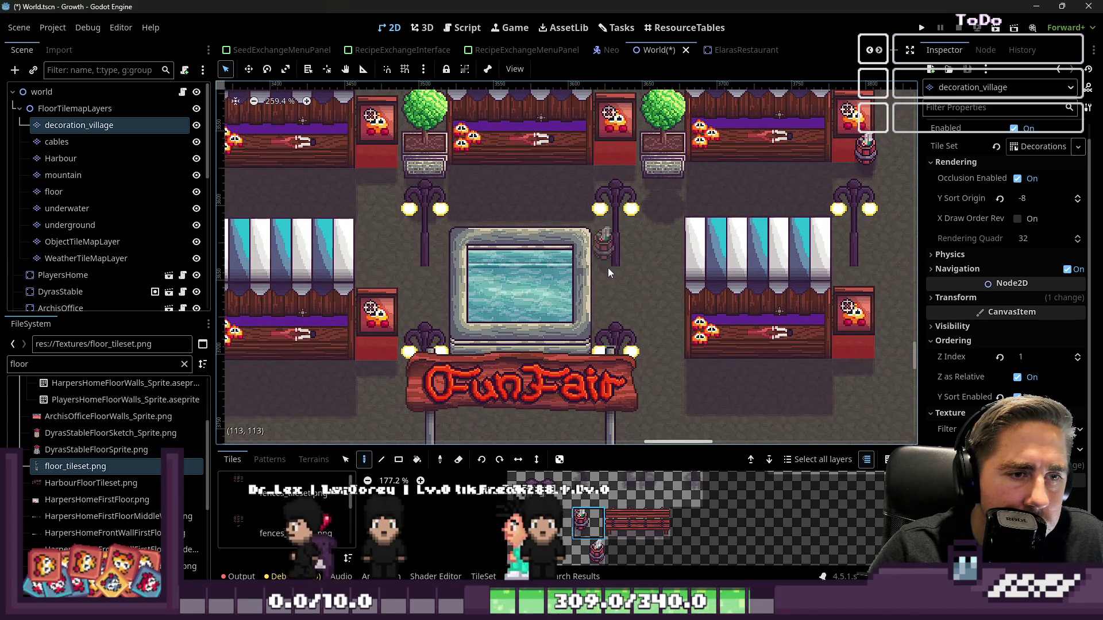
left_click(610, 264)
key("ctrl+z")
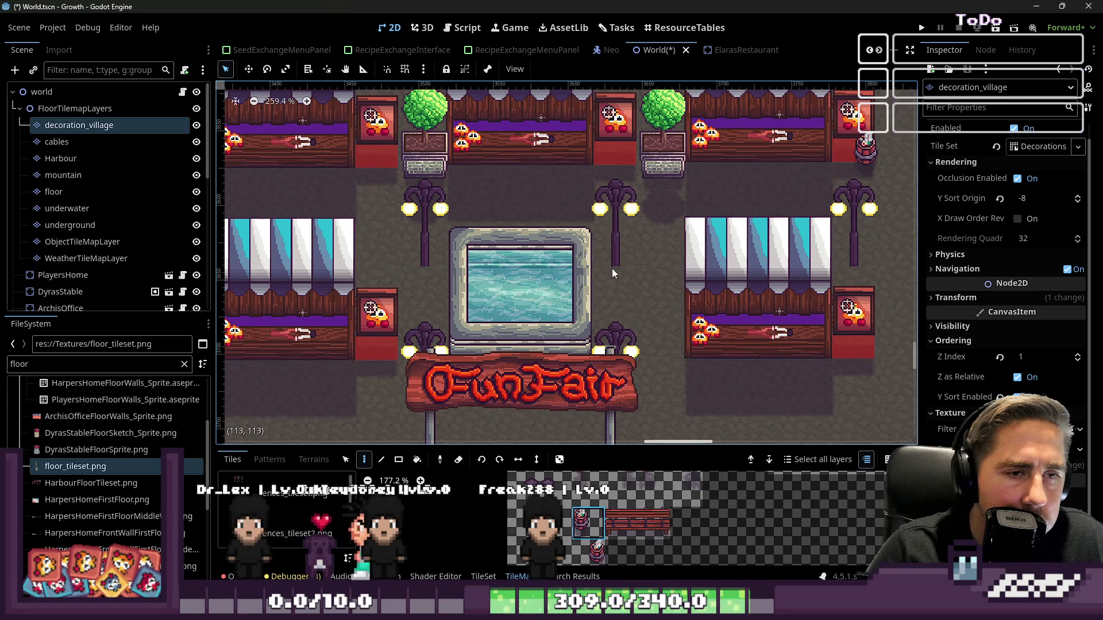
left_click(609, 287)
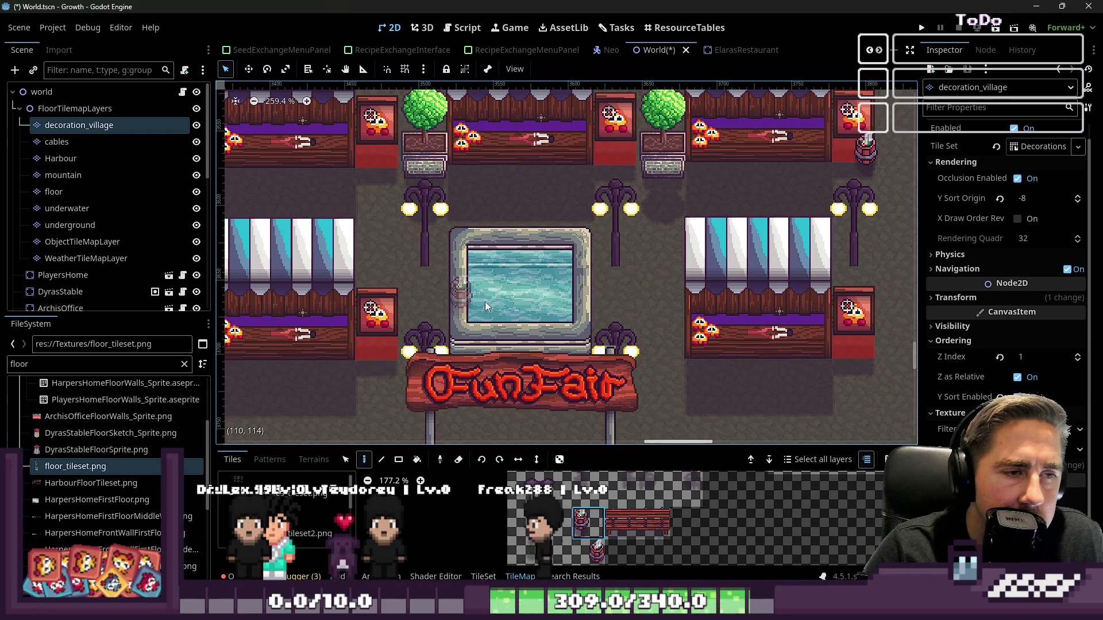
- Place a barrel at the FunFair stall, then return to the tileset image in Aseprite
scroll(446, 296, "down", 4)
scroll(613, 291, "up", 4)
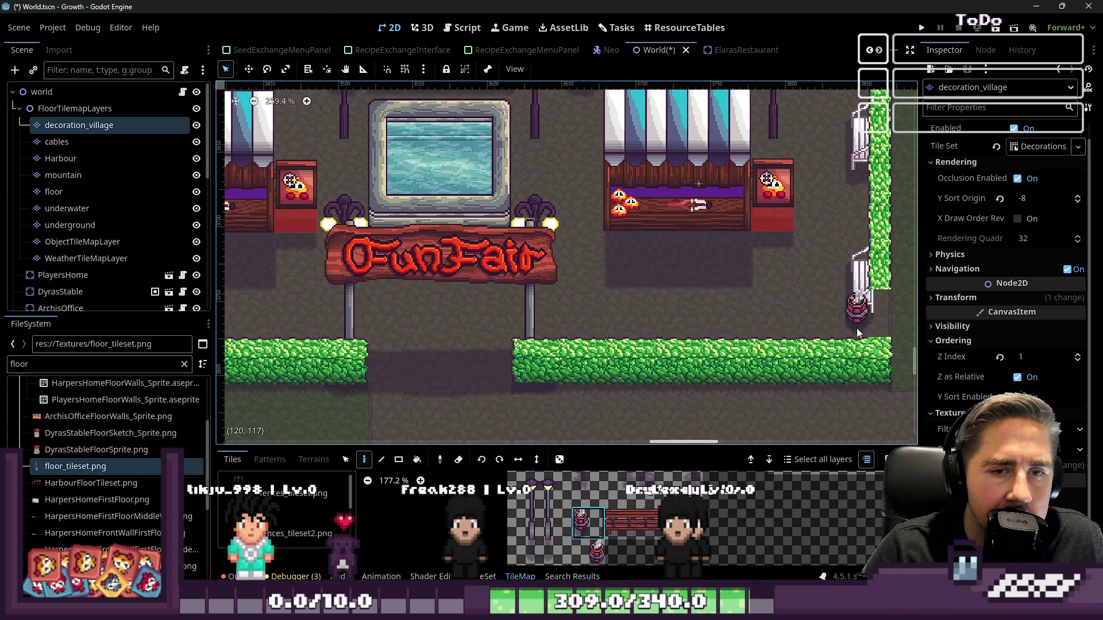
scroll(833, 263, "down", 4)
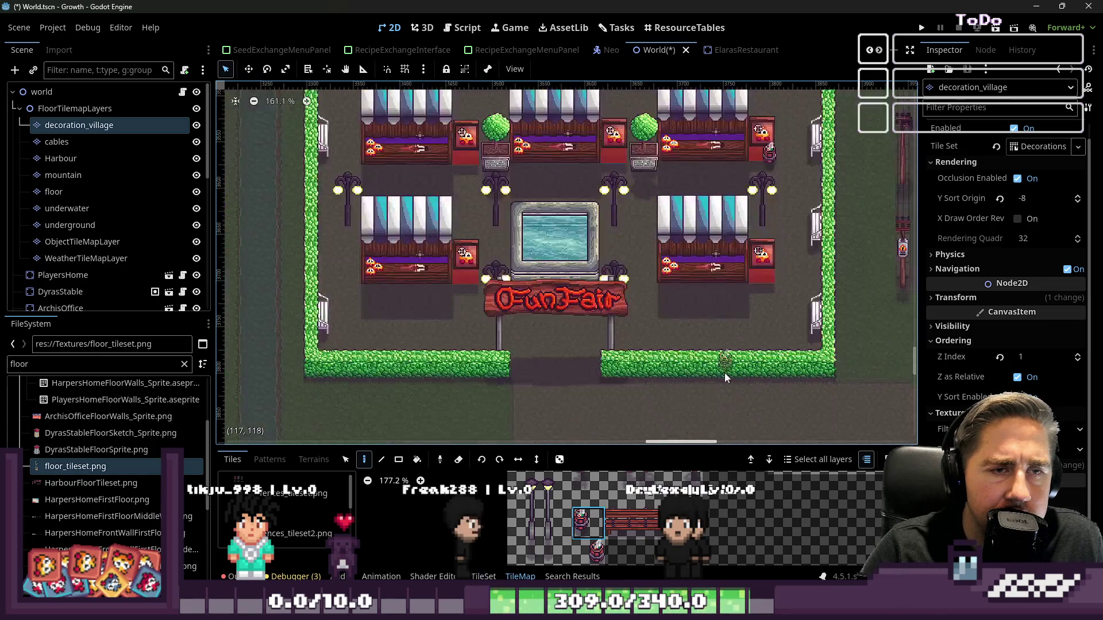
scroll(505, 236, "up", 4)
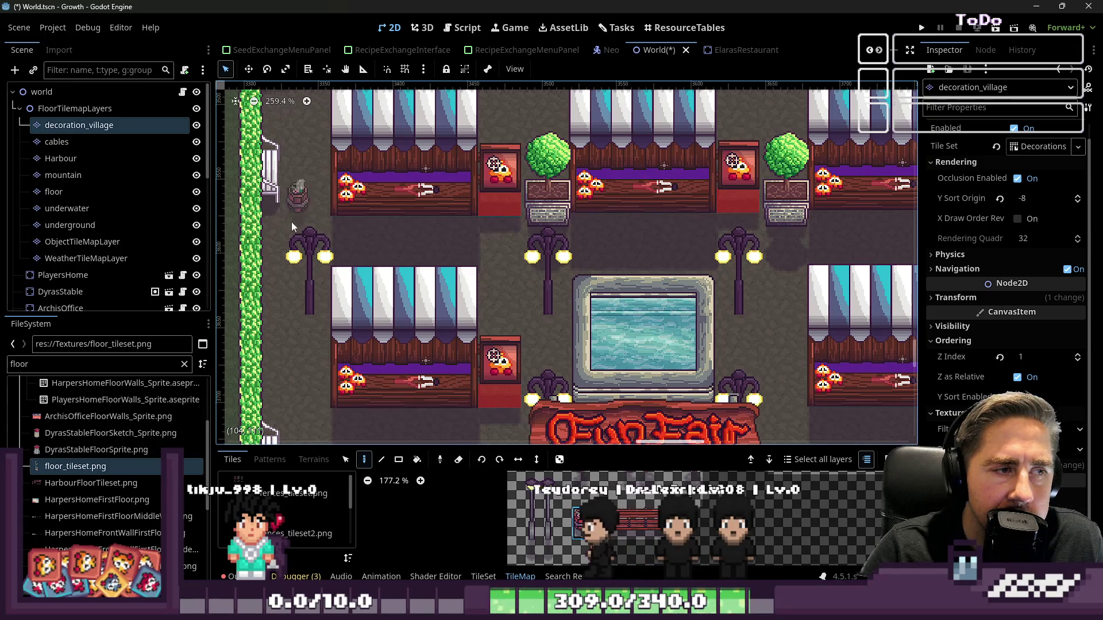
scroll(609, 537, "up", 5)
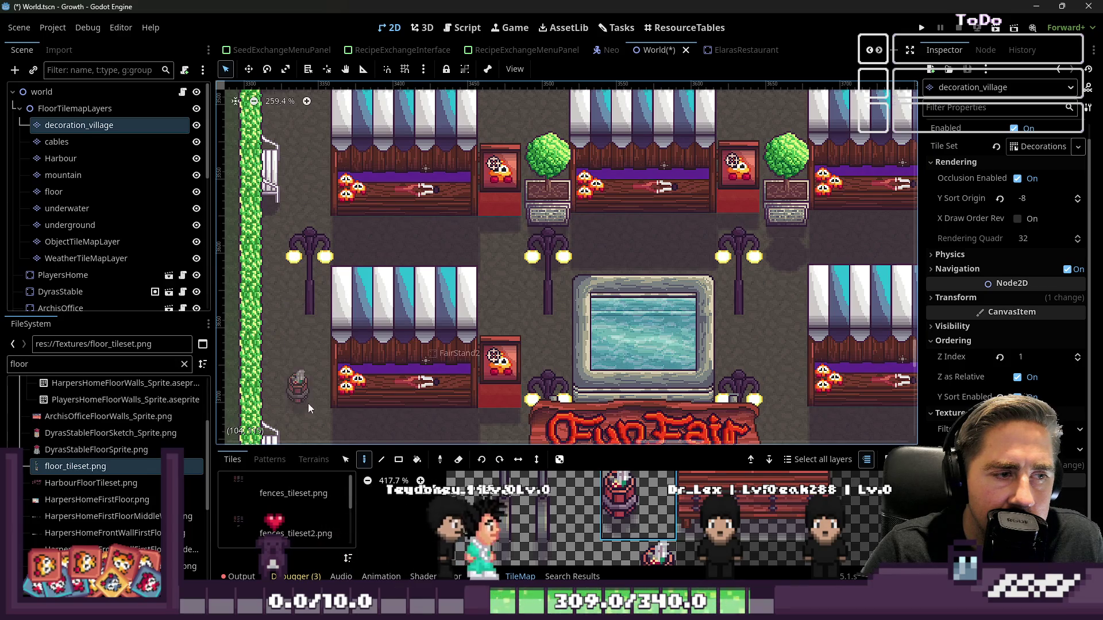
scroll(308, 402, "down", 3)
scroll(463, 298, "up", 8)
scroll(463, 299, "down", 2)
scroll(701, 294, "right", 5)
scroll(563, 339, "down", 8)
scroll(747, 170, "up", 6)
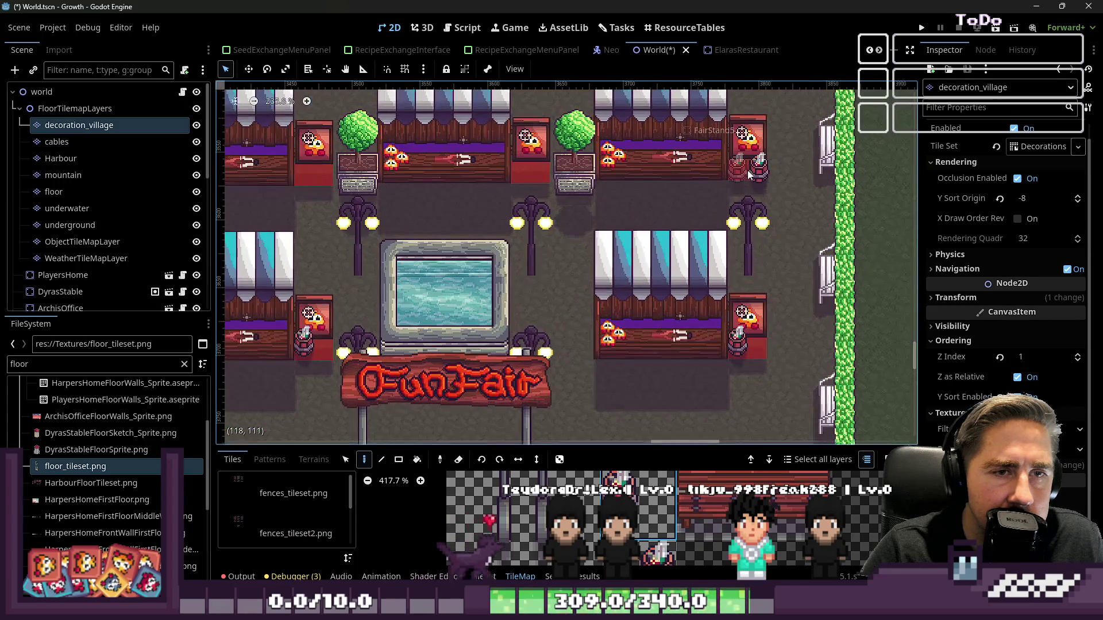
left_click(516, 184)
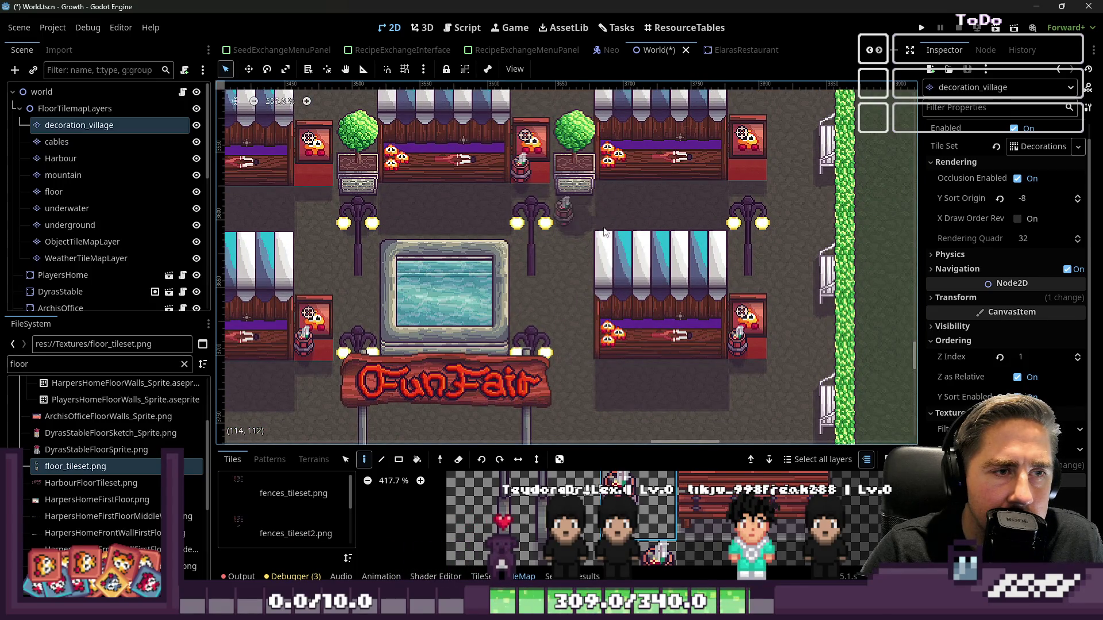
scroll(673, 240, "left", 3)
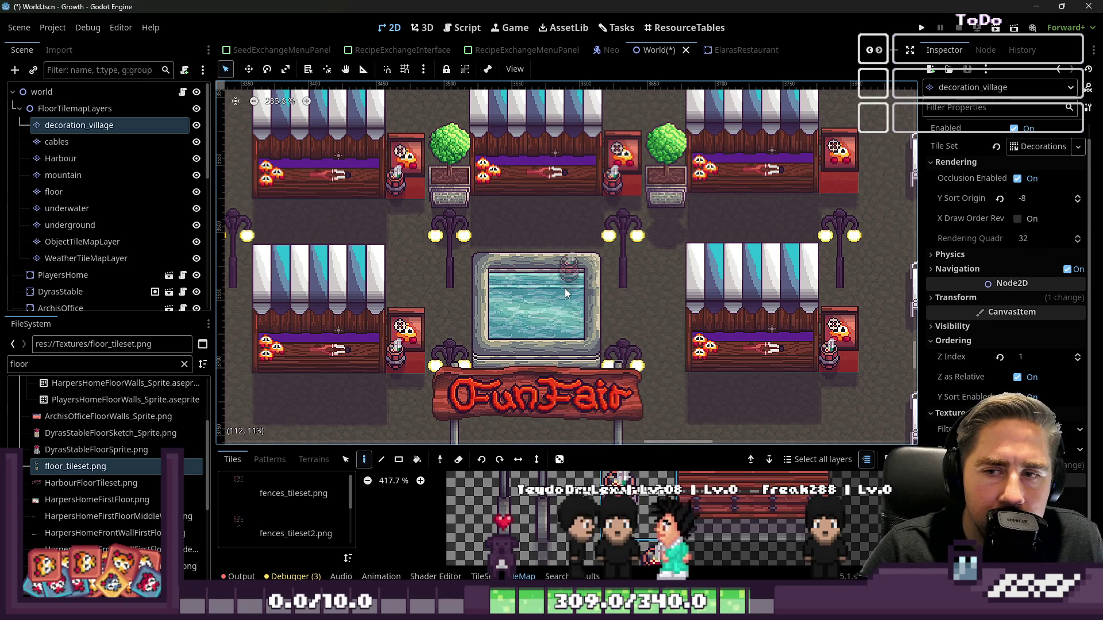
scroll(594, 270, "down", 2)
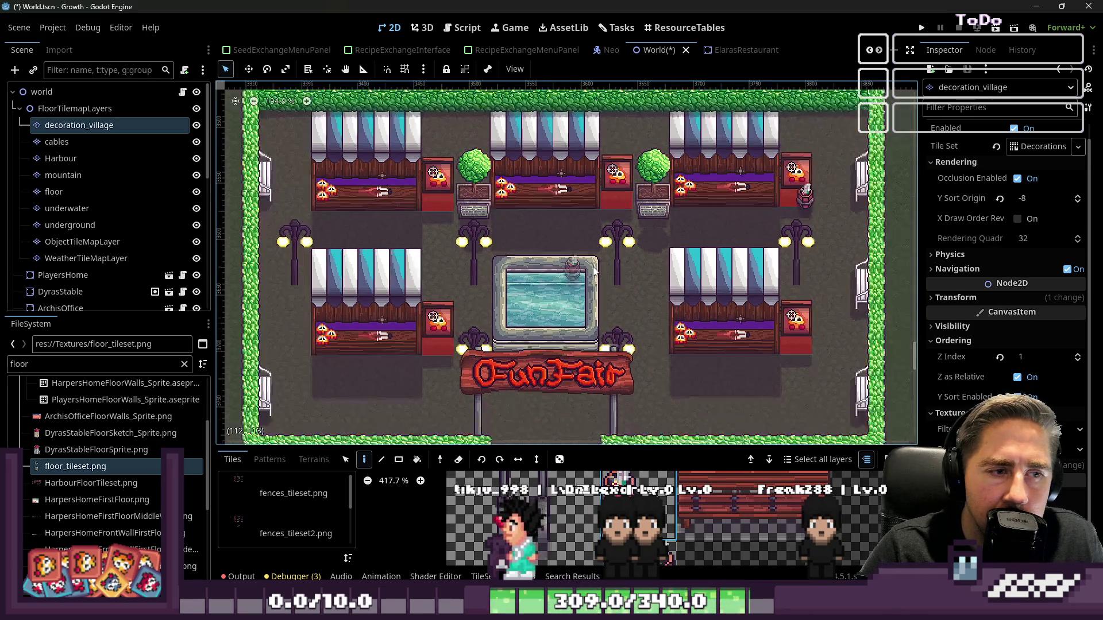
scroll(594, 271, "up", 3)
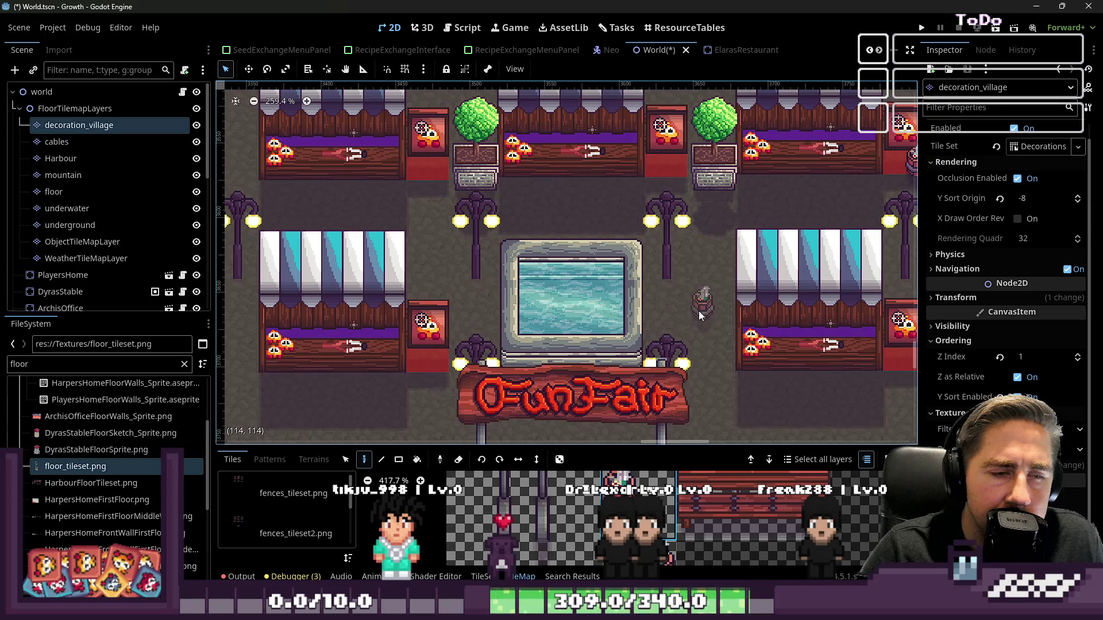
key("alt+Tab")
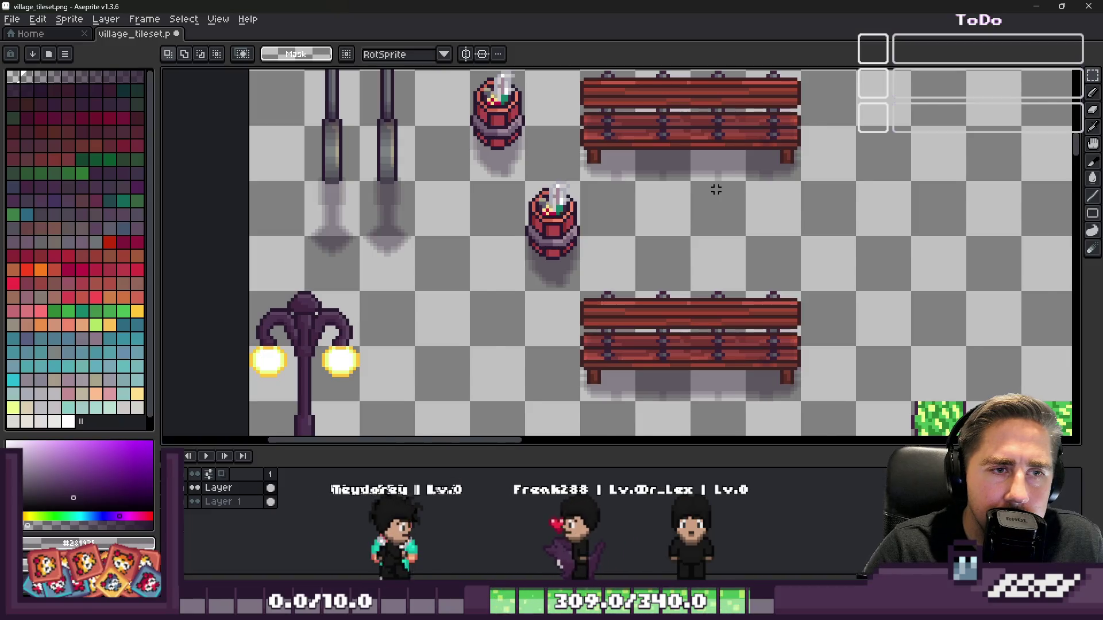
- Select the bench's upper back rail and move it down onto the lower rail
scroll(689, 195, "up", 4)
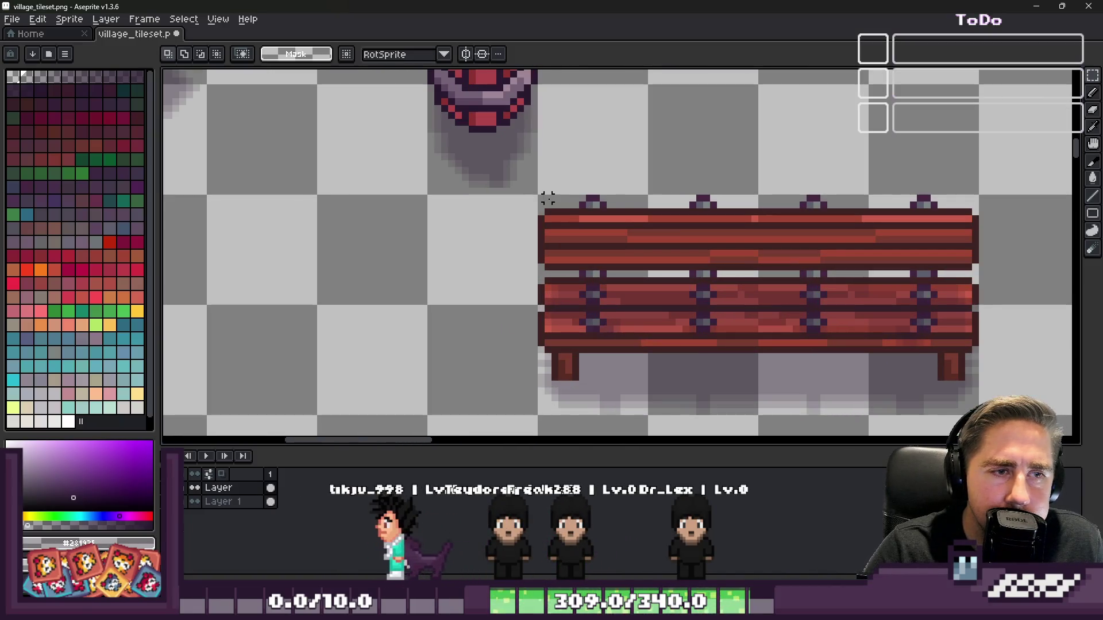
left_click_drag(540, 195, 979, 279)
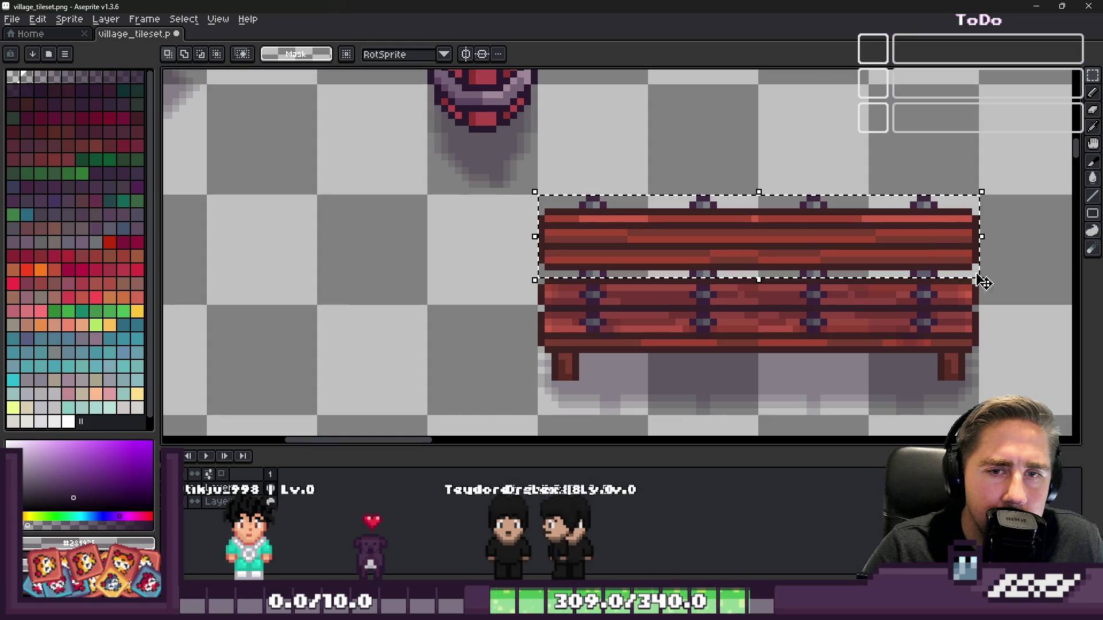
mouse_move(772, 243)
left_mouse_down()
mouse_move(771, 267)
mouse_move(723, 248)
mouse_move(701, 221)
mouse_move(699, 180)
left_mouse_up()
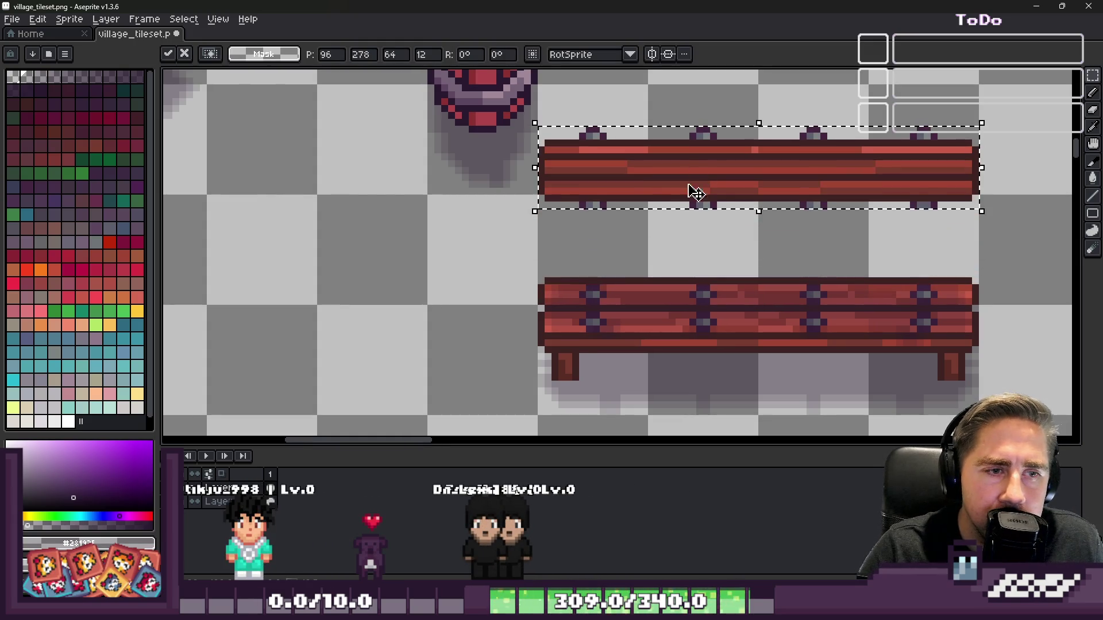
key("ctrl+d")
scroll(581, 115, "up", 1)
scroll(581, 115, "up", 1)
key("ctrl+shift+d")
key("b")
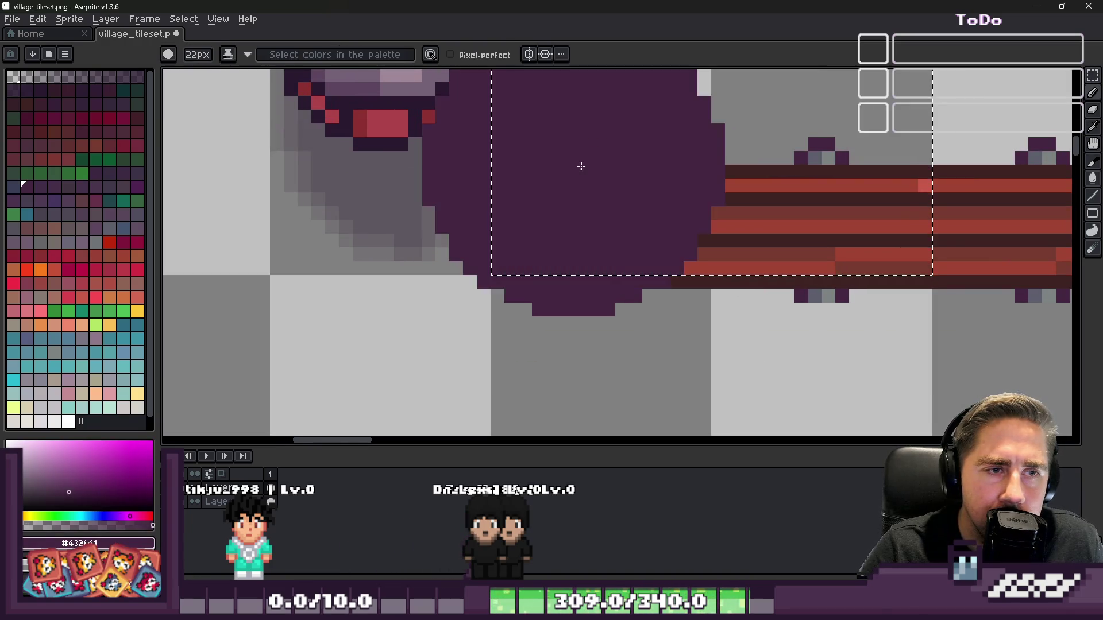
key("ctrl+d")
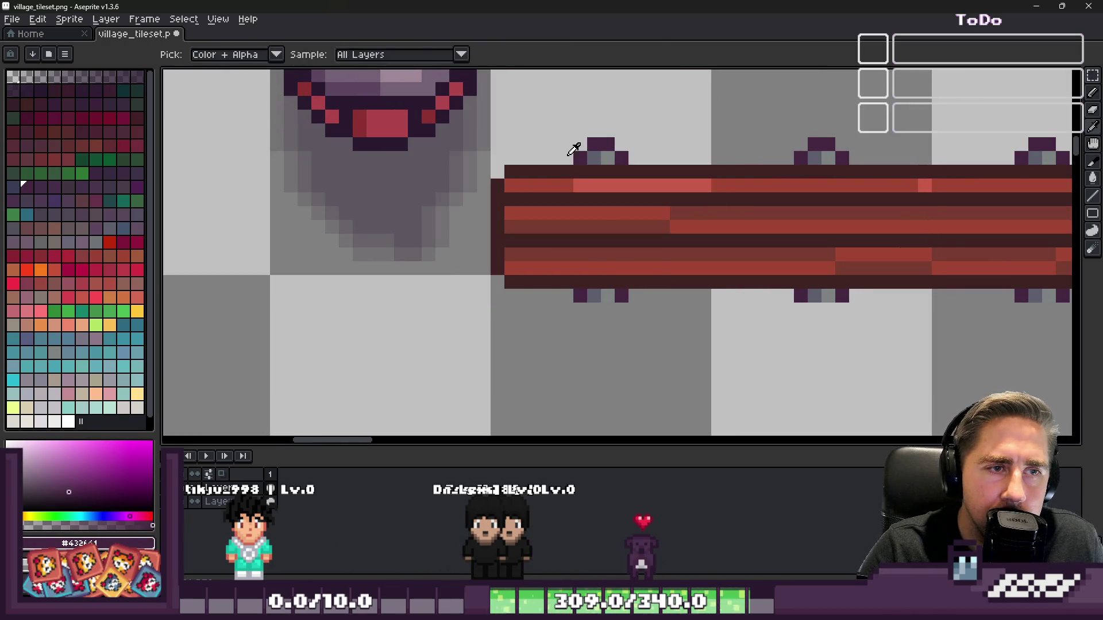
- Shrink the brush to 1 px and stretch the post tops down into full-height pillars
key("minus")
key("minus")
key("minus")
key("m")
scroll(577, 158, "right", 2)
left_click_drag(484, 149, 984, 169)
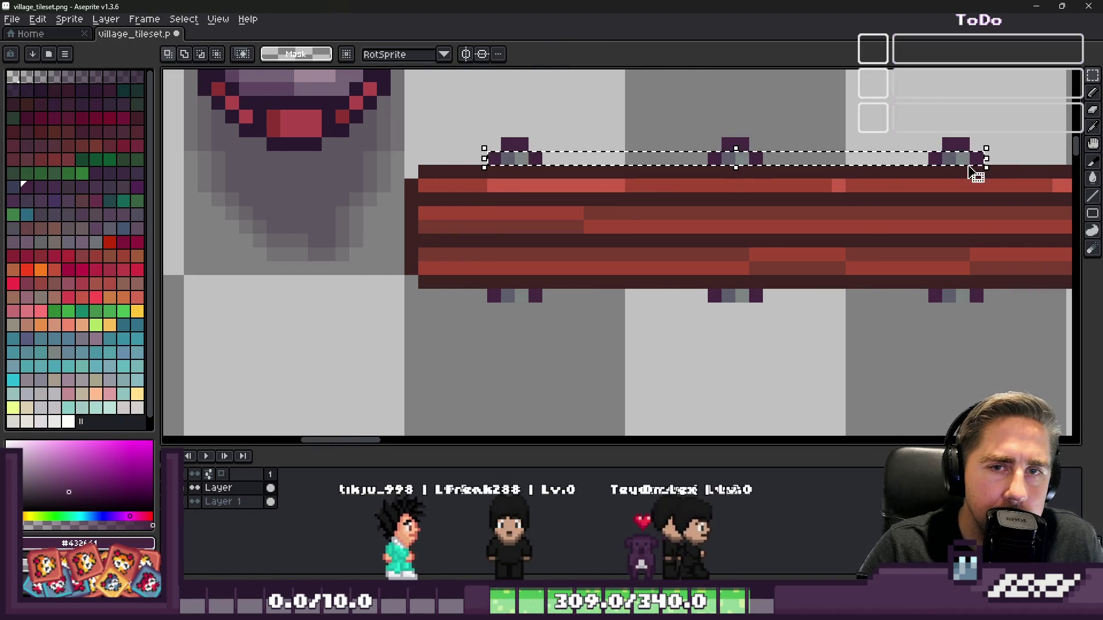
left_click_drag(736, 167, 742, 282)
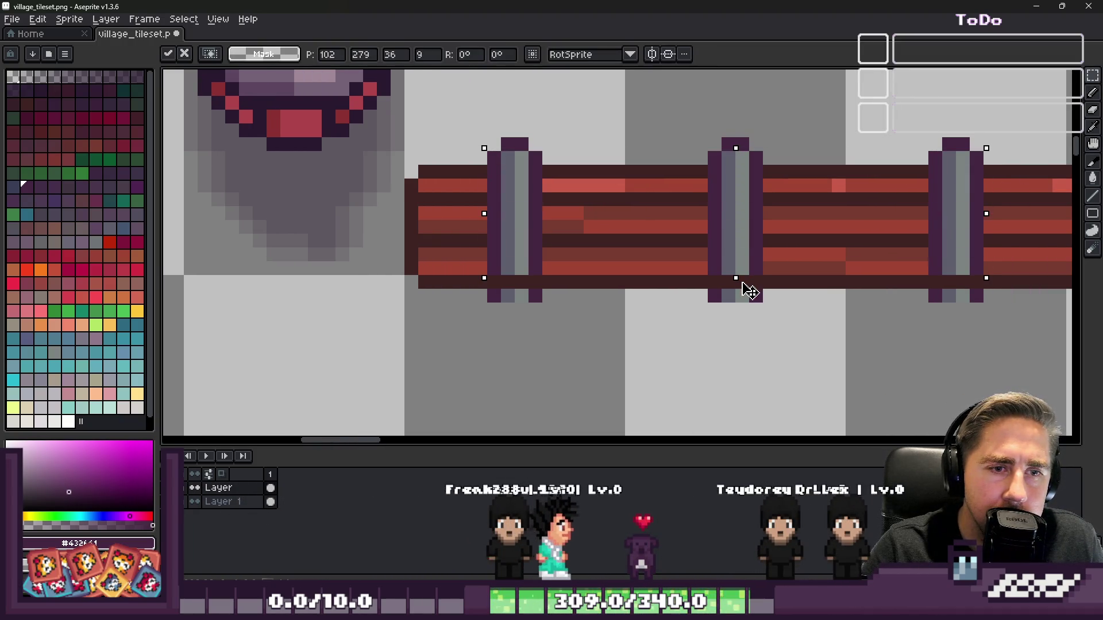
left_click(492, 118)
scroll(456, 143, "down", 3)
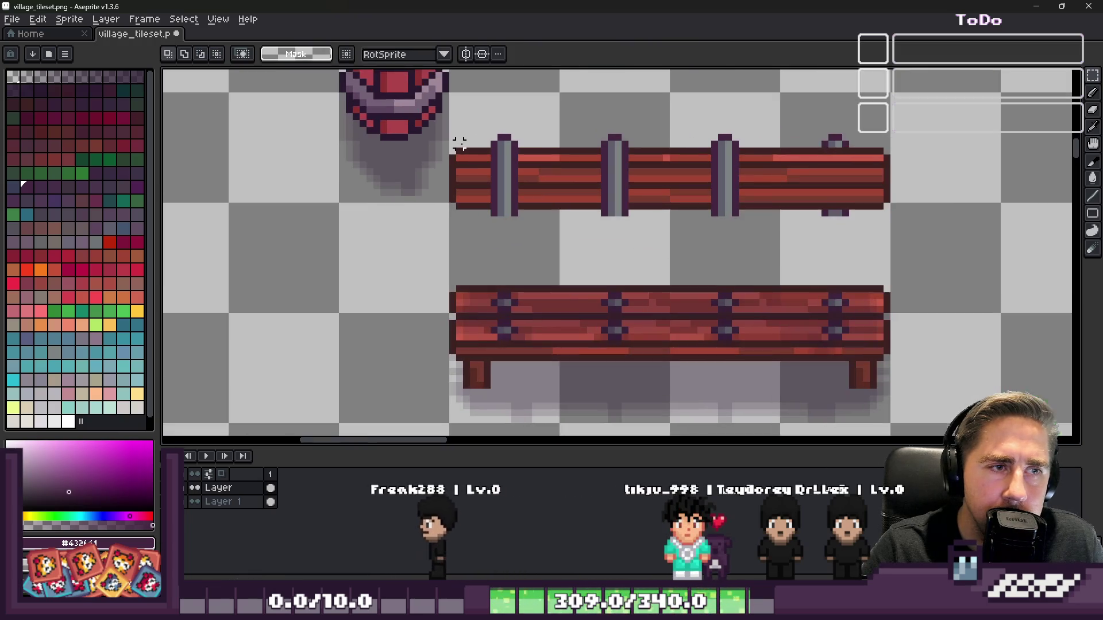
scroll(827, 155, "up", 3)
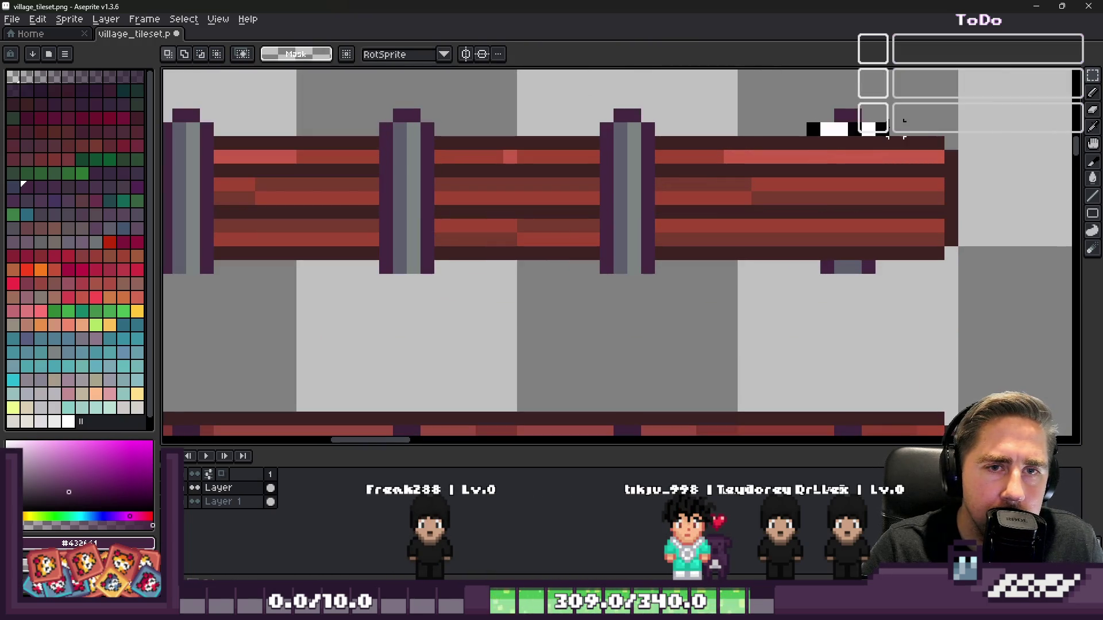
- Commit the fence transform and move the whole upper fence down onto the lower bench
key("Return")
scroll(443, 148, "down", 2)
scroll(394, 148, "up", 1)
mouse_move(383, 139)
left_mouse_down()
mouse_move(784, 288)
mouse_move(961, 239)
mouse_move(968, 247)
left_mouse_up()
scroll(608, 162, "down", 2)
scroll(608, 161, "up", 1)
mouse_move(603, 155)
left_mouse_down()
mouse_move(622, 305)
mouse_move(629, 298)
mouse_move(619, 309)
left_mouse_up()
key("Return")
- Paste the copied fence with vertical posts as a floating piece with the Move tool
scroll(557, 394, "up", 1)
key("i")
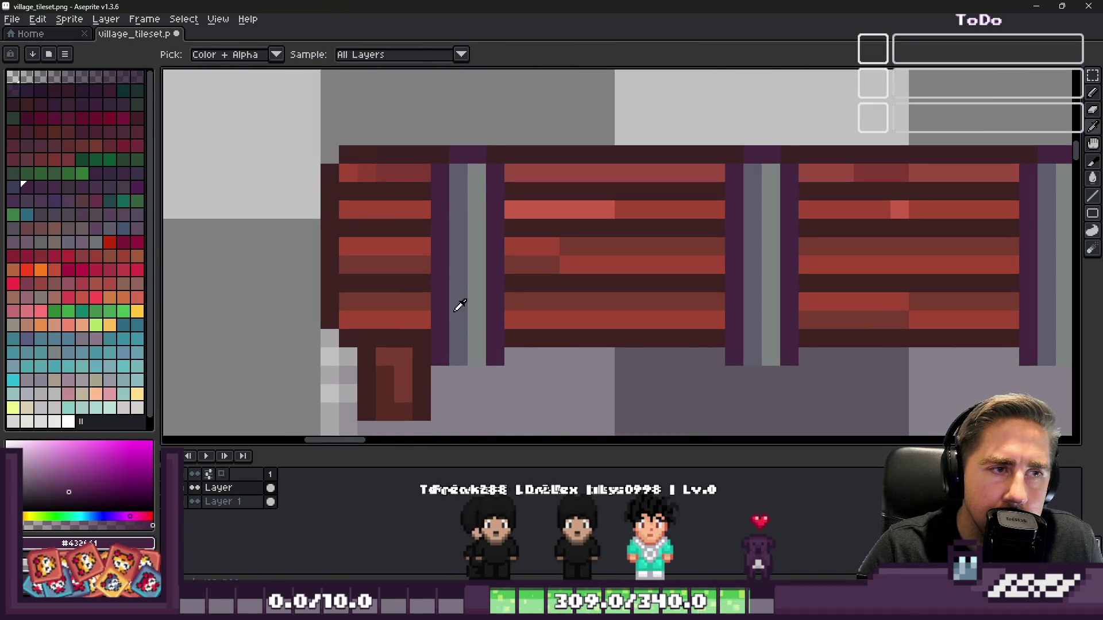
scroll(459, 313, "down", 3)
scroll(439, 235, "up", 2)
key("v")
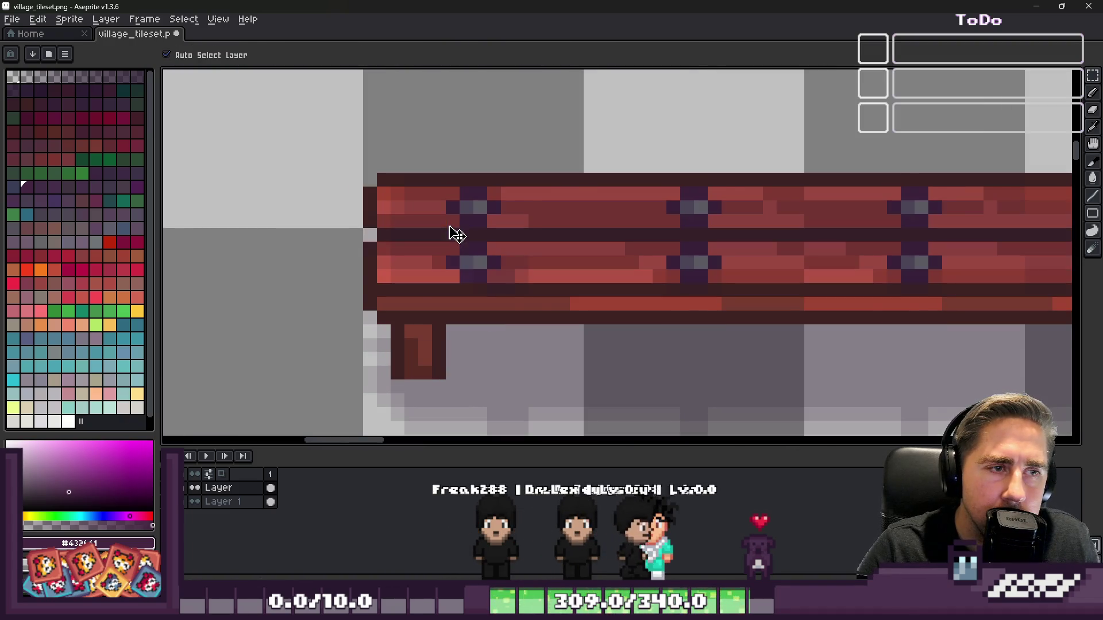
key("ctrl+v")
scroll(517, 252, "down", 2)
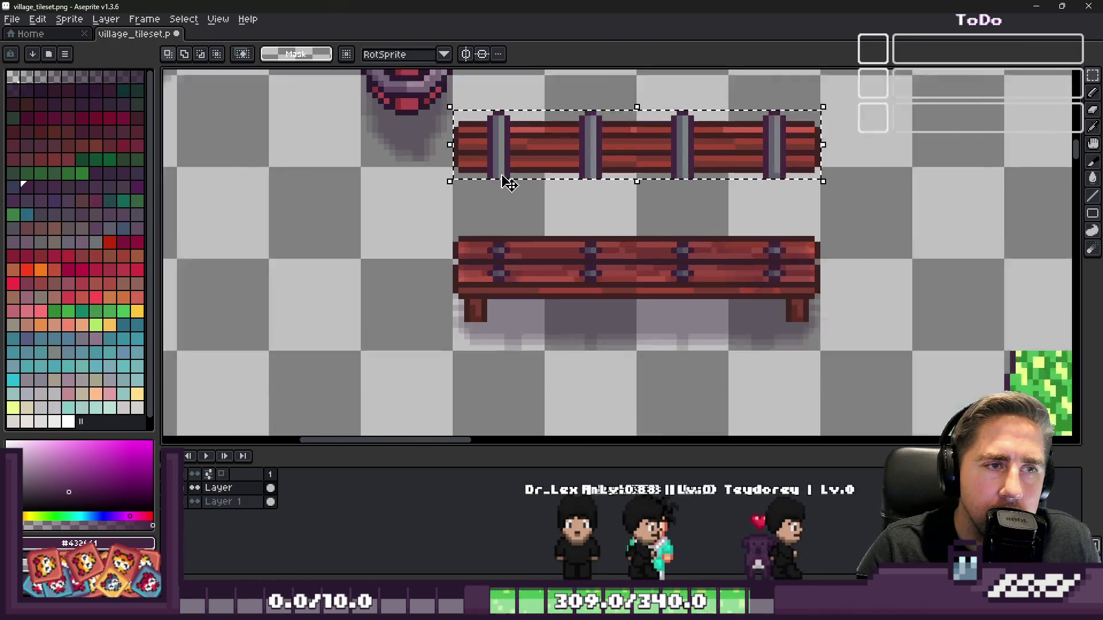
- Drop the pasted fence onto the lower bench and commit it in place
scroll(509, 183, "up", 1)
mouse_move(509, 183)
left_mouse_down()
mouse_move(529, 236)
mouse_move(524, 274)
mouse_move(544, 302)
mouse_move(548, 283)
left_mouse_up()
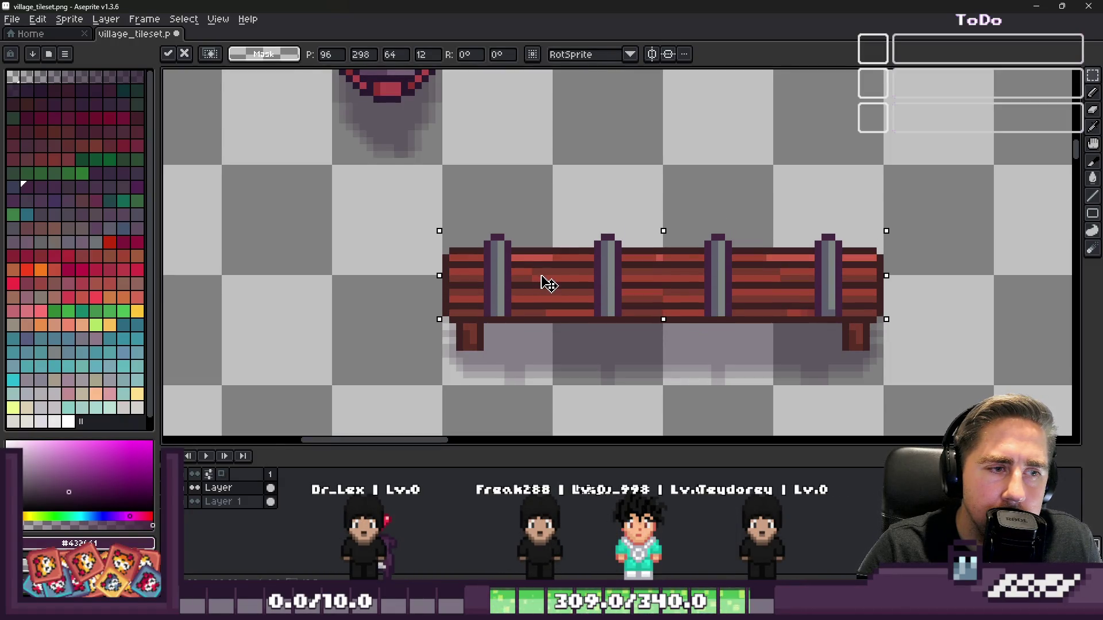
key("Return")
scroll(541, 276, "up", 4)
- Select the fence's lower rail row, try shifting it down, then cancel the move
key("b")
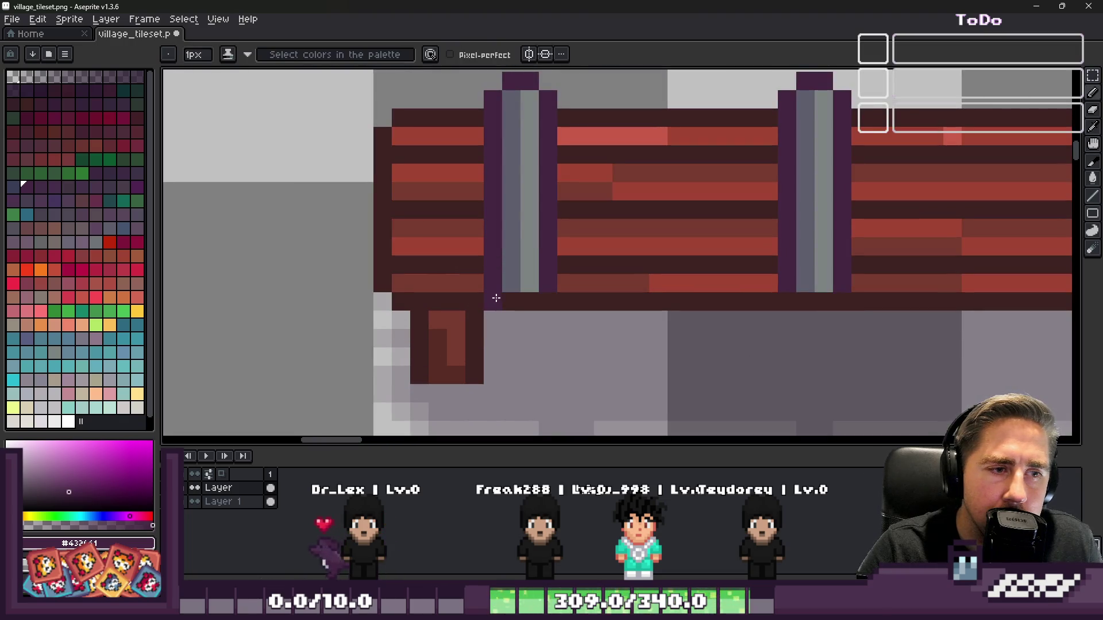
scroll(538, 298, "down", 3)
scroll(517, 303, "up", 2)
scroll(517, 302, "down", 2)
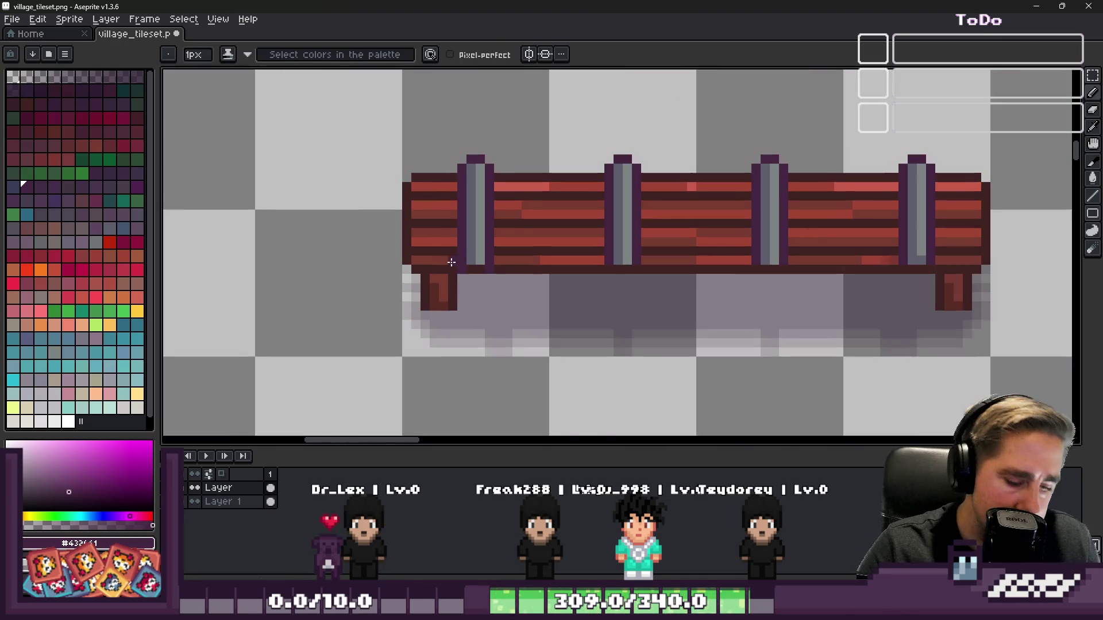
key("m")
scroll(425, 241, "up", 1)
mouse_move(480, 268)
left_mouse_down()
mouse_move(1011, 270)
mouse_move(988, 270)
left_mouse_up()
left_click_drag(629, 274, 639, 315)
key("Escape")
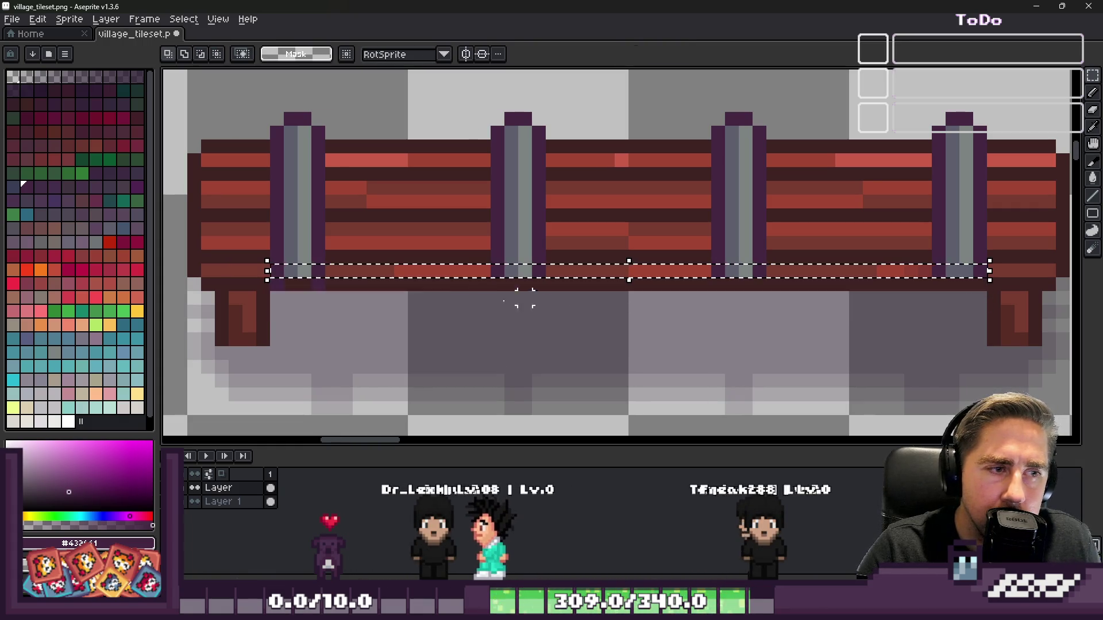
- Subtract the left, next and right rail sections to isolate the post bottoms, then transform them
scroll(380, 280, "up", 1)
scroll(396, 282, "down", 1)
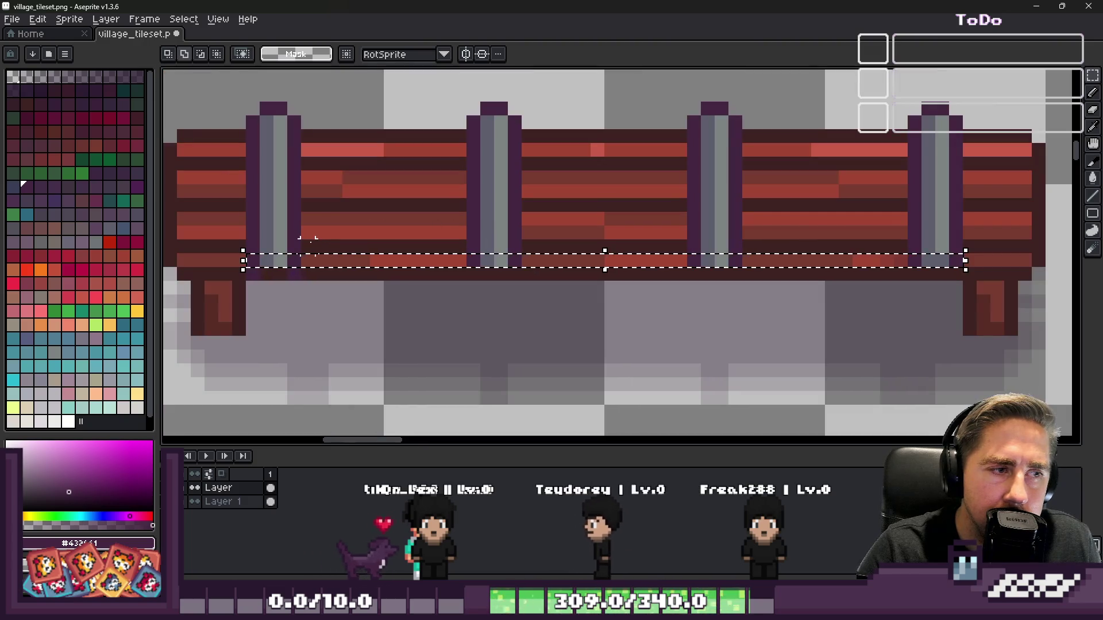
left_click_drag(404, 282, 460, 287)
mouse_move(529, 232)
left_mouse_down()
mouse_move(635, 296)
mouse_move(680, 301)
left_mouse_up()
mouse_move(749, 232)
left_mouse_down()
mouse_move(879, 305)
mouse_move(914, 281)
mouse_move(901, 276)
left_mouse_up()
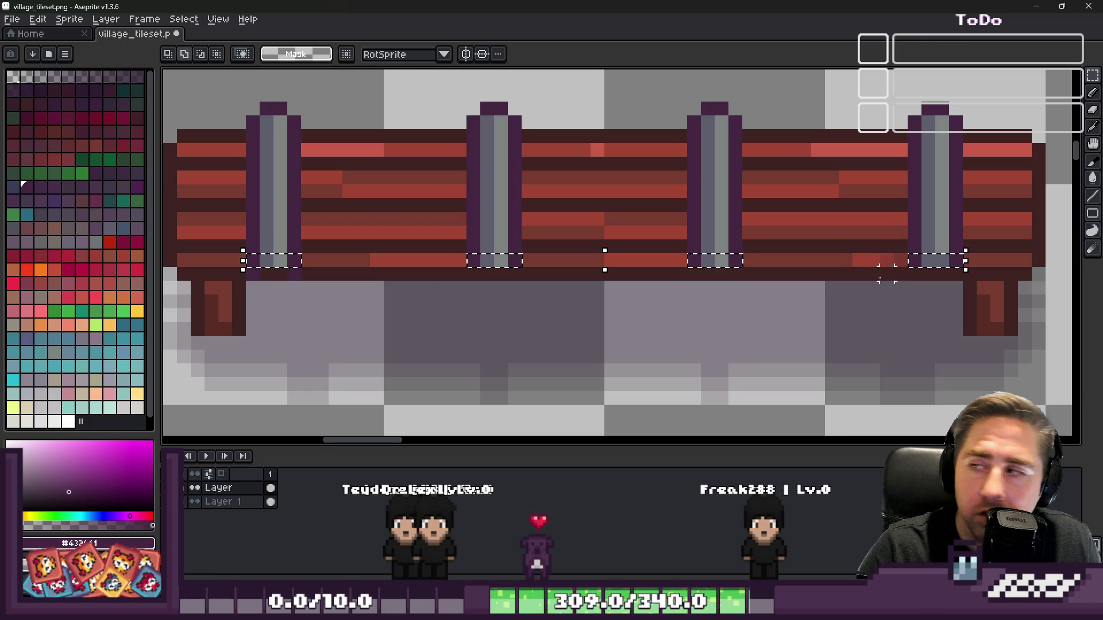
left_click(607, 274)
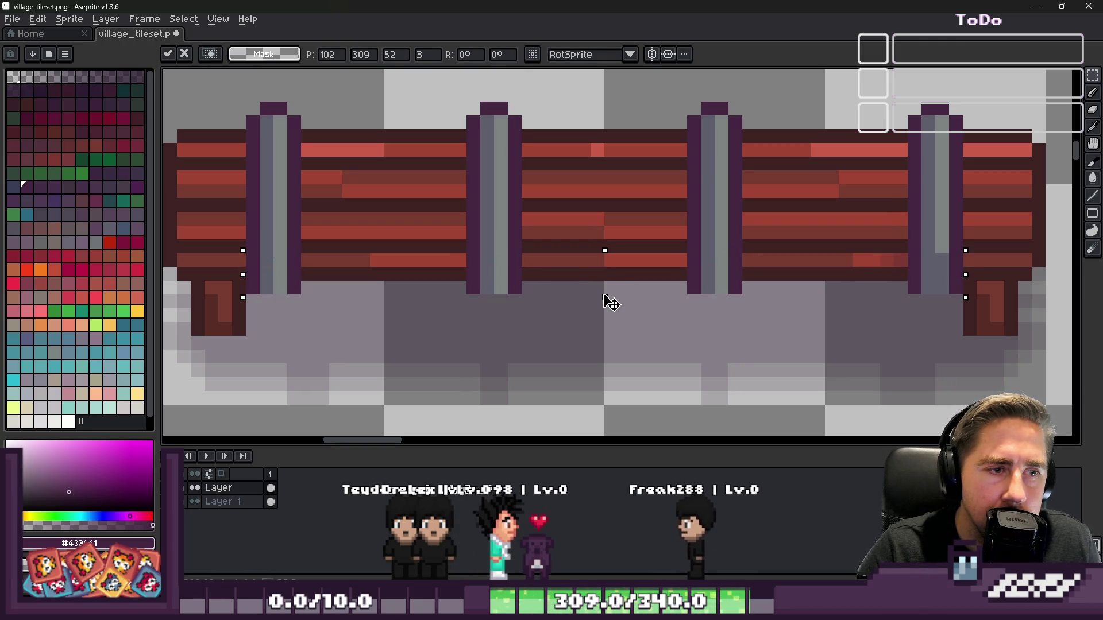
key("Return")
- Try painting the grey pixels under a post purple, undo it, and restore the one-pixel row selection
scroll(320, 283, "up", 2)
key("i")
key("b")
left_click_drag(212, 274, 240, 274)
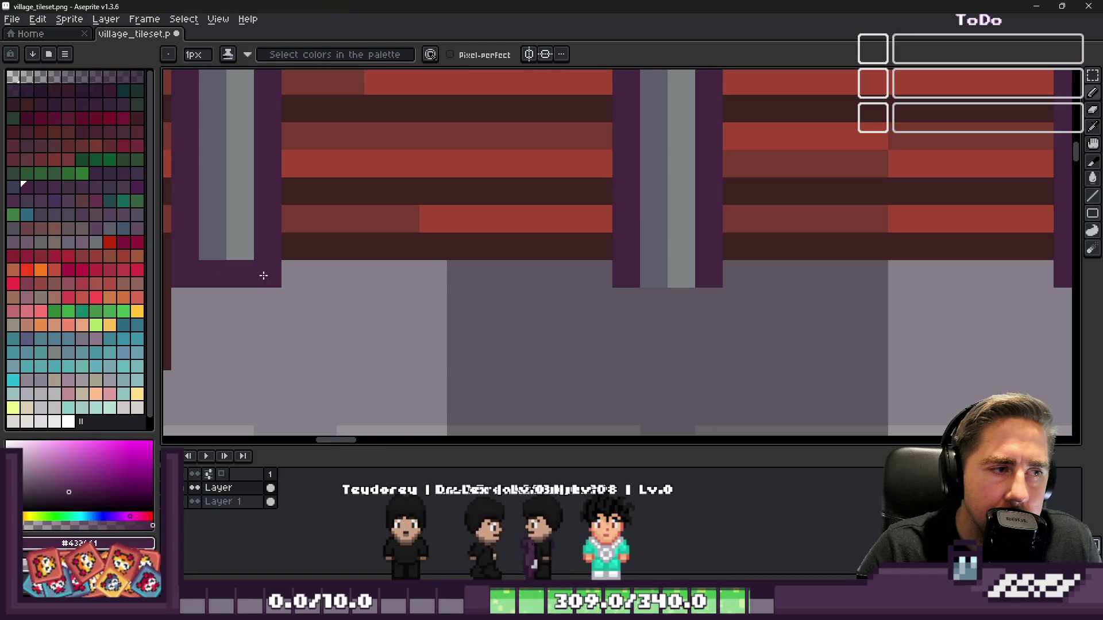
scroll(378, 302, "down", 3)
scroll(309, 289, "up", 3)
key("ctrl+z")
key("ctrl+z")
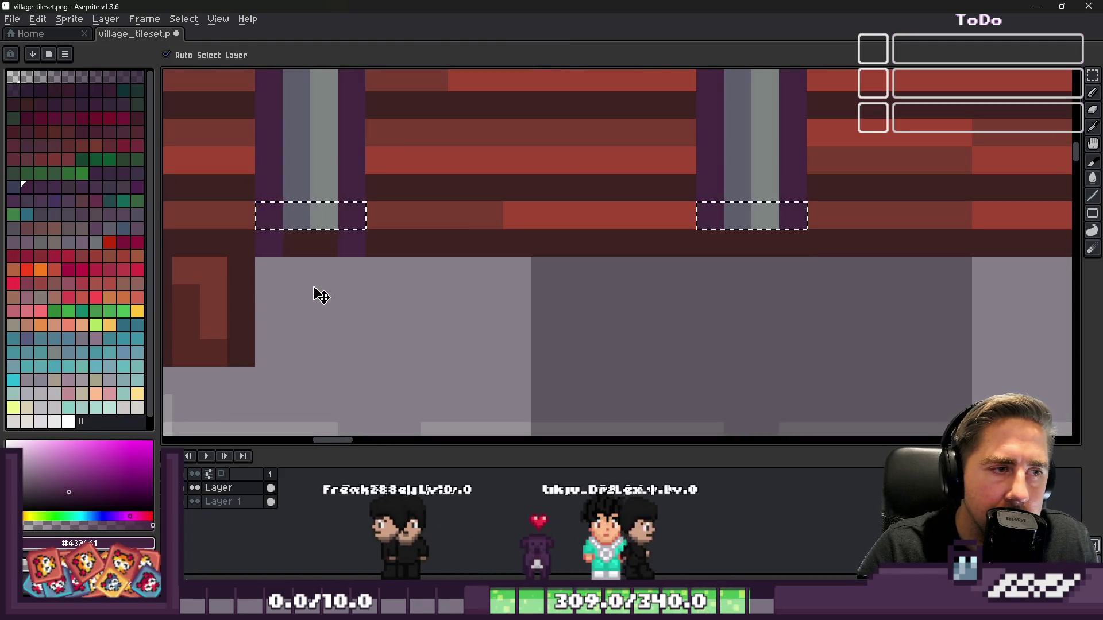
scroll(316, 299, "down", 2)
key("b")
key("ctrl+d")
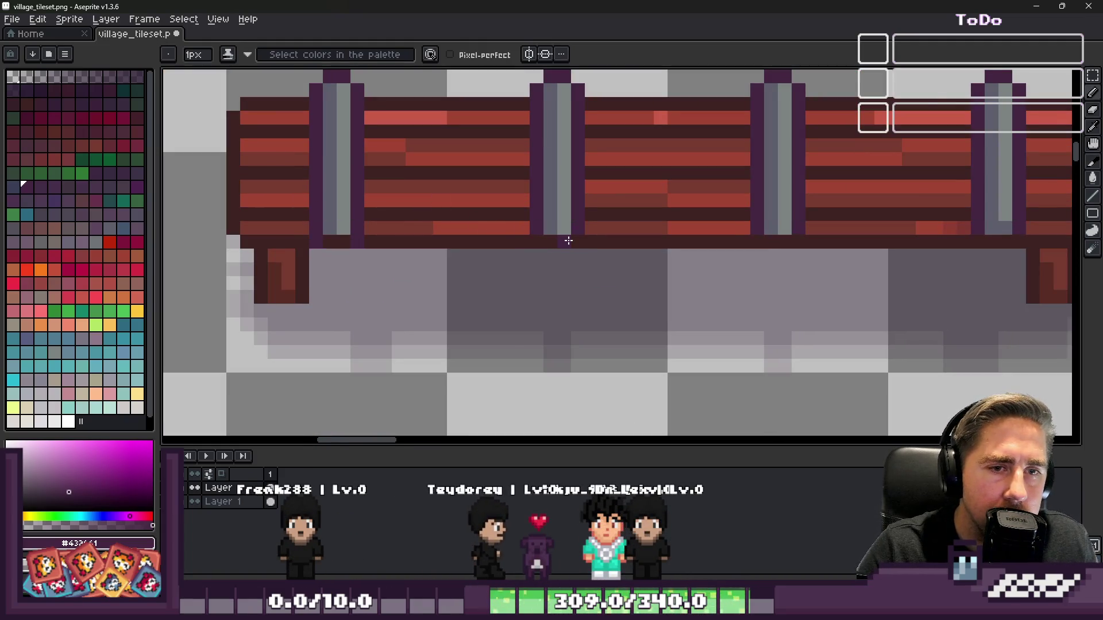
key("ctrl+z")
- Remove the middle rail section from the selection, add purple pixels under the posts, then undo them
key("m")
left_click_drag(812, 199, 972, 290)
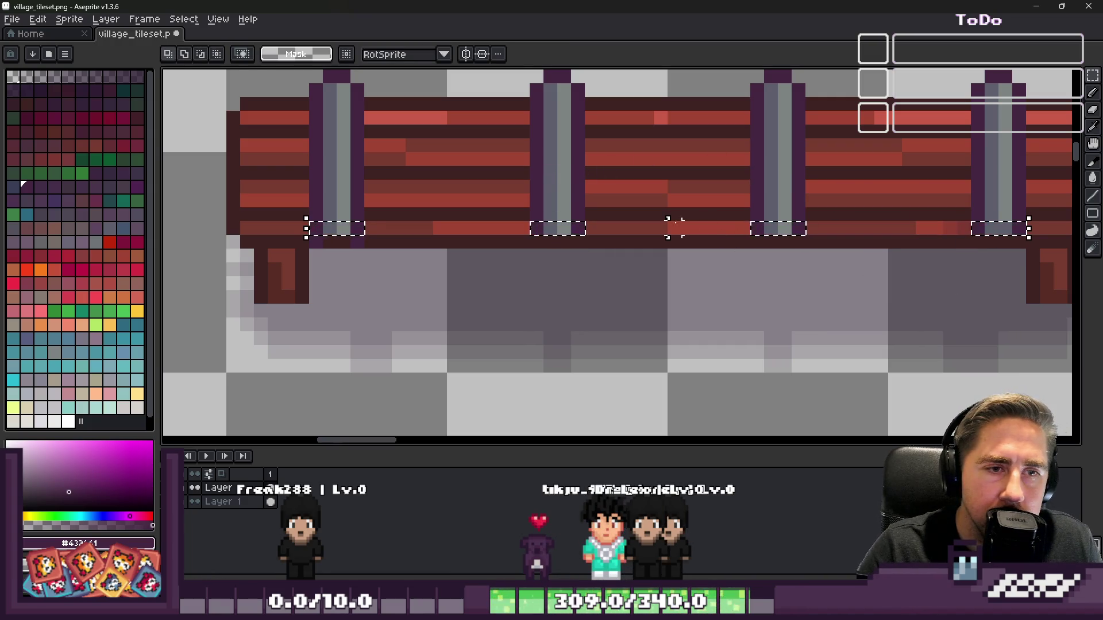
scroll(313, 253, "up", 2)
key("b")
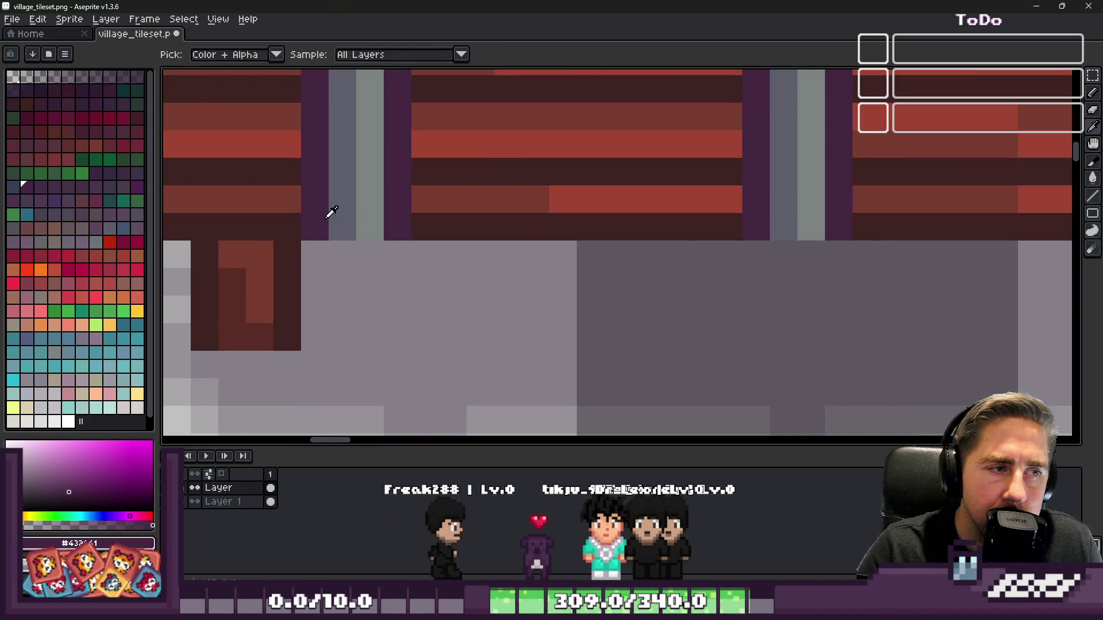
left_click(352, 247)
left_click(810, 254)
scroll(804, 254, "down", 2)
scroll(748, 231, "up", 2)
key("ctrl+z")
key("ctrl+z")
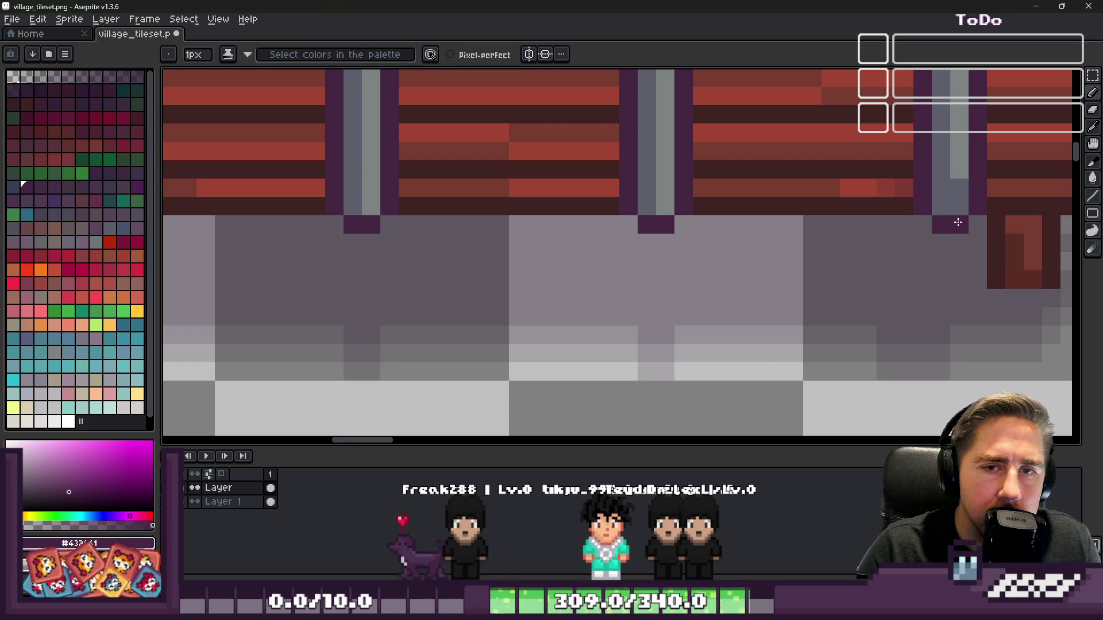
- Pick the dark purple shadow colour, brush a soft shadow behind the fence, then undo it
scroll(958, 223, "down", 3)
scroll(592, 217, "up", 2)
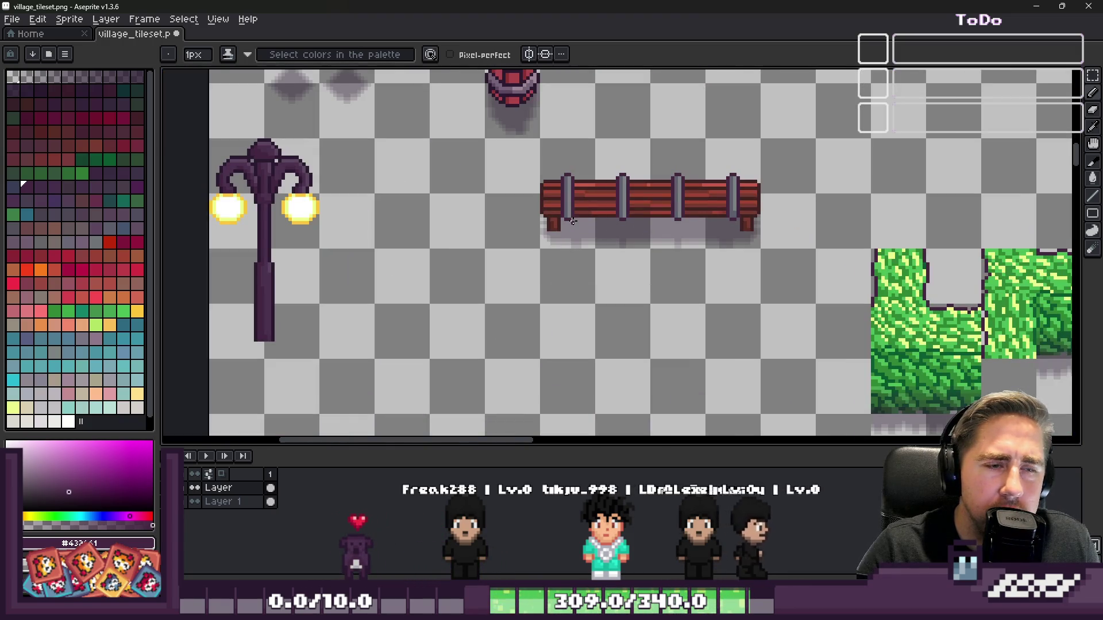
scroll(572, 222, "down", 2)
scroll(570, 212, "up", 5)
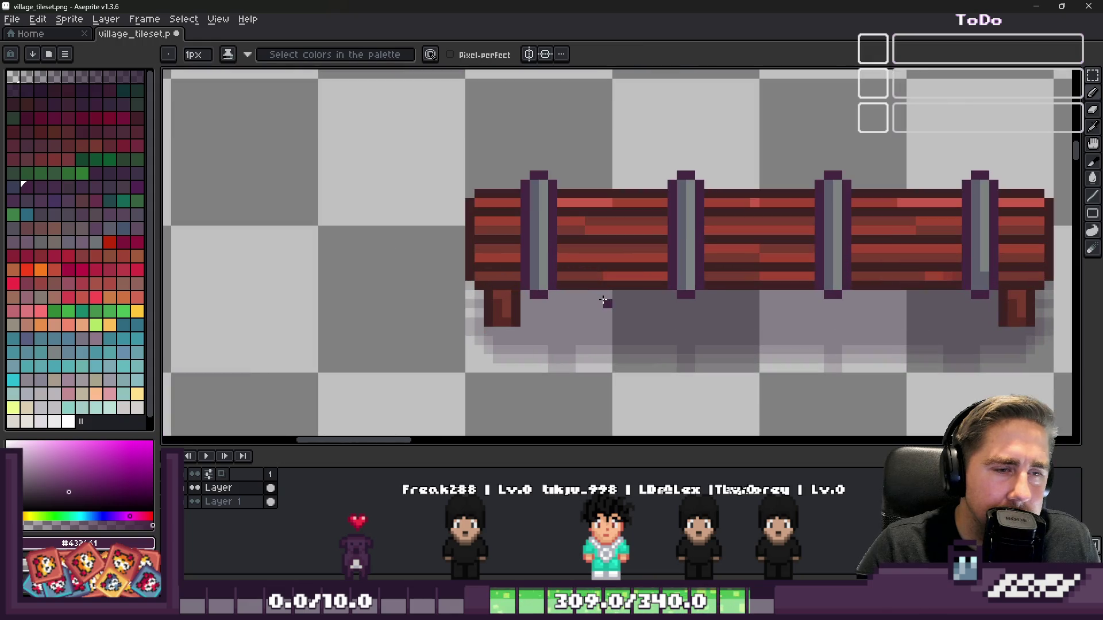
key("i")
left_click(615, 313, "alt")
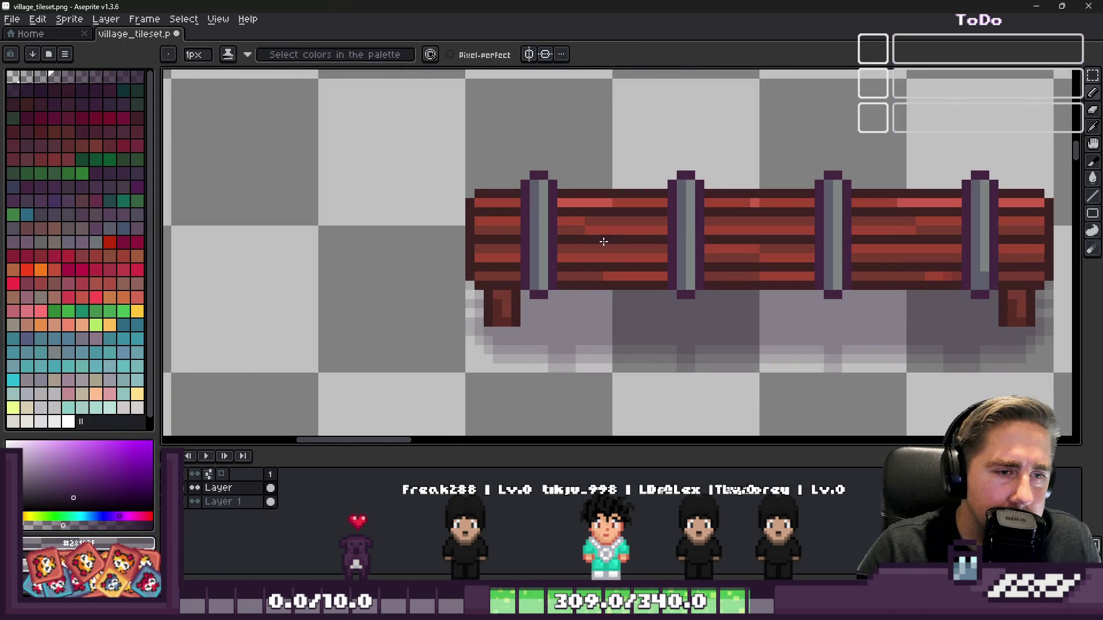
scroll(601, 241, "up", 2)
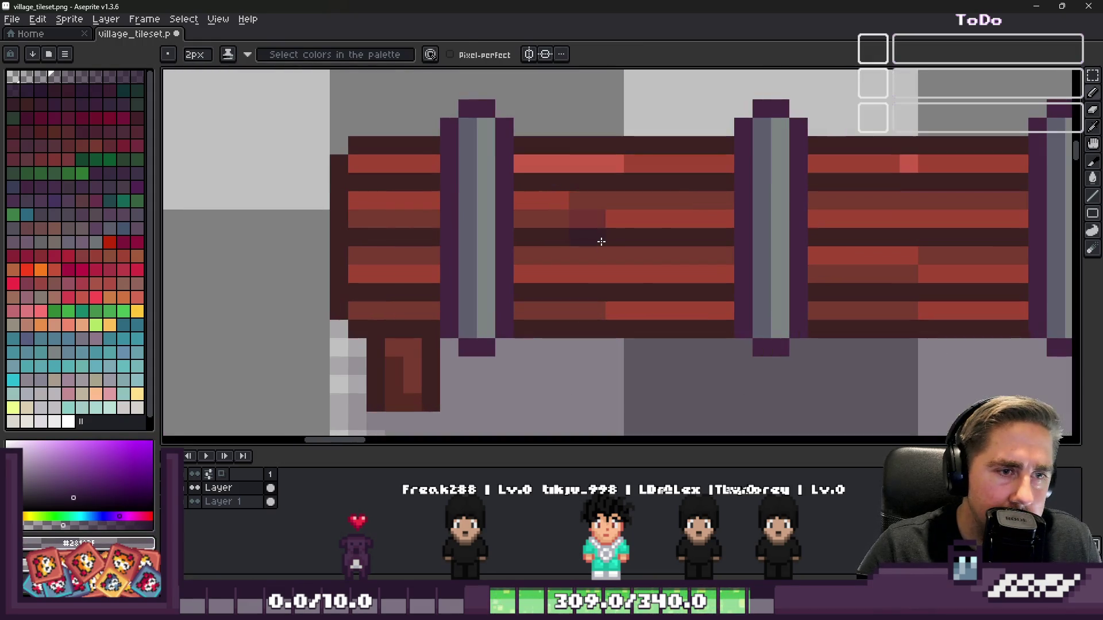
scroll(446, 239, "up", 2)
scroll(430, 247, "down", 2)
mouse_move(430, 247)
left_mouse_down()
mouse_move(485, 224)
mouse_move(621, 246)
mouse_move(910, 239)
mouse_move(913, 217)
mouse_move(1006, 206)
mouse_move(919, 138)
left_mouse_up()
scroll(586, 346, "down", 5)
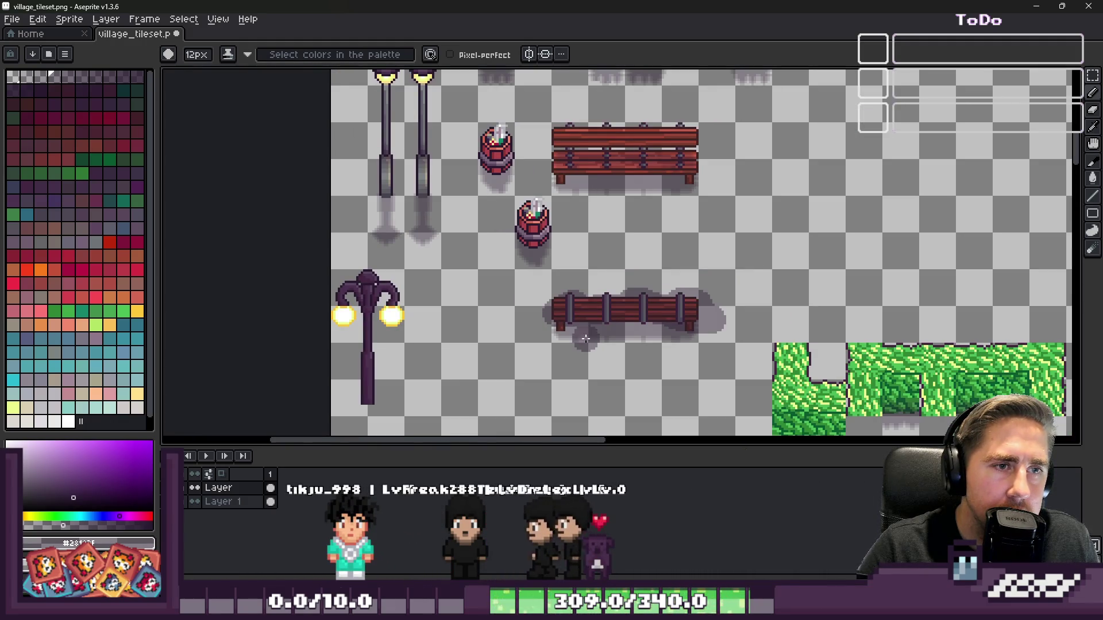
key("ctrl+z")
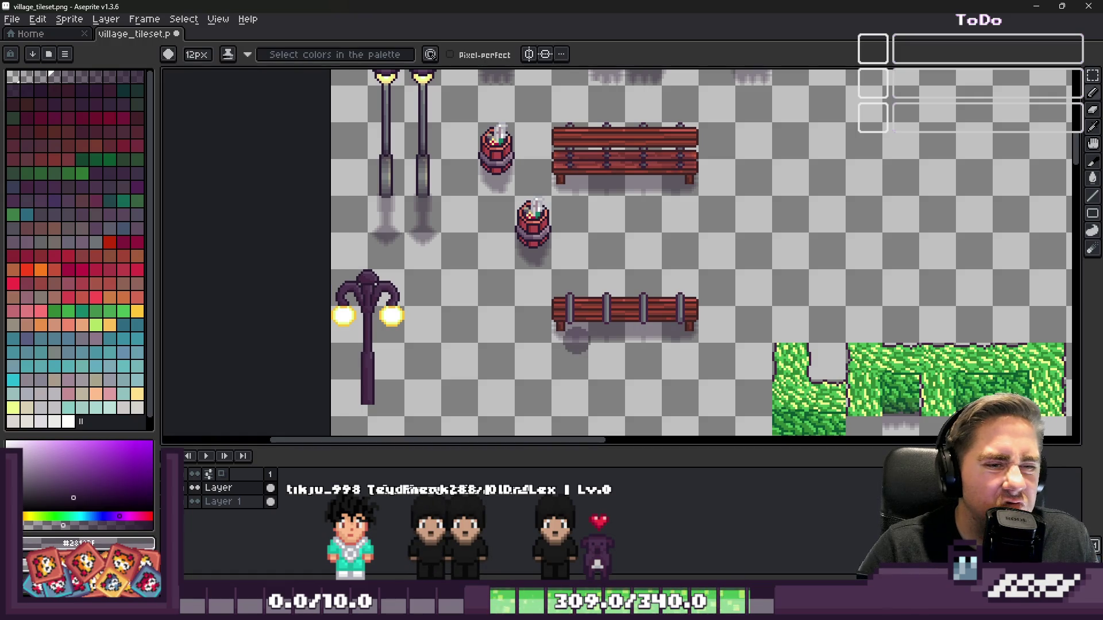
- Pick the fence's dark red and select its Color Range with tolerance 209
scroll(576, 340, "up", 3)
left_click(603, 283, "alt")
left_click(183, 19)
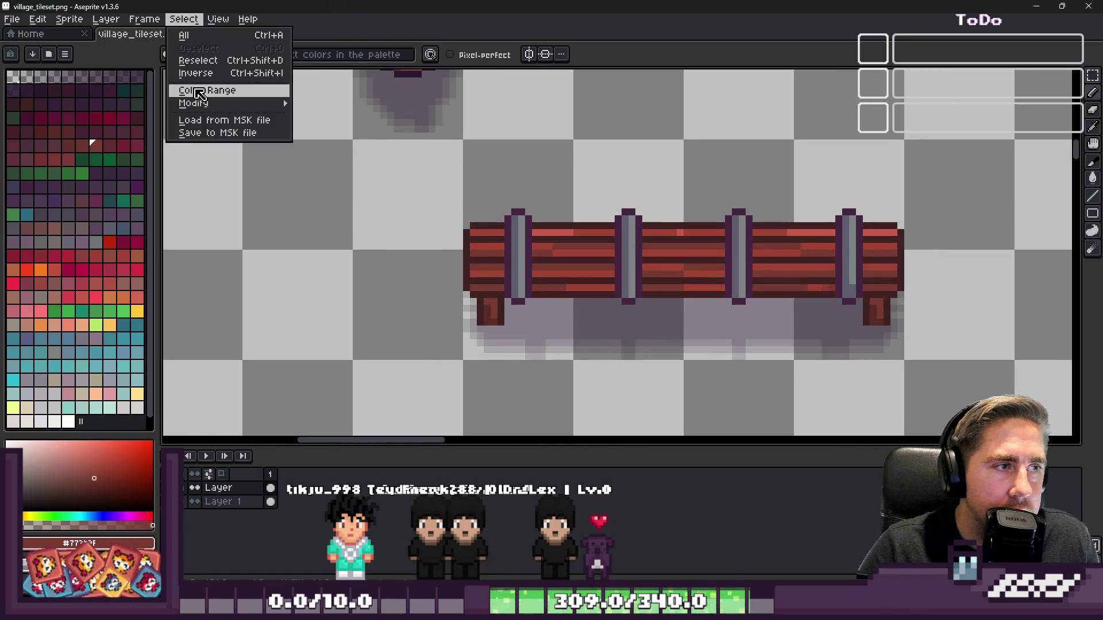
left_click(199, 92)
left_click(606, 472)
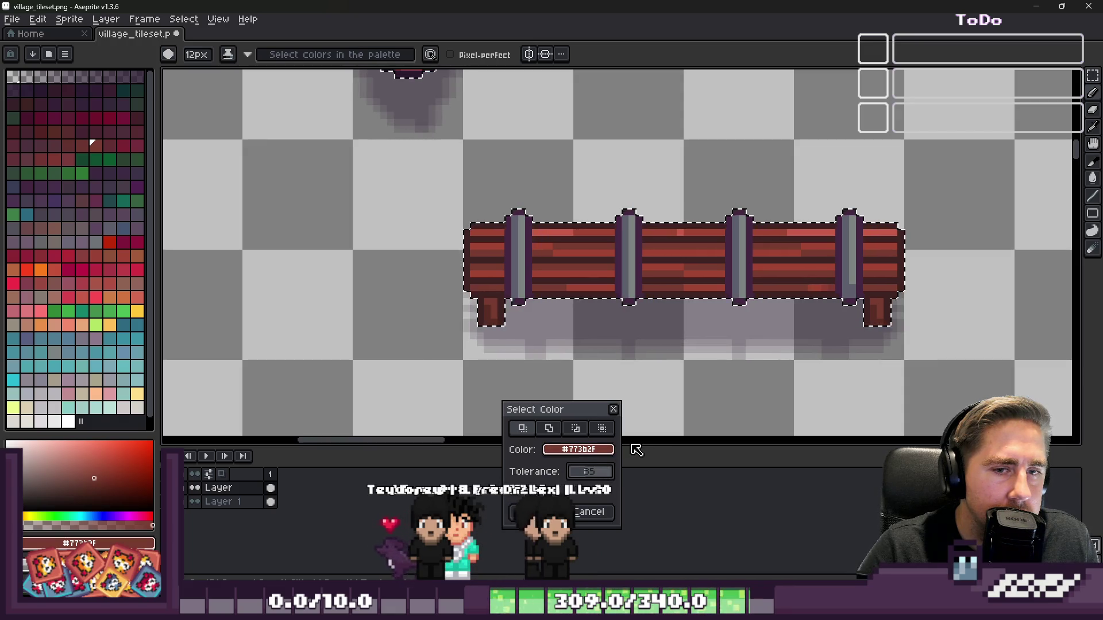
left_click(530, 512)
- Test-paint the selected fence dark red, undo it, and eyedrop the shadow purple
left_click_drag(724, 315, 489, 269)
key("ctrl+z")
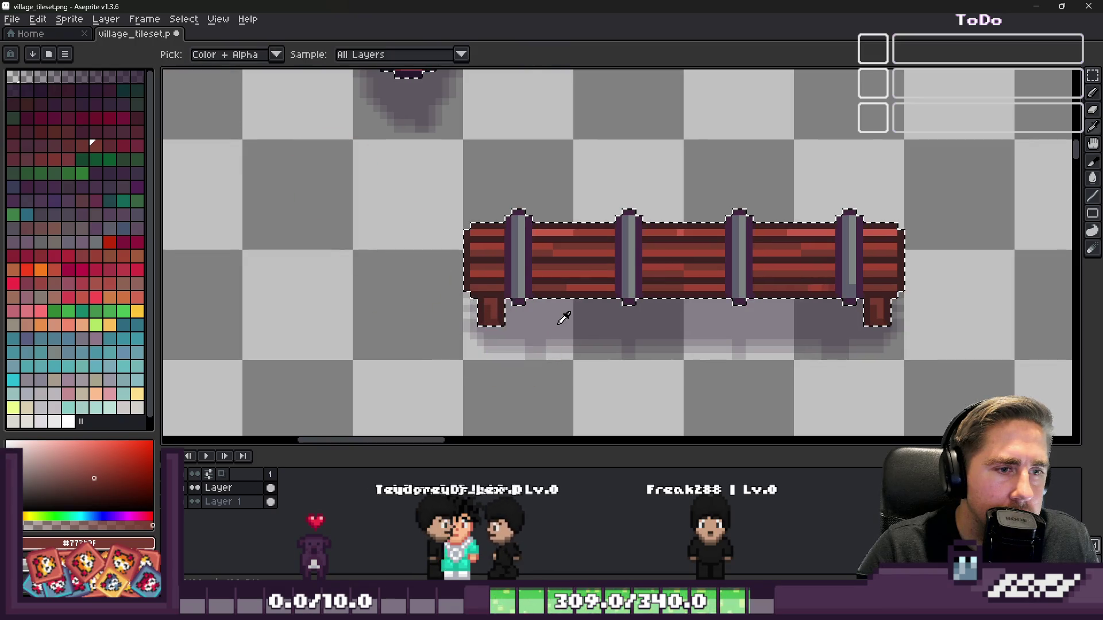
left_click(561, 316, "alt")
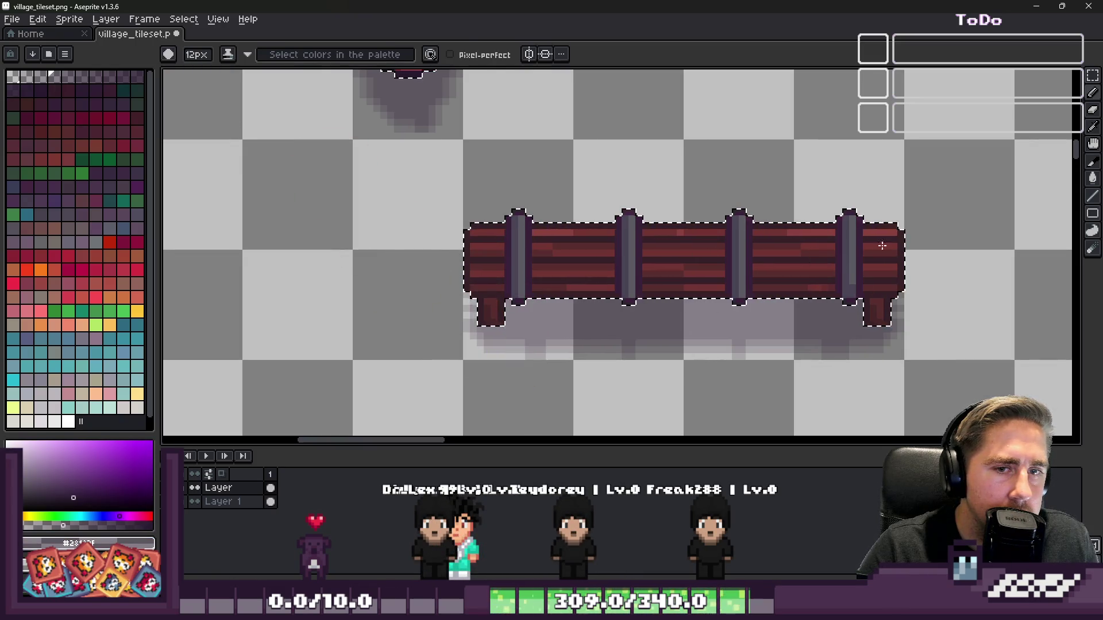
scroll(790, 228, "down", 3)
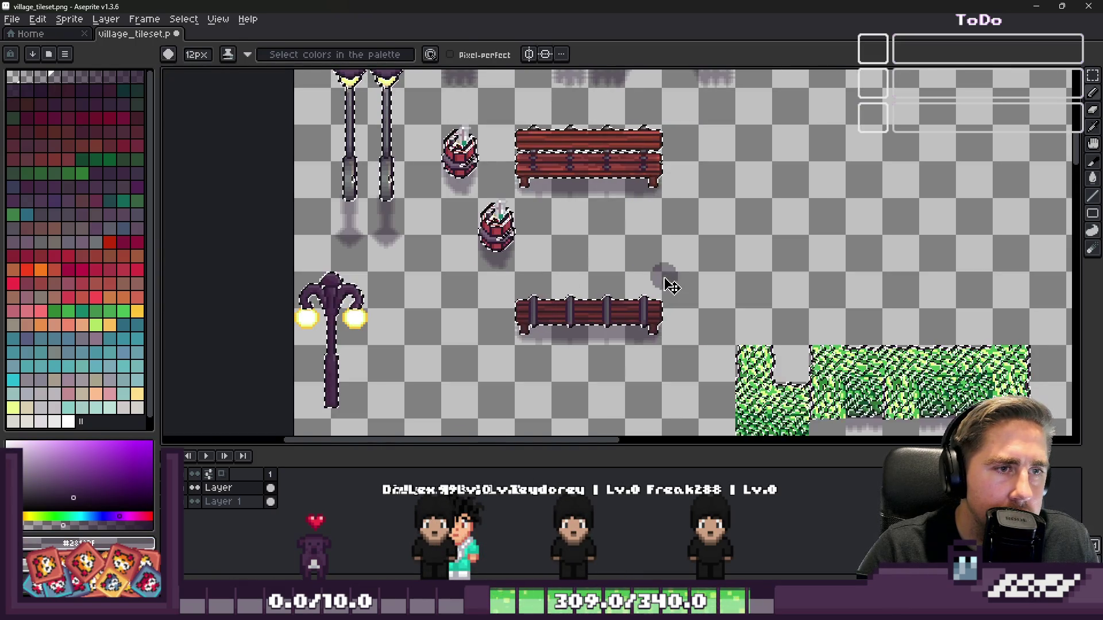
- Zoom the canvas in on the bench and fence sprites and pick the Rectangular Marquee tool
scroll(589, 219, "down", 2)
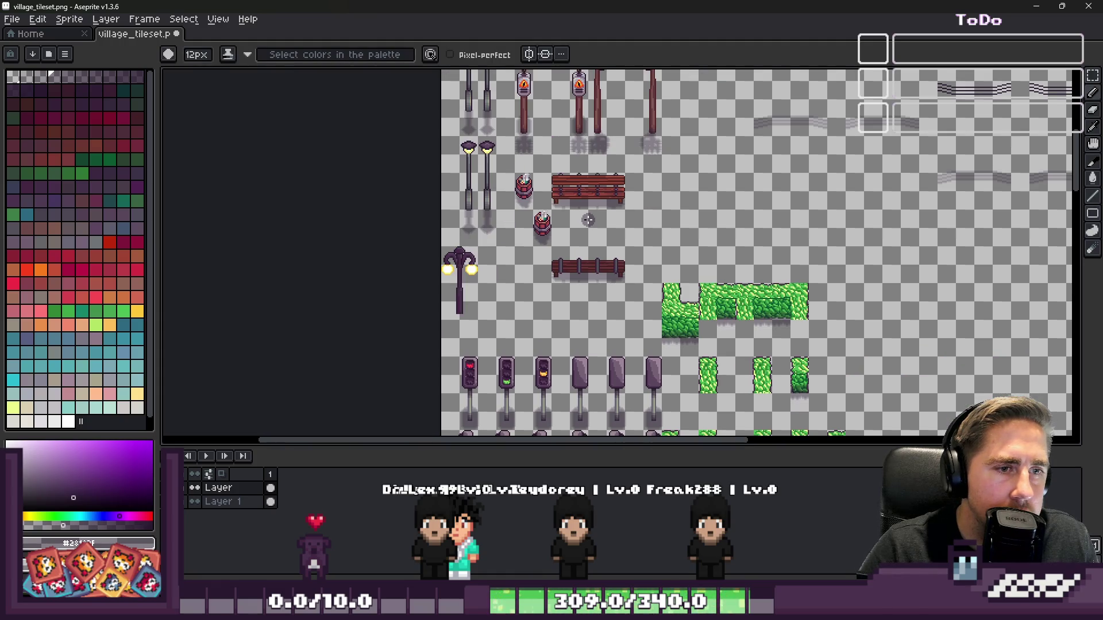
scroll(575, 246, "up", 3)
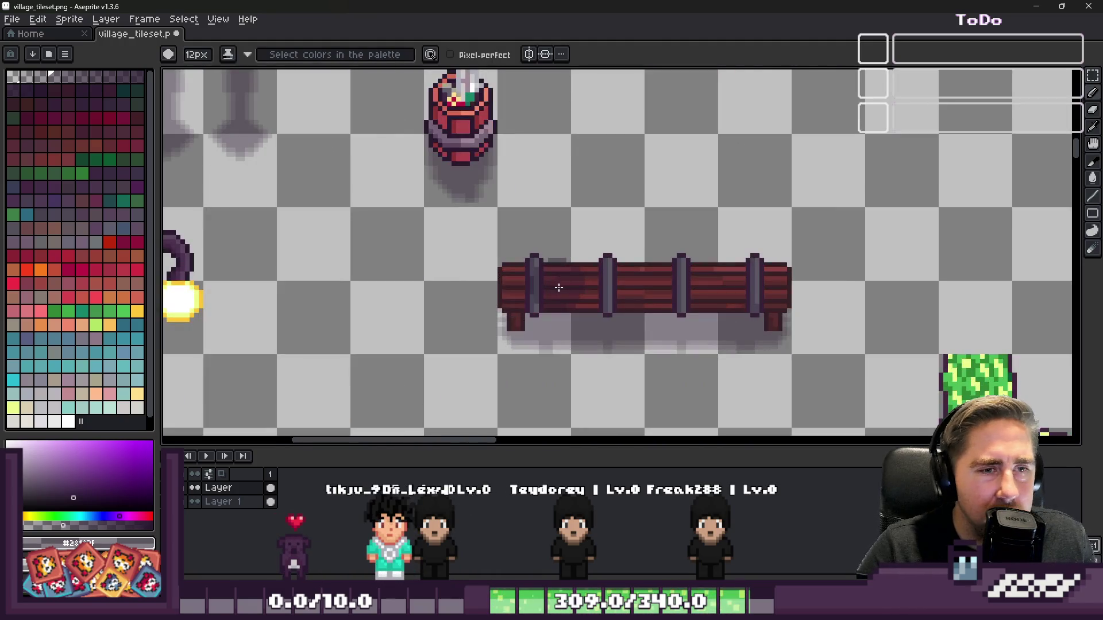
scroll(559, 287, "down", 4)
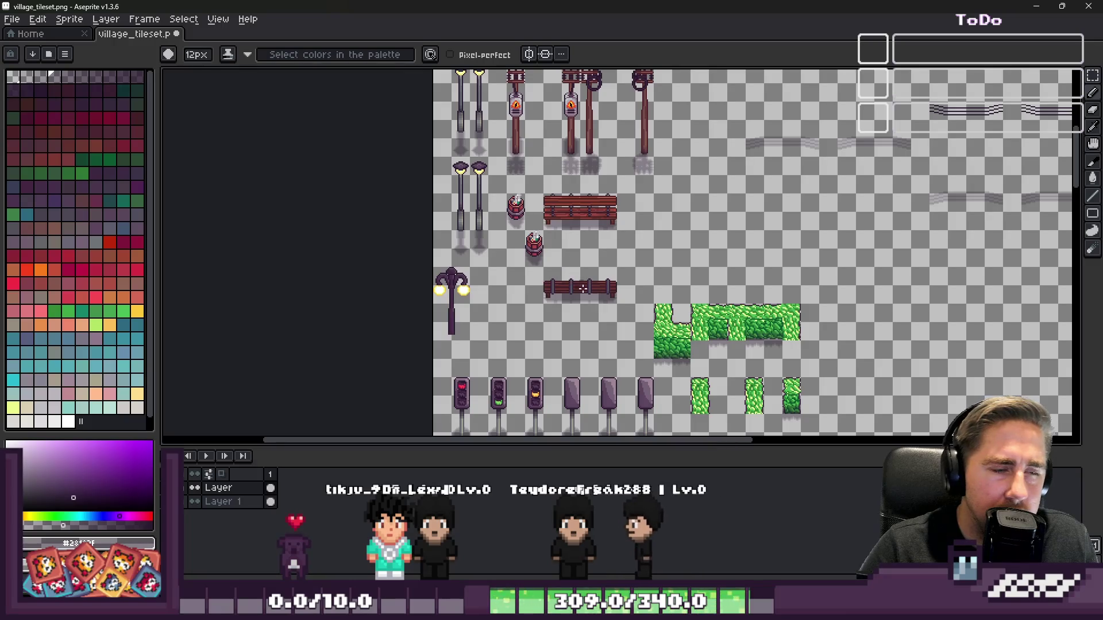
scroll(588, 304, "up", 2)
scroll(588, 304, "down", 2)
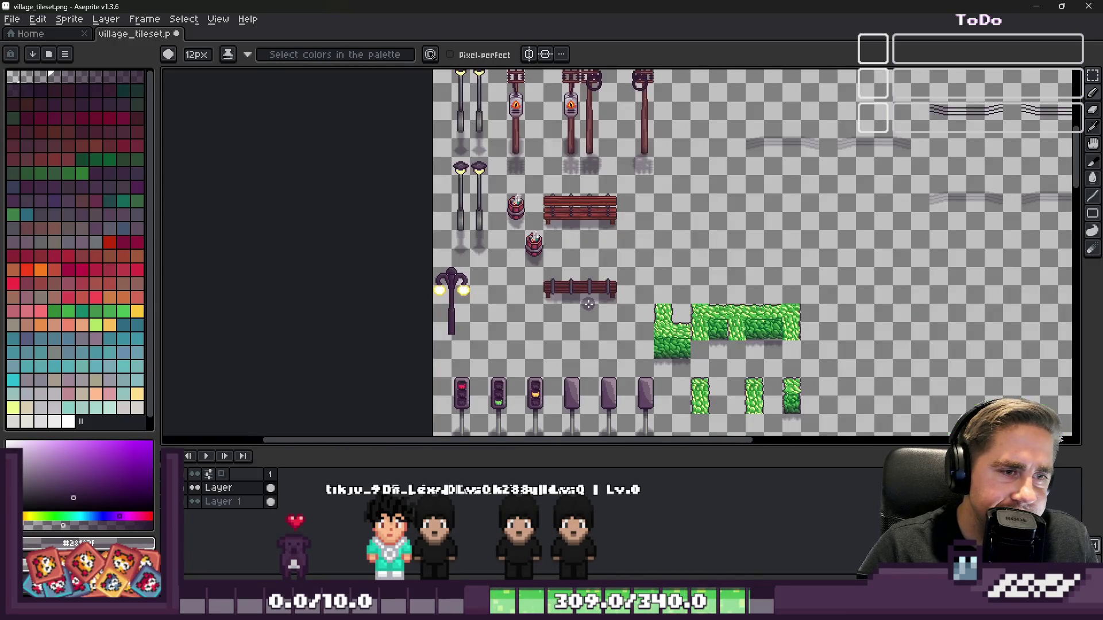
scroll(588, 305, "up", 2)
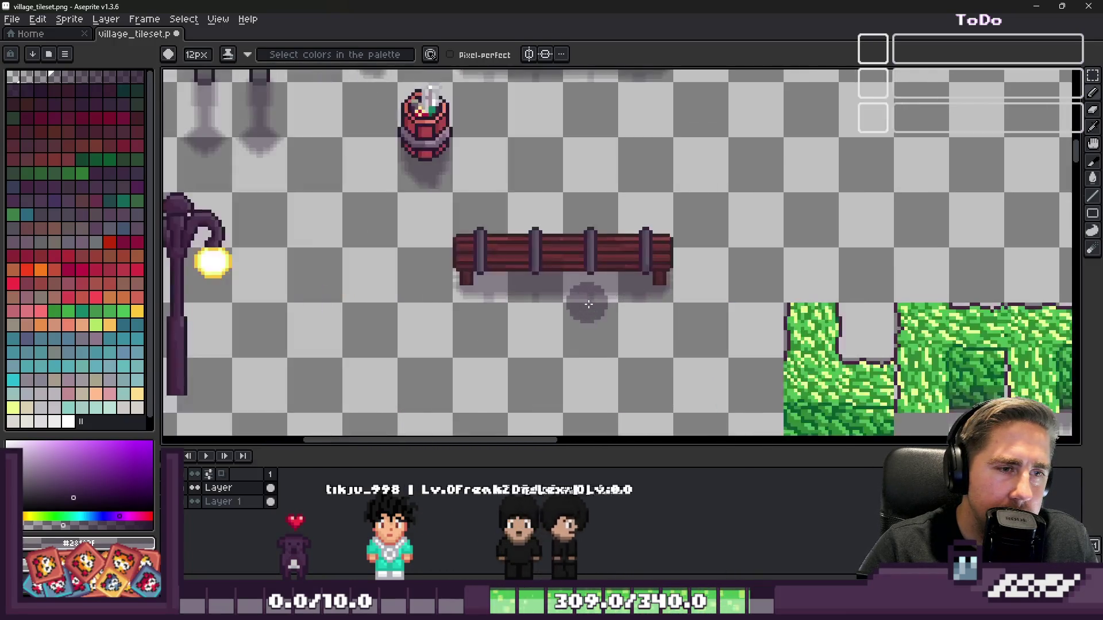
scroll(575, 290, "down", 5)
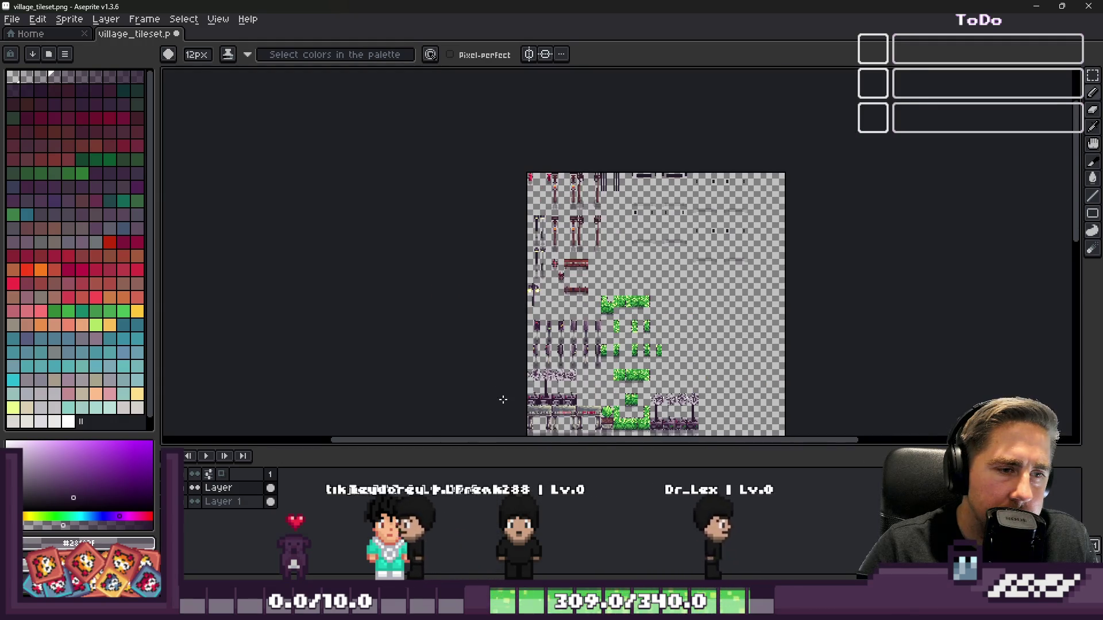
scroll(586, 342, "up", 3)
scroll(586, 343, "down", 1)
scroll(586, 343, "down", 2)
scroll(574, 276, "up", 4)
scroll(563, 241, "down", 2)
scroll(551, 211, "up", 5)
scroll(552, 211, "down", 3)
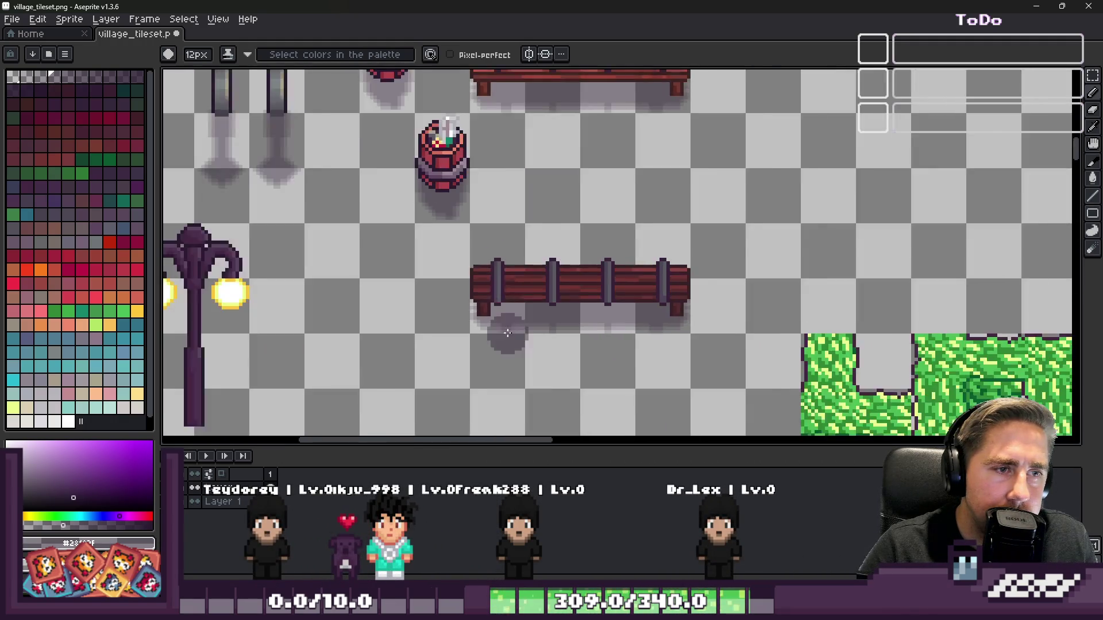
scroll(500, 114, "up", 4)
key("m")
scroll(500, 152, "up", 2)
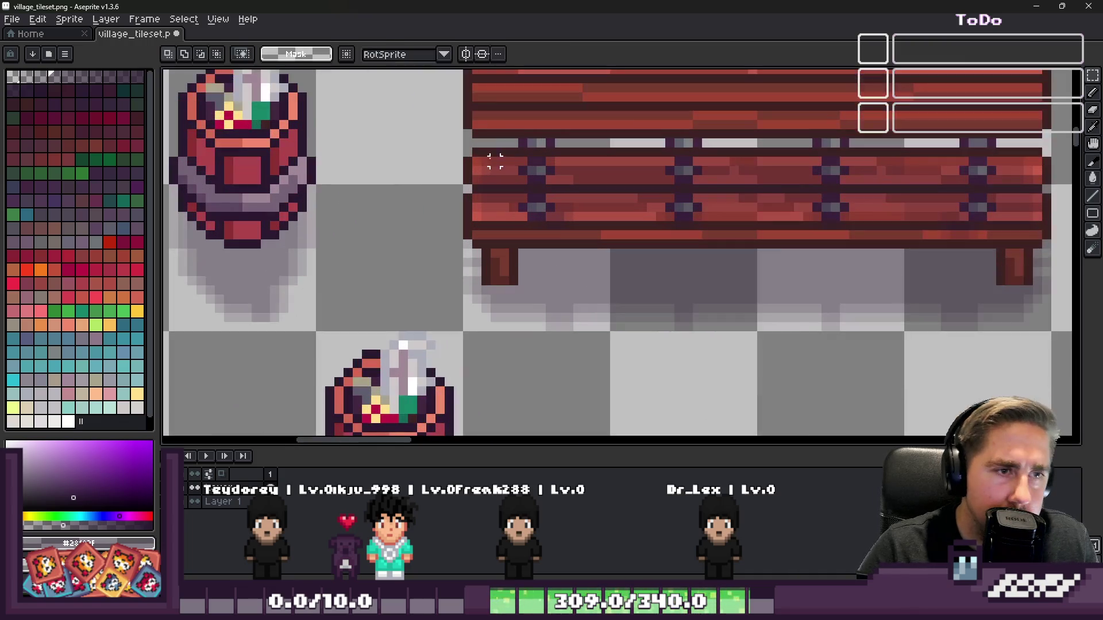
- Copy the bench's thin top rail onto the lower fence and commit it
left_click_drag(467, 151, 1049, 168)
scroll(834, 179, "down", 3)
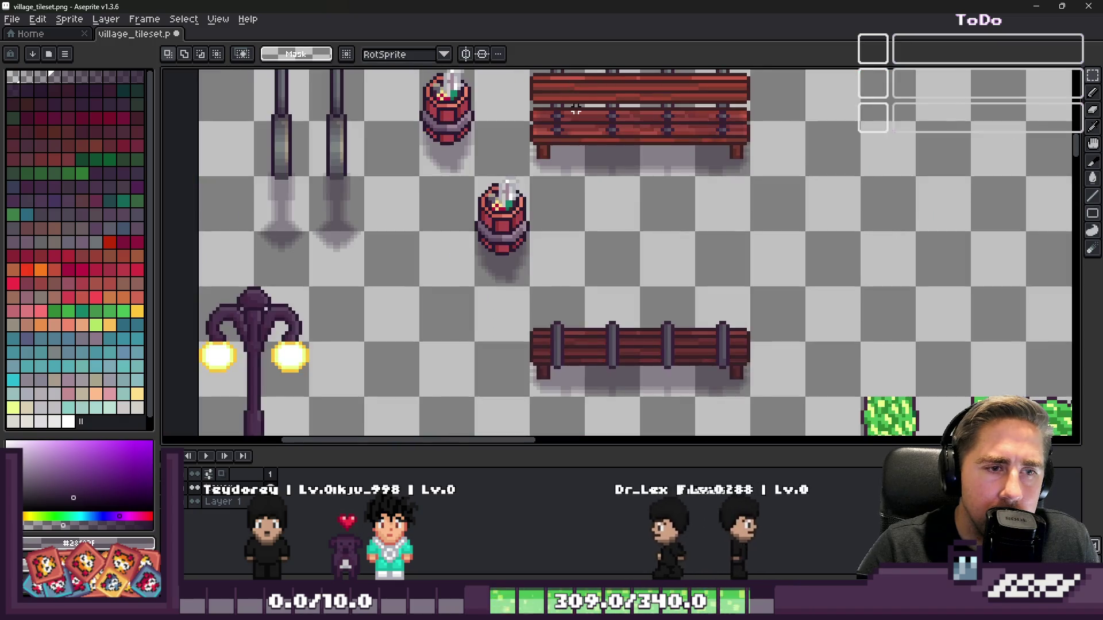
left_click_drag(571, 81, 603, 320)
scroll(604, 320, "up", 4)
mouse_move(563, 271)
left_mouse_down()
mouse_move(529, 259)
mouse_move(529, 286)
mouse_move(533, 252)
left_mouse_up()
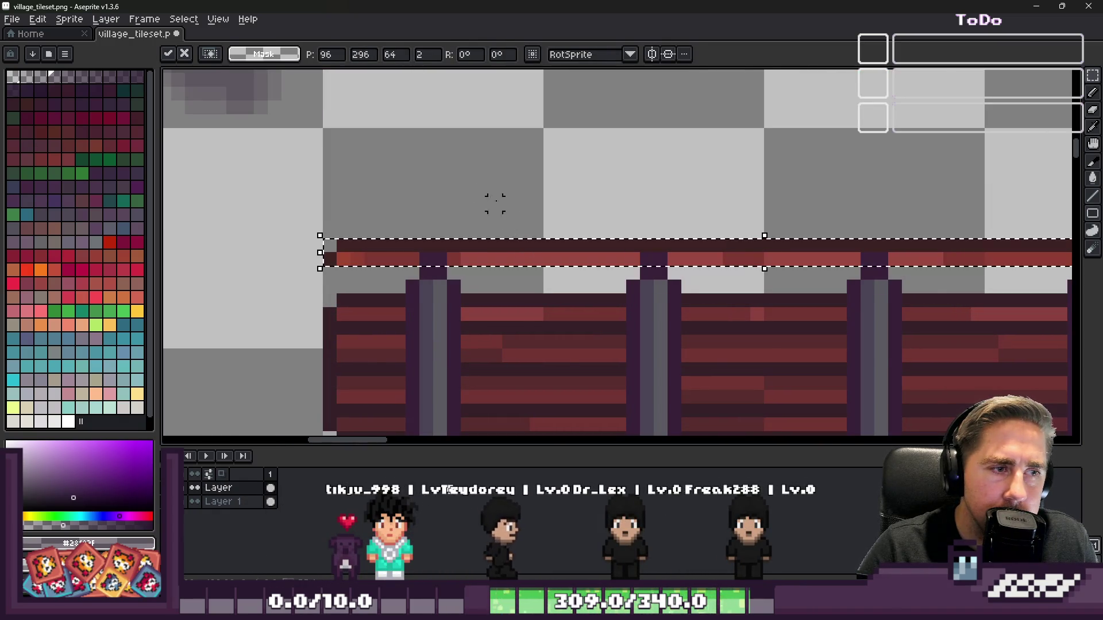
key("Return")
- Nudge the fence with its new rail down one pixel into place
scroll(406, 232, "down", 2)
mouse_move(378, 218)
left_mouse_down()
mouse_move(820, 377)
mouse_move(827, 396)
left_mouse_up()
scroll(558, 316, "up", 3)
key("Up")
key("Up")
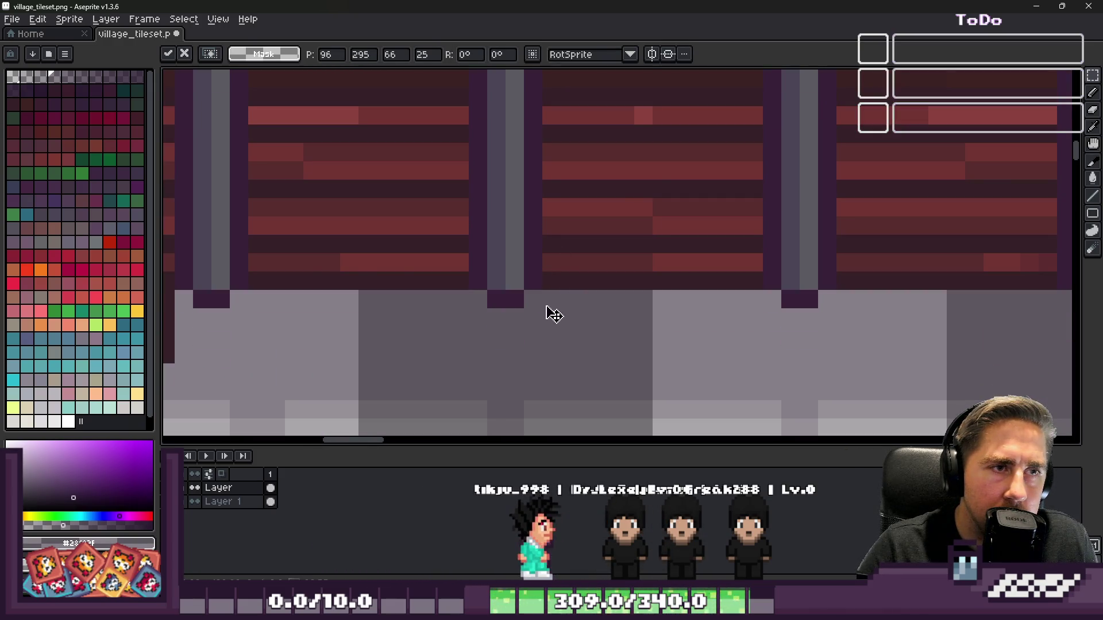
scroll(546, 295, "down", 2)
key("Down")
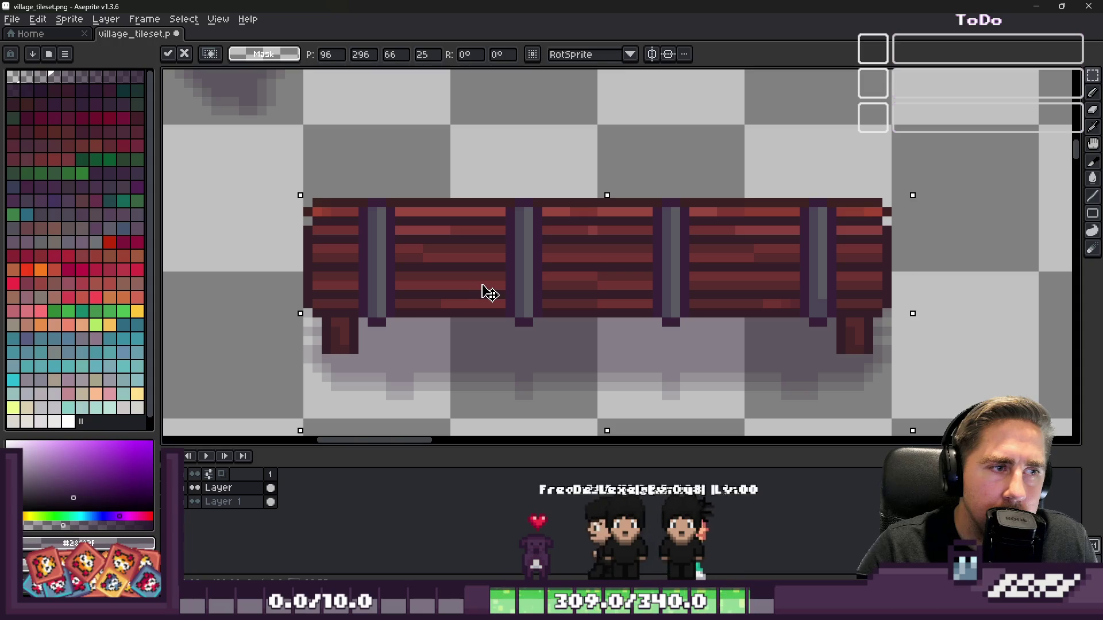
key("Down")
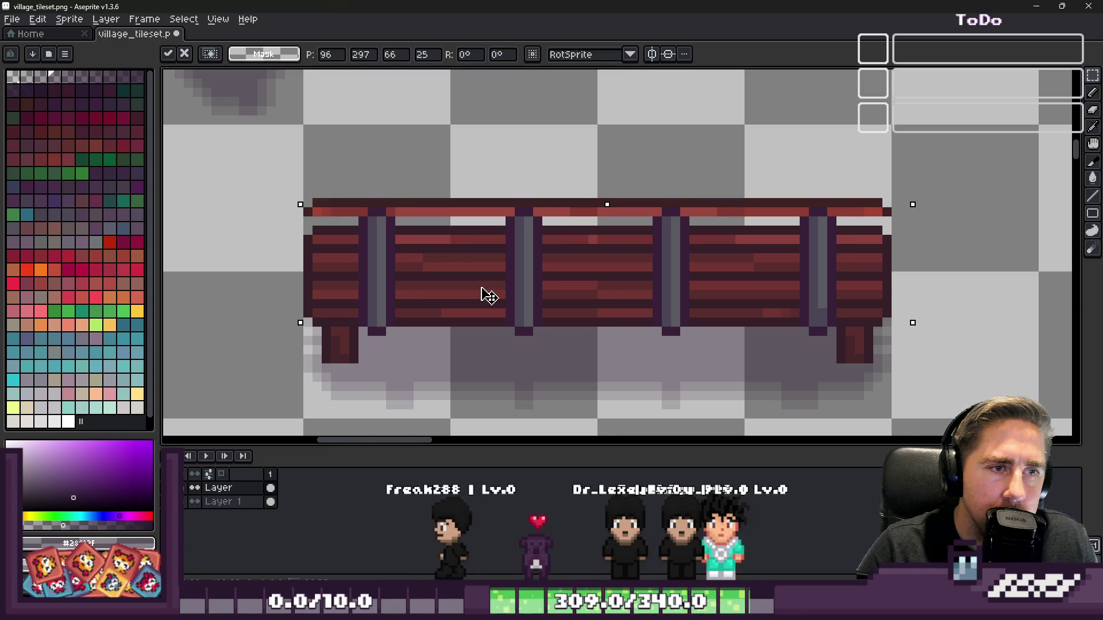
key("Return")
- Move a strip from the fence's left end up to the fence top
scroll(459, 304, "up", 2)
scroll(396, 330, "down", 4)
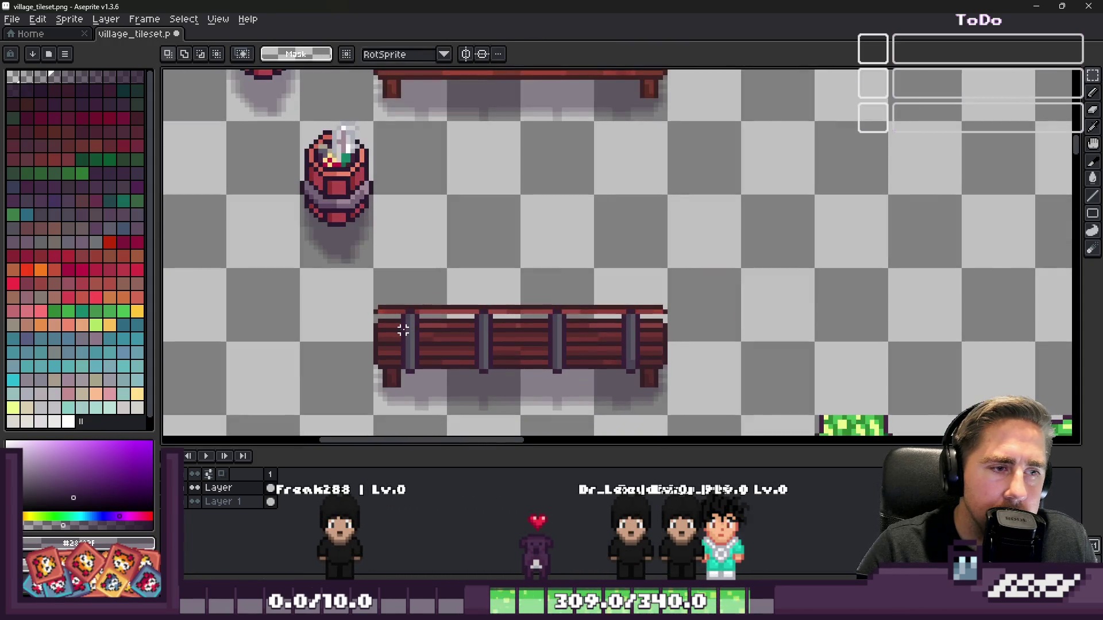
scroll(408, 330, "down", 2)
scroll(431, 352, "up", 3)
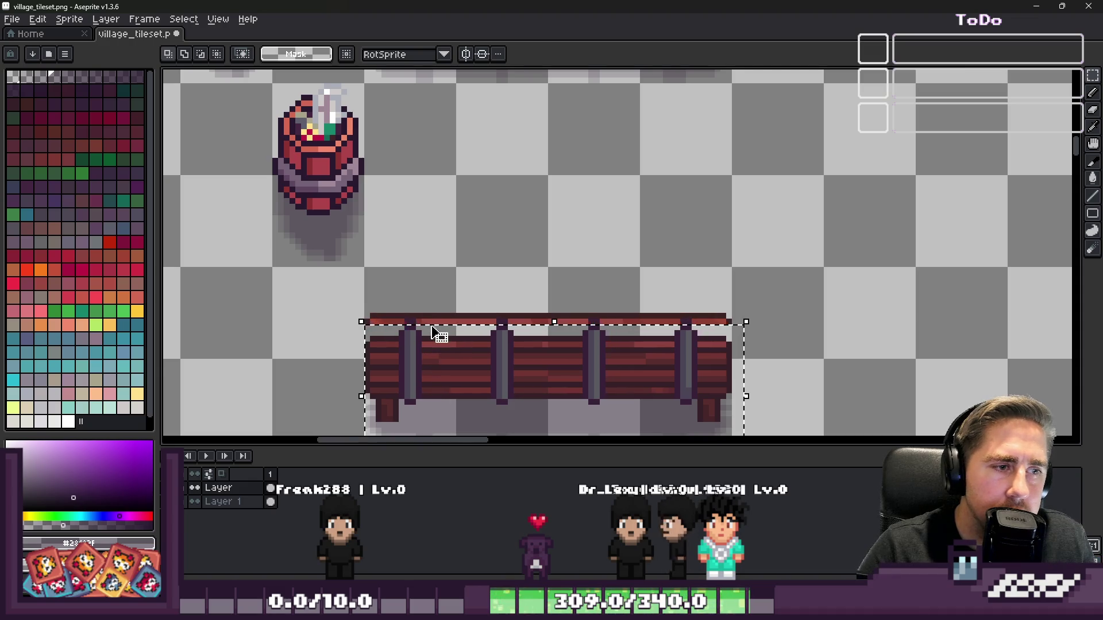
scroll(441, 339, "up", 2)
scroll(402, 259, "down", 3)
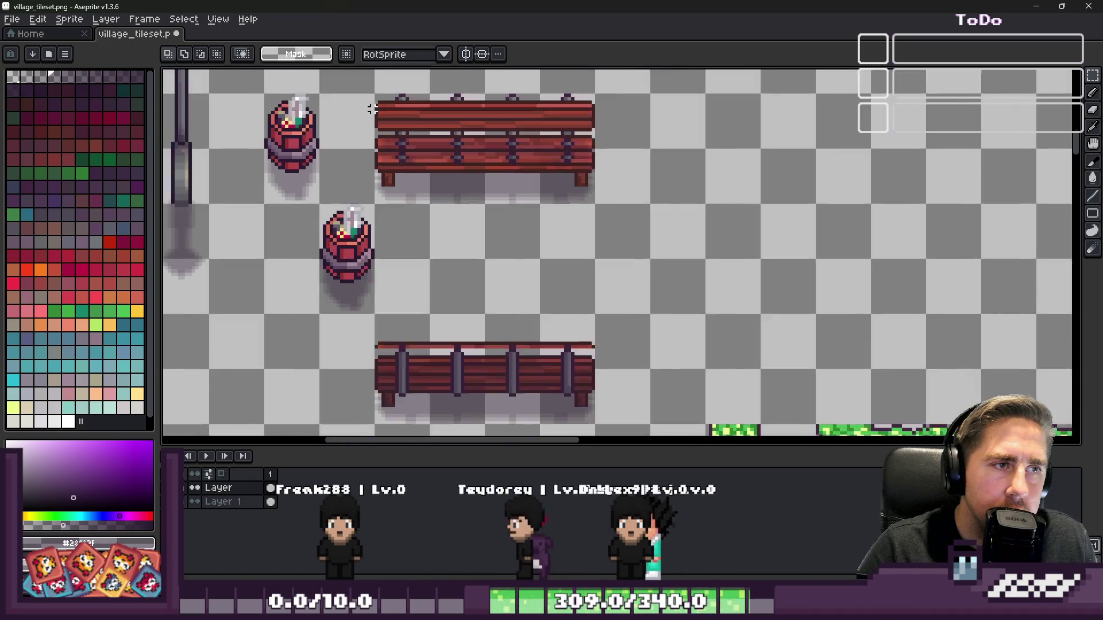
scroll(380, 175, "up", 3)
scroll(380, 175, "up", 1)
mouse_move(381, 150)
left_mouse_down()
mouse_move(1062, 195)
mouse_move(981, 192)
left_mouse_up()
scroll(996, 192, "down", 4)
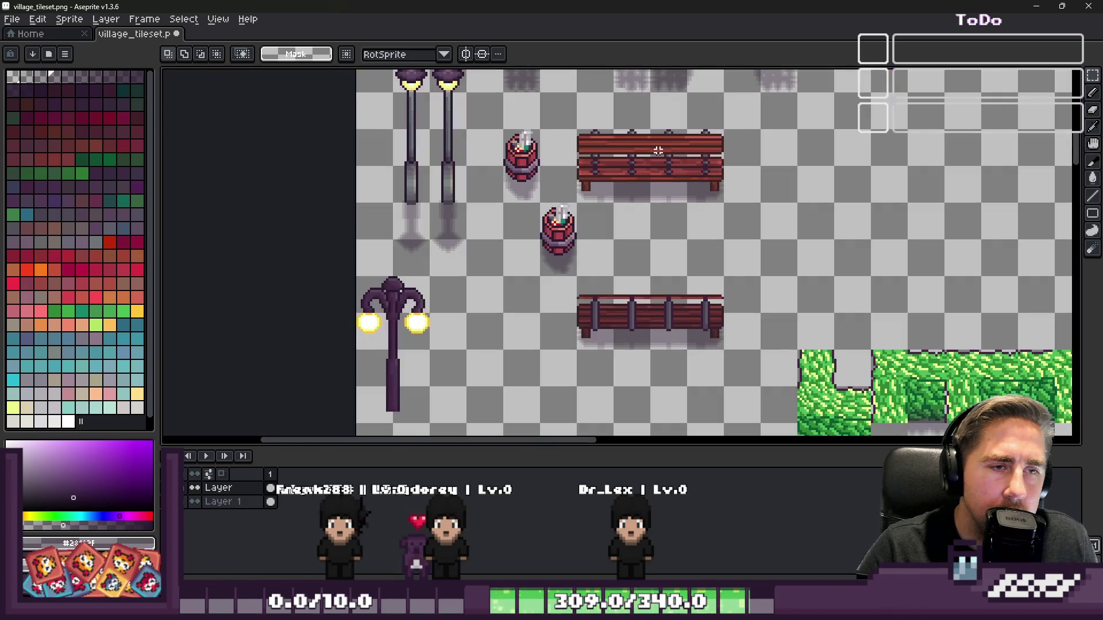
scroll(604, 320, "up", 4)
scroll(526, 228, "up", 2)
mouse_move(519, 227)
left_mouse_down()
mouse_move(563, 241)
mouse_move(934, 241)
left_mouse_up()
scroll(773, 192, "down", 3)
scroll(446, 270, "up", 2)
mouse_move(445, 274)
left_mouse_down()
mouse_move(425, 179)
mouse_move(431, 190)
left_mouse_up()
left_click(335, 218)
- Try raising the fence body toward the rail, then cancel the move and clear the selection
scroll(335, 218, "down", 1)
mouse_move(353, 211)
left_mouse_down()
mouse_move(886, 365)
mouse_move(938, 432)
left_mouse_up()
left_click_drag(697, 331, 702, 305)
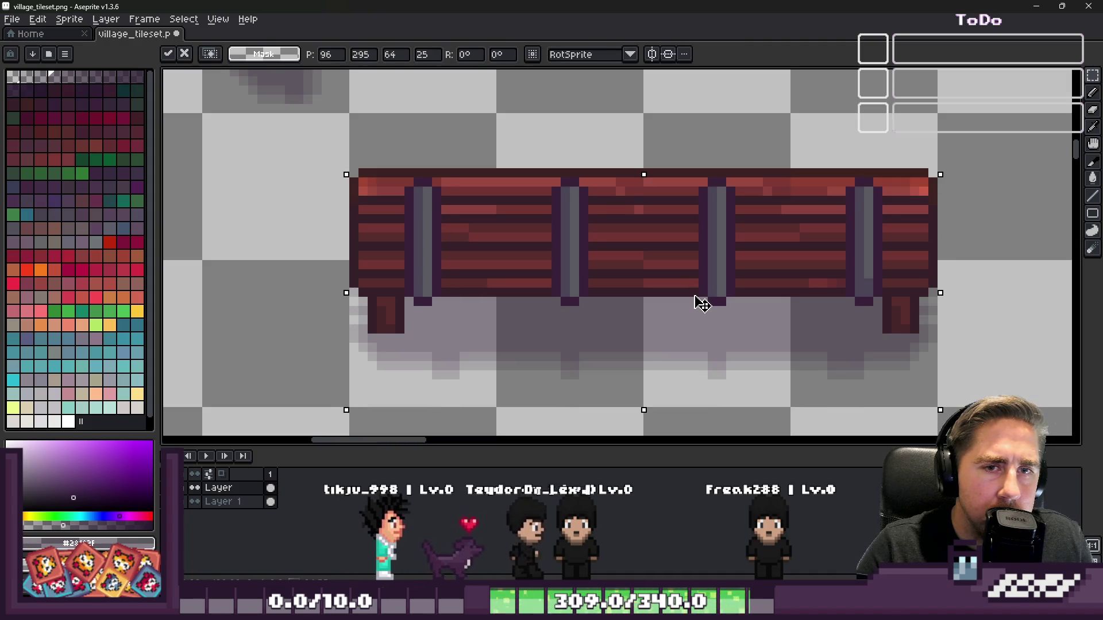
key("ctrl+d")
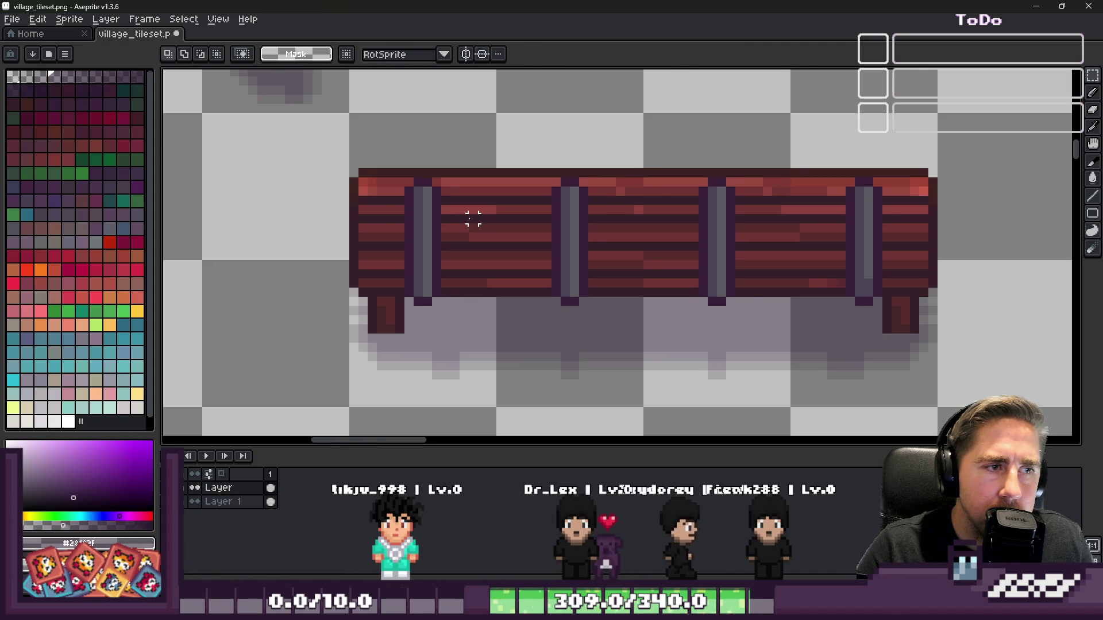
scroll(473, 219, "down", 3)
scroll(463, 215, "up", 2)
key("ctrl+z")
key("ctrl+z")
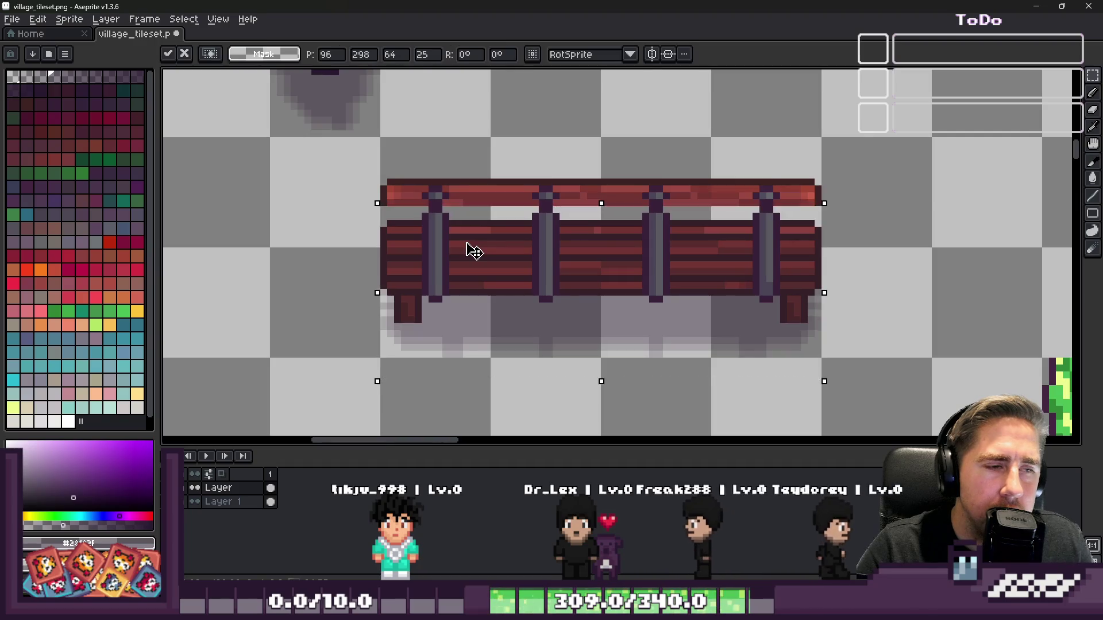
key("ctrl+z")
key("ctrl+y")
mouse_move(470, 251)
left_mouse_down()
mouse_move(463, 214)
mouse_move(488, 212)
left_mouse_up()
key("Escape")
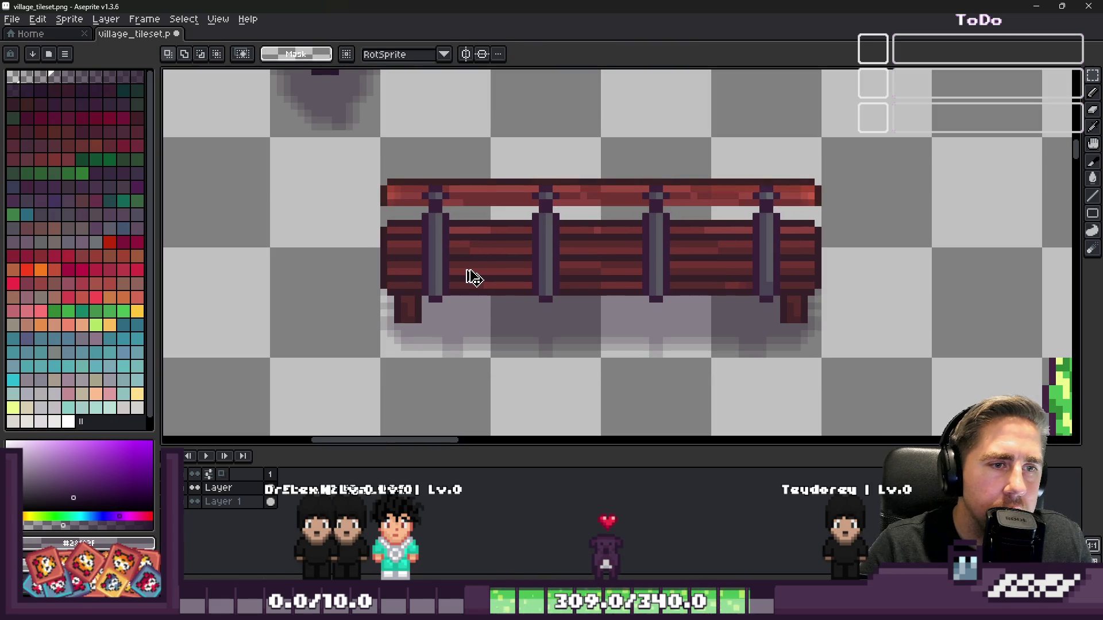
left_click(466, 273)
scroll(467, 270, "down", 4)
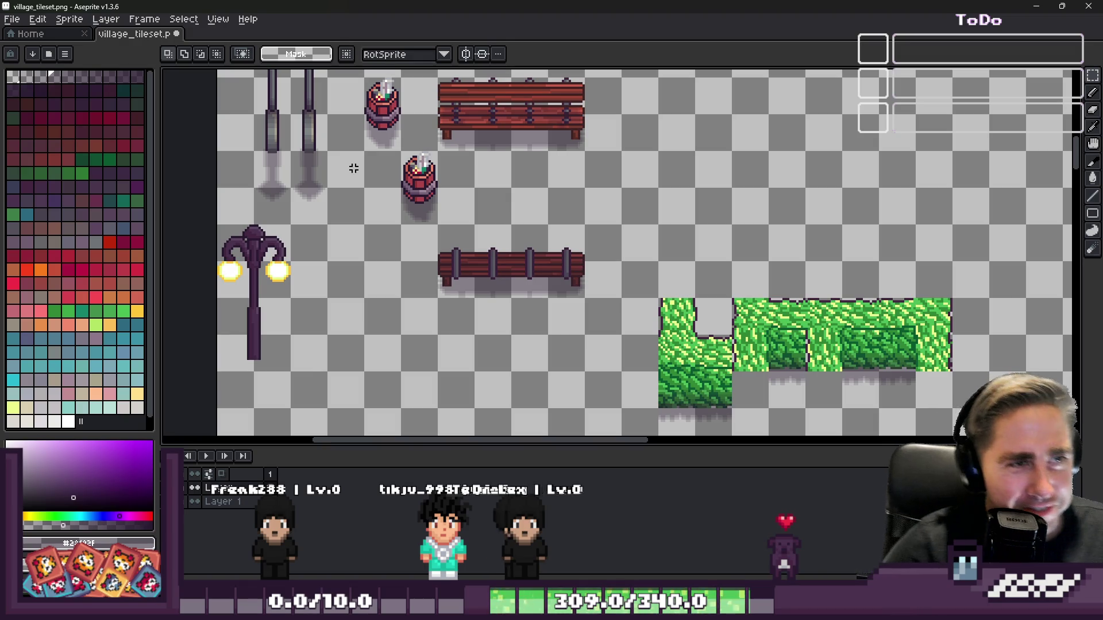
scroll(420, 235, "down", 2)
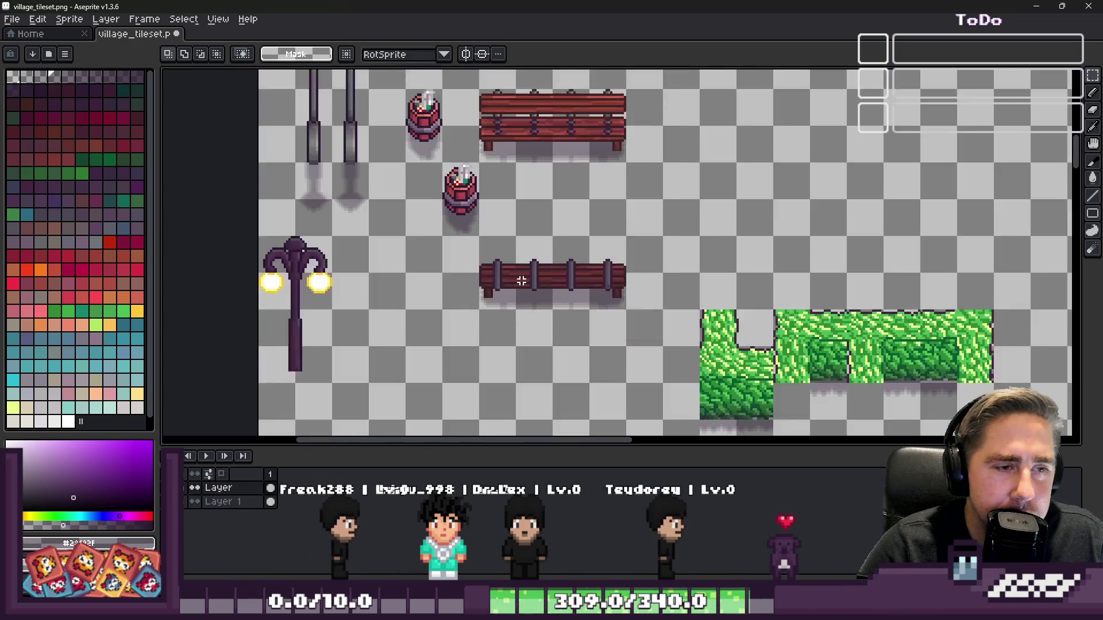
scroll(482, 279, "up", 5)
scroll(424, 212, "up", 2)
scroll(428, 213, "down", 2)
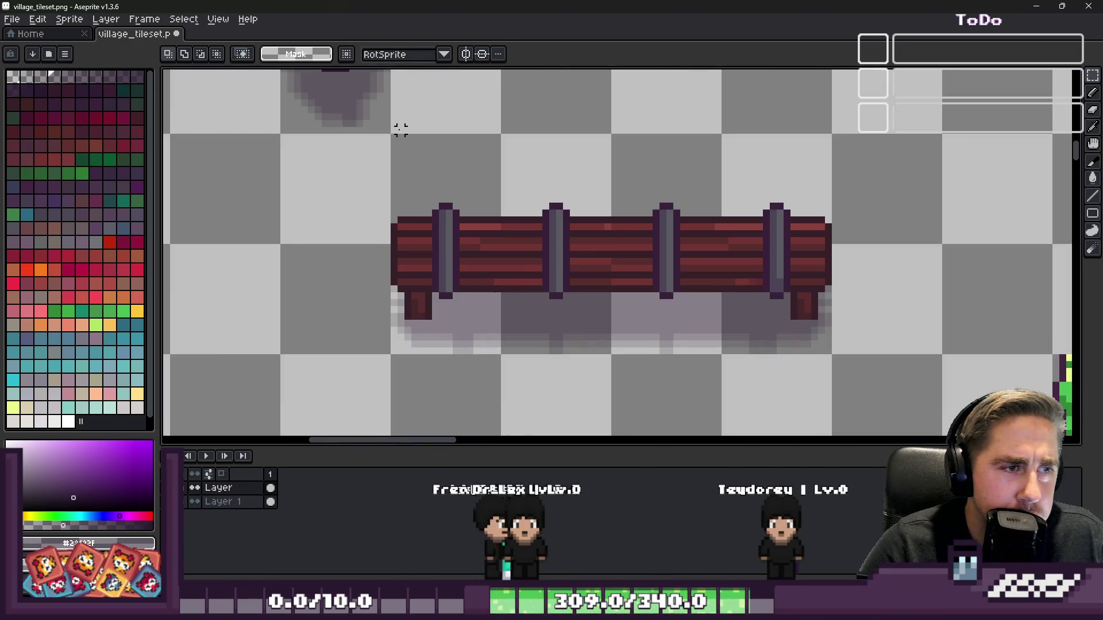
mouse_move(394, 137)
left_mouse_down()
mouse_move(800, 357)
mouse_move(832, 360)
left_mouse_up()
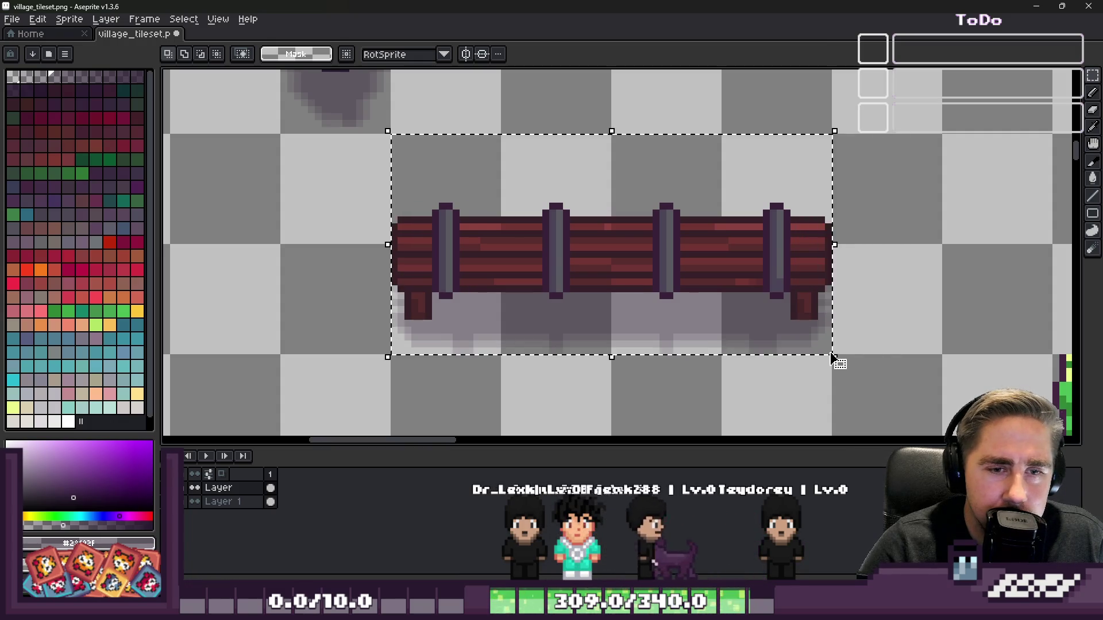
scroll(508, 311, "down", 2)
left_click(508, 311)
scroll(511, 302, "up", 1)
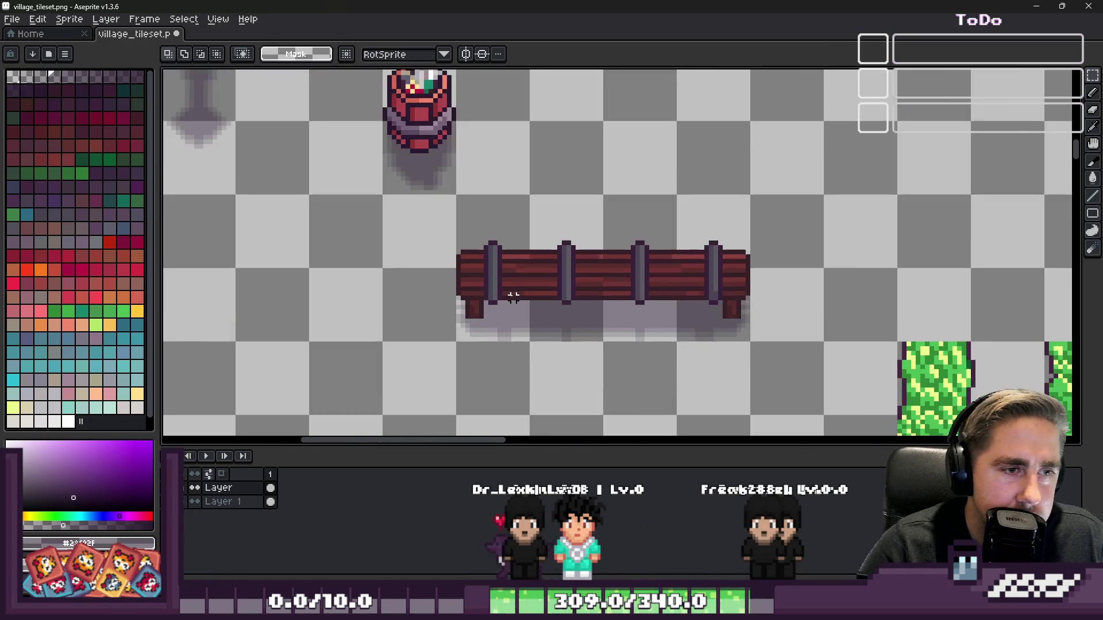
scroll(512, 296, "up", 1)
scroll(512, 293, "down", 1)
scroll(578, 293, "up", 2)
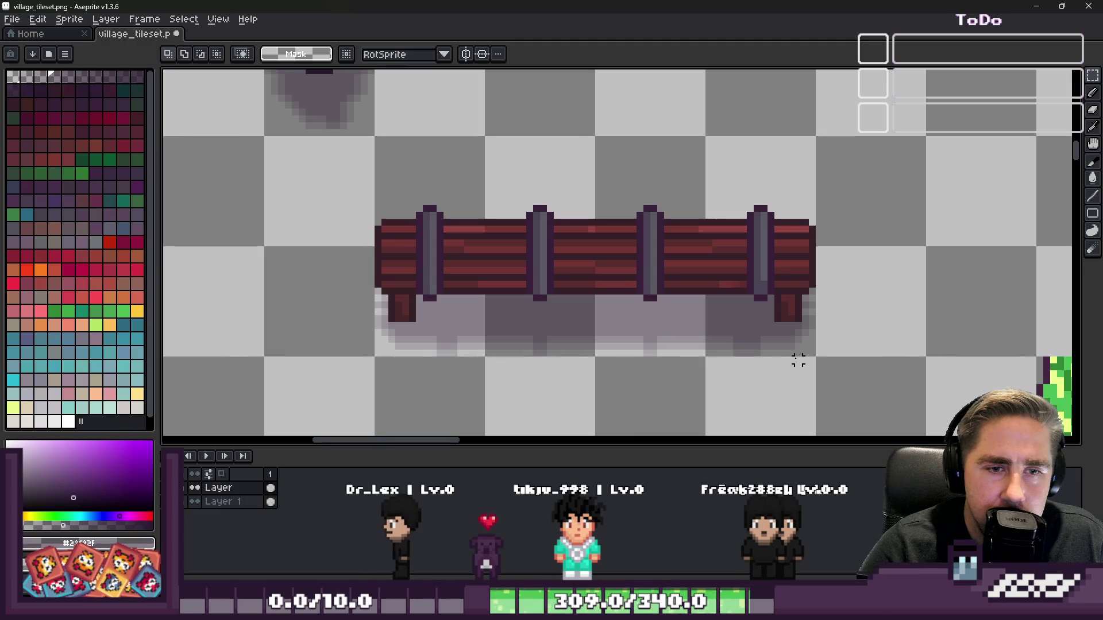
mouse_move(818, 358)
left_mouse_down()
mouse_move(356, 131)
mouse_move(374, 136)
left_mouse_up()
scroll(395, 170, "down", 5)
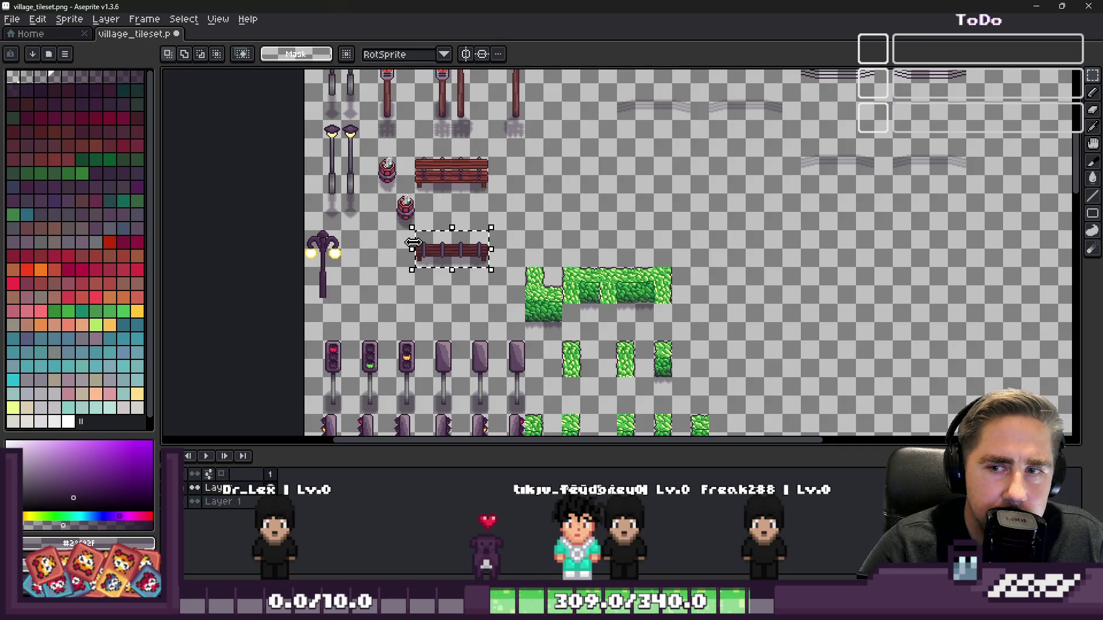
scroll(412, 241, "up", 2)
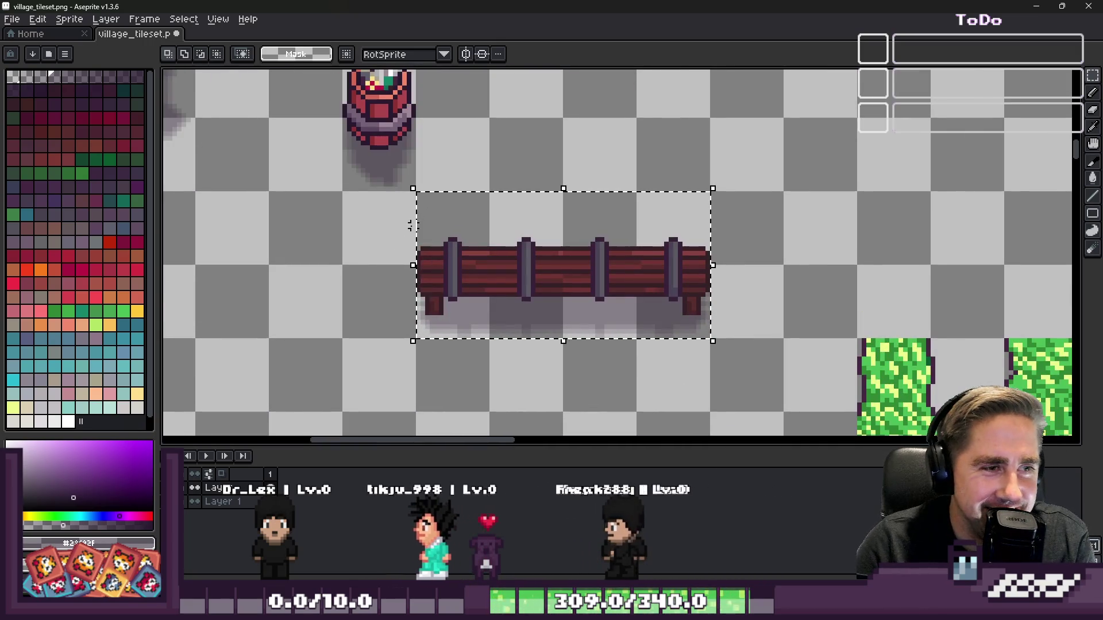
left_click(423, 198)
left_click_drag(449, 201, 703, 328)
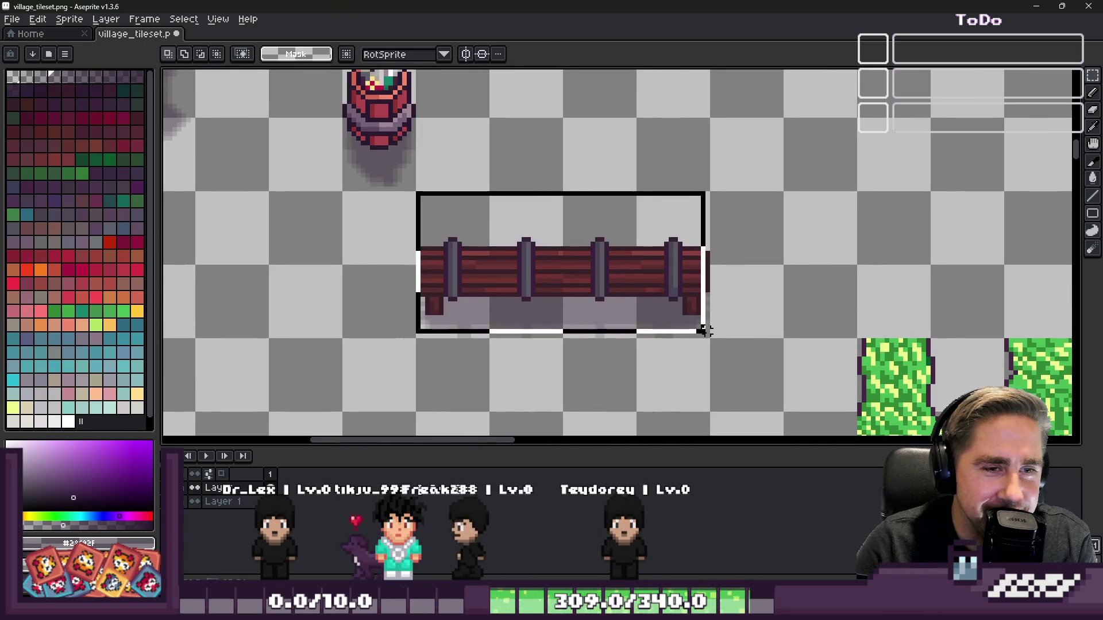
scroll(710, 322, "down", 2)
key("ctrl+x")
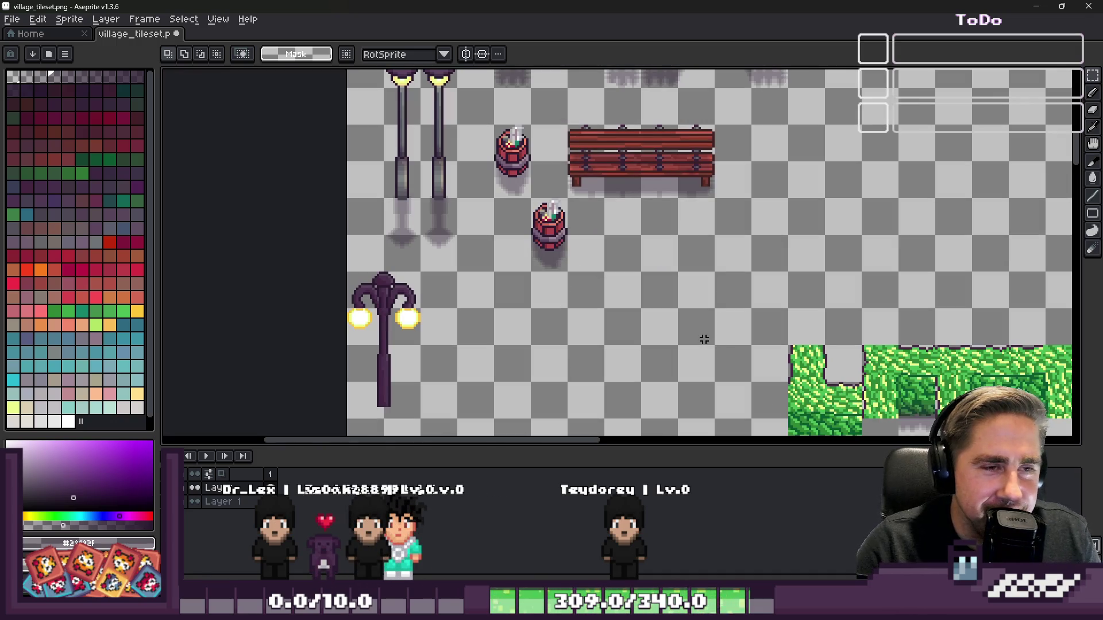
key("ctrl+v")
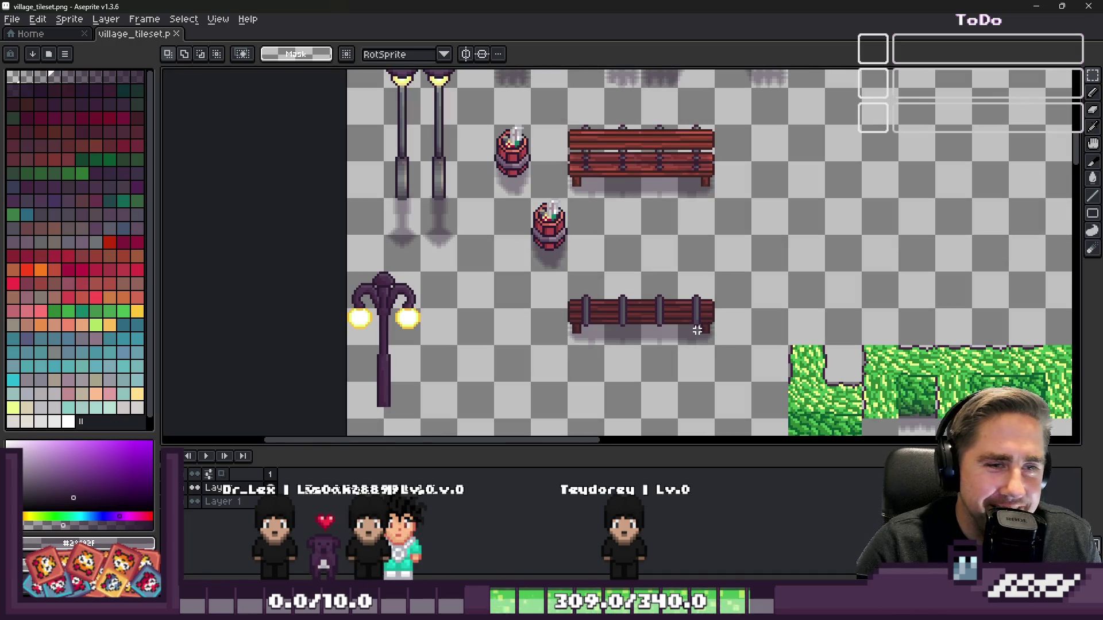
left_click(1047, 5)
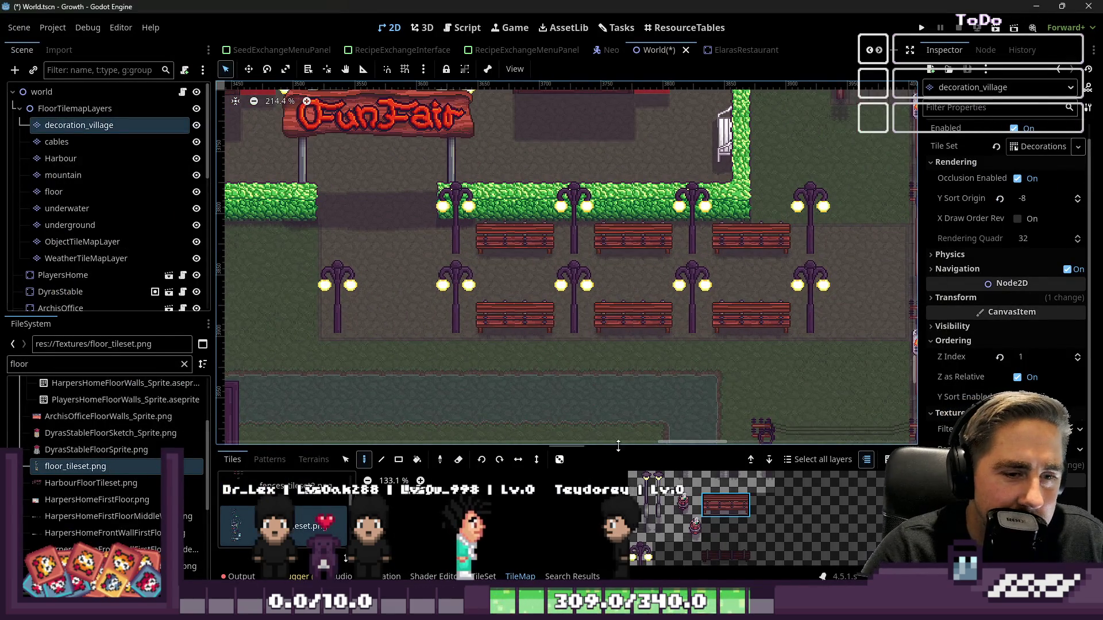
- Maximize the tiles workspace and switch the TileSet editor to Paint mode
key("shift+F12")
scroll(786, 423, "up", 5)
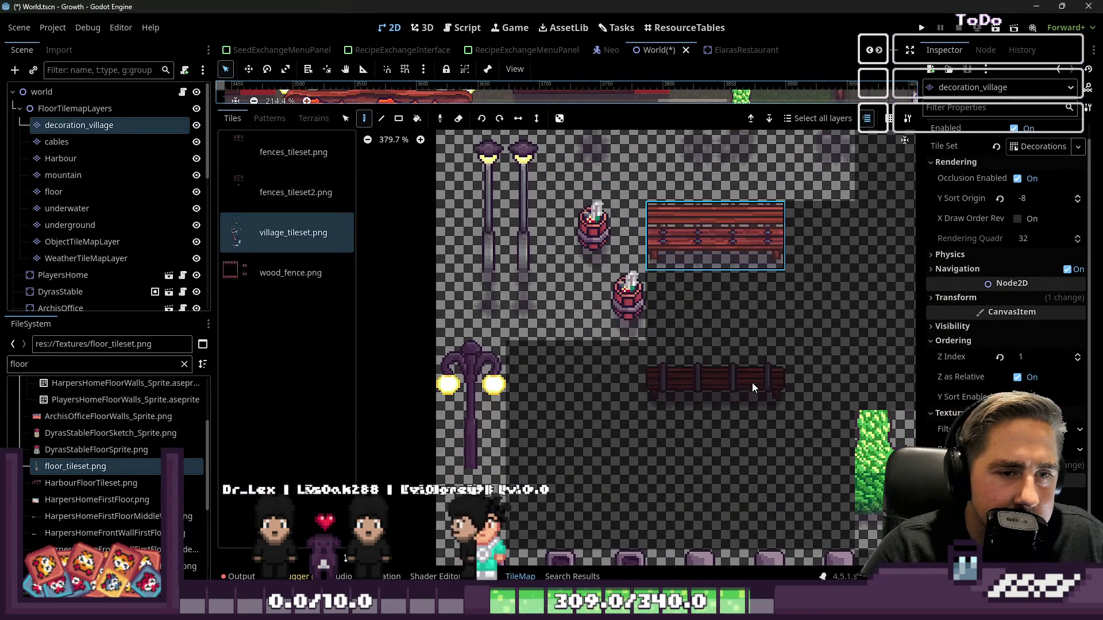
left_click(480, 576)
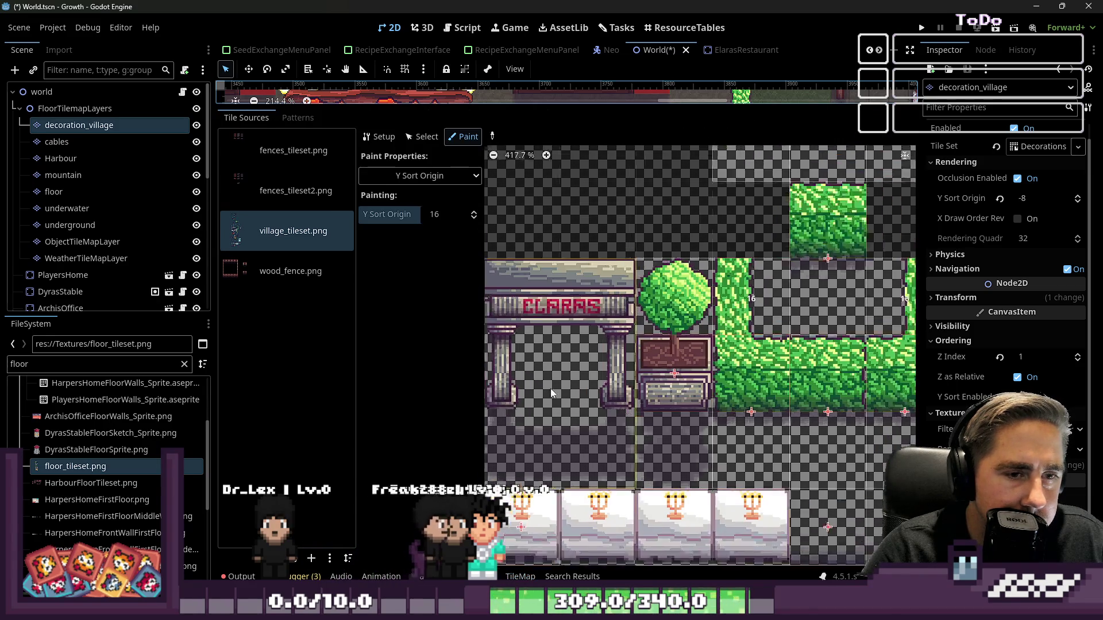
scroll(551, 388, "down", 5)
scroll(686, 410, "left", 3)
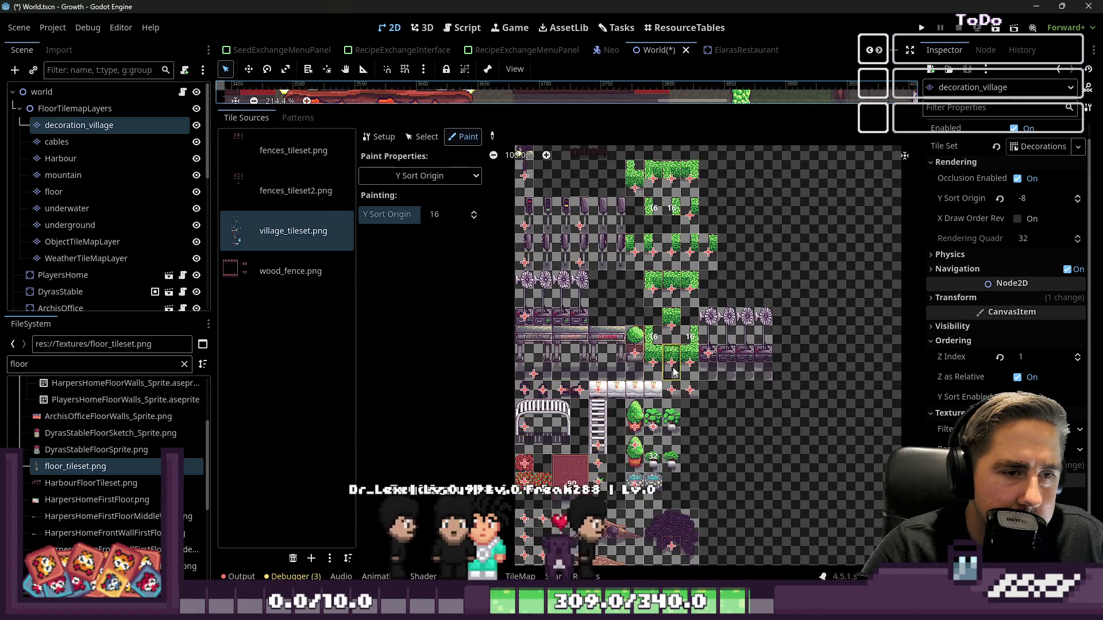
scroll(649, 277, "down", 6)
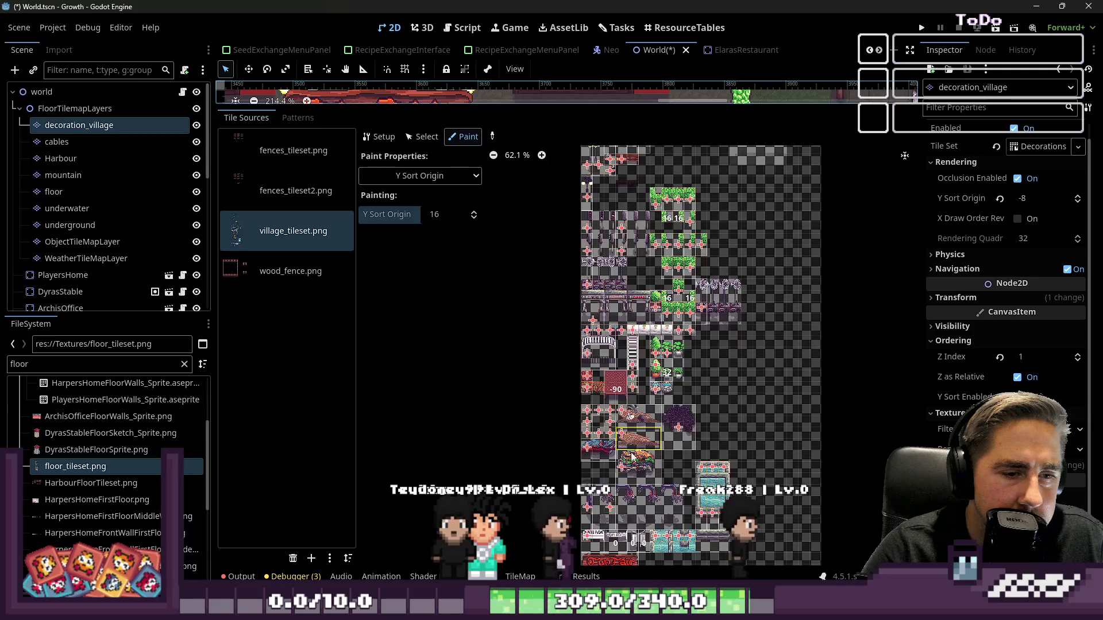
scroll(644, 329, "up", 3)
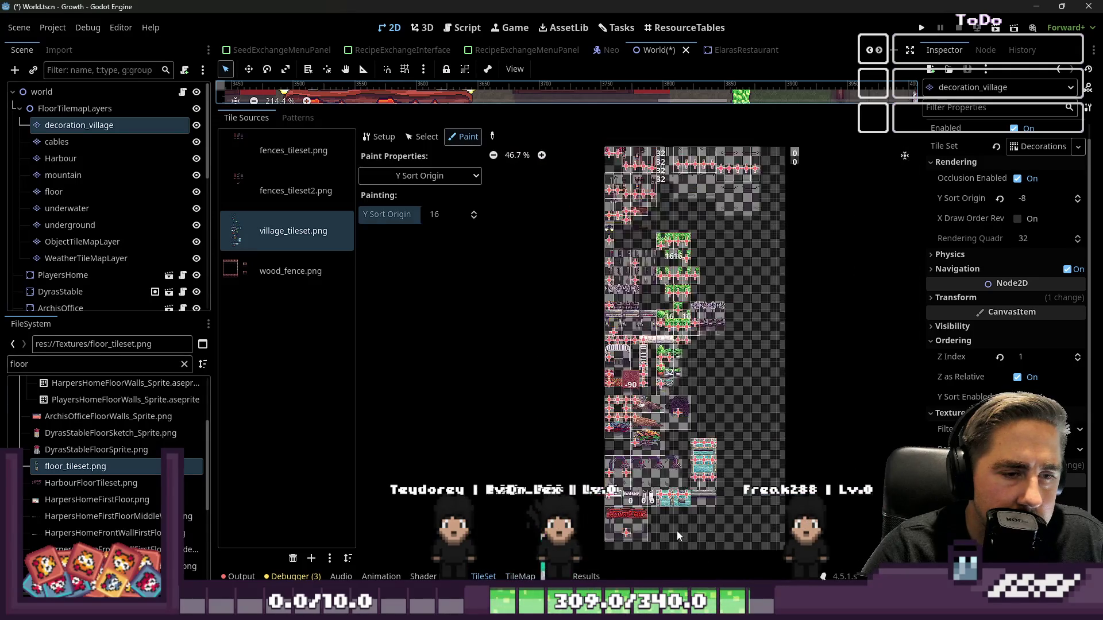
scroll(660, 374, "up", 10)
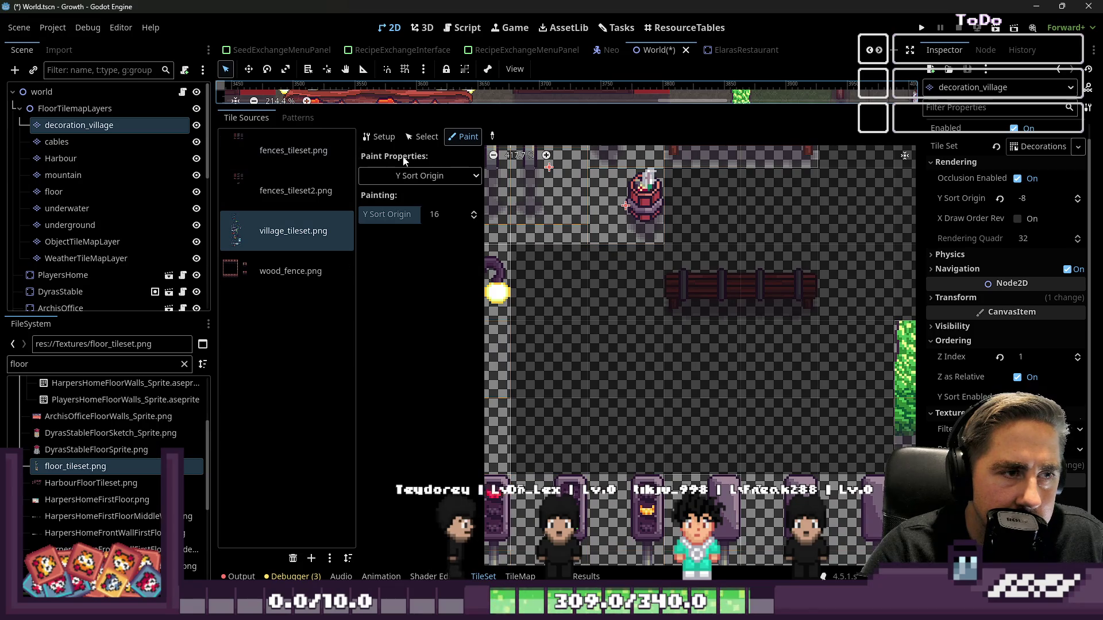
- Widen the fence tile in the atlas to two tiles (Size in Atlas 2x1)
left_click(379, 137)
left_click(677, 295)
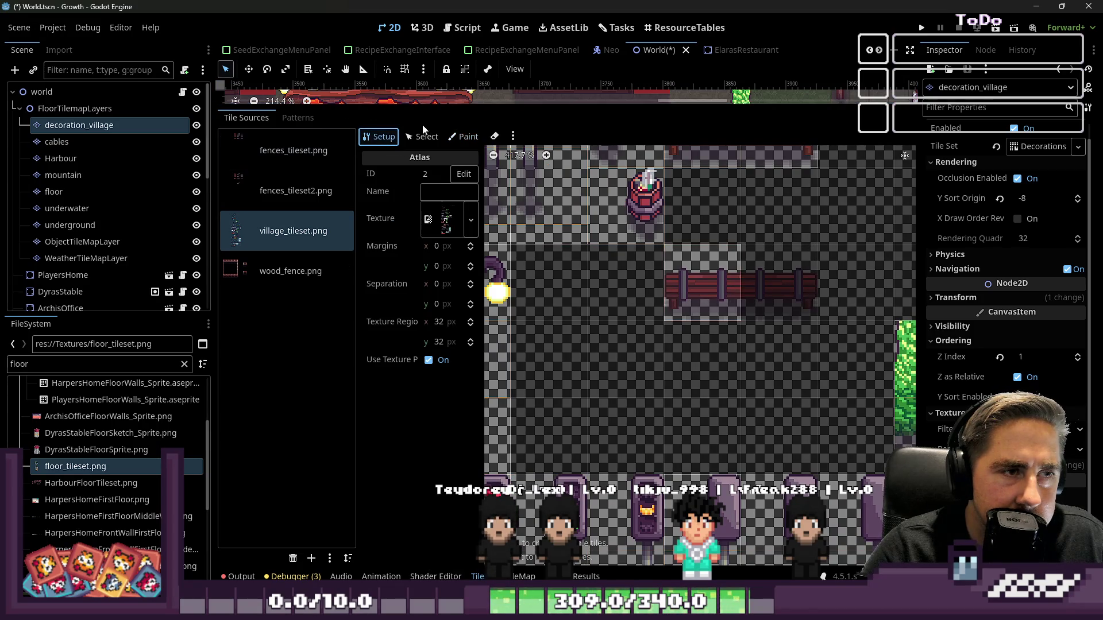
left_click(423, 136)
left_click(740, 282)
left_click_drag(742, 282, 818, 282)
scroll(679, 368, "up", 3)
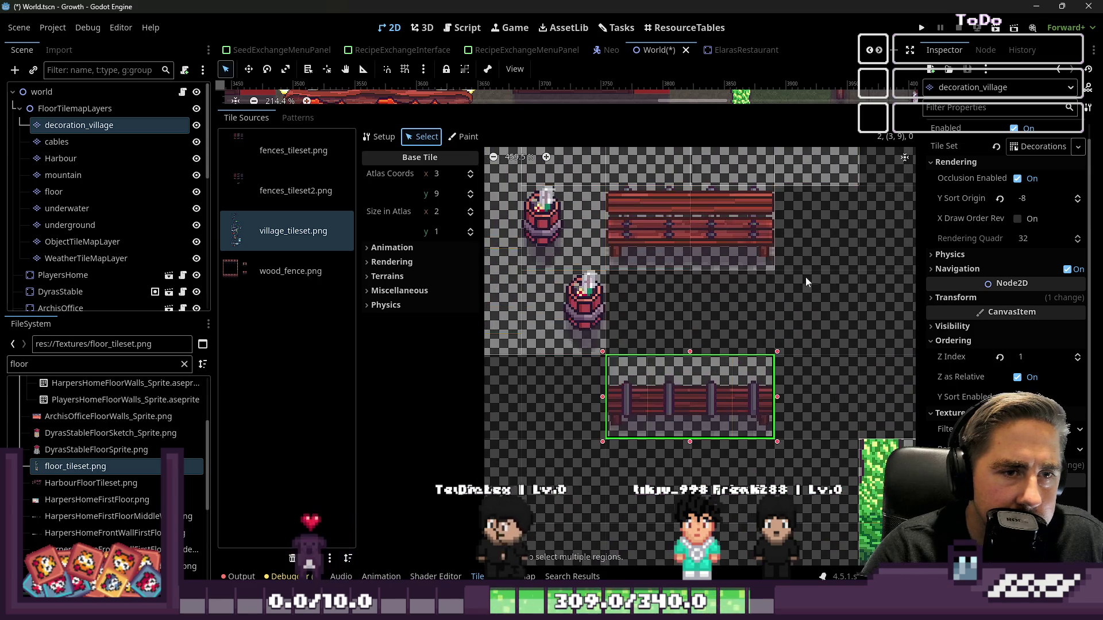
left_click(393, 138)
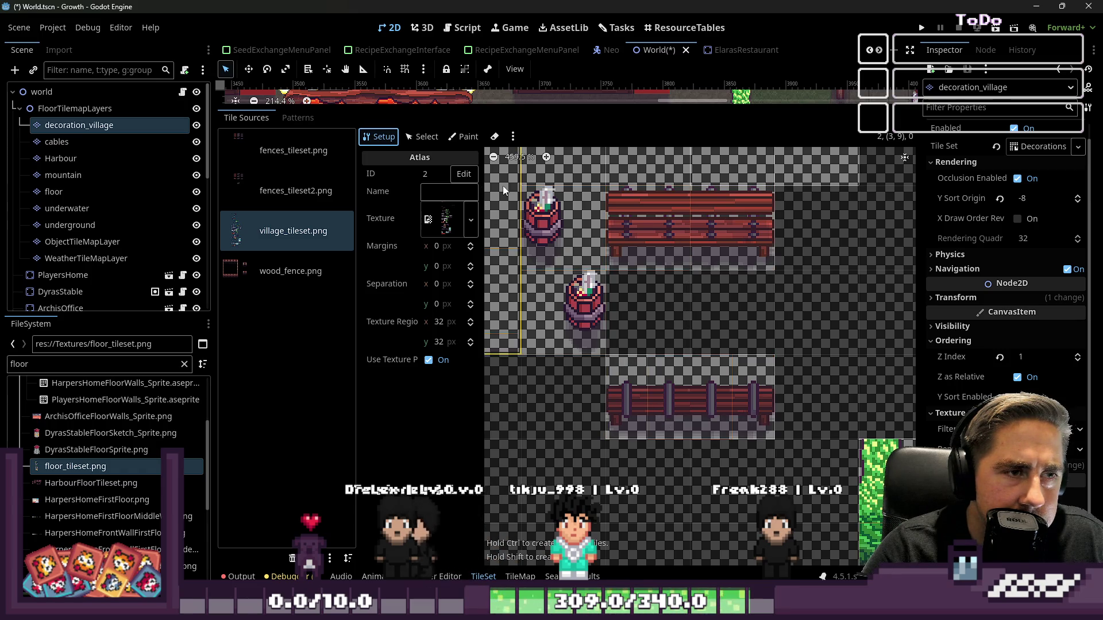
- Set the Texture Origin paint property to -16, 0
left_click(452, 139)
left_click(430, 141)
left_click(465, 138)
scroll(694, 404, "up", 1)
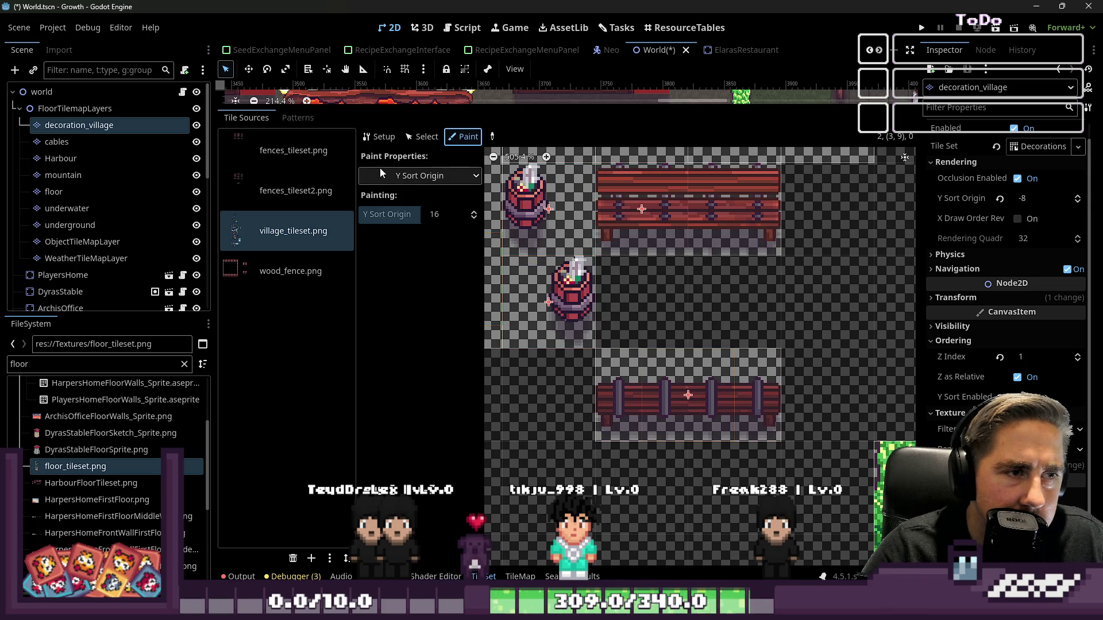
left_click(414, 176)
left_click(402, 207)
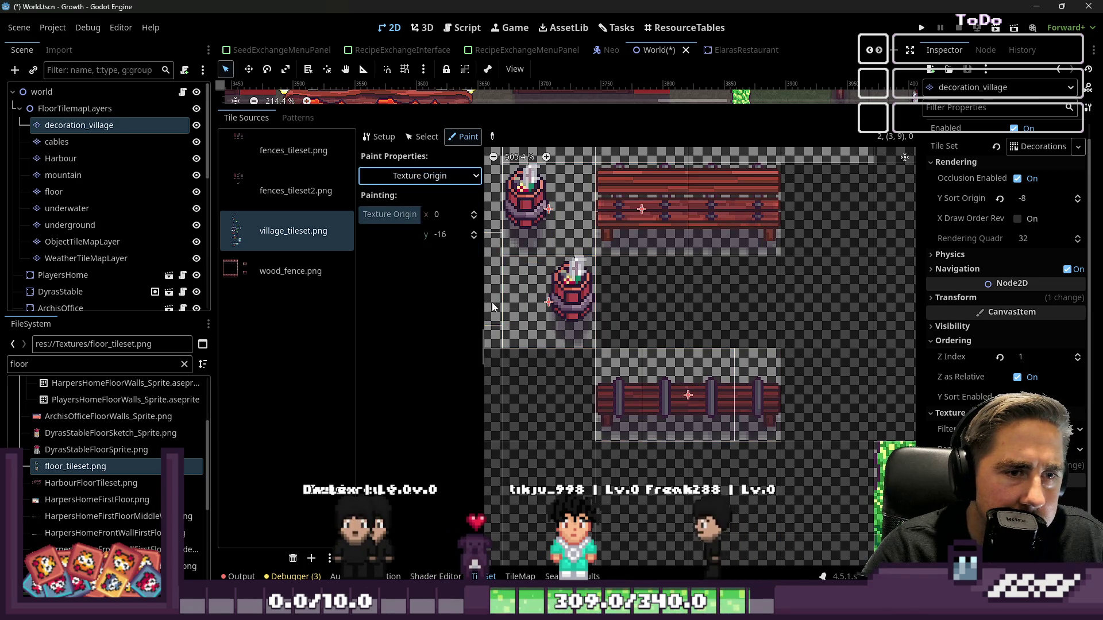
left_click(448, 235)
type("0")
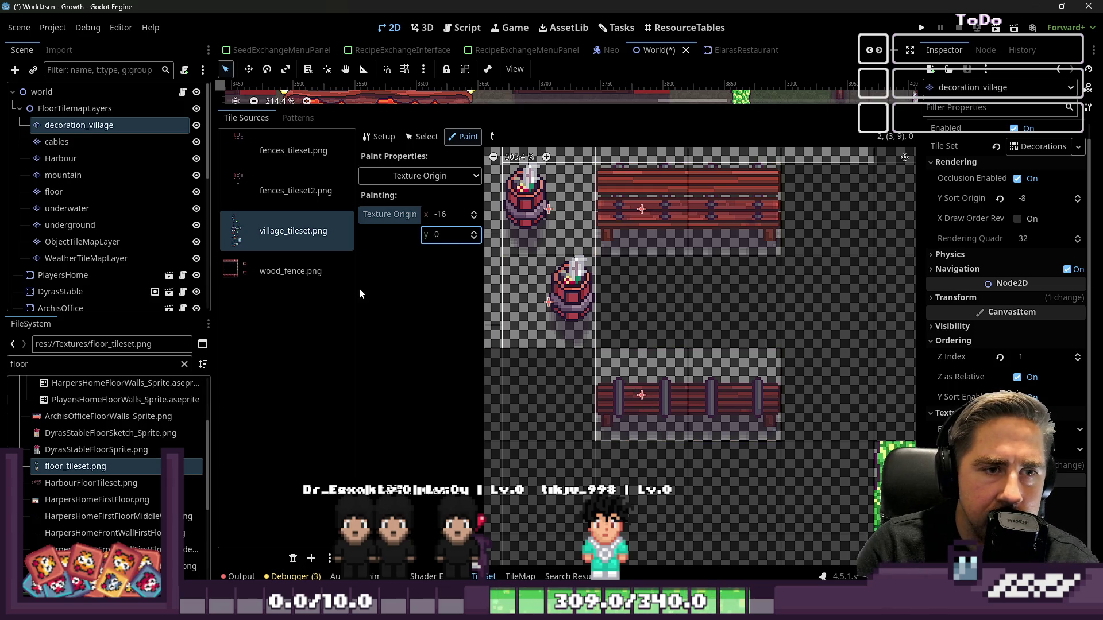
- Paint a Y Sort Origin of 16 onto the fence tile
left_click(420, 175)
left_click(409, 248)
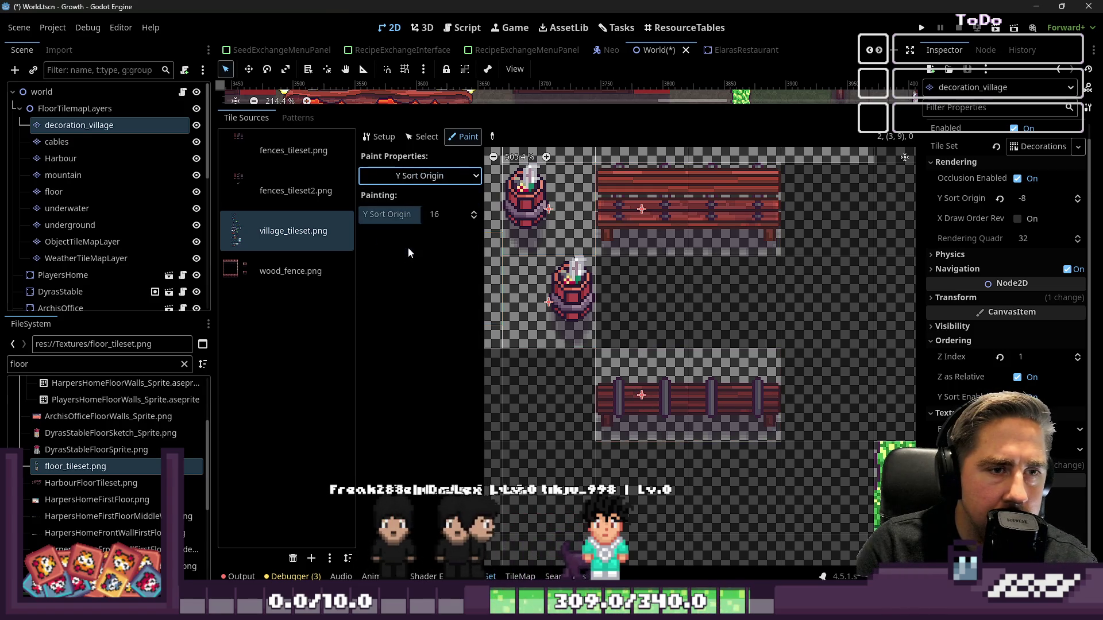
left_click(688, 371)
left_click(465, 218)
left_click(688, 409)
left_click(391, 178)
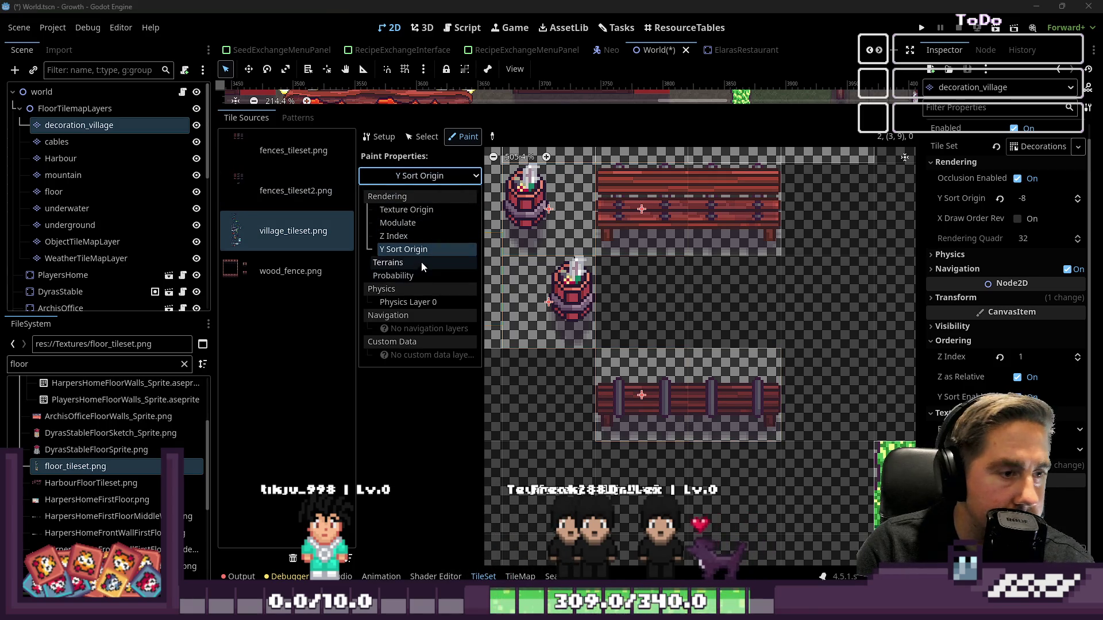
- Pick Physics Layer 0 and paint an initial collision polygon onto the fence tile
left_click(429, 301)
scroll(700, 317, "up", 3)
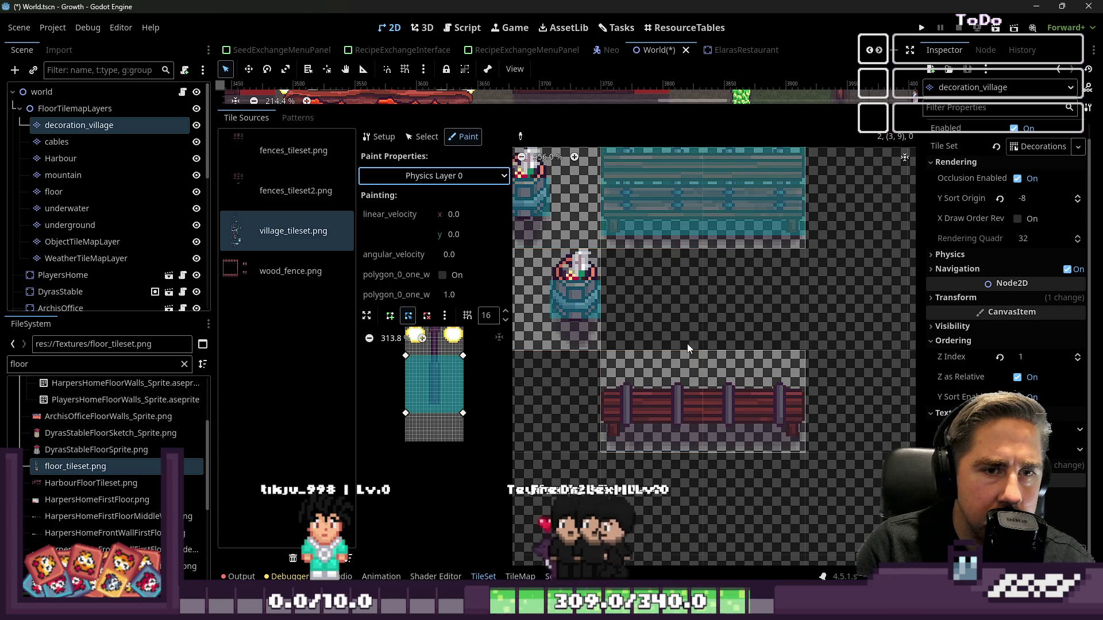
left_click(619, 370)
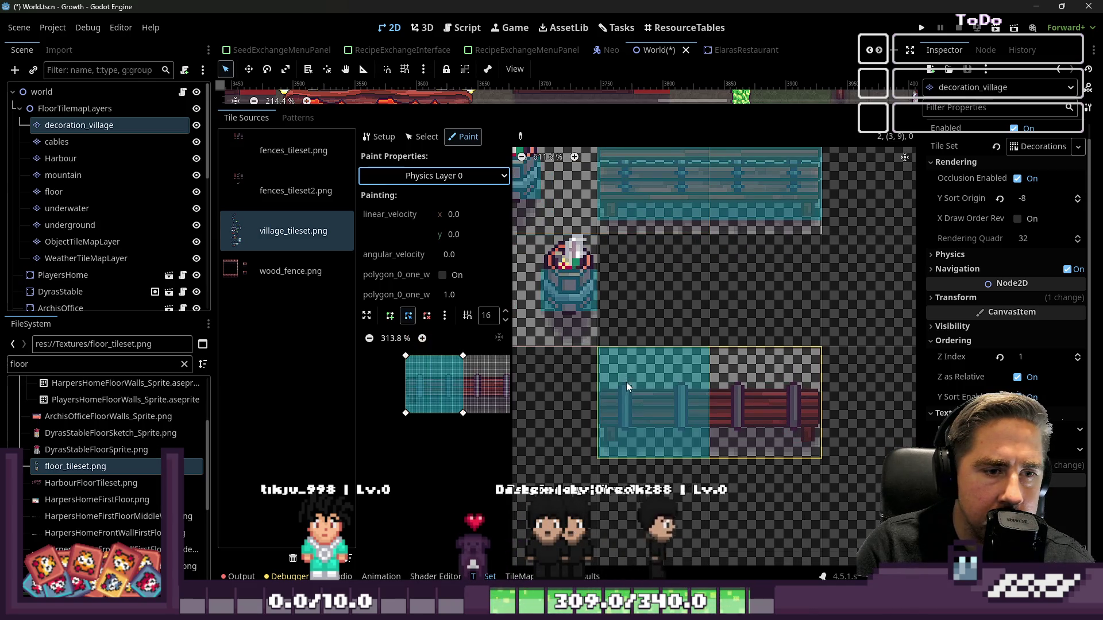
left_click_drag(464, 356, 607, 376)
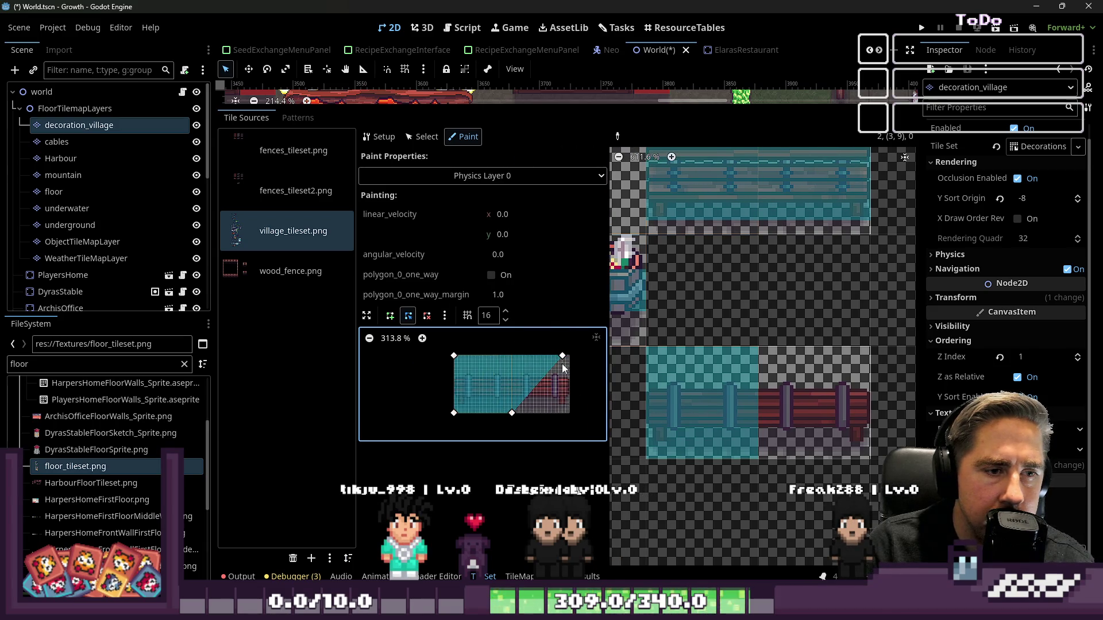
scroll(465, 372, "up", 8)
scroll(615, 346, "up", 2)
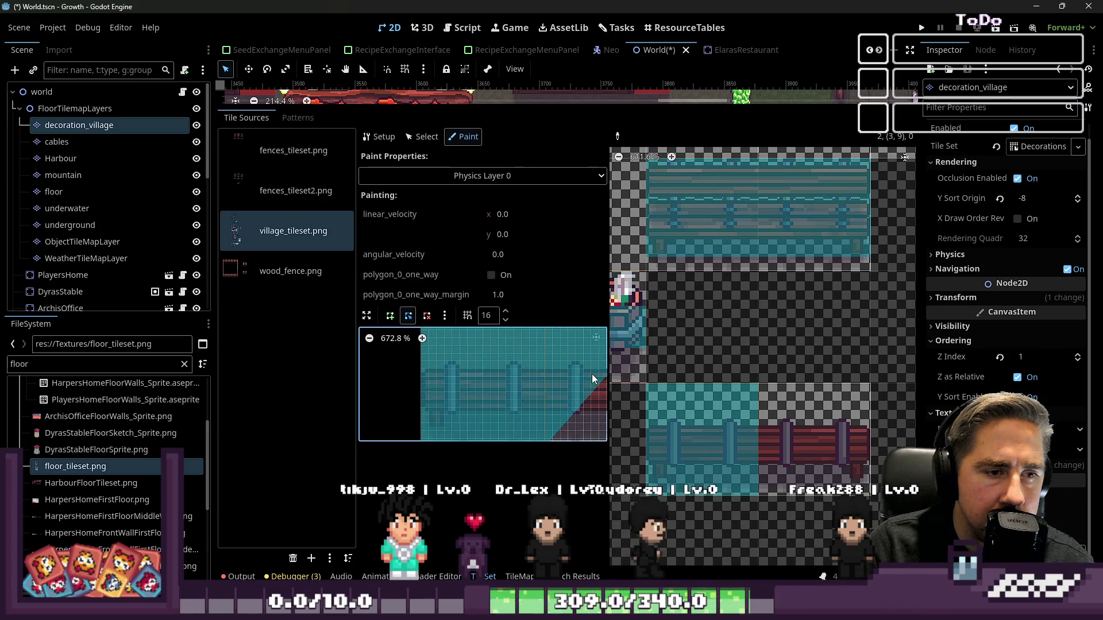
- Reshape the collision polygon to cover the fence's lower part and apply it to the fence
left_click_drag(611, 407, 829, 419)
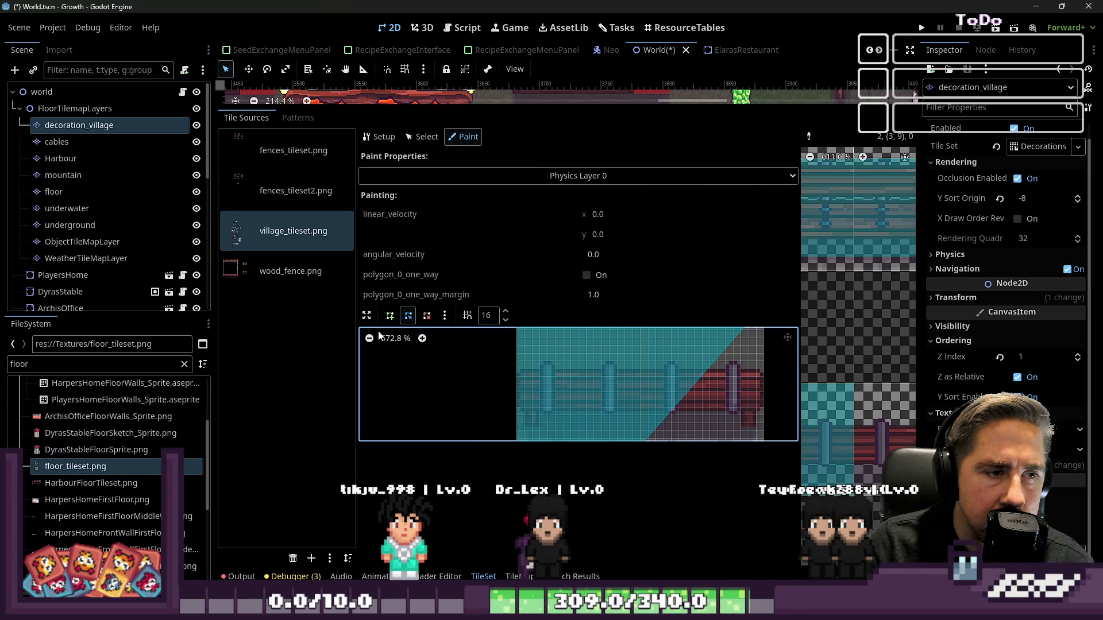
left_click(367, 315)
left_click_drag(628, 409, 752, 410)
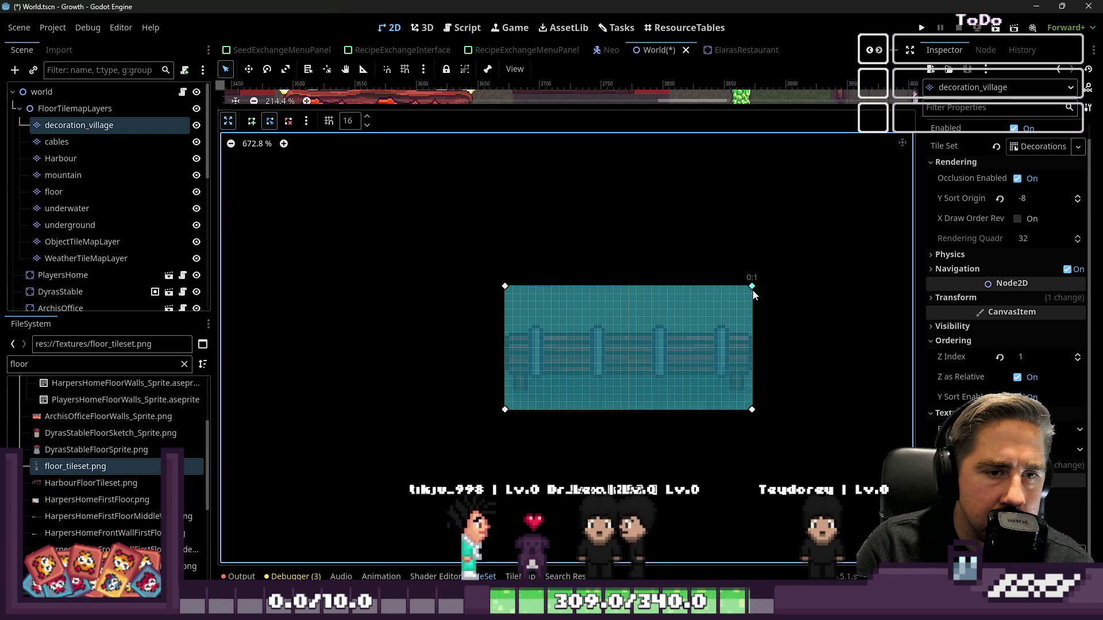
left_click_drag(740, 292, 751, 320)
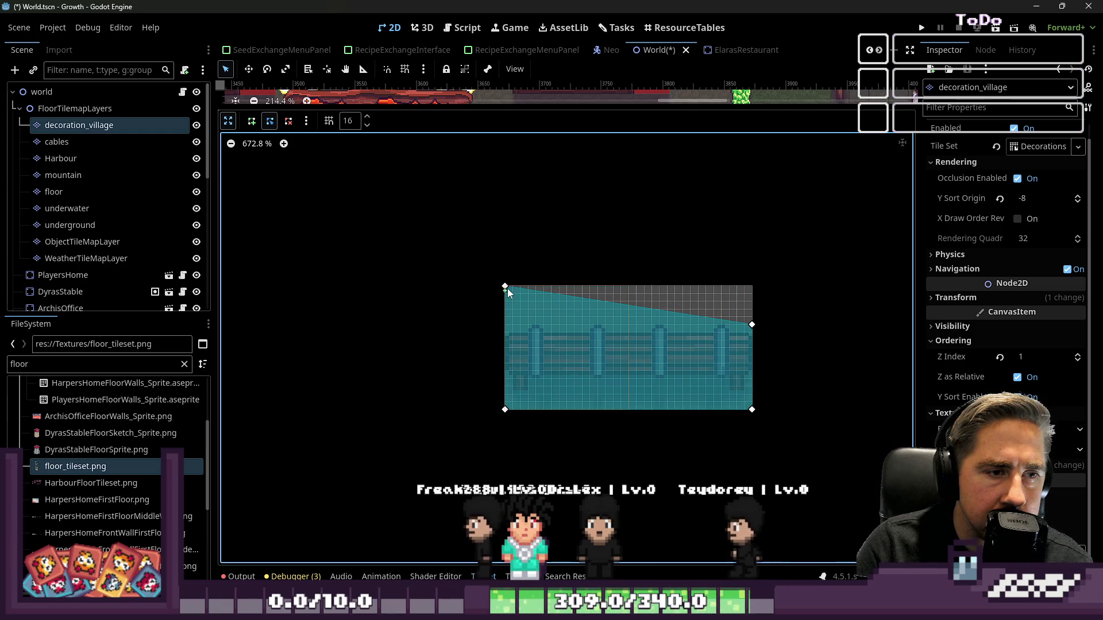
left_click_drag(508, 291, 505, 325)
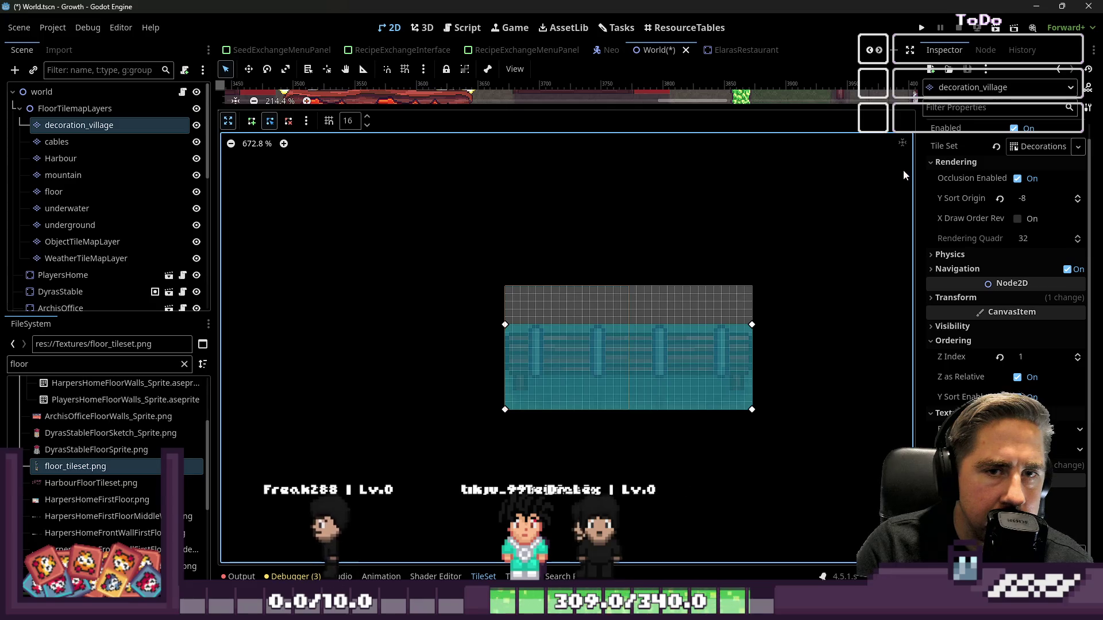
left_click(229, 121)
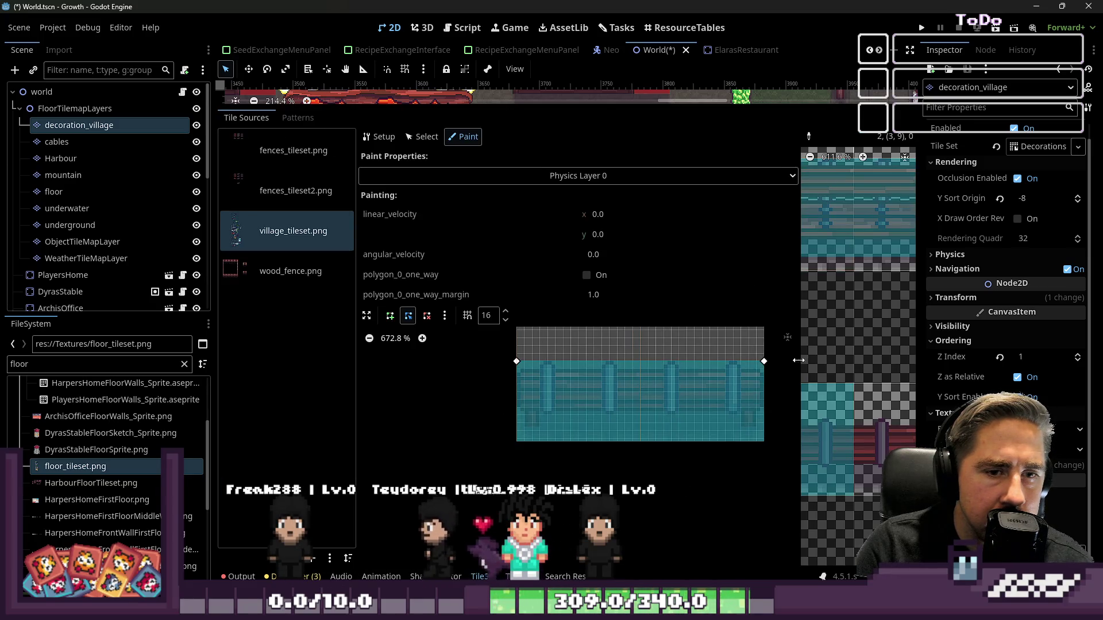
left_click_drag(799, 360, 430, 355)
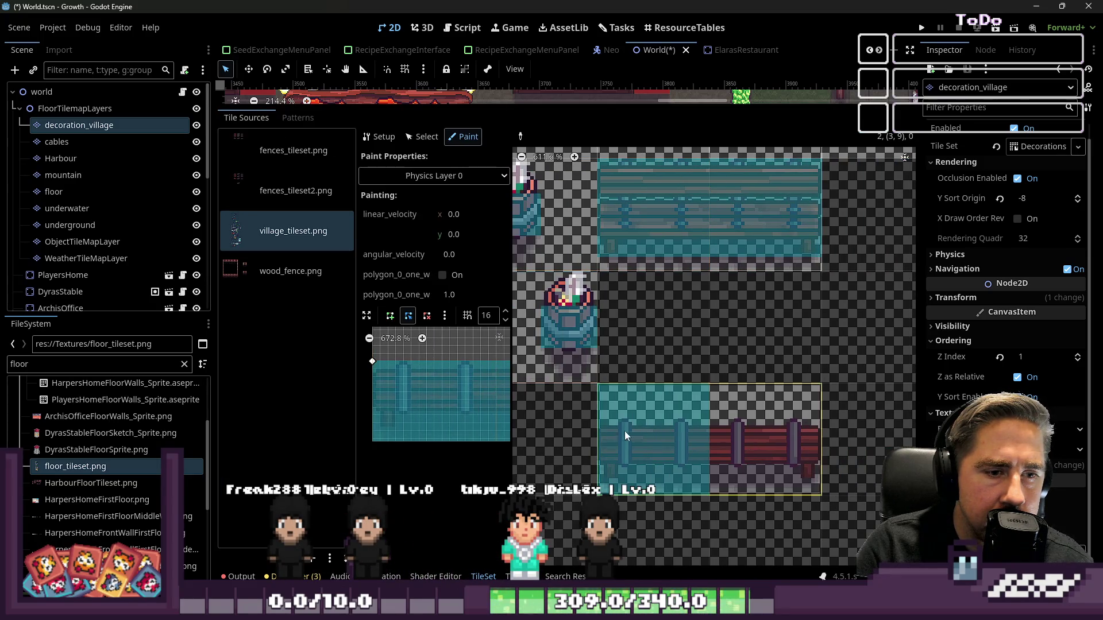
left_click(673, 433)
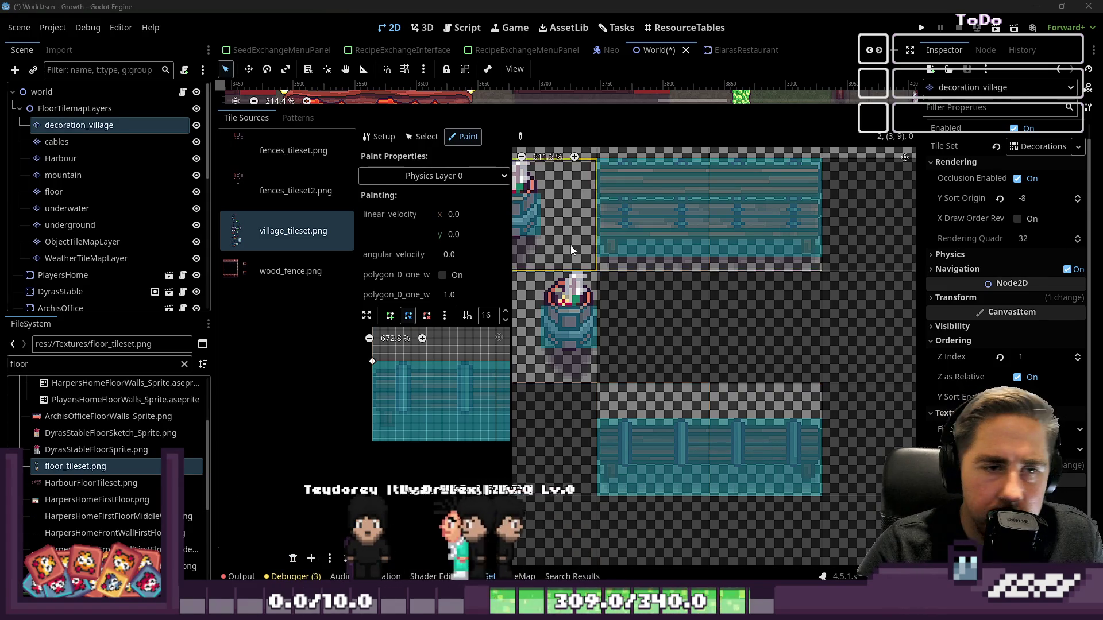
- Return to the World map and enlarge its view
scroll(621, 301, "down", 2)
scroll(672, 344, "down", 1)
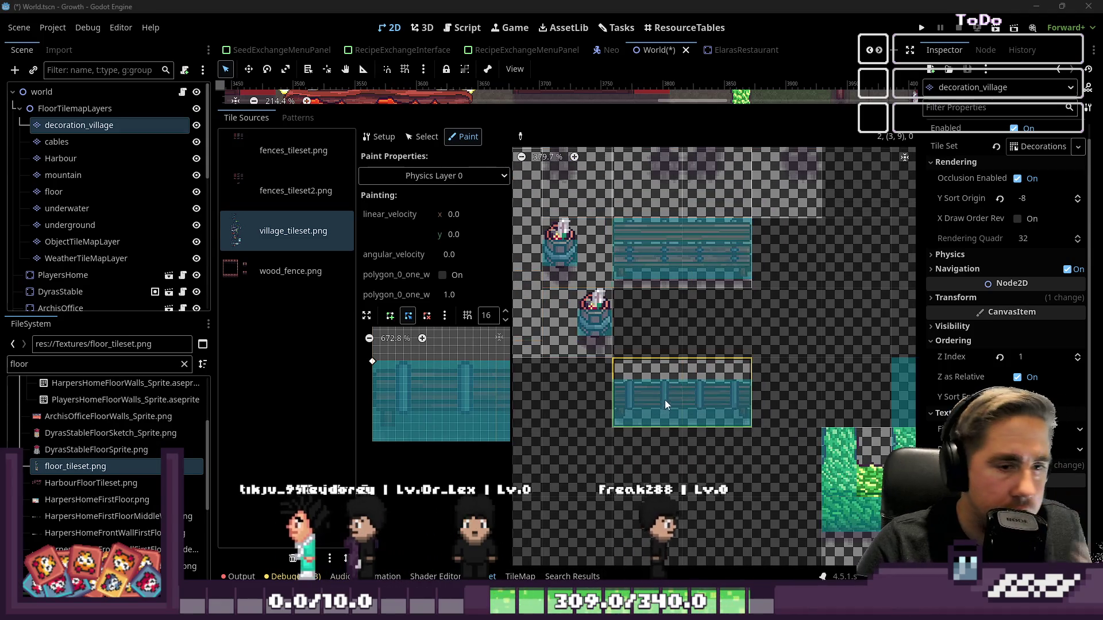
scroll(668, 259, "up", 4)
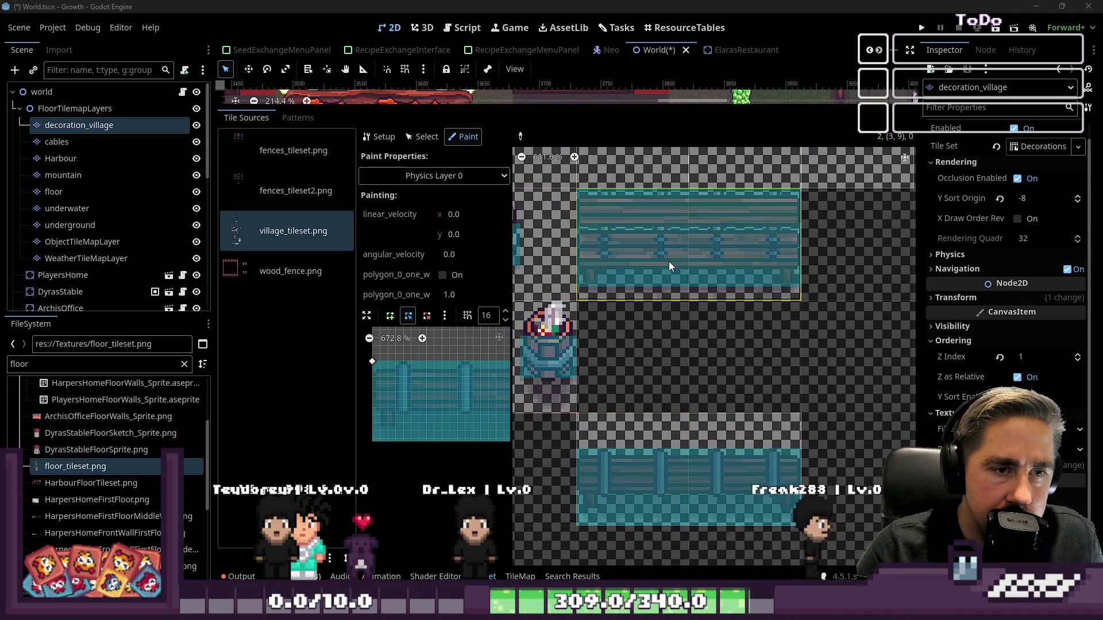
scroll(668, 263, "down", 1)
scroll(673, 260, "down", 2)
scroll(707, 306, "down", 2)
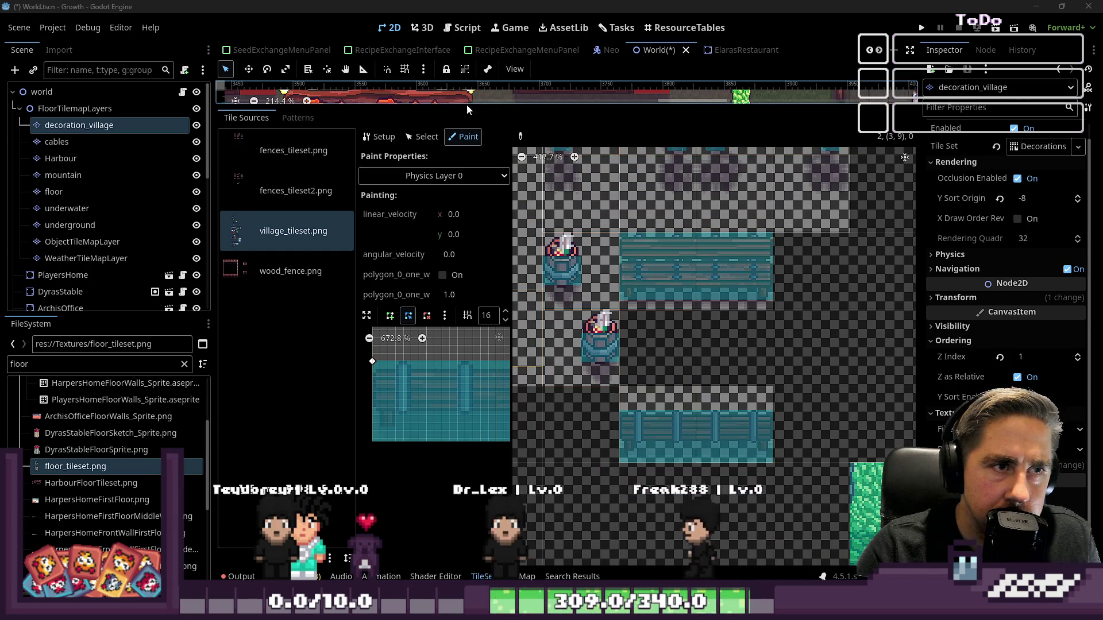
left_click_drag(554, 109, 547, 551)
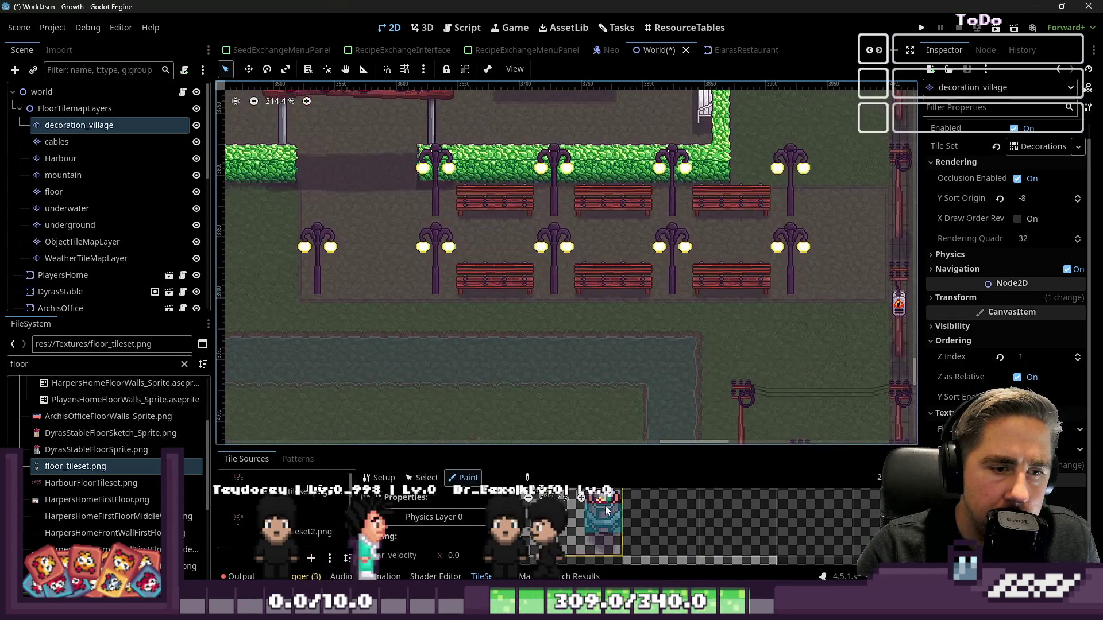
scroll(646, 521, "down", 7)
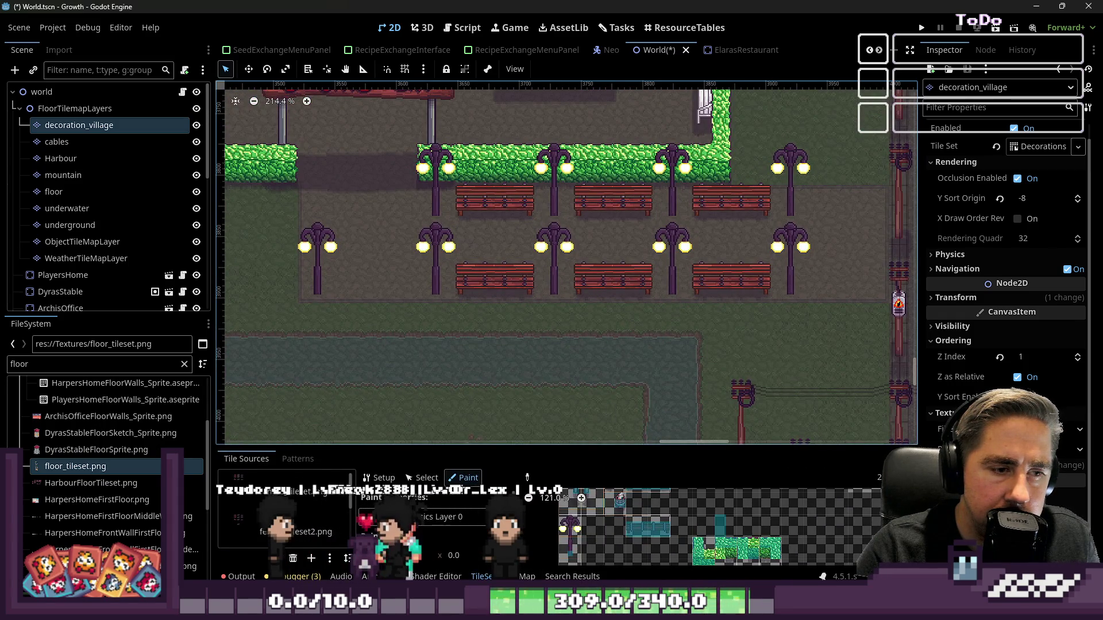
left_click(527, 577)
scroll(609, 511, "down", 3)
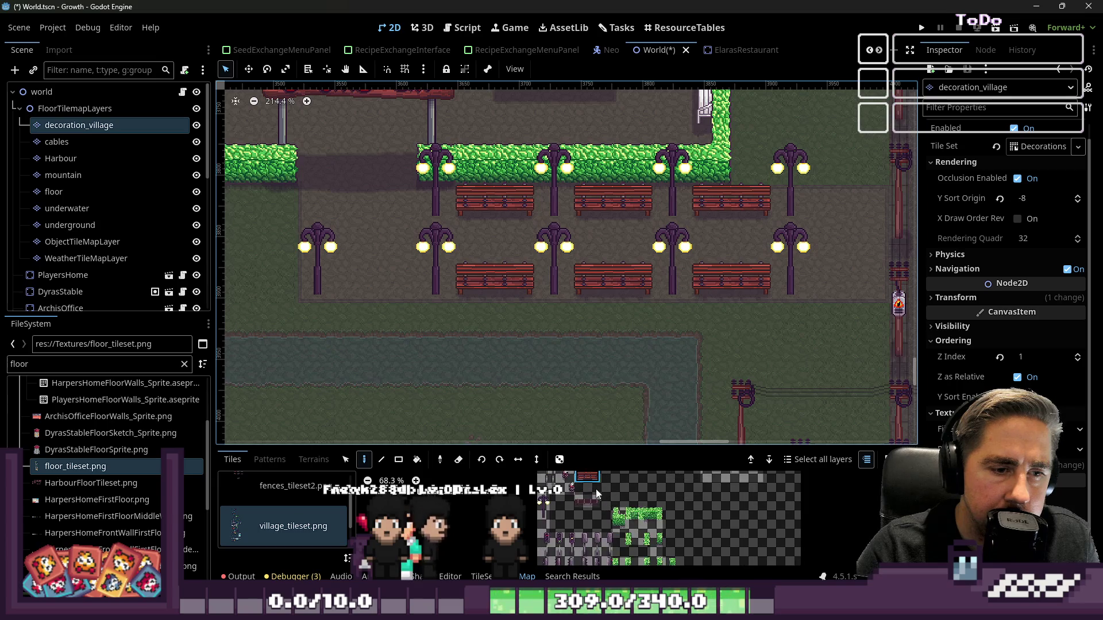
scroll(535, 311, "up", 4)
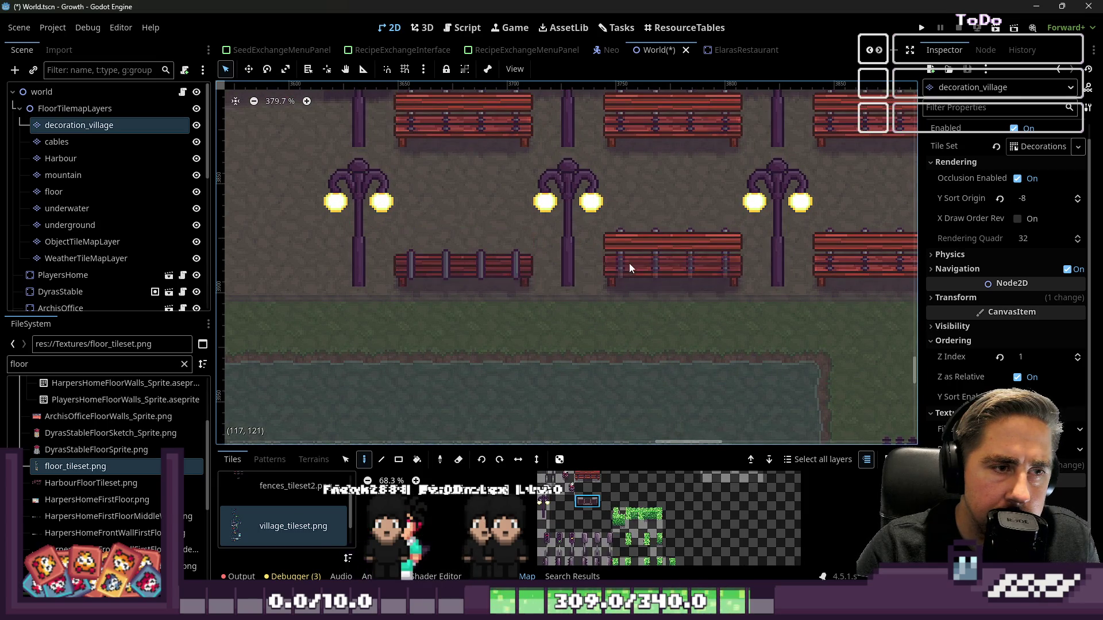
scroll(574, 298, "down", 5)
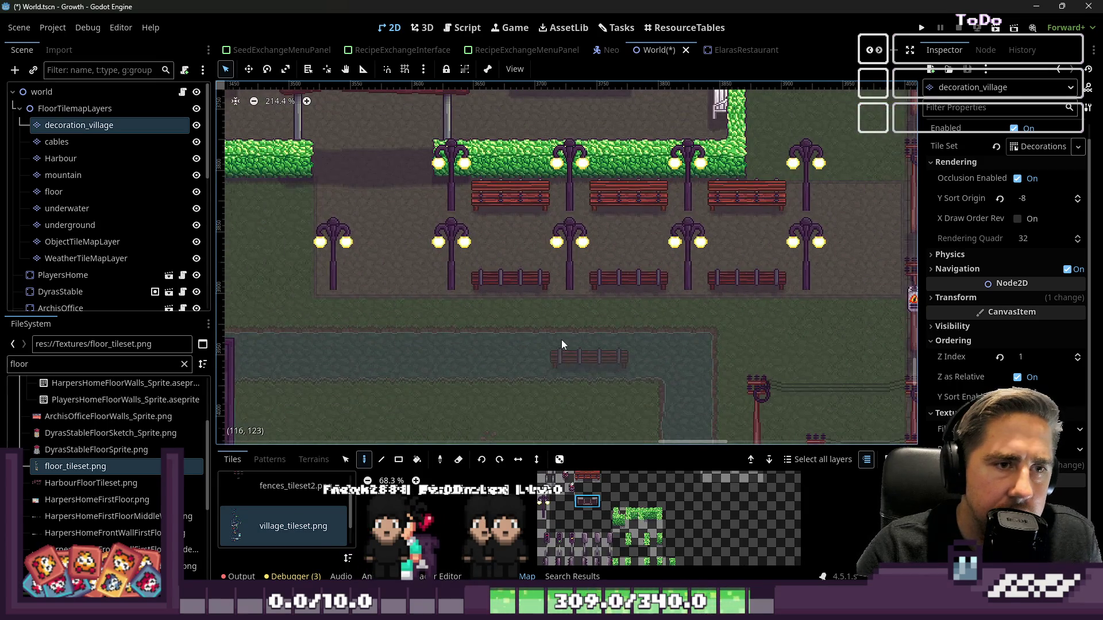
scroll(561, 340, "up", 3)
scroll(487, 274, "down", 1)
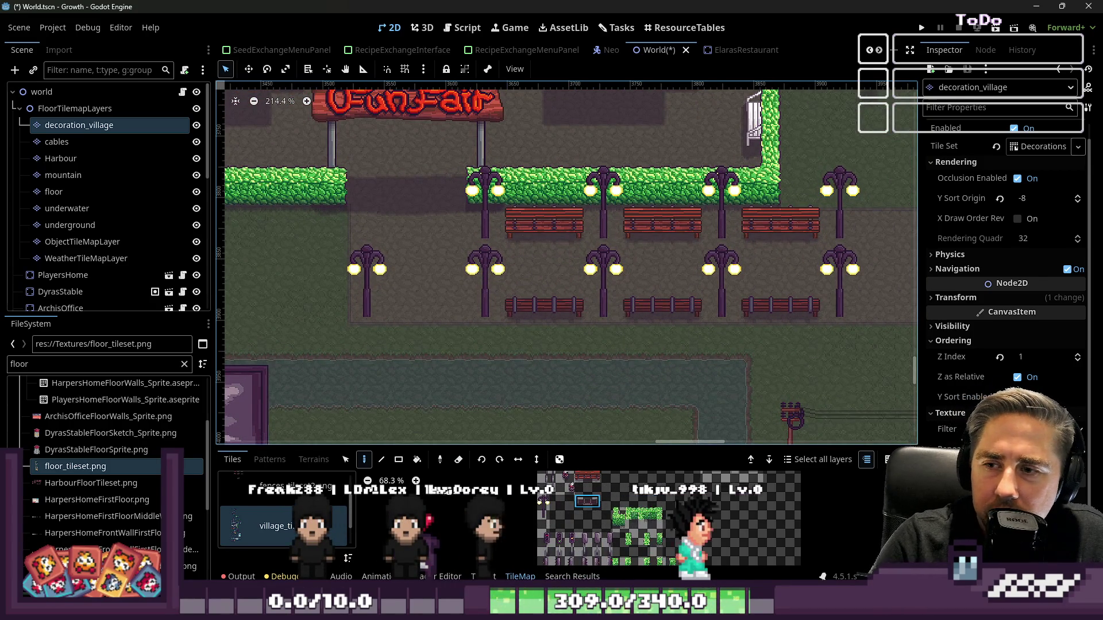
scroll(460, 296, "down", 3)
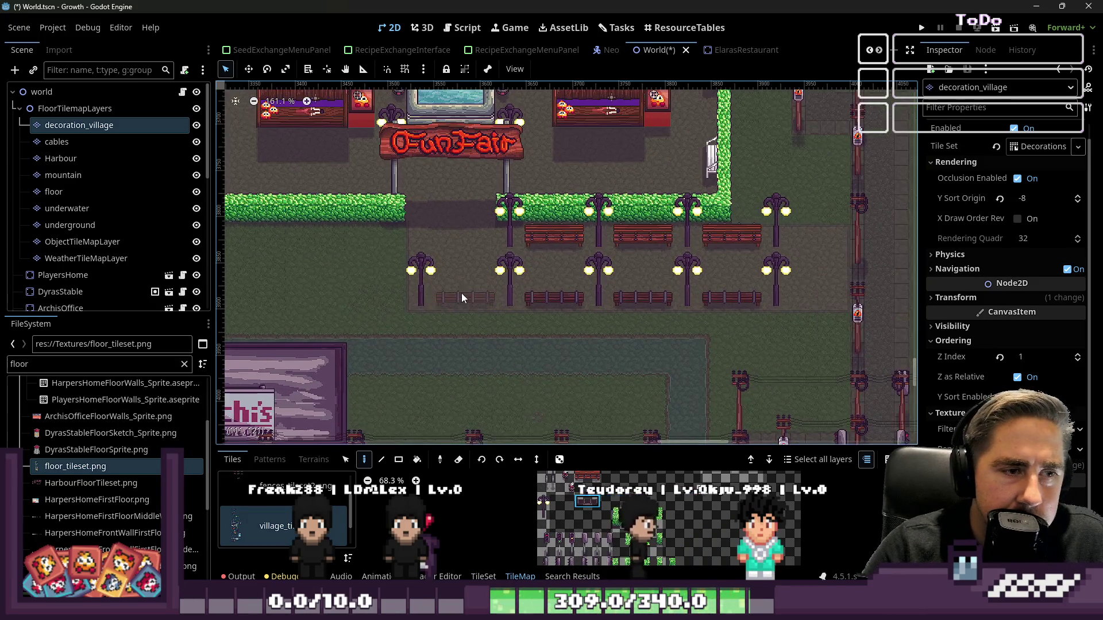
scroll(450, 297, "down", 5)
scroll(373, 212, "up", 8)
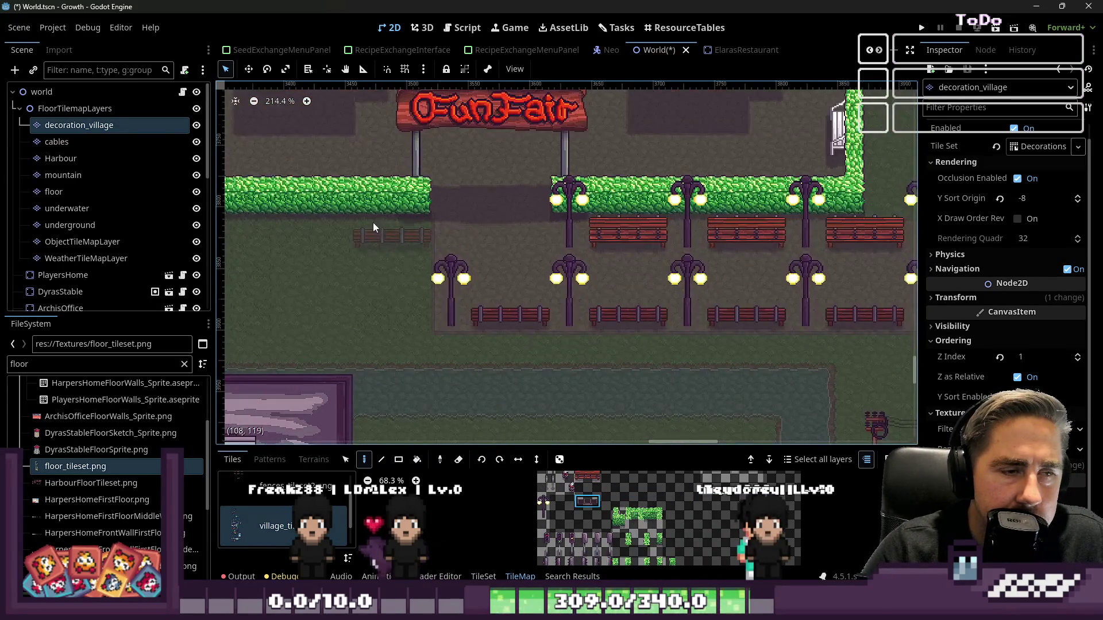
scroll(373, 227, "down", 3)
scroll(780, 296, "up", 3)
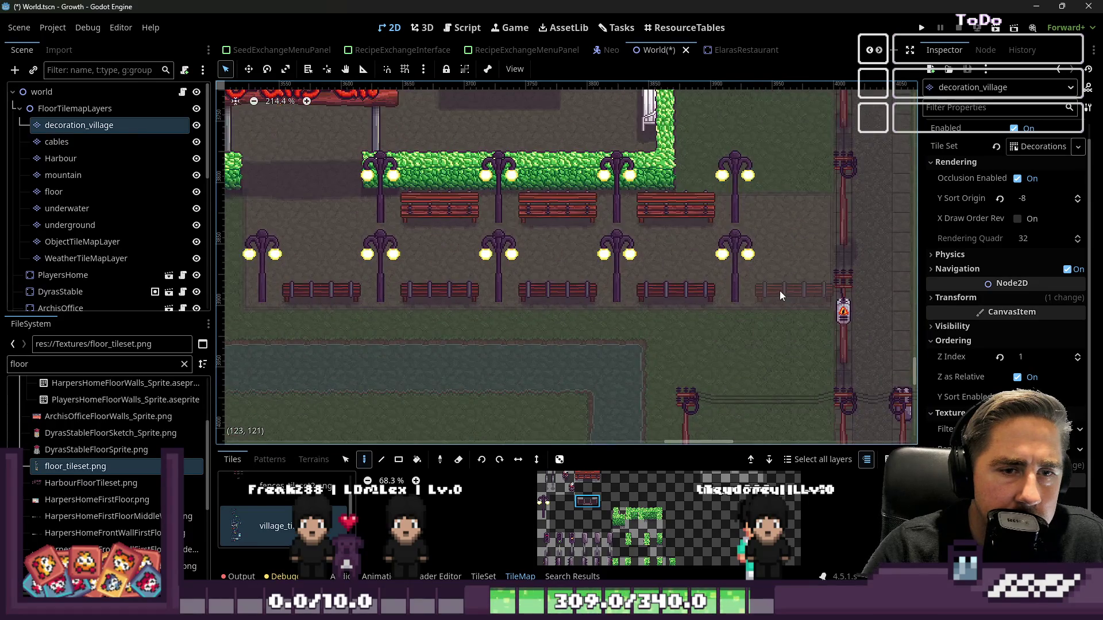
scroll(671, 487, "down", 2)
scroll(692, 310, "up", 1)
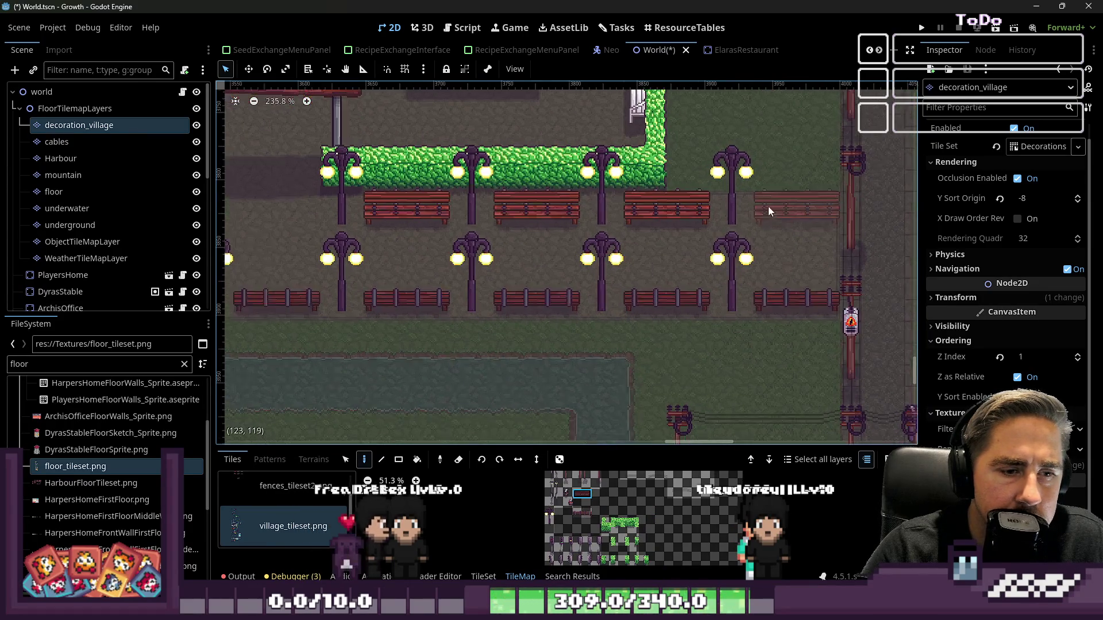
scroll(692, 310, "down", 4)
scroll(439, 166, "up", 3)
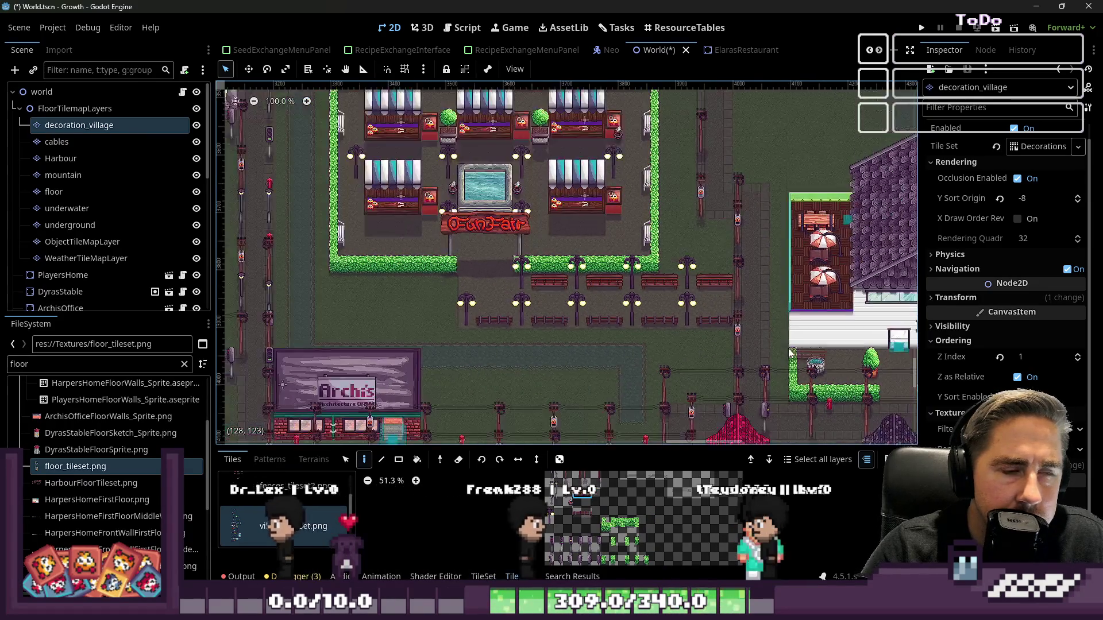
scroll(440, 165, "left", 3)
scroll(439, 166, "left", 2)
scroll(624, 282, "down", 2)
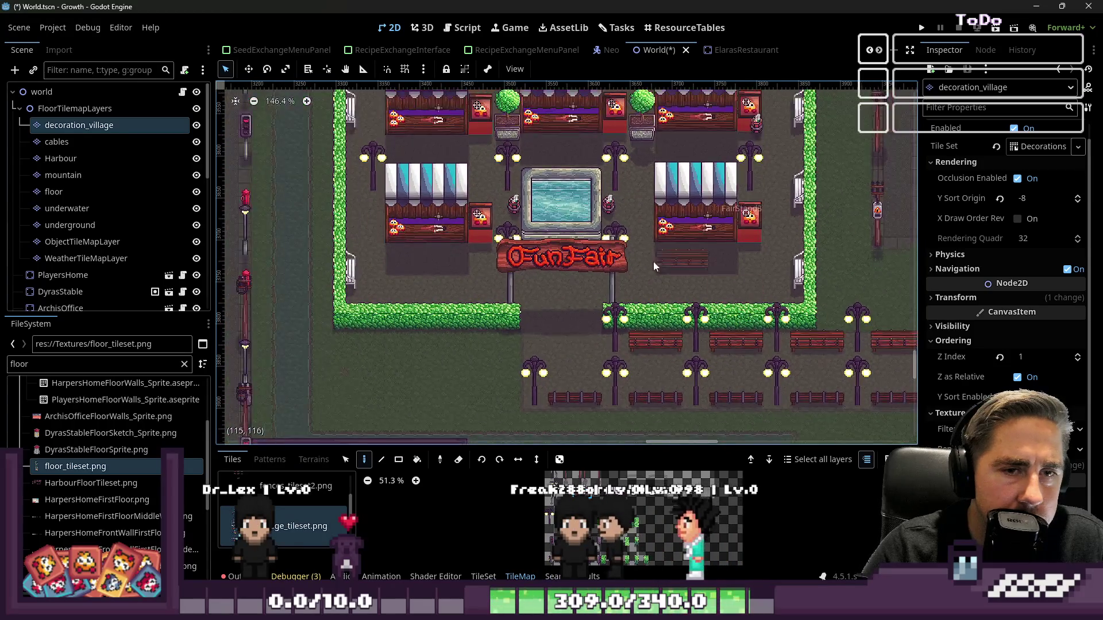
scroll(624, 282, "down", 7)
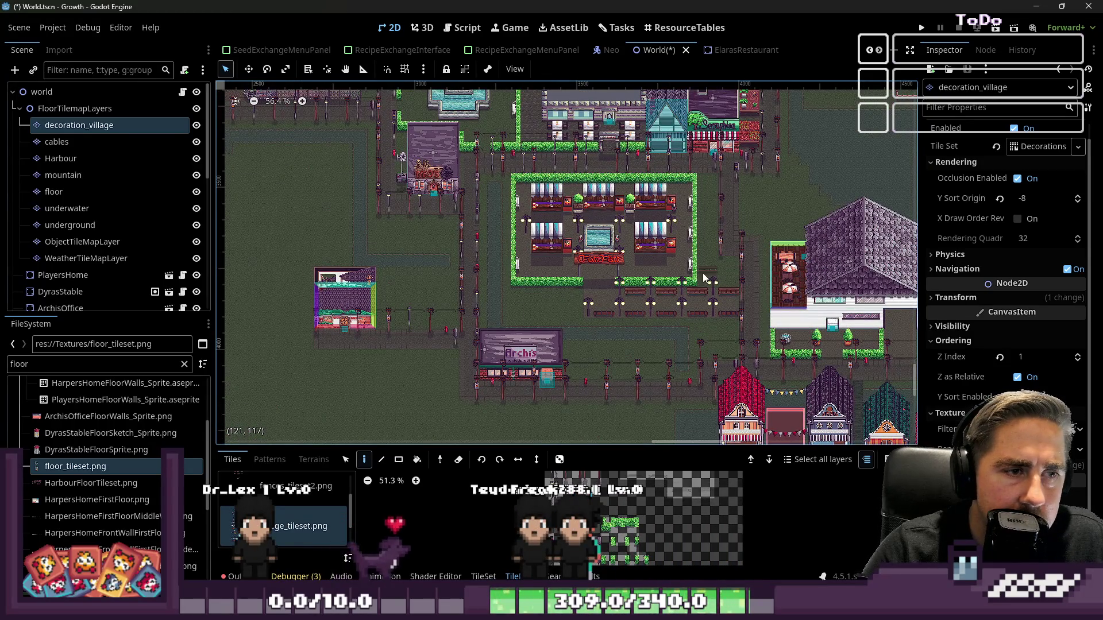
scroll(573, 289, "up", 4)
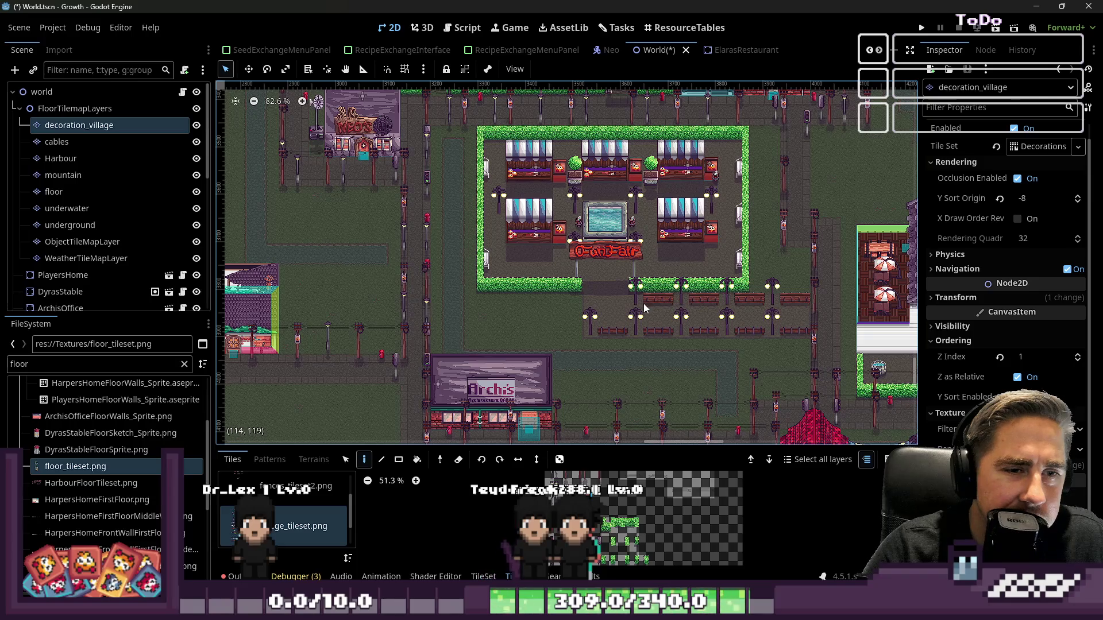
scroll(547, 328, "up", 10)
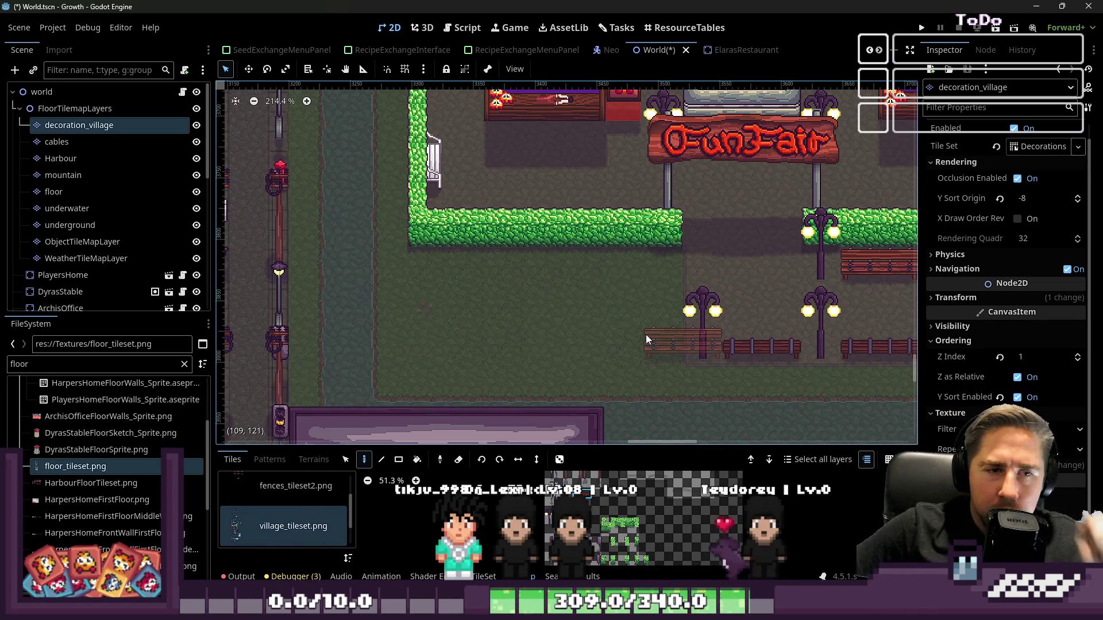
scroll(646, 334, "down", 6)
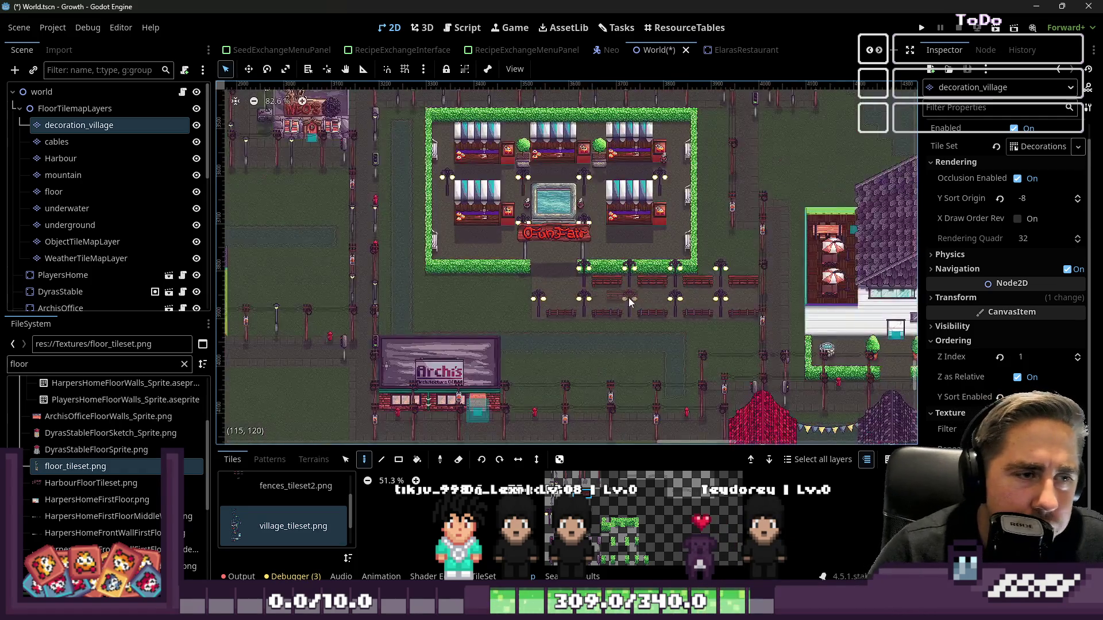
left_click(83, 96)
scroll(645, 248, "down", 4)
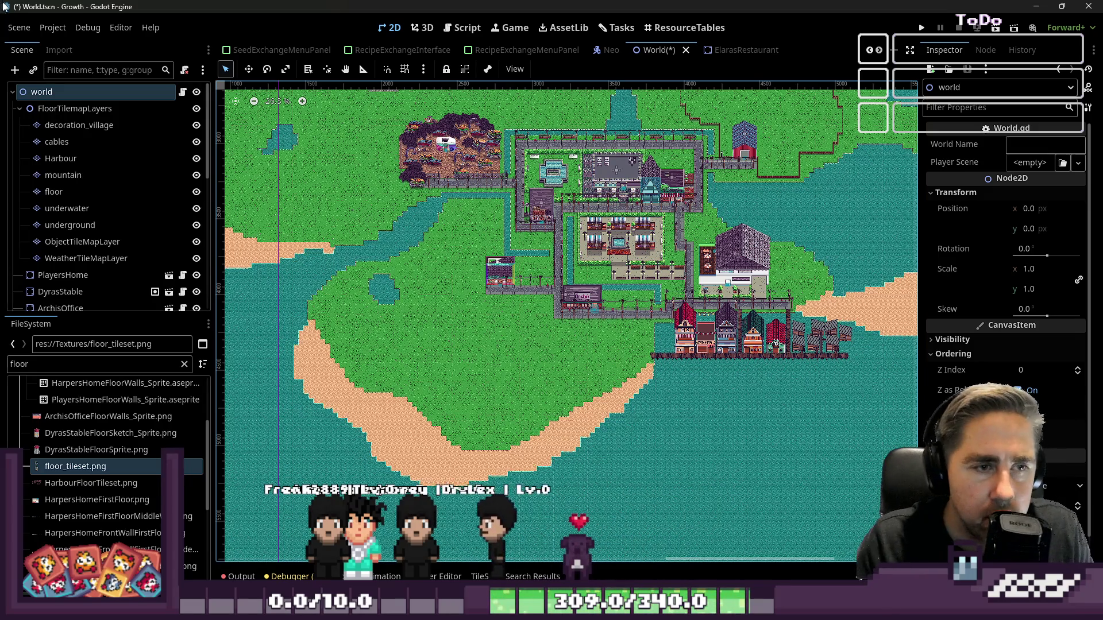
- Move the FunFair Minispiele reparieren card from Todo into DoneToday on the Tasks board
scroll(581, 234, "up", 5)
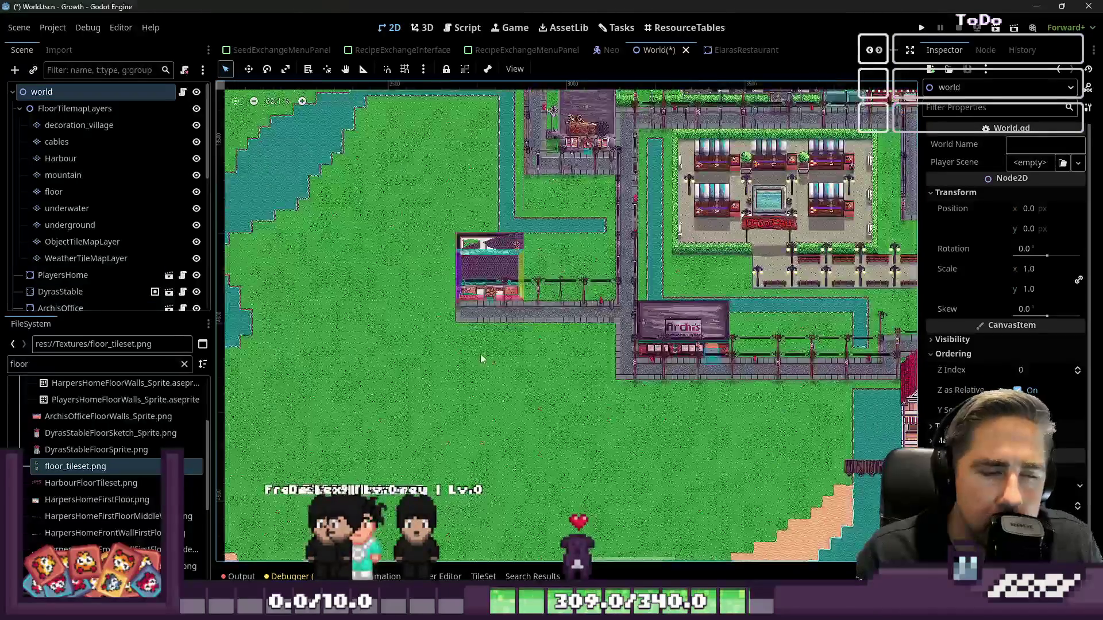
left_click(464, 27)
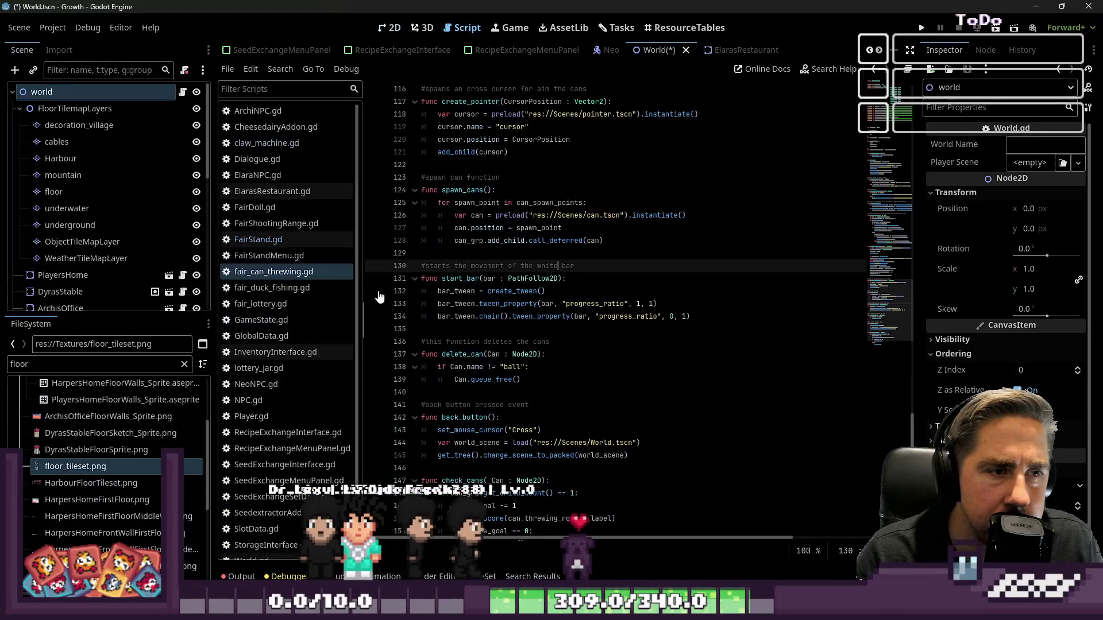
left_click(601, 37)
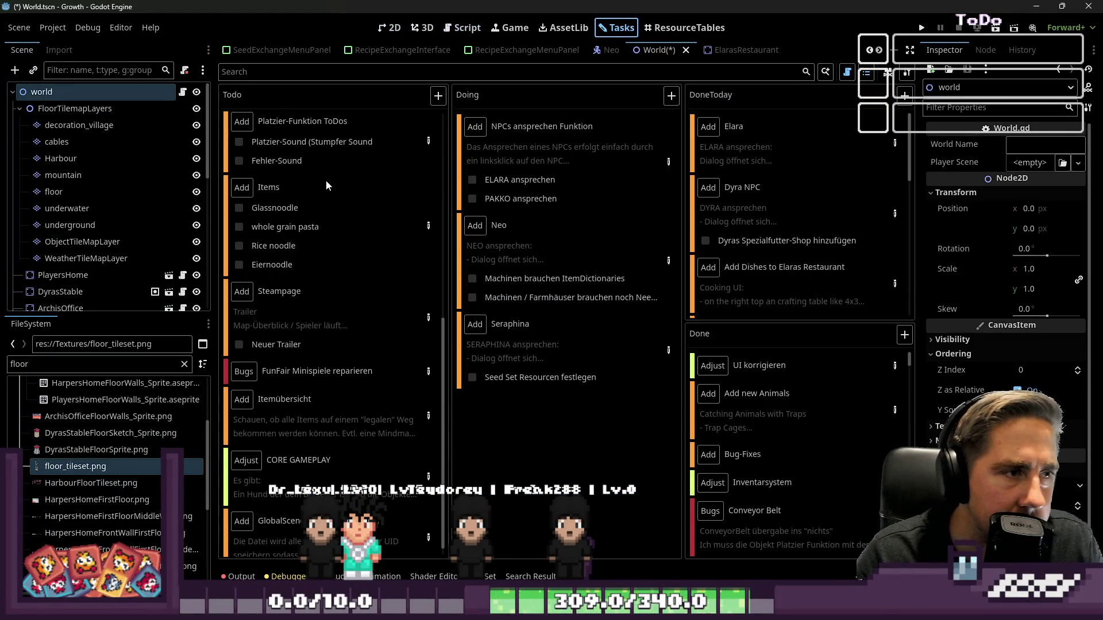
scroll(328, 187, "down", 1)
mouse_move(351, 362)
left_mouse_down()
mouse_move(426, 373)
mouse_move(802, 167)
left_mouse_up()
scroll(287, 296, "up", 10)
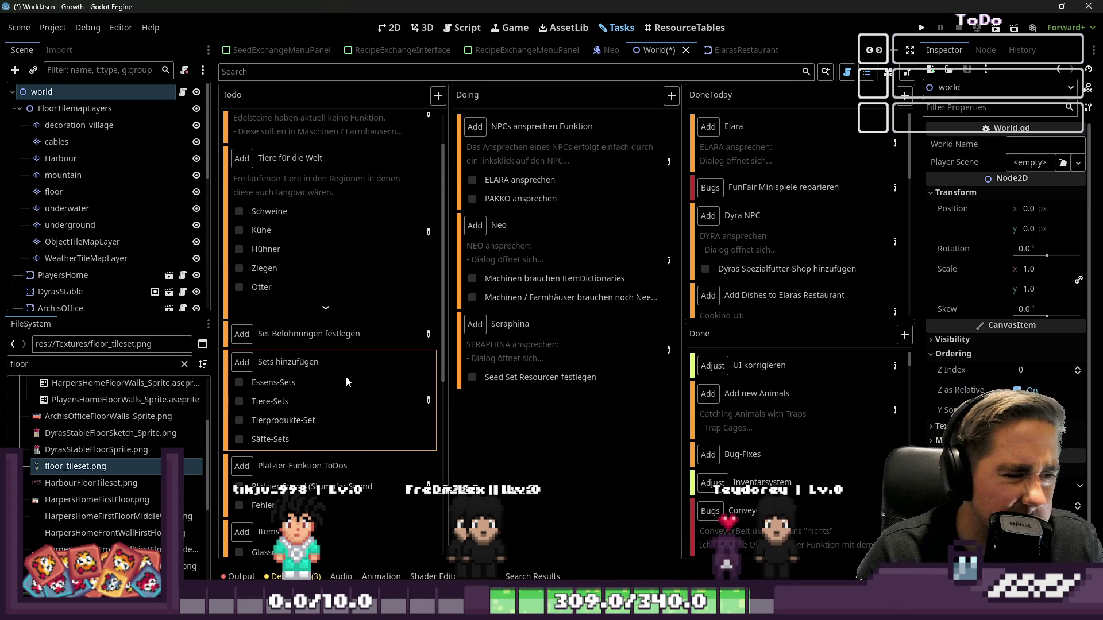
scroll(345, 377, "down", 2)
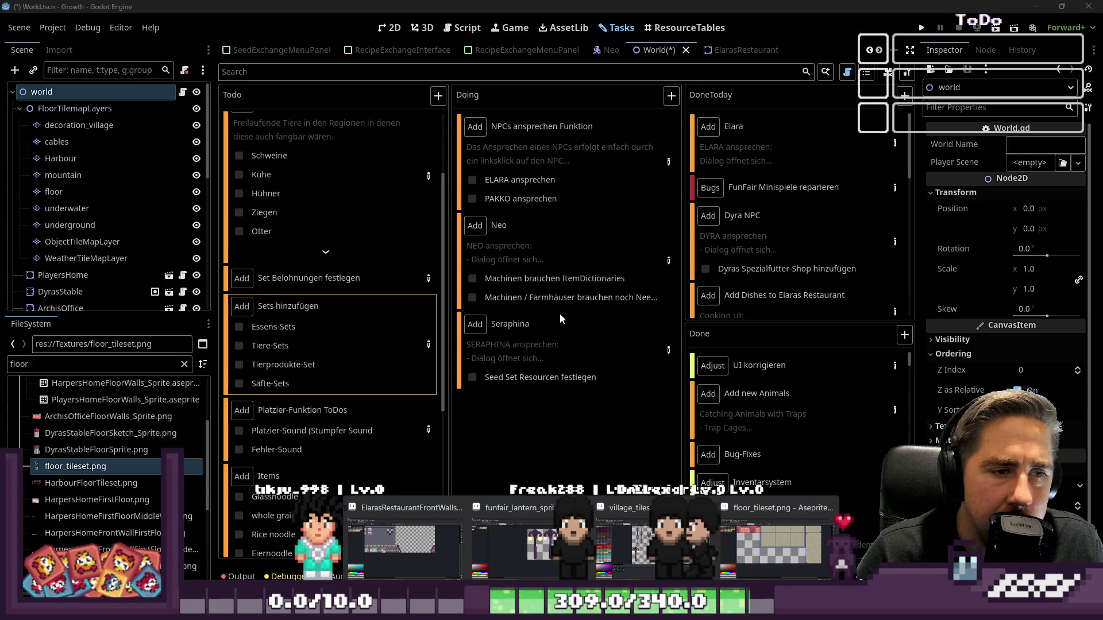
left_click(664, 352)
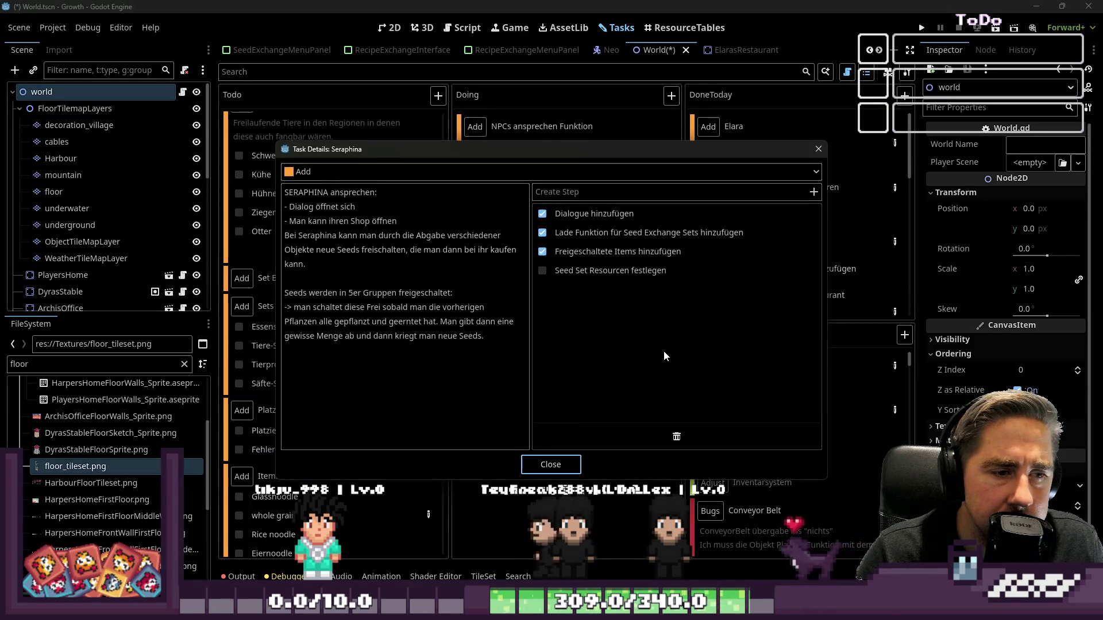
- Review the Seraphina and Neo task details, then close them
left_click(574, 465)
mouse_move(552, 357)
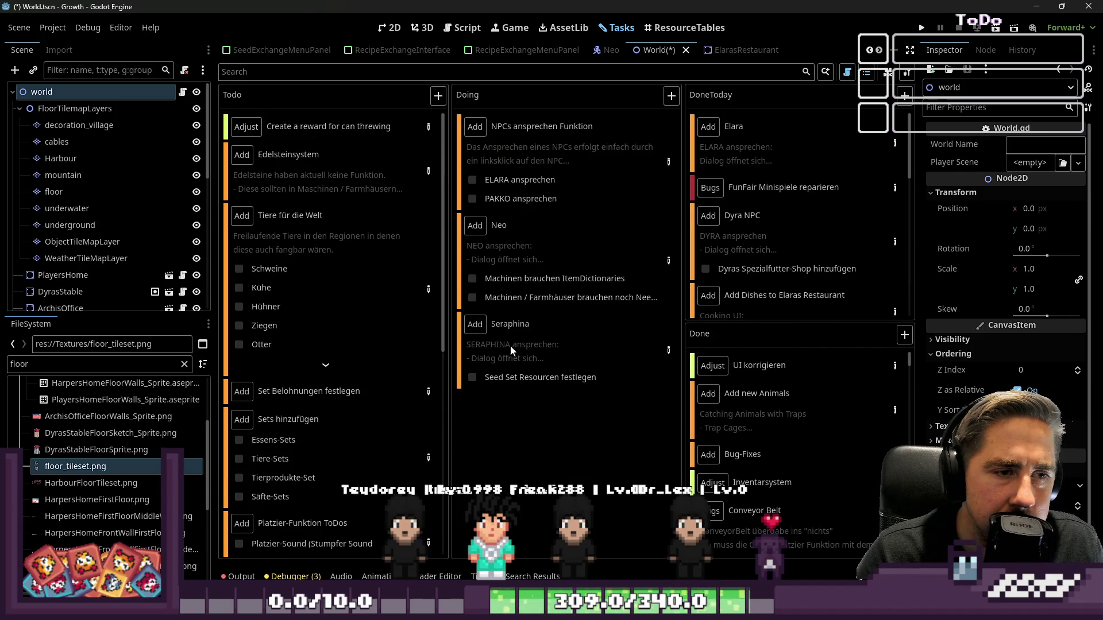
double_click(625, 259)
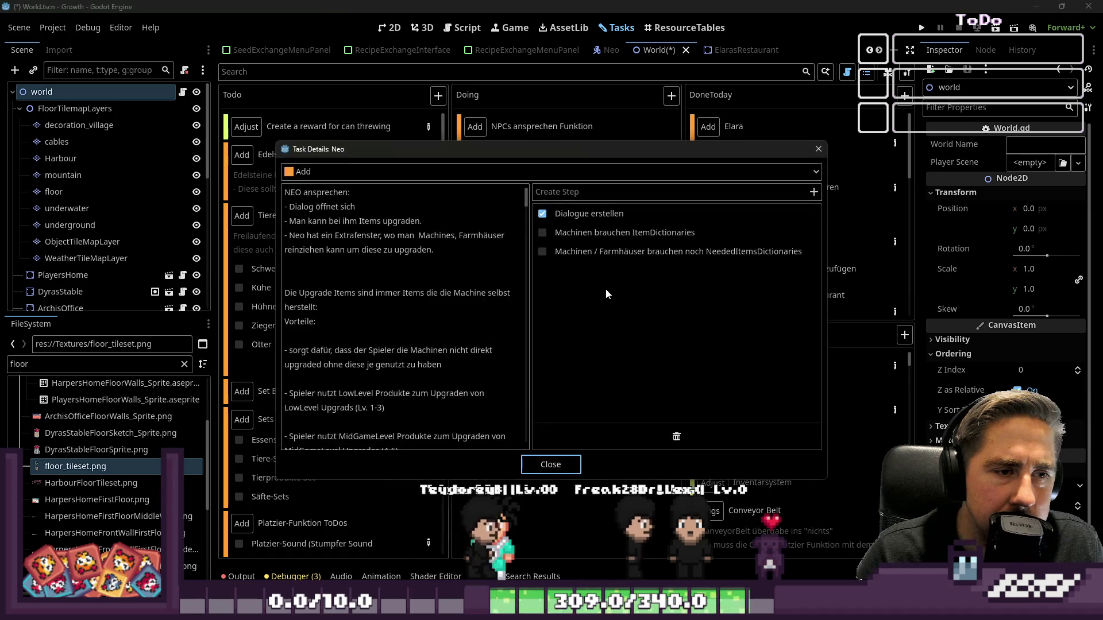
scroll(347, 285, "down", 10)
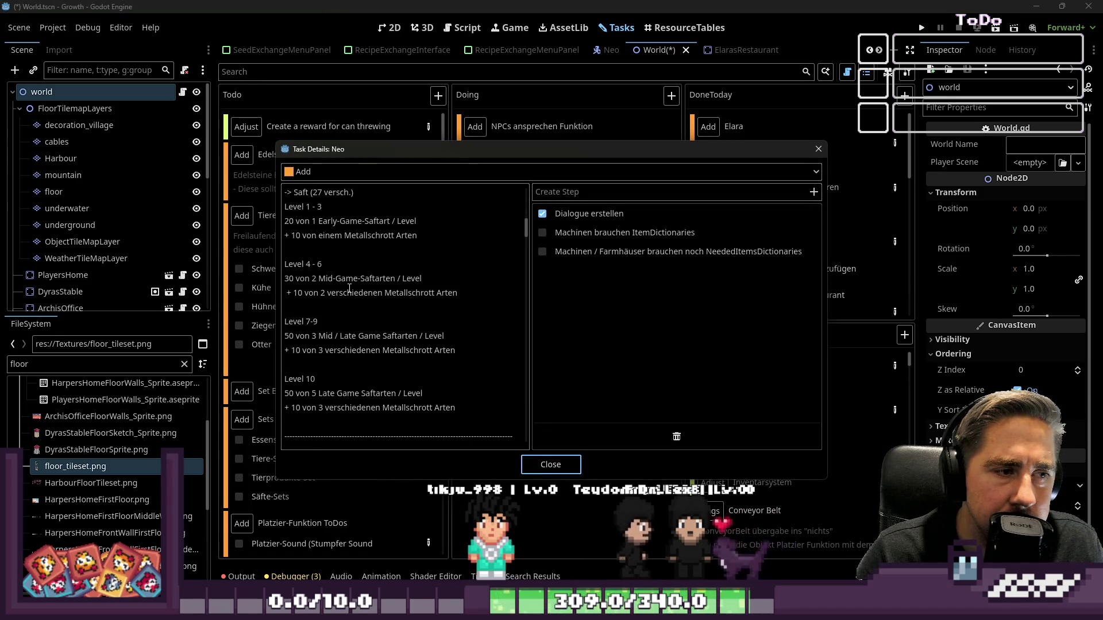
left_click(375, 237)
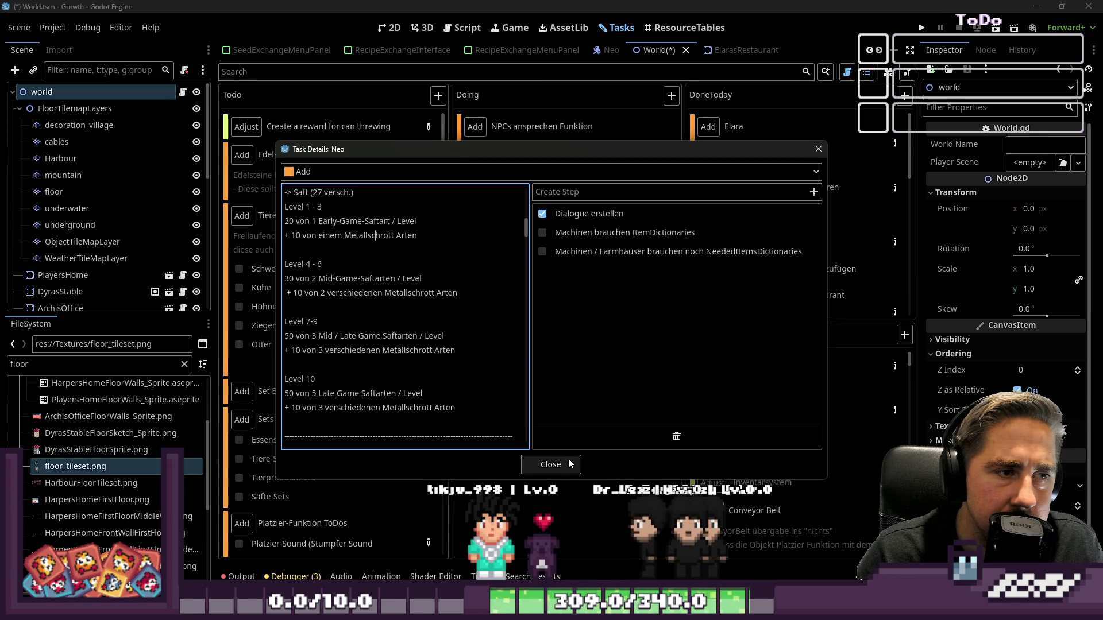
left_click(569, 459)
- Filter the FileSystem panel to 'Machine'
left_click(53, 364)
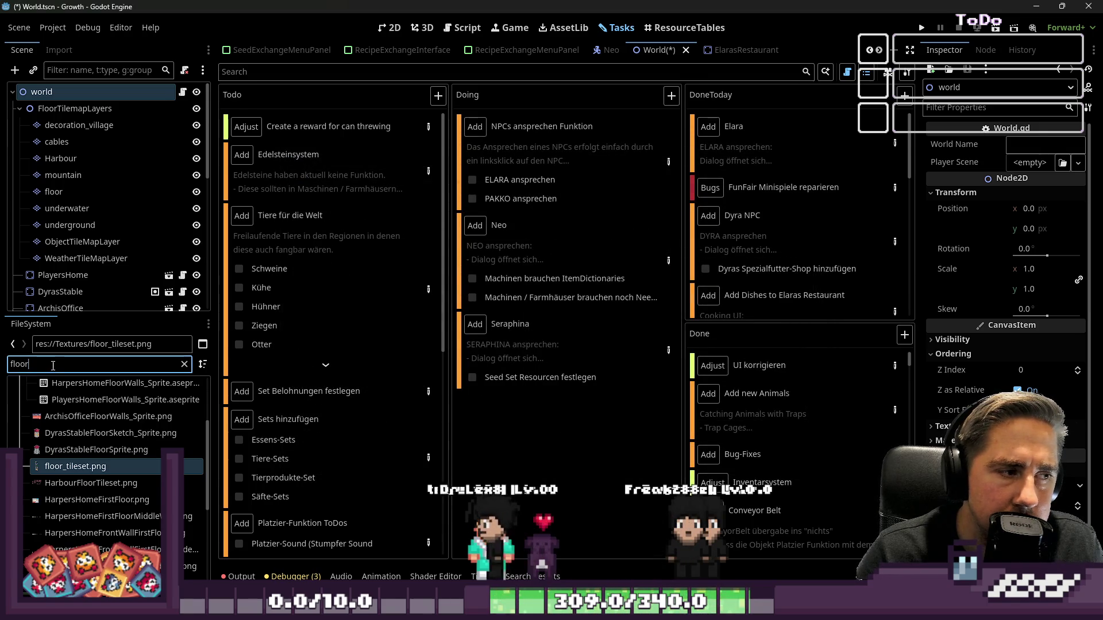
type("Mach")
key("ctrl+a")
type("Machine")
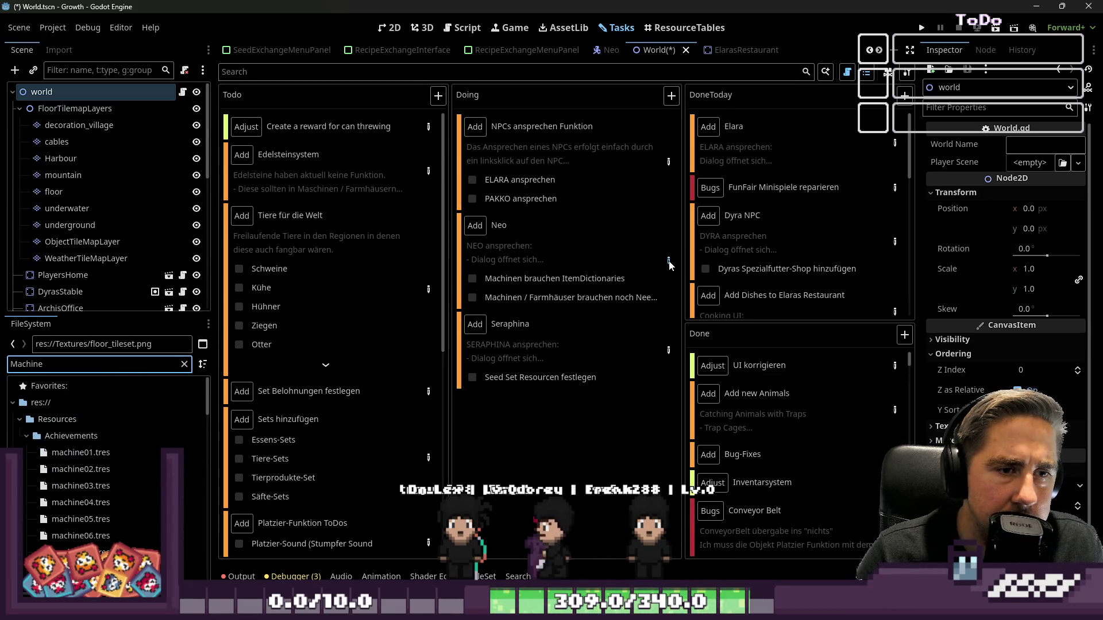
- Check the Neo task's Machinen brauchen ItemDictionaries step, close it and return to the 2D map
left_click(668, 261)
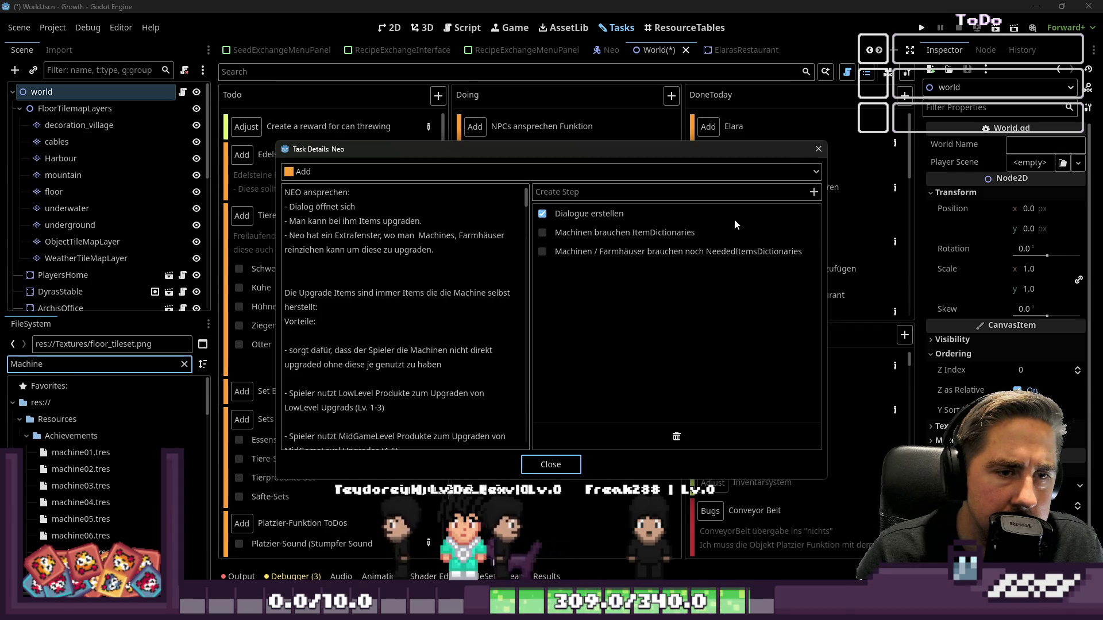
left_click(723, 230)
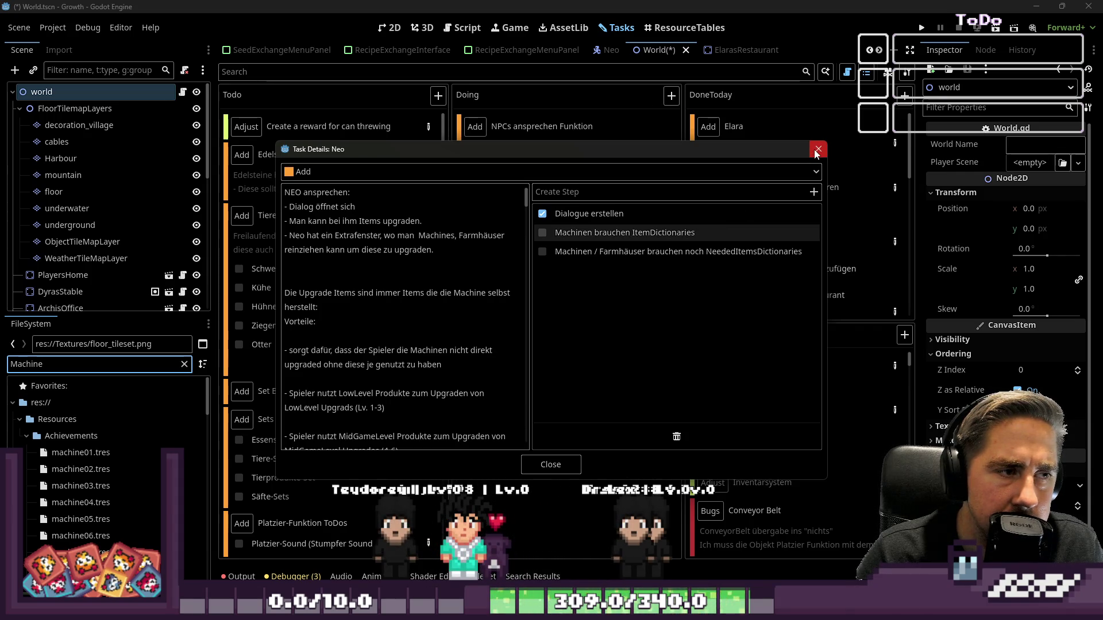
scroll(400, 313, "down", 3)
scroll(398, 302, "down", 8)
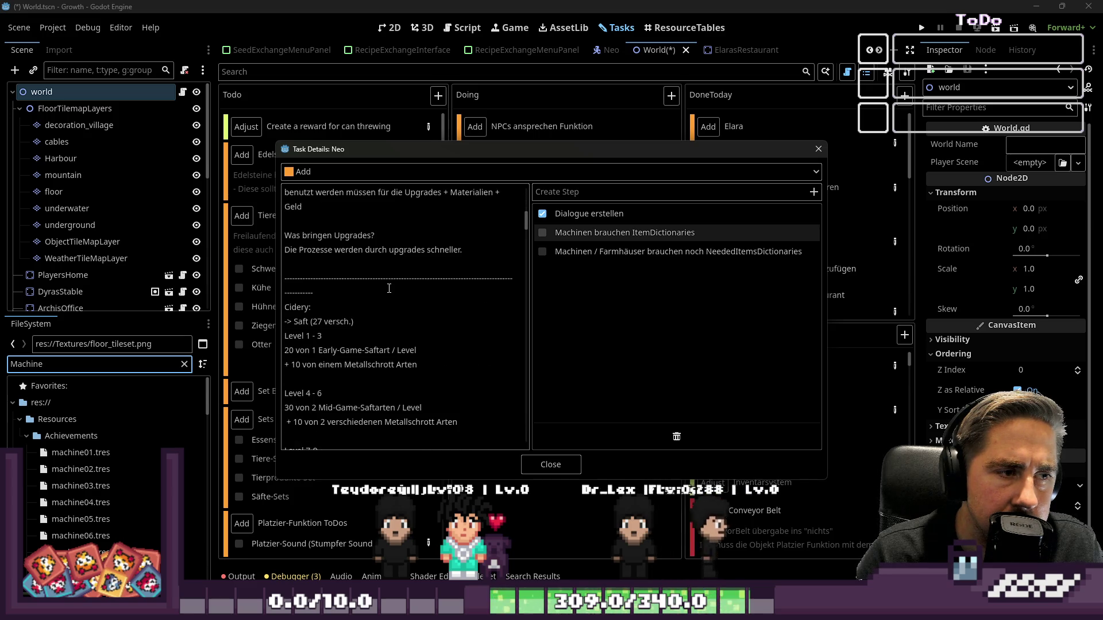
scroll(389, 289, "down", 1)
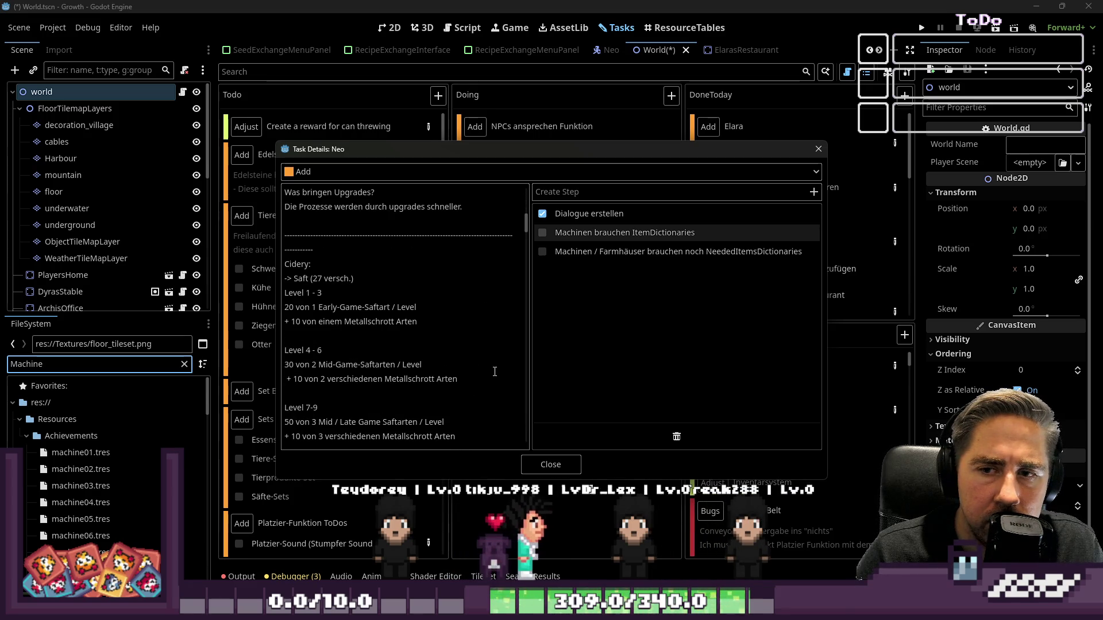
left_click(818, 151)
left_click(382, 27)
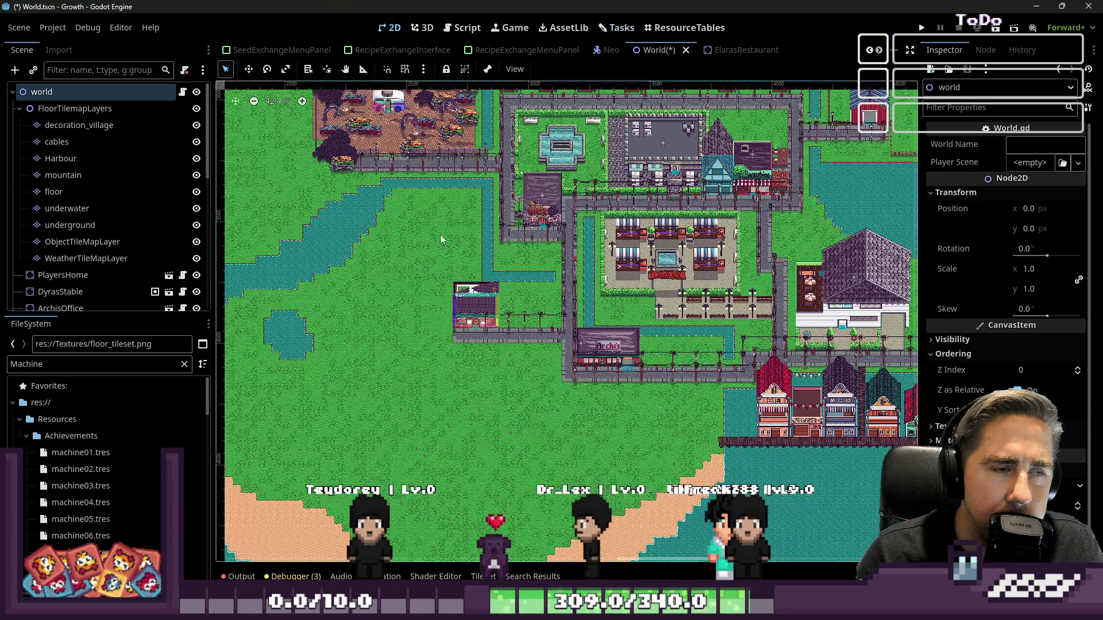
- Show the village_tileset atlas for the decoration_village layer in an enlarged panel, then switch to Aseprite
scroll(477, 332, "up", 5)
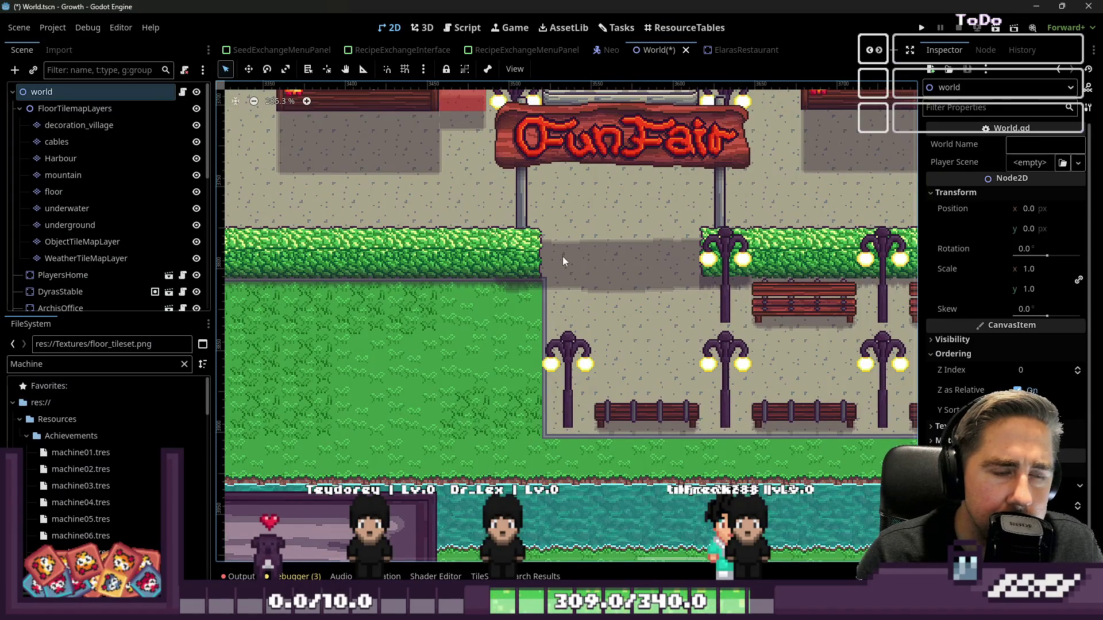
scroll(519, 305, "down", 2)
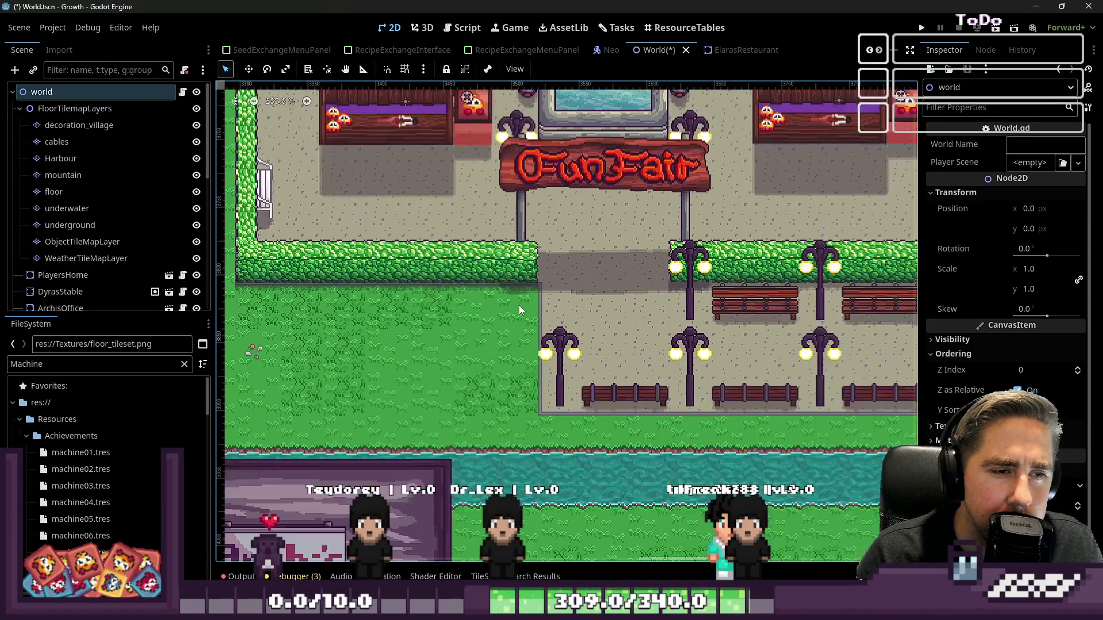
scroll(518, 311, "down", 3)
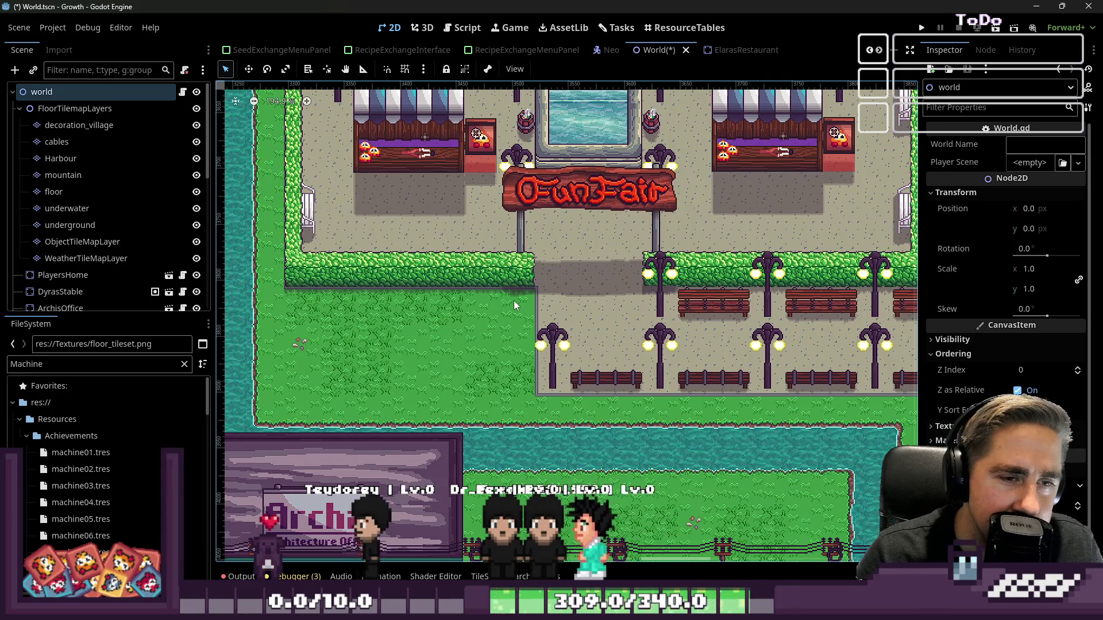
scroll(514, 304, "down", 1)
scroll(514, 305, "down", 3)
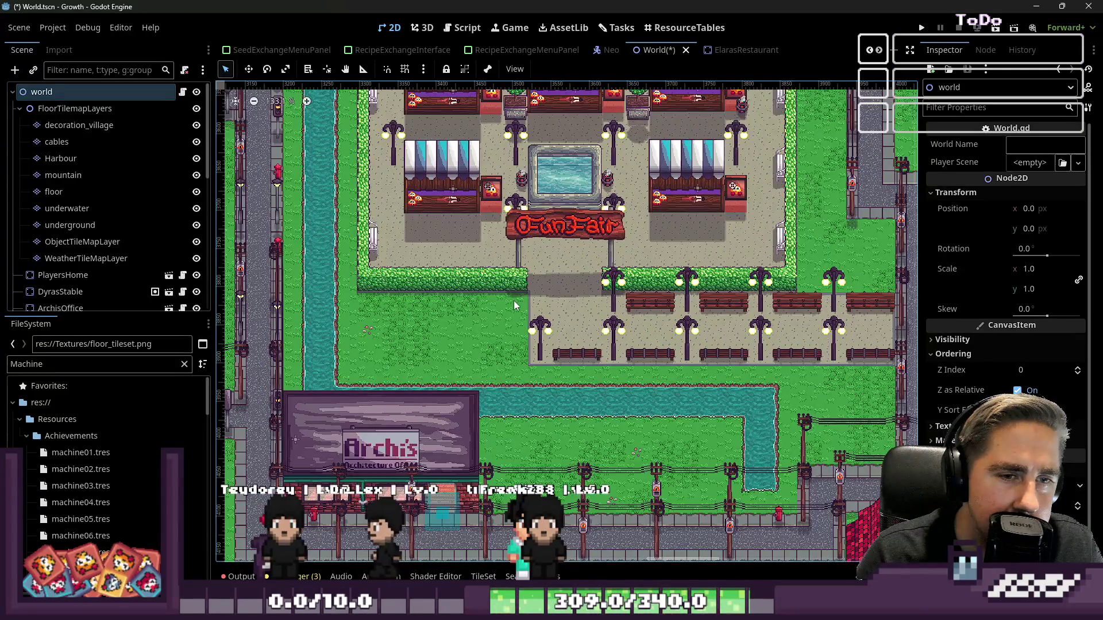
scroll(671, 321, "up", 7)
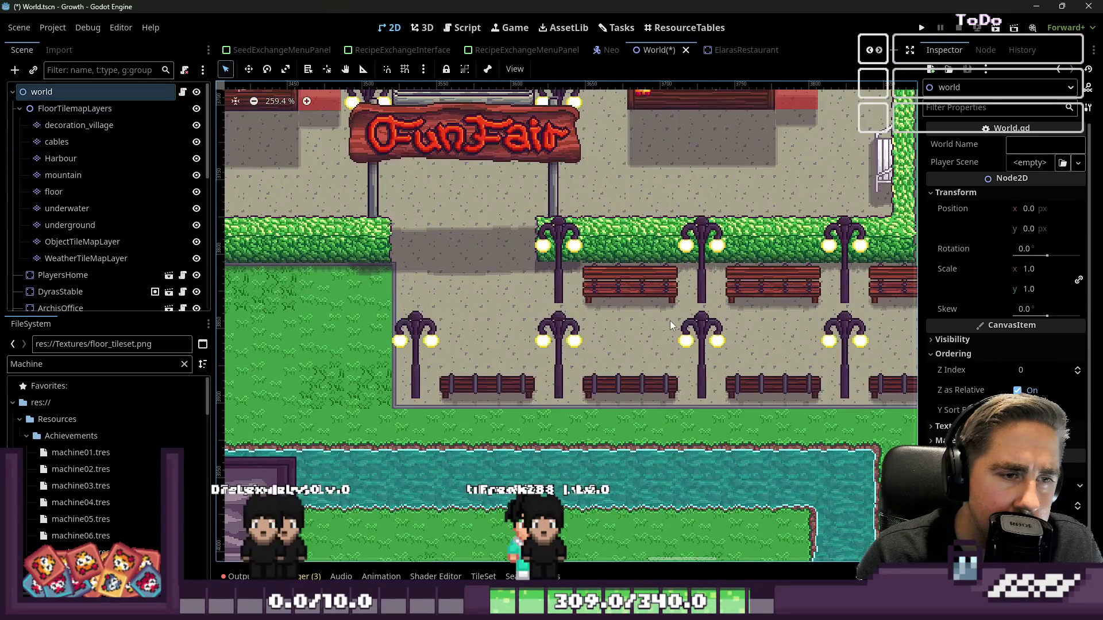
scroll(669, 321, "down", 4)
scroll(585, 392, "down", 6)
scroll(361, 219, "up", 9)
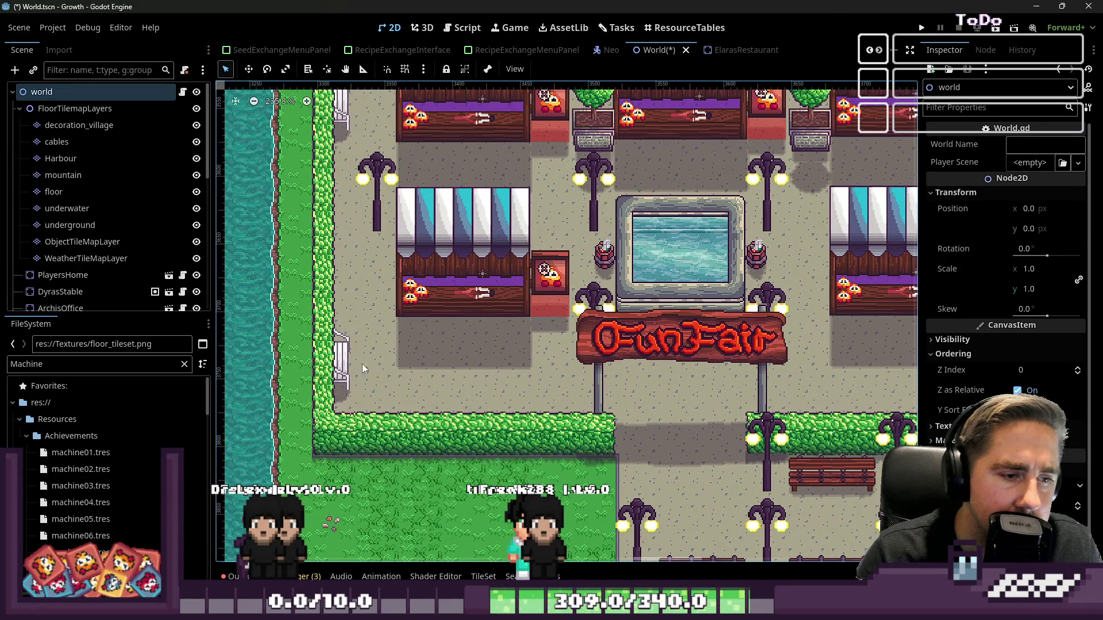
left_click(98, 125)
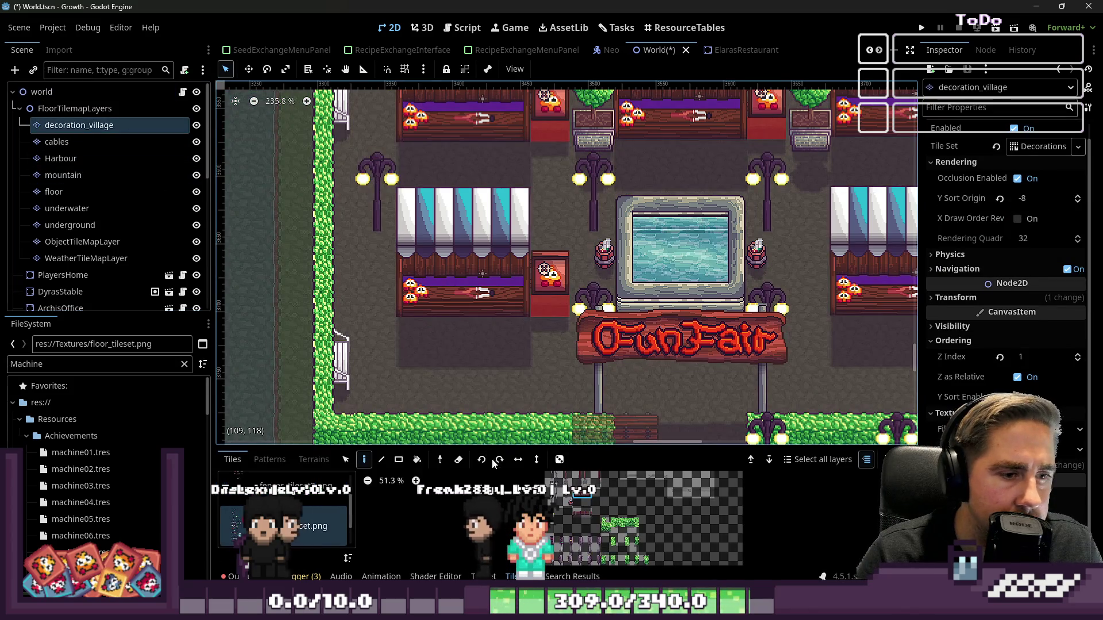
left_click_drag(501, 448, 504, 244)
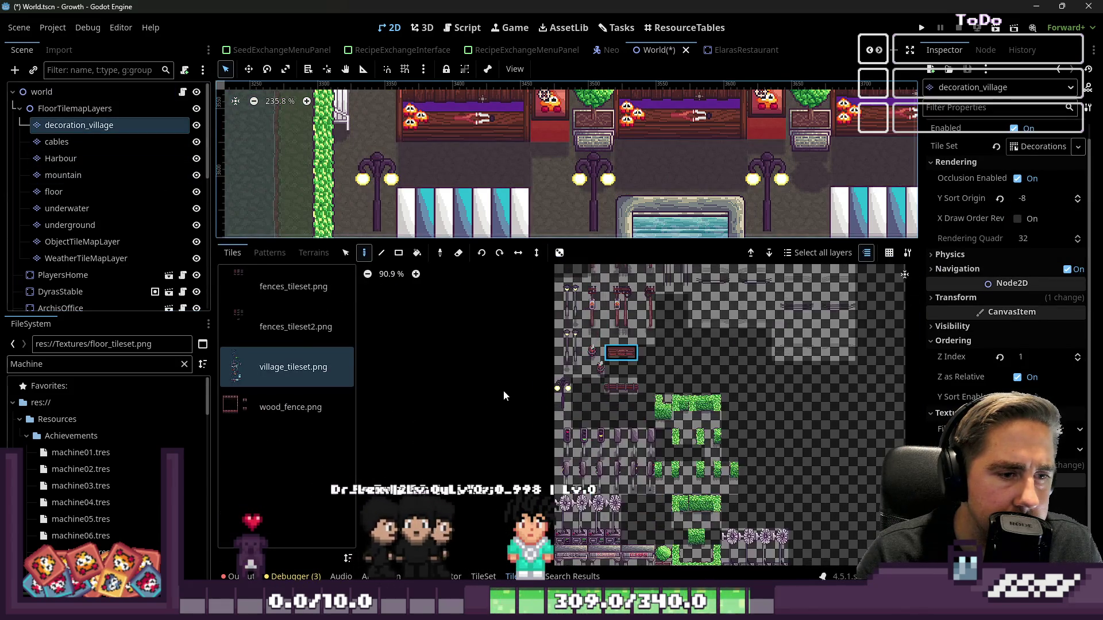
scroll(603, 396, "up", 5)
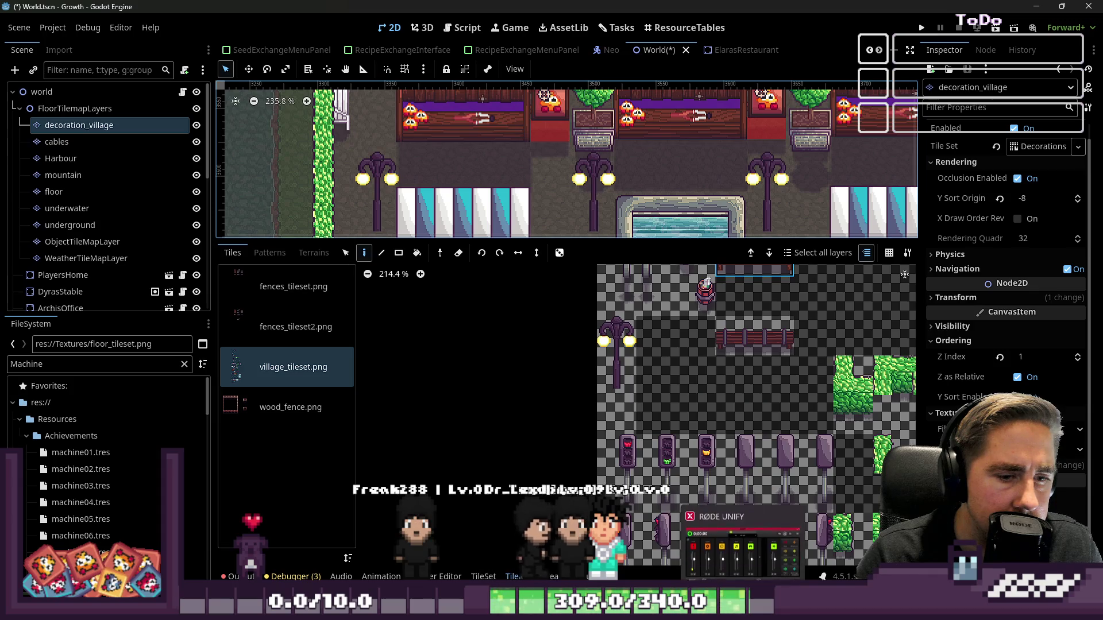
left_click(545, 500)
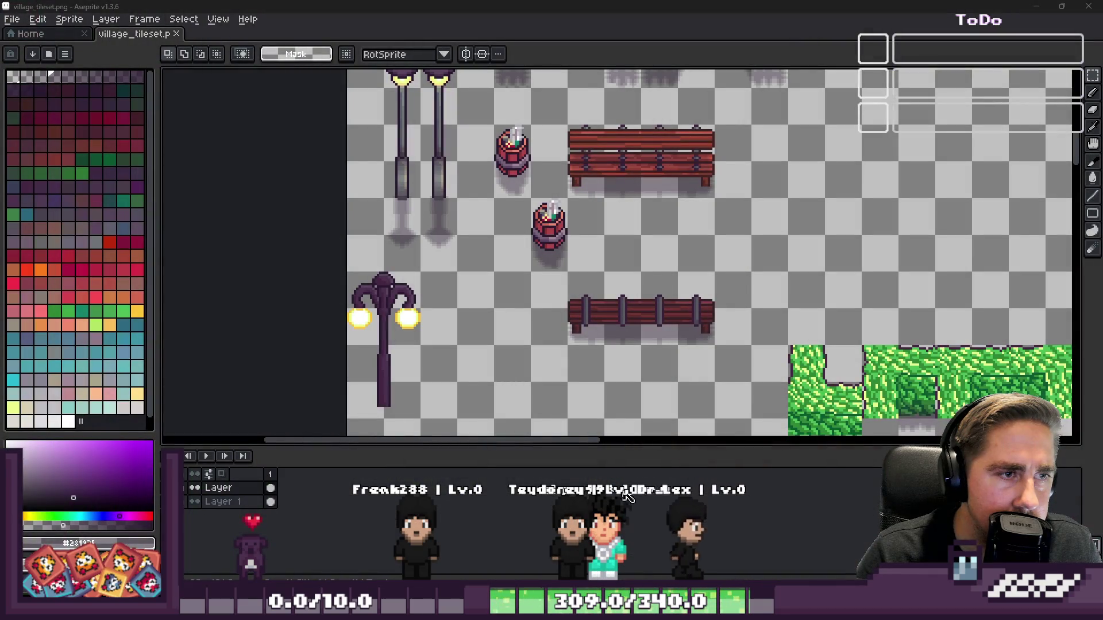
- Undo and deselect to step back through earlier edits of the tileset sheet
scroll(500, 325, "up", 1)
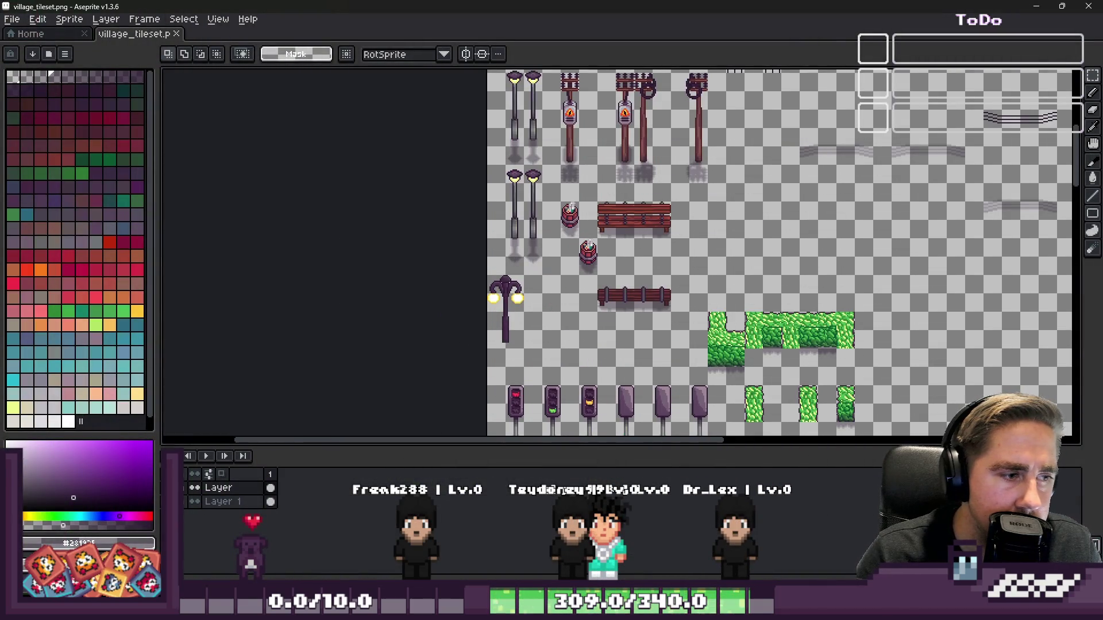
scroll(567, 185, "down", 1)
scroll(606, 224, "up", 2)
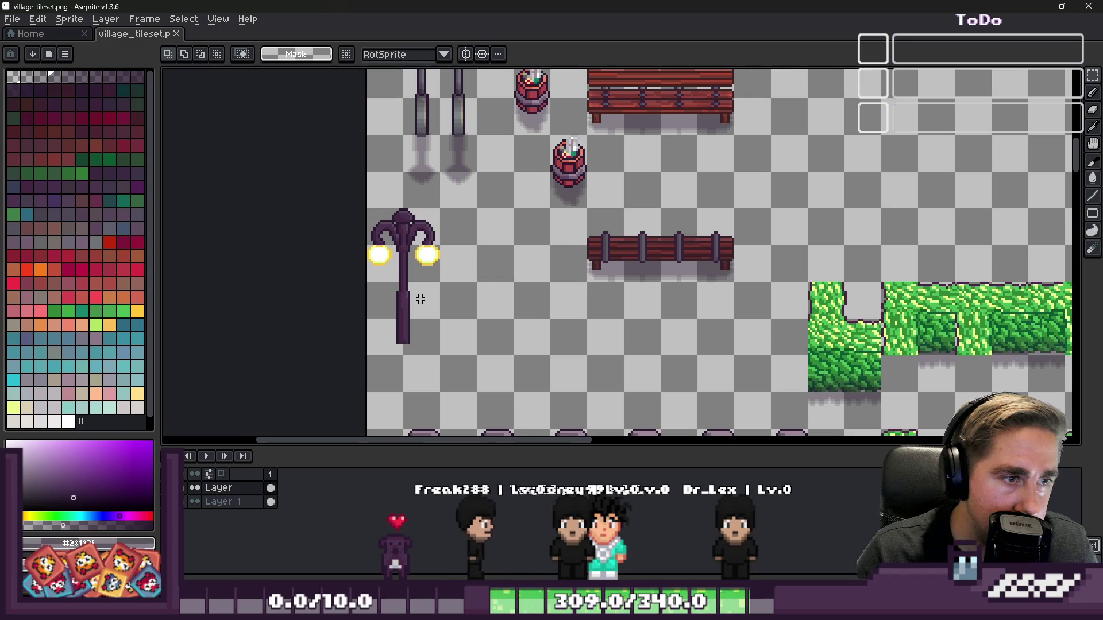
key("ctrl+shift+d")
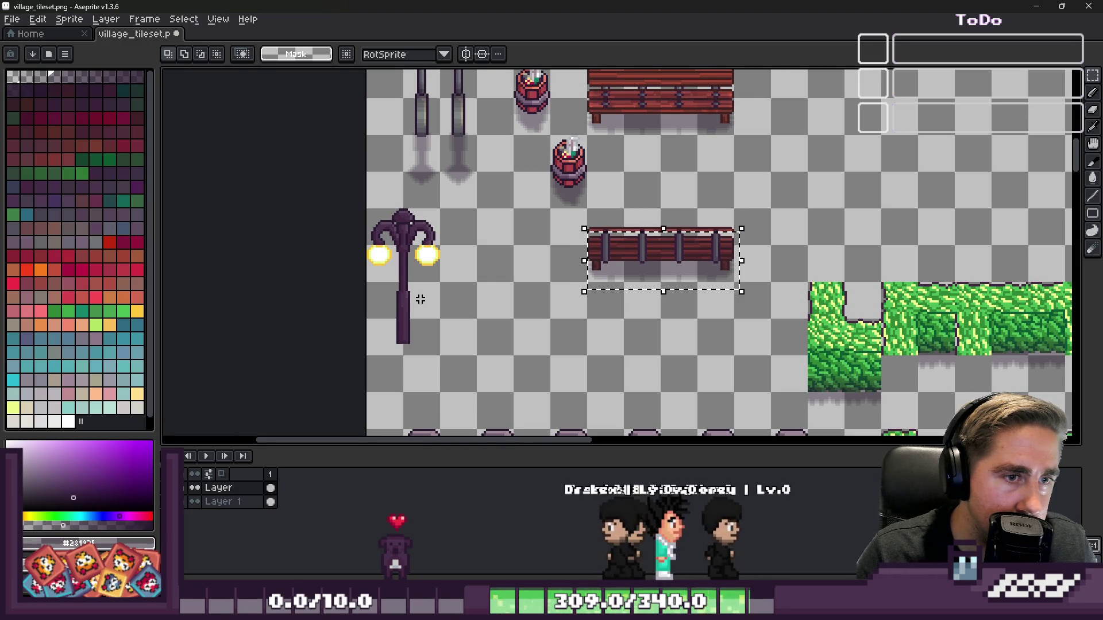
key("ctrl+d")
key("ctrl+z")
key("ctrl+z")
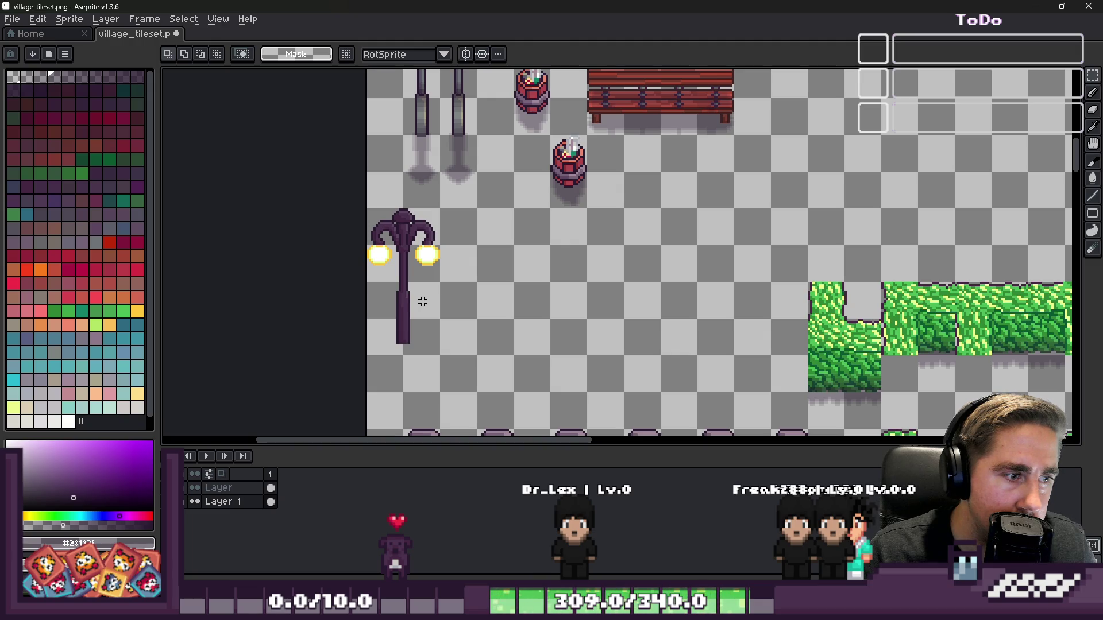
scroll(483, 289, "down", 4)
scroll(488, 283, "down", 1)
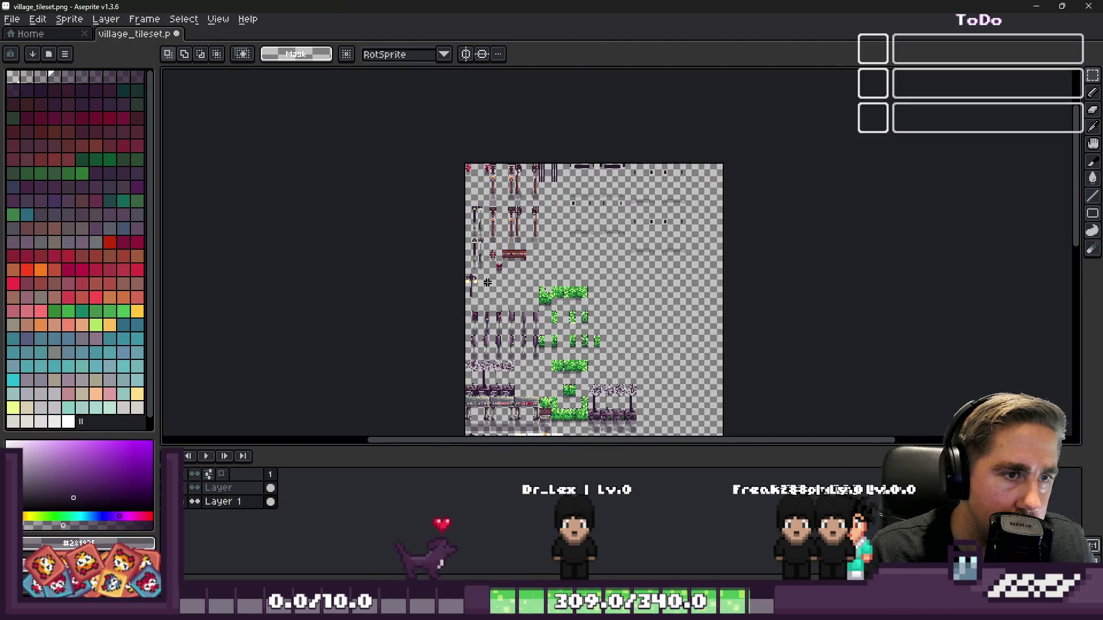
key("ctrl+z")
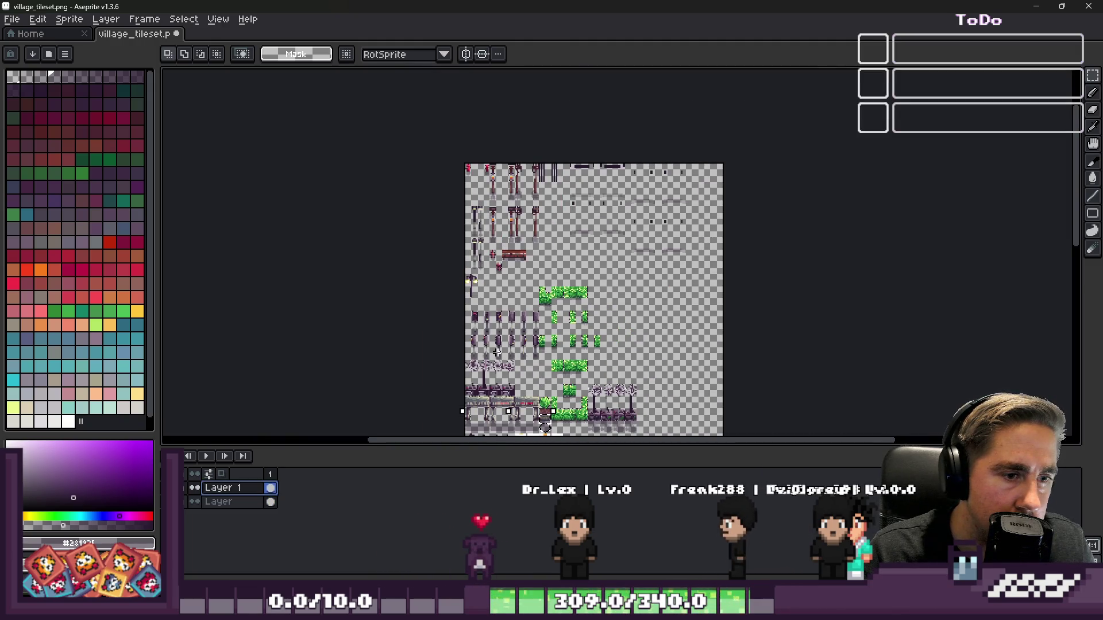
key("ctrl+z")
- Make Layer 1 active again and select the lamp post's shadow on the sheet
scroll(497, 356, "up", 5)
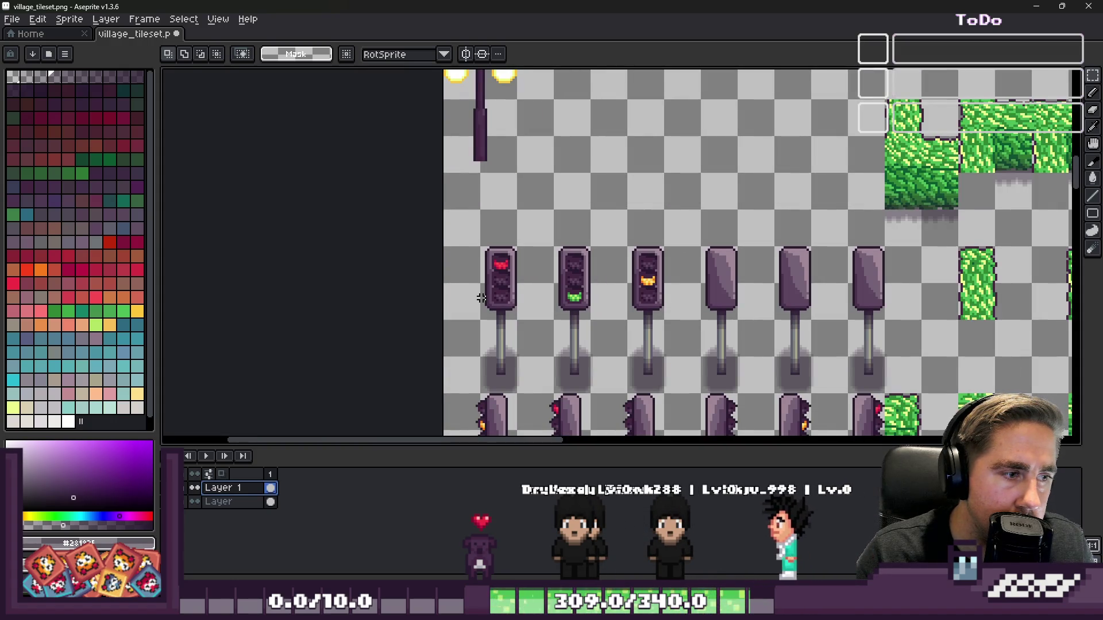
key("Down")
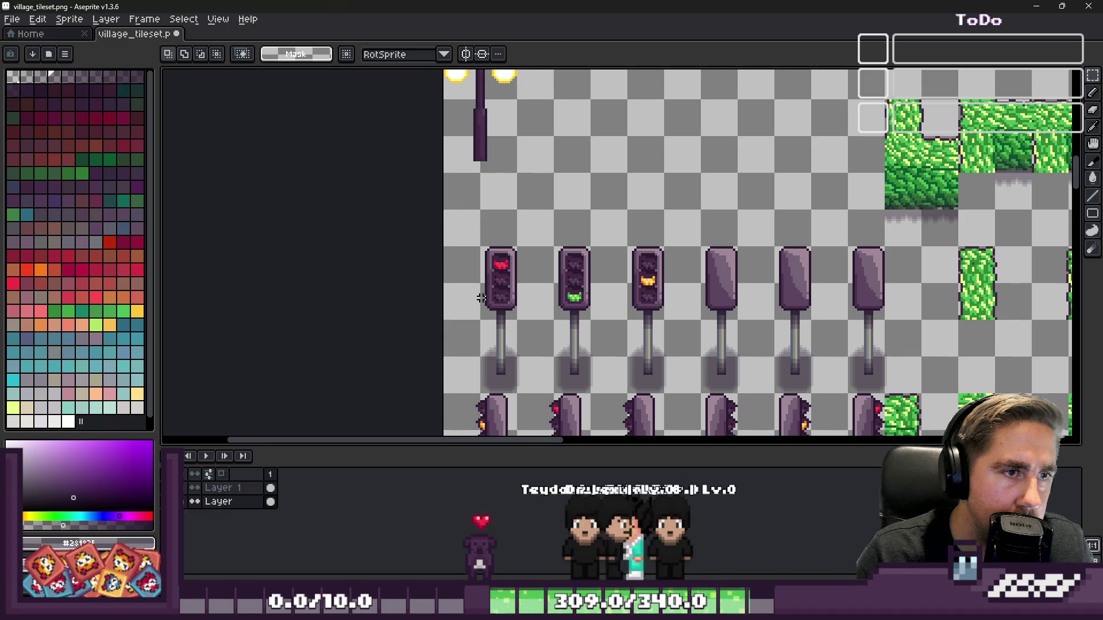
key("Up")
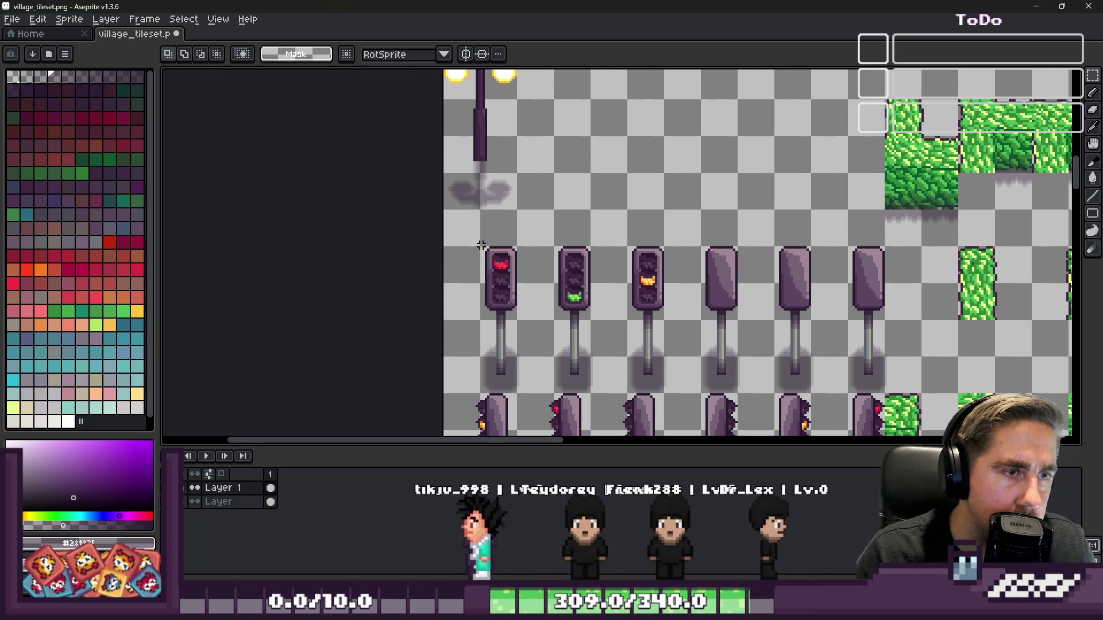
scroll(448, 177, "up", 1)
scroll(440, 138, "up", 1)
left_click_drag(428, 103, 620, 269)
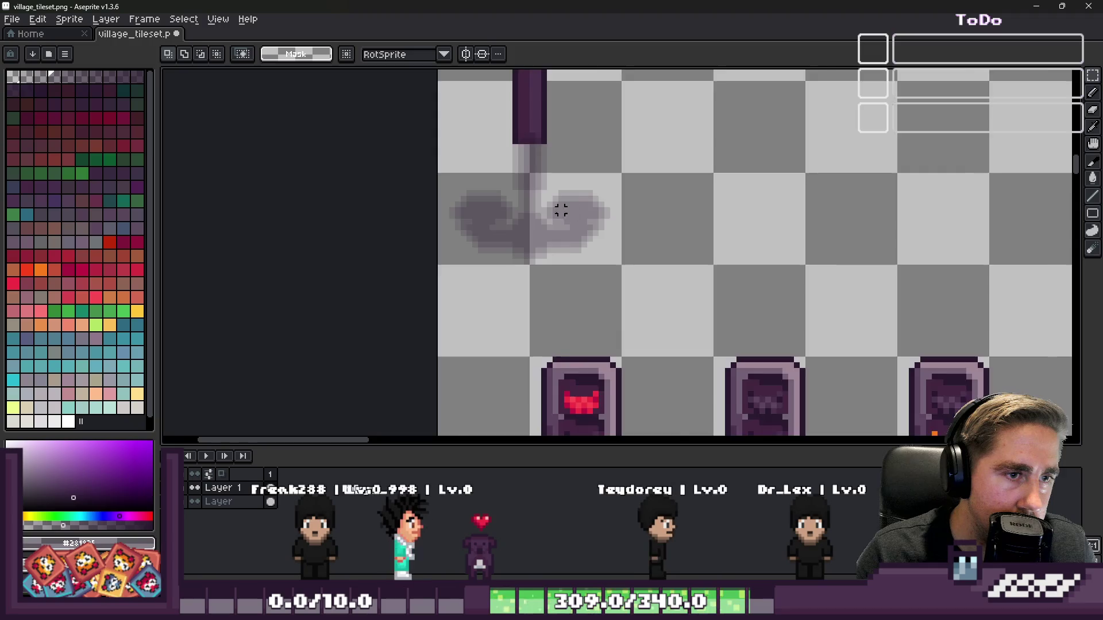
scroll(569, 210, "down", 5)
scroll(577, 216, "down", 2)
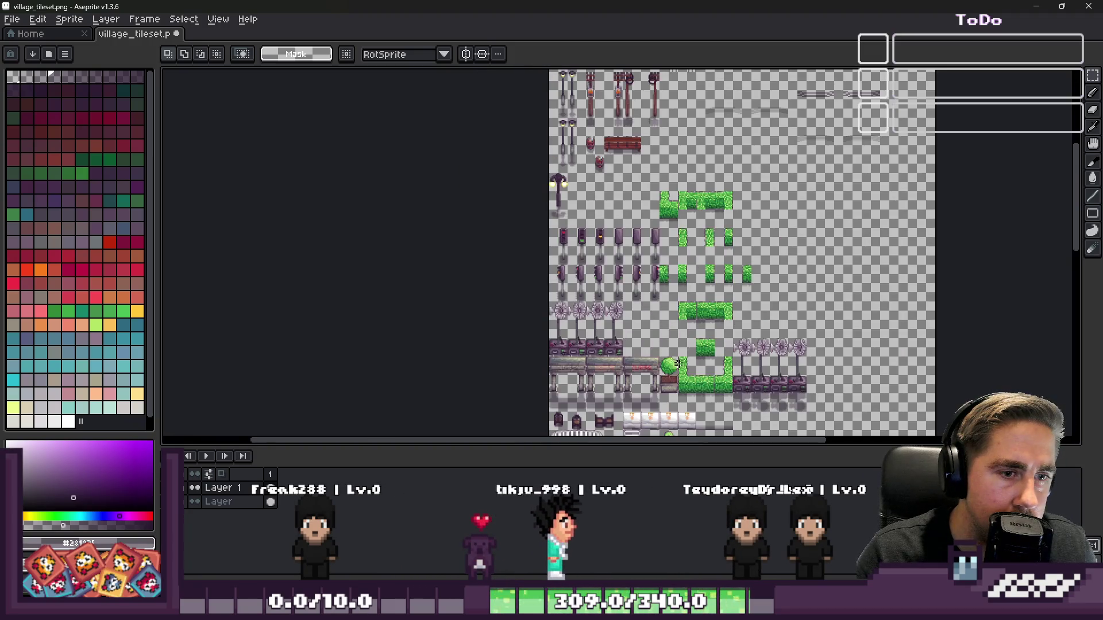
scroll(631, 313, "up", 3)
scroll(630, 313, "down", 2)
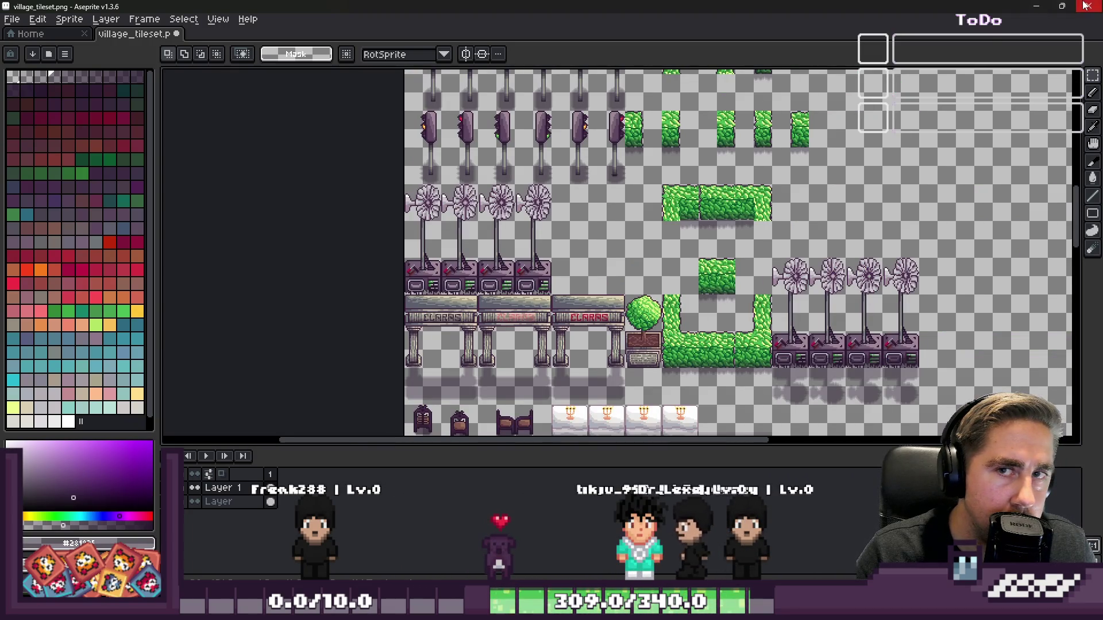
- Create a new 32x28 transparent sprite
left_click(11, 19)
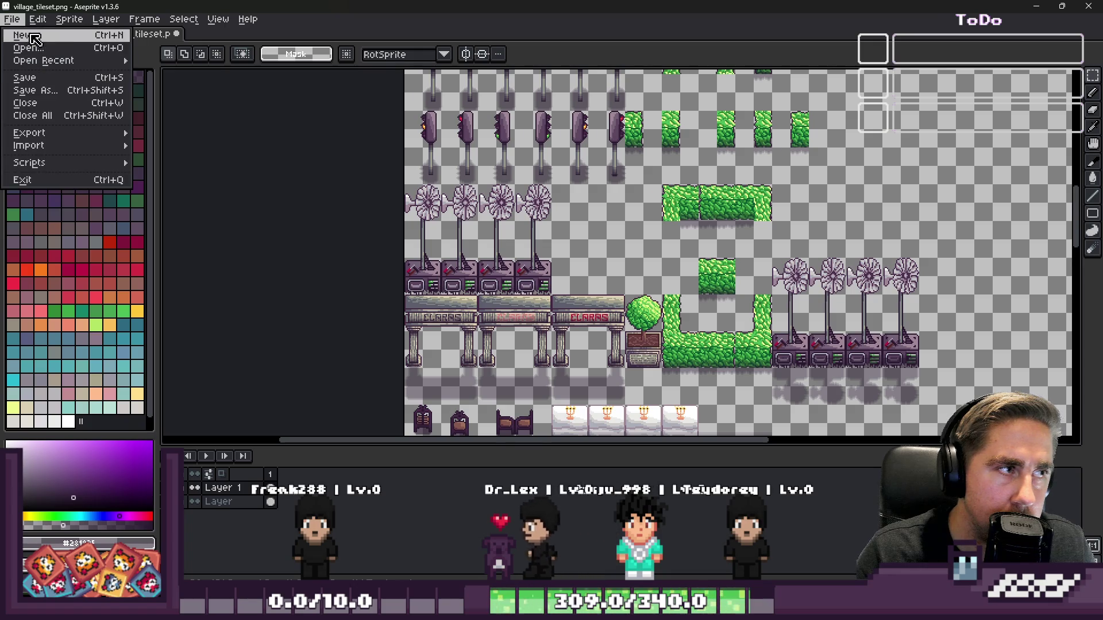
left_click(23, 33)
key("Return")
scroll(448, 180, "up", 3)
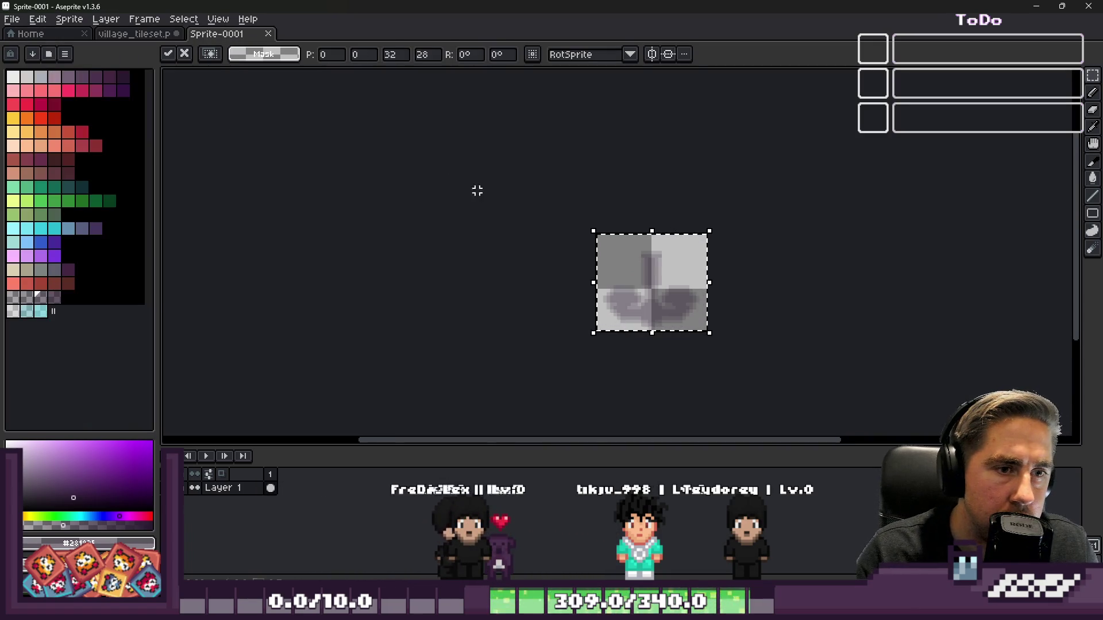
- Close the village tileset and floor_tileset documents, discarding unsaved changes
left_click(121, 36)
left_click(177, 34)
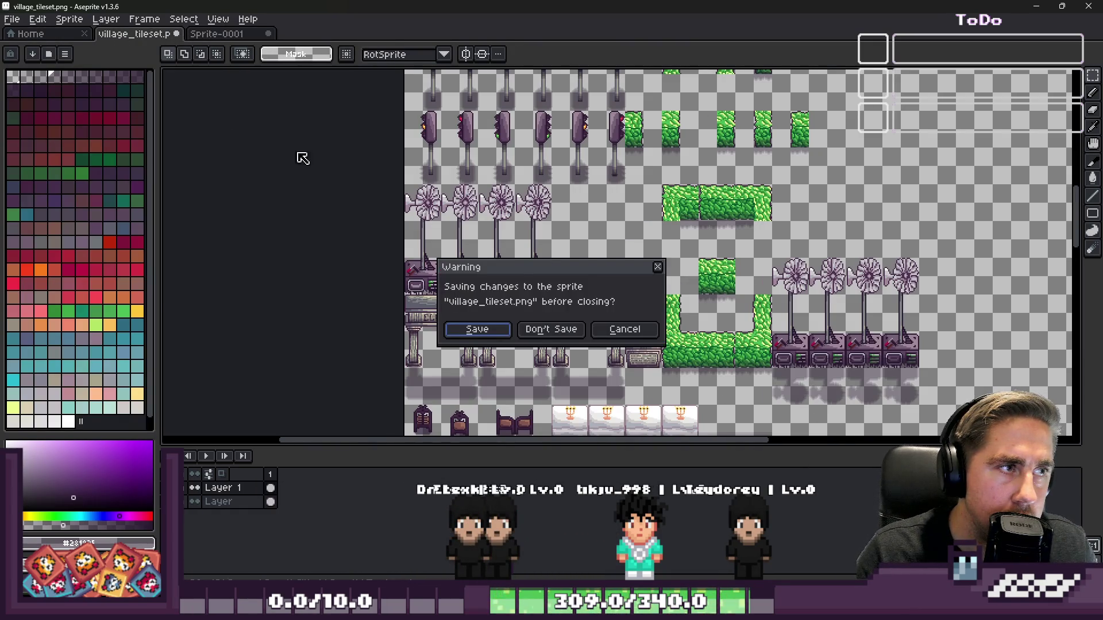
left_click(543, 330)
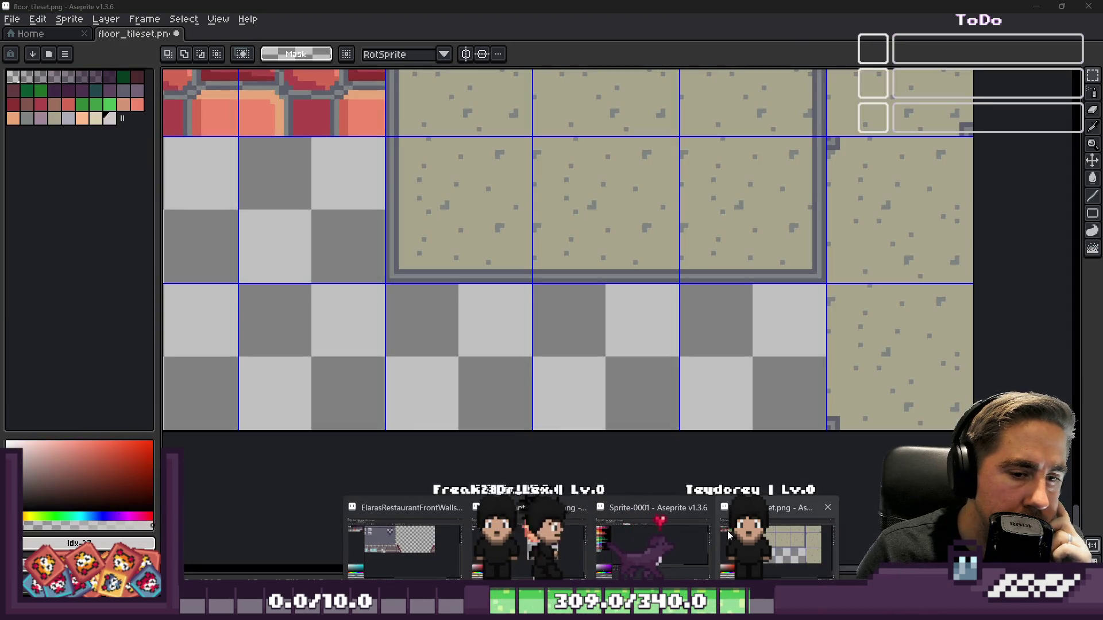
left_click(727, 531)
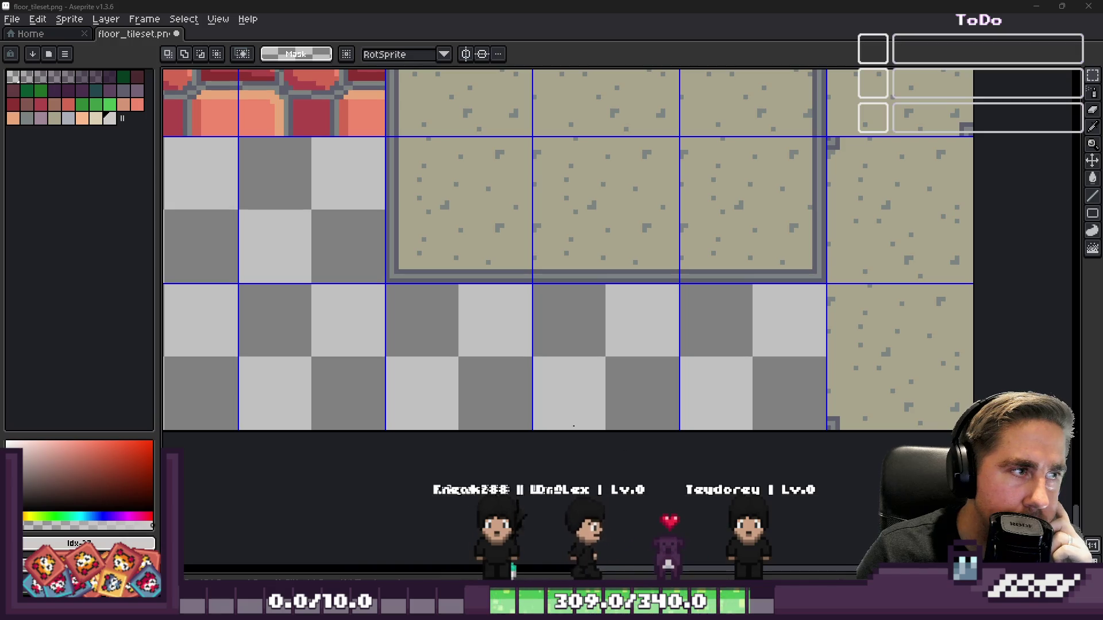
scroll(660, 201, "down", 8)
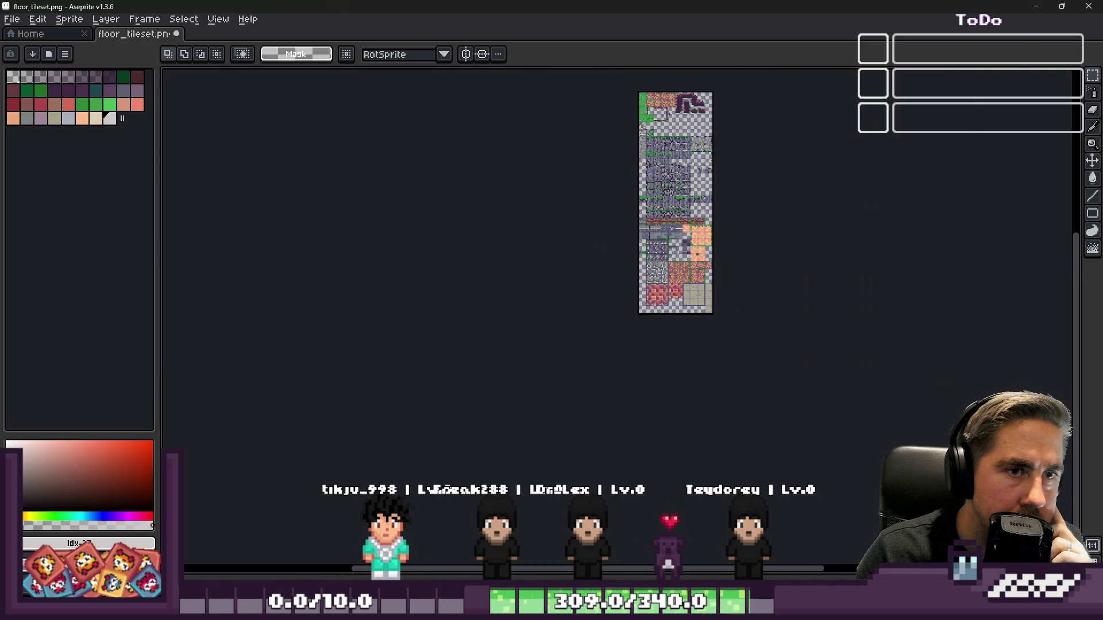
left_click(1089, 6)
left_click(555, 333)
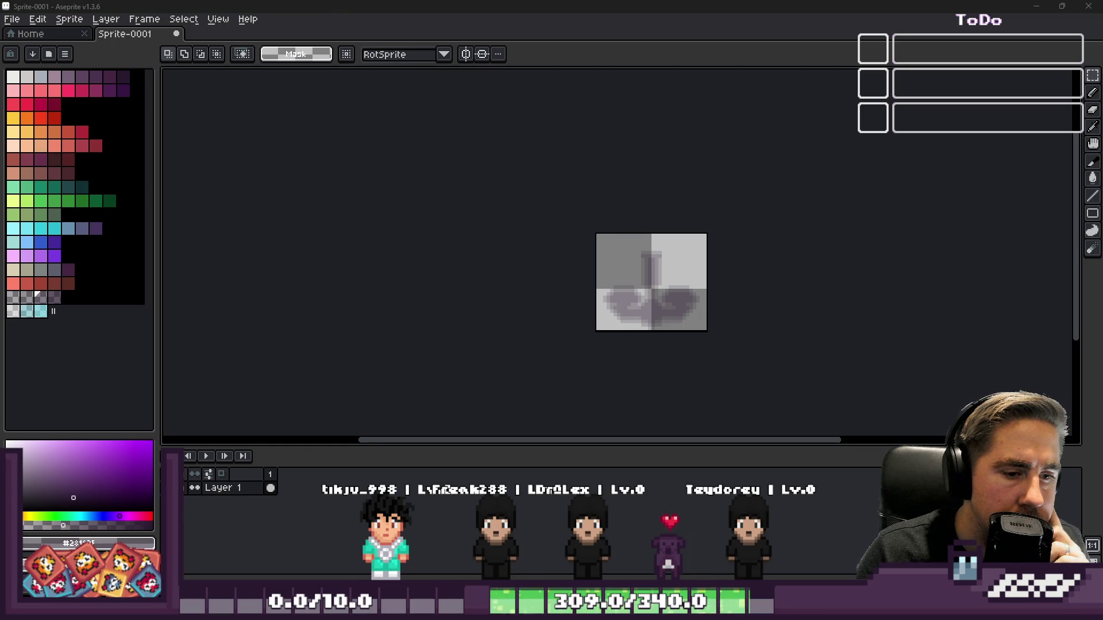
- In Godot, filter the FileSystem for 'village' and open village_tileset.png in the external editor
left_click(630, 523)
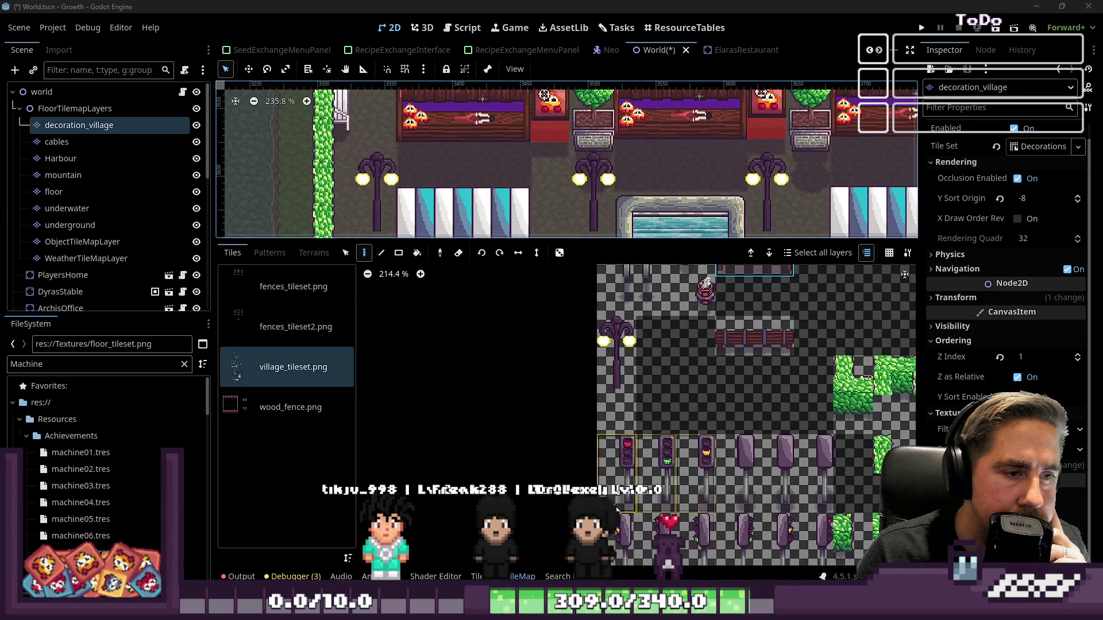
double_click(28, 364)
type("vi")
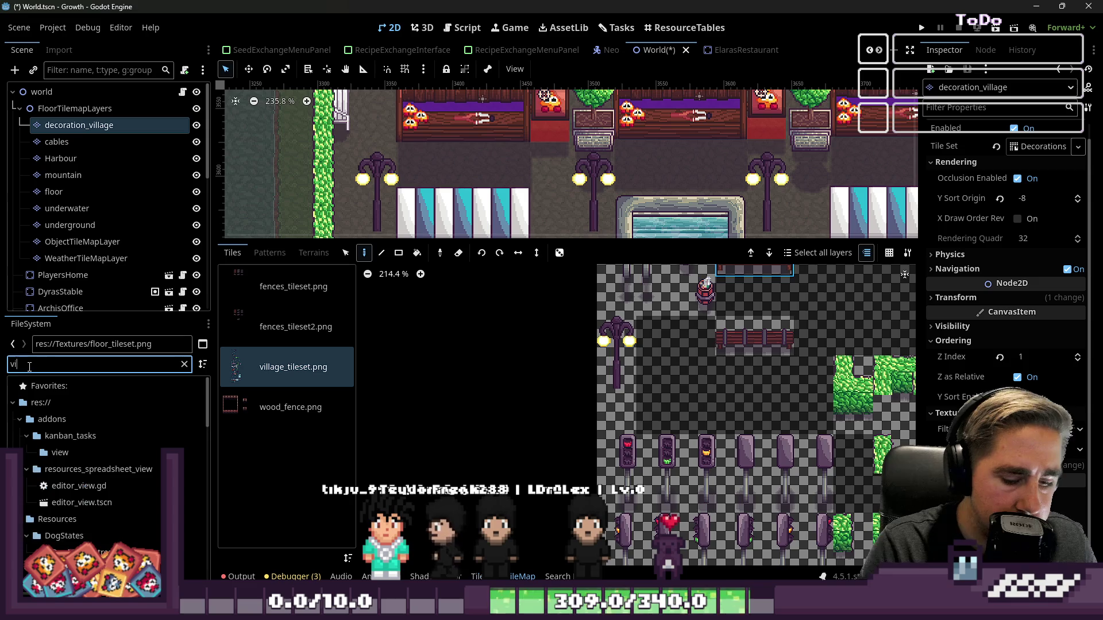
type("llage")
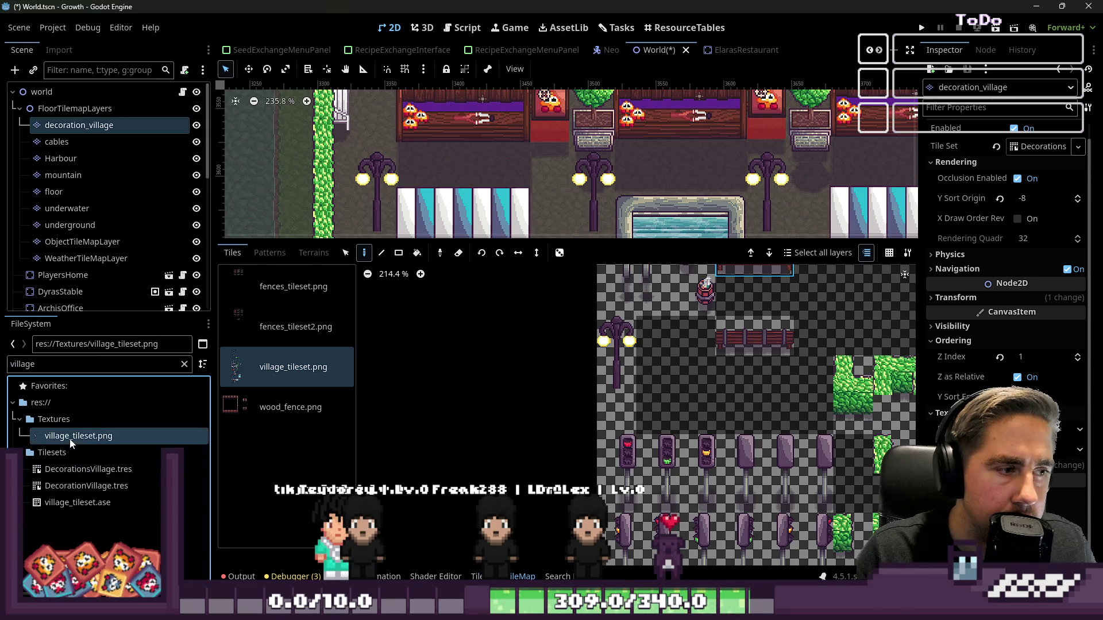
right_click(69, 436)
left_click(114, 551)
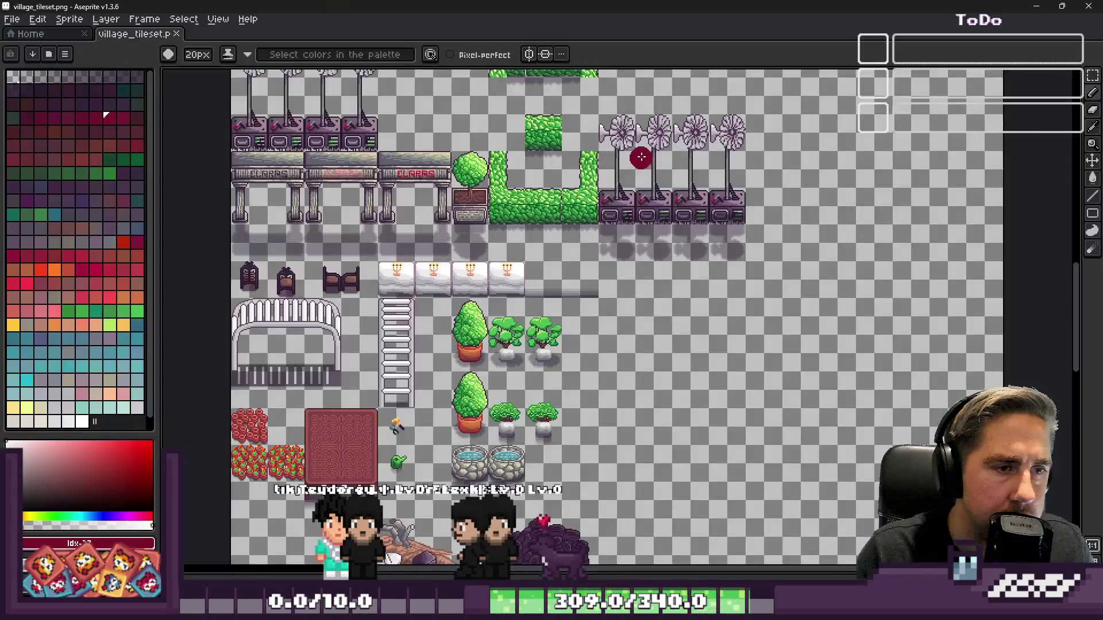
- Return to the village tileset document and show the layers timeline panel
scroll(561, 256, "down", 2)
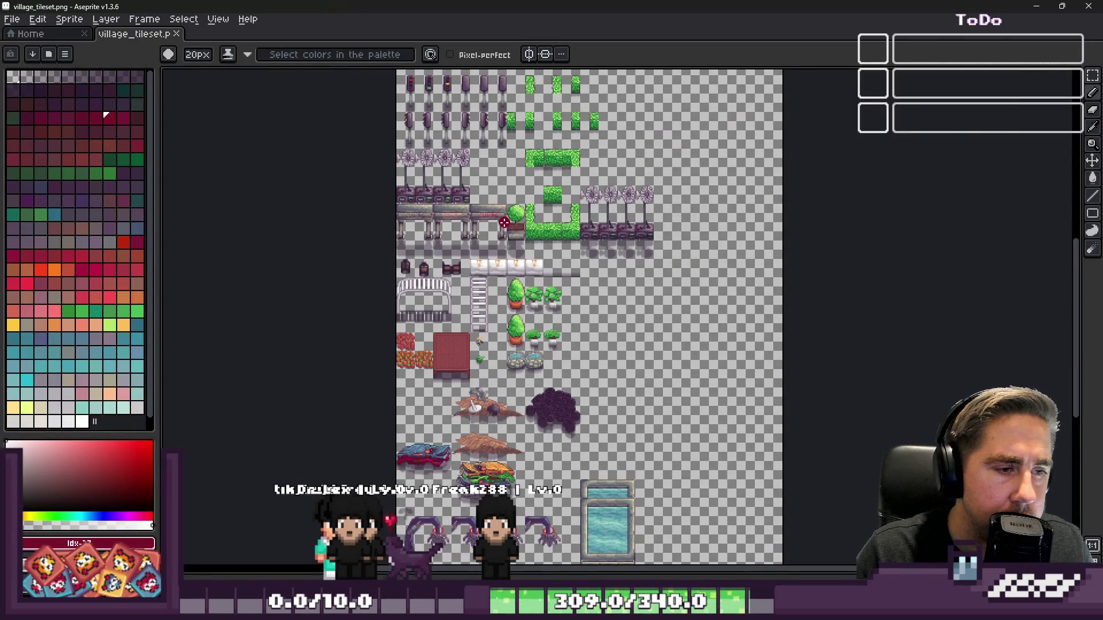
scroll(500, 231, "down", 1)
key("ctrl+Tab")
left_click(126, 36)
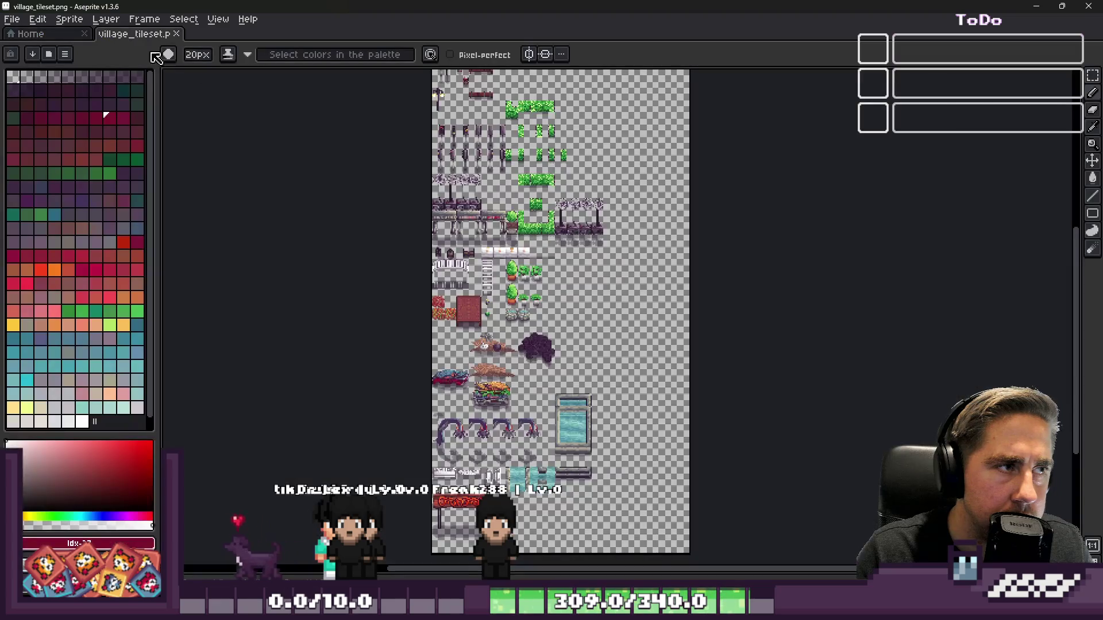
scroll(430, 208, "down", 1)
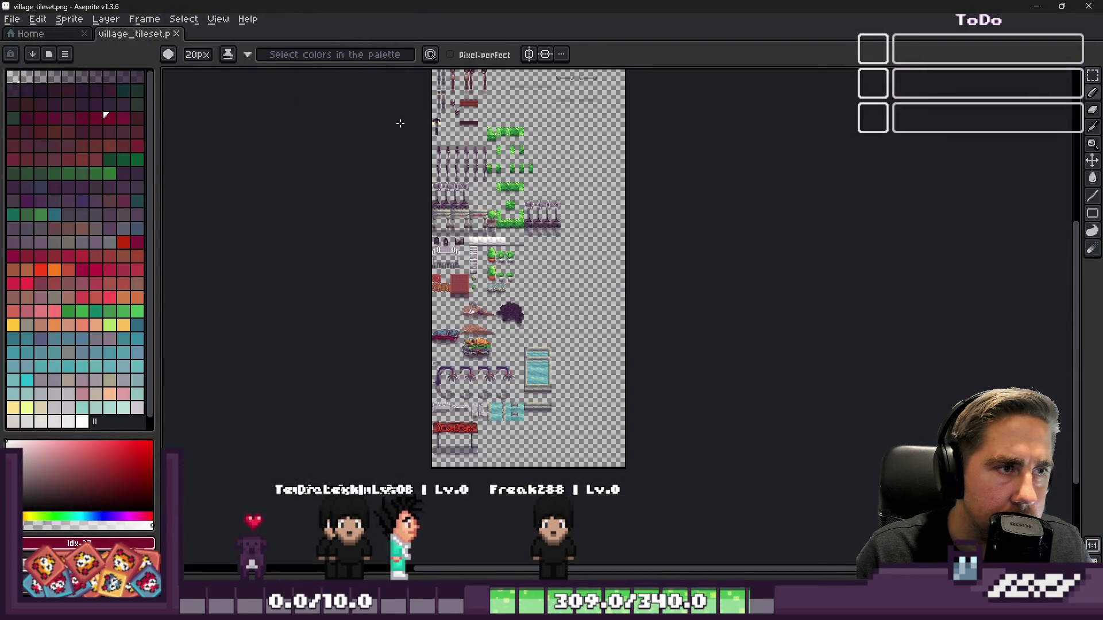
scroll(432, 261, "up", 2)
key("Tab")
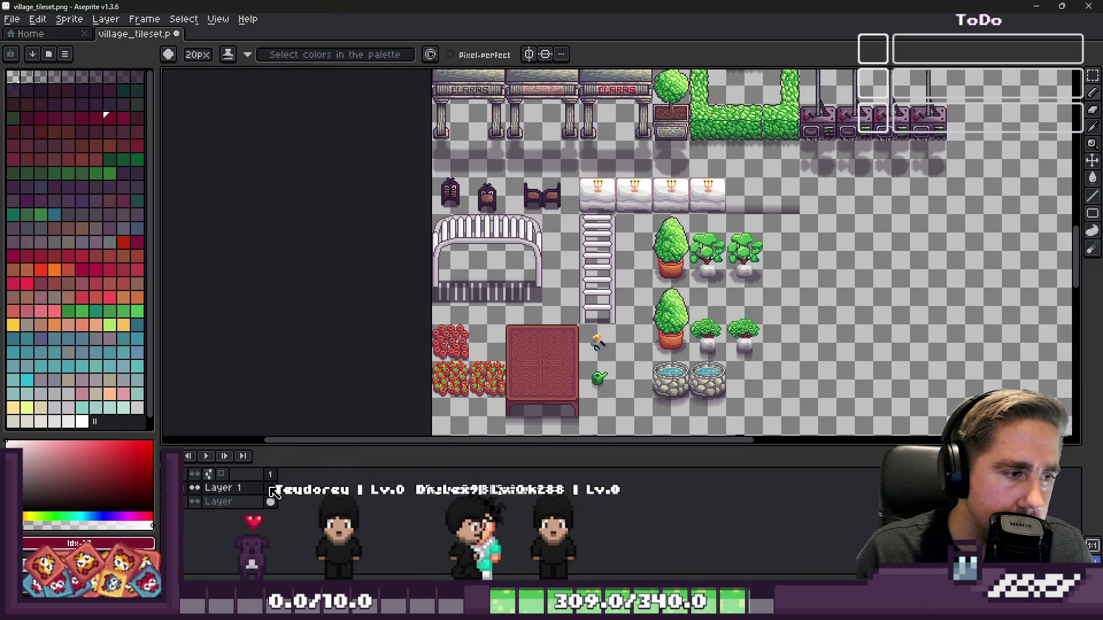
scroll(442, 184, "up", 2)
scroll(510, 109, "down", 4)
scroll(510, 109, "up", 4)
scroll(510, 117, "down", 1)
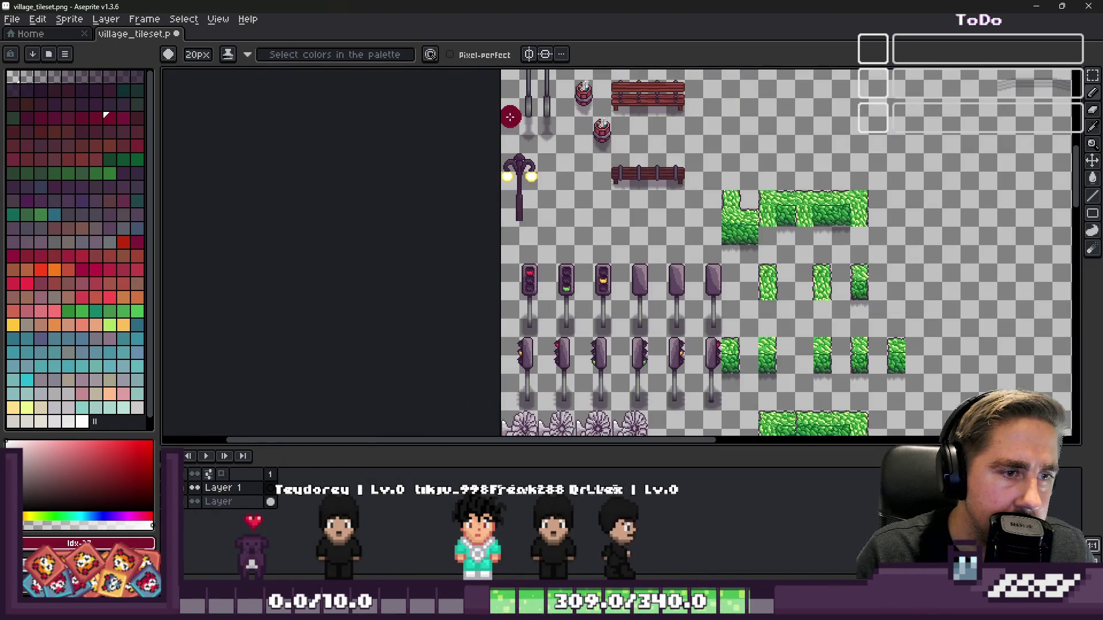
- Marquee-select the lamp-post base, move Layer 1 below Layer, and save the tileset
key("m")
left_click_drag(500, 212, 538, 245)
scroll(534, 242, "up", 3)
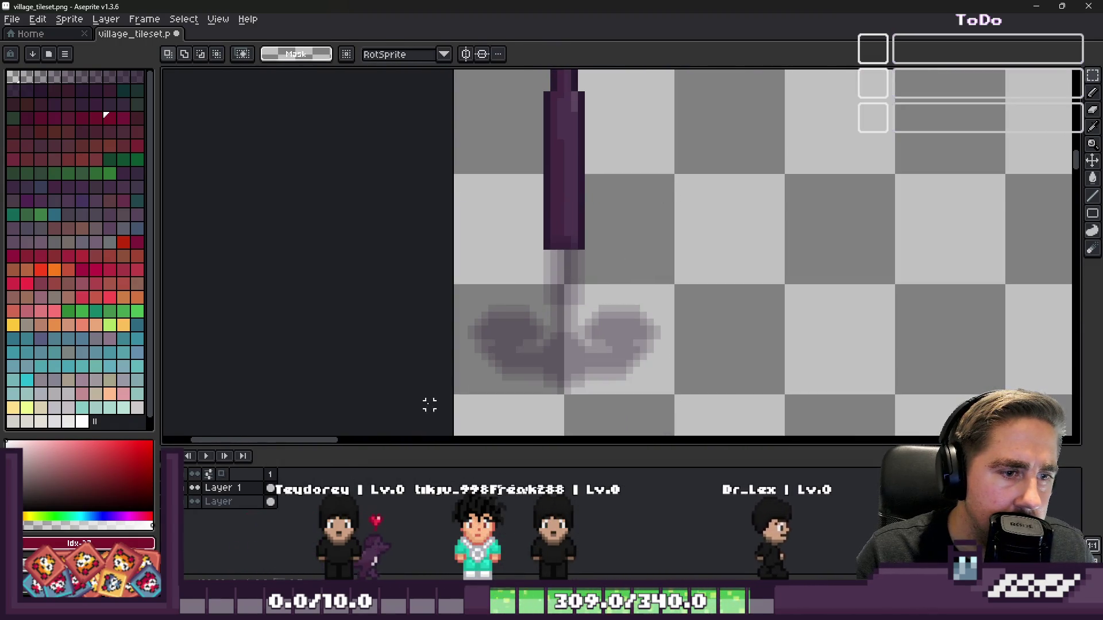
left_click(234, 503)
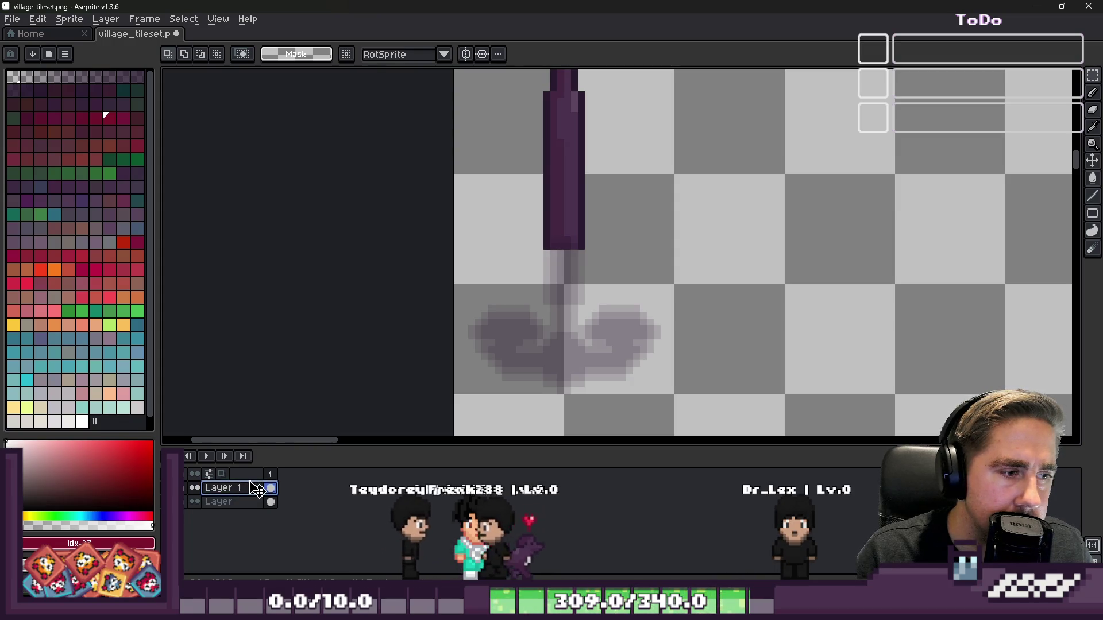
scroll(464, 377, "down", 5)
key("ctrl+s")
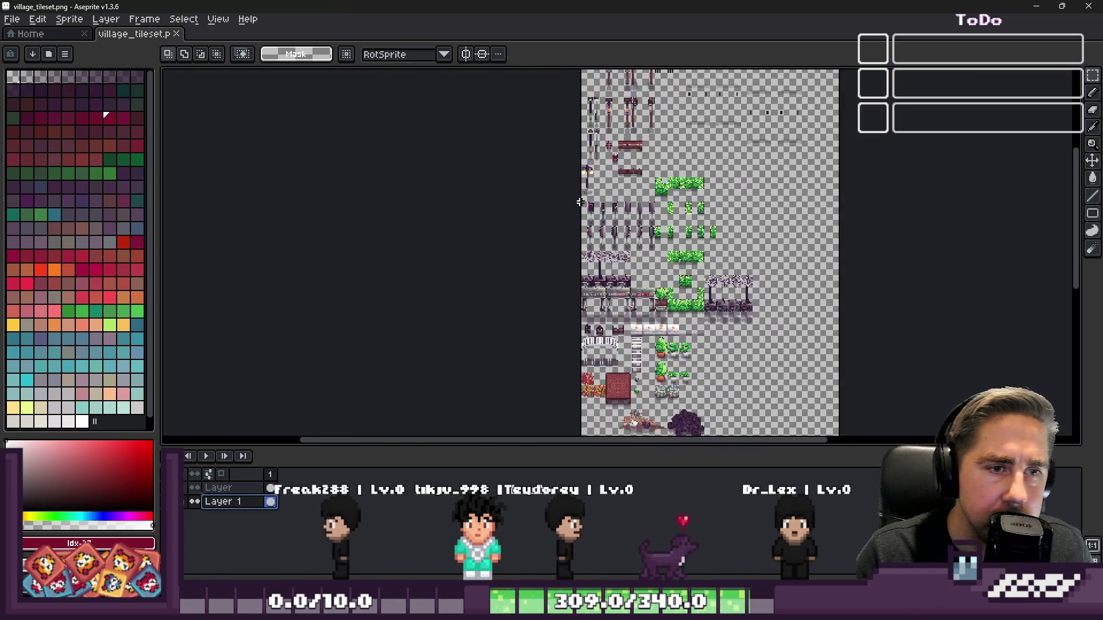
- Leave Aseprite and return to Godot to reimport the tileset
scroll(605, 305, "up", 1)
scroll(608, 232, "down", 1)
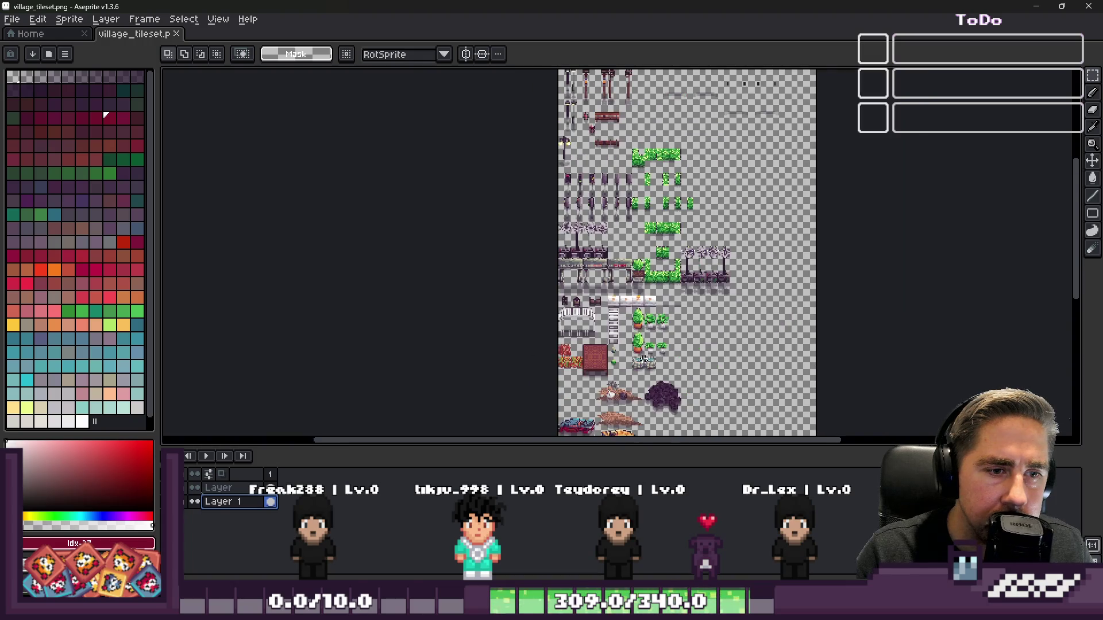
scroll(468, 293, "up", 3)
scroll(574, 321, "down", 3)
scroll(590, 370, "up", 1)
scroll(590, 370, "up", 2)
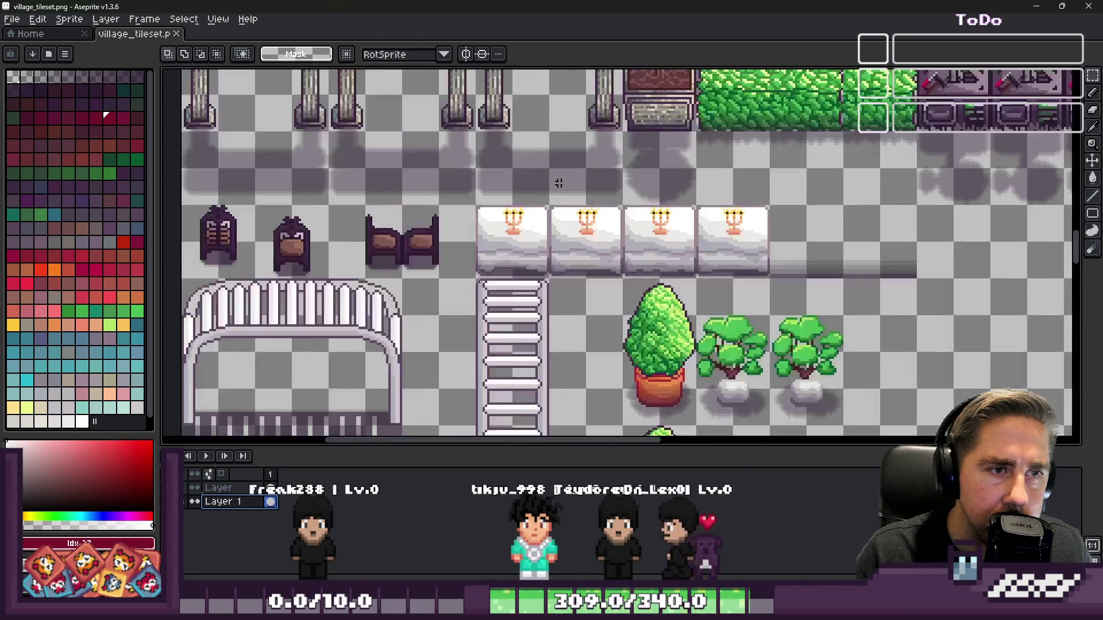
scroll(677, 185, "down", 3)
scroll(629, 152, "up", 4)
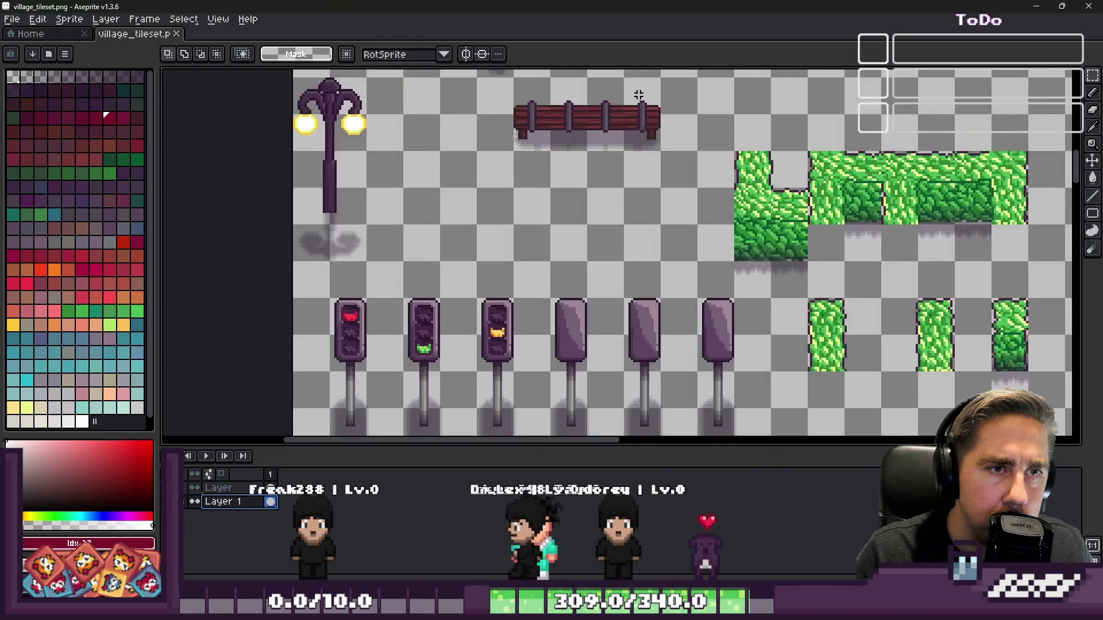
left_click(1088, 6)
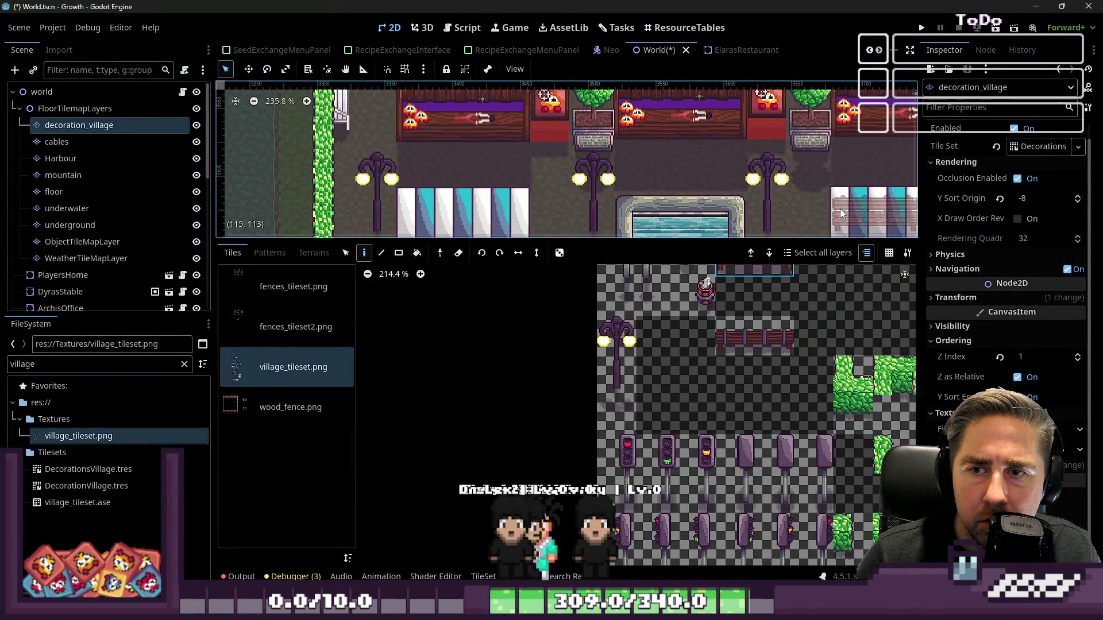
- Enlarge the map view and erase the misplaced tile at cell (108, 119)
scroll(620, 233, "right", 3)
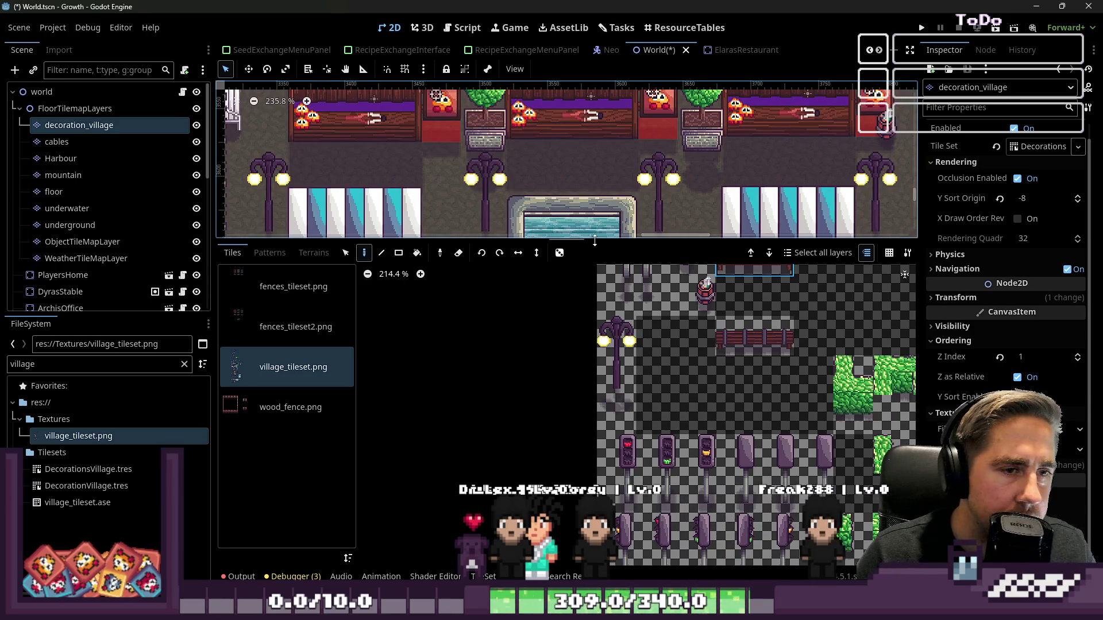
left_click_drag(525, 240, 510, 432)
scroll(475, 115, "down", 5)
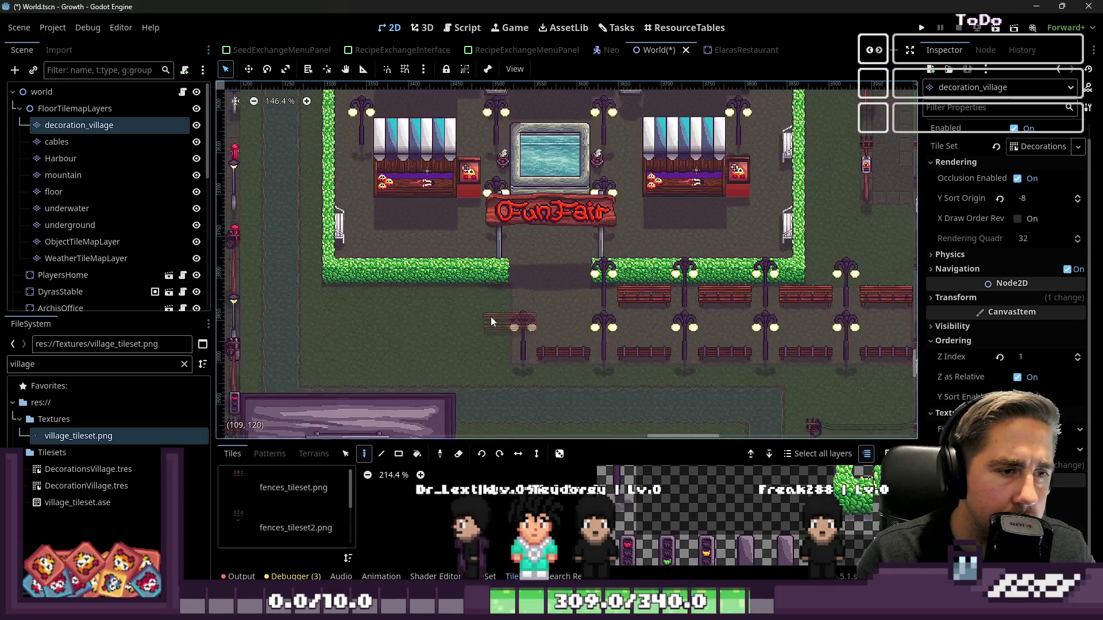
scroll(474, 284, "down", 2)
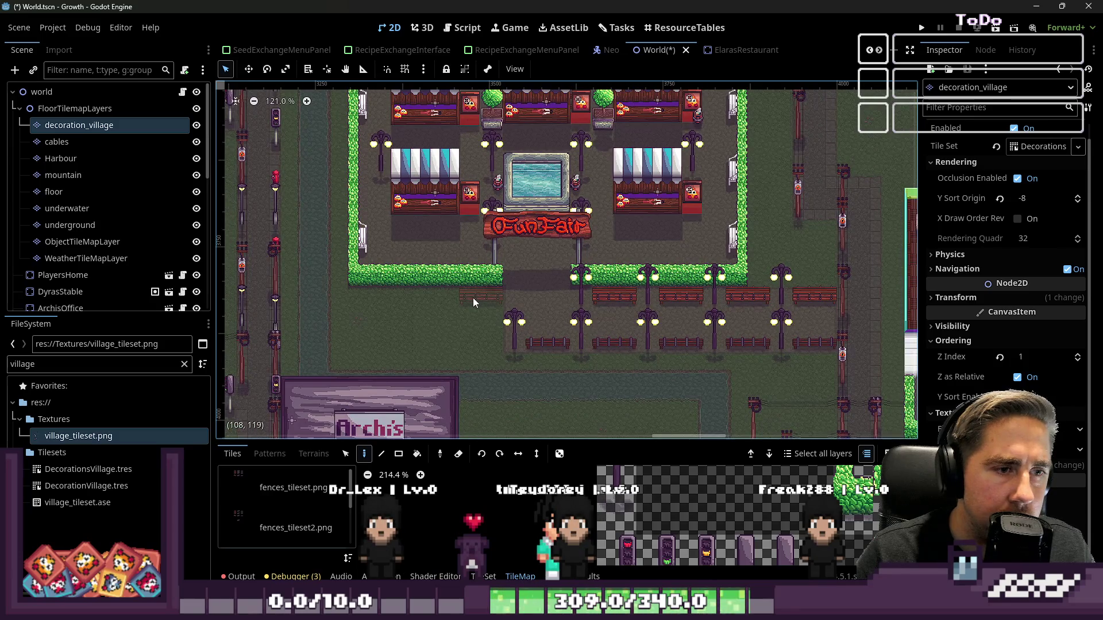
right_click(473, 298)
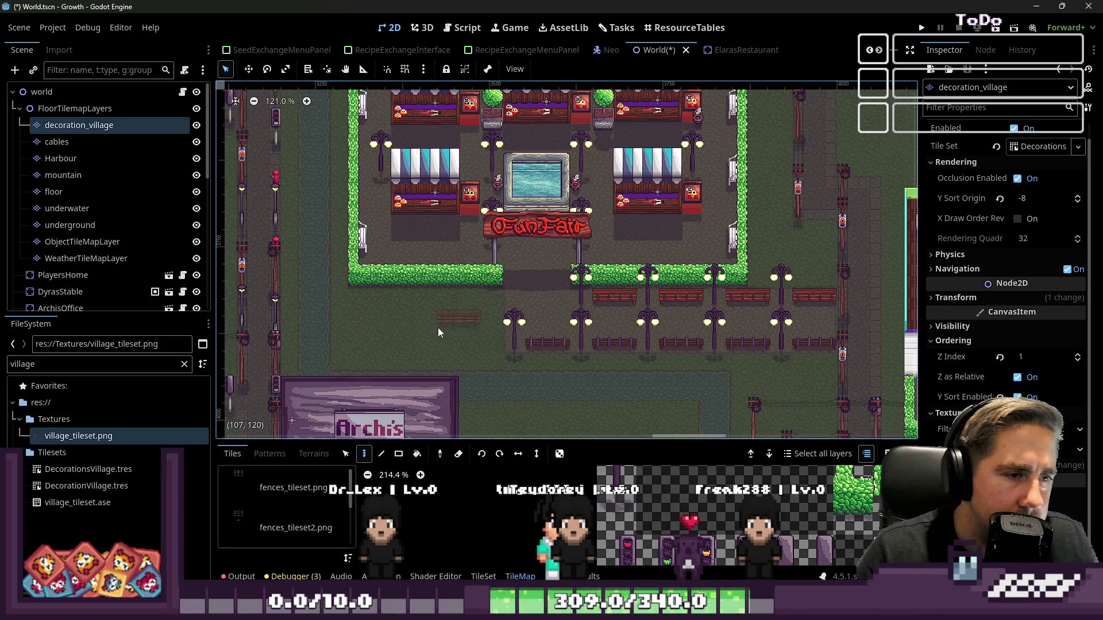
- Place the wooden fence tile on the path below the FunFair hedge, shifting it two tiles up-left
scroll(398, 302, "up", 5)
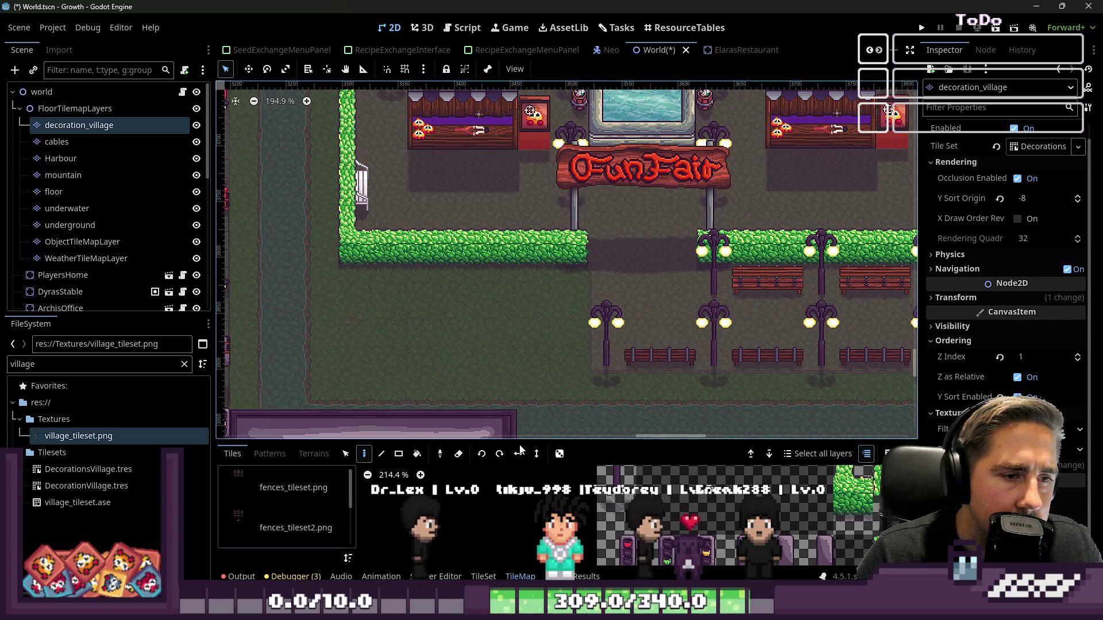
scroll(532, 364, "left", 5)
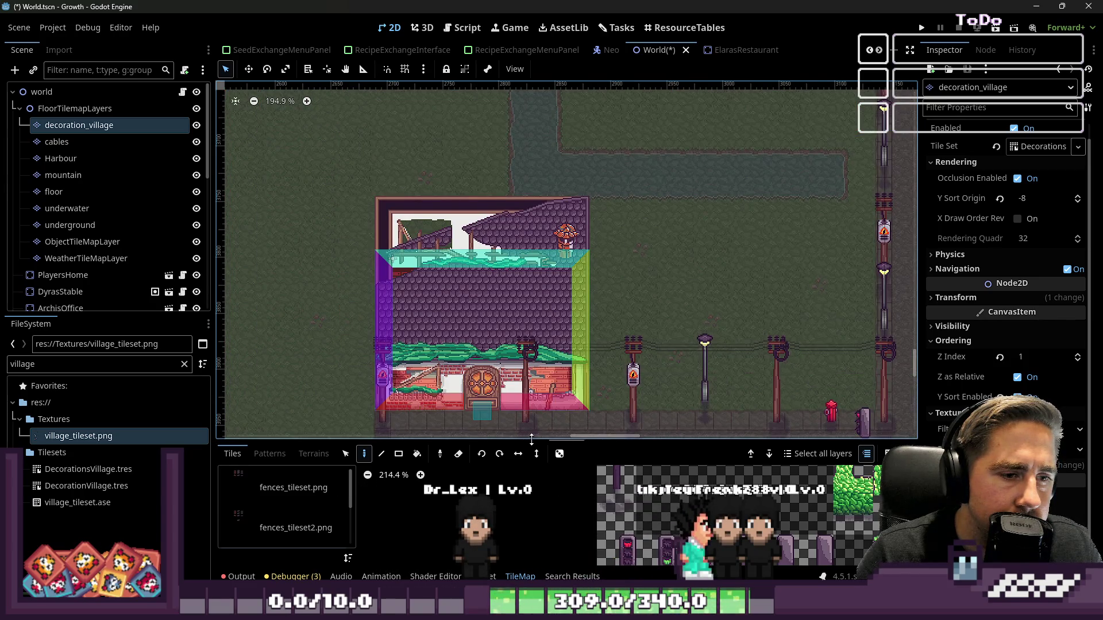
scroll(546, 237, "down", 5)
scroll(646, 294, "up", 10)
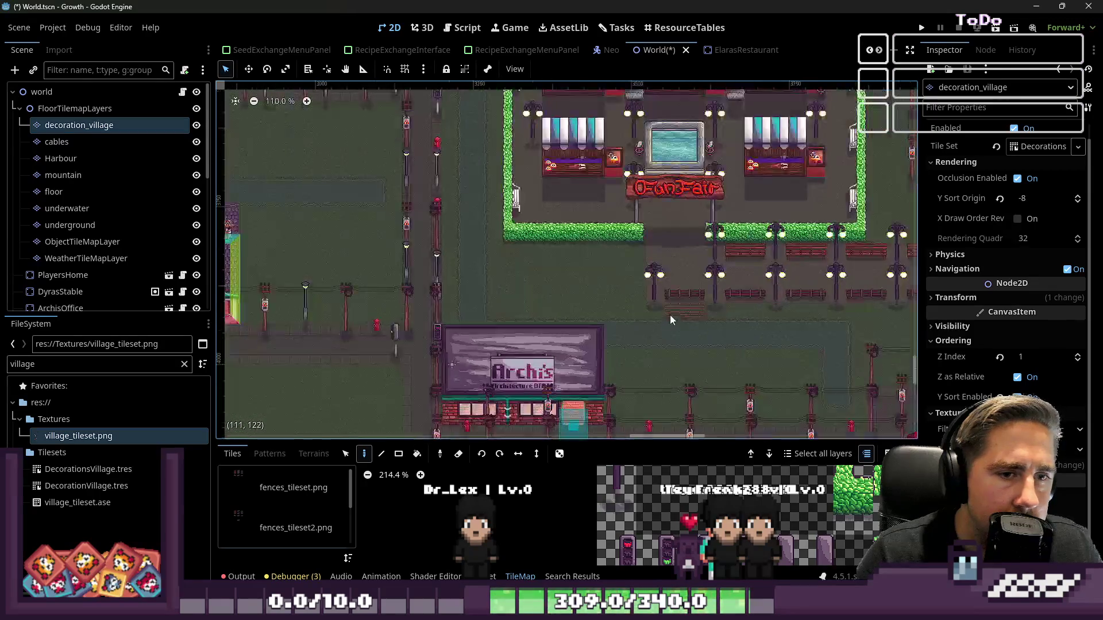
mouse_move(621, 261)
left_mouse_down()
mouse_move(527, 253)
mouse_move(469, 267)
left_mouse_up()
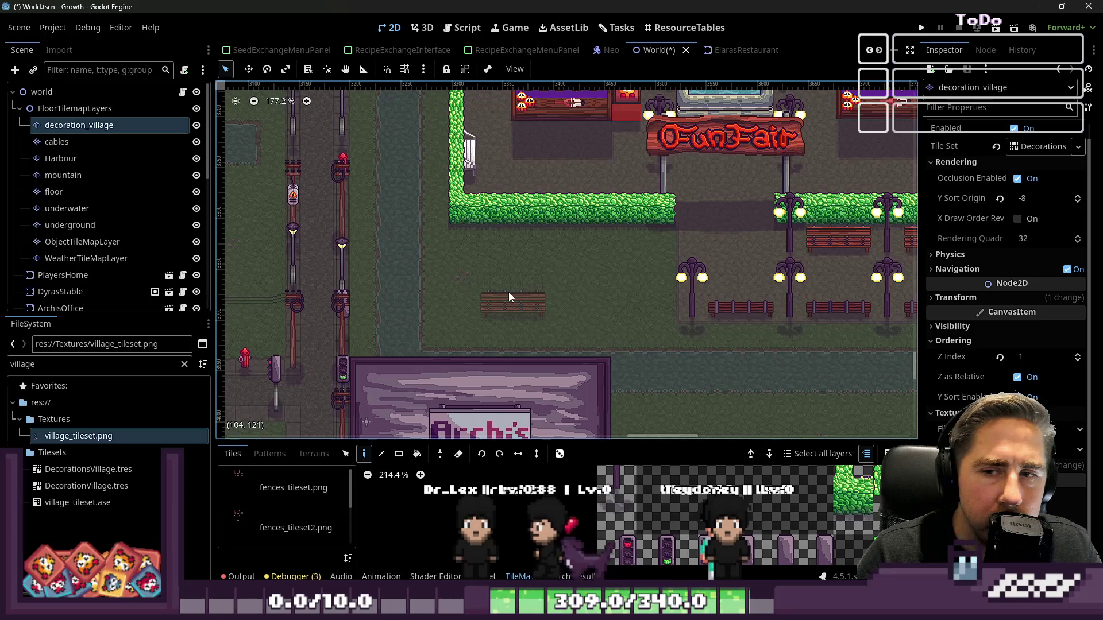
mouse_move(508, 292)
left_mouse_down()
mouse_move(474, 261)
mouse_move(613, 280)
left_mouse_up()
scroll(436, 274, "right", 5)
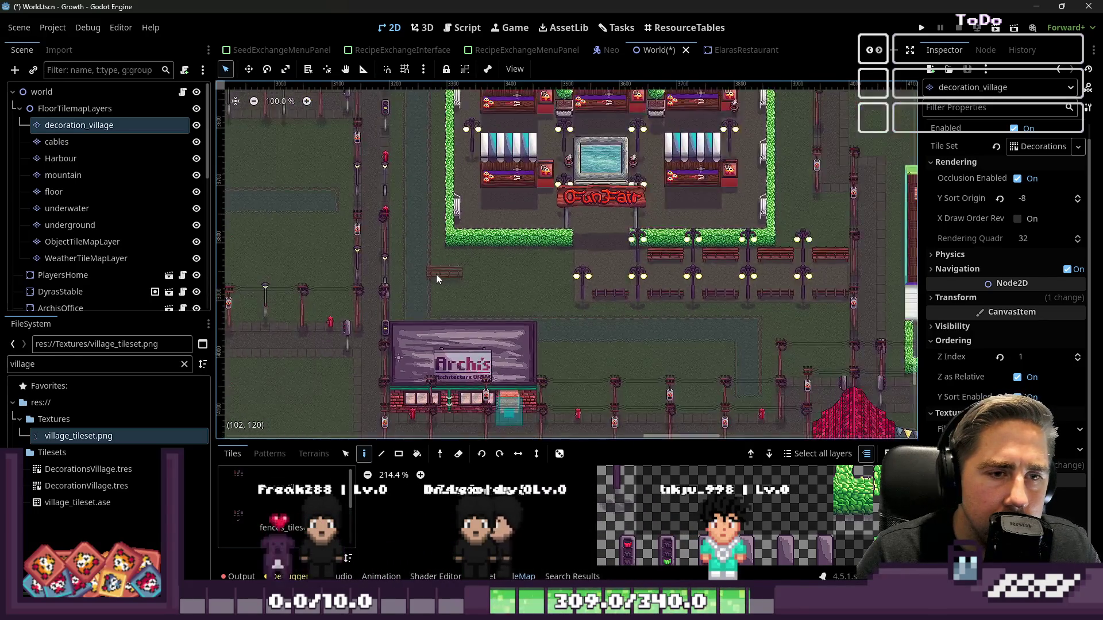
scroll(713, 206, "up", 2)
scroll(718, 228, "up", 2)
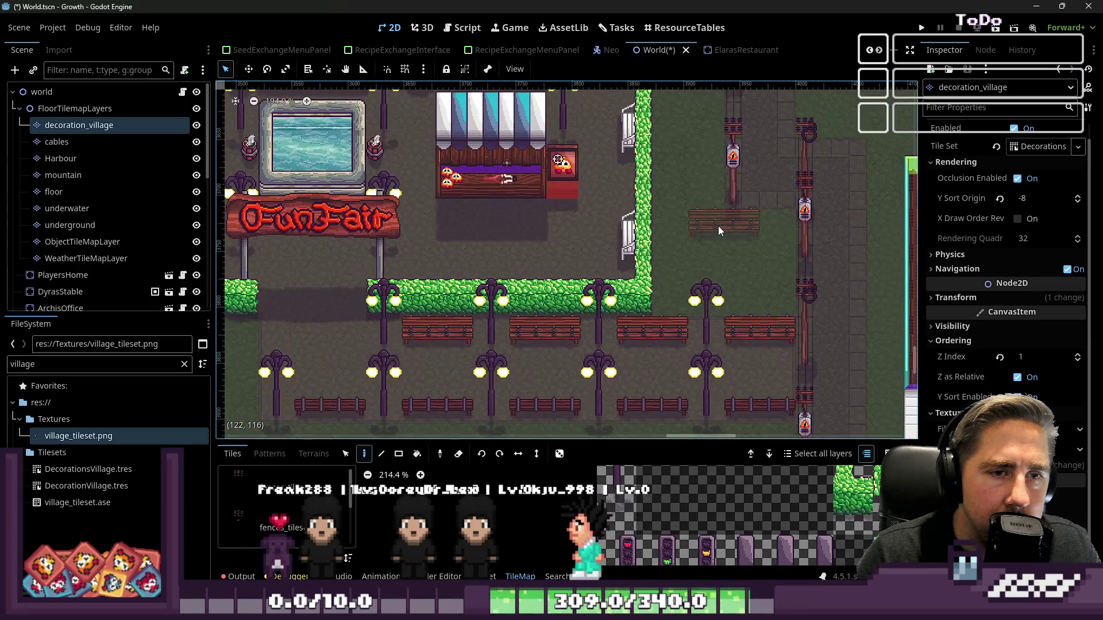
- Open the Neo task from the Tasks board, select its upgrade requirements through Level 10, and close it
left_click(464, 28)
left_click(543, 32)
left_click(616, 28)
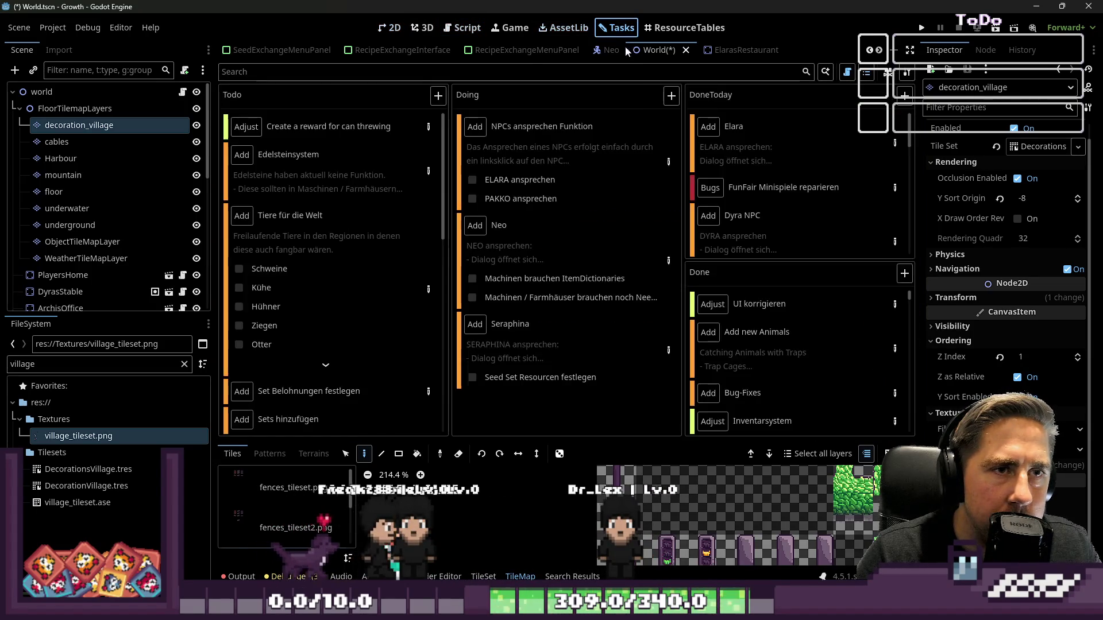
left_click(666, 263)
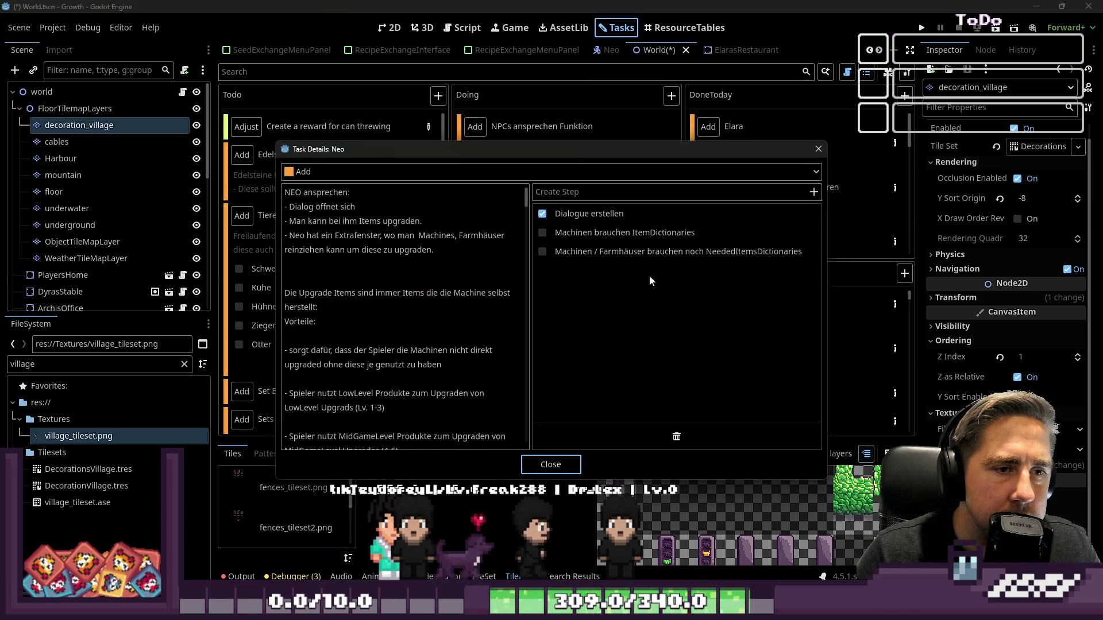
scroll(399, 396, "down", 6)
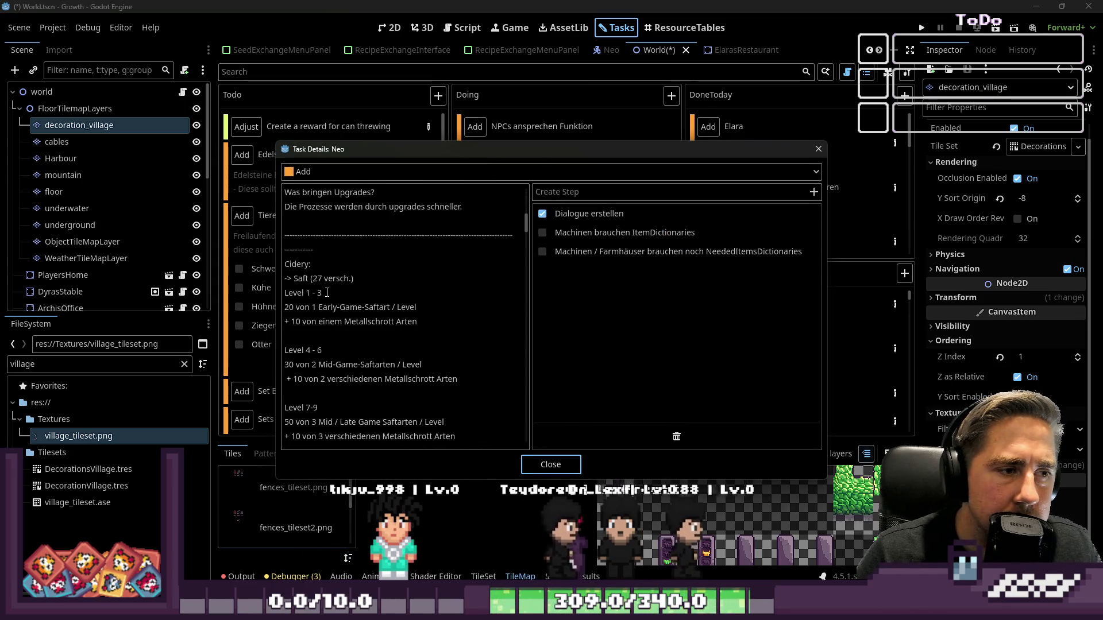
left_click(288, 262)
mouse_move(291, 265)
left_mouse_down()
mouse_move(402, 328)
mouse_move(396, 345)
mouse_move(434, 337)
mouse_move(431, 328)
mouse_move(451, 337)
mouse_move(472, 447)
left_mouse_up()
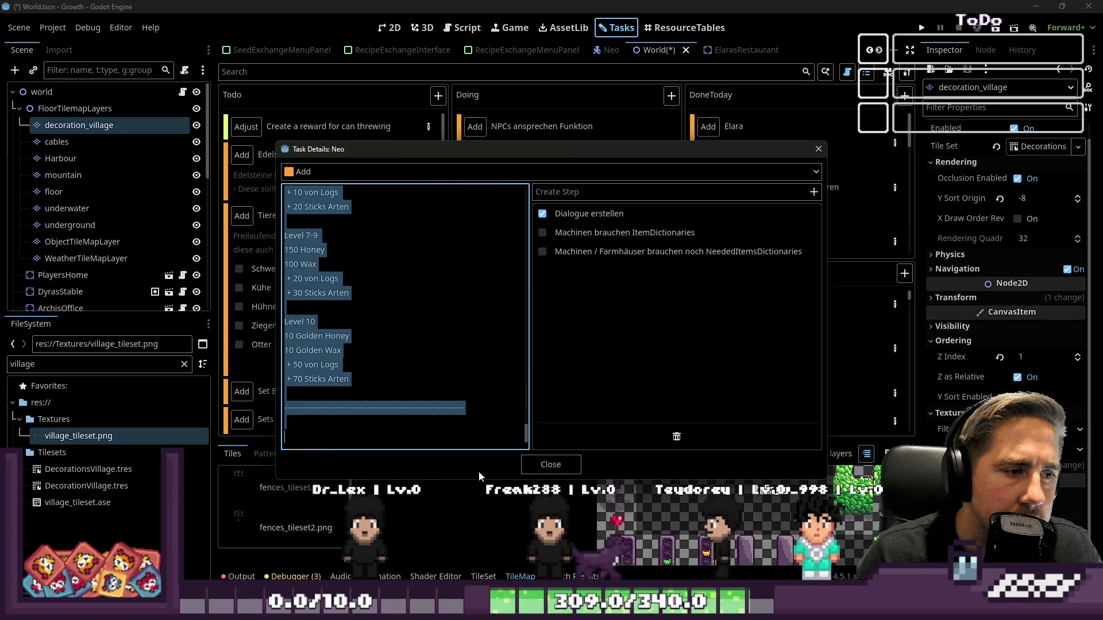
left_click(550, 465)
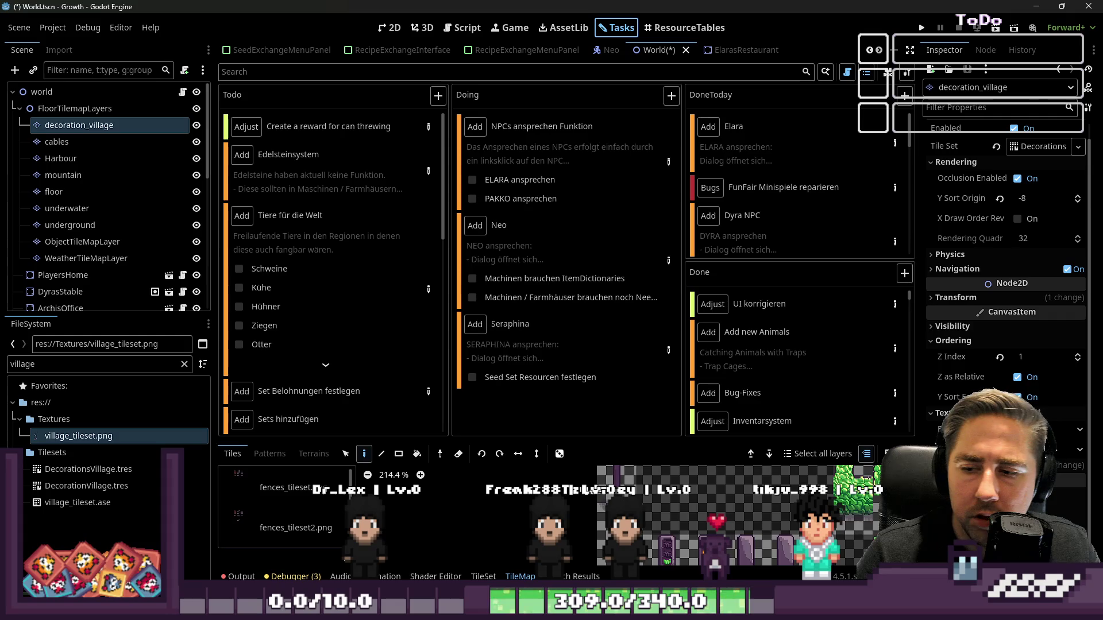
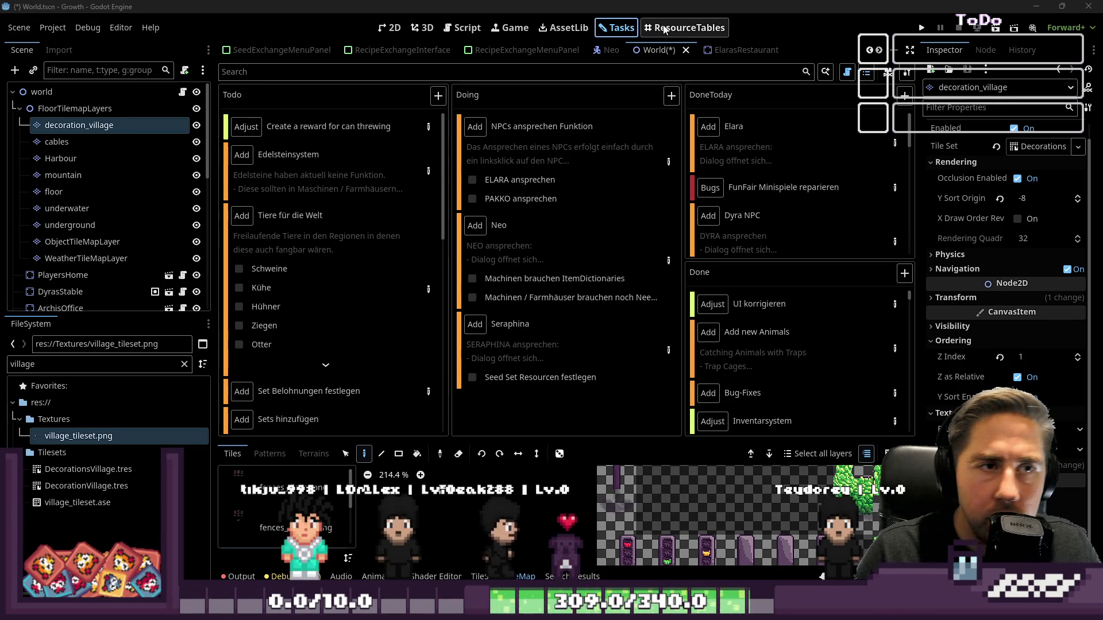
- Load the res://Resources/ItemSlotResources folder into the ResourceTables view
left_click(686, 27)
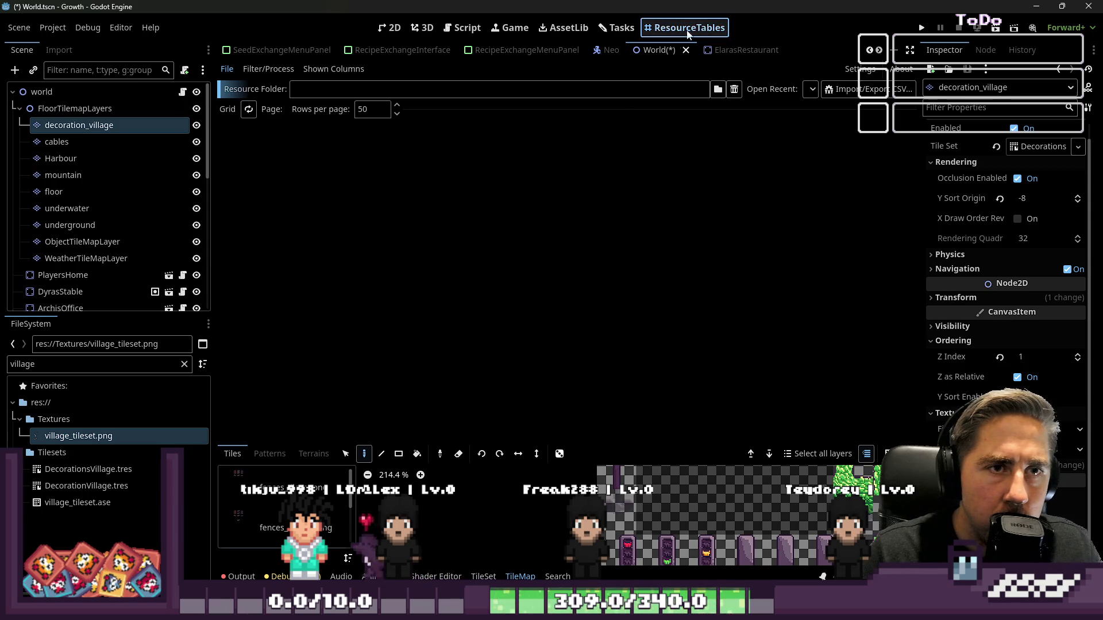
left_click(717, 89)
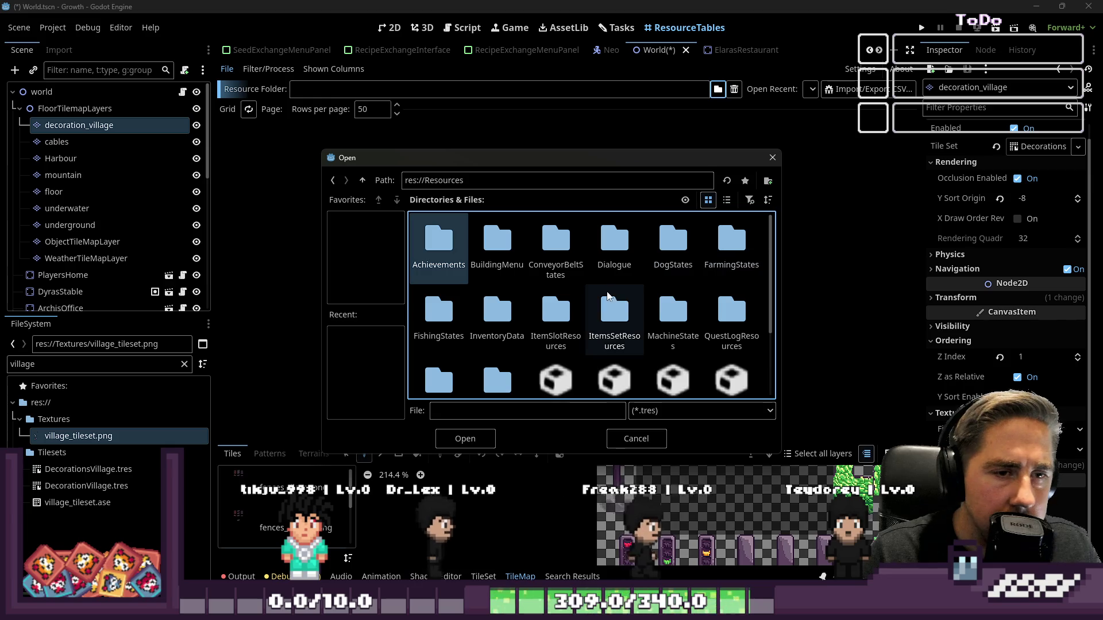
double_click(581, 322)
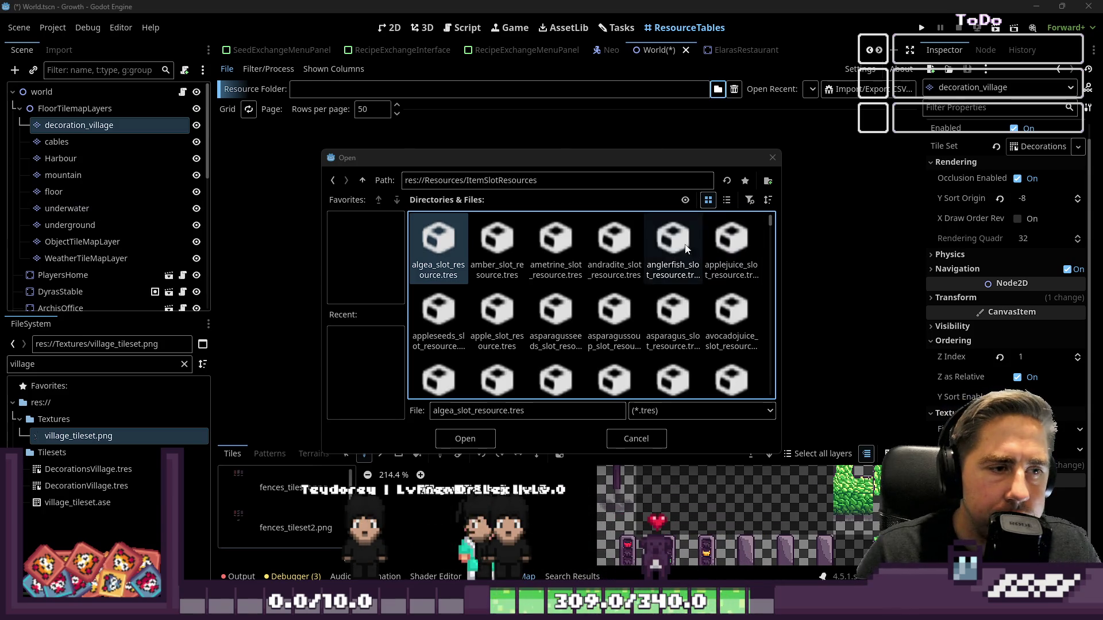
left_click(485, 445)
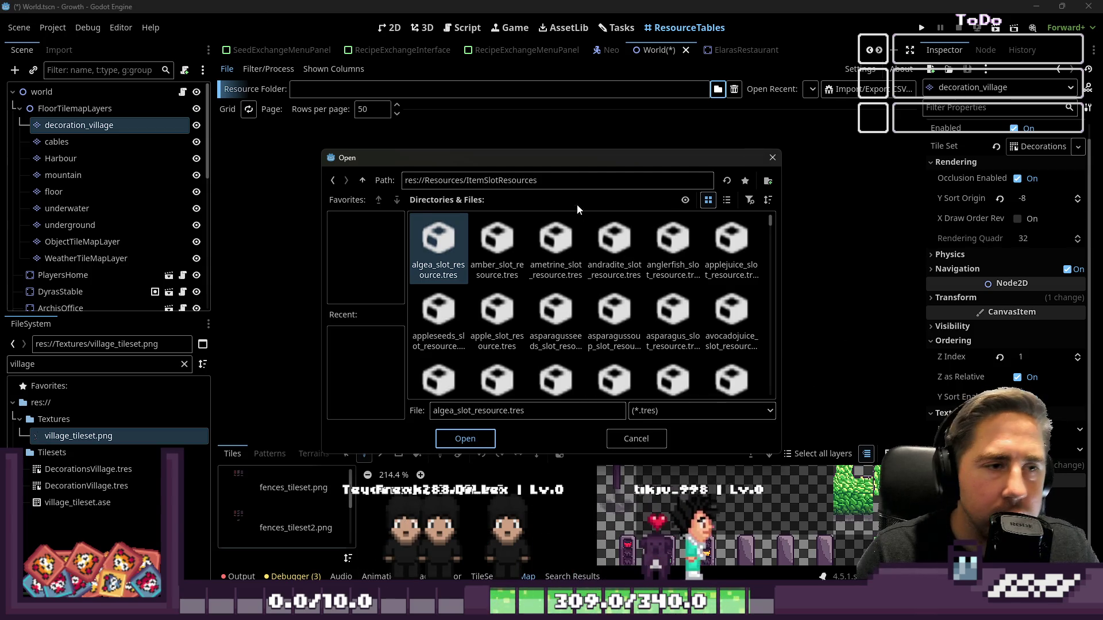
key("Return")
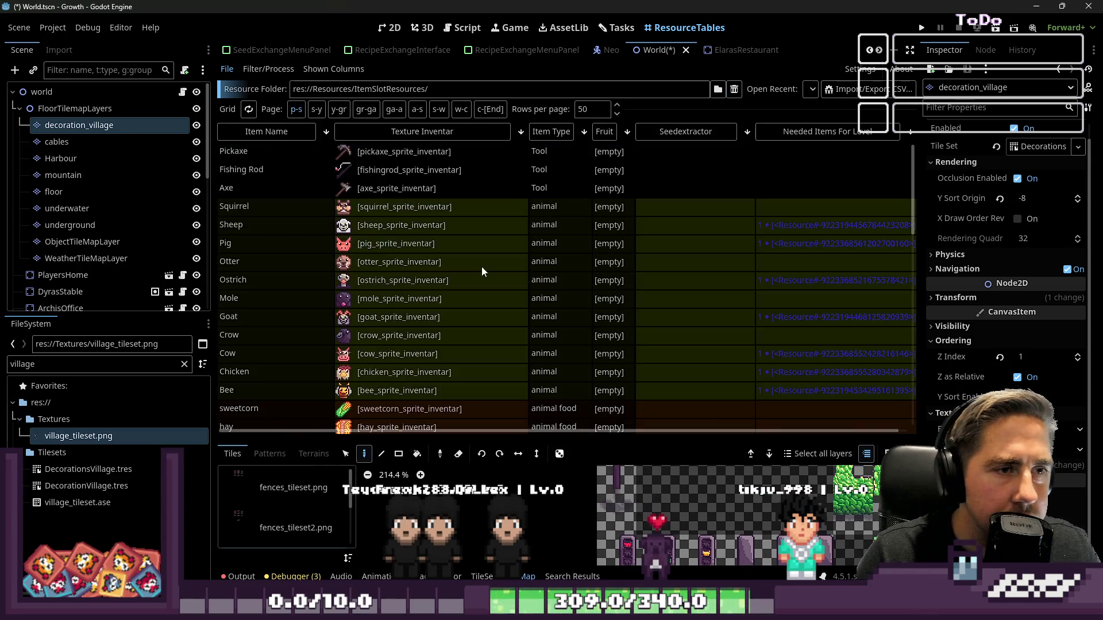
- Browse the ItemSlotResources table pages, including the flower items, then return to the Tasks board
scroll(563, 237, "down", 15)
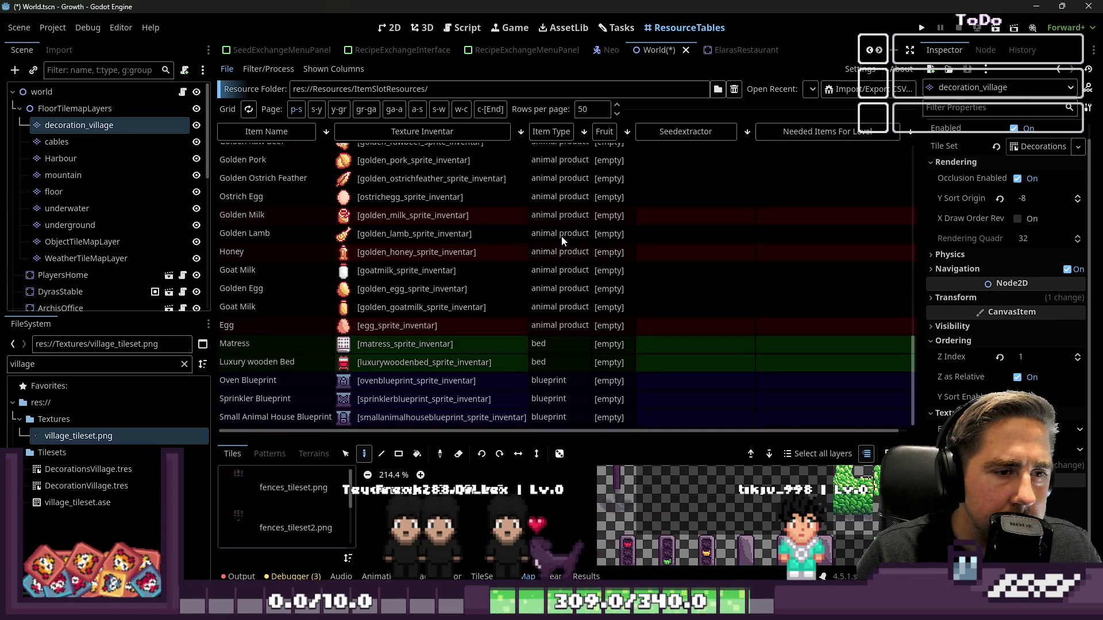
scroll(559, 232, "up", 15)
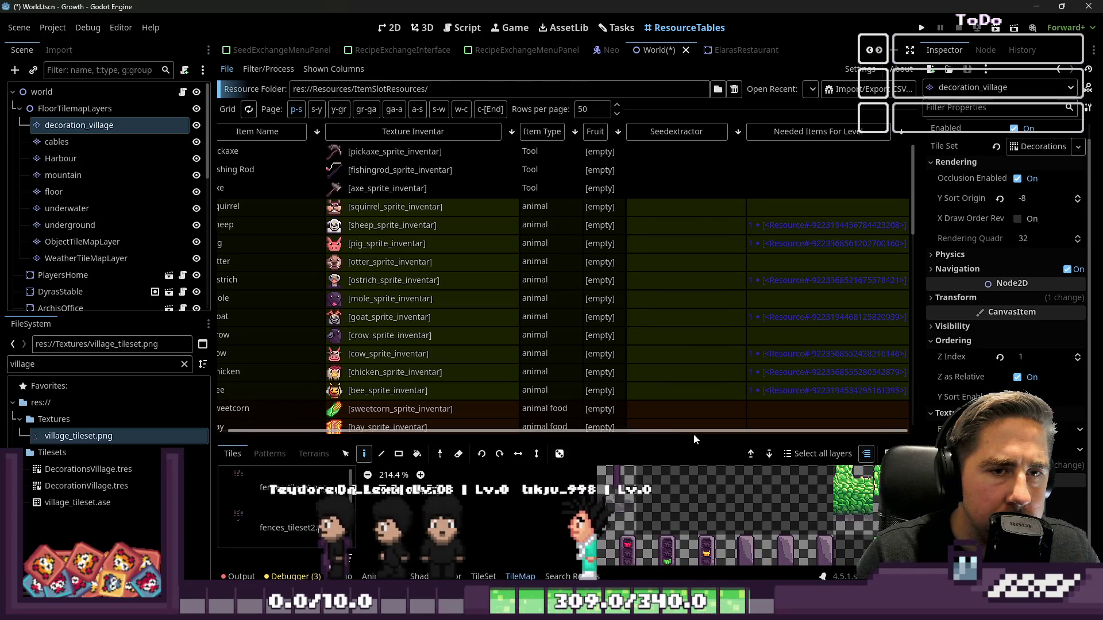
scroll(726, 436, "right", 1)
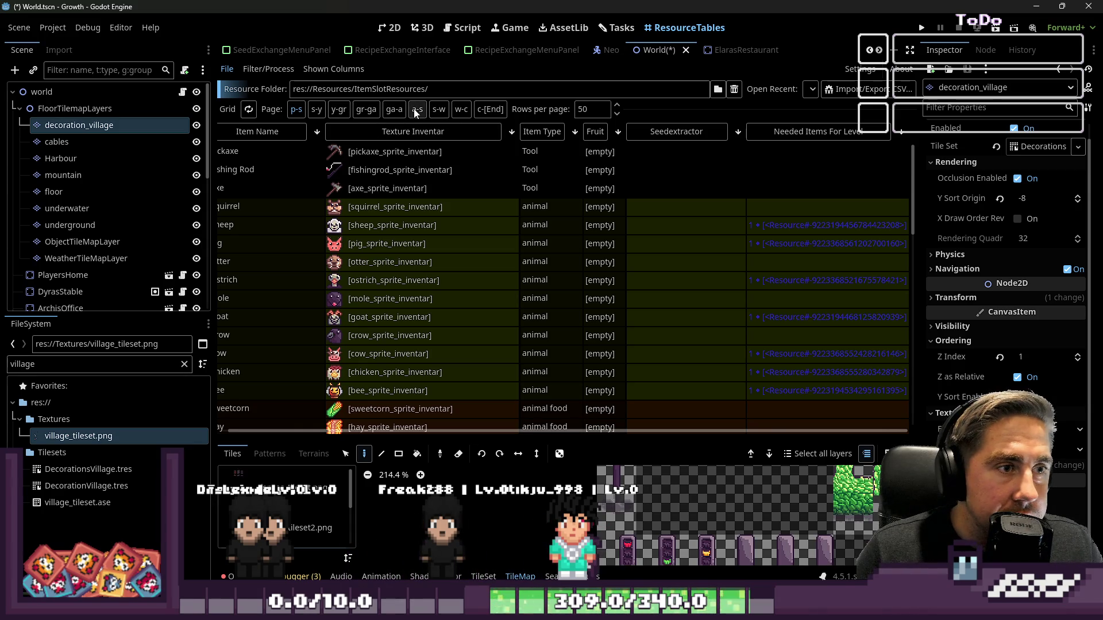
left_click(346, 108)
scroll(569, 226, "down", 5)
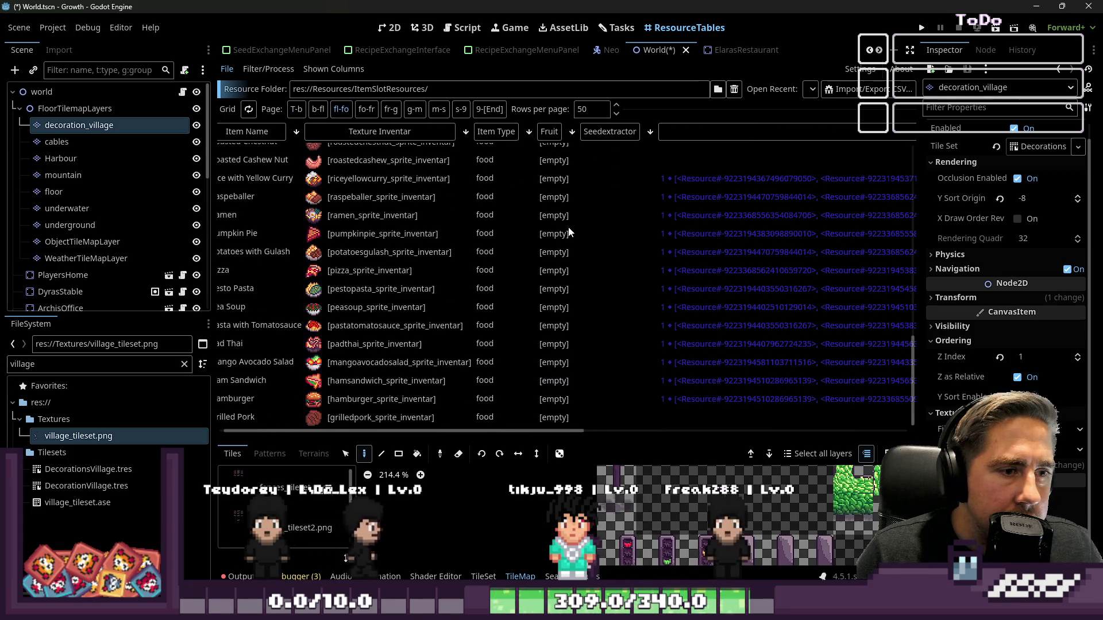
scroll(566, 212, "up", 5)
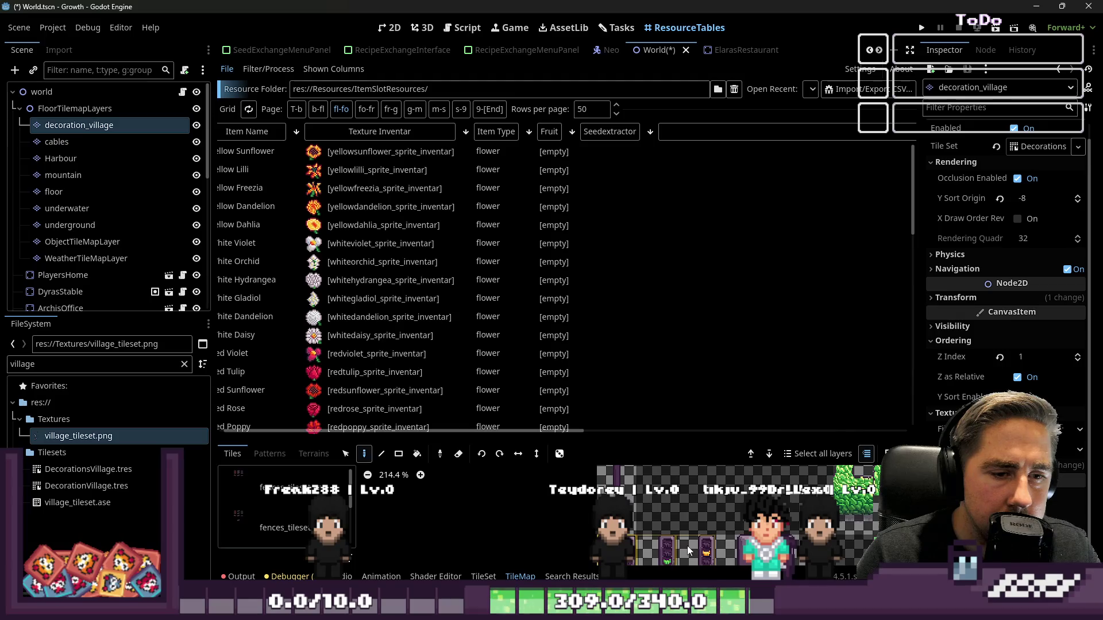
left_click(627, 29)
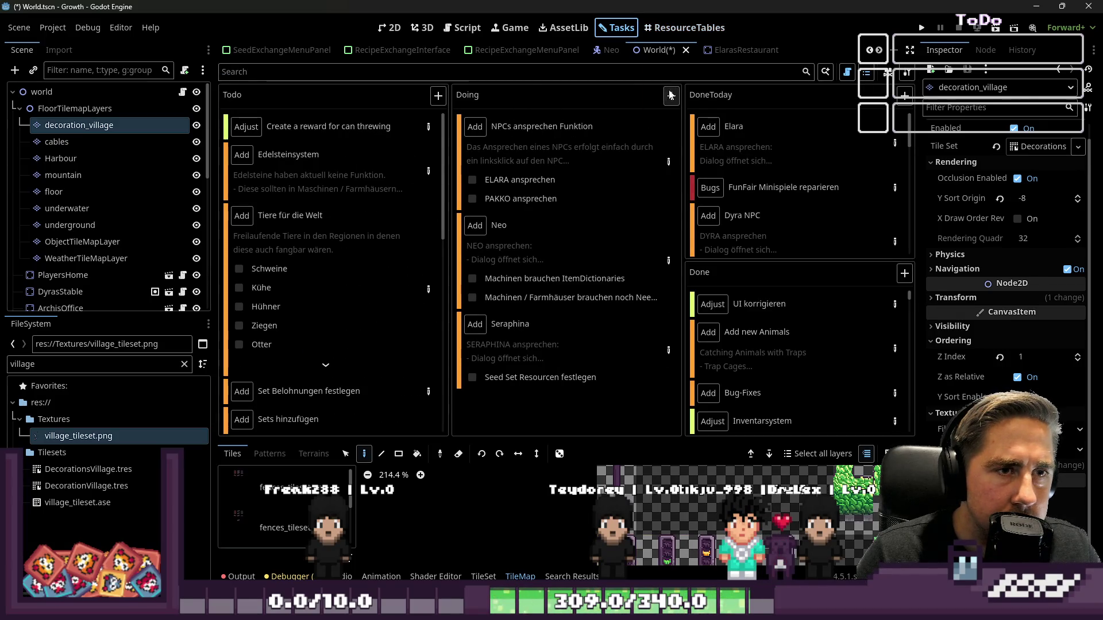
- Create a new task titled 'FunFair Deko' in the Doing column
left_click(681, 132)
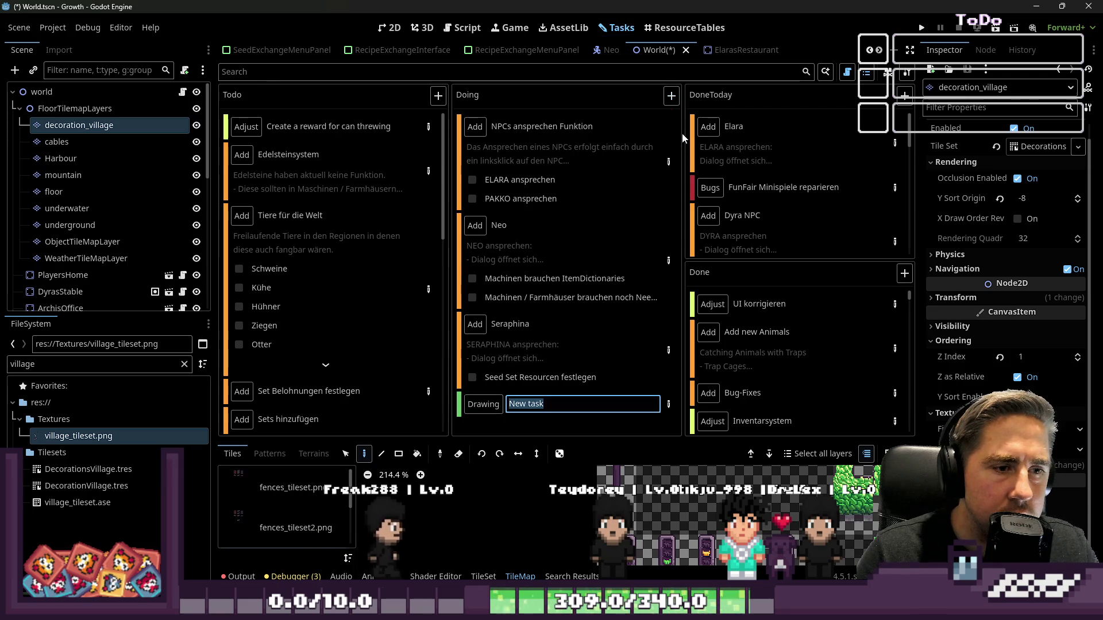
type("FunFa")
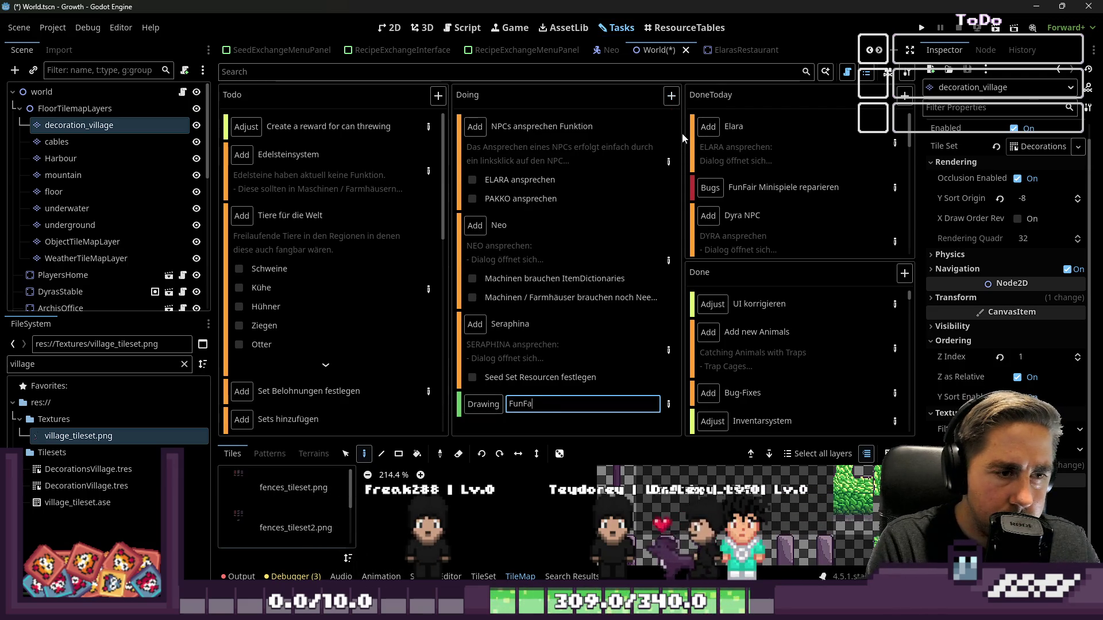
type("ir Deko")
key("Return")
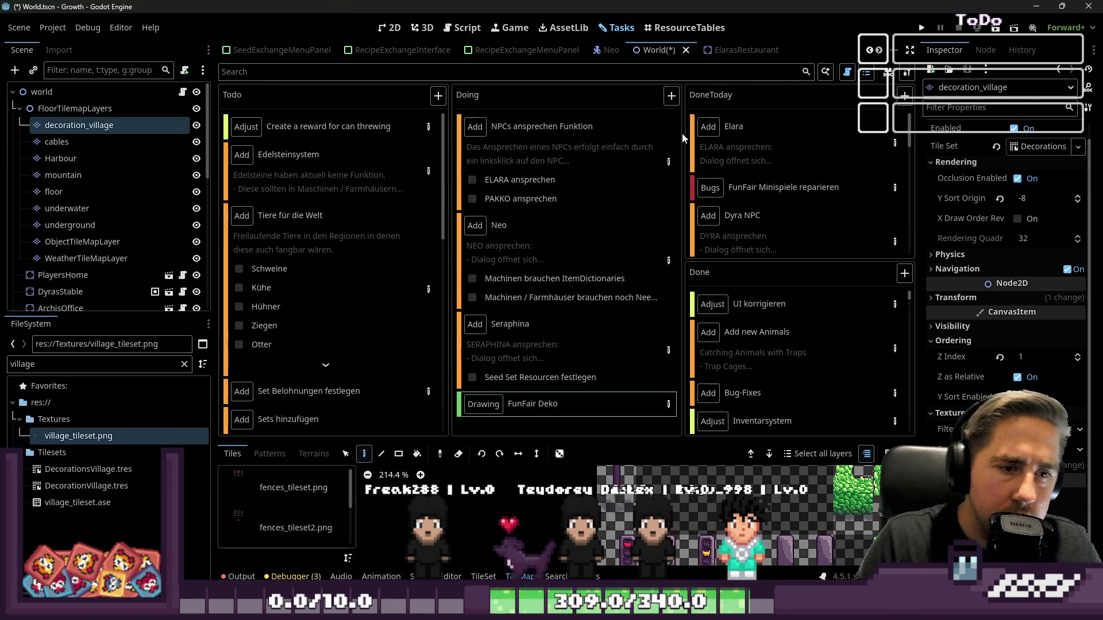
- Add a 'Fahrradständer' step to the FunFair Deko task, then minimize Godot to reveal Aseprite
left_click(666, 411)
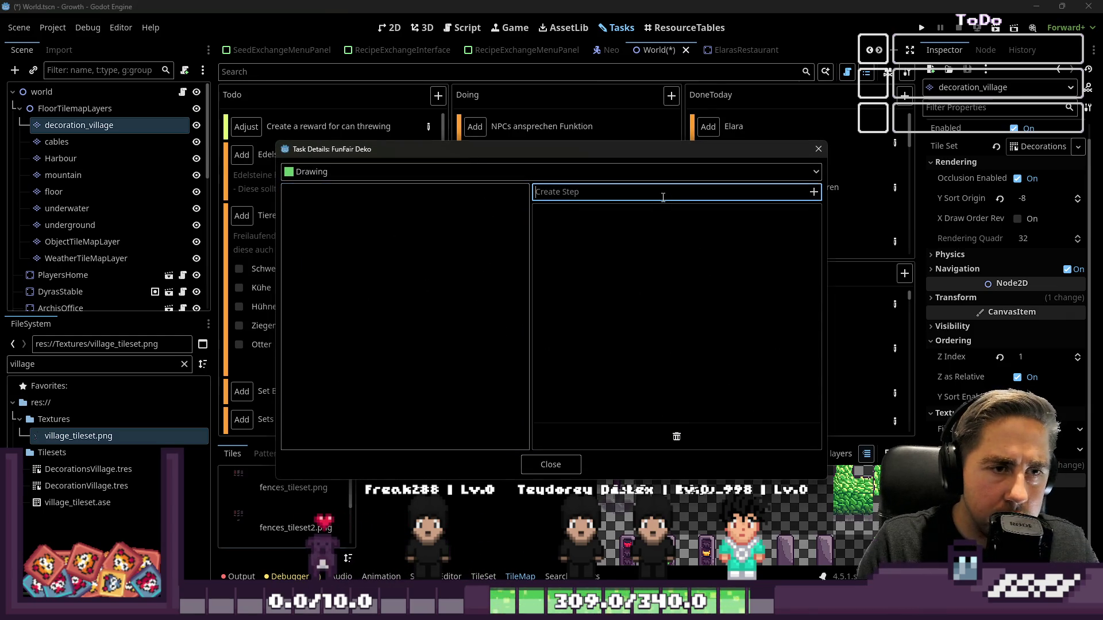
type("Fahrr")
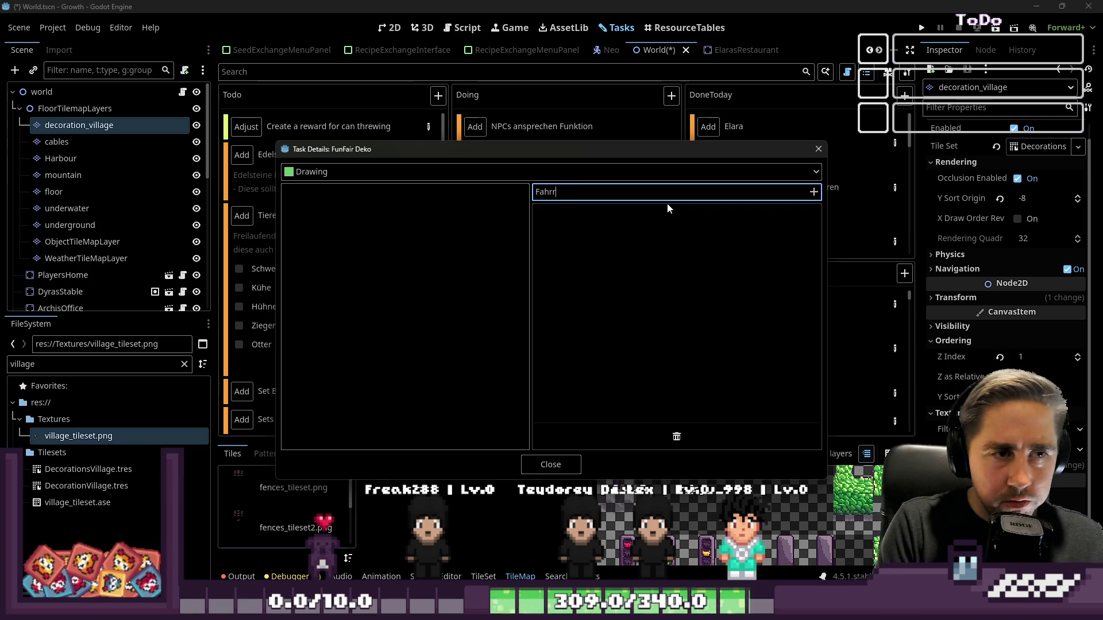
type("ad")
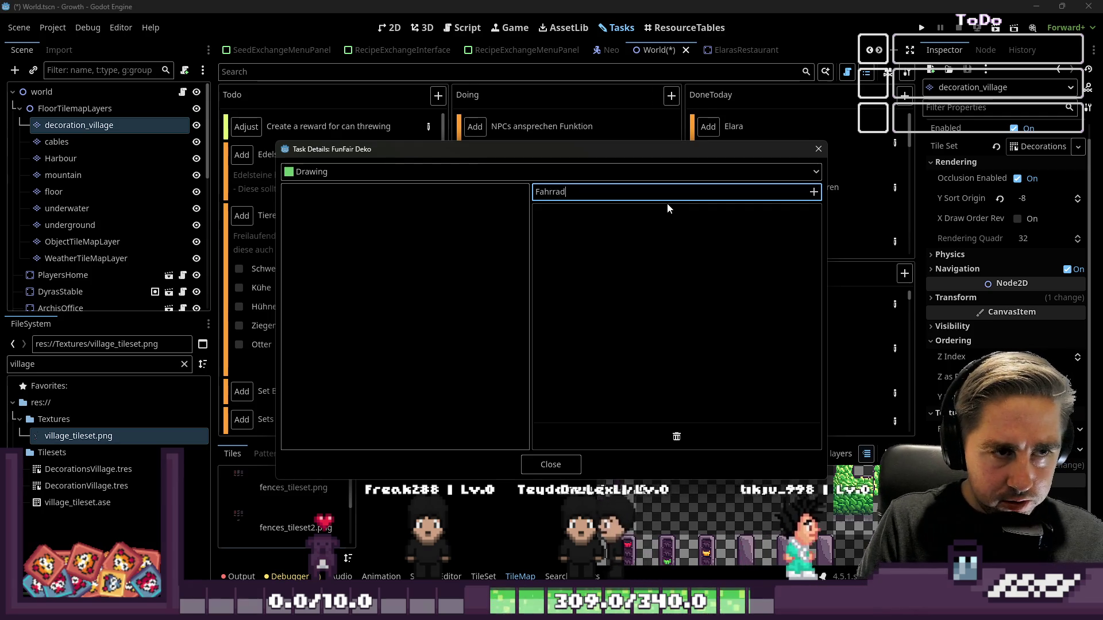
type("ständer")
key("Return")
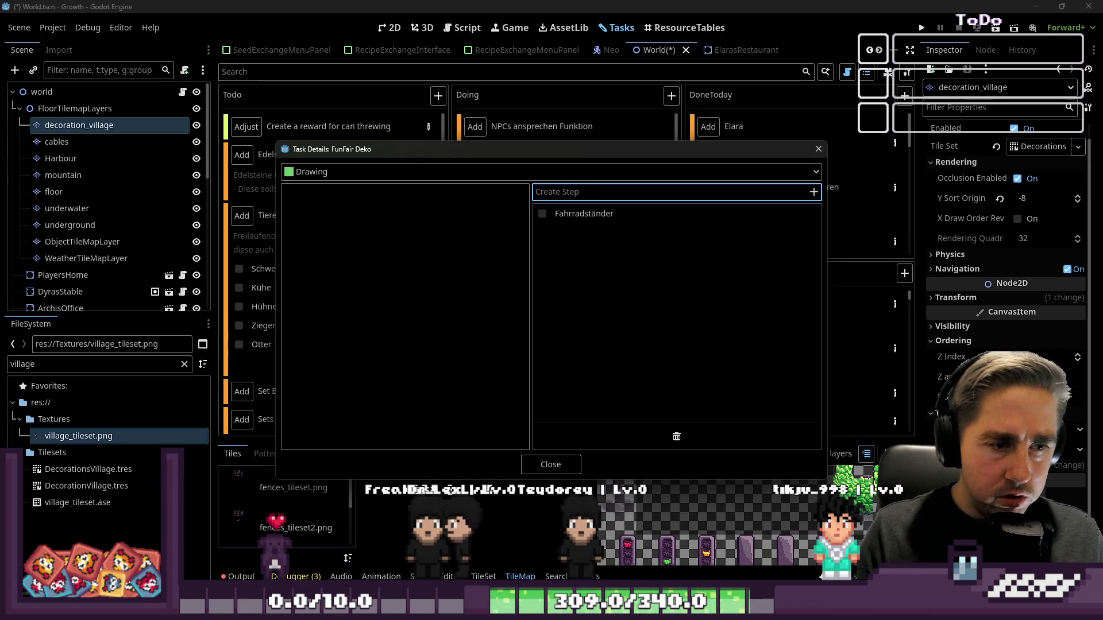
left_click(549, 464)
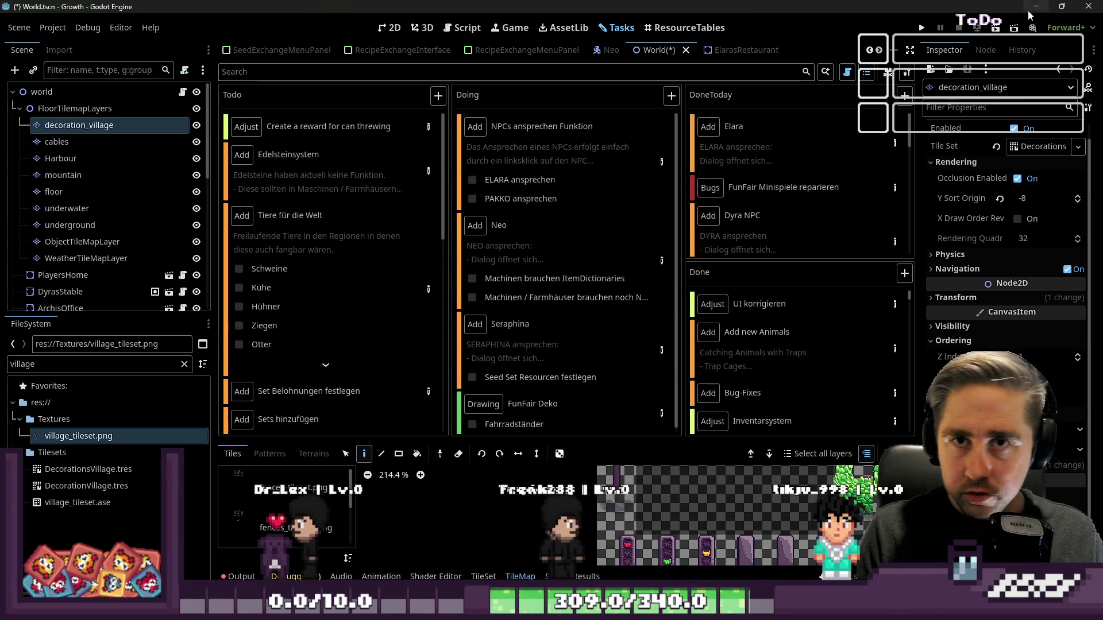
left_click(1028, 12)
scroll(672, 278, "up", 1)
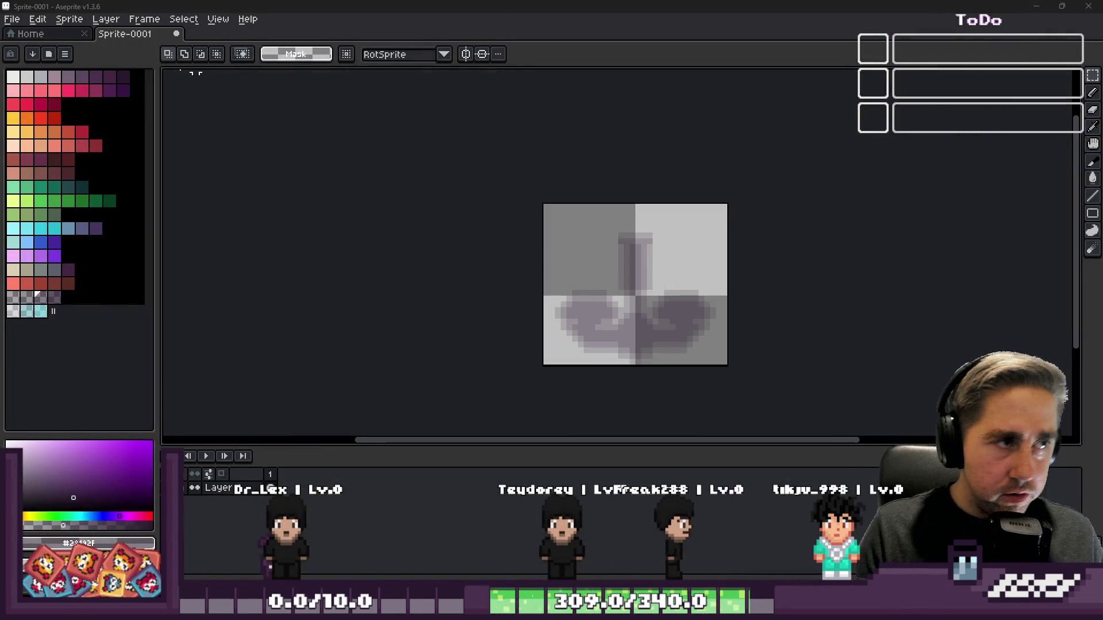
- Close Sprite-0001 in Aseprite without saving and bring Godot back to the front
left_click(177, 33)
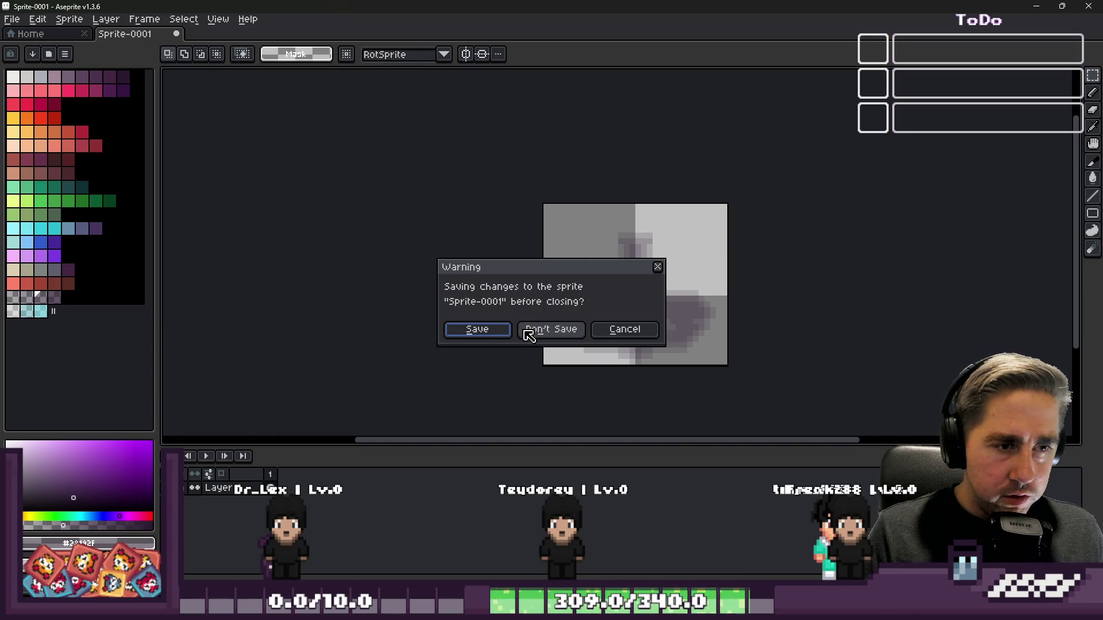
left_click(527, 332)
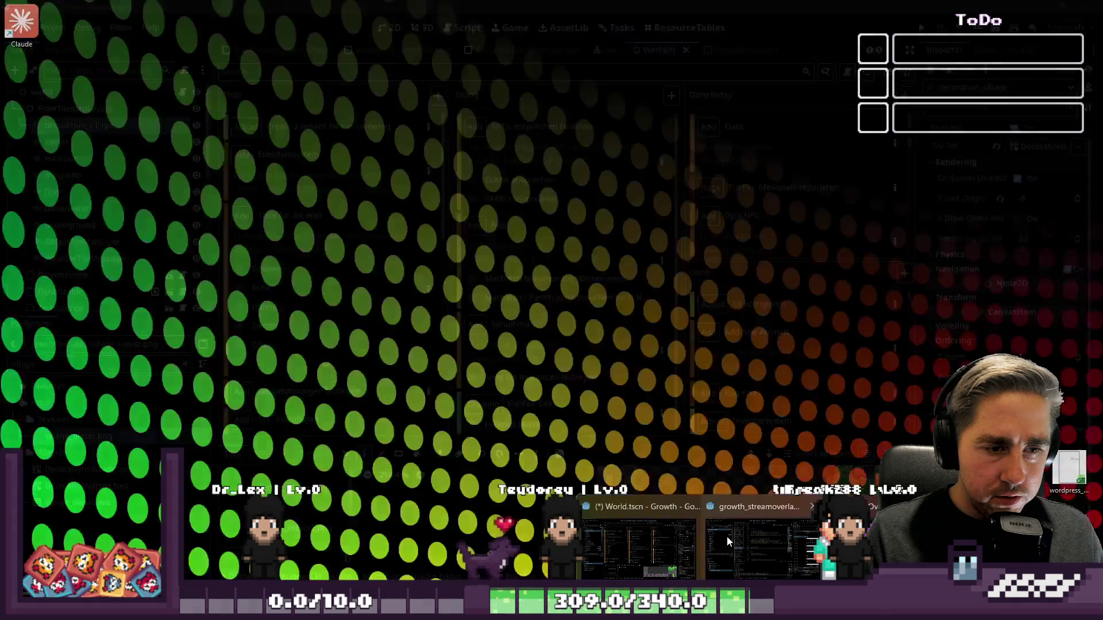
left_click(726, 537)
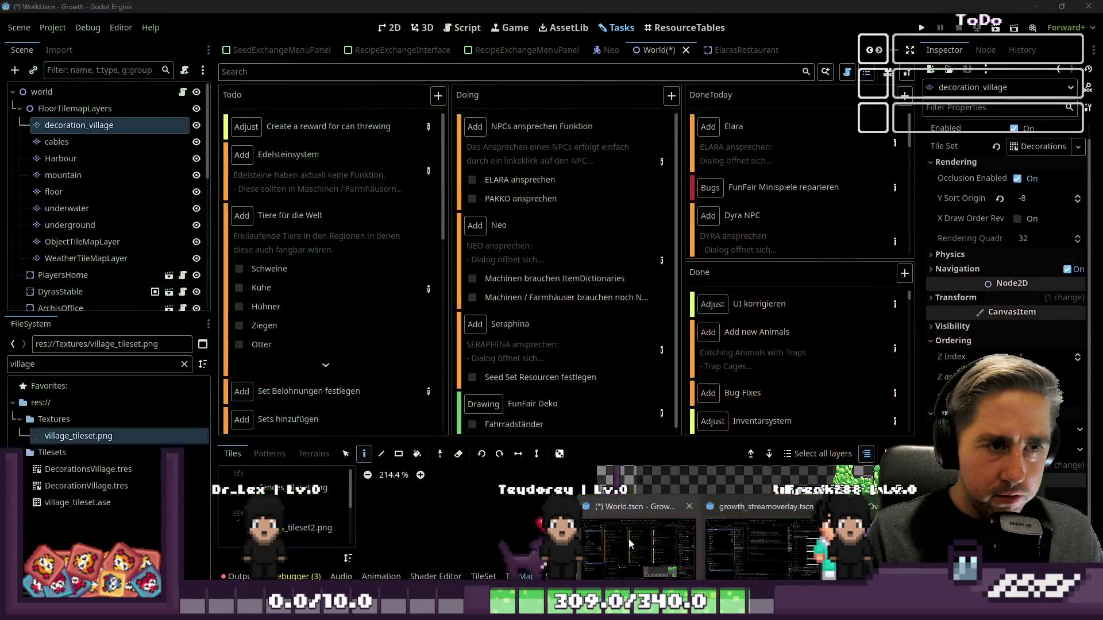
- Select Cidery's slot resource in ResourceTables to edit it in the widened Inspector
left_click(685, 28)
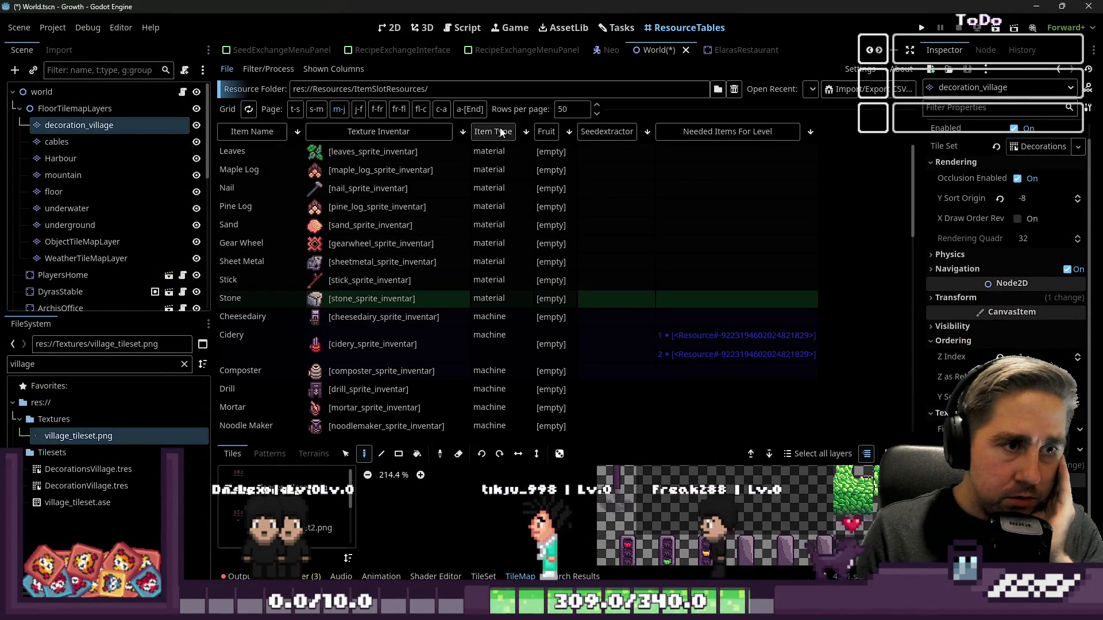
scroll(474, 293, "down", 1)
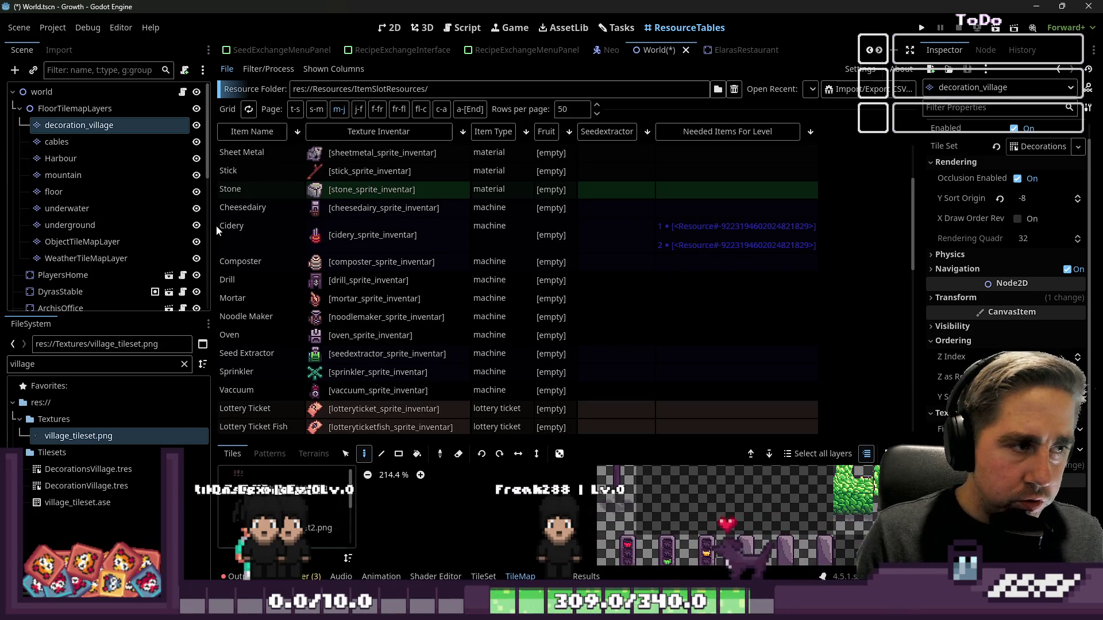
left_click_drag(212, 227, 102, 226)
left_click(625, 243)
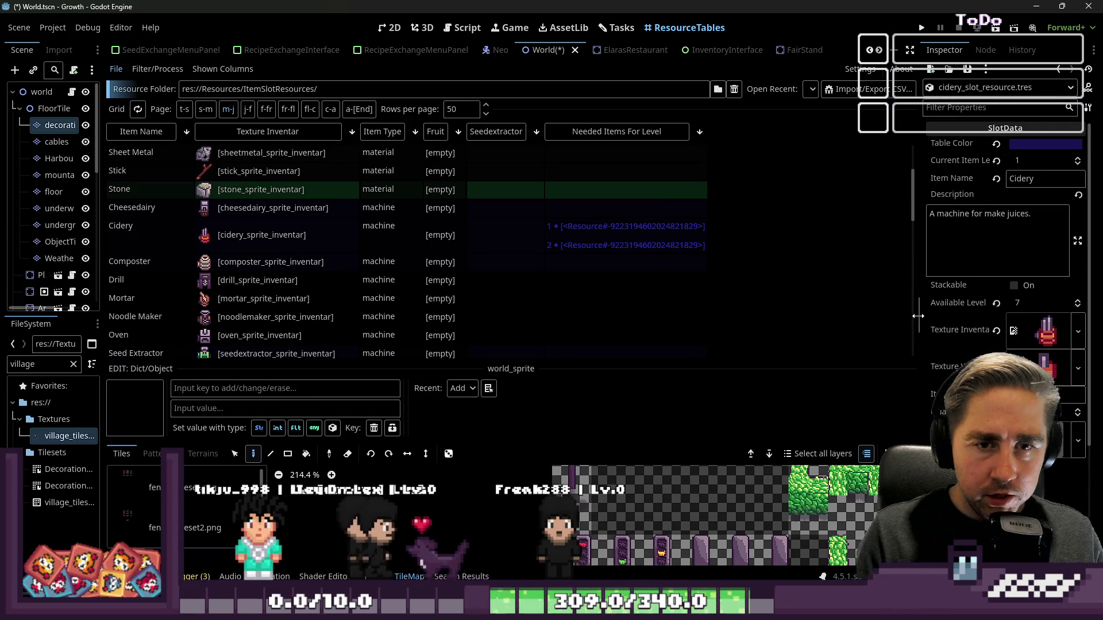
left_click_drag(921, 315, 793, 298)
scroll(878, 334, "down", 5)
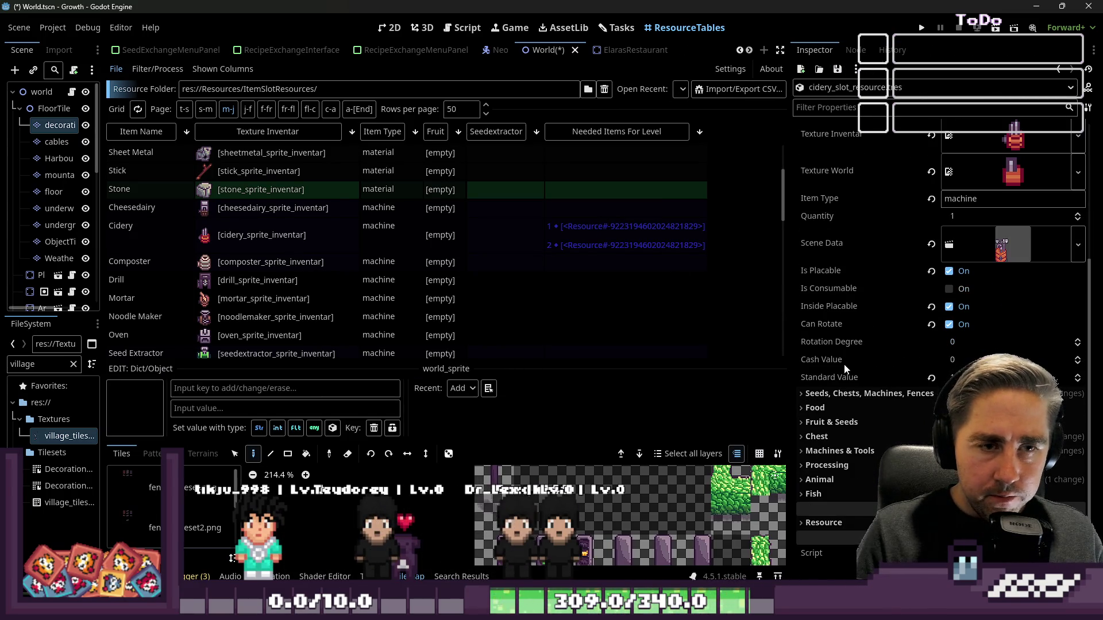
- Expand Cidery's Animal properties to show the Needed Items for Level dictionary
left_click(839, 451)
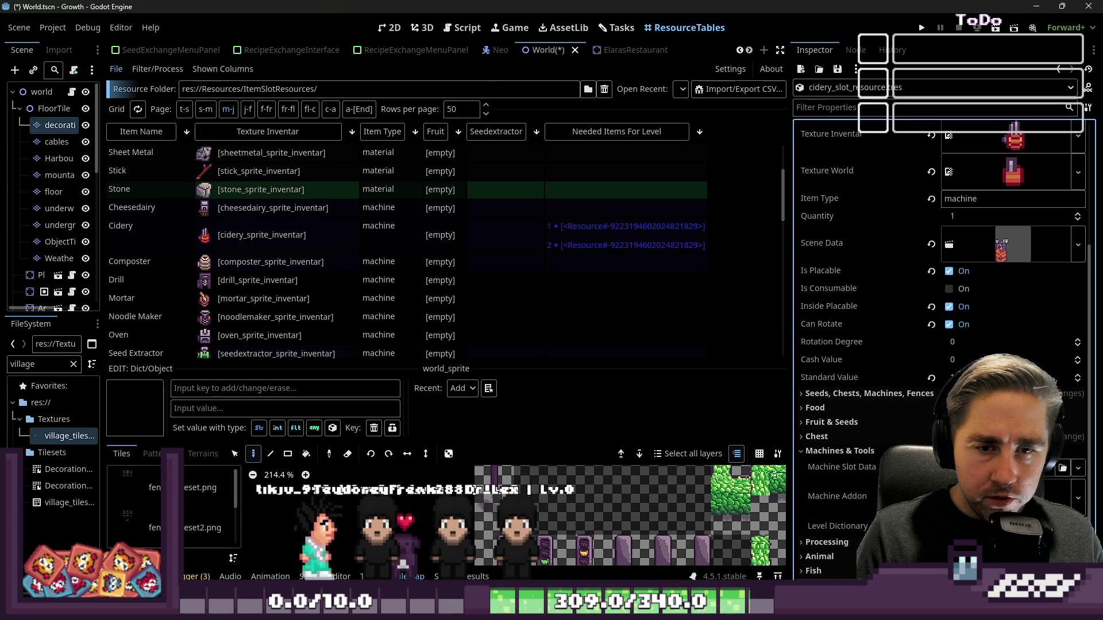
left_click(919, 450)
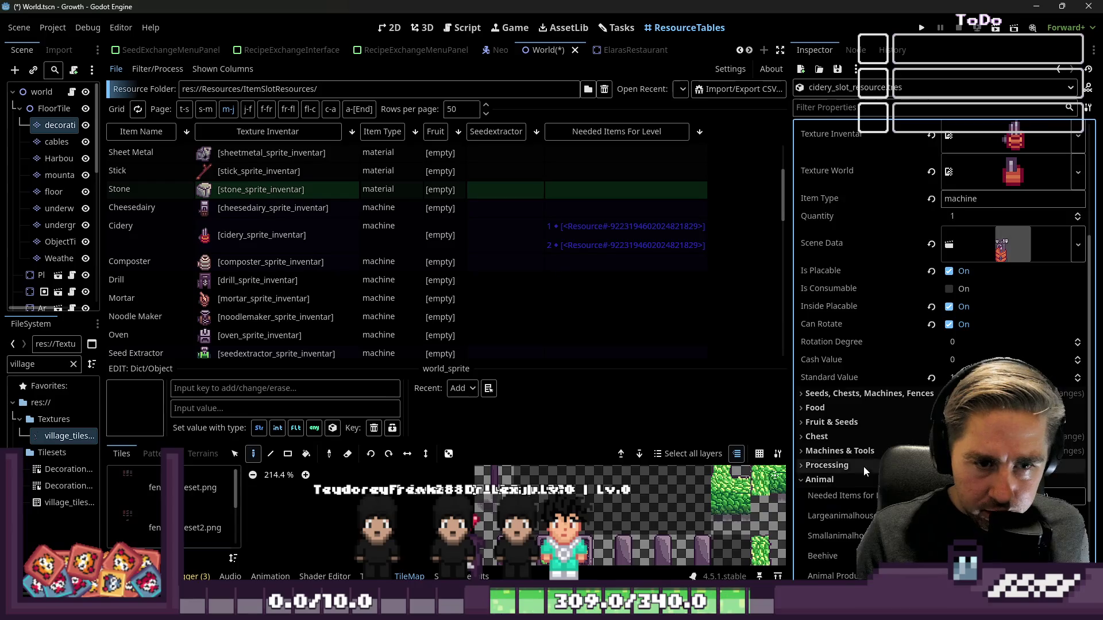
left_click(819, 480)
scroll(901, 372, "down", 2)
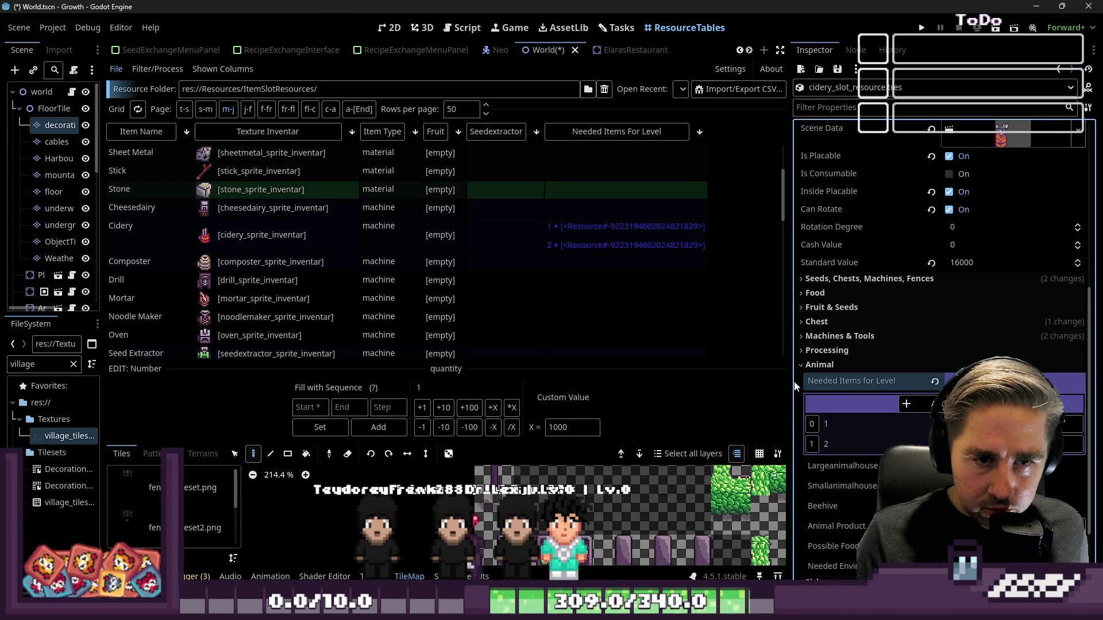
left_click_drag(795, 380, 642, 380)
scroll(915, 444, "down", 2)
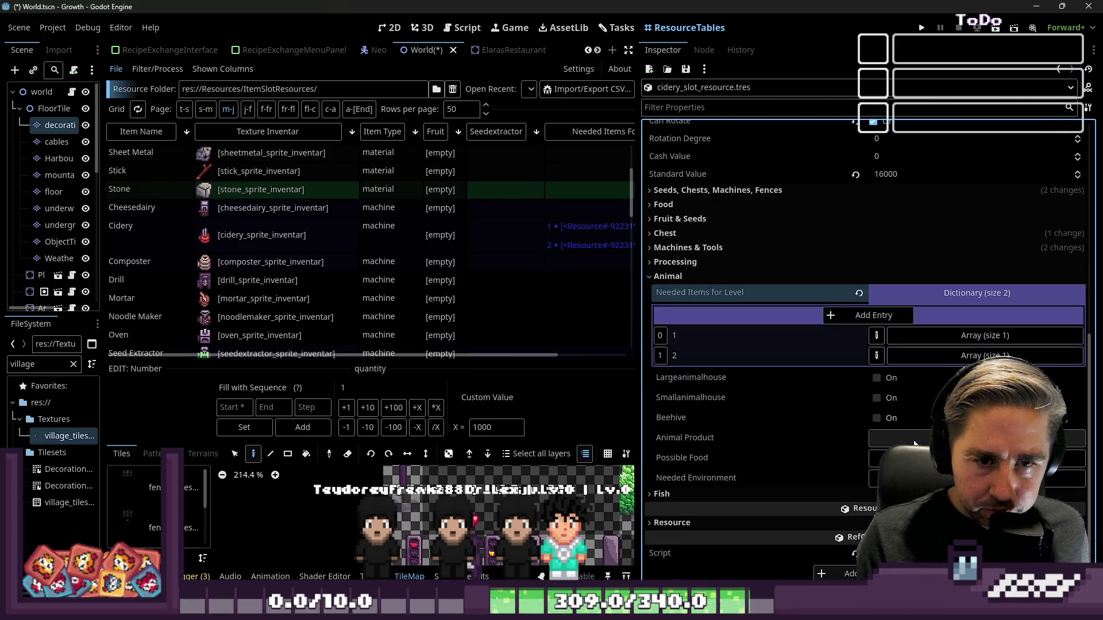
- Delete the level 2 entry, leaving only level 1 with applejuice_slot_resource.tres
left_click(923, 337)
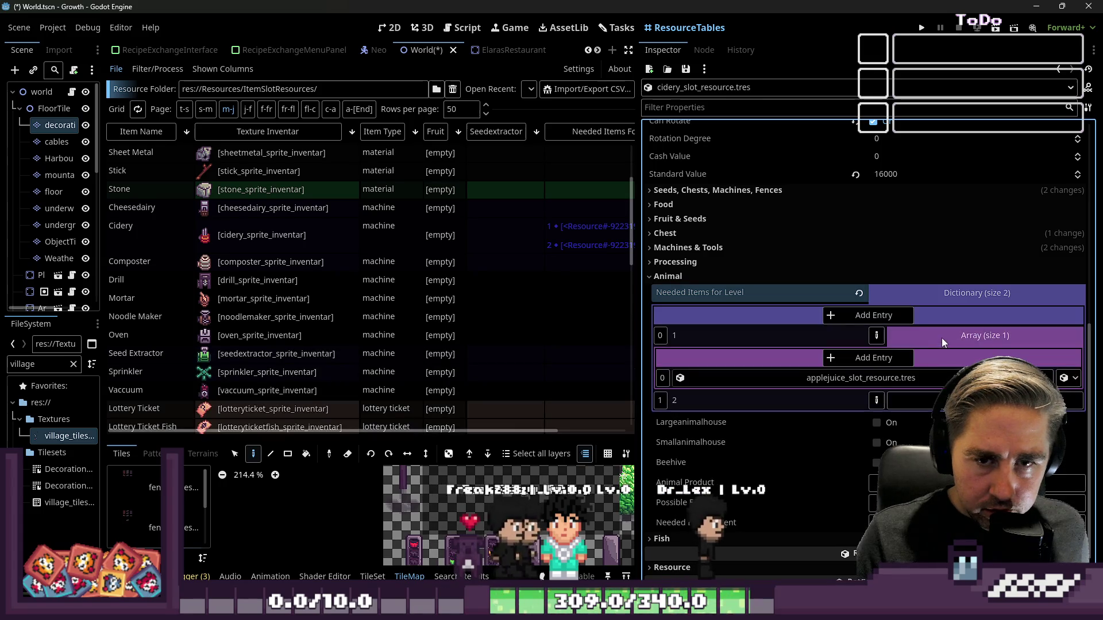
left_click(912, 343)
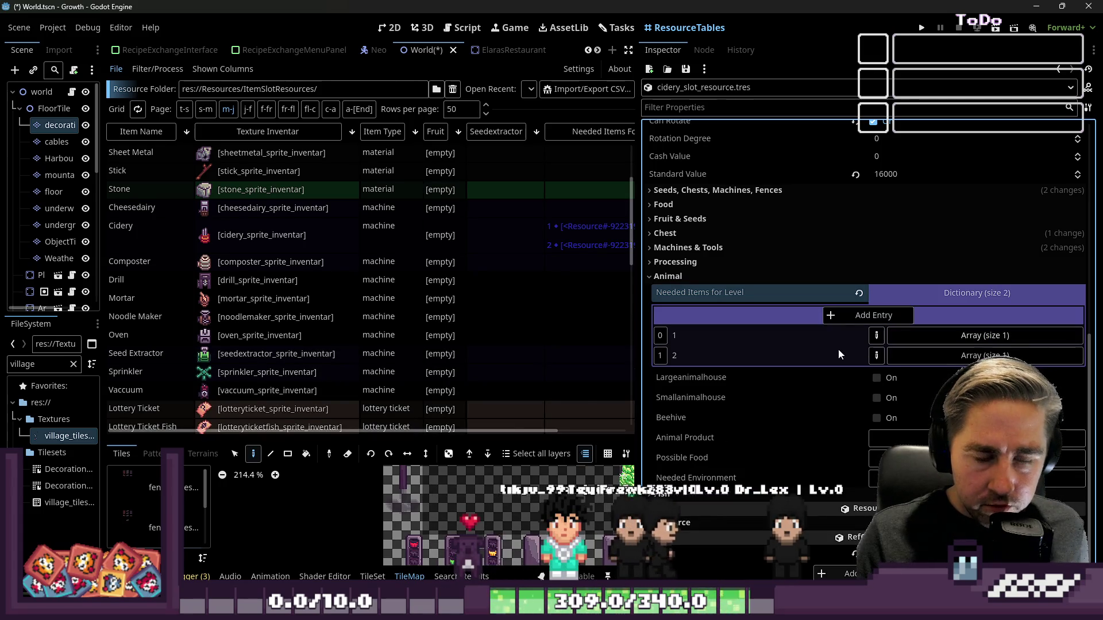
left_click(882, 357)
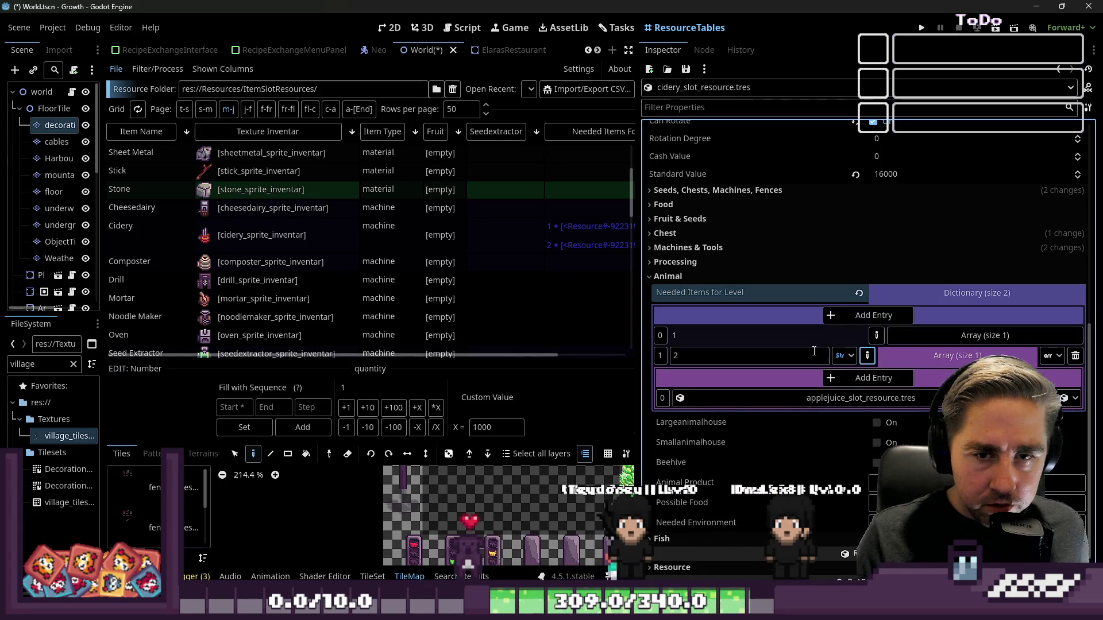
left_click(869, 356)
left_click(861, 356)
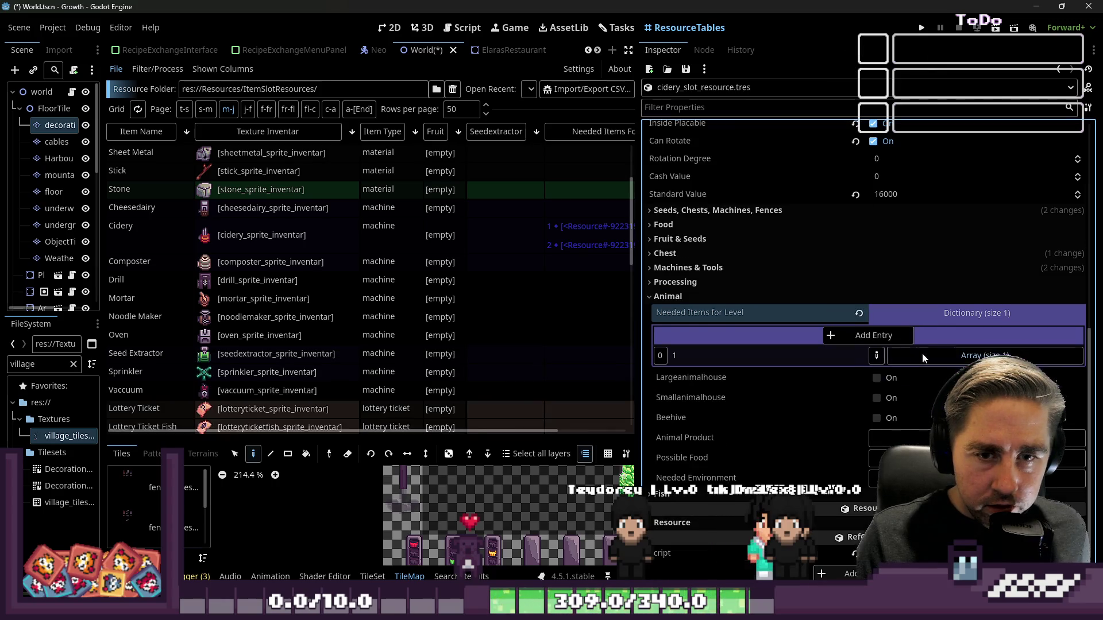
left_click(899, 357)
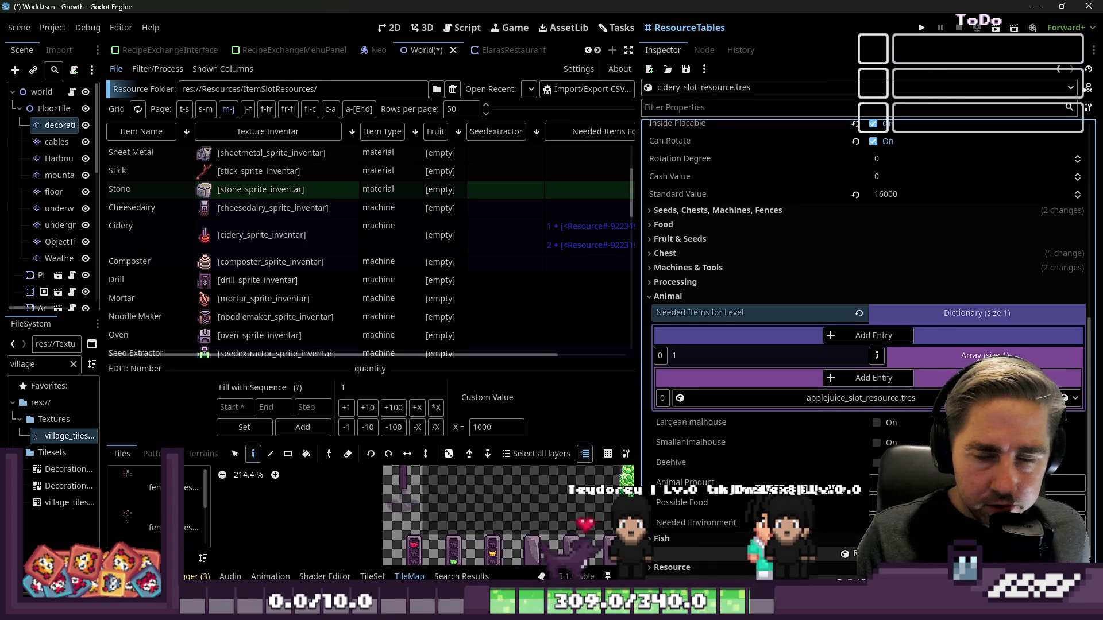